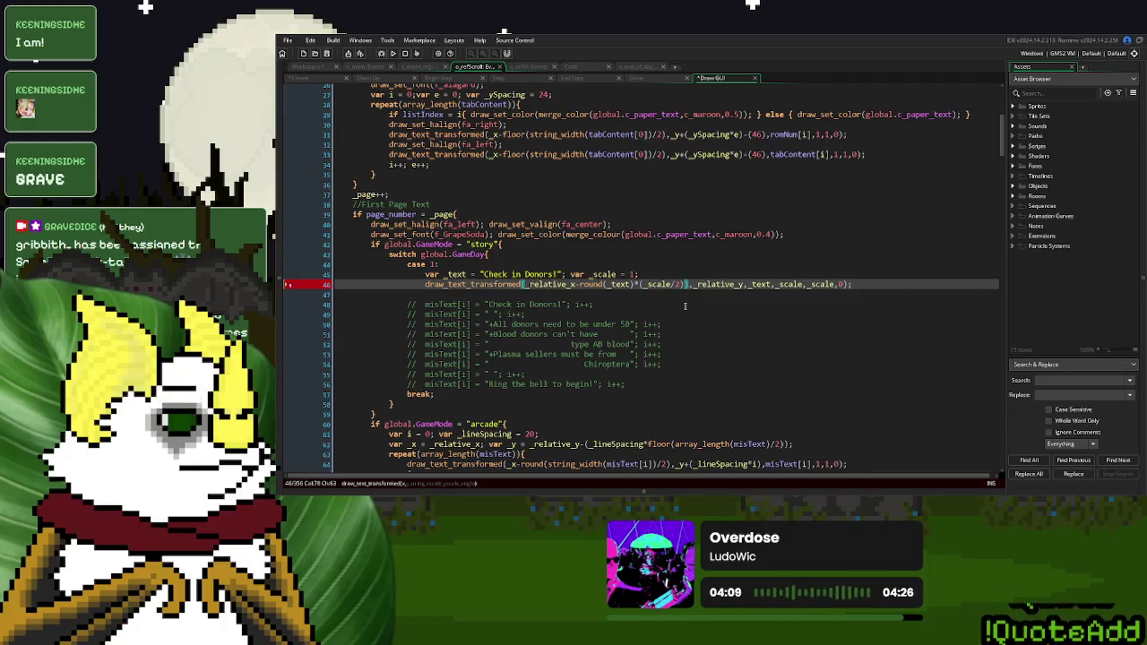
Delete the stray ')' after (_scale/2) on line 46 and run the game with F5
{"action": "key", "text": "Delete"}
{"action": "key", "text": "Right"}
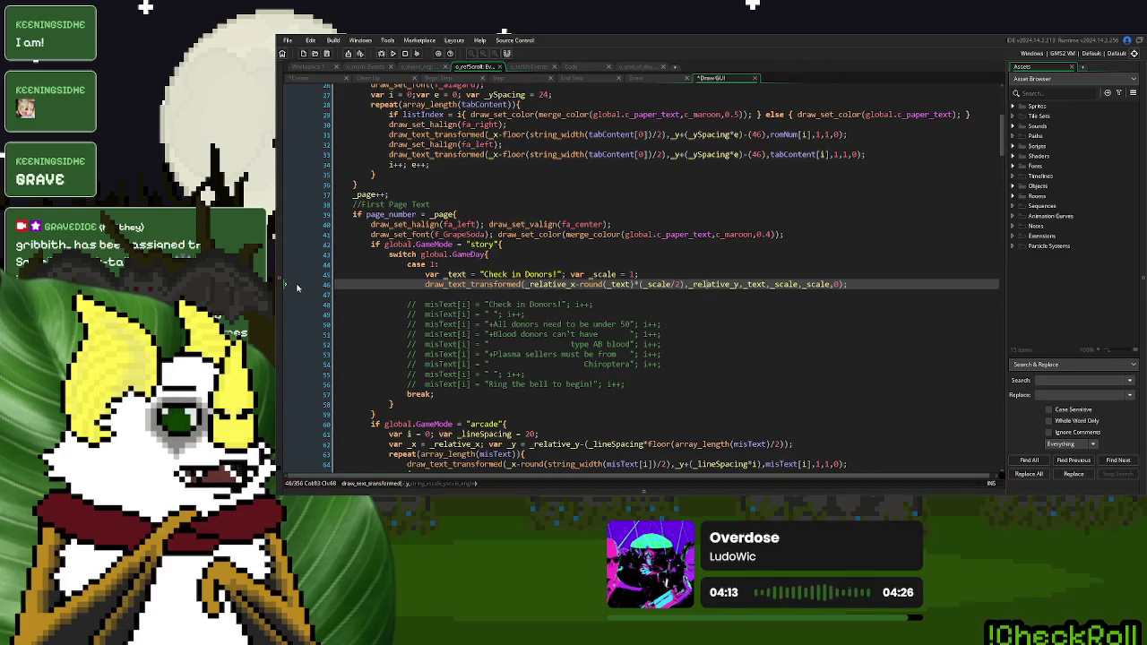
{"action": "left_click", "coordinate": [553, 293]}
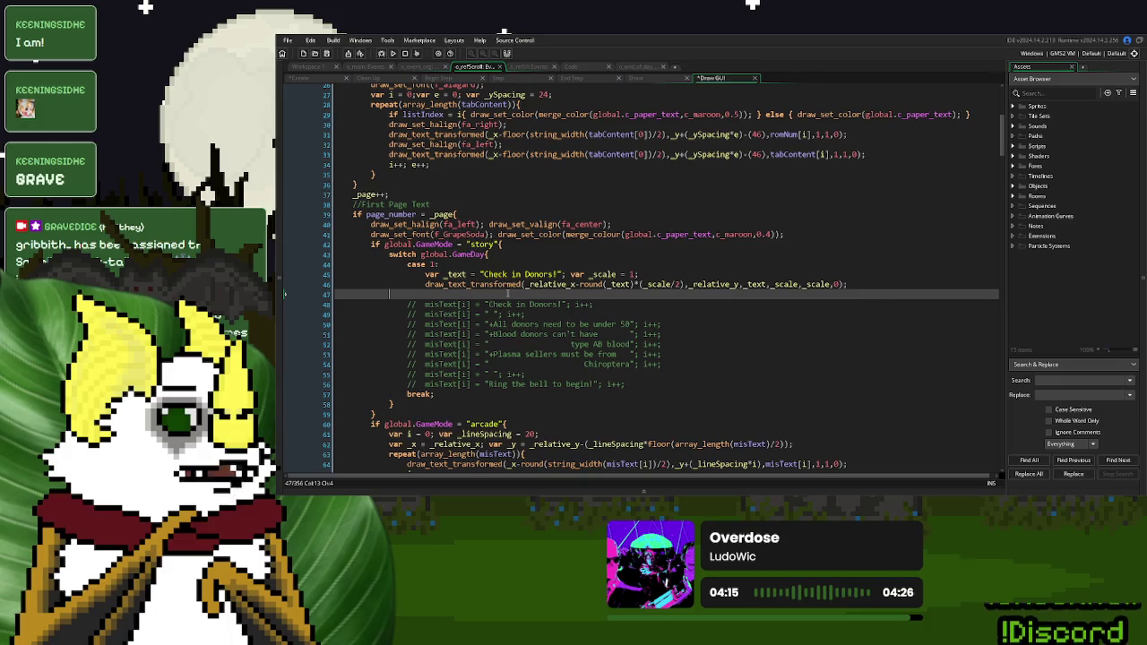
{"action": "key", "text": "F5"}
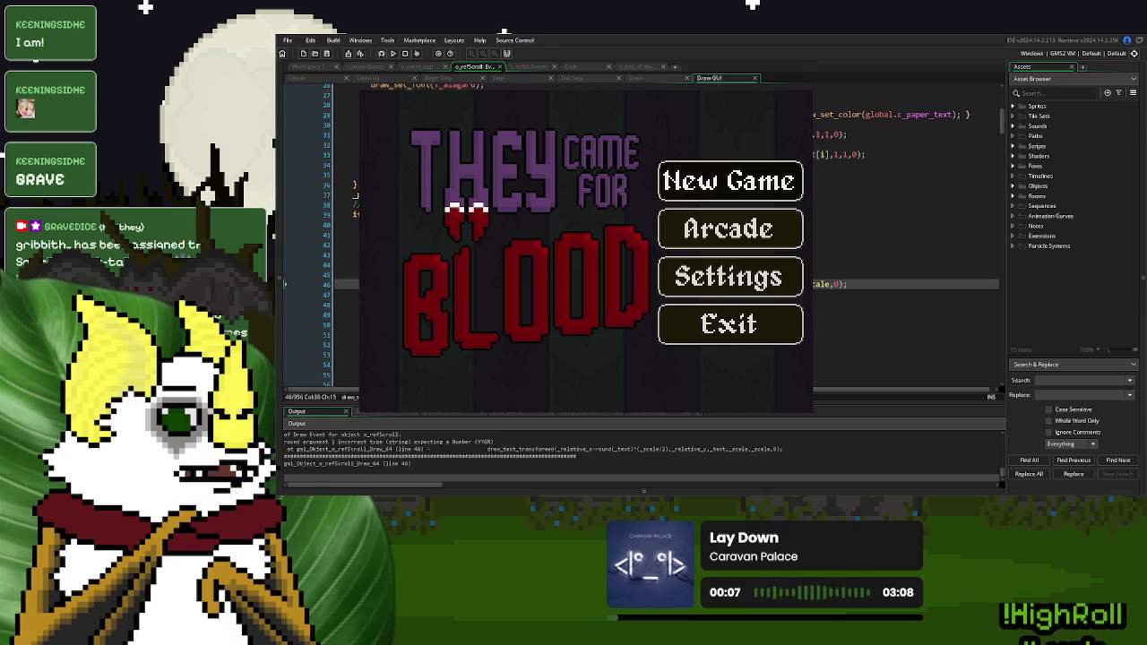
Change round(_text) to round(string_width(_text)) on line 46 and rerun the game
{"action": "left_click", "coordinate": [618, 284]}
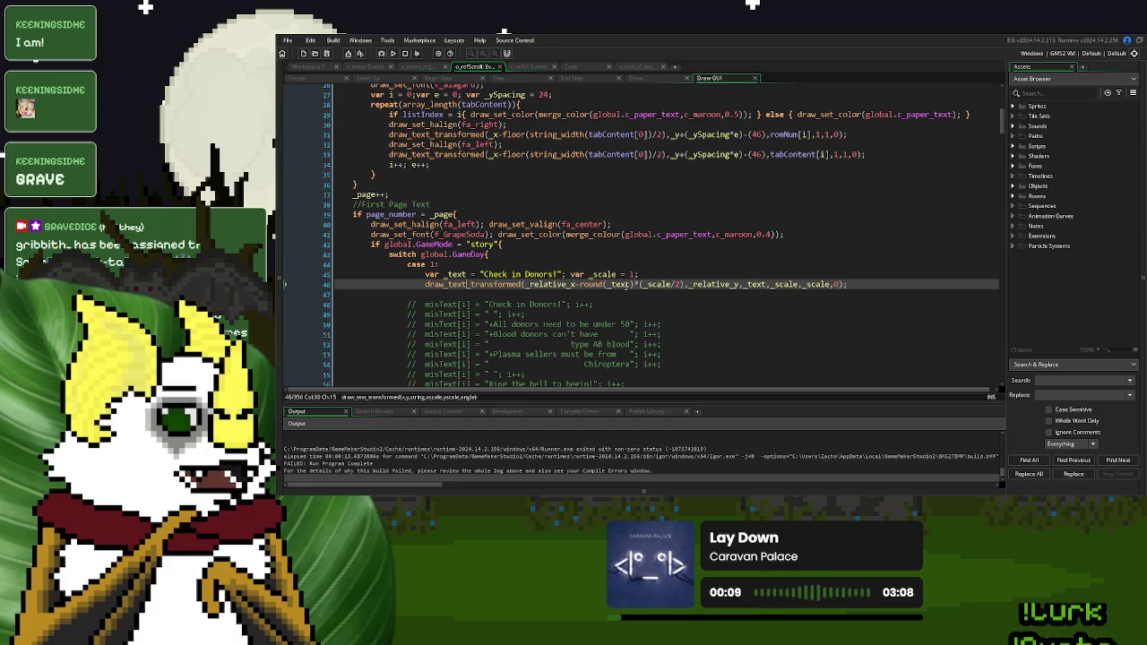
{"action": "double_click", "coordinate": [619, 284]}
{"action": "scroll", "coordinate": [617, 287], "scroll_direction": "down", "scroll_amount": 4}
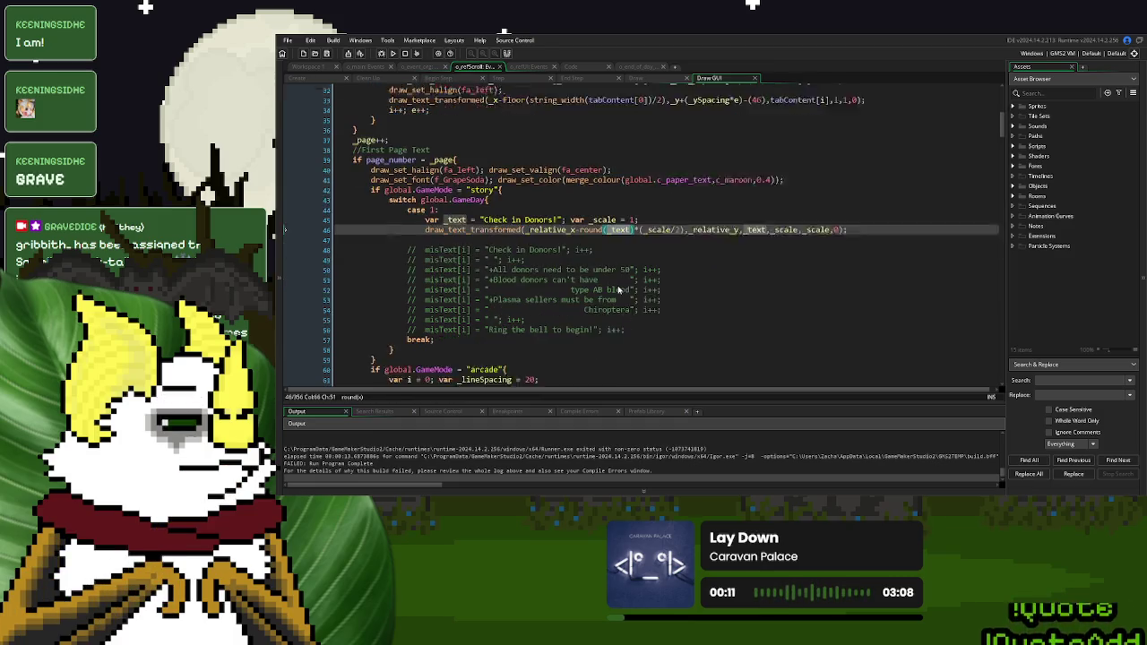
{"action": "double_click", "coordinate": [582, 338]}
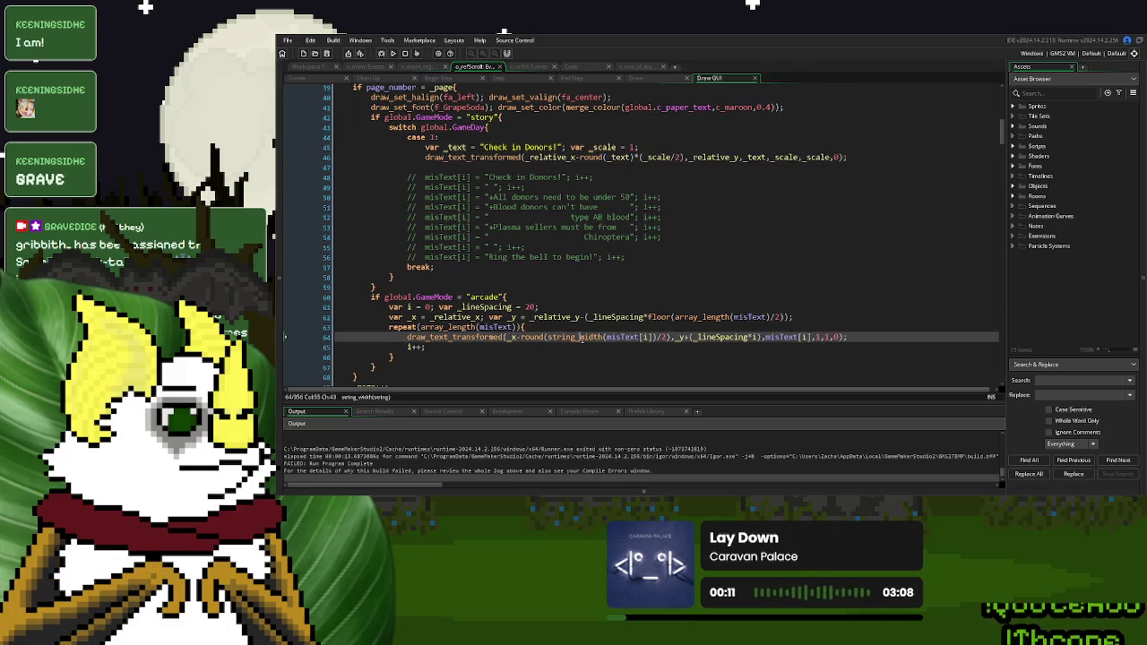
{"action": "left_click", "coordinate": [608, 159]}
{"action": "type", "text": "string_width("}
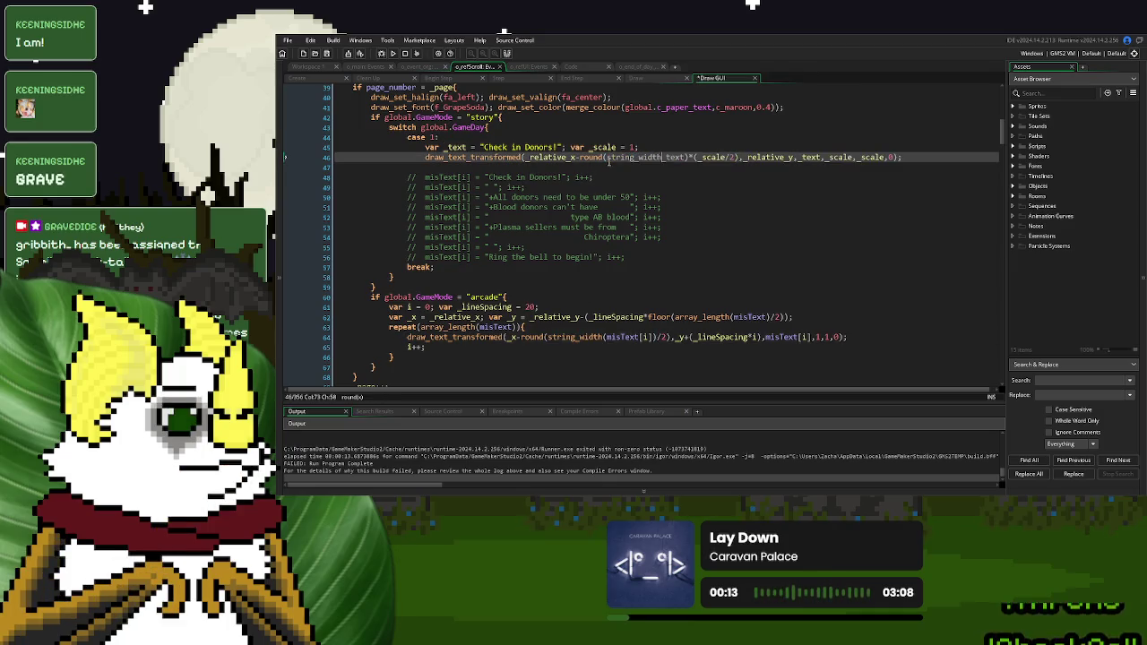
{"action": "type", "text": "("}
{"action": "key", "text": "ctrl+Right"}
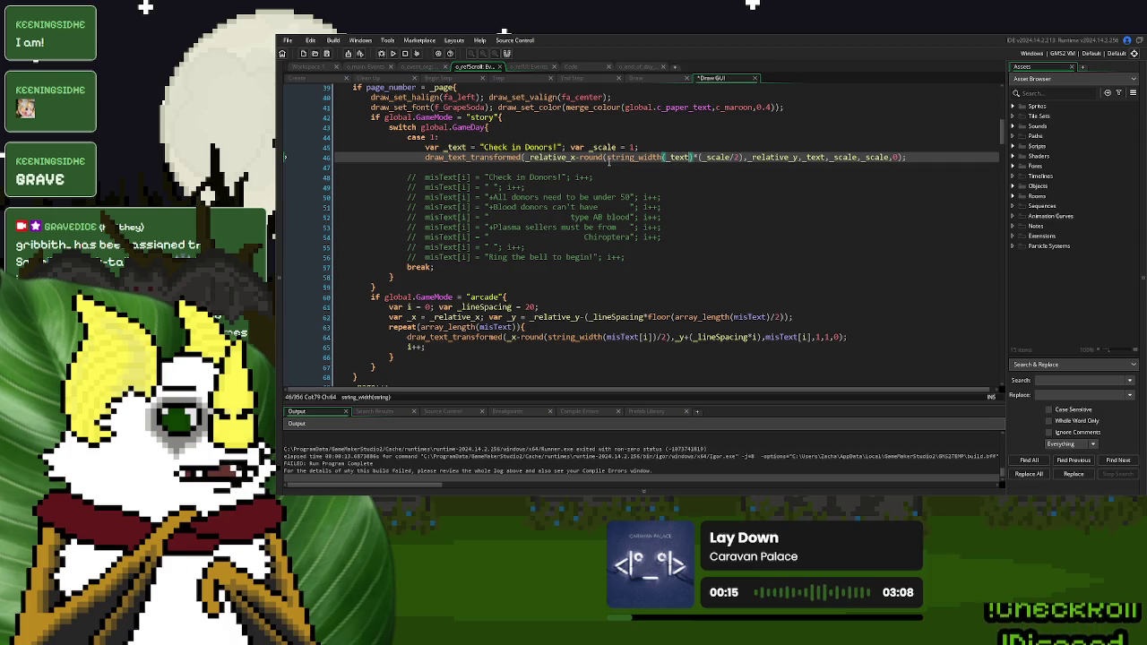
{"action": "type", "text": ")"}
{"action": "key", "text": "F5"}
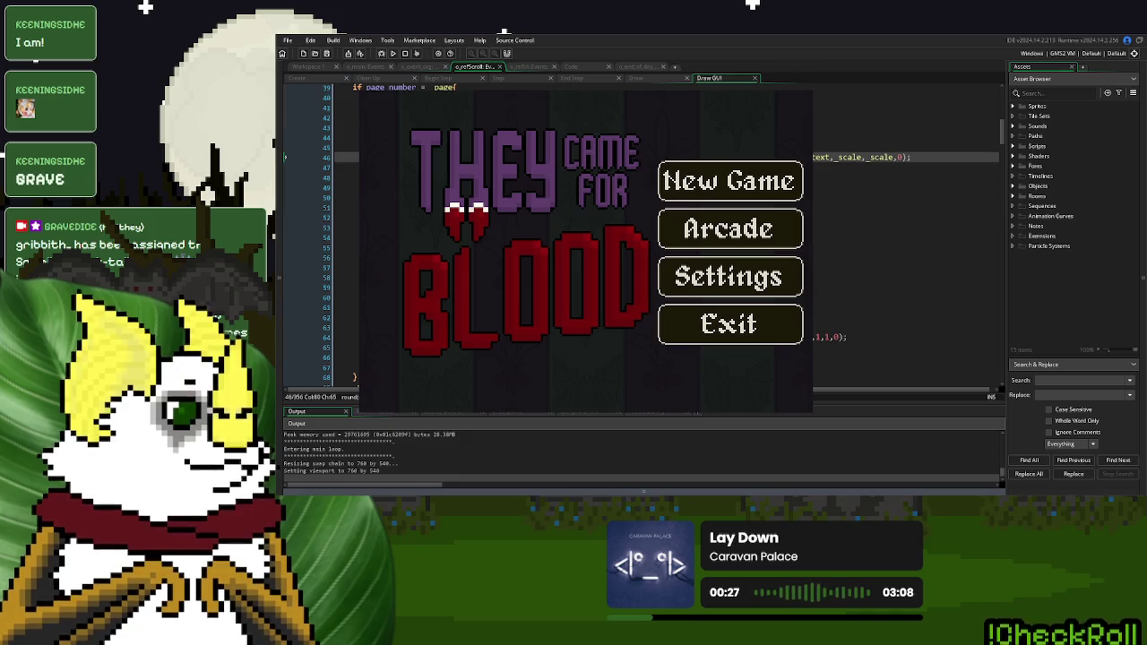
Start a New Game to view the Check in Donors! heading on the scroll, then close it
{"action": "left_click", "coordinate": [665, 183]}
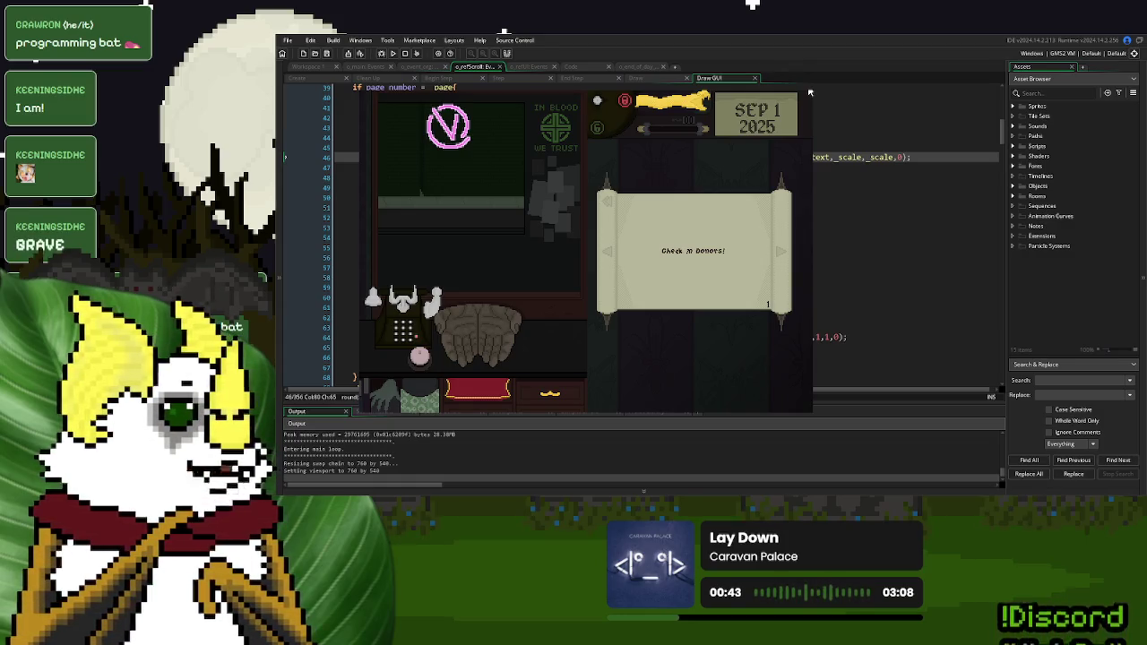
{"action": "left_click", "coordinate": [809, 92]}
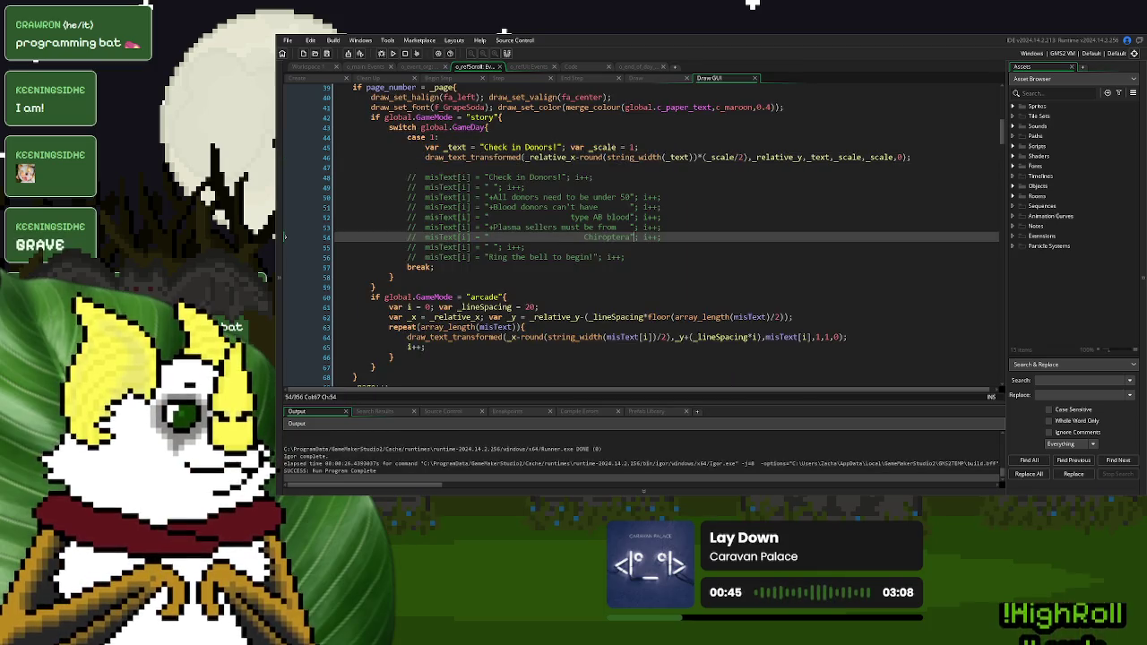
Change the heading's _scale value on line 45 from 1 to 2
{"action": "left_click", "coordinate": [630, 148]}
{"action": "type", "text": "1"}
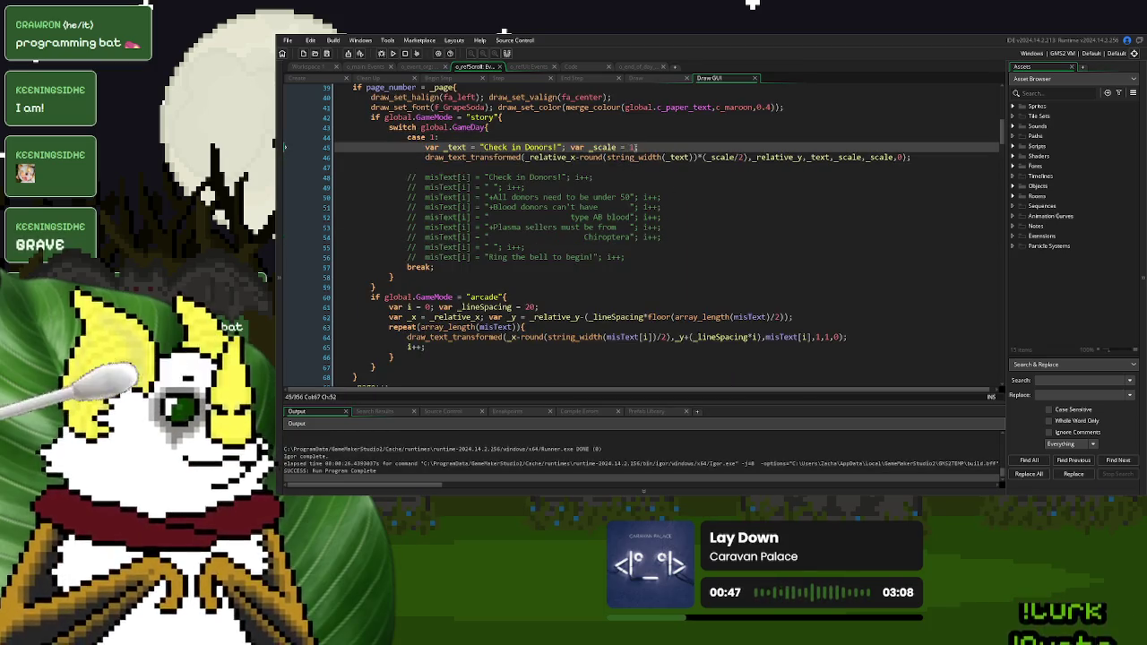
{"action": "key", "text": "BackSpace"}
{"action": "type", "text": "2"}
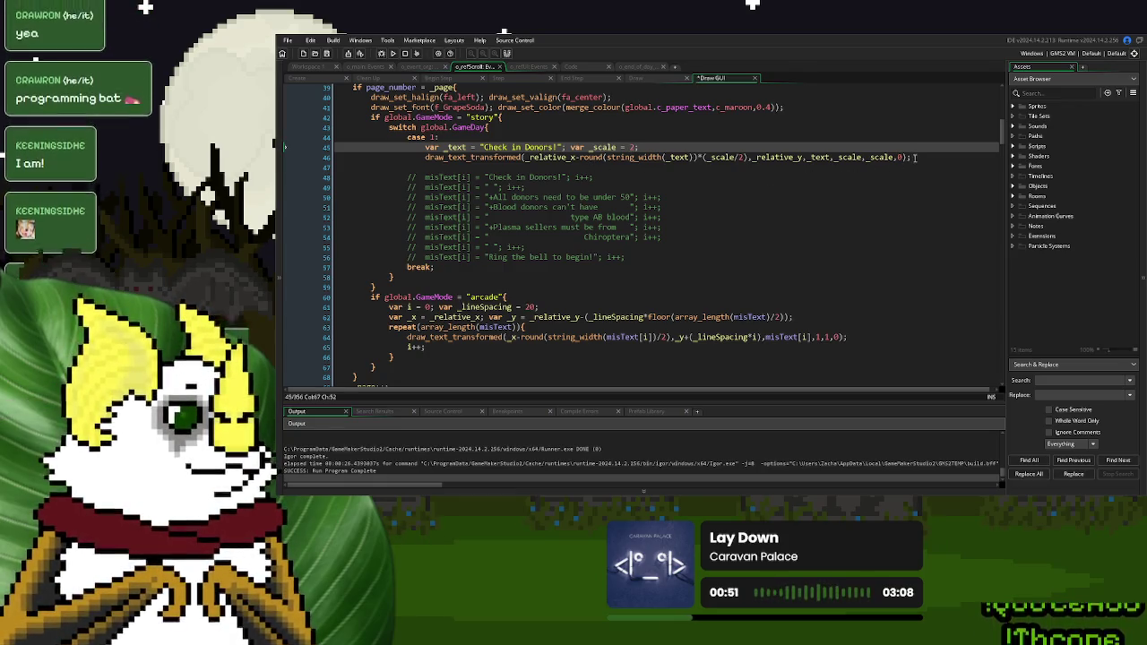
Add an _x_adj variable and append +_x_adj to the heading's x position
{"action": "left_click", "coordinate": [603, 157]}
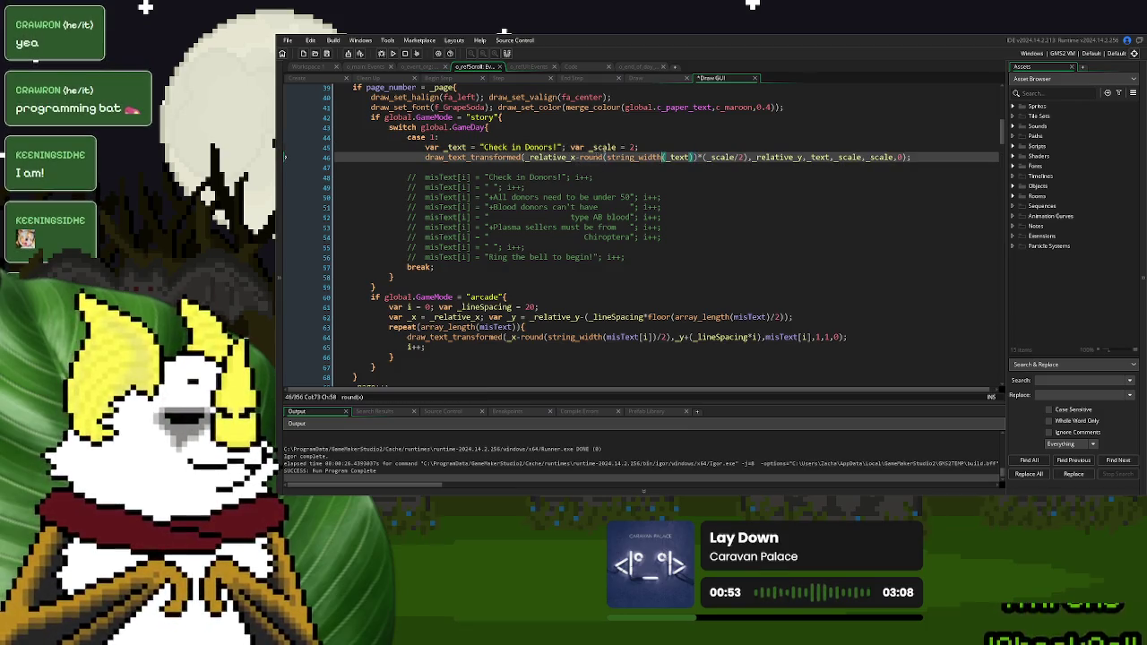
{"action": "left_click", "coordinate": [654, 147]}
{"action": "key", "text": "Return"}
{"action": "type", "text": "var _xad"}
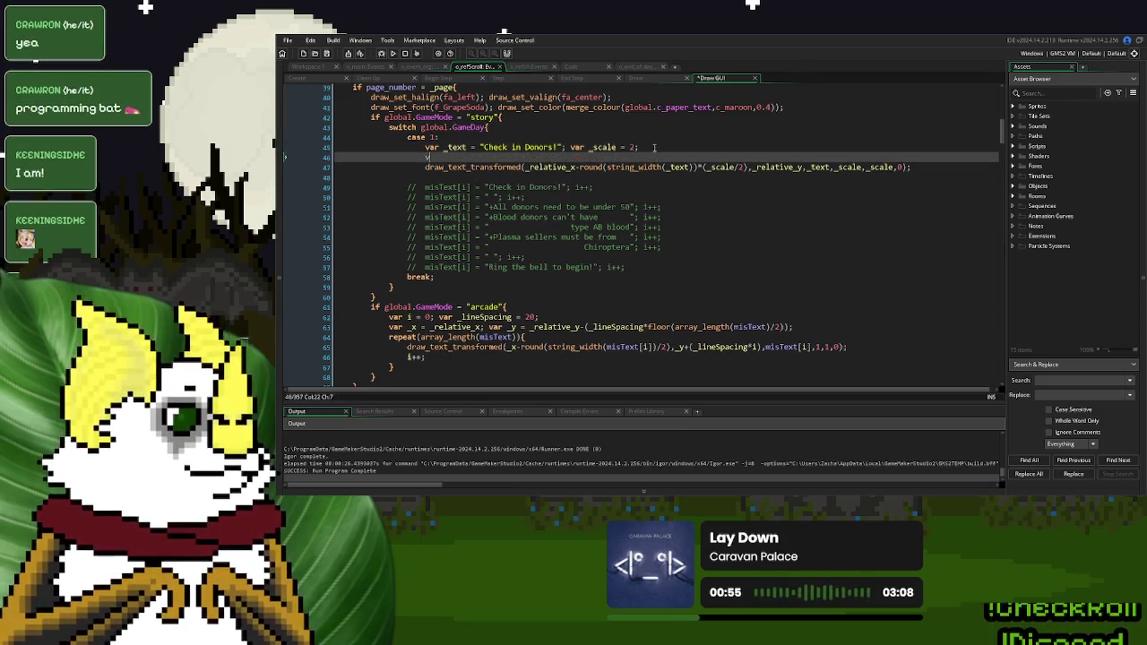
{"action": "key", "text": "BackSpace"}
{"action": "key", "text": "BackSpace"}
{"action": "type", "text": "_adj "}
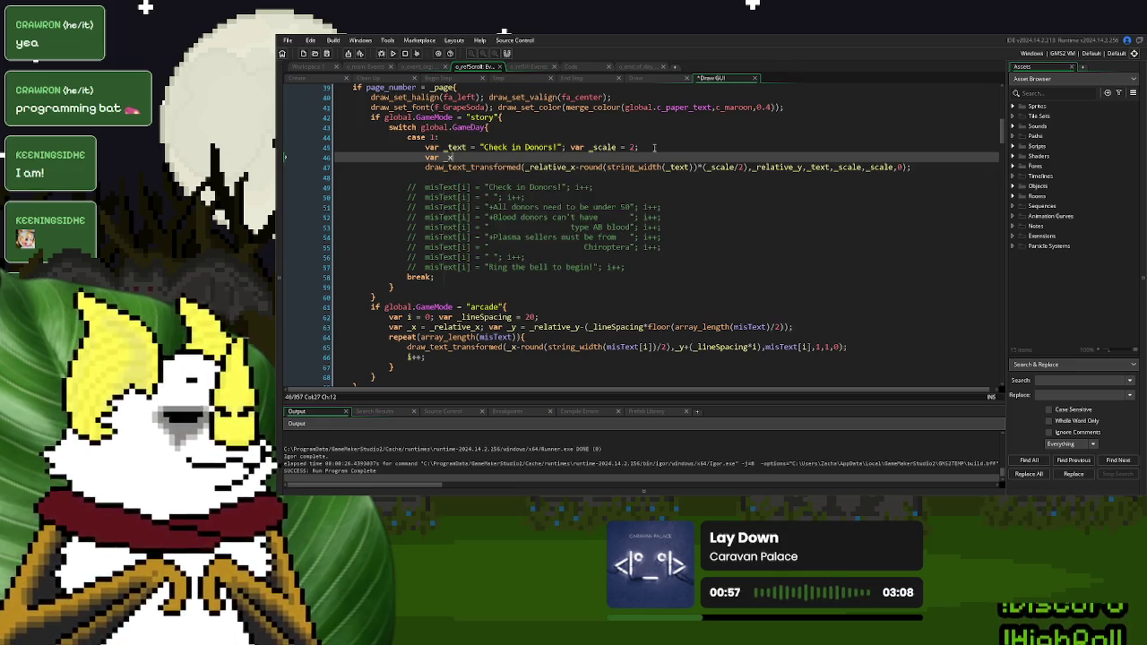
{"action": "type", "text": "= 0;"}
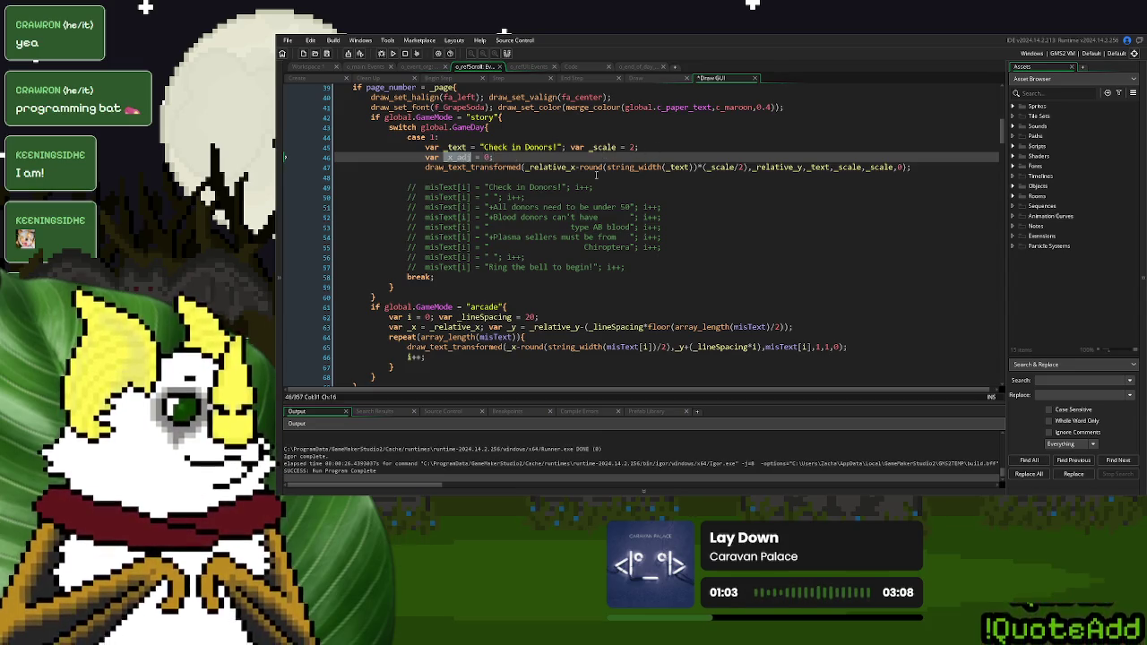
{"action": "left_click", "coordinate": [747, 168]}
{"action": "type", "text": "+_x_adj"}
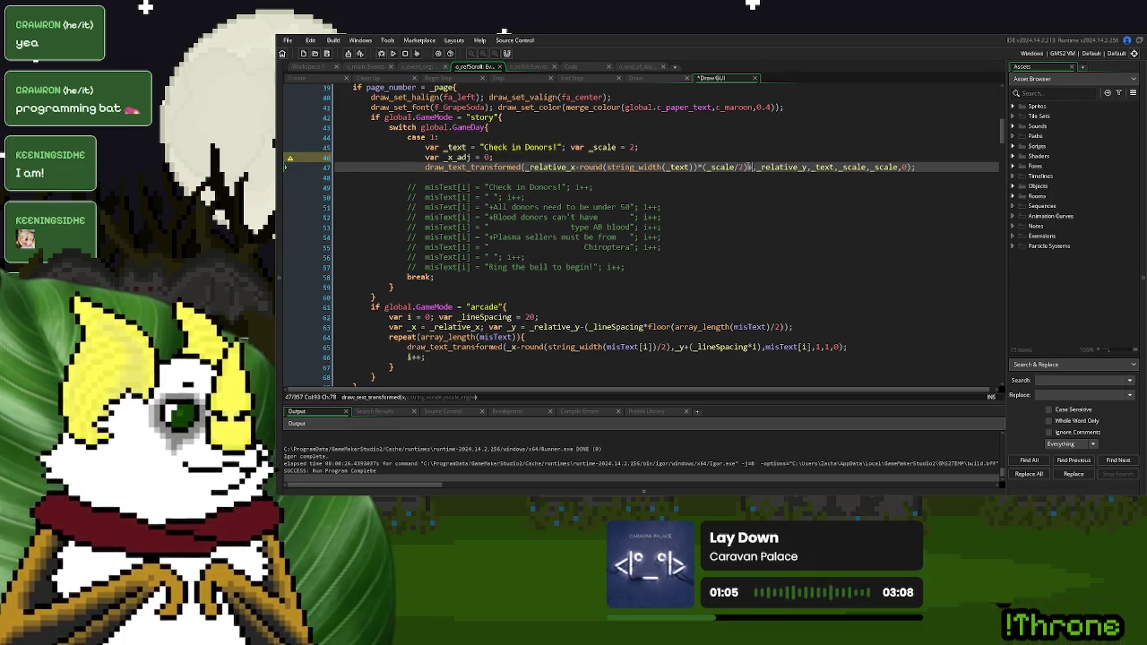
Add 'var _y_adj = 0;' and add _y_adj after _relative_y in the y position
{"action": "left_click", "coordinate": [565, 159]}
{"action": "type", "text": "var _y_"}
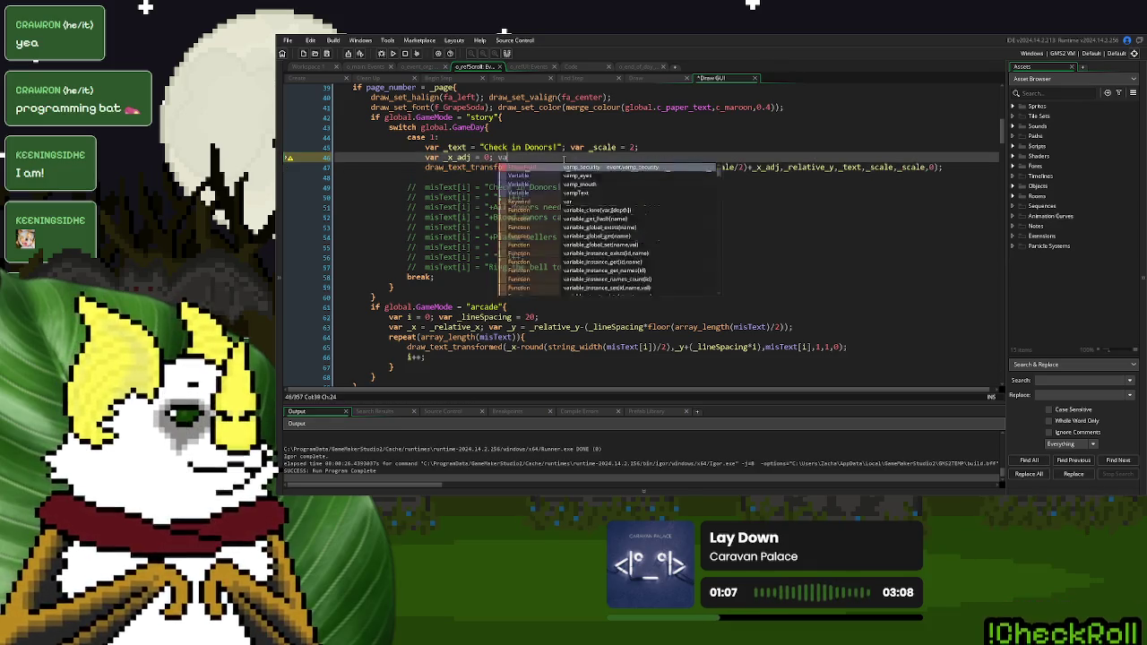
{"action": "type", "text": "adj = 0"}
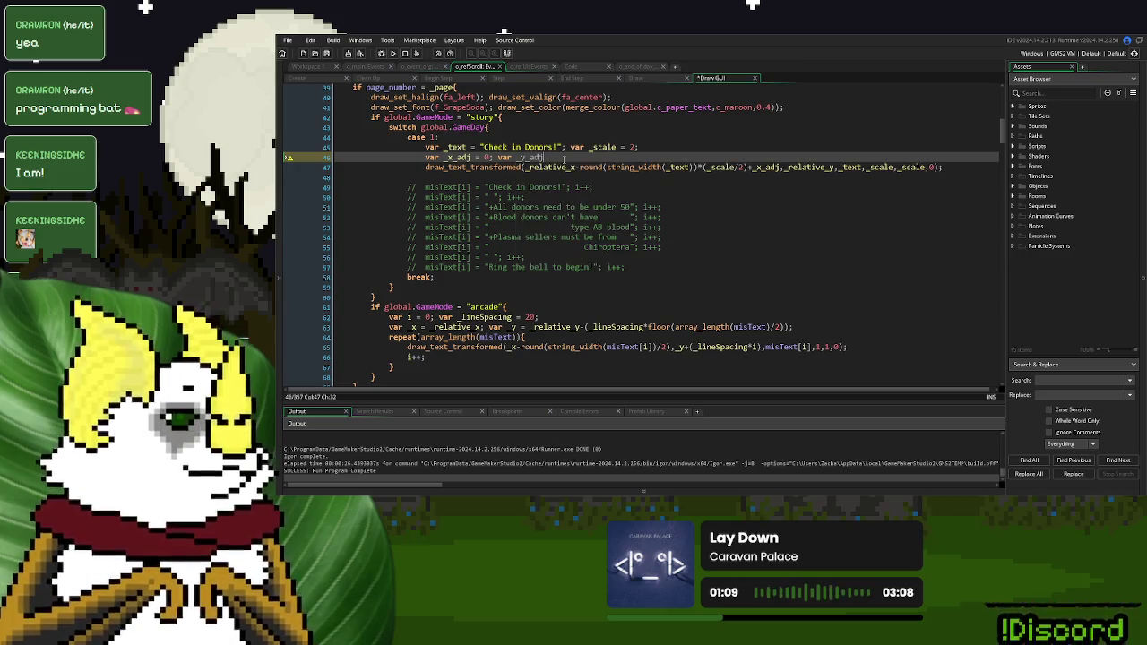
{"action": "type", "text": ";"}
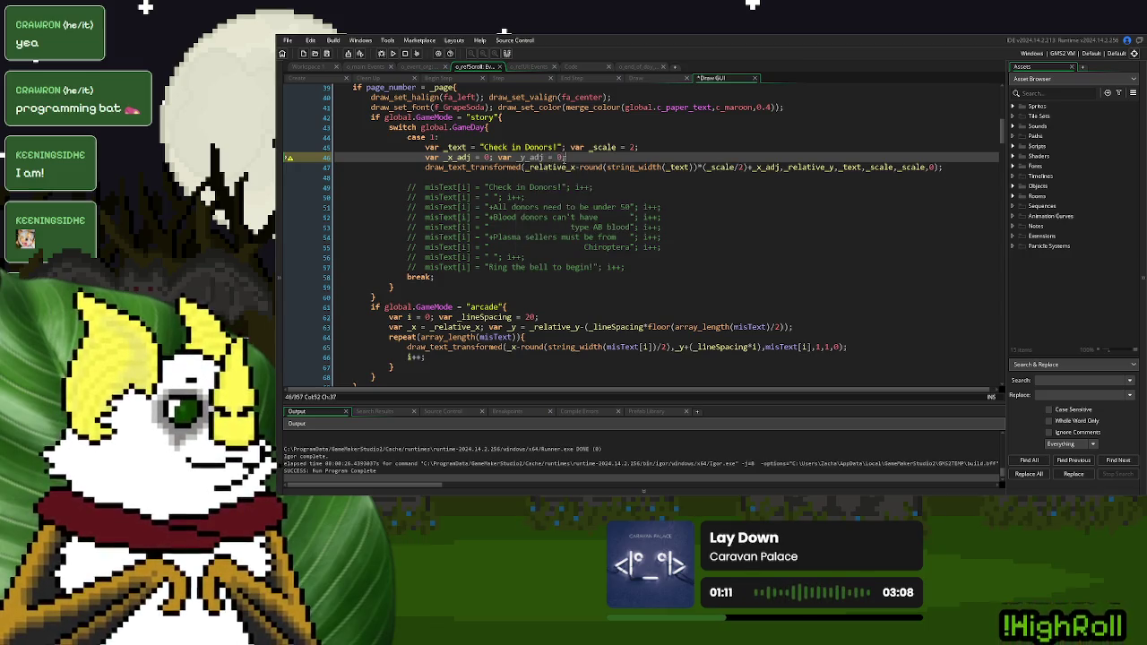
{"action": "double_click", "coordinate": [531, 157]}
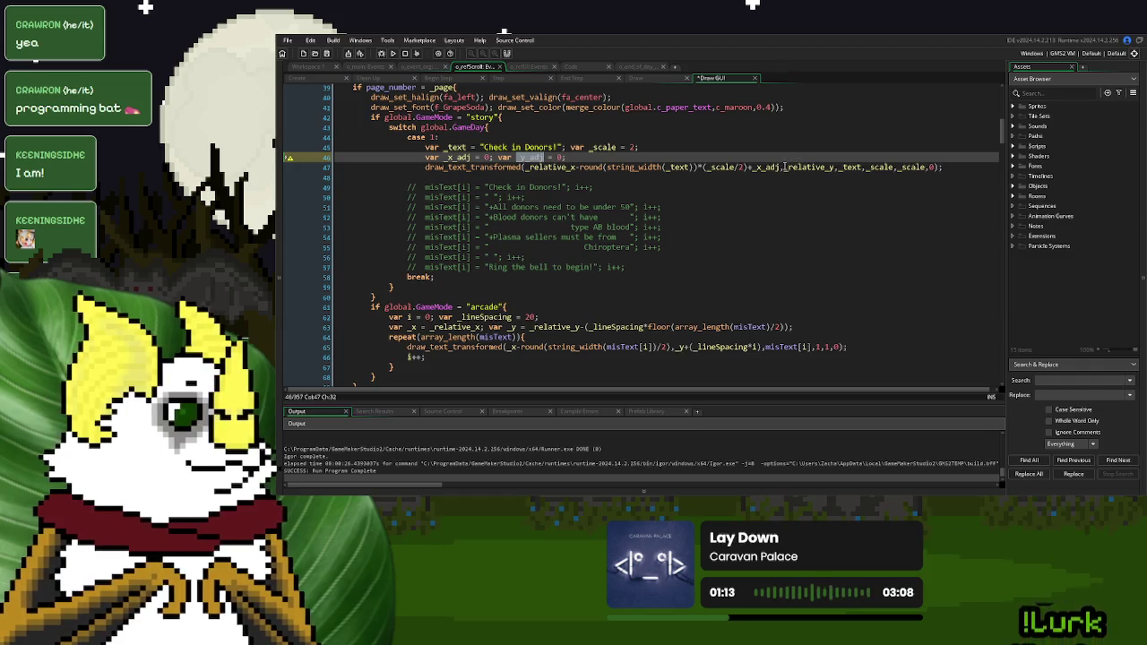
{"action": "key", "text": "ctrl+c"}
{"action": "left_click", "coordinate": [834, 167]}
{"action": "type", "text": "+"}
{"action": "key", "text": "ctrl+v"}
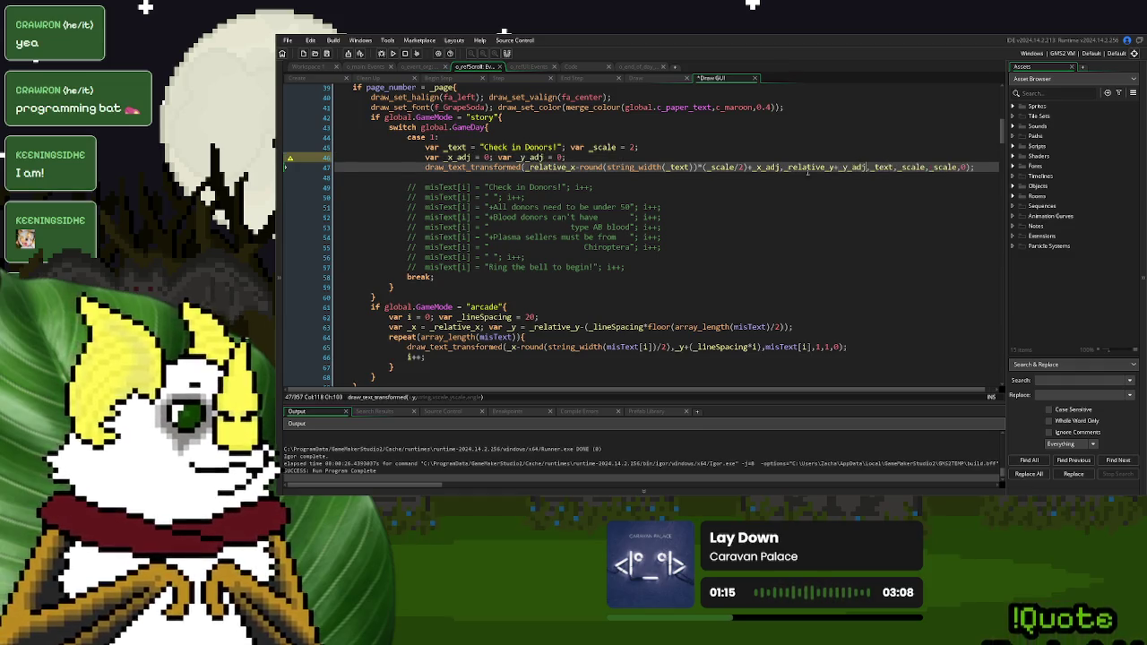
Review where _relative_y and _lineSpacing are defined and used in the Draw GUI code
{"action": "scroll", "coordinate": [529, 118], "scroll_direction": "up", "scroll_amount": 7}
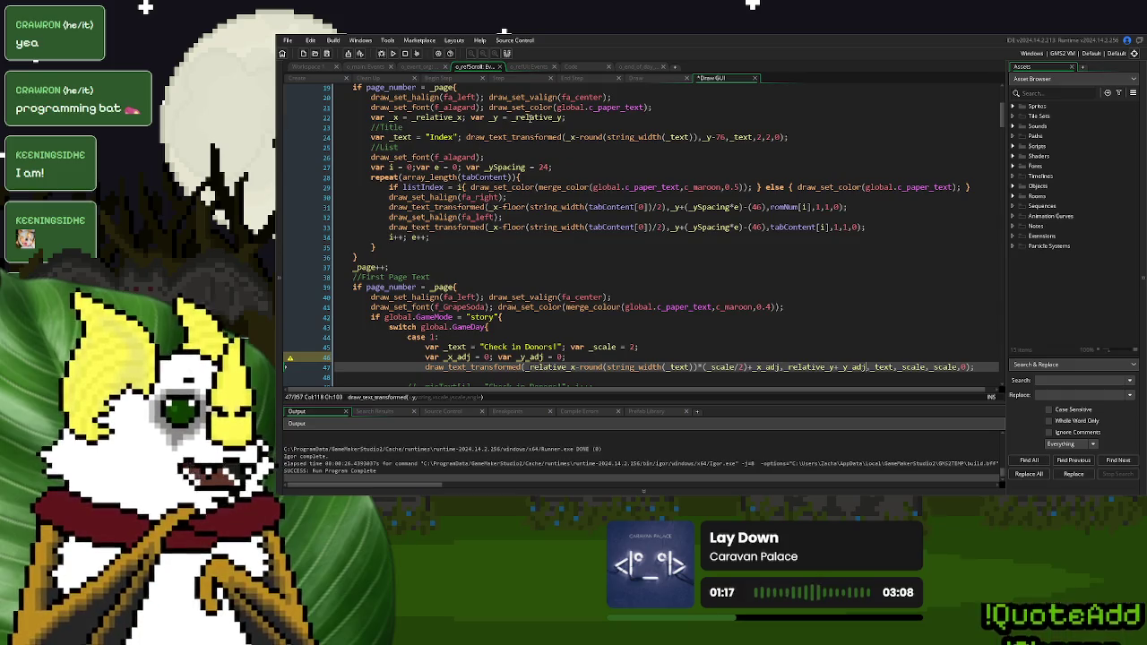
{"action": "left_click", "coordinate": [529, 117]}
{"action": "scroll", "coordinate": [674, 351], "scroll_direction": "down", "scroll_amount": 6}
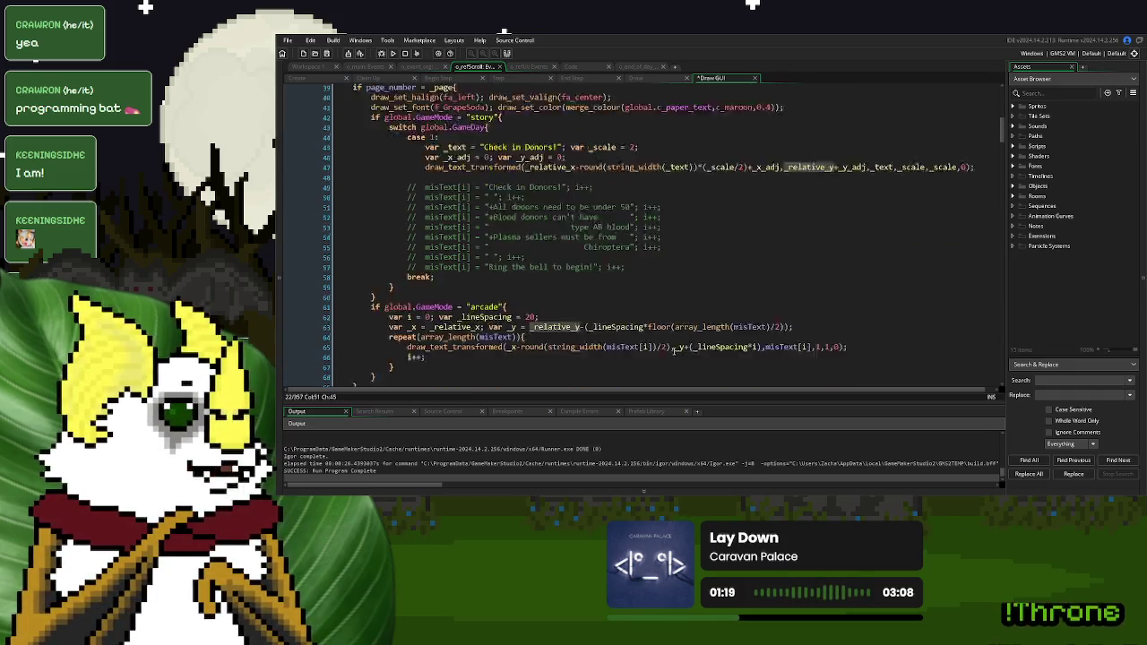
{"action": "scroll", "coordinate": [674, 352], "scroll_direction": "down", "scroll_amount": 3}
{"action": "left_click", "coordinate": [672, 254]}
{"action": "scroll", "coordinate": [663, 265], "scroll_direction": "up", "scroll_amount": 7}
{"action": "scroll", "coordinate": [663, 265], "scroll_direction": "up", "scroll_amount": 3}
{"action": "scroll", "coordinate": [663, 265], "scroll_direction": "down", "scroll_amount": 8}
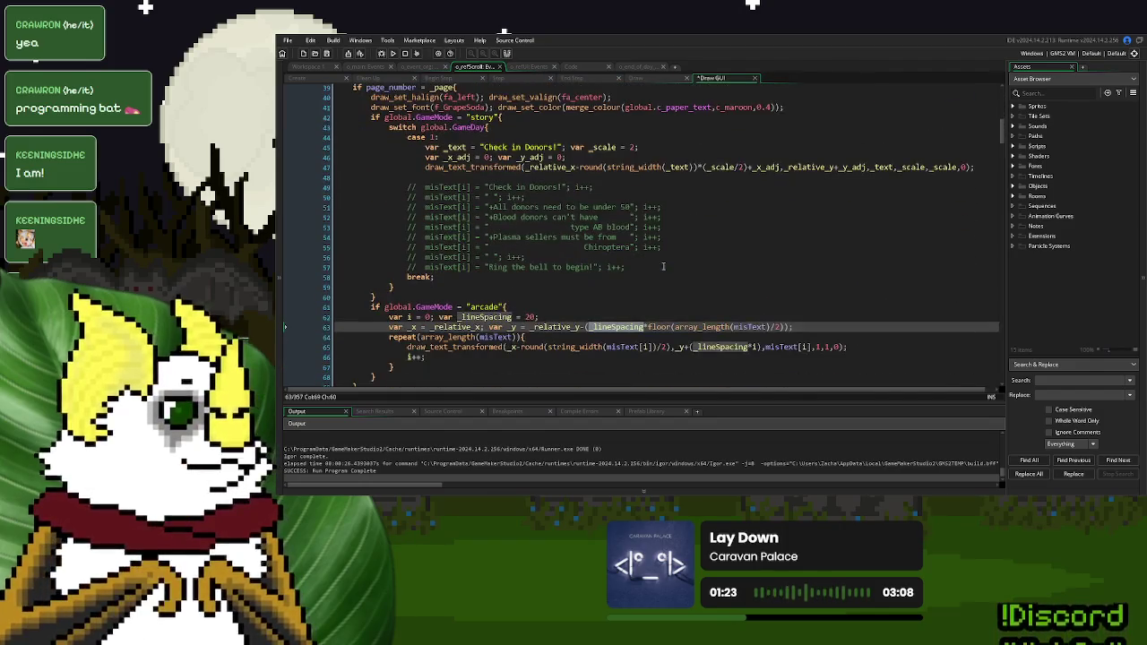
{"action": "left_click", "coordinate": [511, 317]}
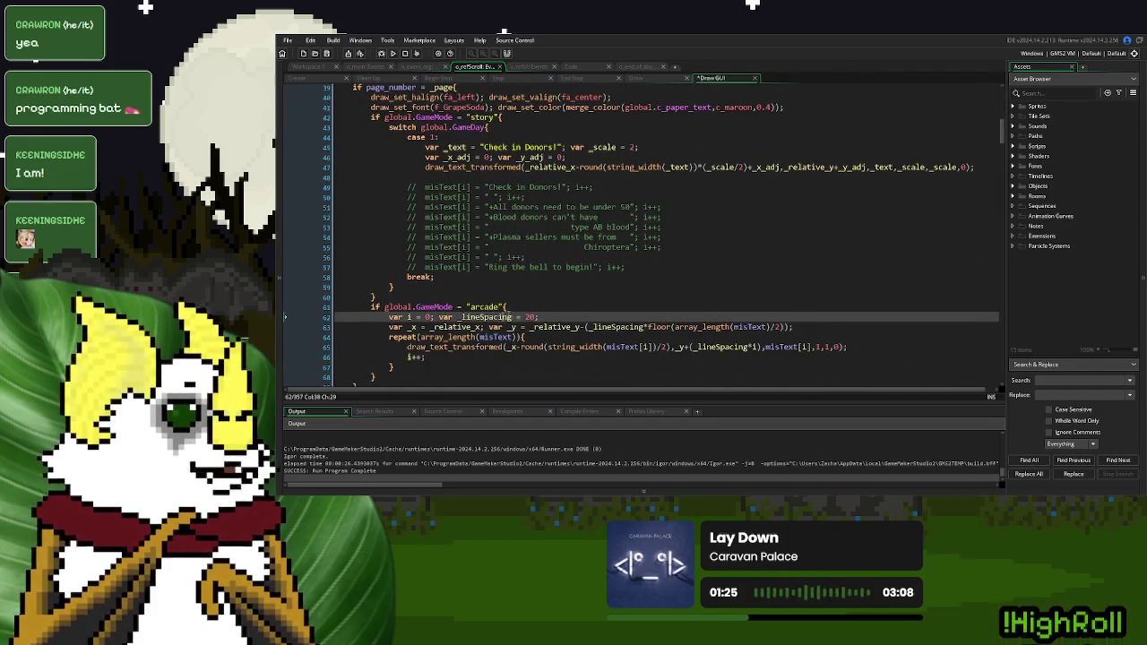
{"action": "left_click", "coordinate": [625, 327]}
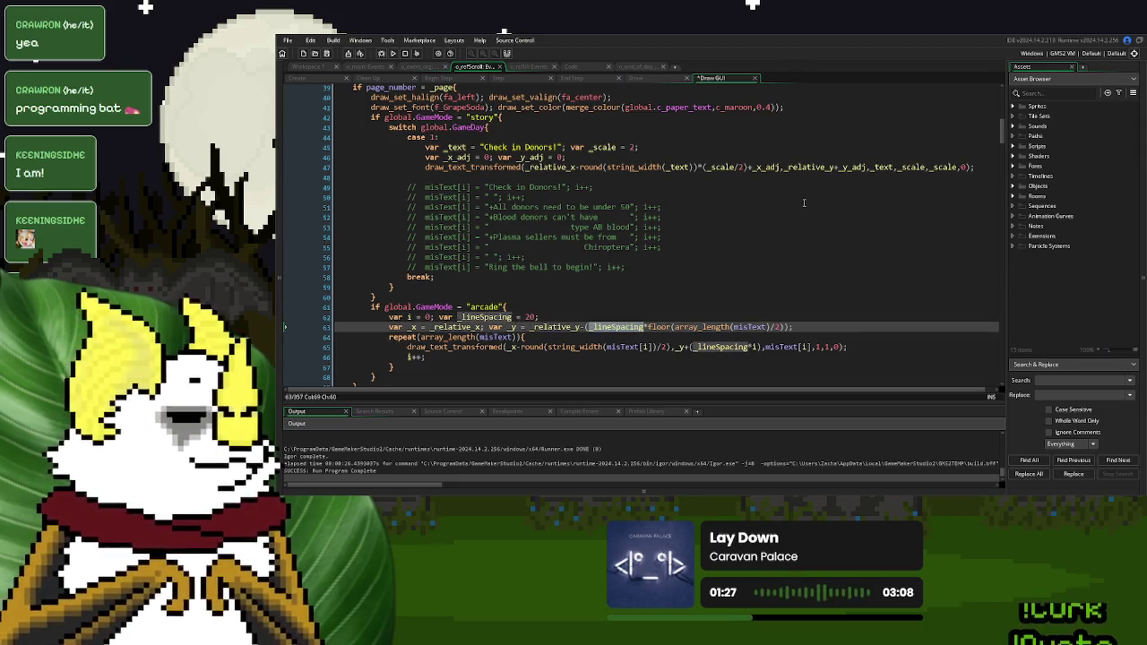
{"action": "scroll", "coordinate": [590, 218], "scroll_direction": "up", "scroll_amount": 2}
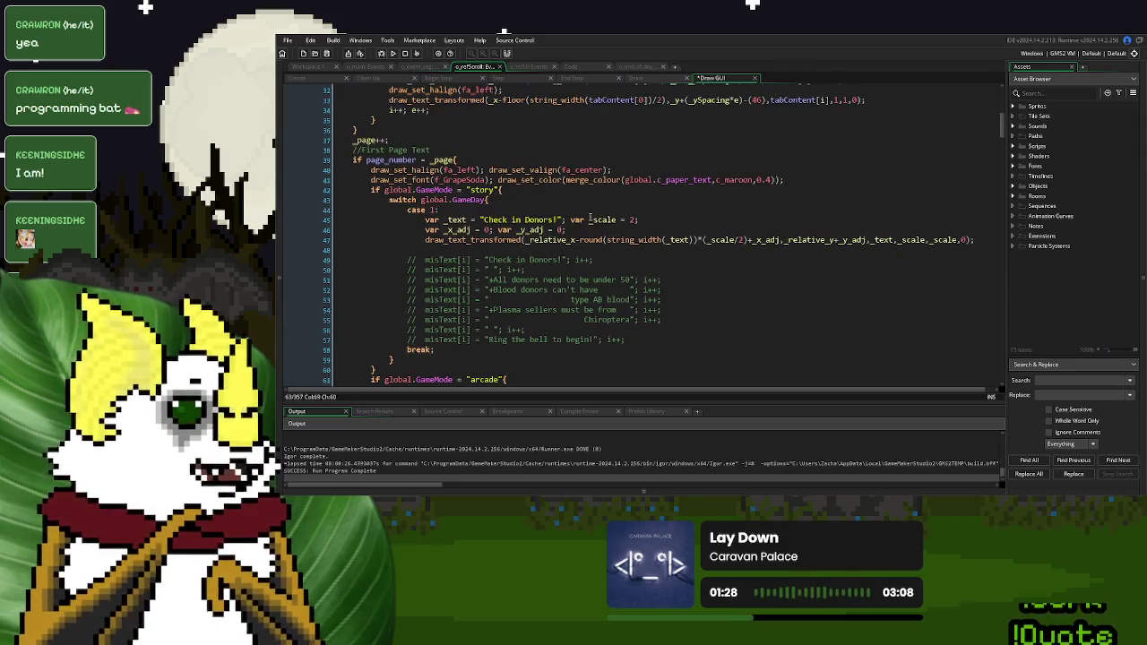
Fix the + operator before _y_adj, set _y_adj to -200, and run the game
{"action": "left_click", "coordinate": [836, 239]}
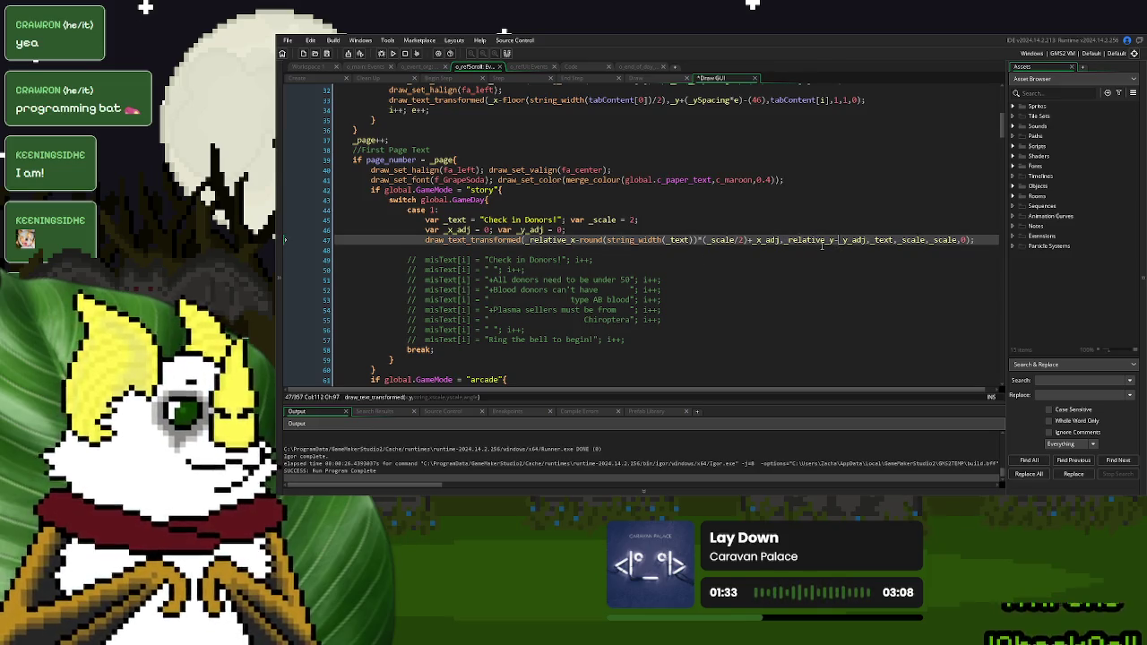
{"action": "key", "text": "BackSpace"}
{"action": "type", "text": "+"}
{"action": "left_click", "coordinate": [559, 230]}
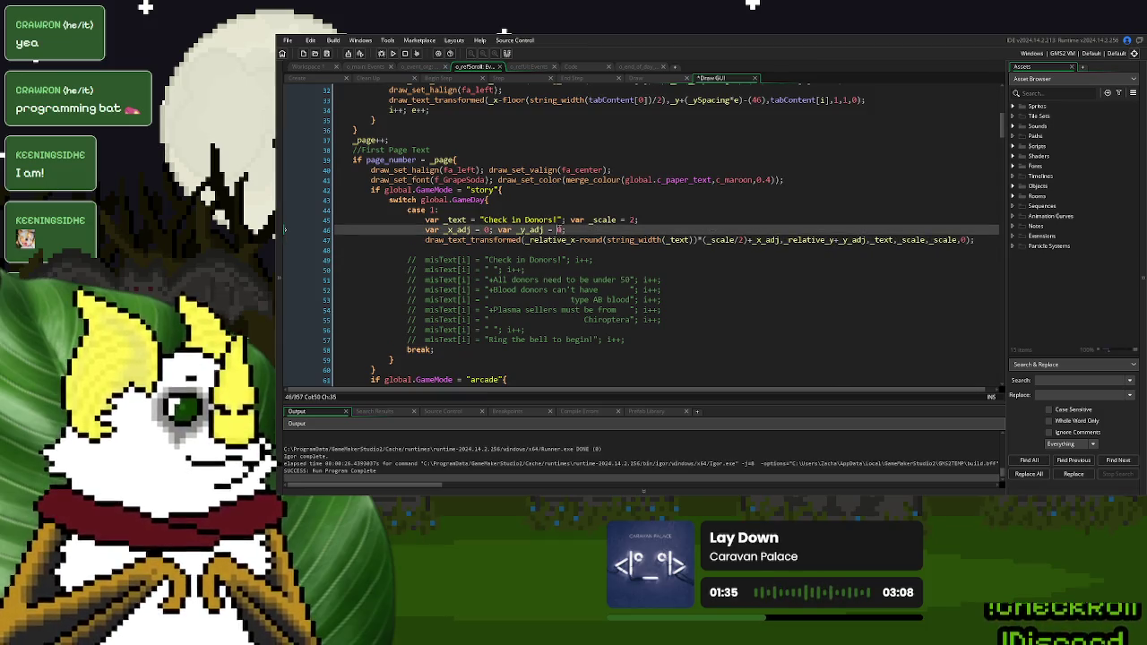
{"action": "double_click", "coordinate": [559, 230]}
{"action": "type", "text": "-200"}
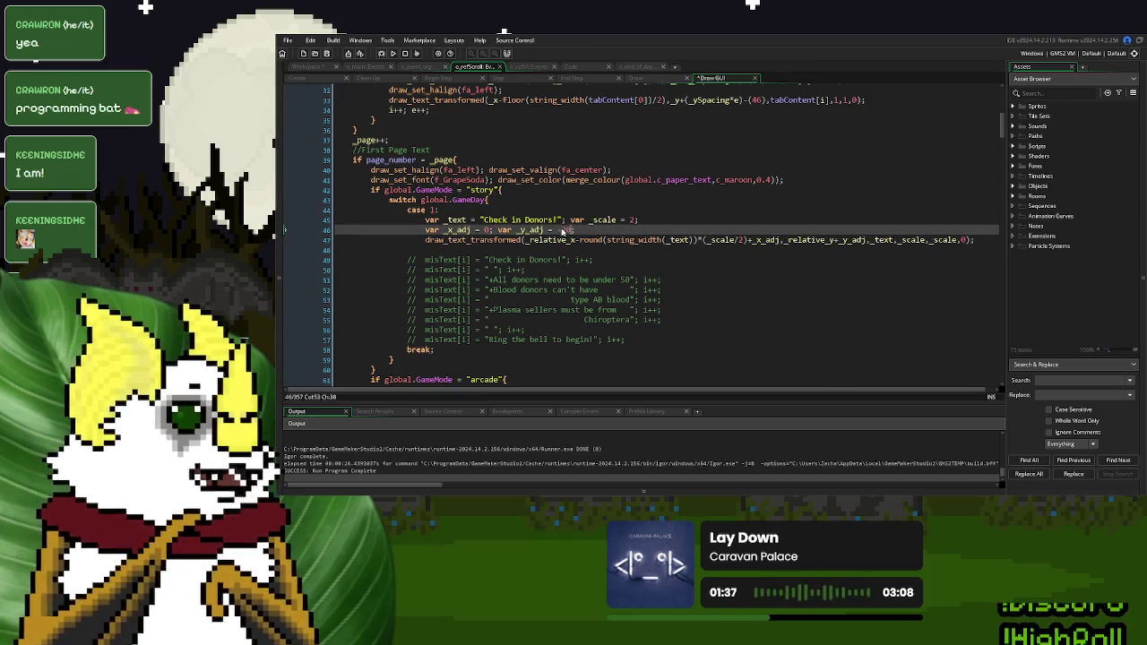
{"action": "key", "text": "F5"}
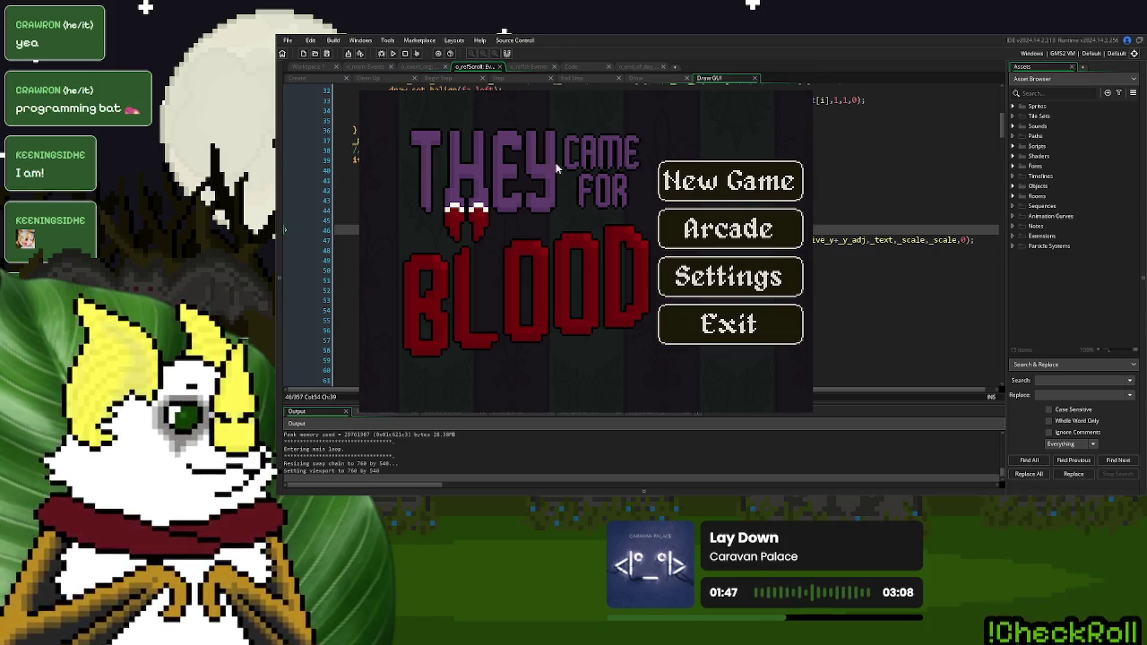
Start a new game, drag the parchment scroll down to inspect it, then close the game
{"action": "left_click", "coordinate": [753, 199]}
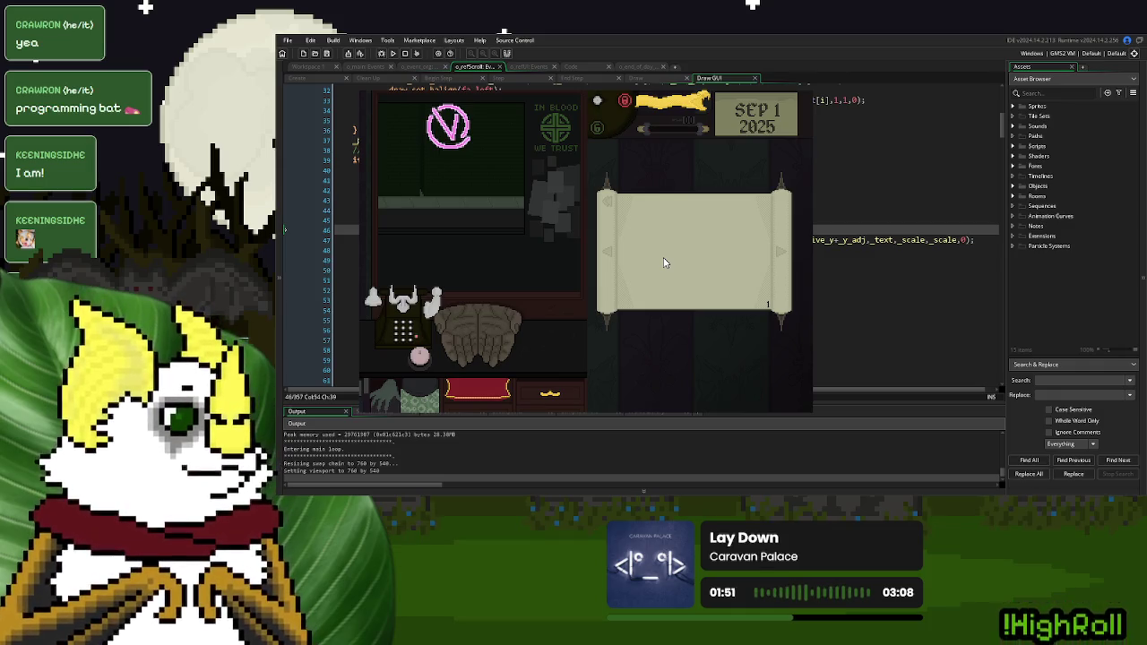
{"action": "mouse_move", "coordinate": [664, 264]}
{"action": "left_mouse_down"}
{"action": "mouse_move", "coordinate": [655, 361]}
{"action": "mouse_move", "coordinate": [677, 298]}
{"action": "left_mouse_up"}
{"action": "key", "text": "Escape"}
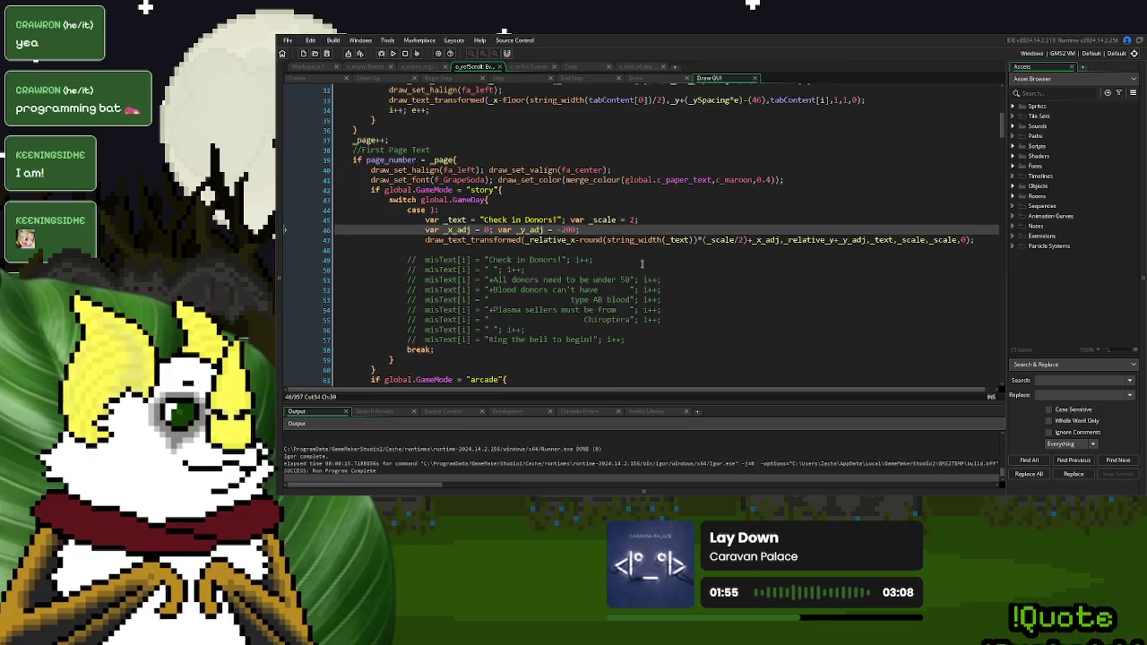
Change the heading's vertical offset from -200 to -60 on line 46 and run the game
{"action": "double_click", "coordinate": [567, 229]}
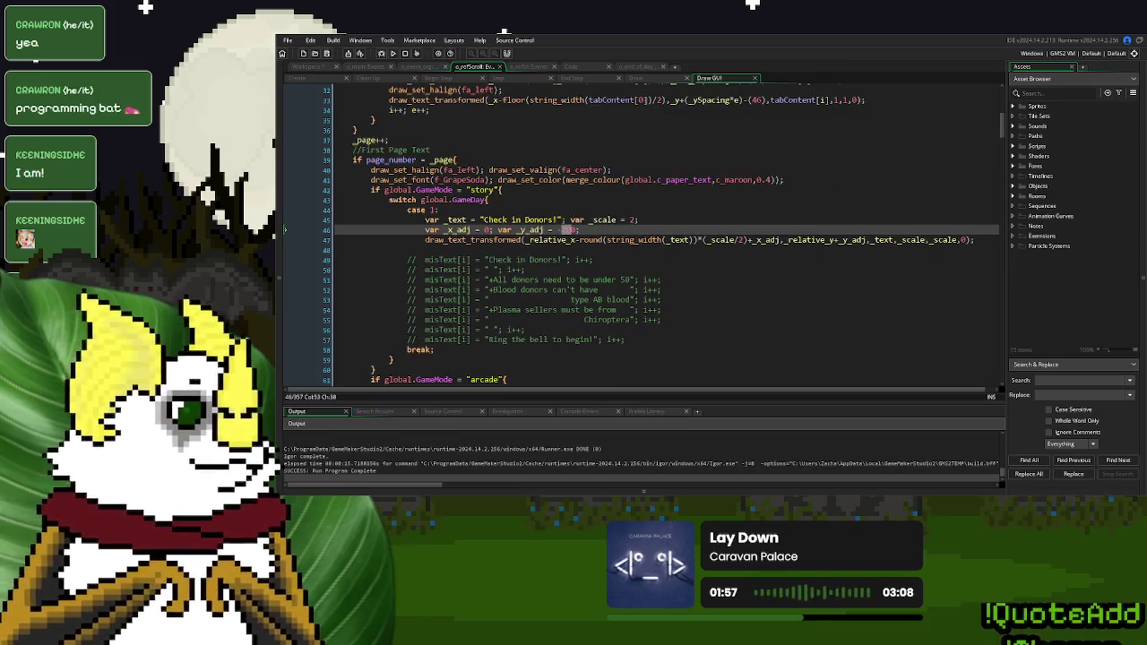
{"action": "type", "text": "60"}
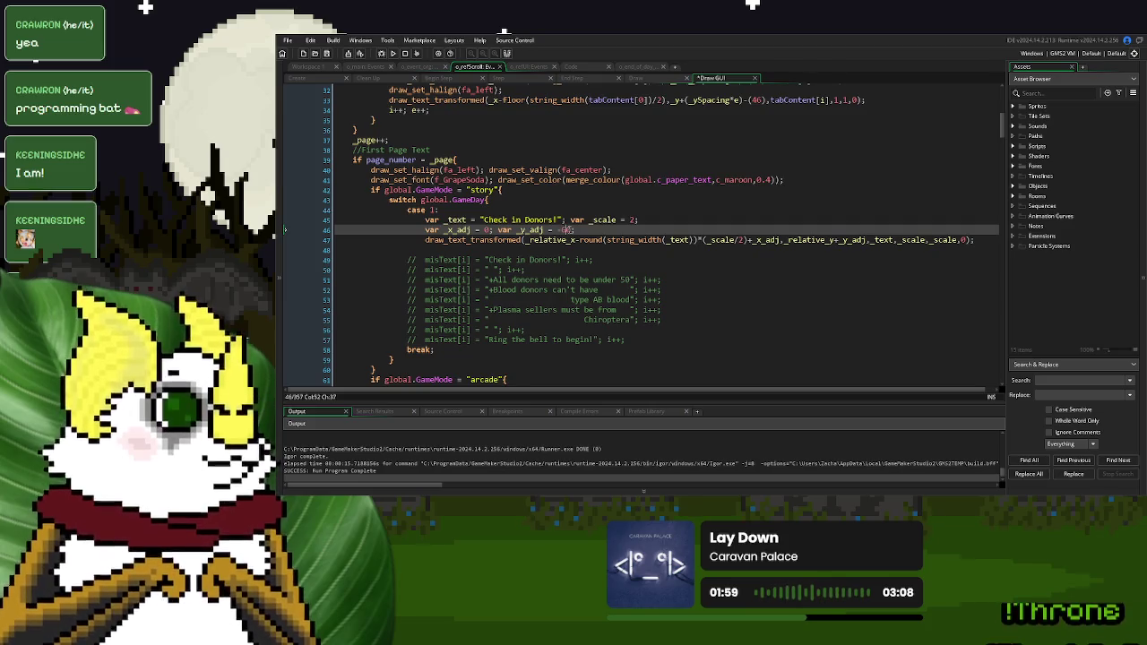
{"action": "left_click", "coordinate": [392, 53]}
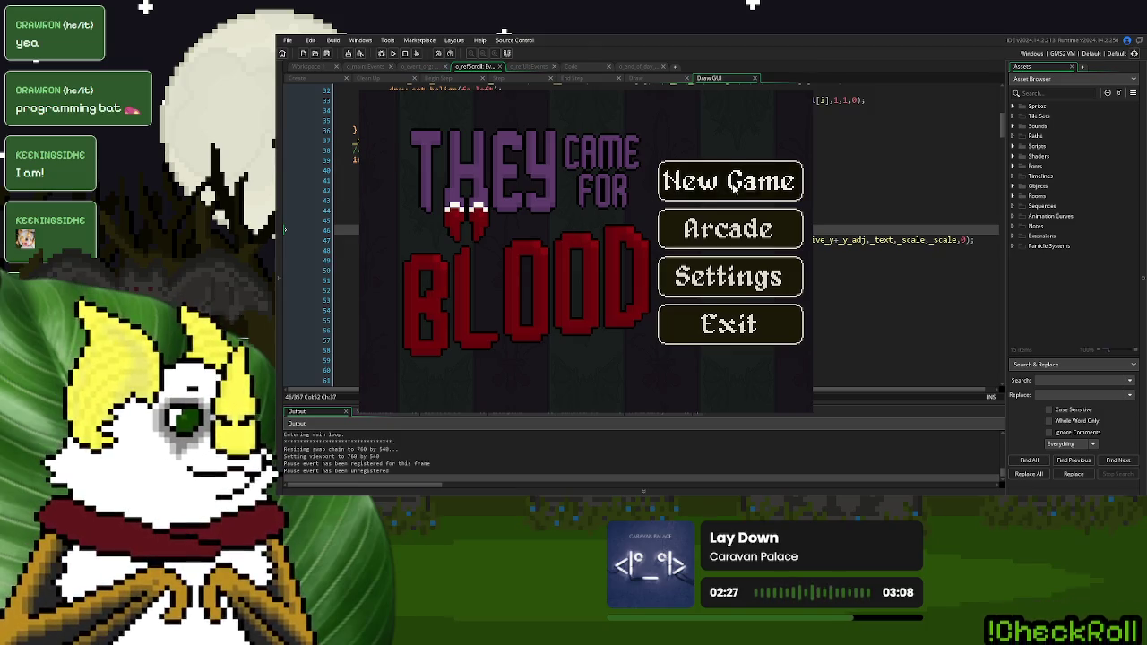
Check the heading in a new game, change the offset to -70, and rerun into a new game
{"action": "left_click", "coordinate": [686, 240]}
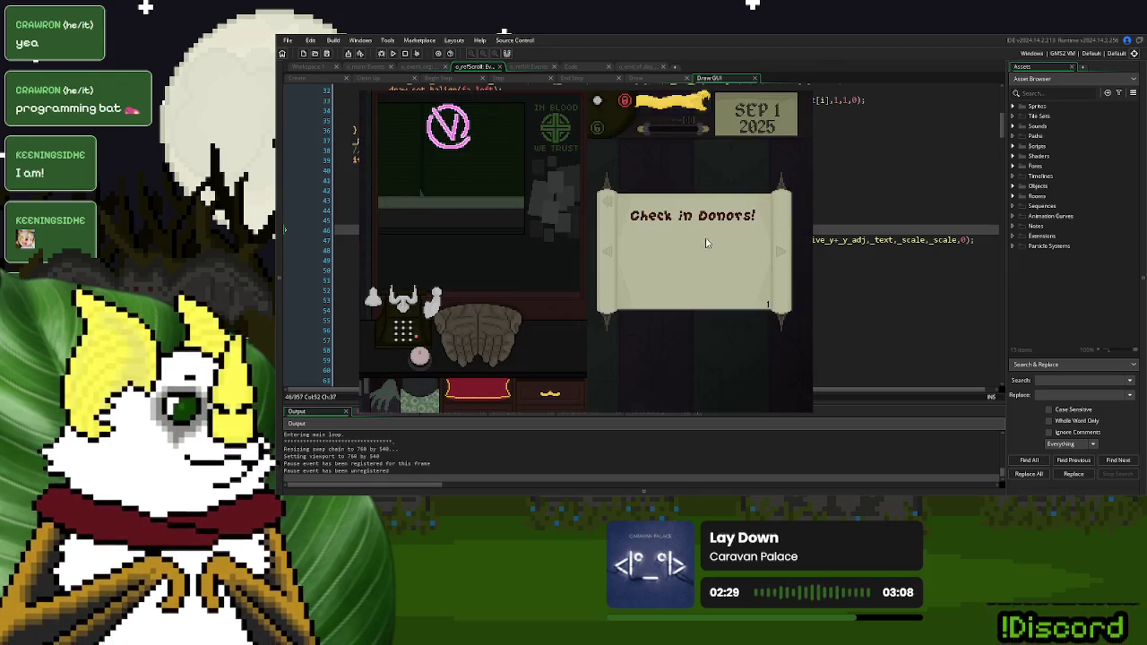
{"action": "key", "text": "Escape"}
{"action": "left_click", "coordinate": [562, 230]}
{"action": "type", "text": "70;"}
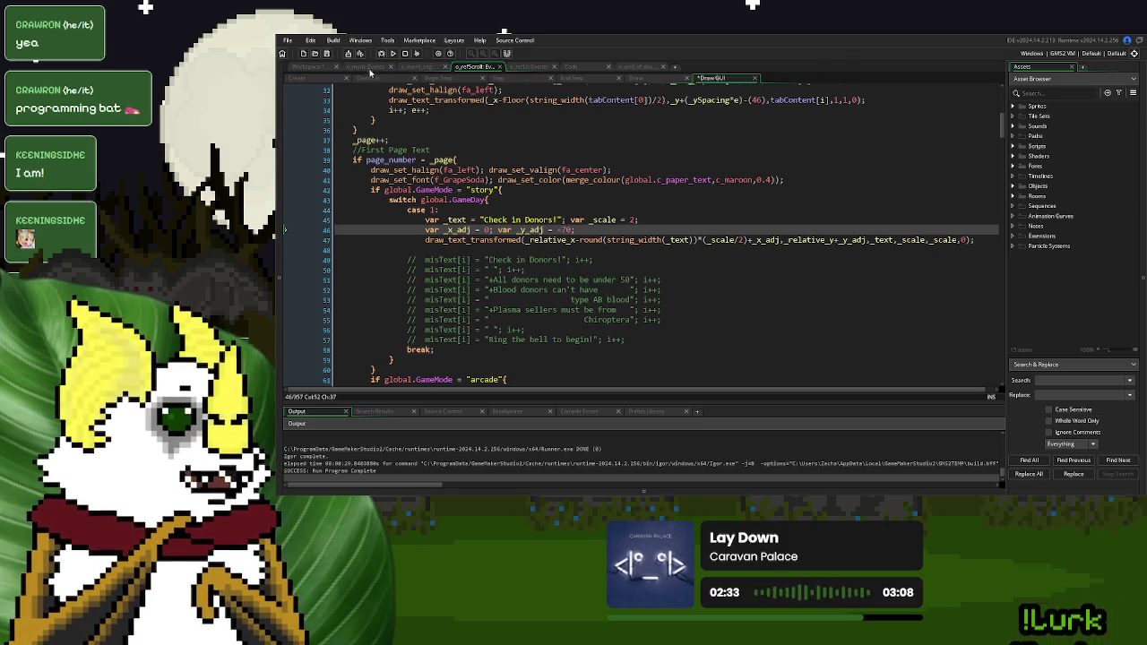
{"action": "left_click", "coordinate": [391, 53]}
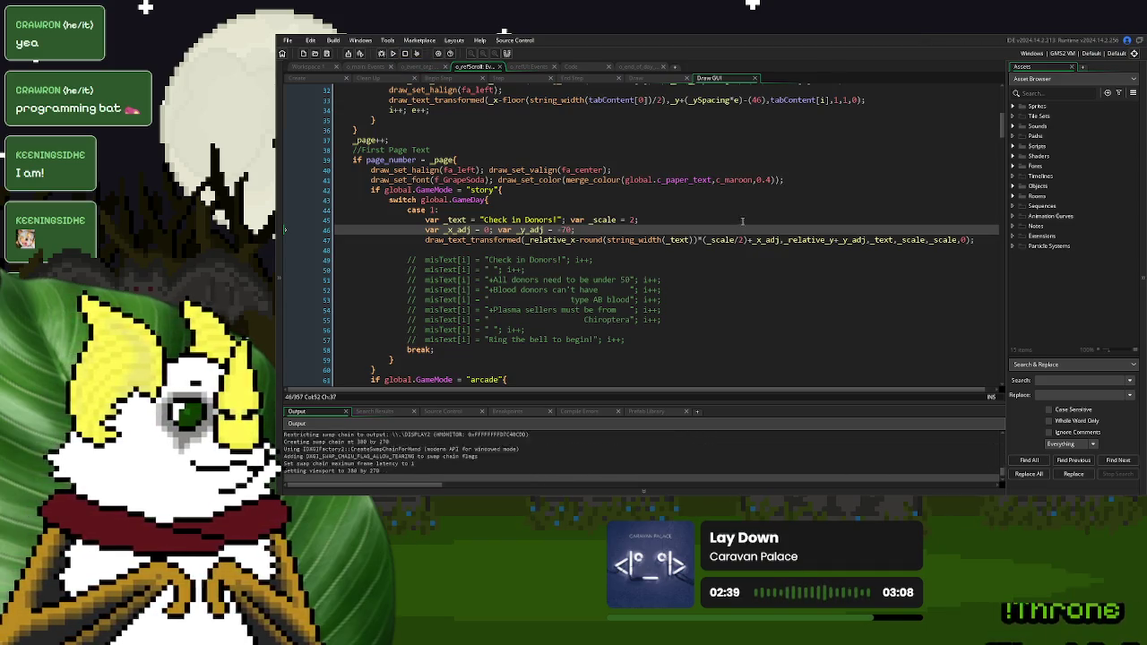
{"action": "left_click", "coordinate": [672, 184]}
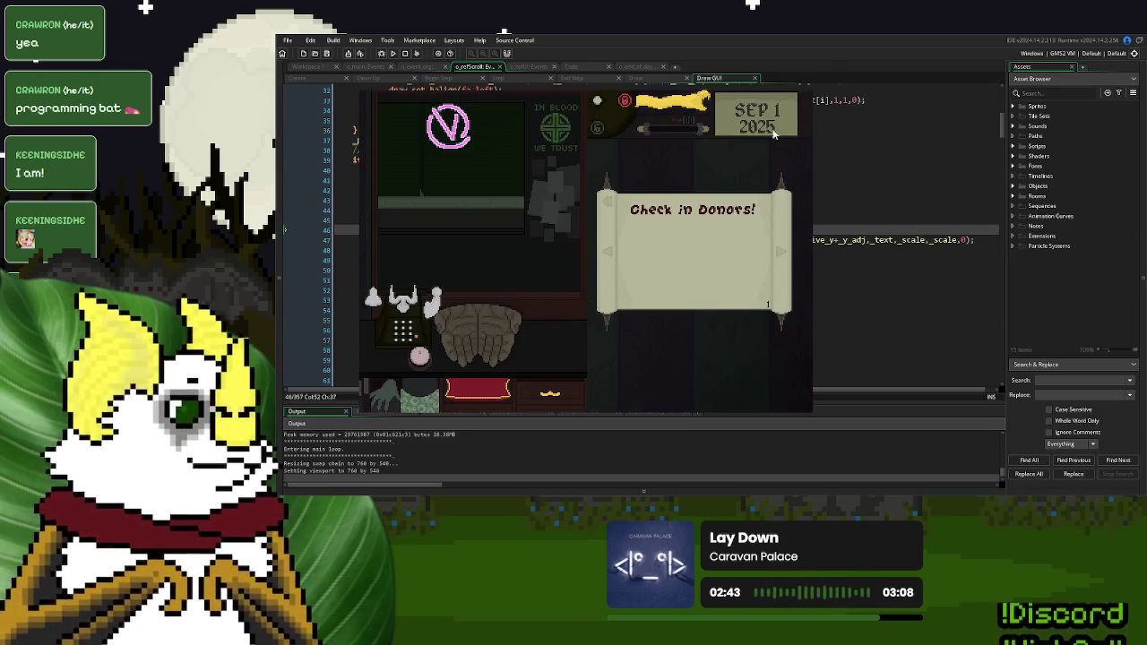
Close the game and duplicate the three heading lines (45–47) below the original
{"action": "key", "text": "Escape"}
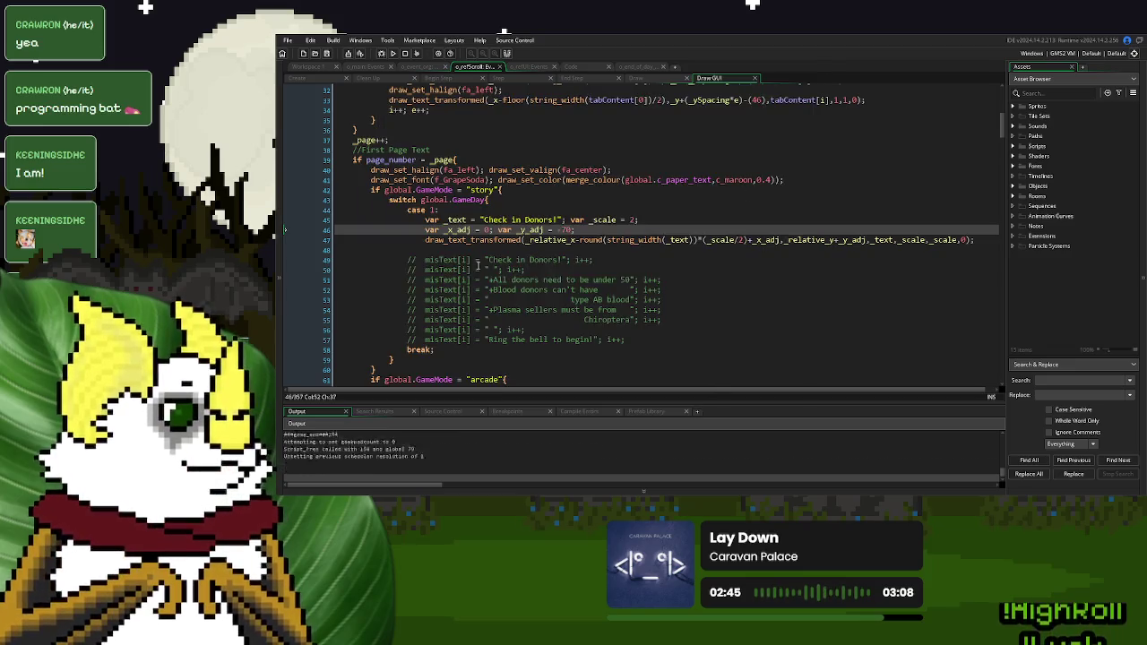
{"action": "left_click", "coordinate": [476, 269]}
{"action": "left_click_drag", "start_coordinate": [979, 239], "coordinate": [424, 240]}
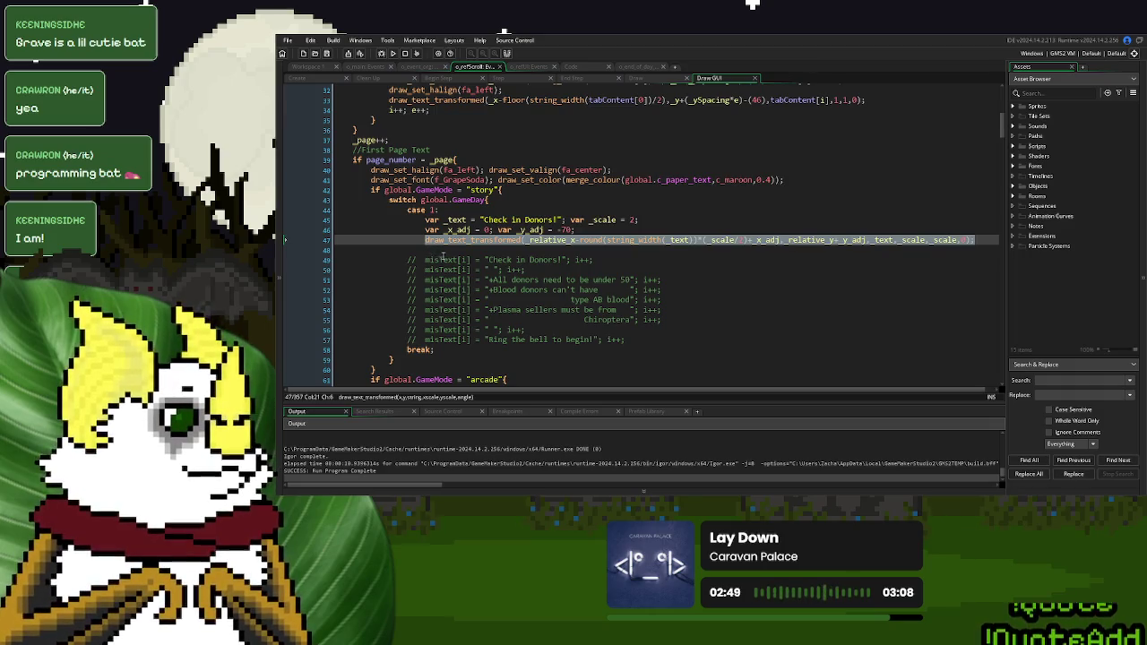
{"action": "left_click", "coordinate": [501, 250]}
{"action": "left_click_drag", "start_coordinate": [978, 242], "coordinate": [426, 220]}
{"action": "key", "text": "ctrl+c"}
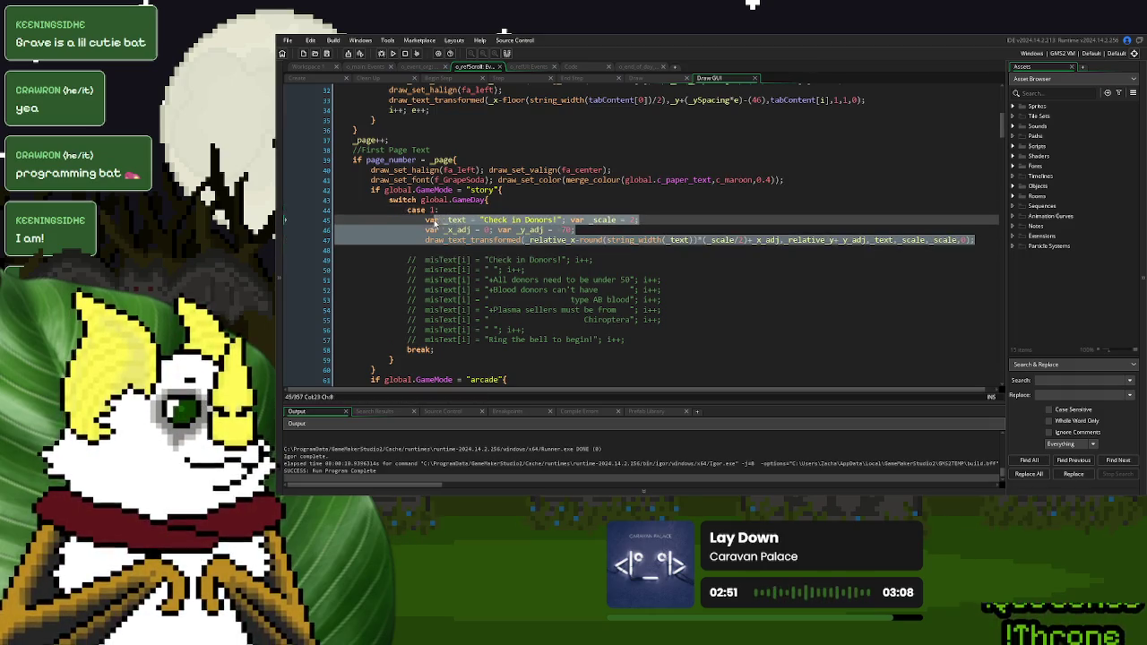
{"action": "left_click", "coordinate": [455, 251]}
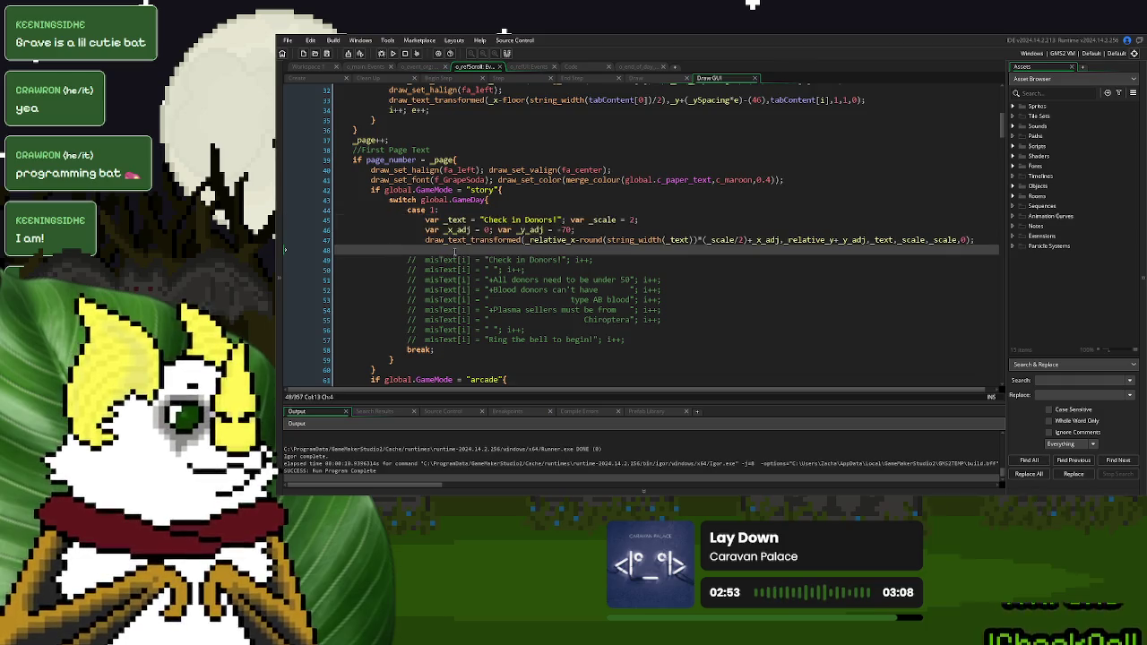
{"action": "key", "text": "Return"}
{"action": "key", "text": "Return"}
{"action": "key", "text": "Up"}
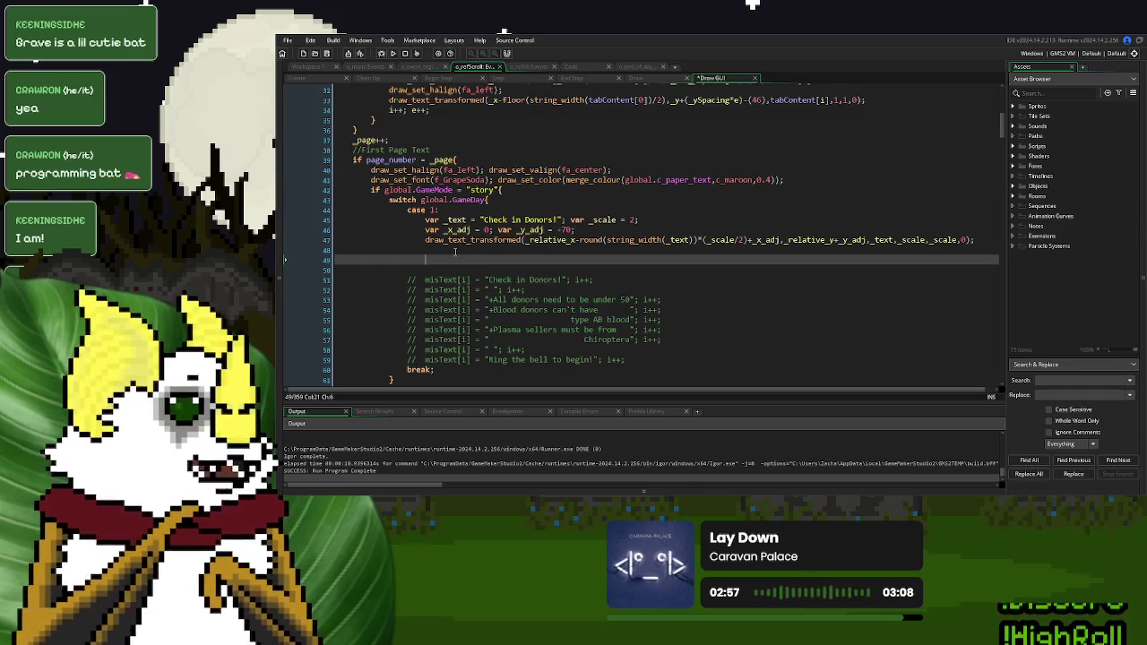
{"action": "key", "text": "ctrl+v"}
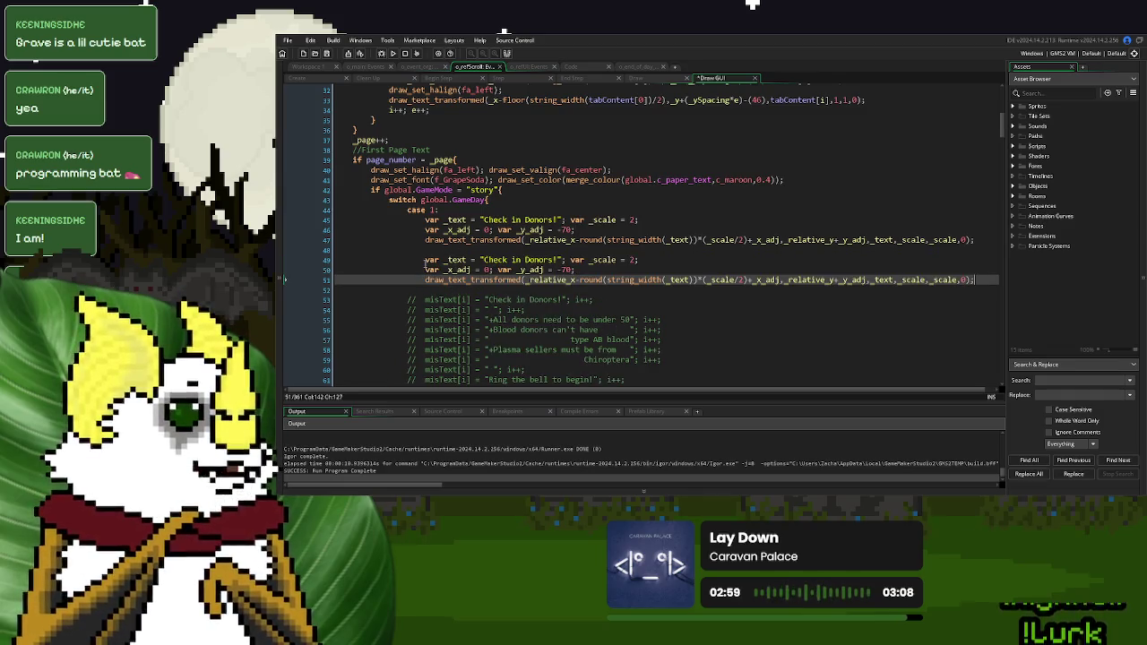
Remove the var keywords from the copied _text, _scale, _x_adj and _y_adj lines
{"action": "left_click", "coordinate": [426, 260]}
{"action": "key", "text": "BackSpace"}
{"action": "key", "text": "BackSpace"}
{"action": "key", "text": "BackSpace"}
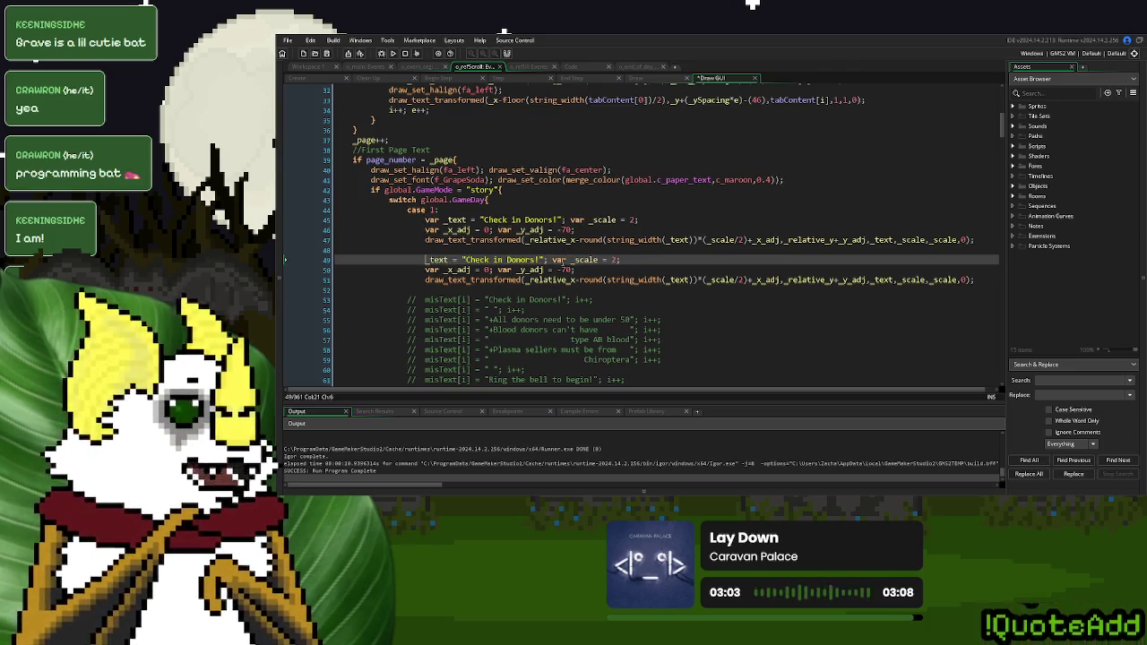
{"action": "double_click", "coordinate": [560, 260]}
{"action": "key", "text": "BackSpace"}
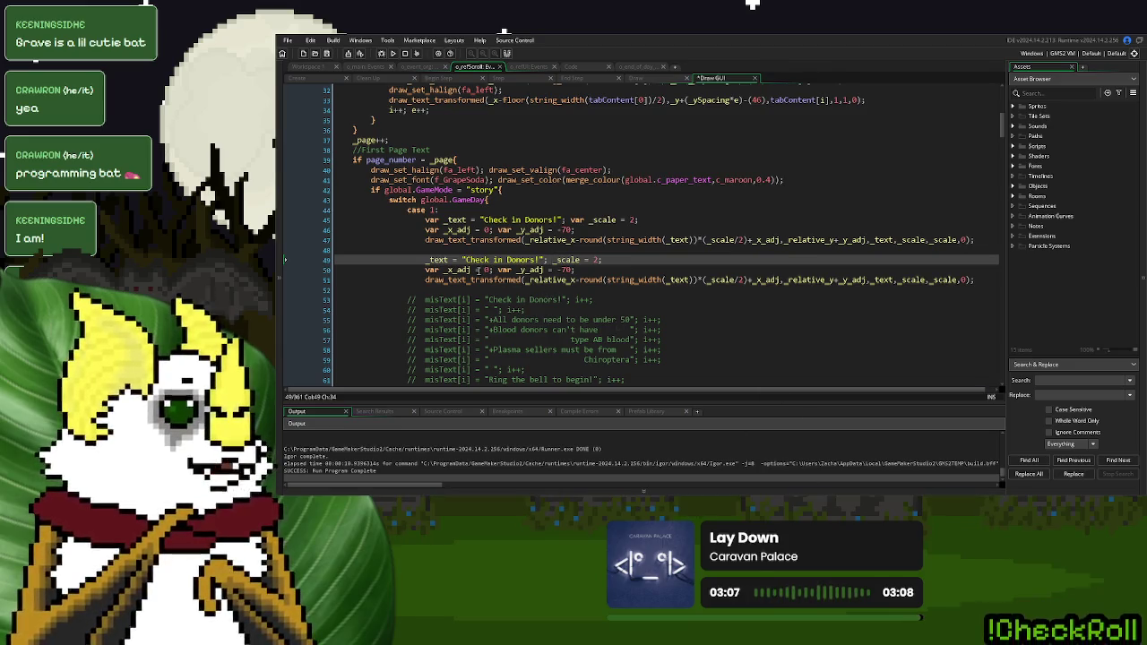
{"action": "left_click", "coordinate": [440, 269]}
{"action": "key", "text": "BackSpace"}
{"action": "key", "text": "BackSpace"}
{"action": "key", "text": "BackSpace"}
{"action": "key", "text": "Delete"}
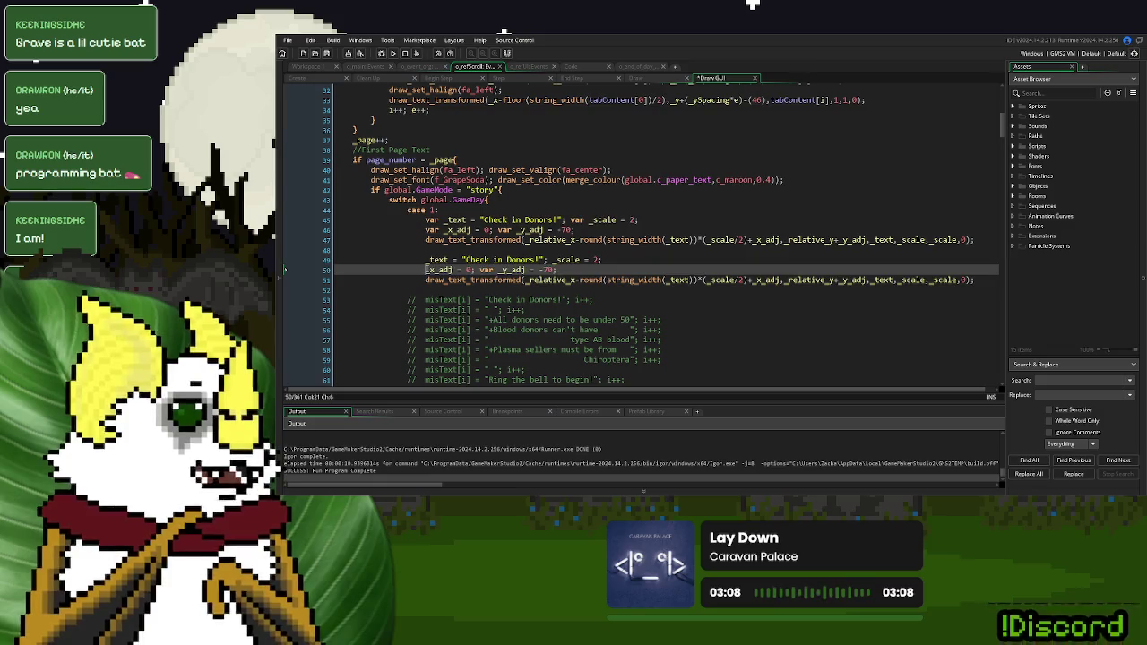
{"action": "left_click", "coordinate": [484, 268]}
{"action": "key", "text": "Right"}
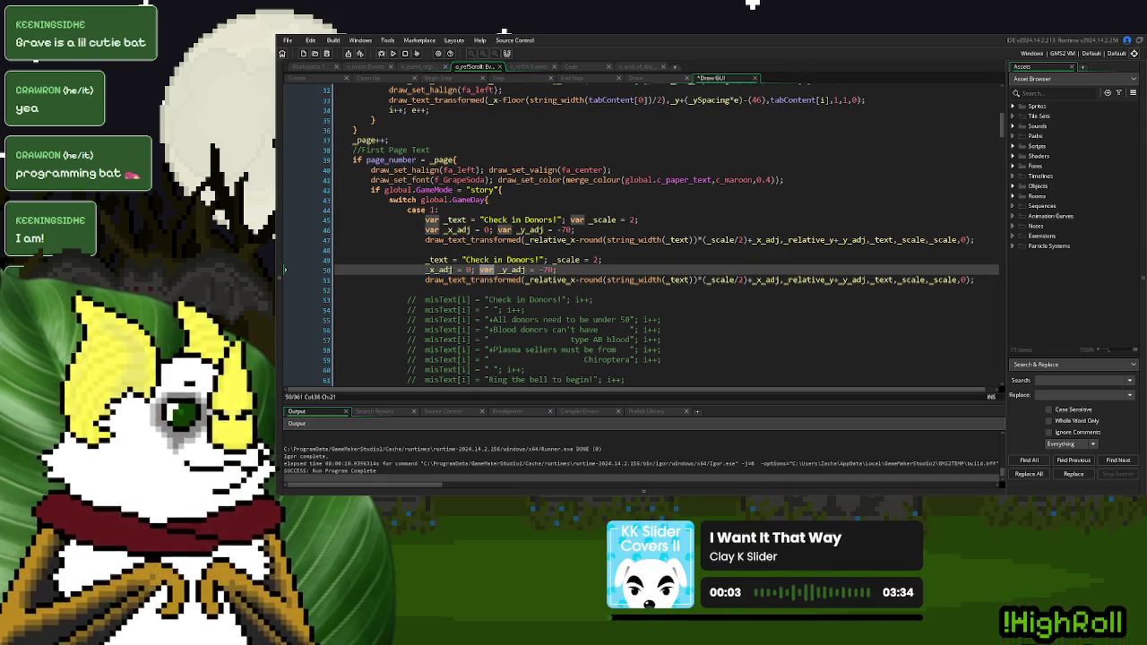
{"action": "key", "text": "BackSpace"}
{"action": "key", "text": "BackSpace"}
{"action": "key", "text": "BackSpace"}
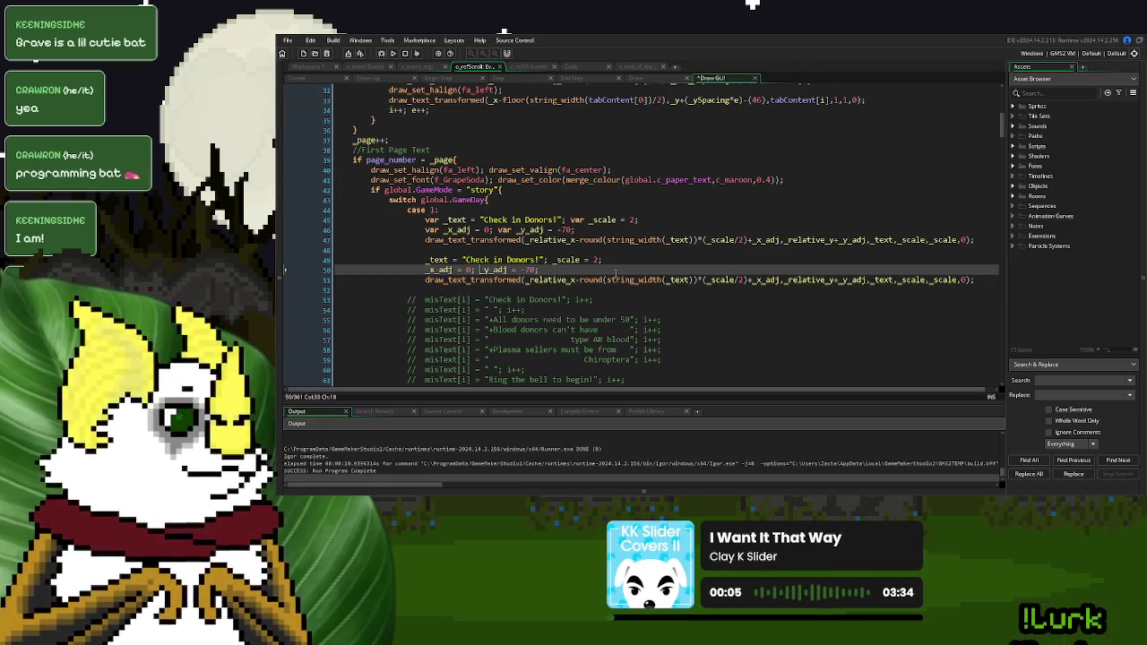
Replace the copied Check in Donors! text with '+All donors need to be under 50' and run
{"action": "left_click", "coordinate": [597, 260]}
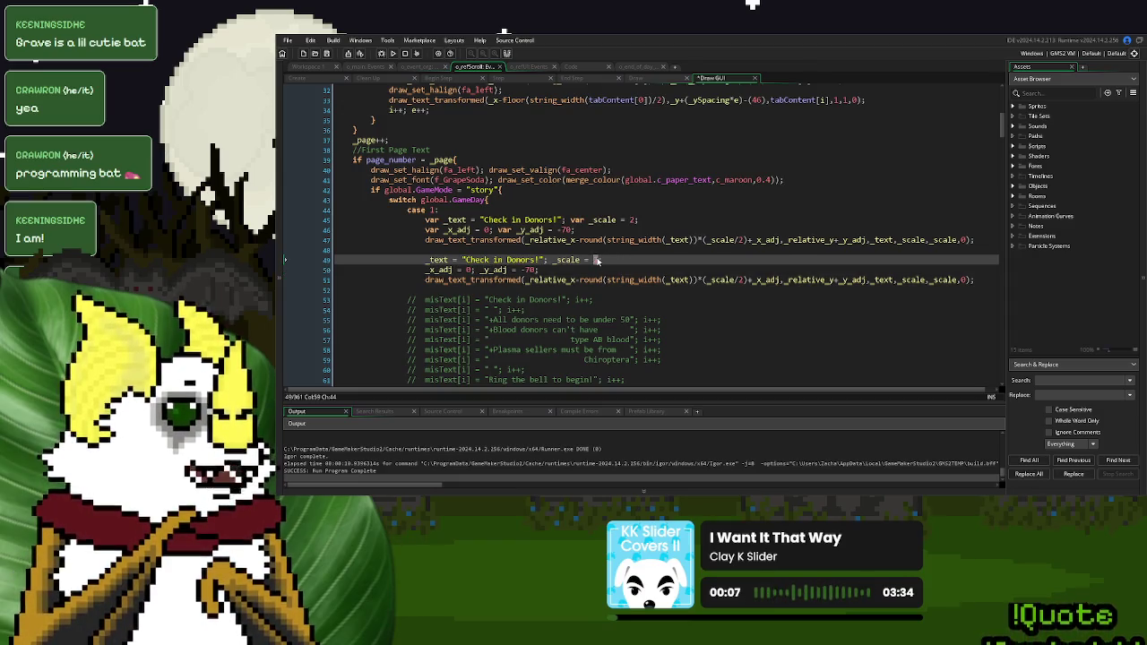
{"action": "type", "text": "1"}
{"action": "left_click", "coordinate": [458, 259]}
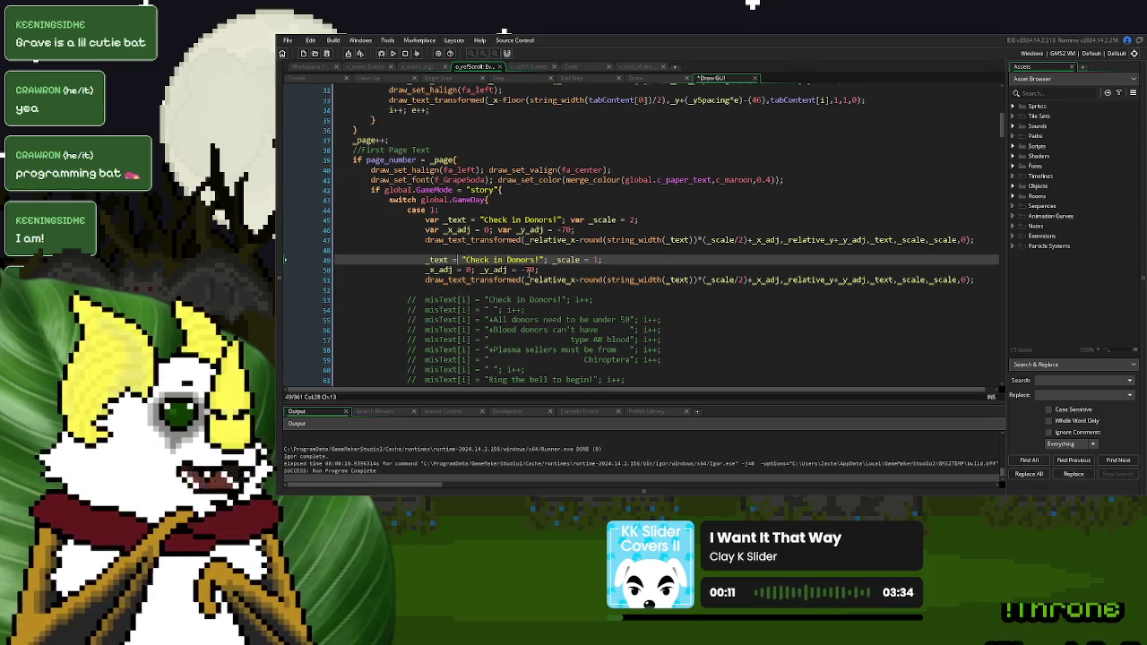
{"action": "left_click", "coordinate": [529, 270]}
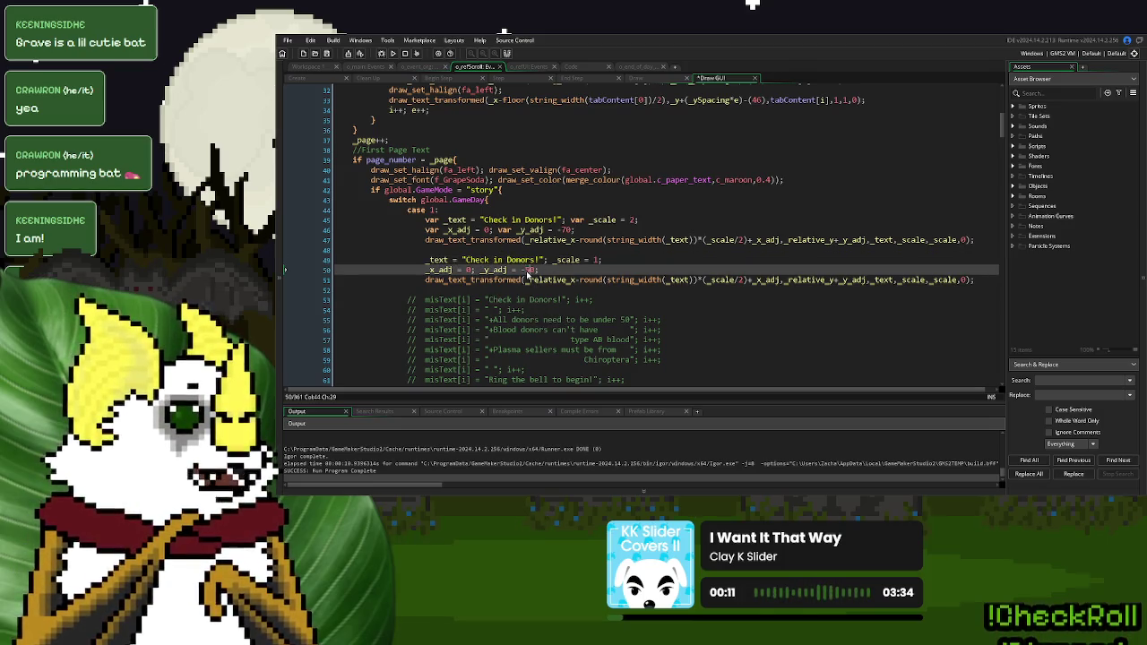
{"action": "type", "text": "5"}
{"action": "left_click", "coordinate": [590, 319]}
{"action": "left_click_drag", "start_coordinate": [630, 319], "coordinate": [487, 319]}
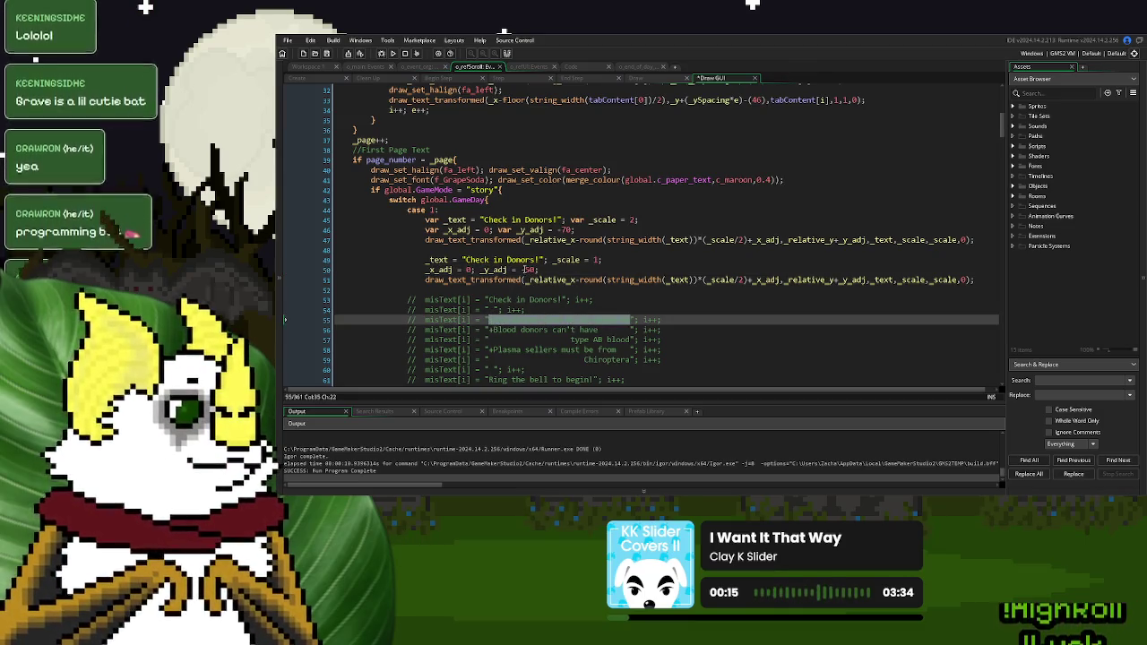
{"action": "left_click_drag", "start_coordinate": [542, 259], "coordinate": [464, 261]}
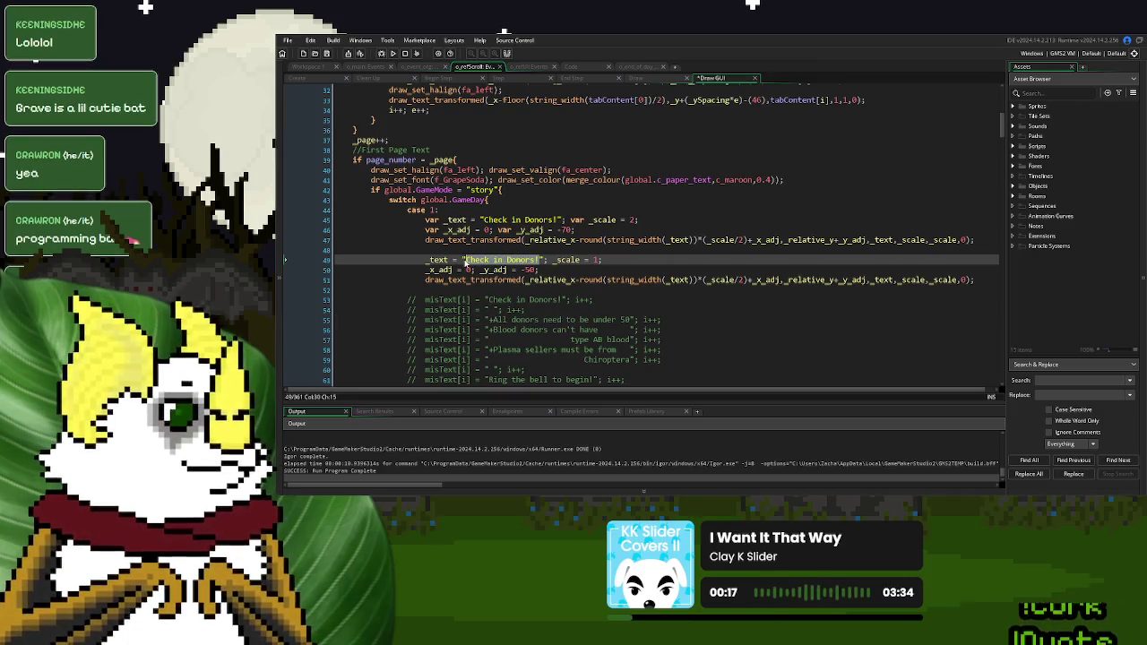
{"action": "type", "text": "+All donors need to be under 50"}
{"action": "left_click", "coordinate": [394, 54]}
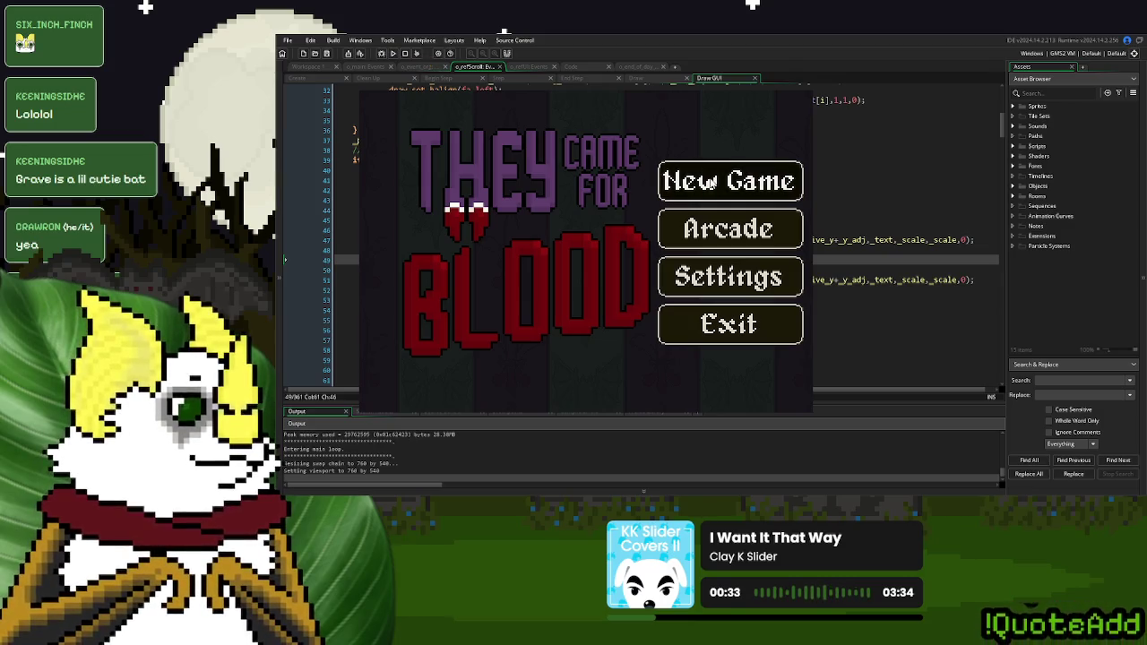
{"action": "left_click", "coordinate": [709, 177]}
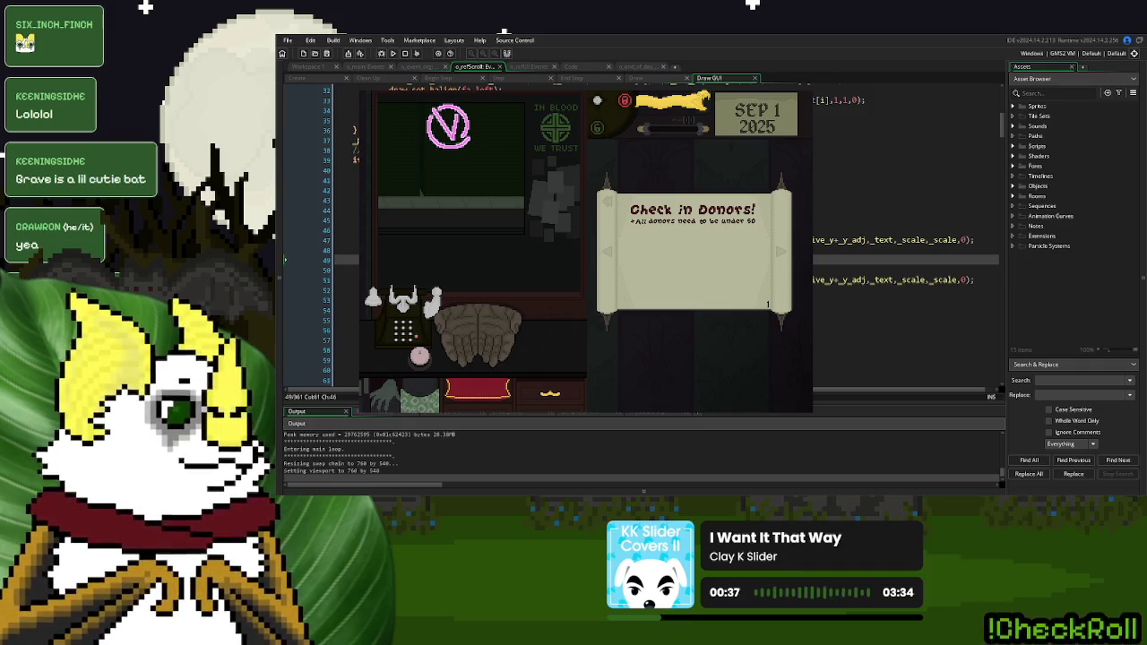
{"action": "key", "text": "Escape"}
{"action": "left_click", "coordinate": [561, 270]}
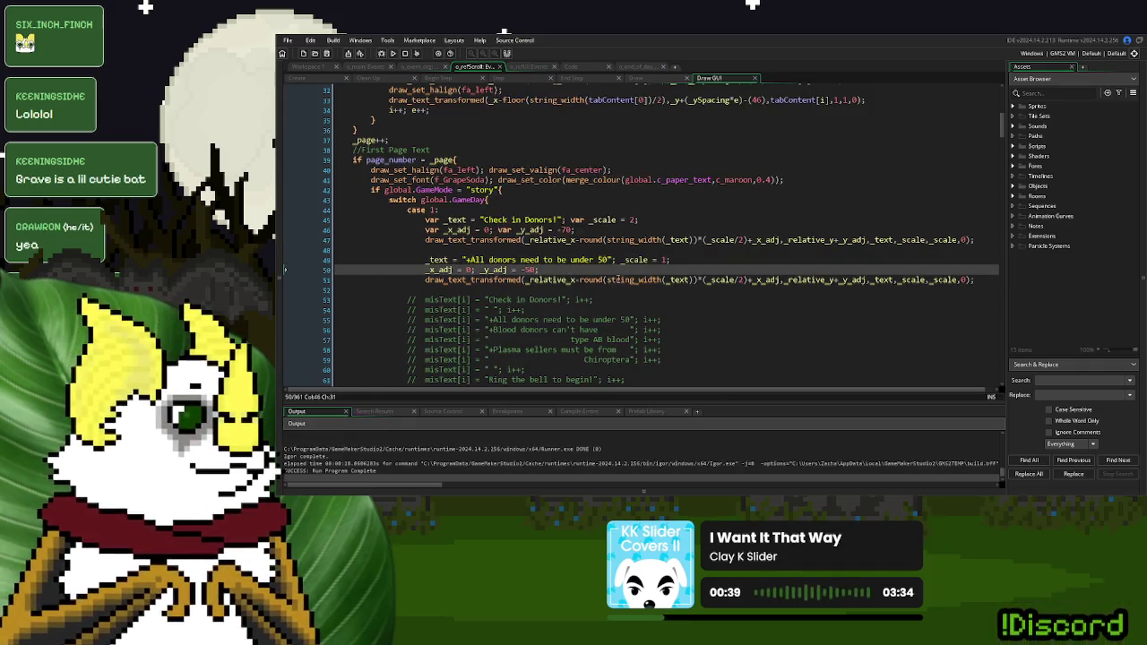
Paste another copy of the under-50 rule code and change its vertical offset value to 30
{"action": "scroll", "coordinate": [803, 263], "scroll_direction": "down", "scroll_amount": 2}
{"action": "left_click_drag", "start_coordinate": [973, 224], "coordinate": [425, 215]}
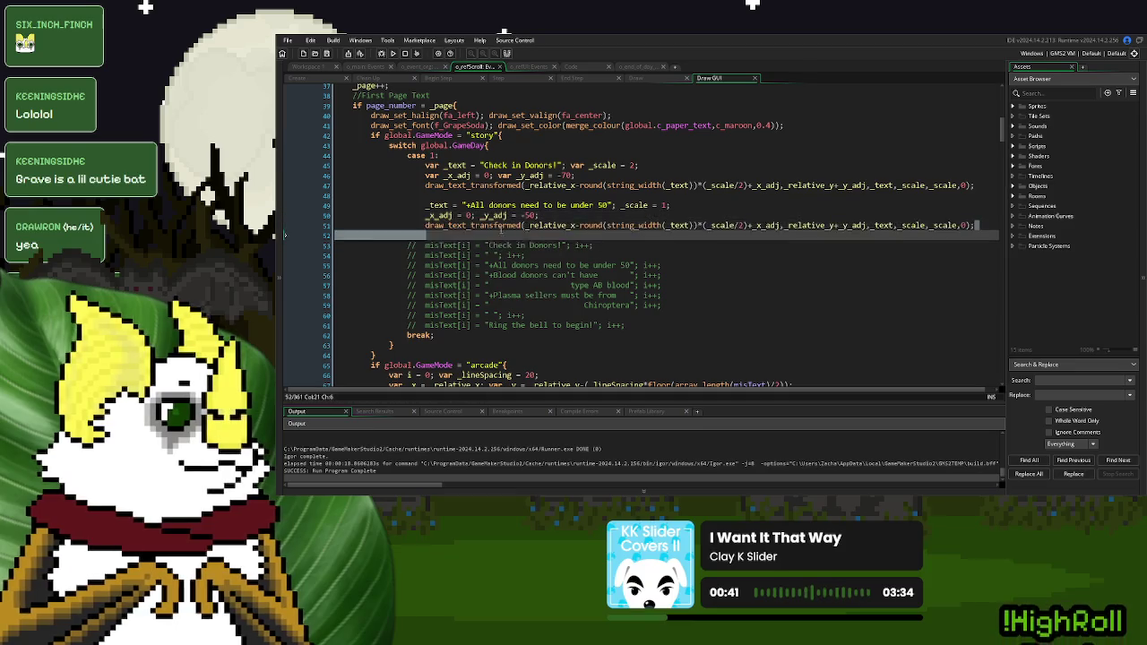
{"action": "left_click", "coordinate": [444, 236]}
{"action": "key", "text": "Return"}
{"action": "key", "text": "ctrl+v"}
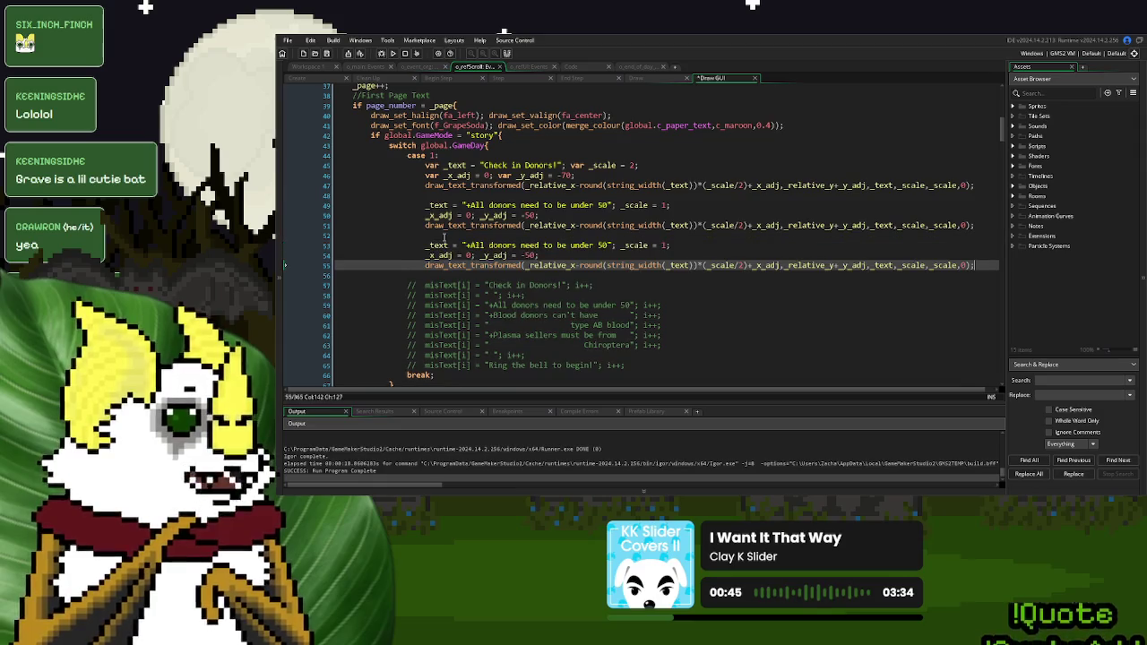
{"action": "double_click", "coordinate": [528, 256]}
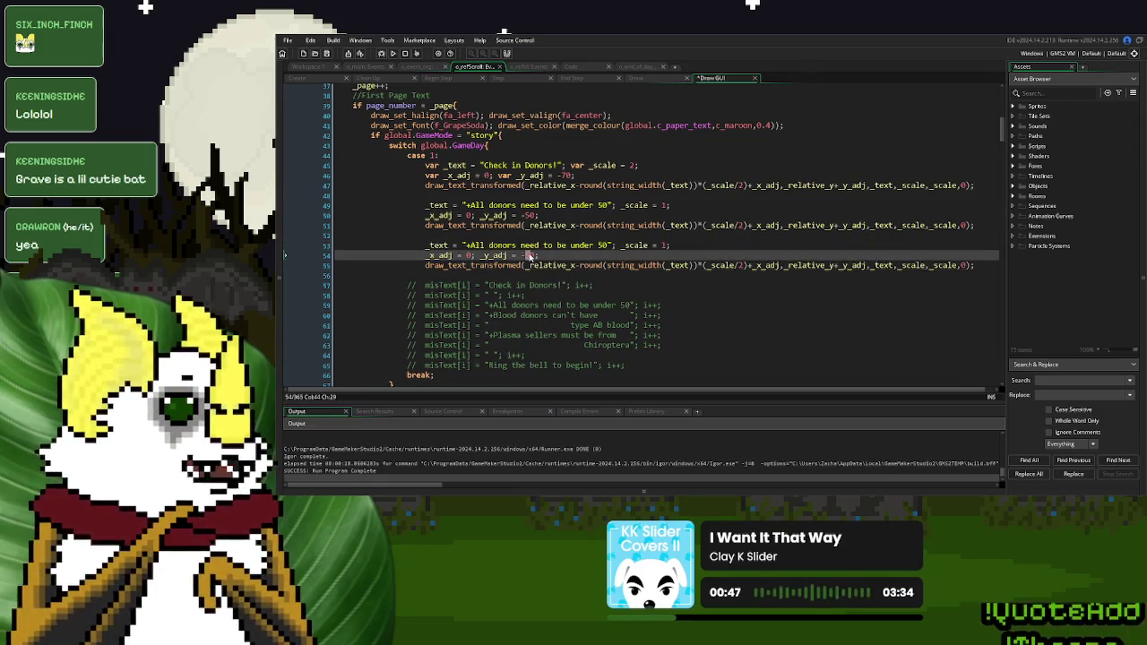
{"action": "type", "text": "30"}
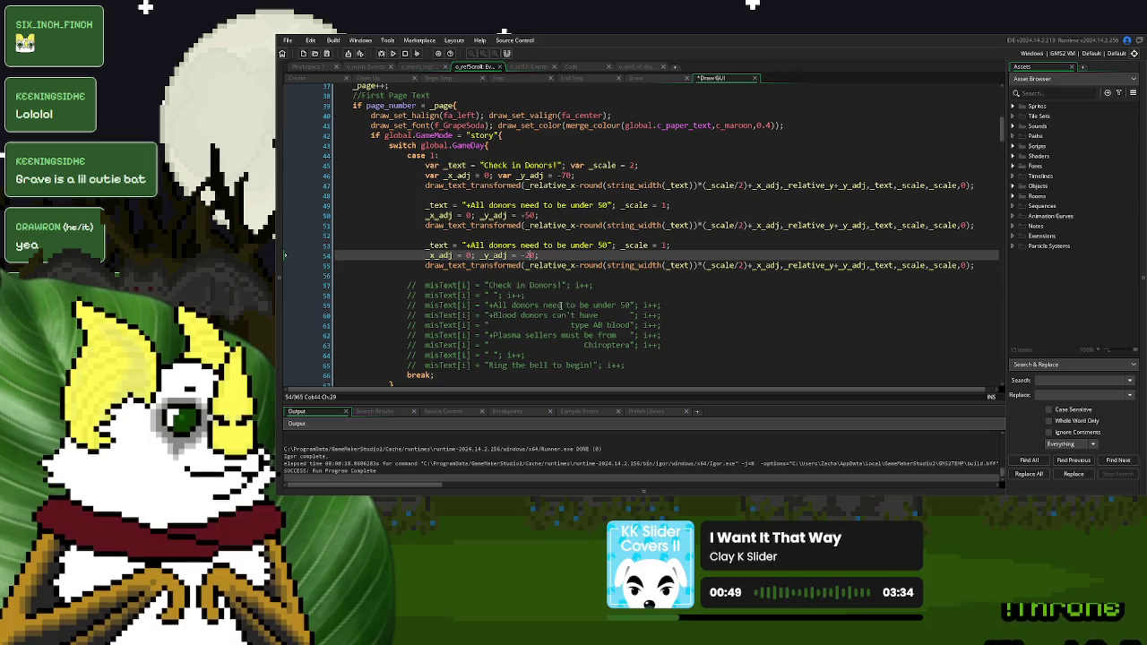
Set the third line's text to "*Blood donors can't\nhave type AB blood" and run the game
{"action": "left_click", "coordinate": [495, 316]}
{"action": "left_click_drag", "start_coordinate": [494, 315], "coordinate": [597, 316]}
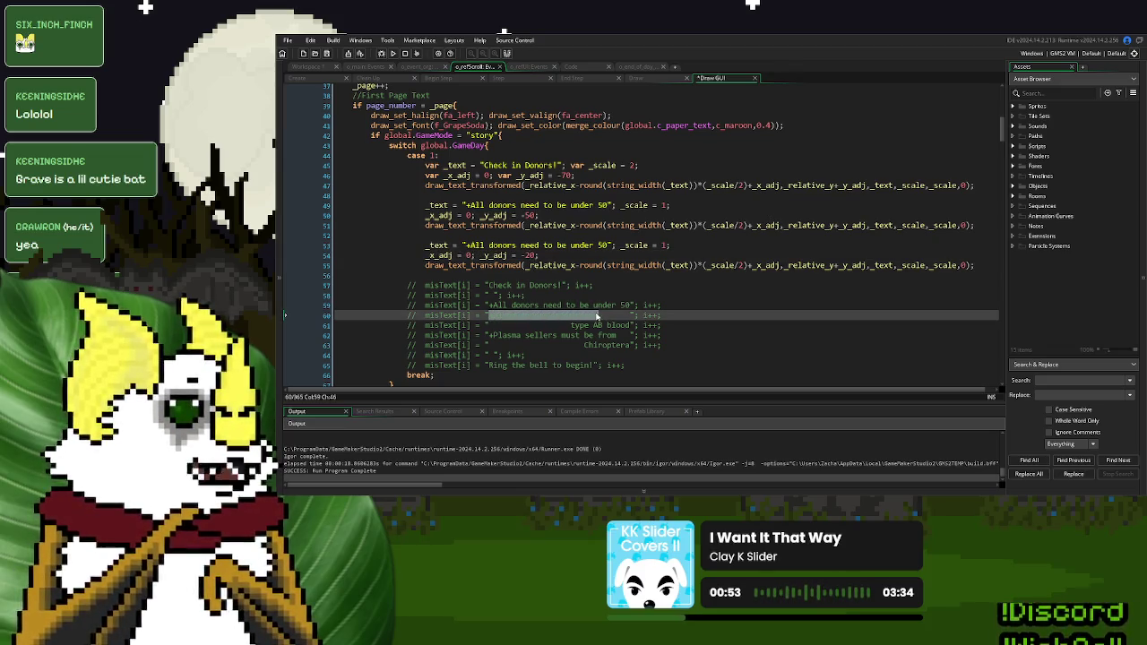
{"action": "left_click_drag", "start_coordinate": [610, 245], "coordinate": [465, 248]}
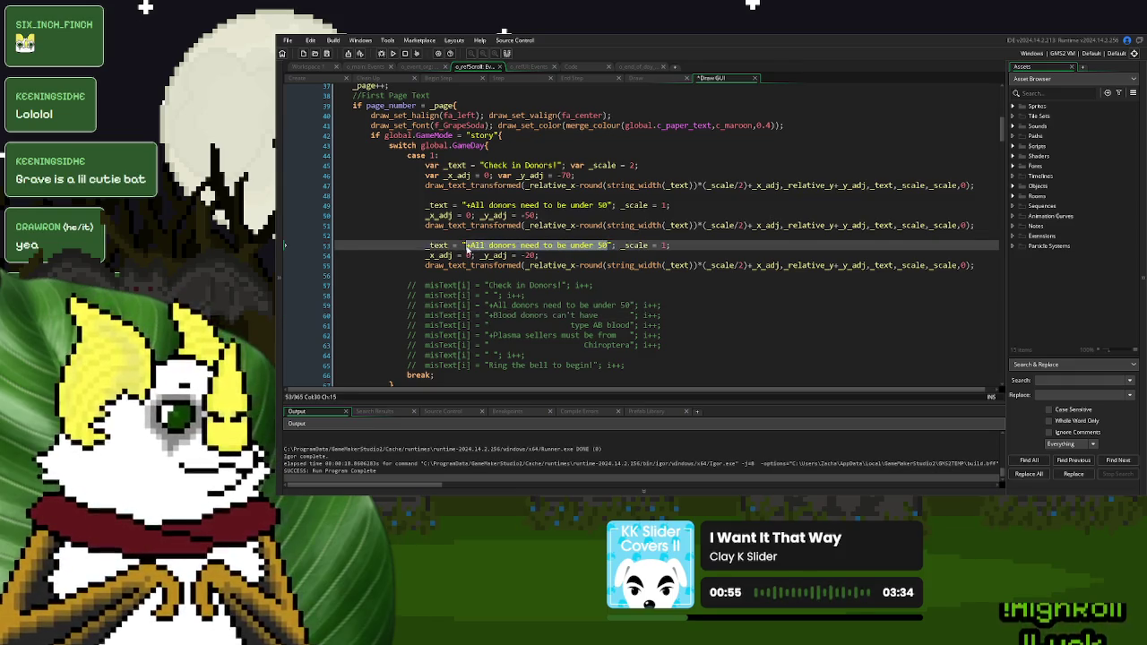
{"action": "type", "text": "+Blood donors can't have"}
{"action": "left_click_drag", "start_coordinate": [632, 325], "coordinate": [571, 328]}
{"action": "key", "text": "ctrl+c"}
{"action": "left_click", "coordinate": [576, 245]}
{"action": "key", "text": "ctrl+v"}
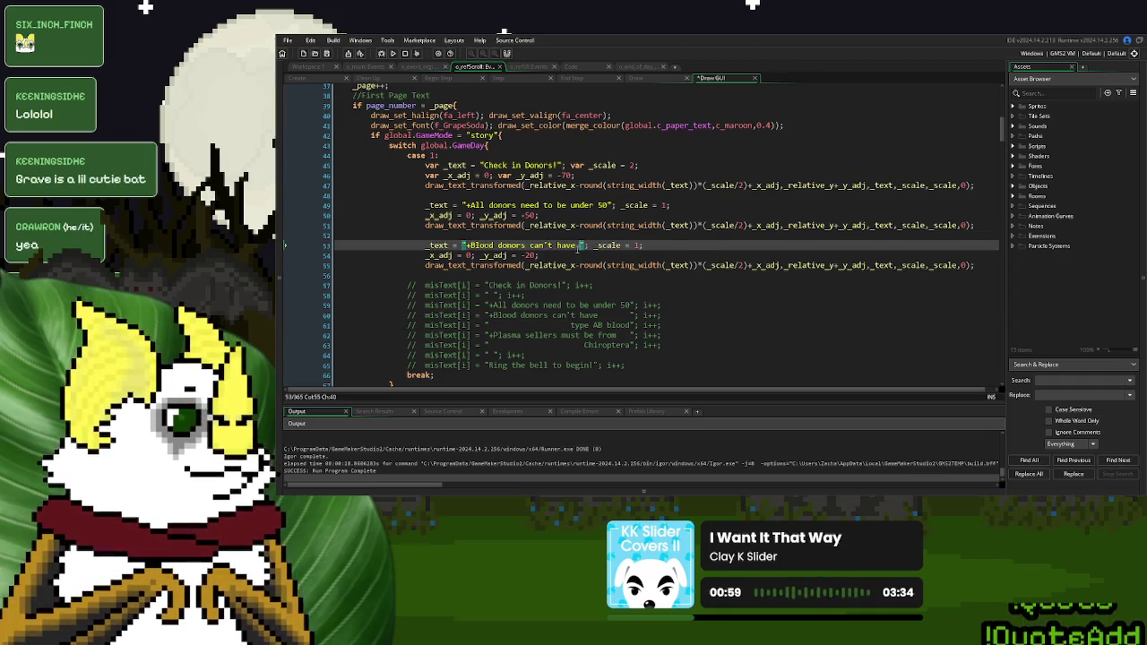
{"action": "type", "text": "type AB blood"}
{"action": "left_click", "coordinate": [552, 245]}
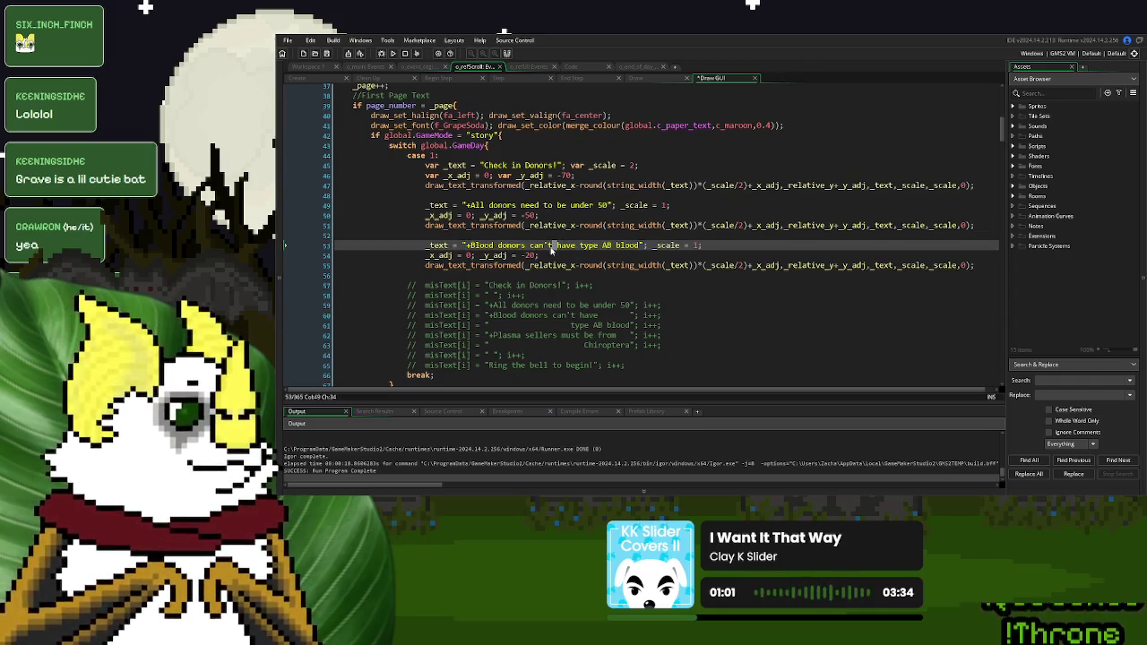
{"action": "key", "text": "Delete"}
{"action": "type", "text": "\\n"}
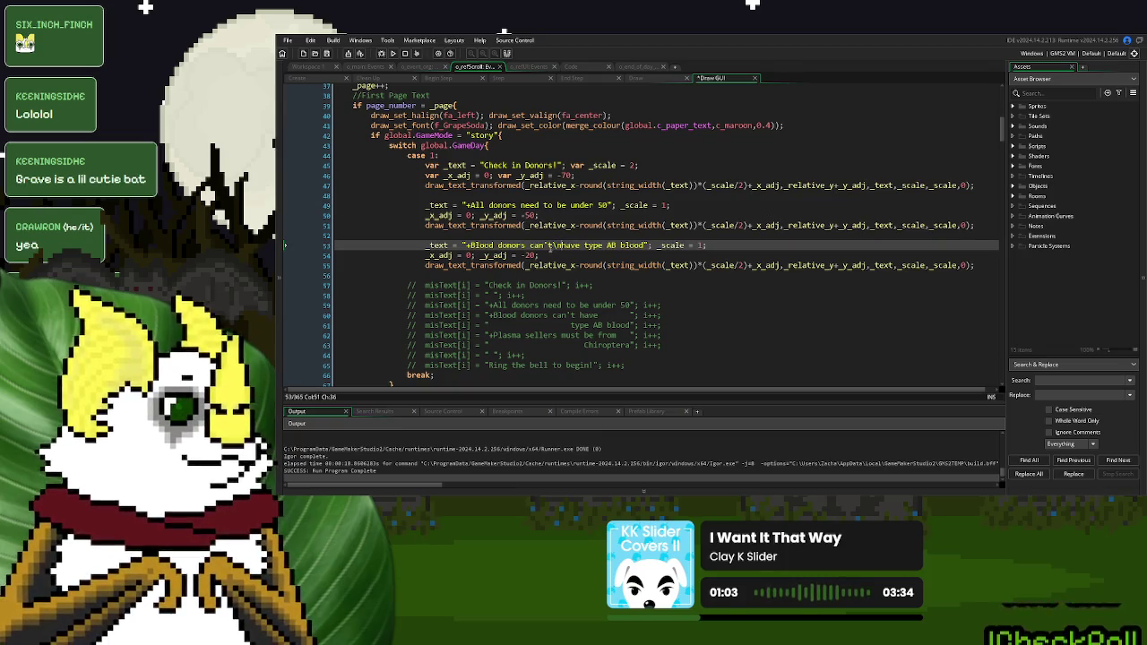
{"action": "left_click", "coordinate": [392, 53]}
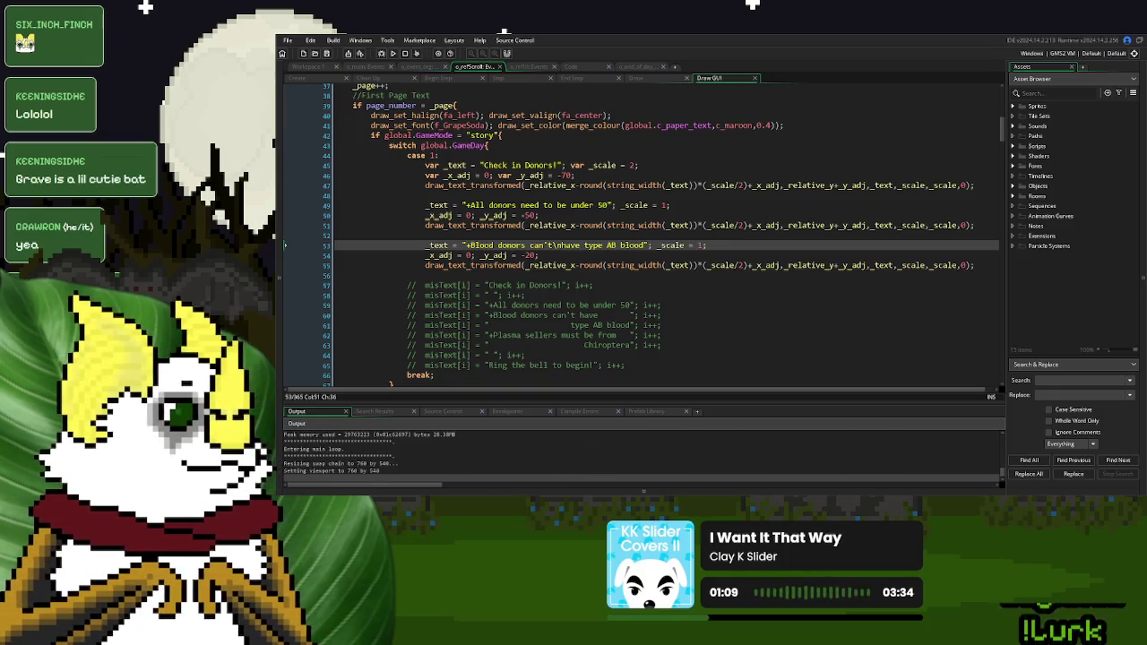
{"action": "left_click", "coordinate": [730, 190]}
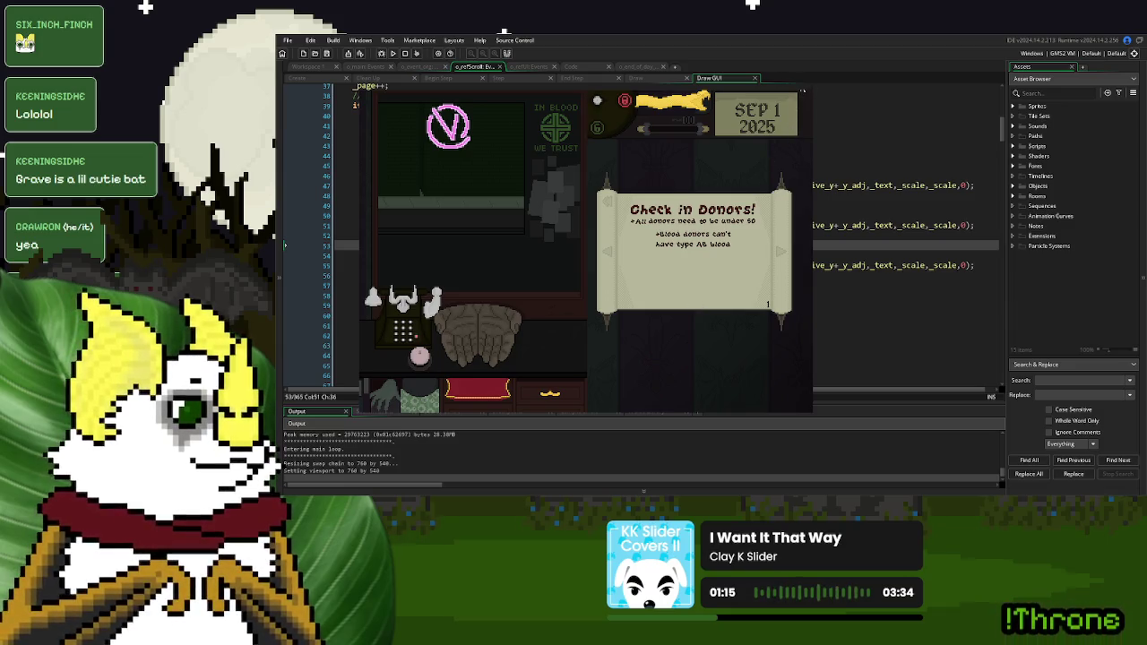
{"action": "key", "text": "Escape"}
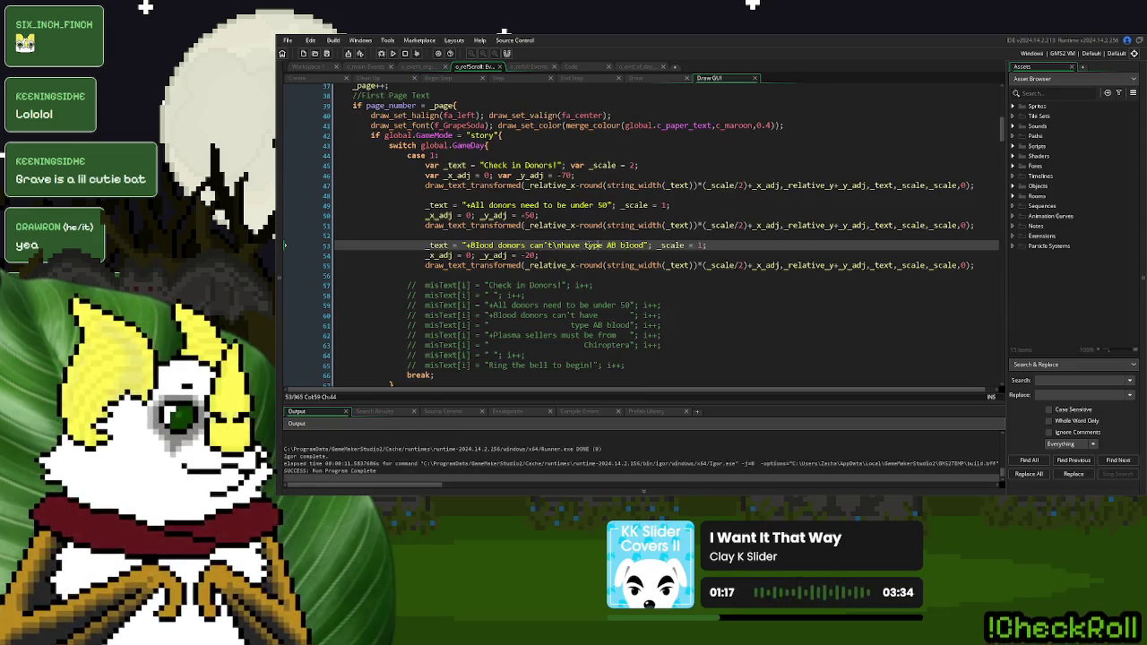
Reword the third rule to "Blood donors can't be Blood Type\nAB" and run the game
{"action": "key", "text": "Right"}
{"action": "type", "text": "be"}
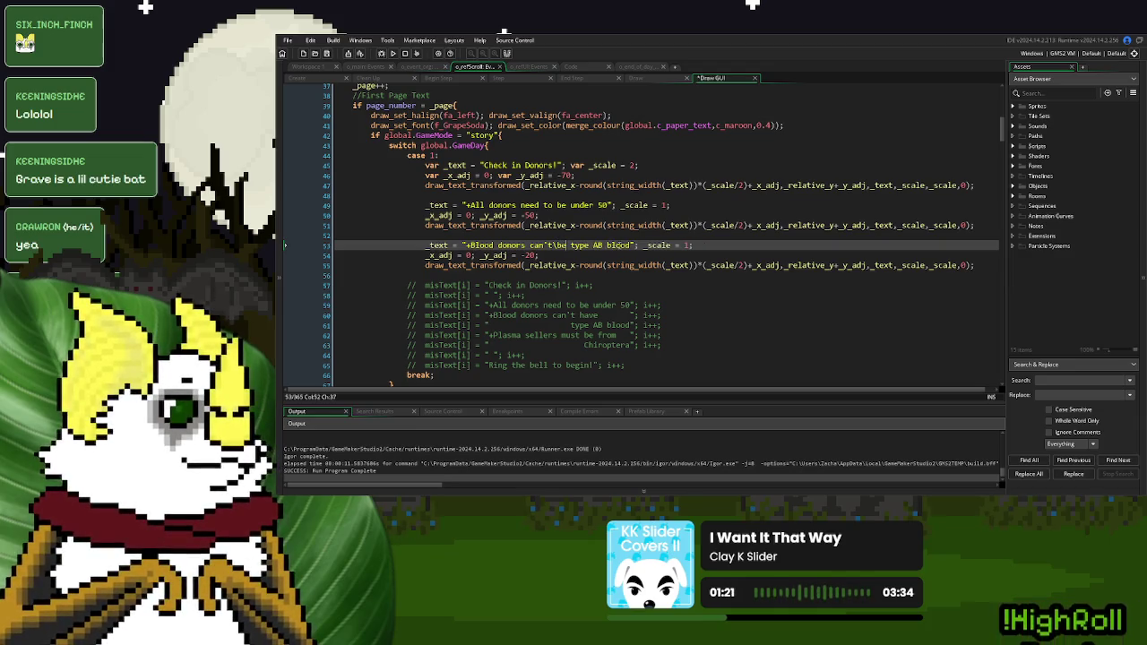
{"action": "left_click_drag", "start_coordinate": [633, 245], "coordinate": [591, 248]}
{"action": "key", "text": "BackSpace"}
{"action": "key", "text": "BackSpace"}
{"action": "key", "text": "BackSpace"}
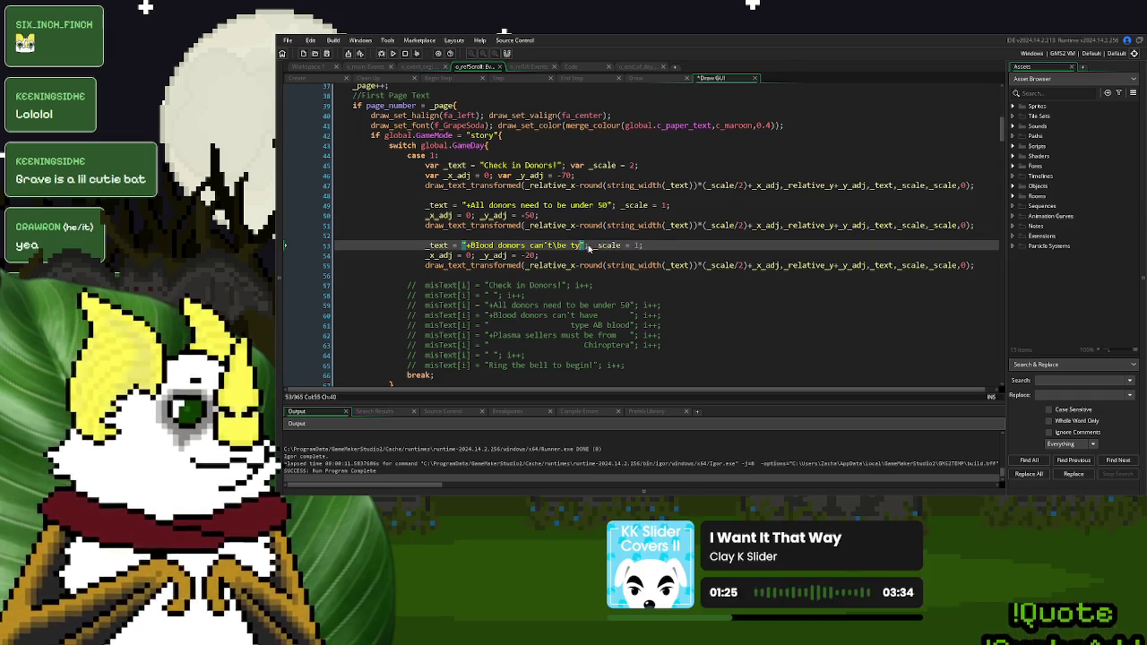
{"action": "type", "text": "blo"}
{"action": "type", "text": "od type"}
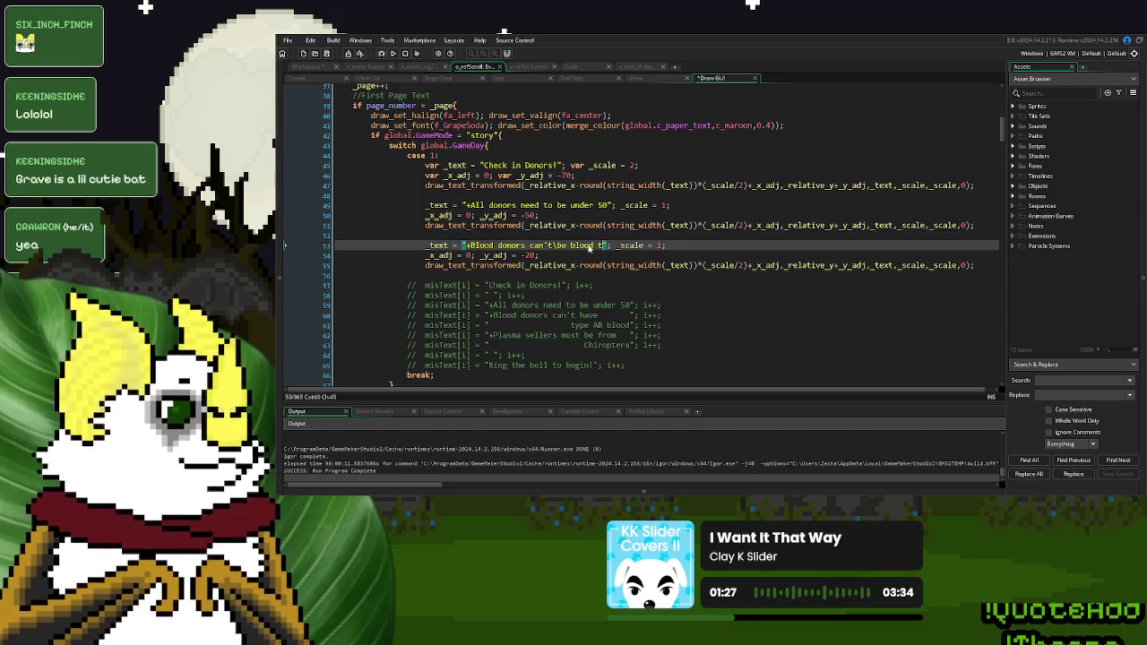
{"action": "type", "text": "\\"}
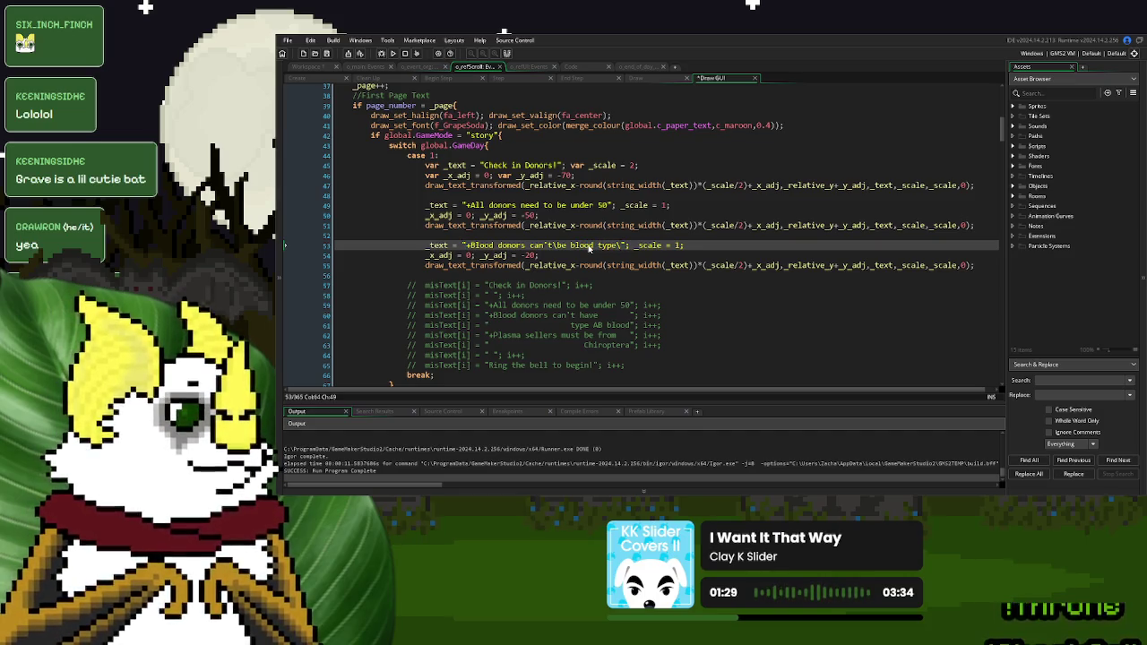
{"action": "type", "text": "n"}
{"action": "key", "text": "BackSpace"}
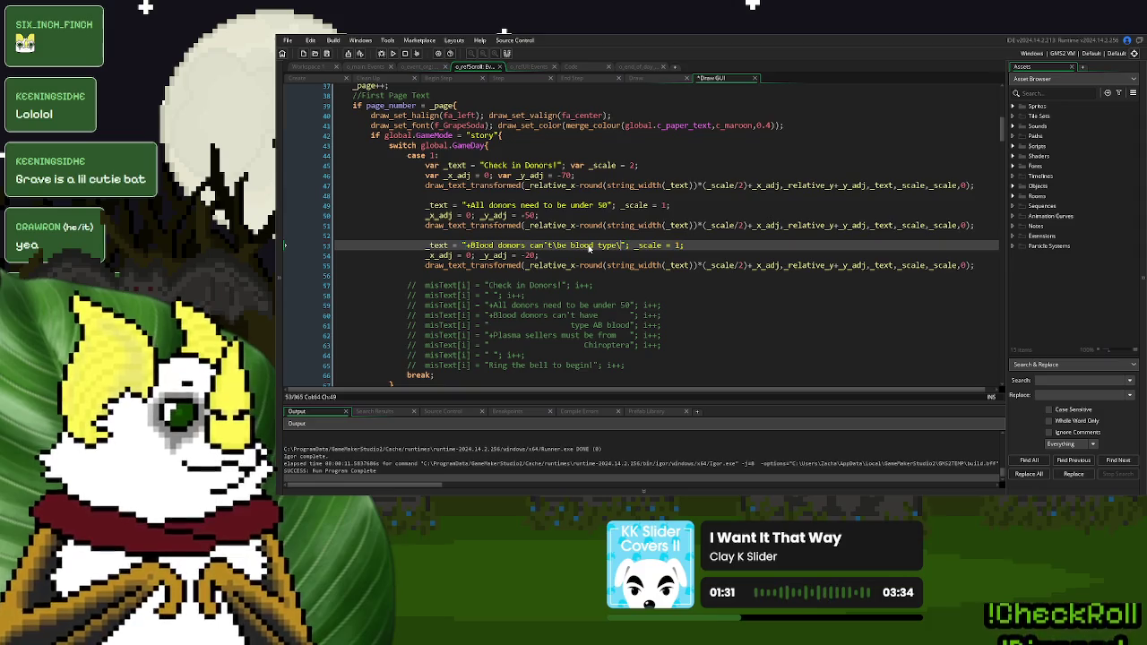
{"action": "type", "text": "nAB"}
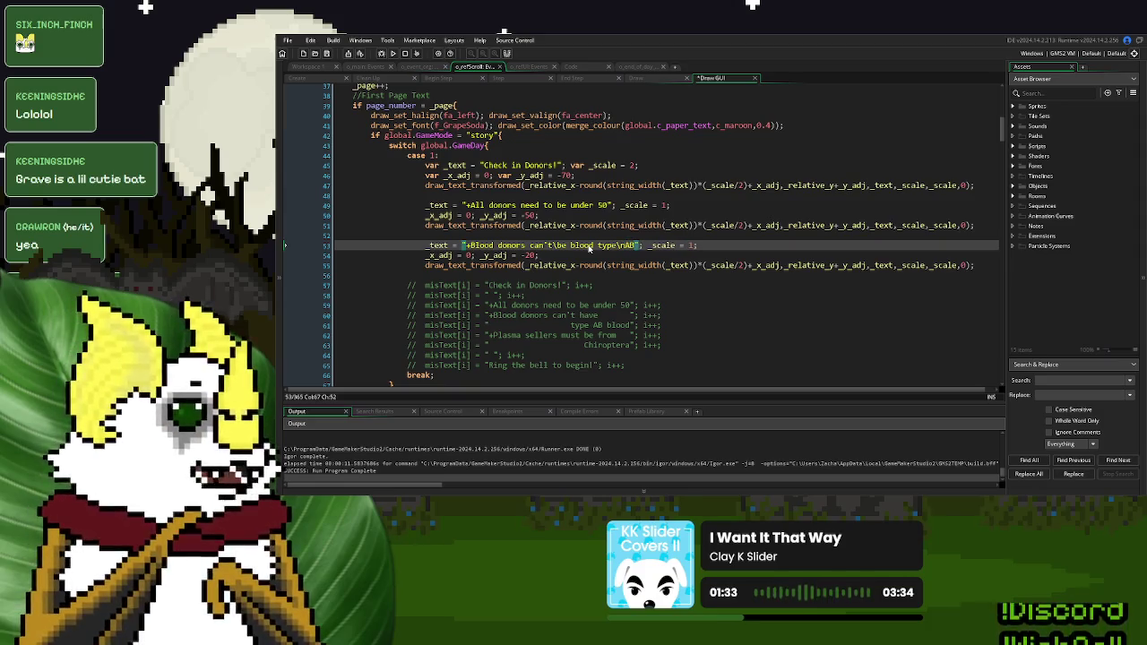
{"action": "left_click_drag", "start_coordinate": [617, 246], "coordinate": [573, 250]}
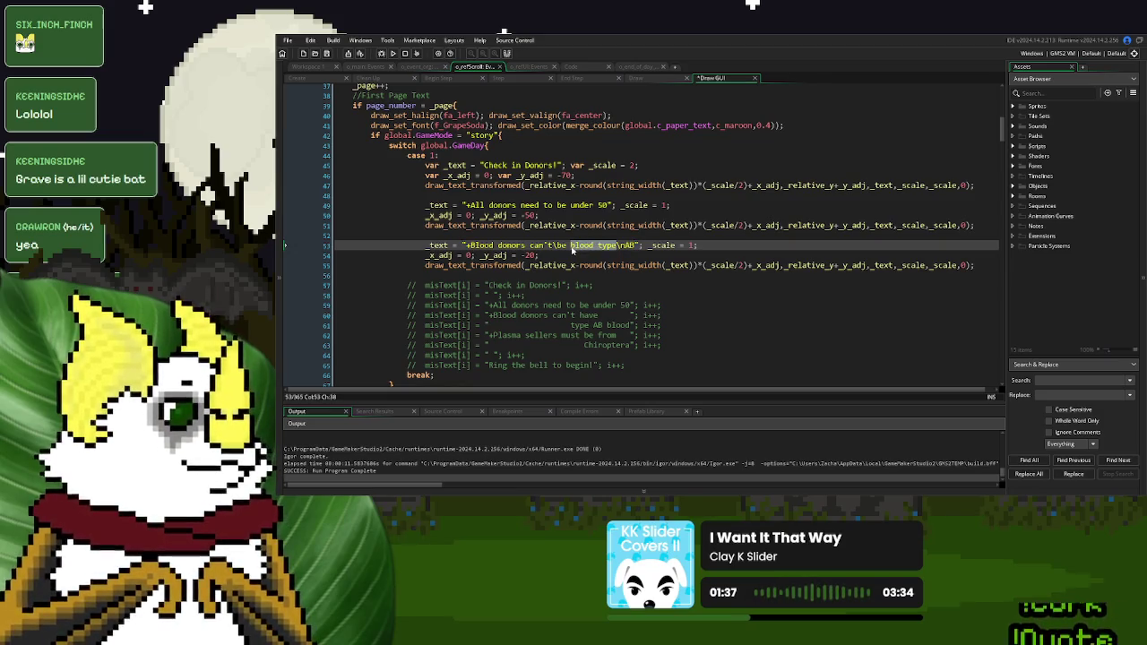
{"action": "type", "text": "Blood Type"}
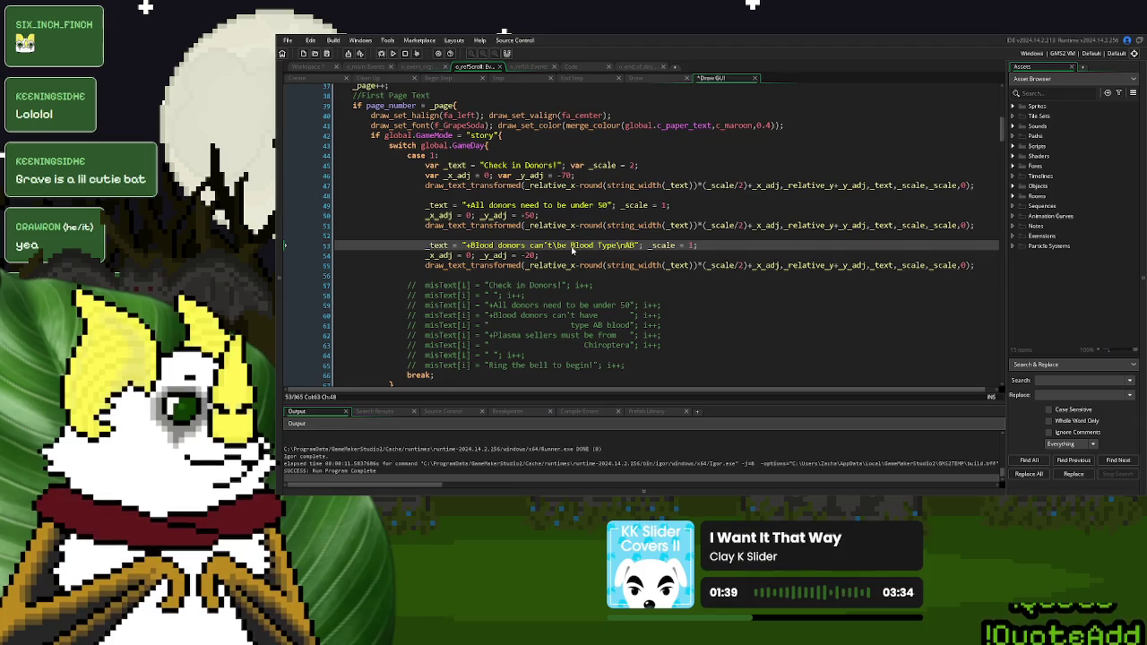
{"action": "left_click", "coordinate": [392, 53]}
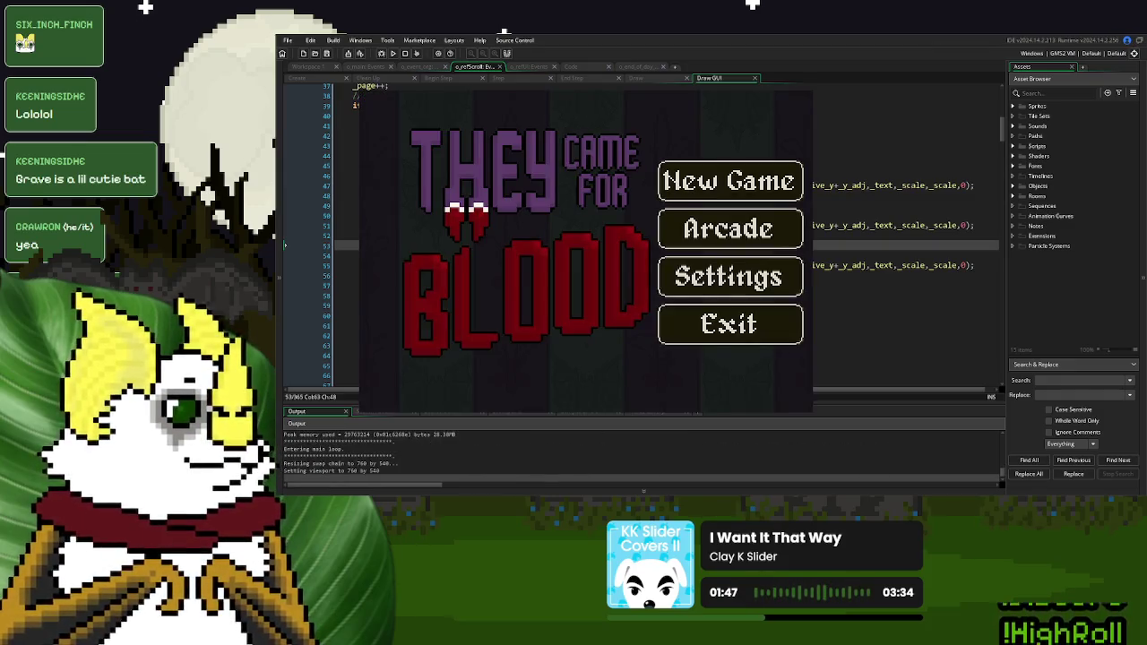
Add the missing 'n' after the backslash following can't, then rerun the game to check the scroll
{"action": "left_click", "coordinate": [730, 181]}
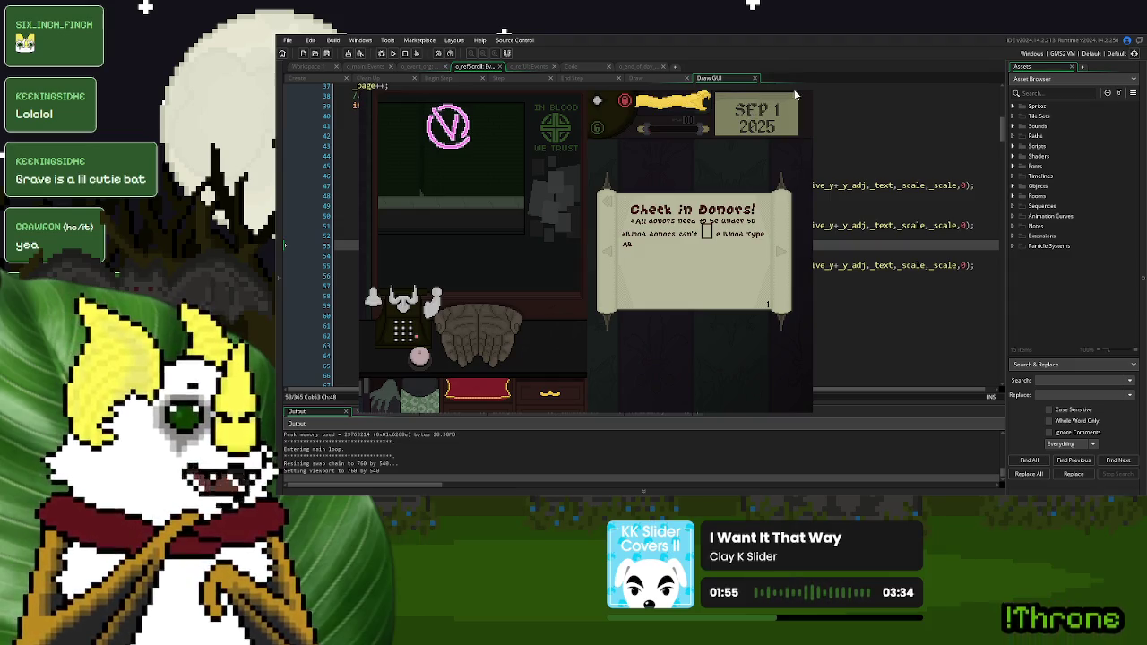
{"action": "key", "text": "Escape"}
{"action": "left_click", "coordinate": [556, 246]}
{"action": "type", "text": "n"}
{"action": "key", "text": "F5"}
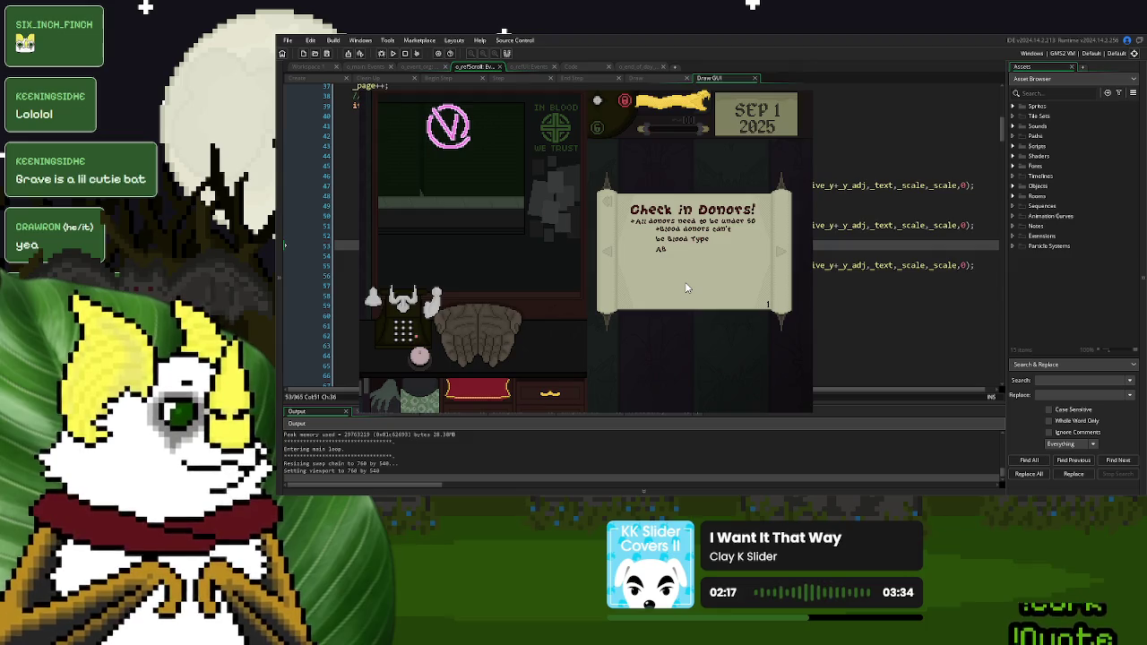
{"action": "key", "text": "Escape"}
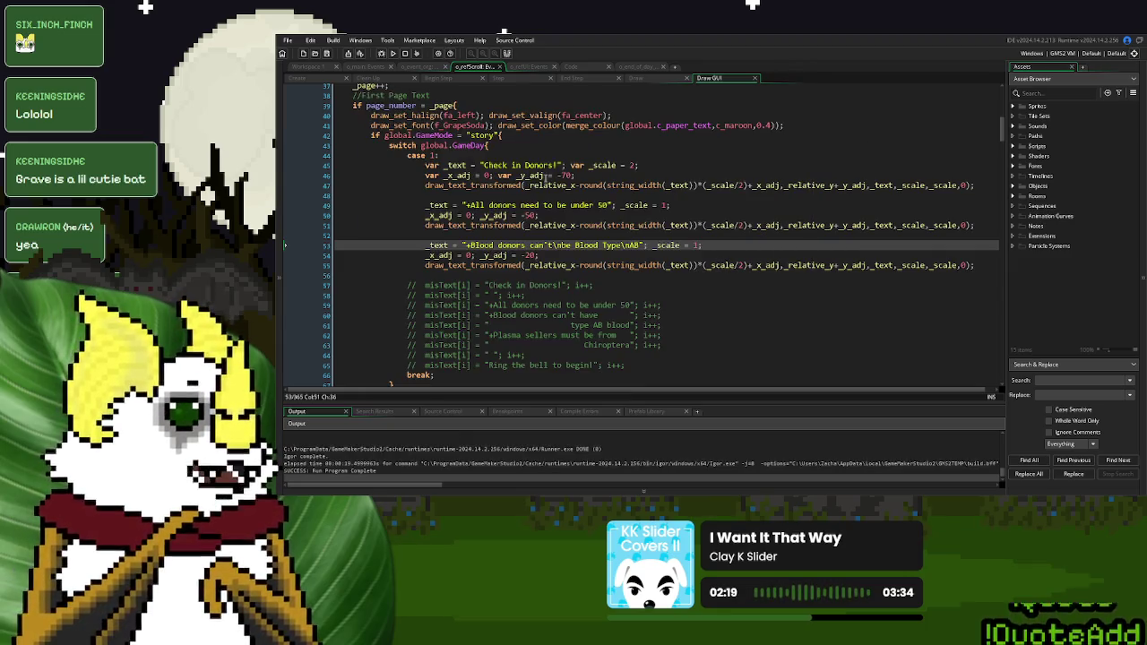
Copy the halign/valign line into case 1 and change its horizontal alignment to fa_center
{"action": "scroll", "coordinate": [565, 191], "scroll_direction": "up", "scroll_amount": 3}
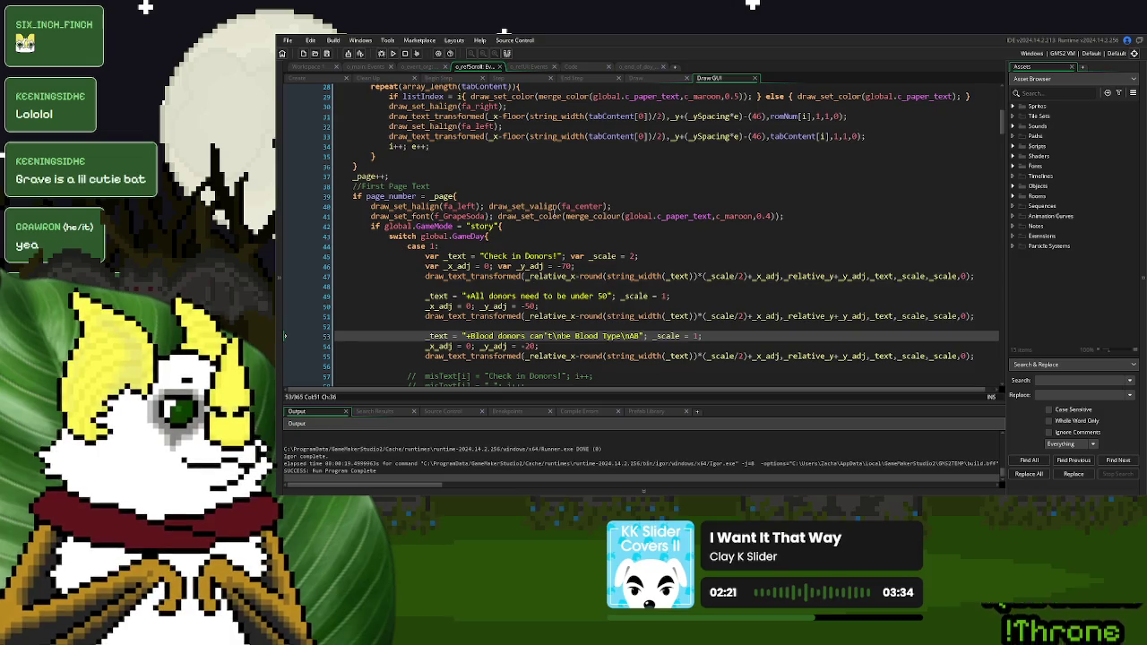
{"action": "left_click", "coordinate": [460, 206]}
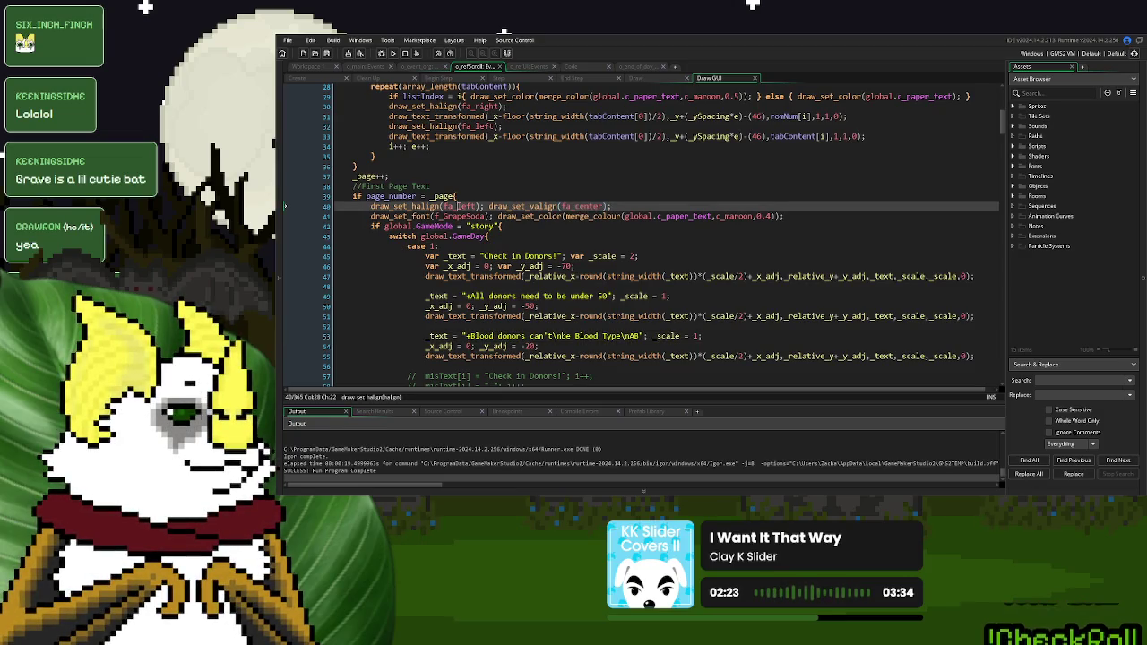
{"action": "left_click_drag", "start_coordinate": [612, 206], "coordinate": [367, 206]}
{"action": "key", "text": "ctrl+c"}
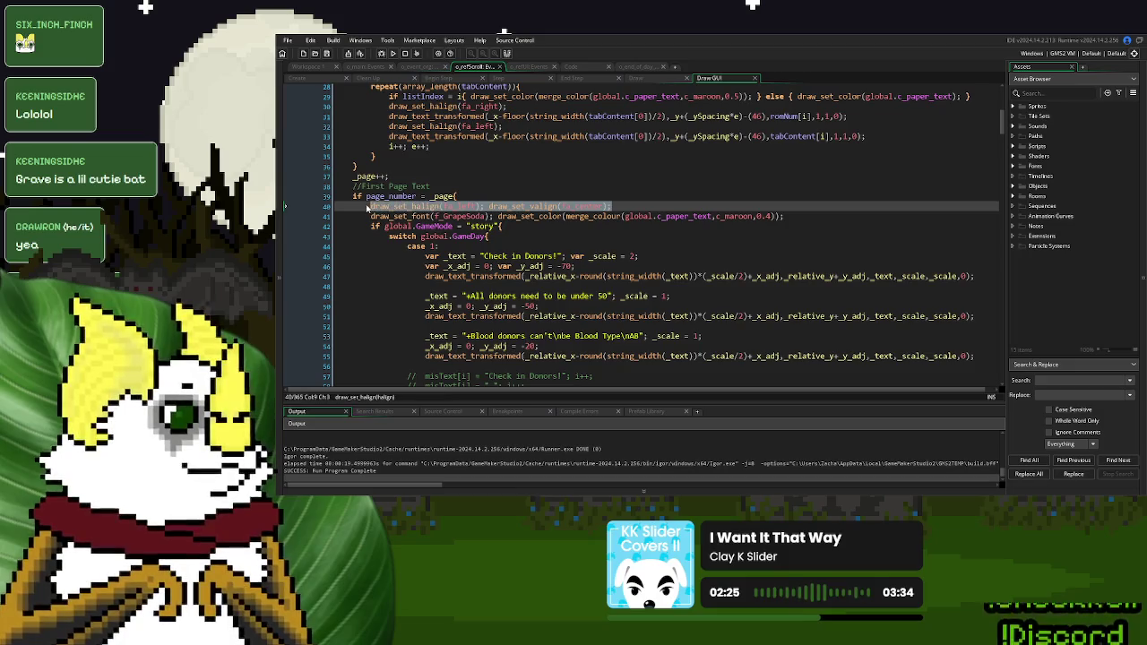
{"action": "left_click", "coordinate": [425, 257]}
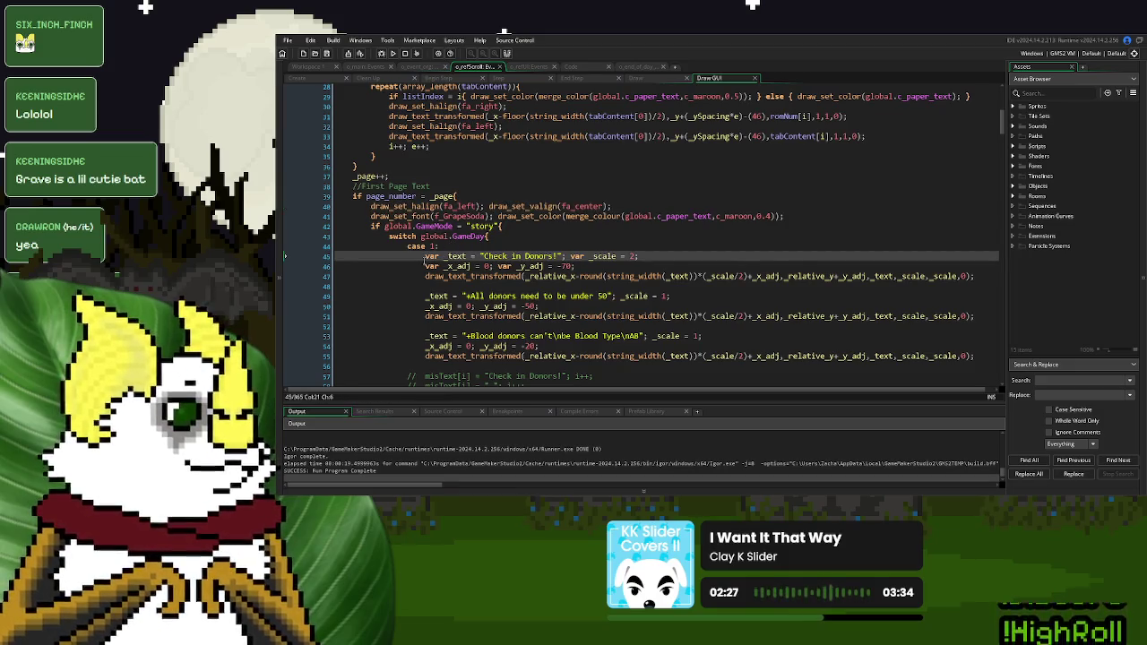
{"action": "key", "text": "Return"}
{"action": "key", "text": "Up"}
{"action": "key", "text": "ctrl+v"}
{"action": "double_click", "coordinate": [638, 256]}
{"action": "key", "text": "ctrl+c"}
{"action": "double_click", "coordinate": [515, 257]}
{"action": "key", "text": "ctrl+v"}
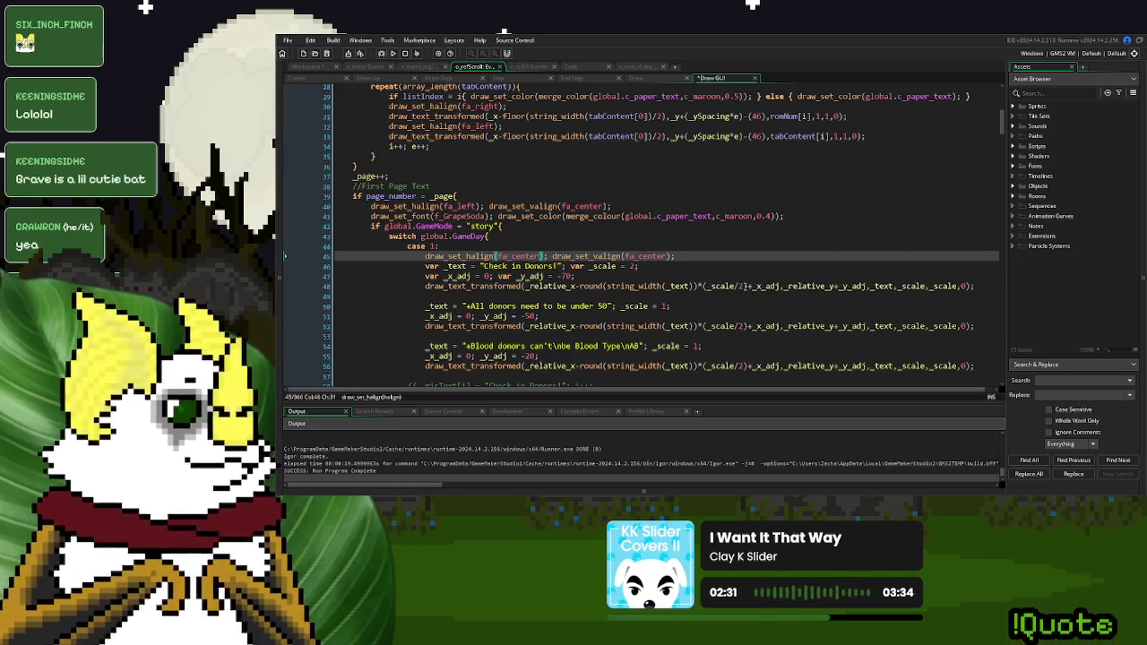
Remove -round(string_width(_text))*(_scale/2) from all three draw_text_transformed calls and run the game
{"action": "left_click_drag", "start_coordinate": [747, 285], "coordinate": [577, 287]}
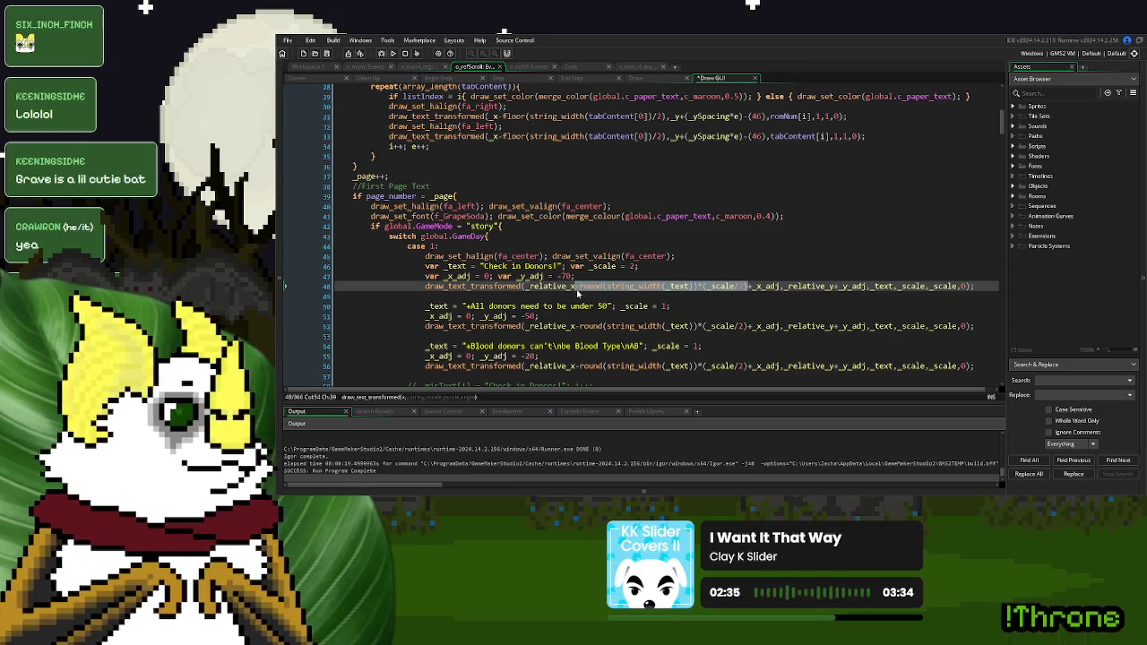
{"action": "key", "text": "Delete"}
{"action": "left_click_drag", "start_coordinate": [747, 326], "coordinate": [574, 329]}
{"action": "key", "text": "Delete"}
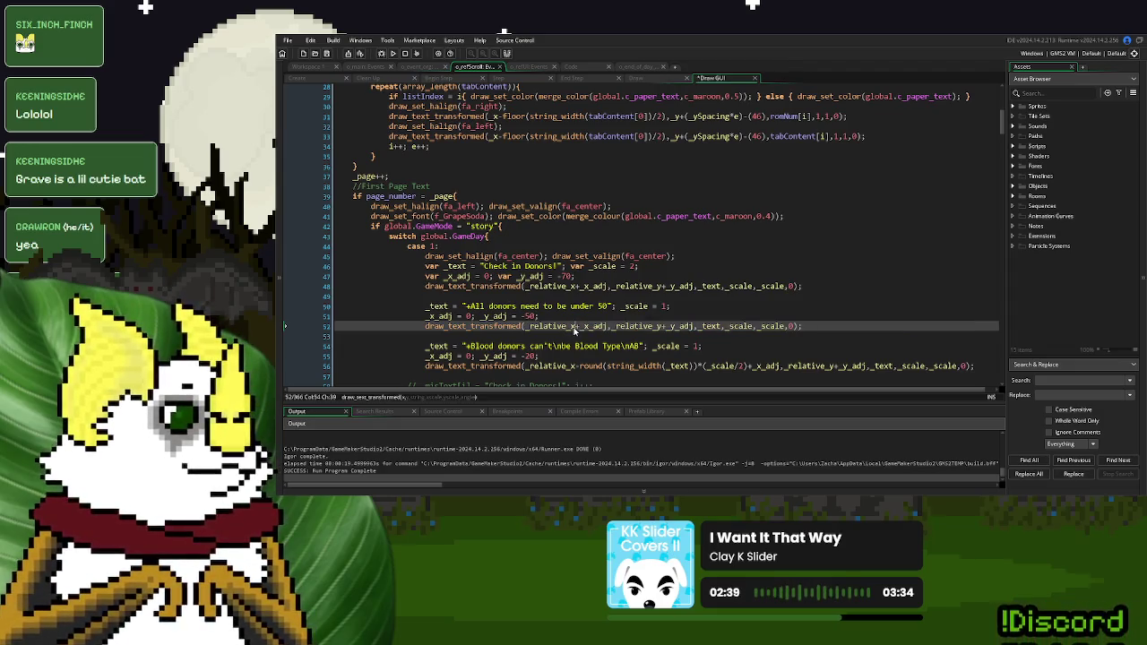
{"action": "left_click_drag", "start_coordinate": [747, 365], "coordinate": [575, 368]}
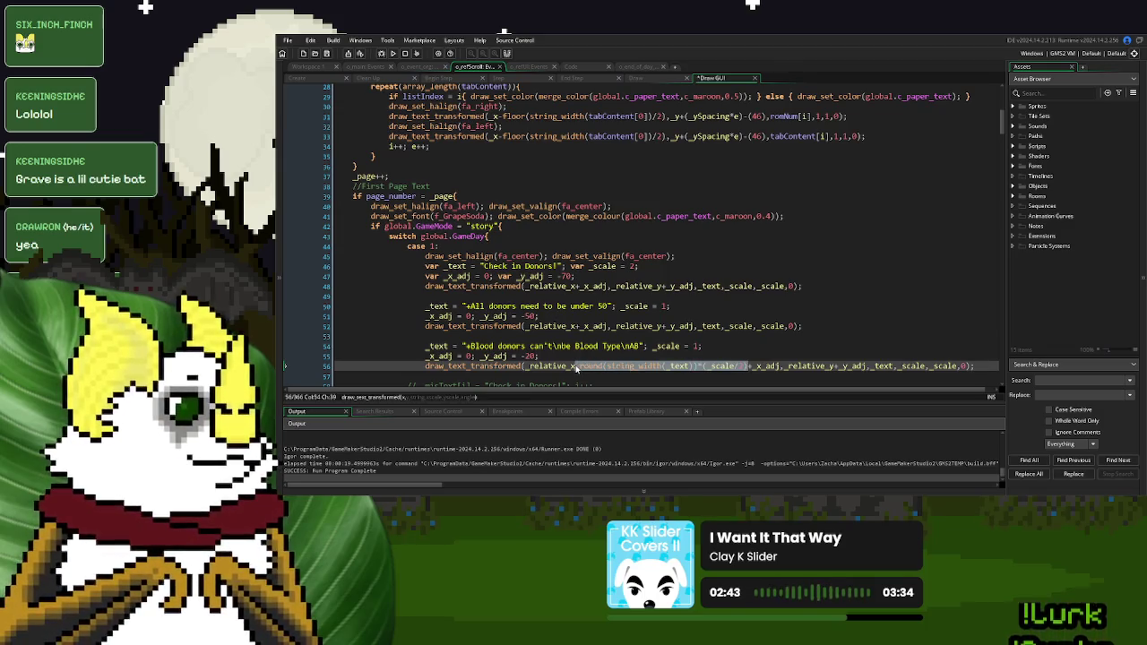
{"action": "key", "text": "Delete"}
{"action": "scroll", "coordinate": [579, 346], "scroll_direction": "down", "scroll_amount": 3}
{"action": "key", "text": "F5"}
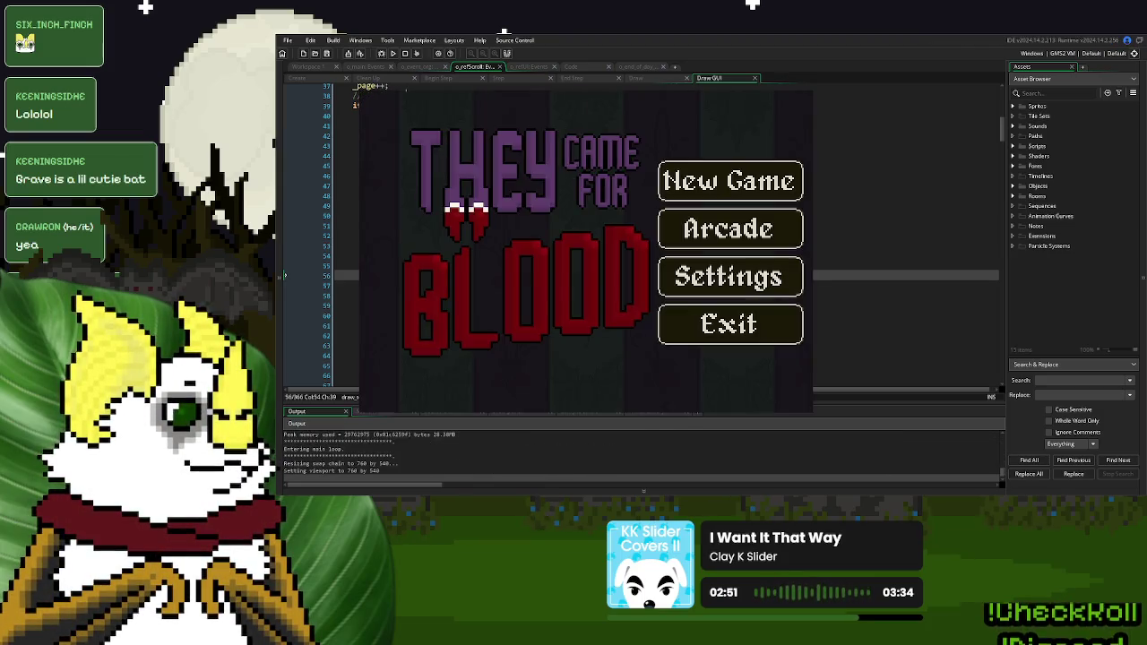
Start a New Game to view the centred rules on the Check in Donors! scroll, then close it
{"action": "left_click", "coordinate": [730, 181]}
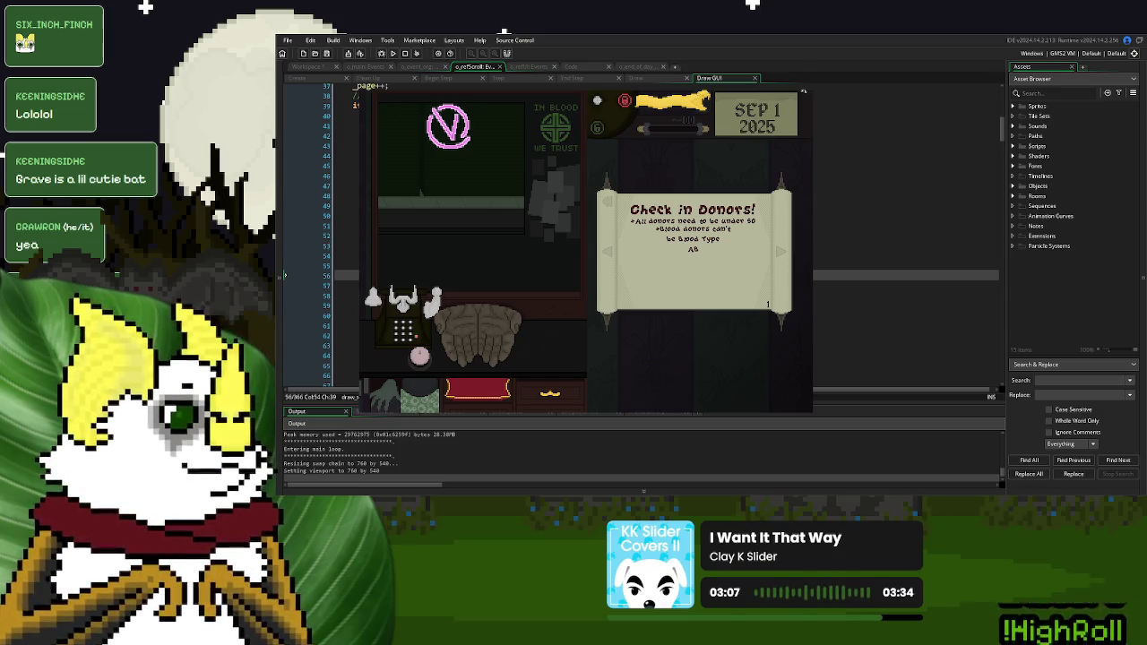
{"action": "left_click", "coordinate": [803, 91]}
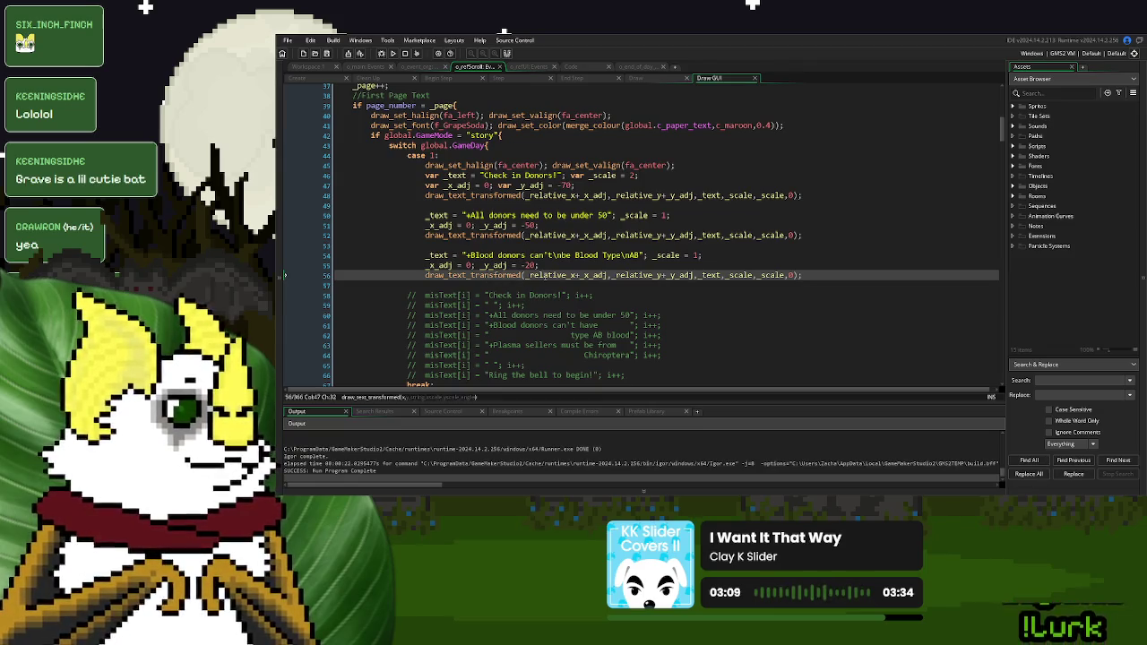
{"action": "left_click", "coordinate": [574, 185]}
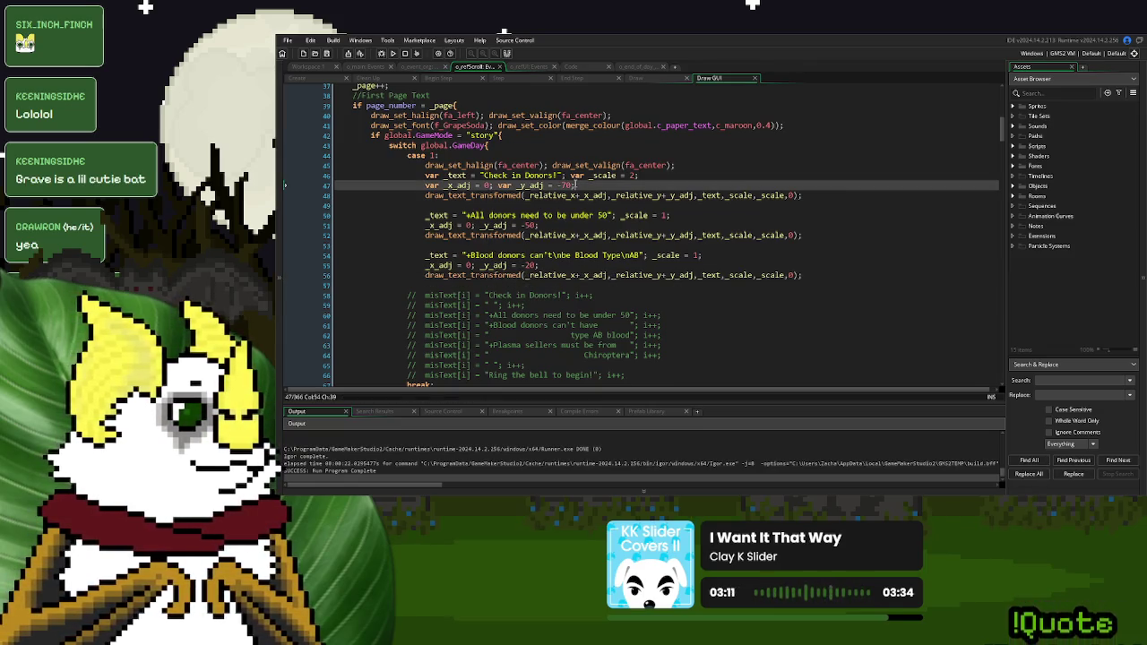
{"action": "type", "text": "string"}
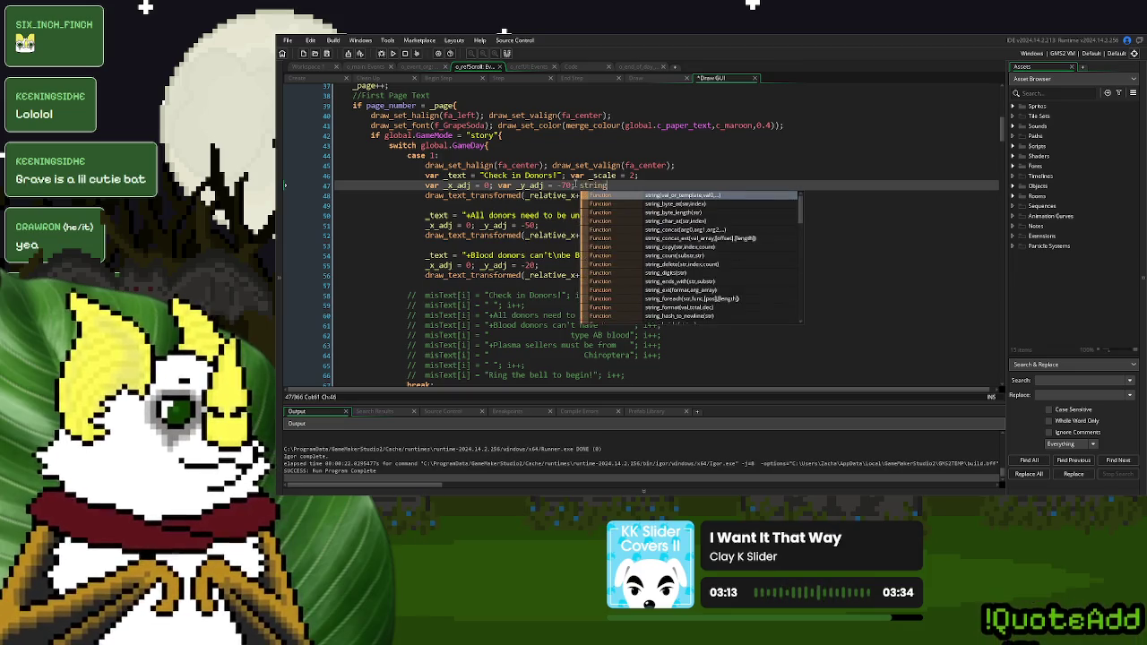
{"action": "type", "text": "_"}
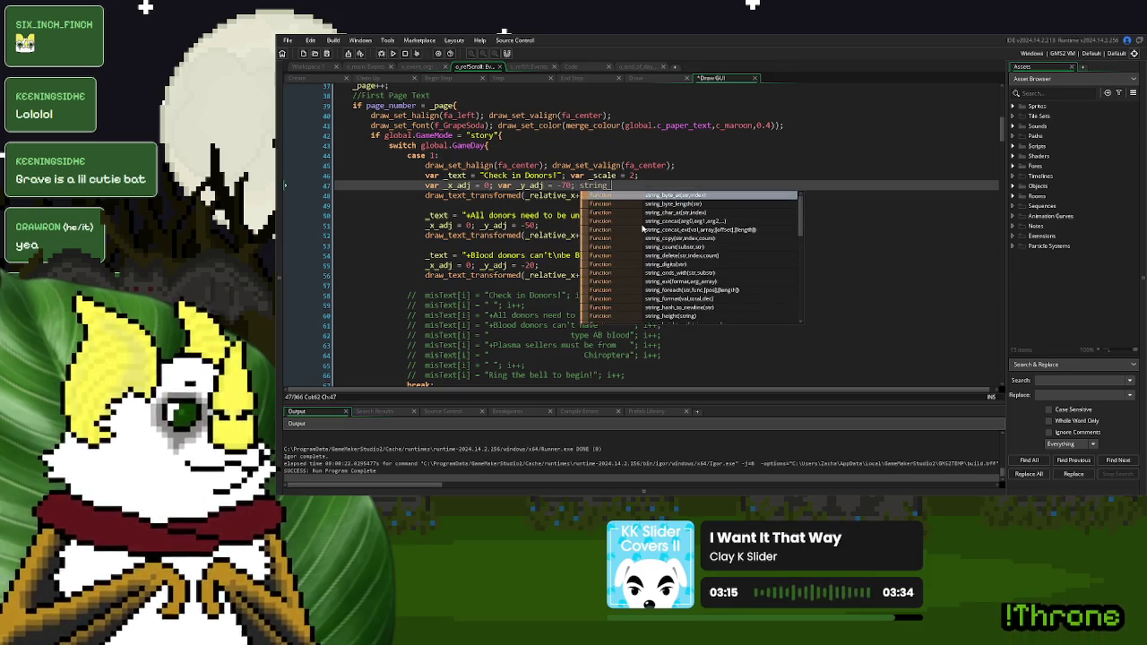
{"action": "scroll", "coordinate": [710, 231], "scroll_direction": "down", "scroll_amount": 2}
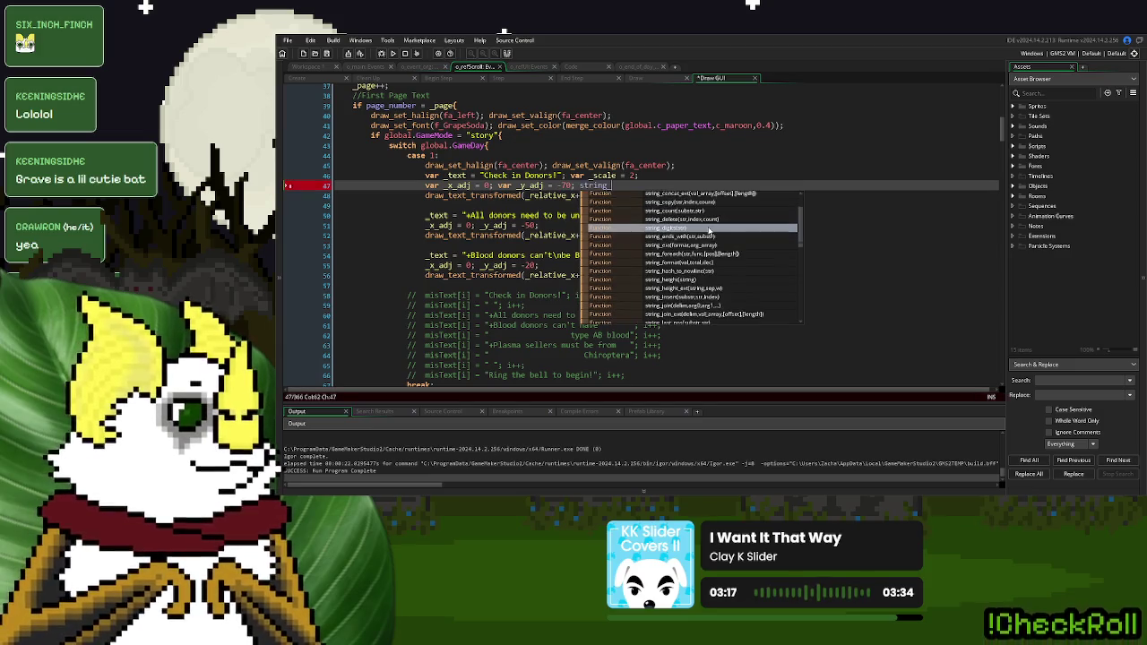
{"action": "scroll", "coordinate": [709, 231], "scroll_direction": "down", "scroll_amount": 2}
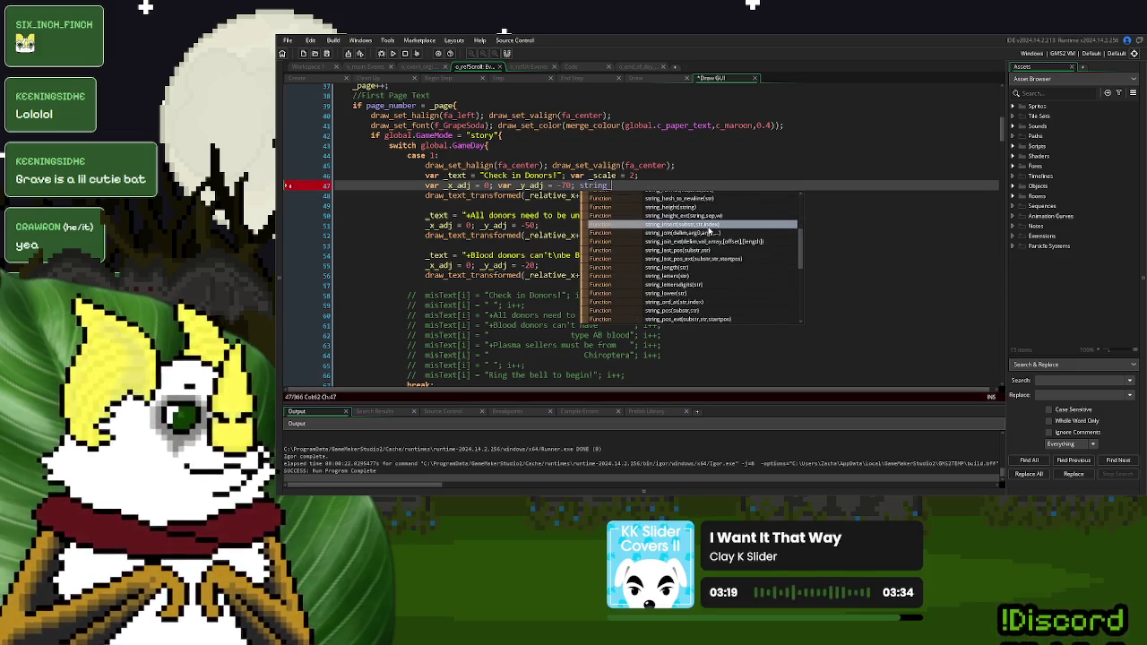
{"action": "scroll", "coordinate": [710, 231], "scroll_direction": "down", "scroll_amount": 3}
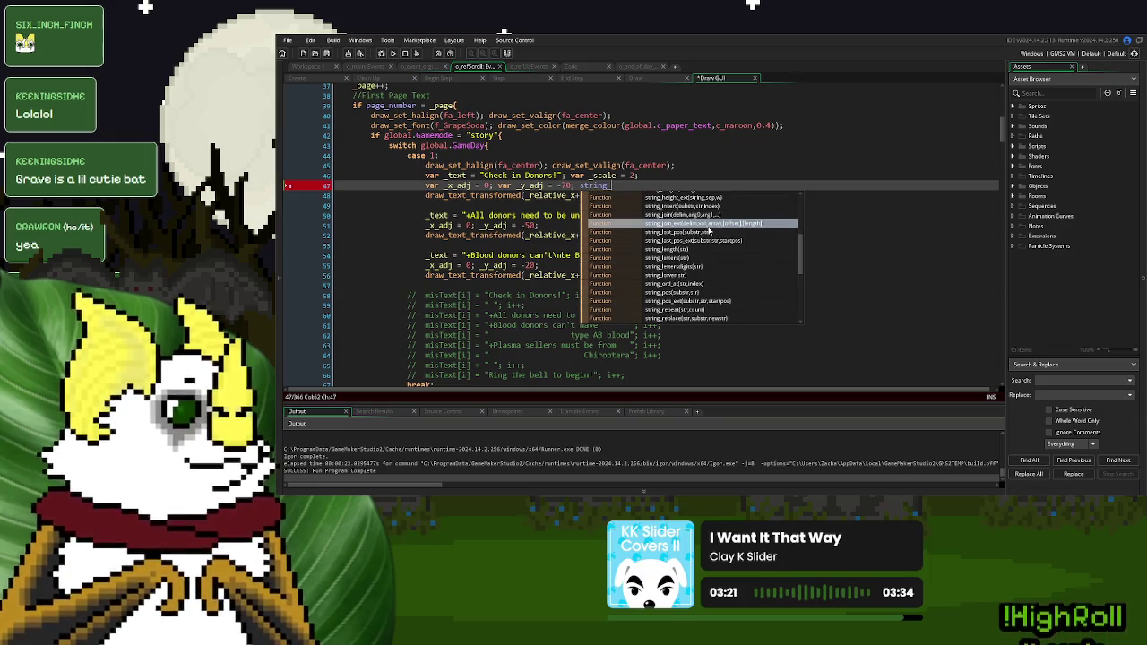
{"action": "scroll", "coordinate": [710, 231], "scroll_direction": "down", "scroll_amount": 1}
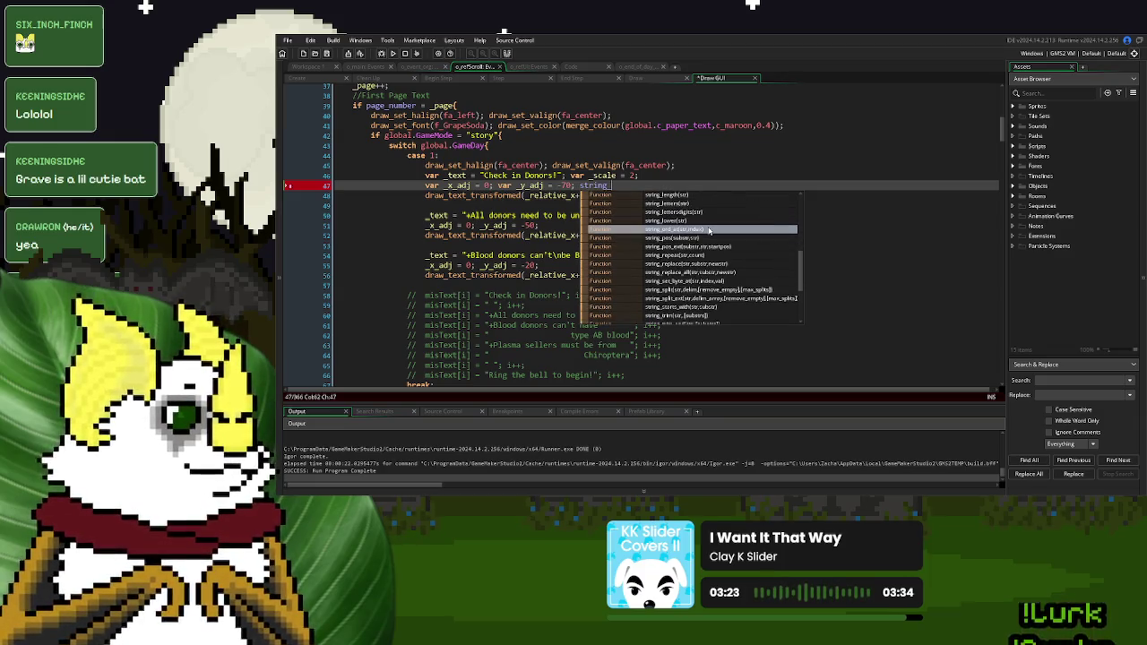
{"action": "scroll", "coordinate": [710, 232], "scroll_direction": "down", "scroll_amount": 1}
{"action": "scroll", "coordinate": [710, 231], "scroll_direction": "down", "scroll_amount": 3}
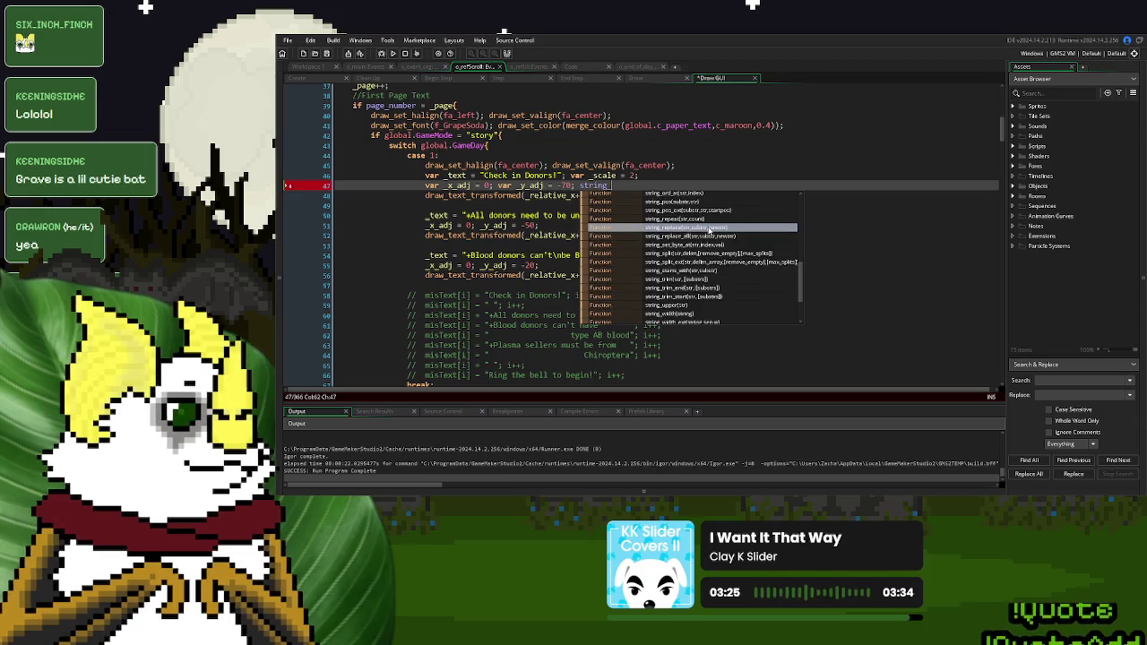
{"action": "scroll", "coordinate": [710, 231], "scroll_direction": "down", "scroll_amount": 1}
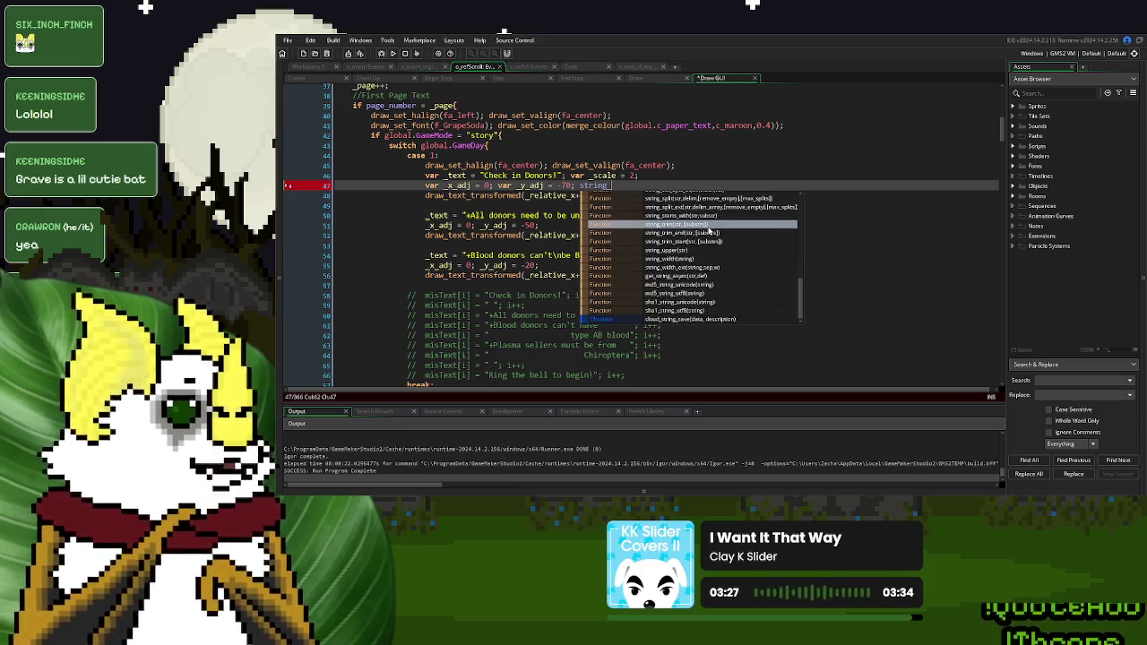
{"action": "left_click", "coordinate": [492, 204]}
{"action": "left_click_drag", "start_coordinate": [611, 187], "coordinate": [577, 187]}
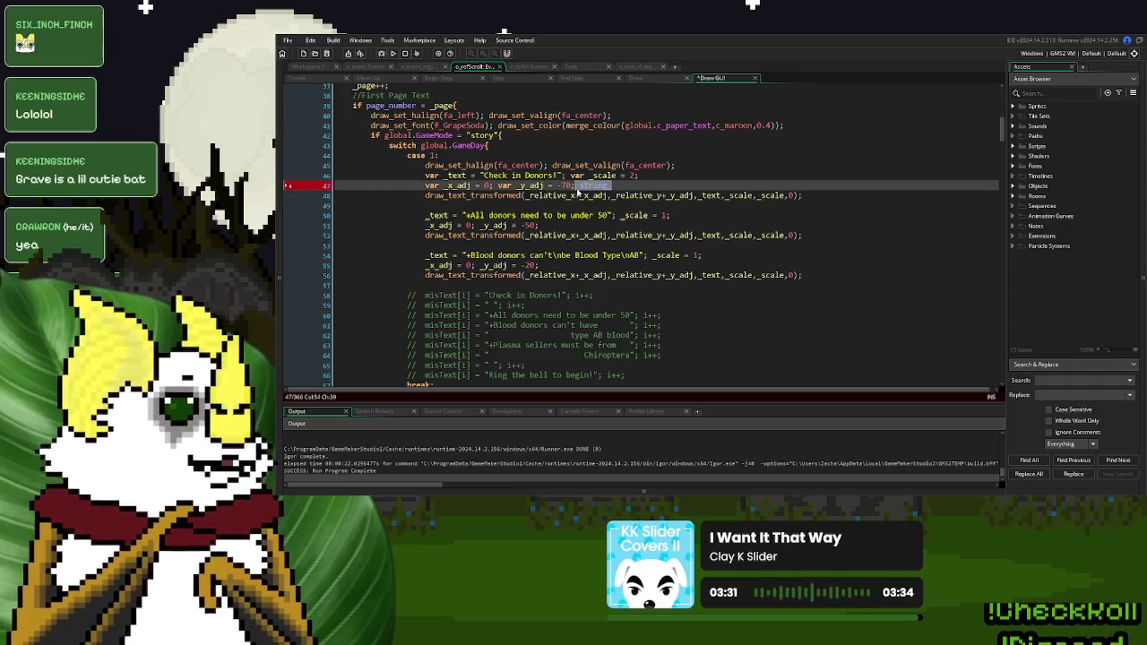
{"action": "key", "text": "BackSpace"}
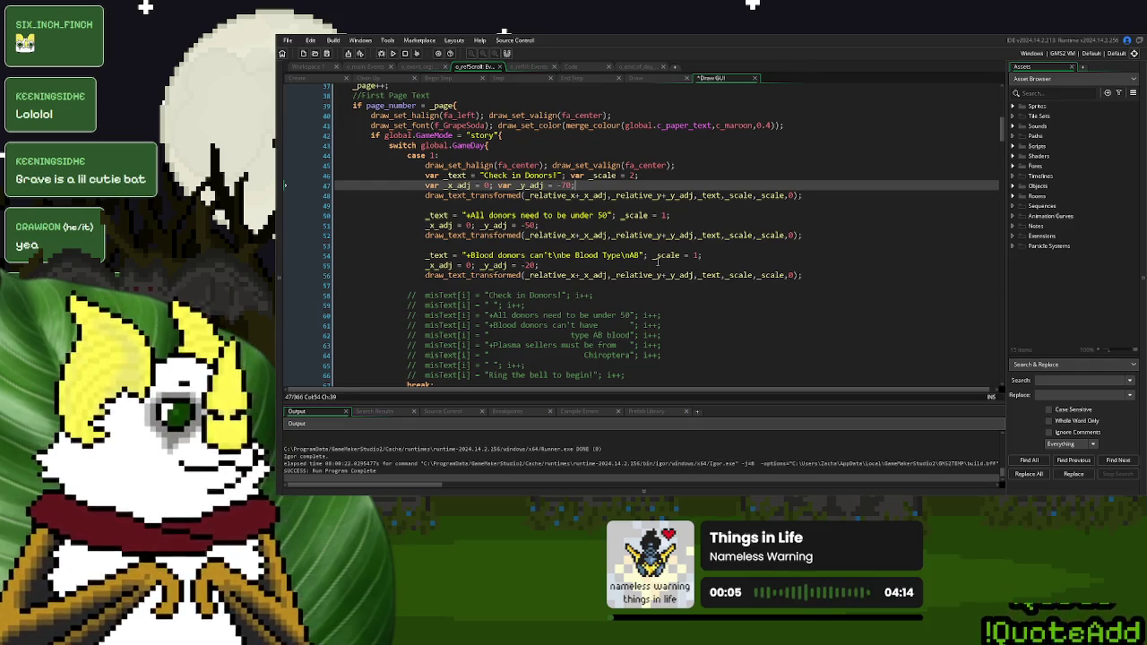
Remove the \n before AB and change the blood rule's _y_adj from -20 to -10
{"action": "left_click", "coordinate": [633, 255]}
{"action": "key", "text": "BackSpace"}
{"action": "key", "text": "BackSpace"}
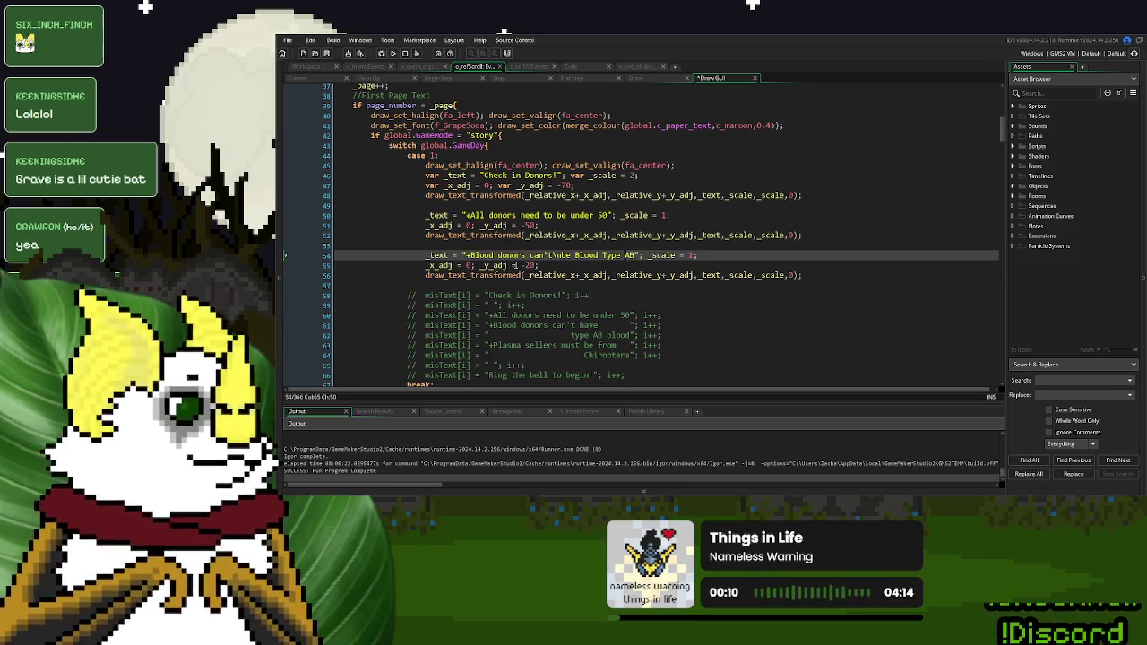
{"action": "double_click", "coordinate": [525, 265]}
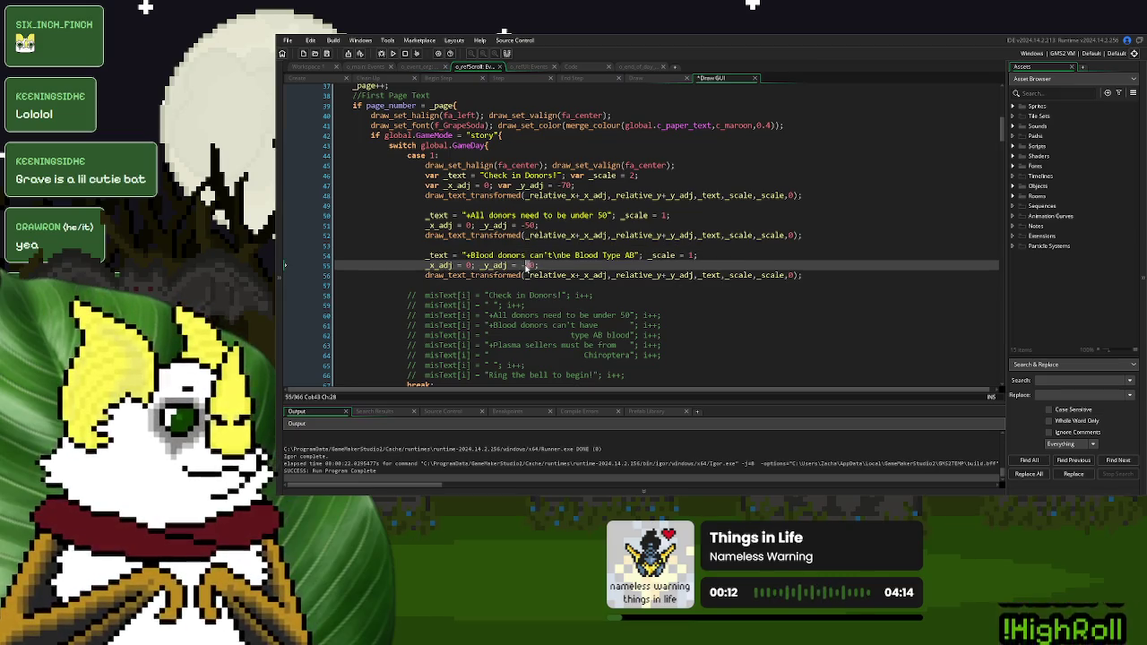
{"action": "type", "text": "10"}
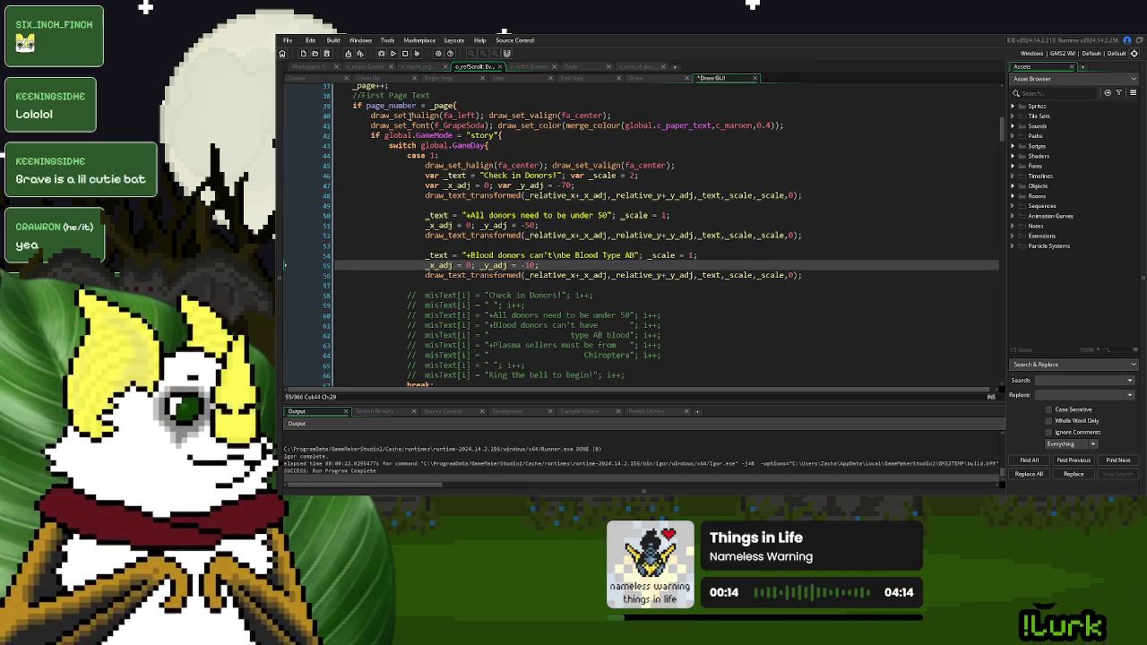
Run the game and start a New Game to view the updated scroll
{"action": "left_click", "coordinate": [394, 54]}
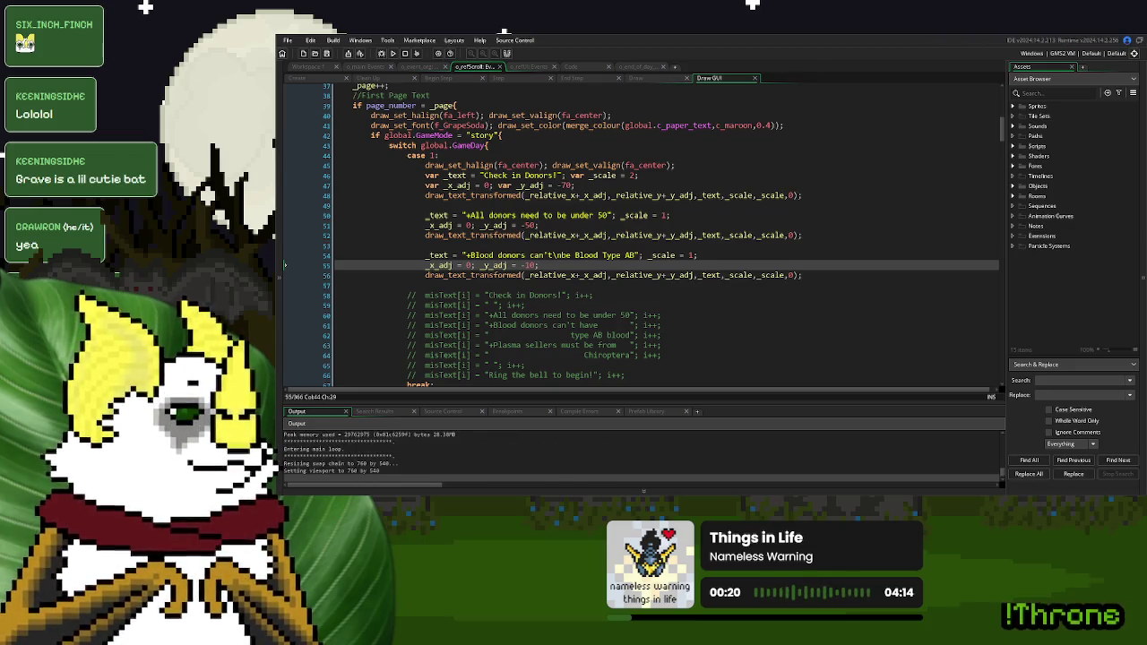
{"action": "left_click", "coordinate": [721, 192]}
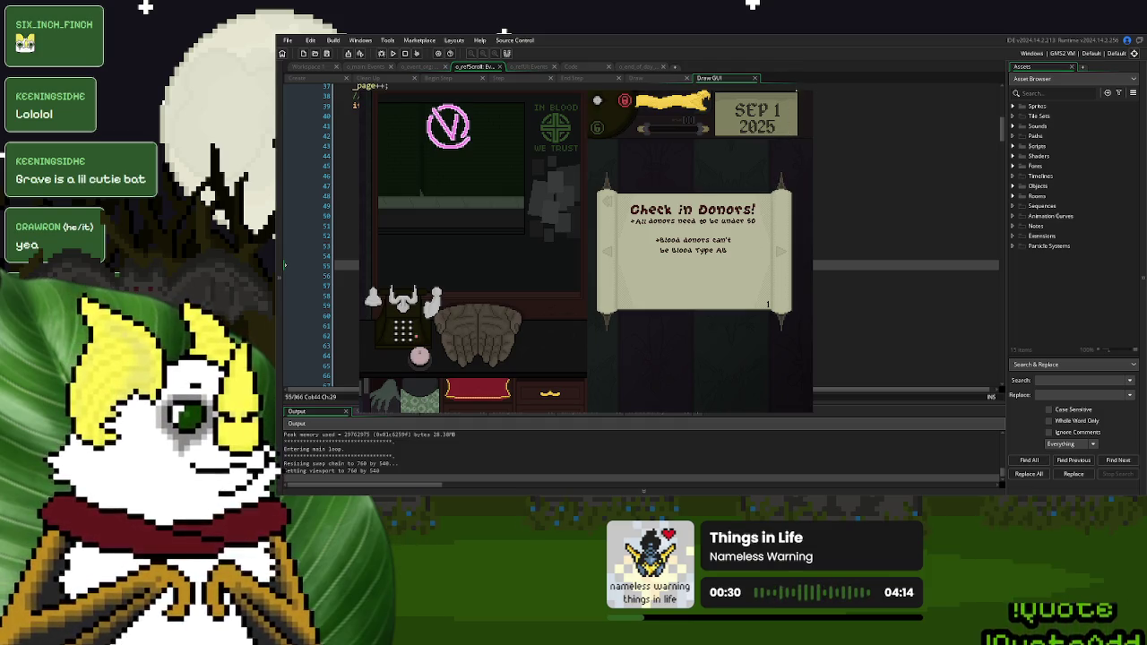
{"action": "key", "text": "Escape"}
{"action": "left_click", "coordinate": [614, 225]}
Duplicate the blood rule's three-line block below it and set the copy's _y_adj to 20
{"action": "mouse_move", "coordinate": [830, 275]}
{"action": "left_mouse_down"}
{"action": "mouse_move", "coordinate": [555, 275]}
{"action": "mouse_move", "coordinate": [428, 256]}
{"action": "left_mouse_up"}
{"action": "key", "text": "ctrl+c"}
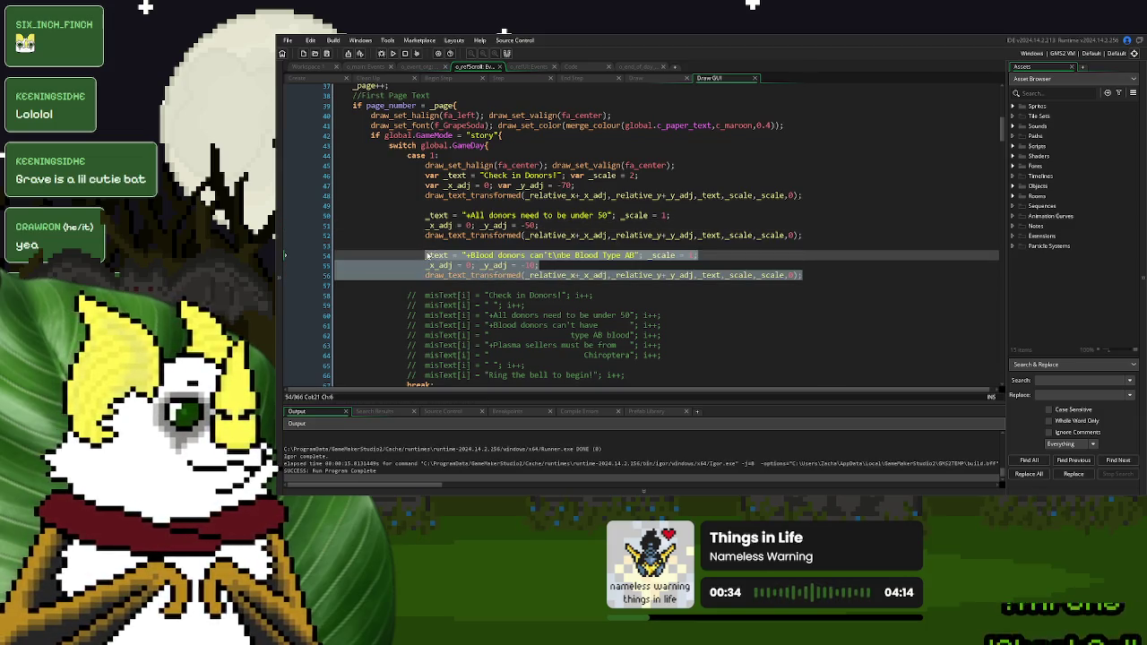
{"action": "left_click", "coordinate": [804, 278]}
{"action": "key", "text": "Return"}
{"action": "key", "text": "Return"}
{"action": "key", "text": "ctrl+v"}
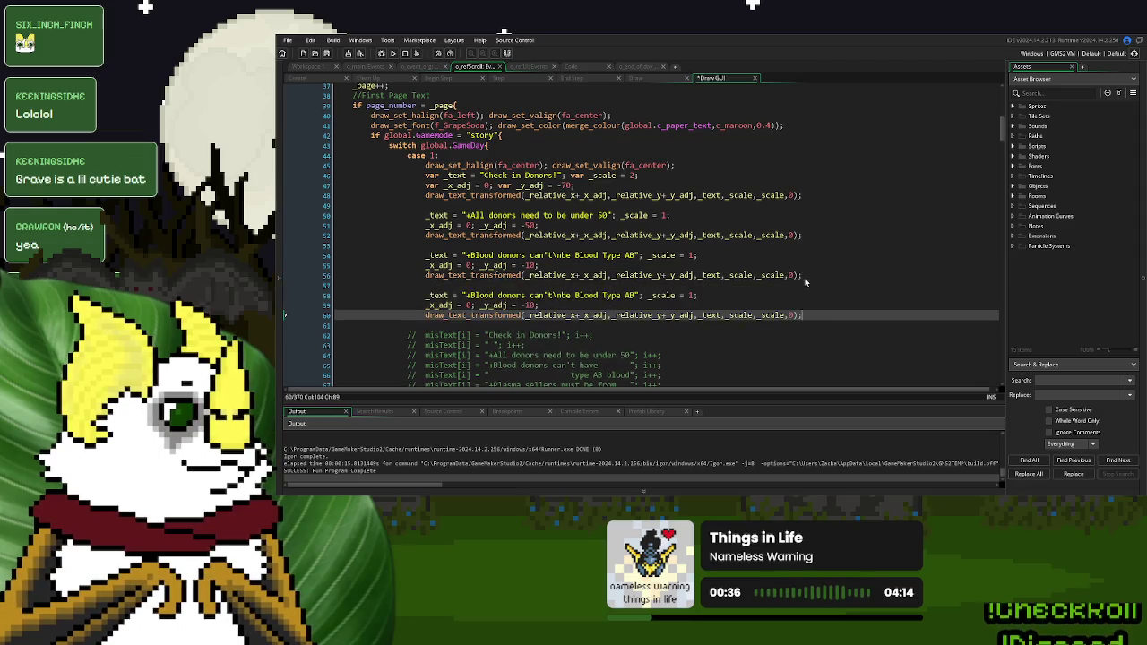
{"action": "double_click", "coordinate": [526, 305]}
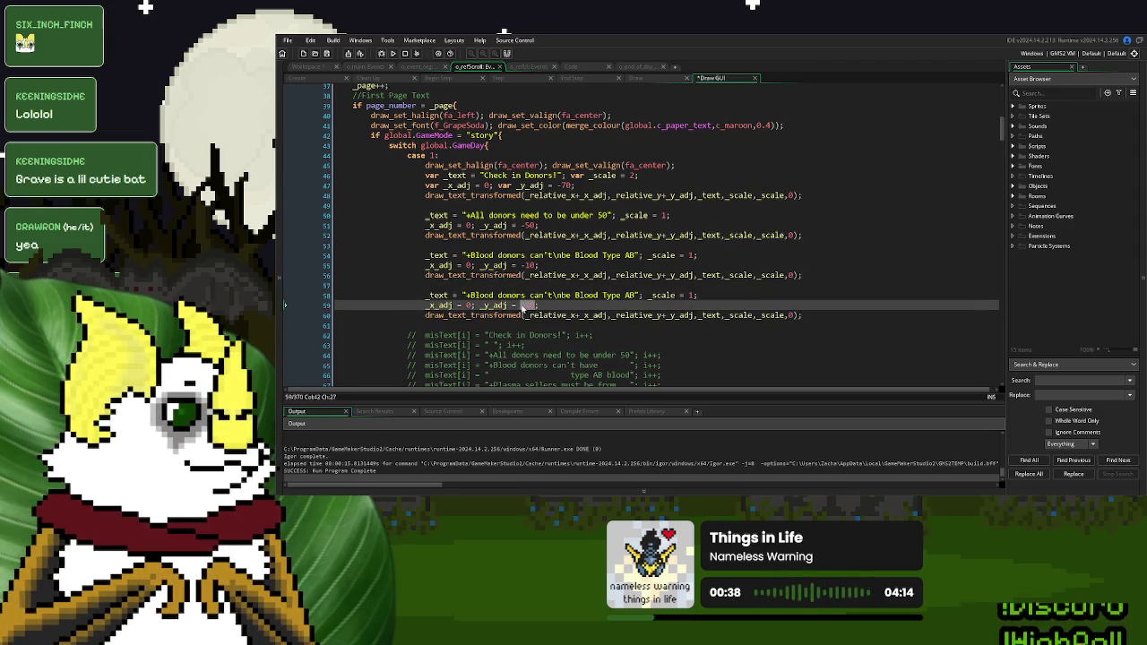
{"action": "type", "text": "20"}
Replace the copied text with 'Plasma sellers must\nbe from Chiroptera' and run the game
{"action": "scroll", "coordinate": [537, 300], "scroll_direction": "down", "scroll_amount": 3}
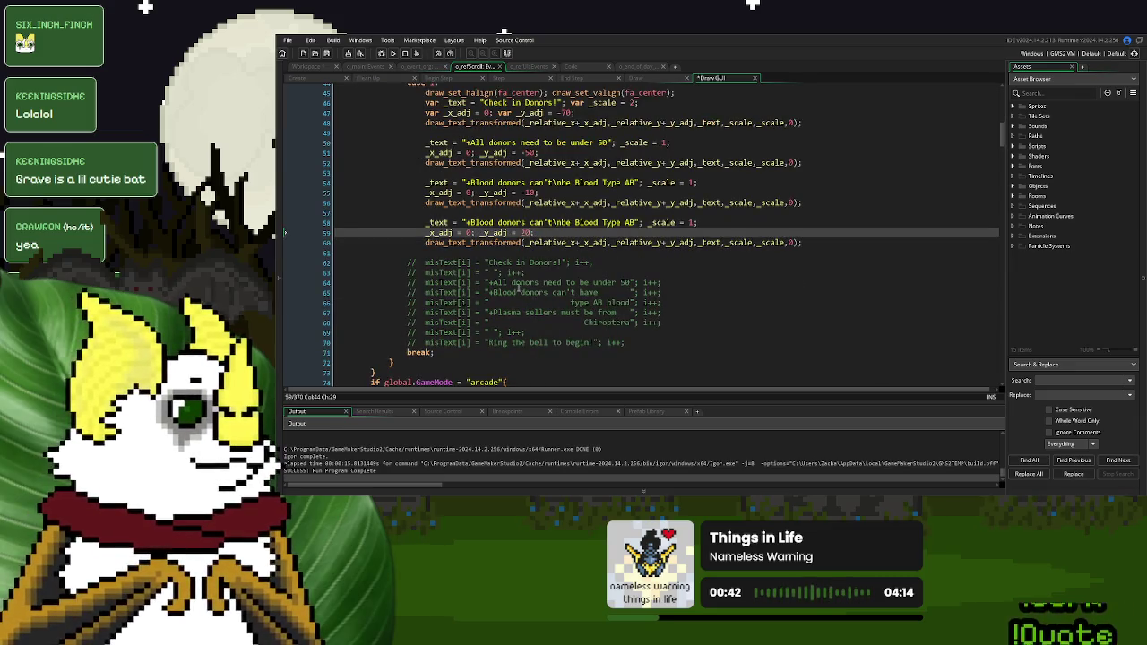
{"action": "left_click_drag", "start_coordinate": [493, 312], "coordinate": [581, 312]}
{"action": "left_click_drag", "start_coordinate": [555, 222], "coordinate": [469, 222]}
{"action": "type", "text": "Plasma sellers must"}
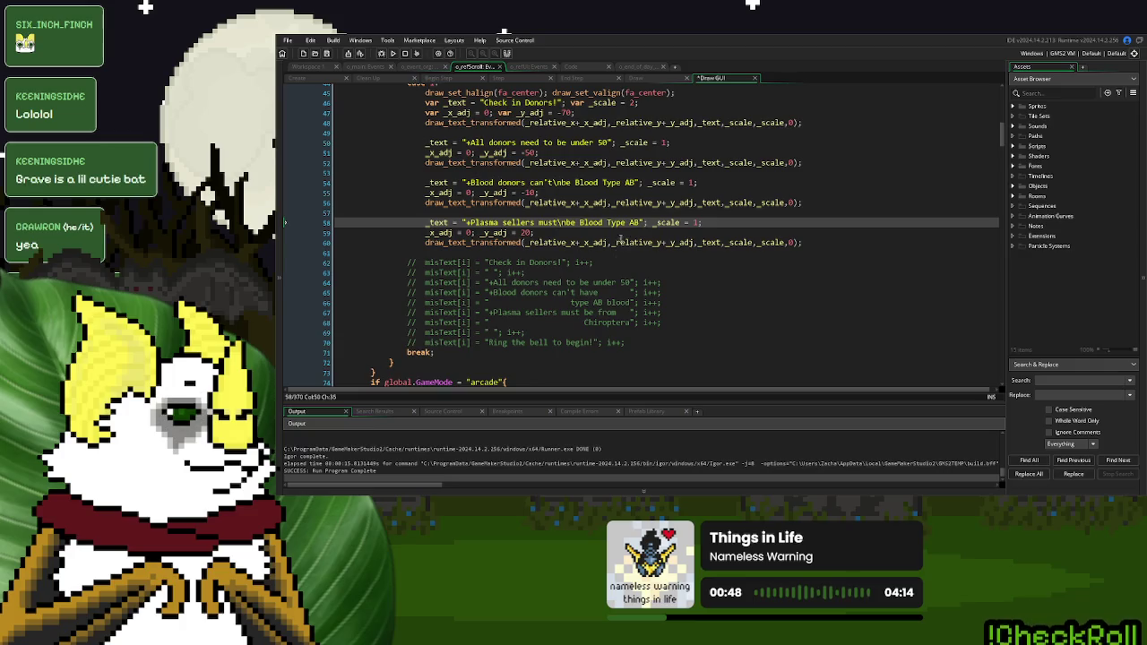
{"action": "left_click_drag", "start_coordinate": [584, 322], "coordinate": [630, 323]}
{"action": "left_click_drag", "start_coordinate": [636, 224], "coordinate": [581, 224]}
{"action": "type", "text": "Crom Chiroptera"}
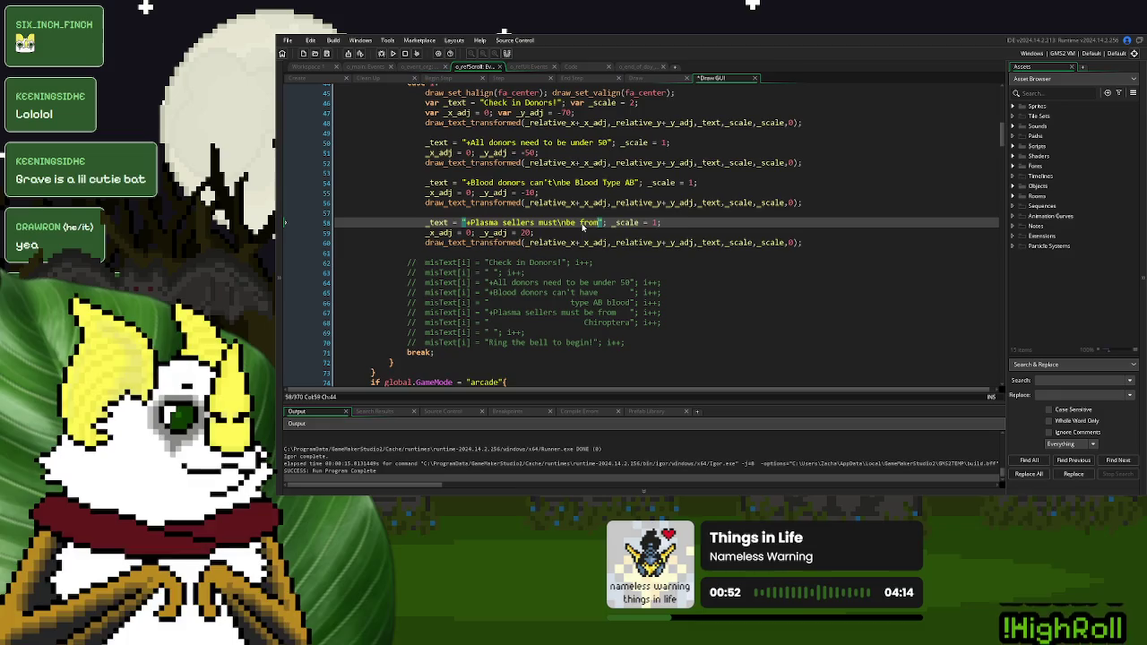
{"action": "left_click", "coordinate": [393, 53]}
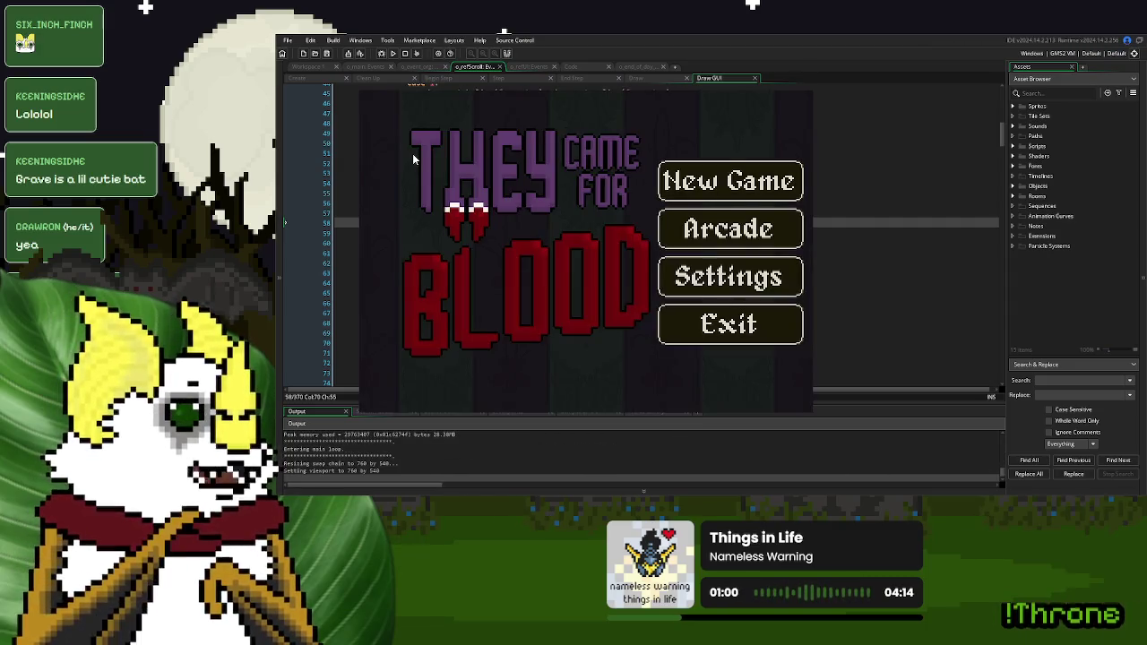
Set the plasma rule's _y_adj to 30 and check the spacing in a New Game
{"action": "left_click", "coordinate": [730, 181]}
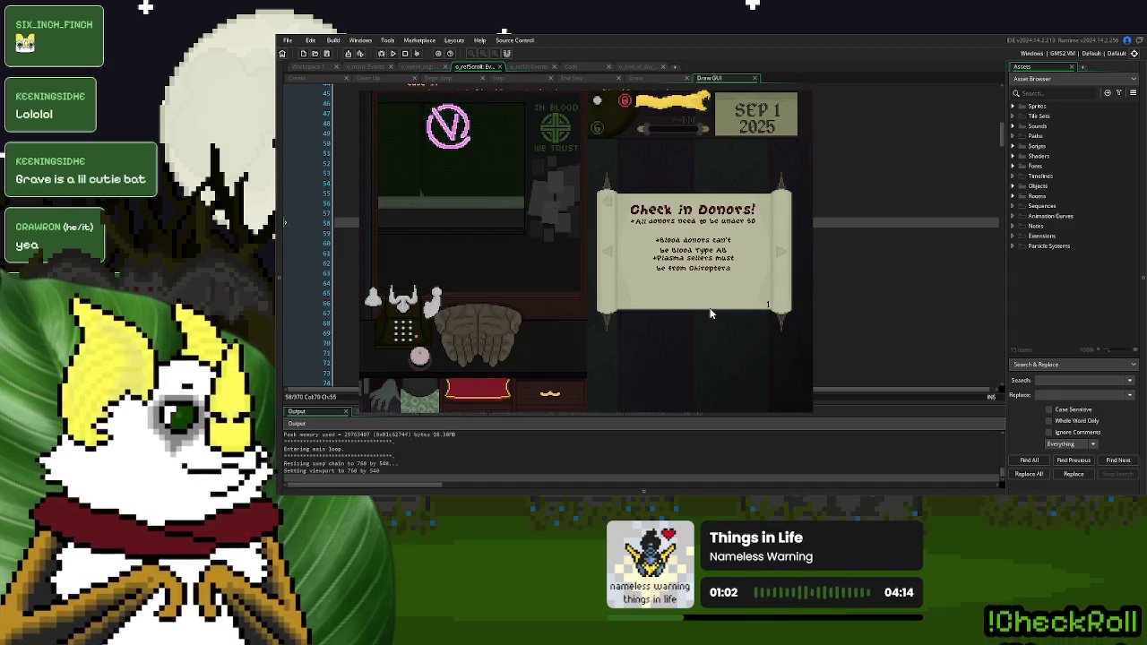
{"action": "key", "text": "alt+F4"}
{"action": "double_click", "coordinate": [524, 233]}
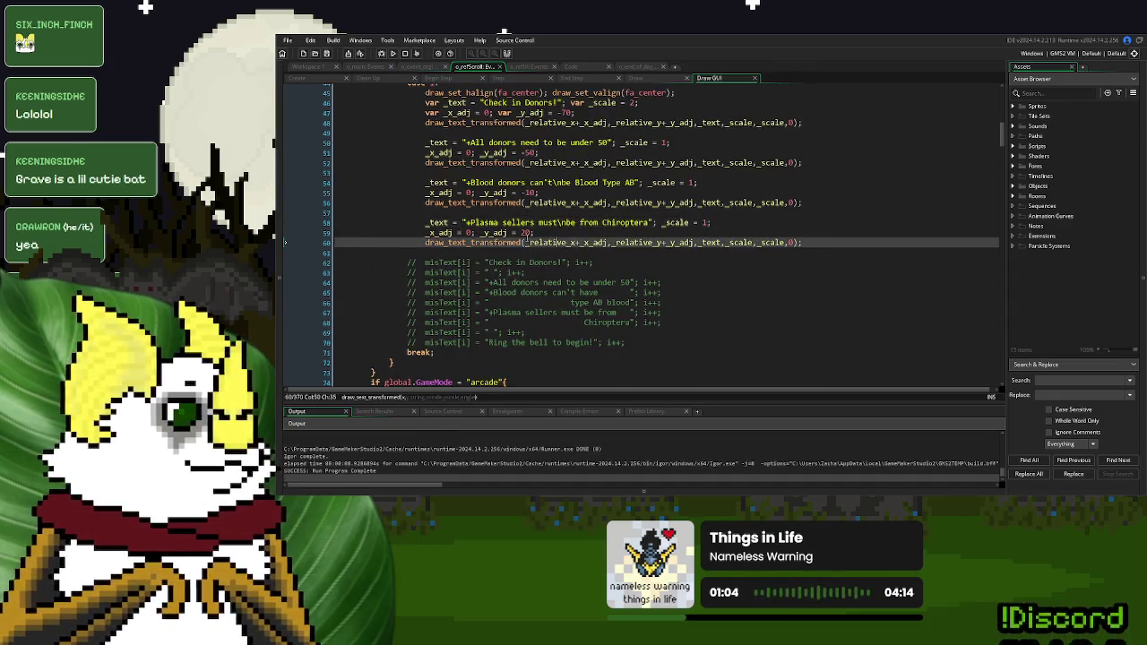
{"action": "type", "text": "30"}
{"action": "key", "text": "F5"}
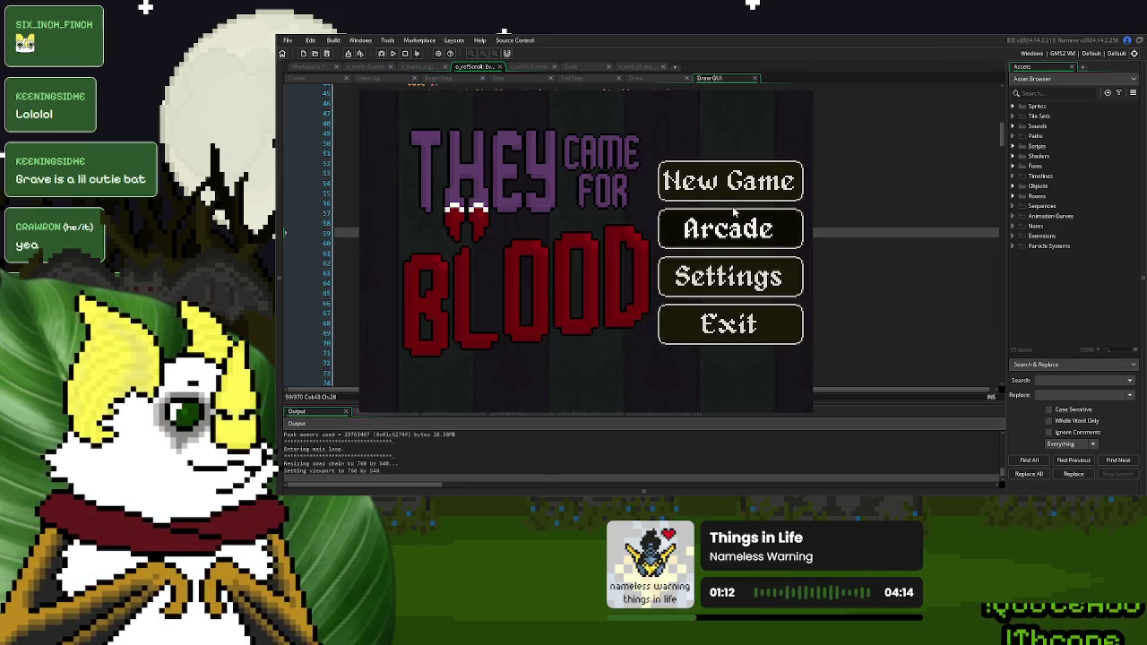
{"action": "left_click", "coordinate": [743, 181]}
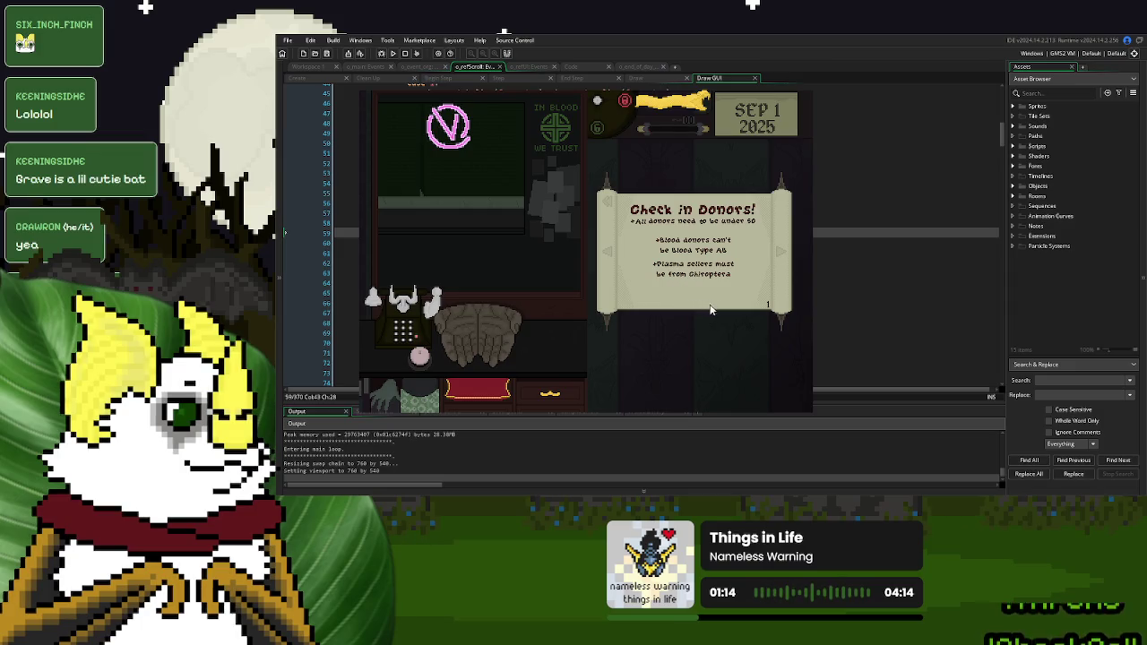
{"action": "key", "text": "Escape"}
Change the blood rule's _y_adj from -10 to -15 and review the scroll in-game
{"action": "key", "text": "Up"}
{"action": "key", "text": "Up"}
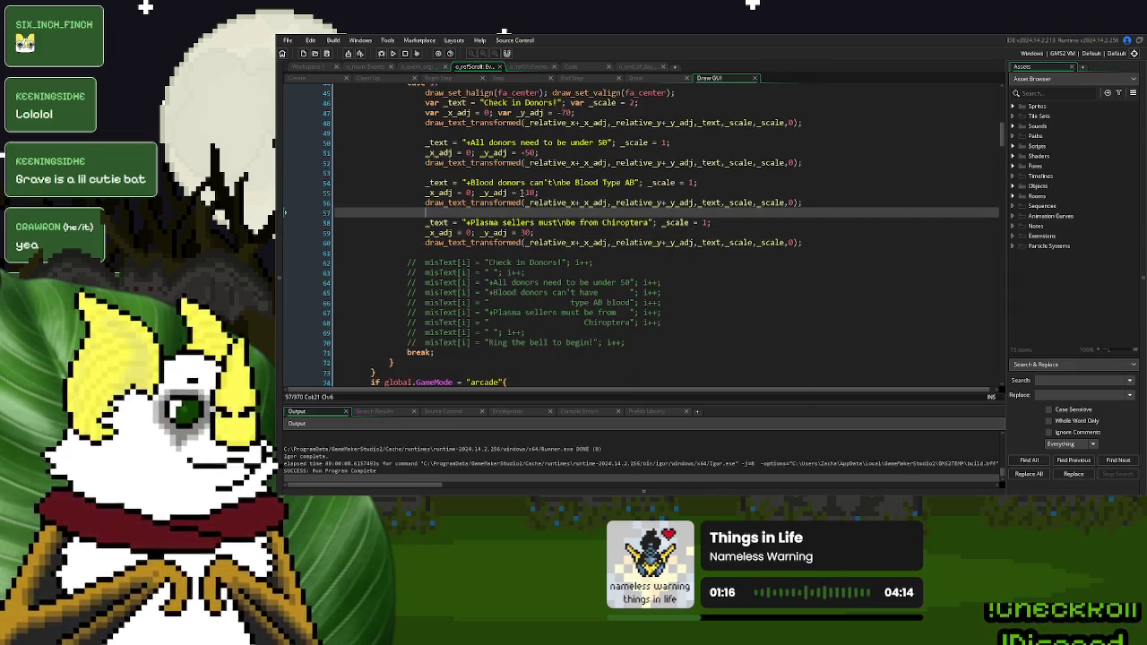
{"action": "key", "text": "Up"}
{"action": "key", "text": "Up"}
{"action": "type", "text": "5"}
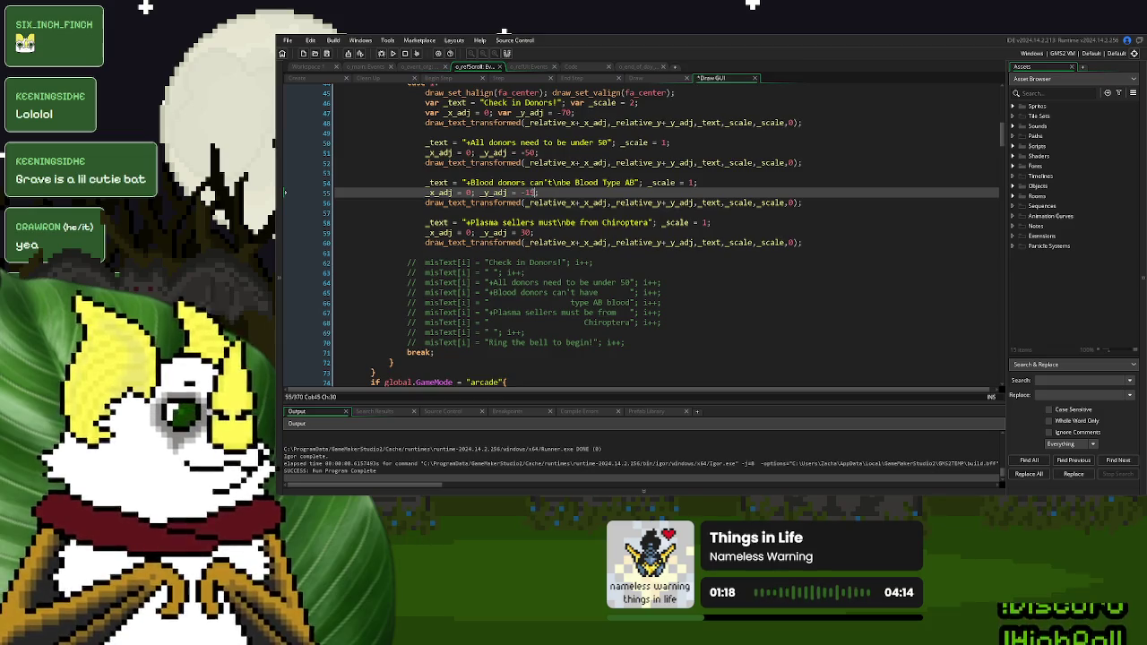
{"action": "key", "text": "F5"}
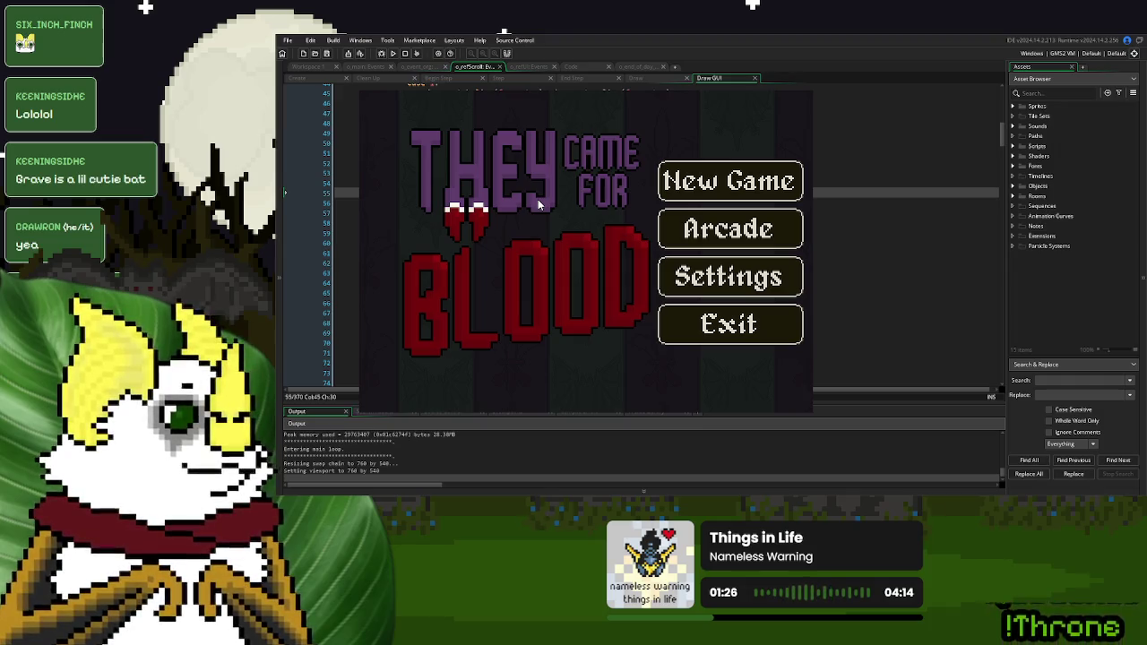
{"action": "left_click", "coordinate": [688, 195]}
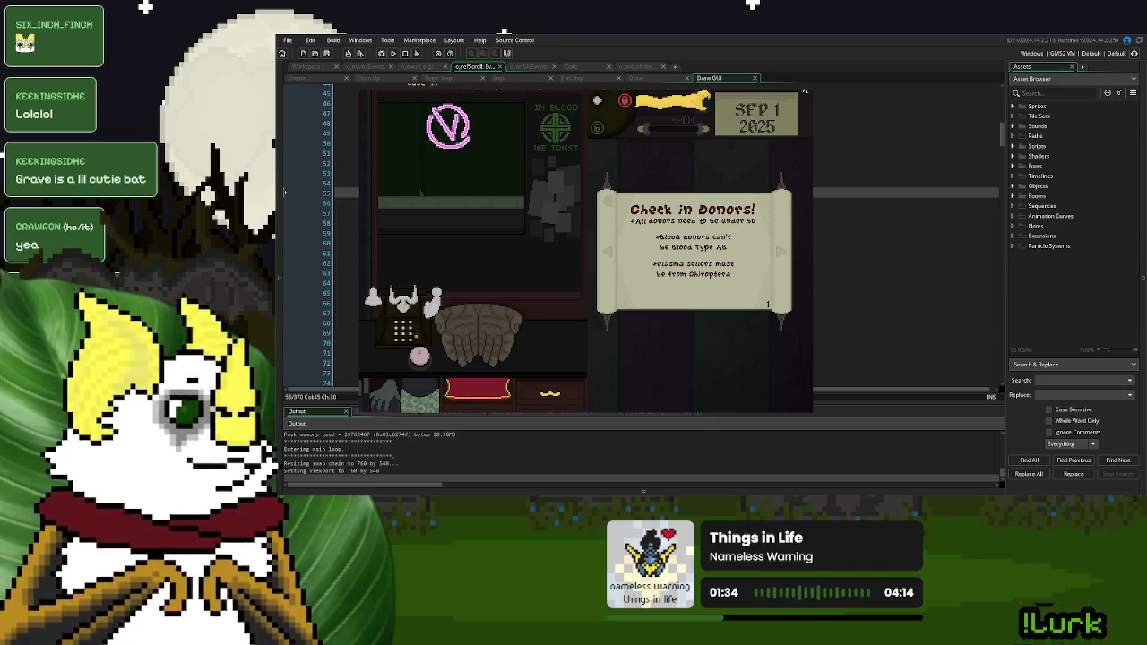
{"action": "left_click", "coordinate": [805, 91]}
{"action": "left_click", "coordinate": [575, 224]}
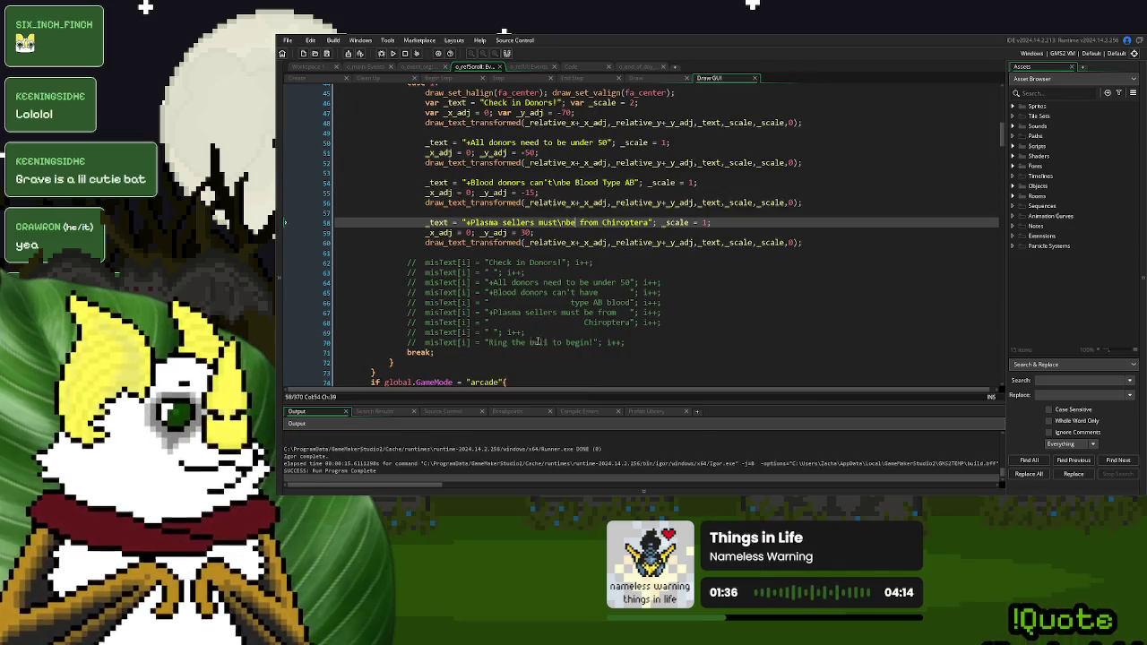
Duplicate the plasma rule block and replace its string with "Ring the bell to begin!"
{"action": "left_click_drag", "start_coordinate": [800, 242], "coordinate": [426, 221]}
{"action": "key", "text": "ctrl+c"}
{"action": "left_click", "coordinate": [443, 252]}
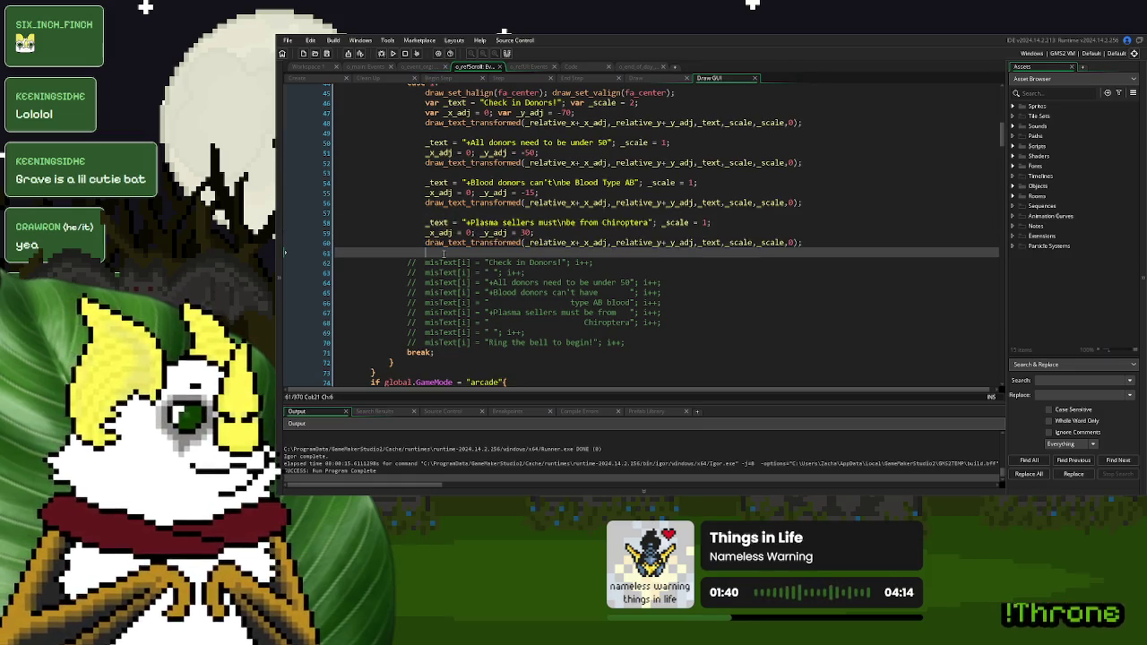
{"action": "key", "text": "Return"}
{"action": "key", "text": "Return"}
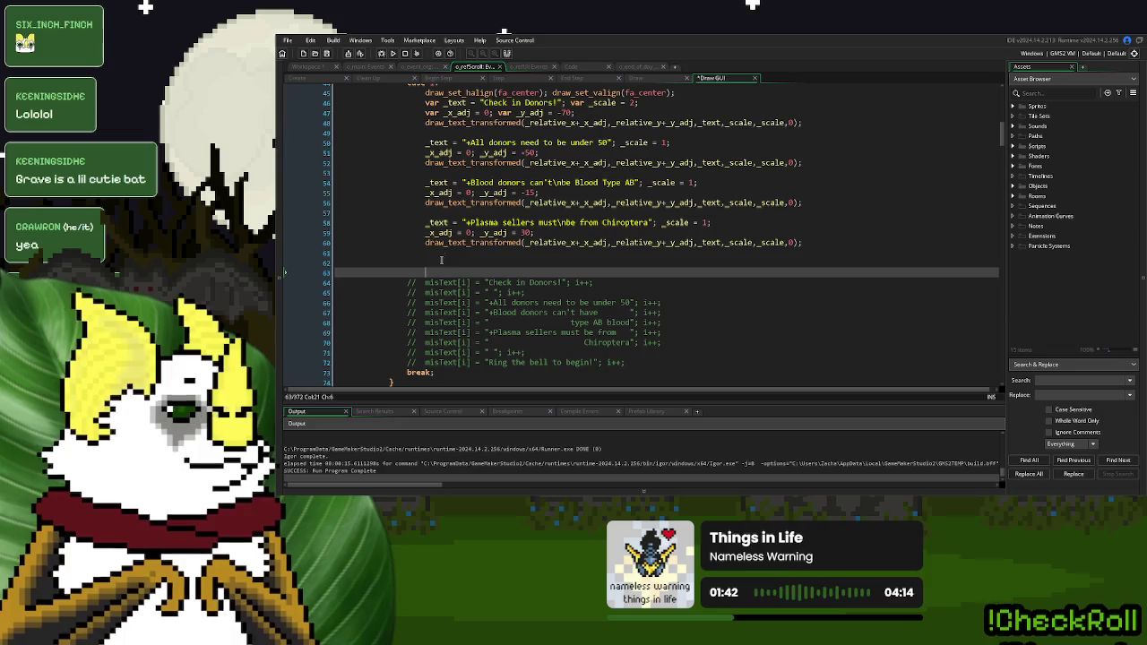
{"action": "left_click", "coordinate": [441, 260]}
{"action": "key", "text": "ctrl+v"}
{"action": "scroll", "coordinate": [441, 260], "scroll_direction": "down", "scroll_amount": 3}
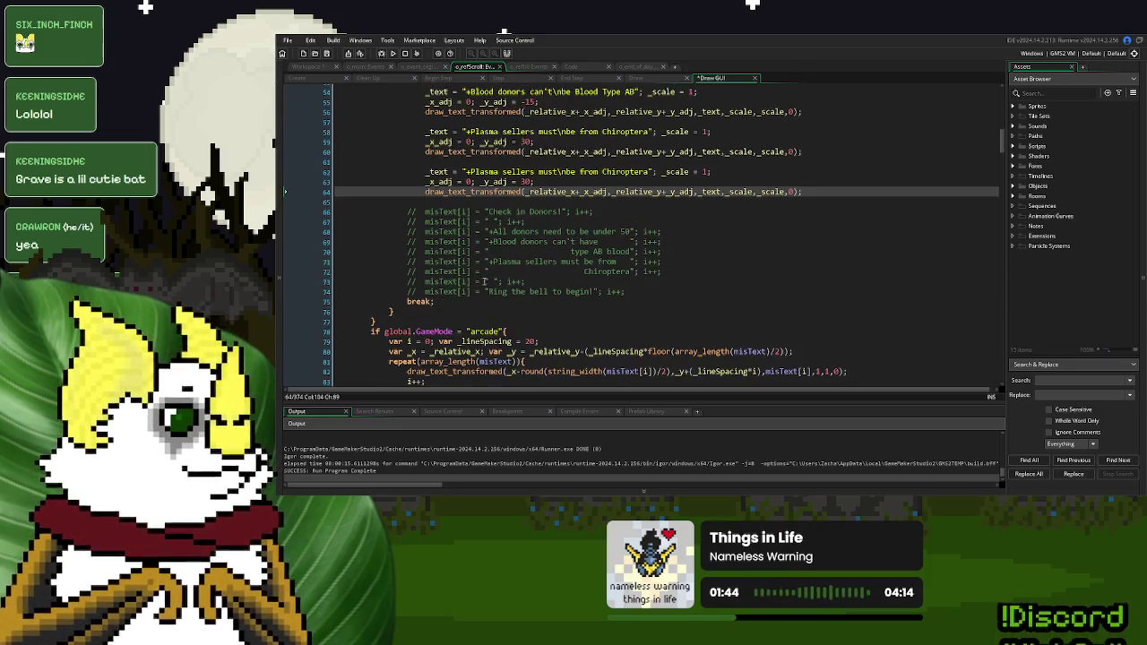
{"action": "left_click_drag", "start_coordinate": [593, 292], "coordinate": [488, 292]}
{"action": "key", "text": "ctrl+c"}
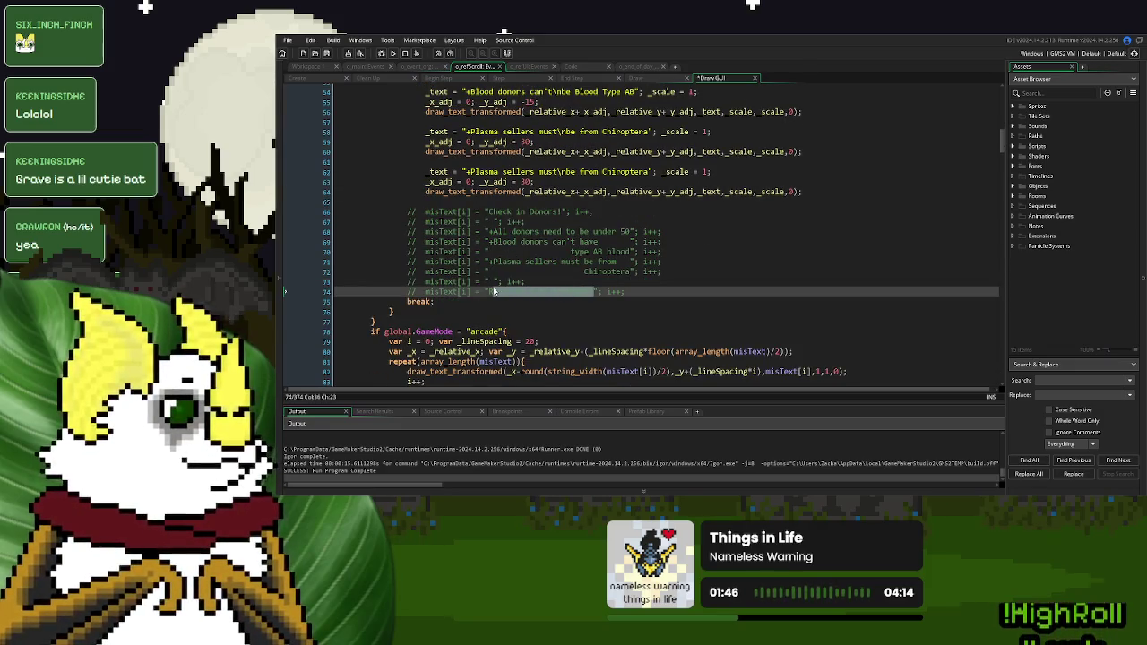
{"action": "left_click_drag", "start_coordinate": [650, 172], "coordinate": [465, 172]}
{"action": "key", "text": "ctrl+v"}
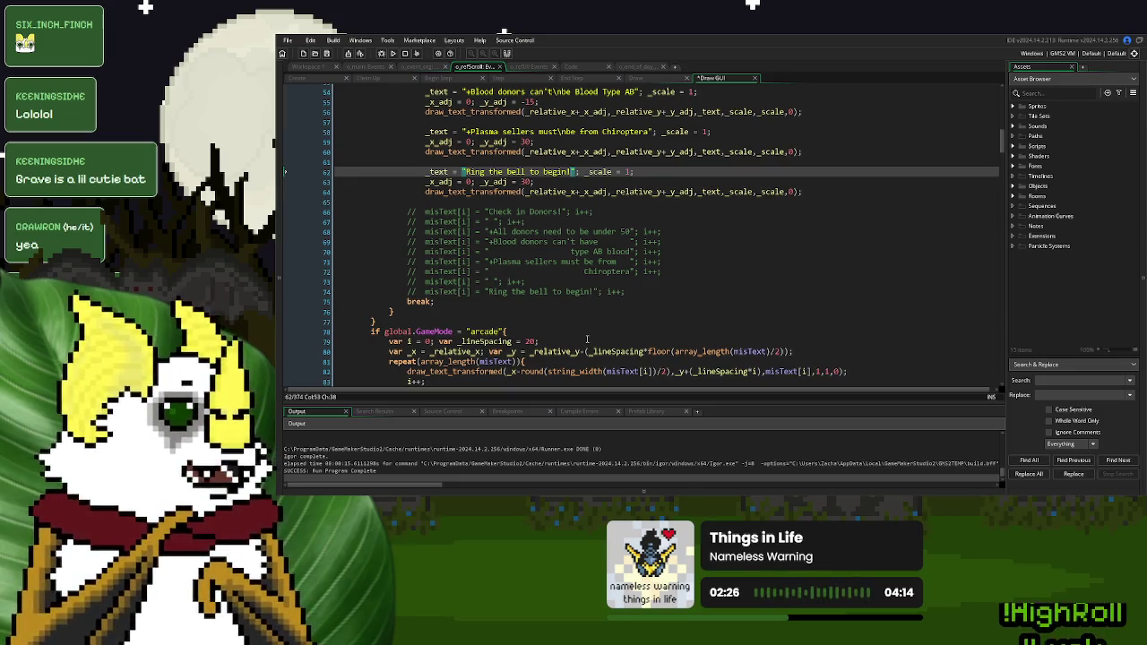
Rewrite the bell string as "Ring the bell to start day!"
{"action": "scroll", "coordinate": [587, 339], "scroll_direction": "up", "scroll_amount": 2}
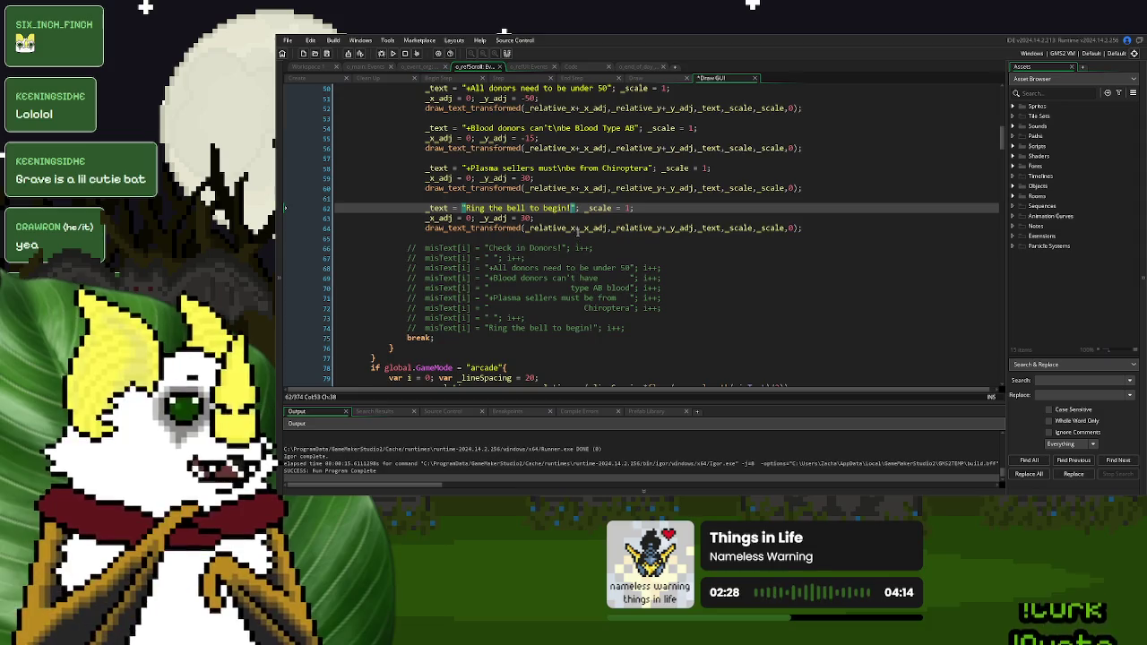
{"action": "left_click_drag", "start_coordinate": [575, 208], "coordinate": [466, 208]}
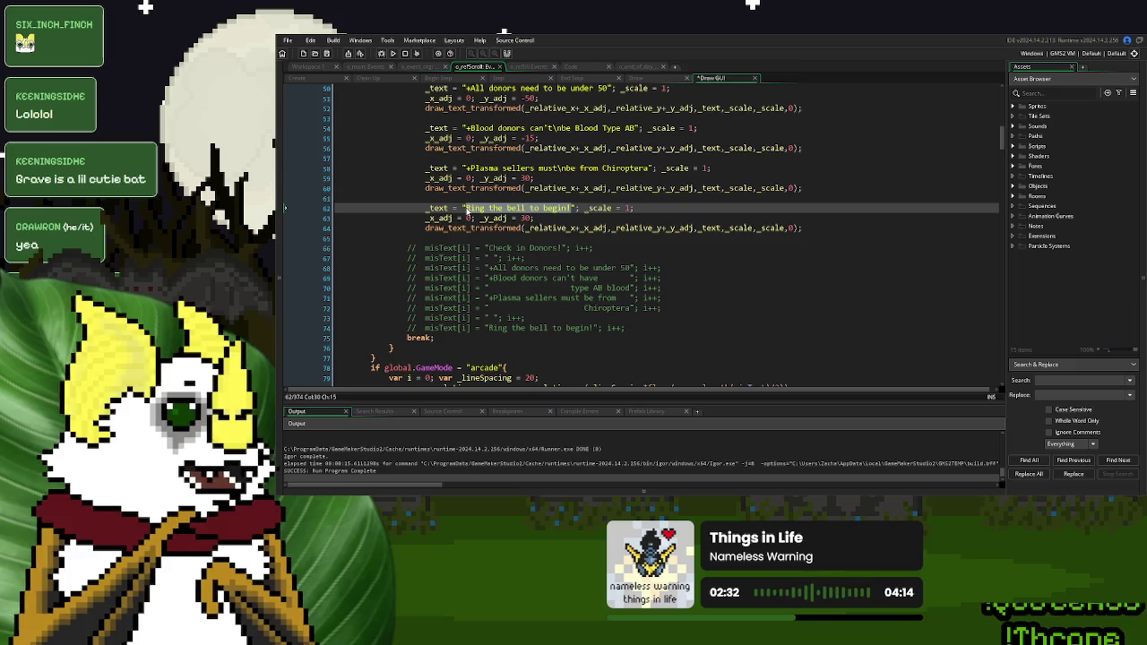
{"action": "type", "text": "Bl"}
{"action": "type", "text": "ng the bell to st"}
{"action": "type", "text": "art day!"}
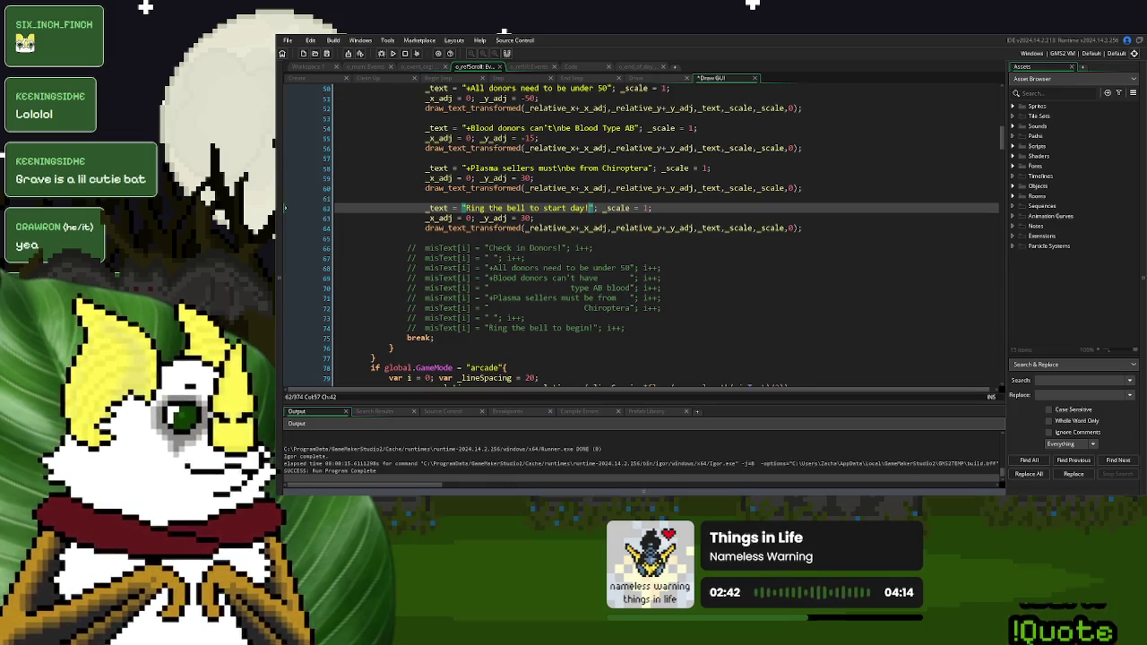
{"action": "left_click", "coordinate": [638, 208]}
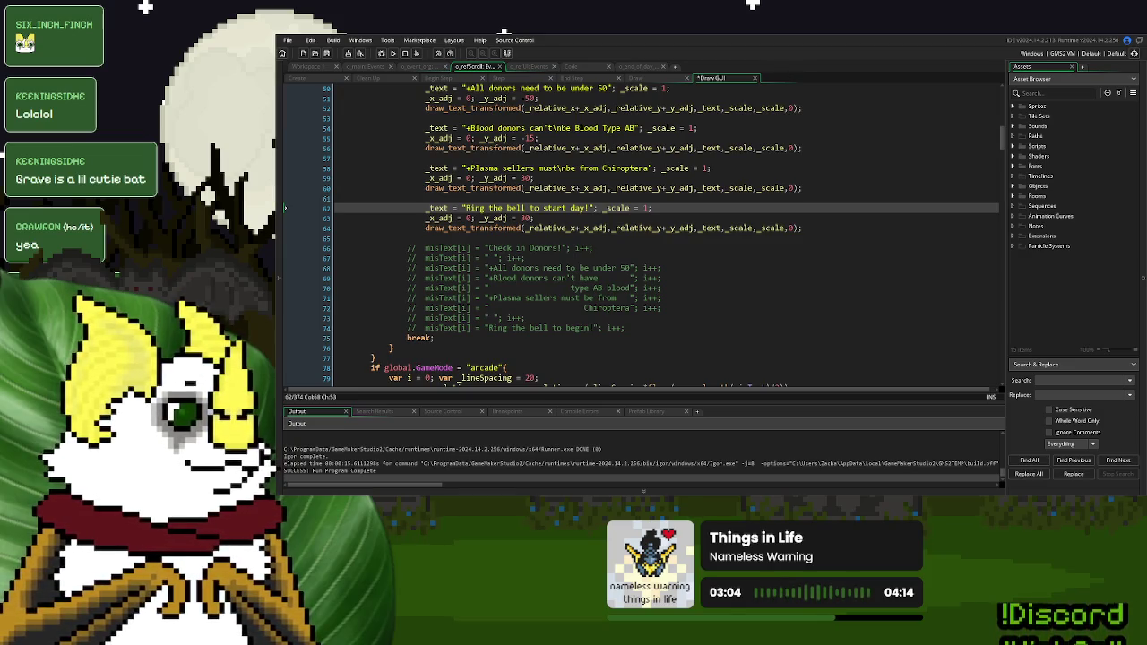
{"action": "type", "text": "!"}
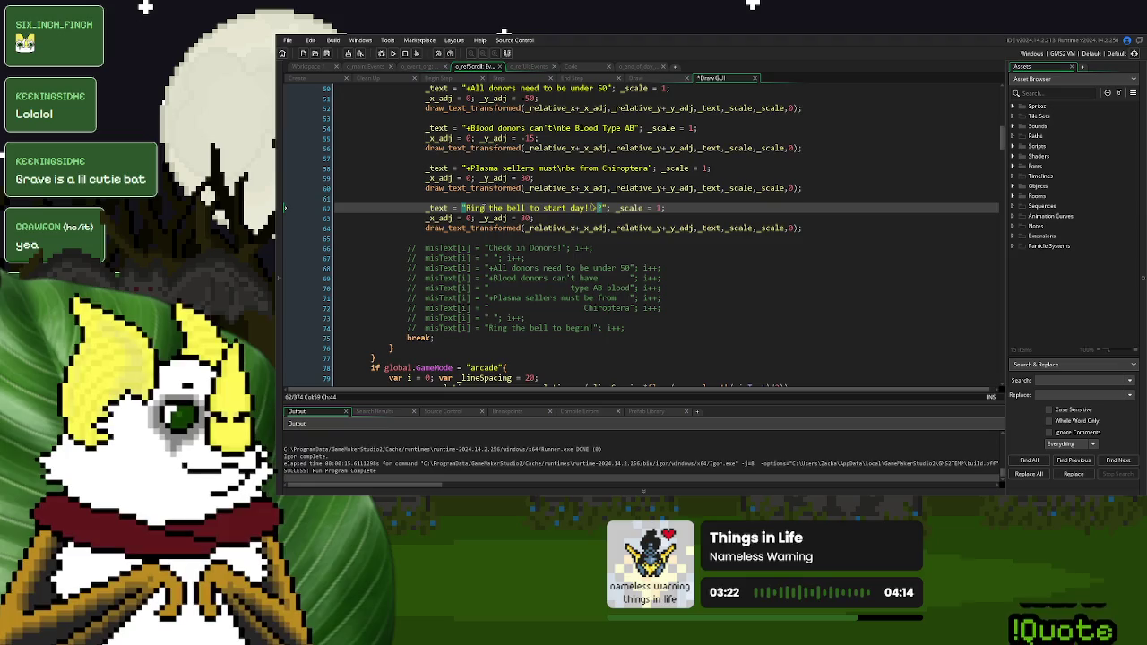
Try adding a \n line break to the bell string, then run the game to preview
{"action": "key", "text": "BackSpace"}
{"action": "type", "text": "n"}
{"action": "key", "text": "Left"}
{"action": "key", "text": "Left"}
{"action": "left_click", "coordinate": [466, 208]}
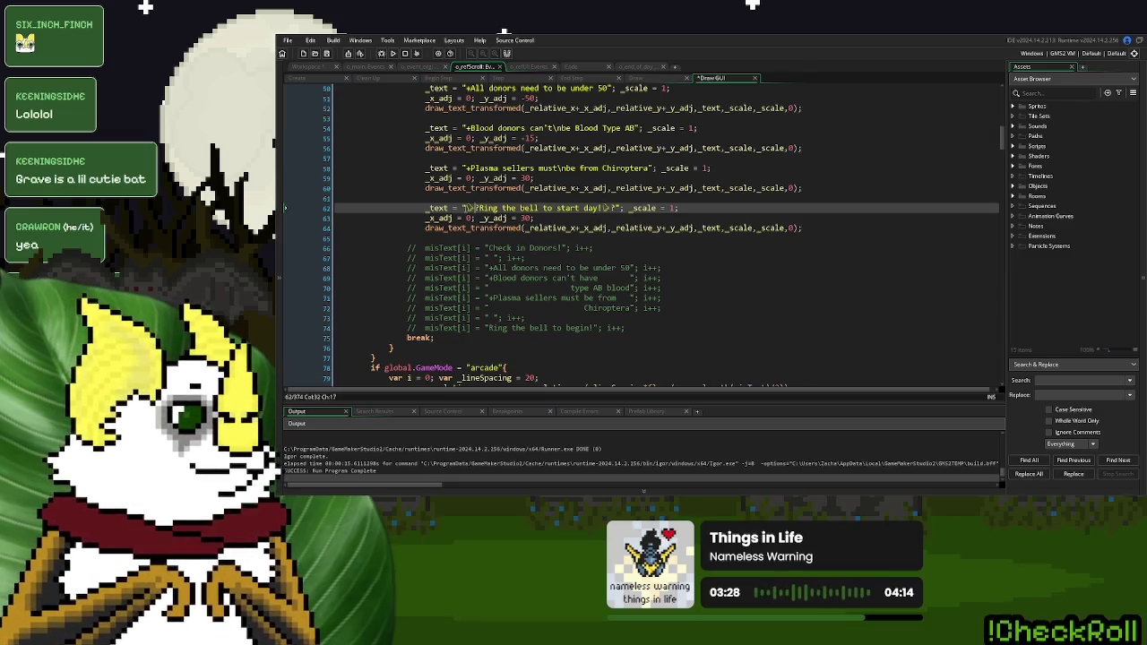
{"action": "key", "text": "BackSpace"}
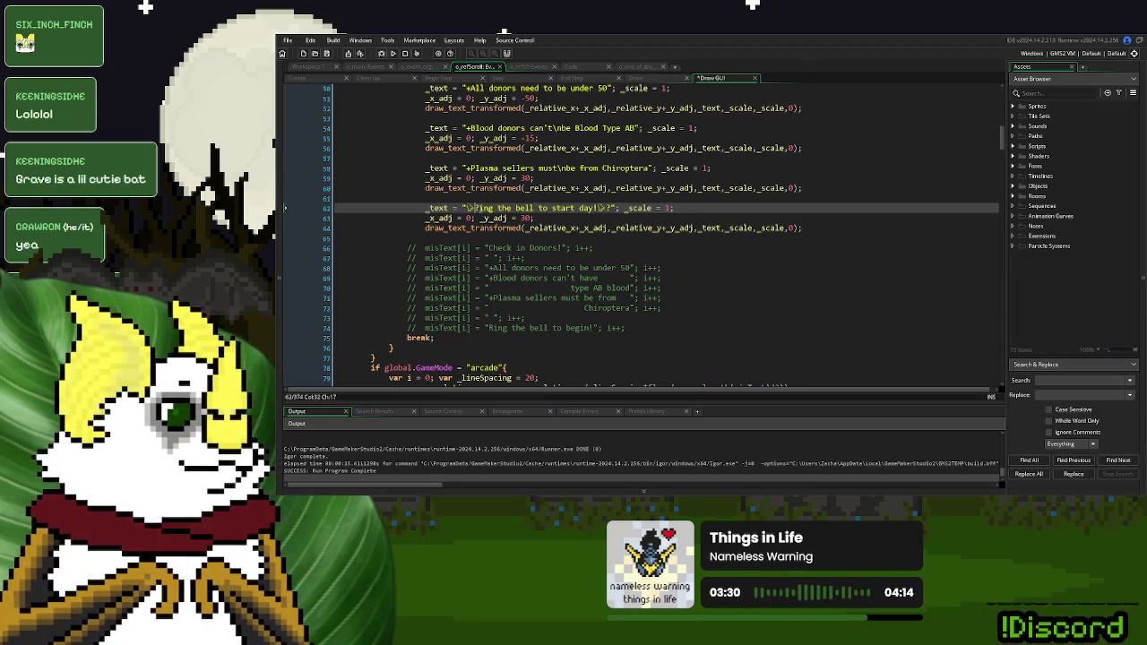
{"action": "type", "text": "n"}
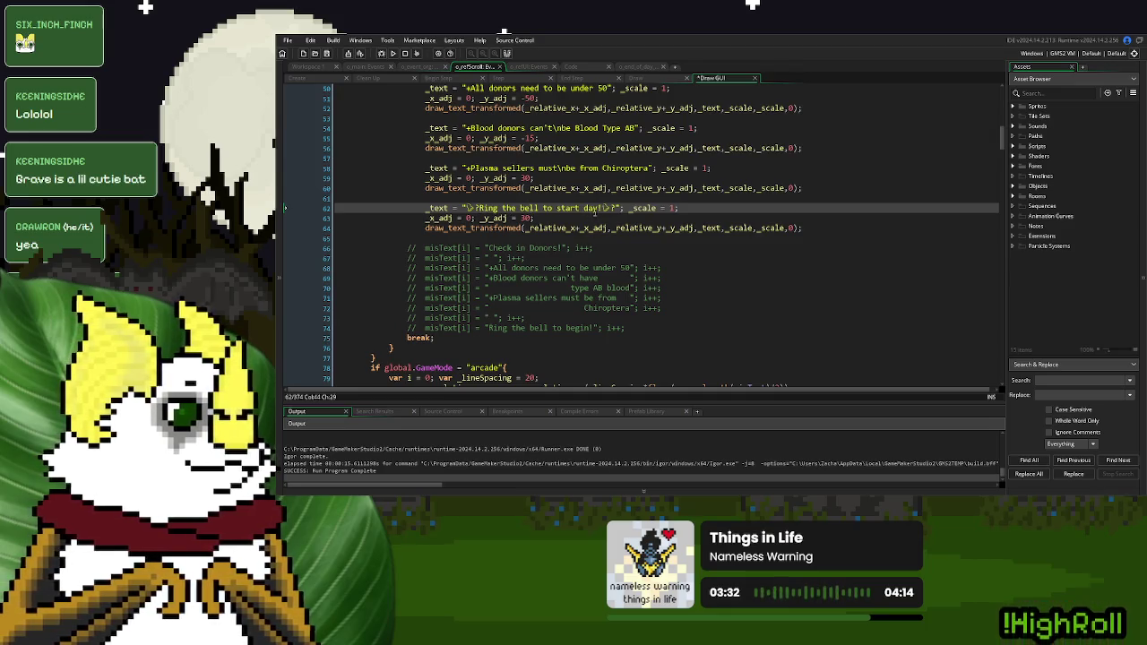
{"action": "key", "text": "F5"}
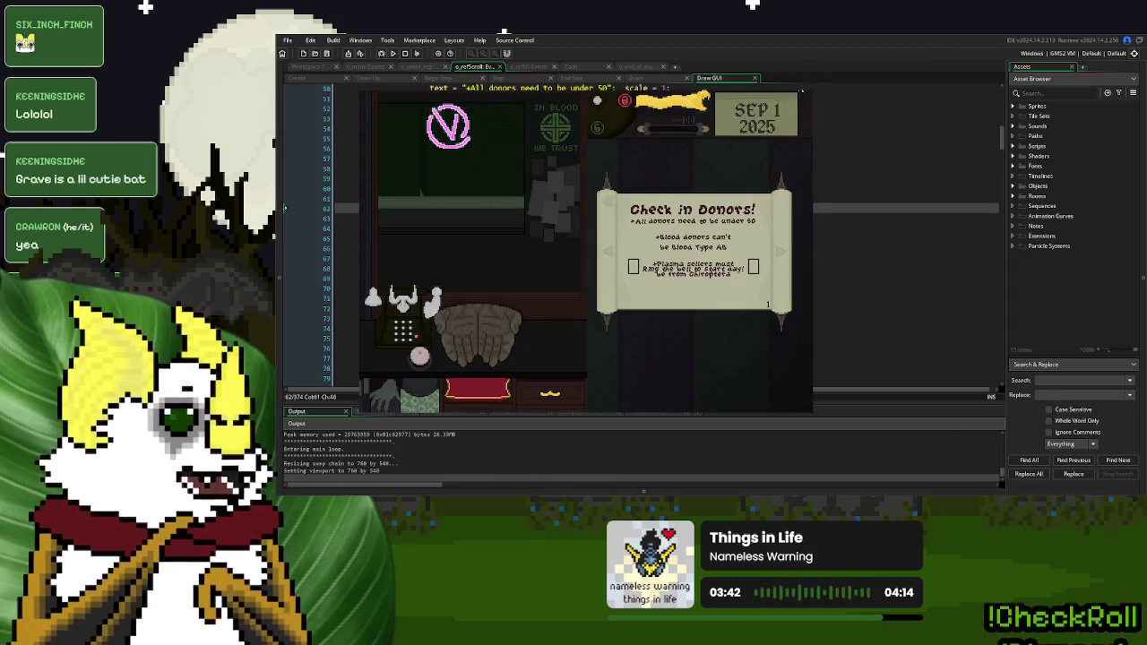
Delete the stray glyphs from the bell line, set its _y_adj to 60, and test in a New Game
{"action": "key", "text": "Escape"}
{"action": "left_click", "coordinate": [497, 177]}
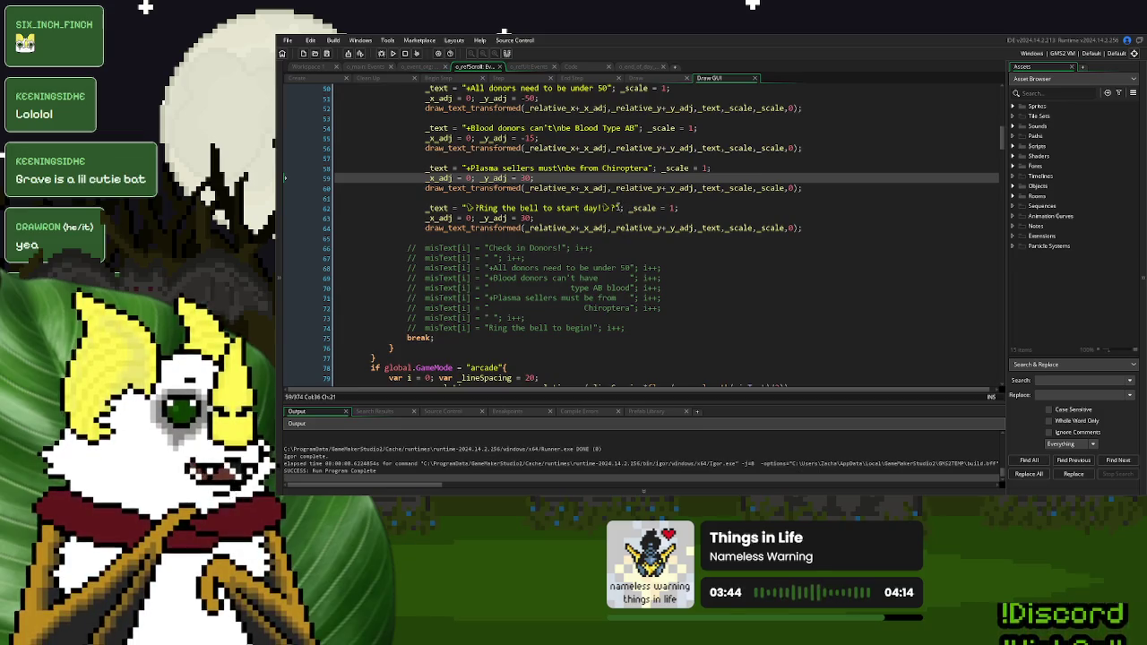
{"action": "left_click", "coordinate": [617, 208]}
{"action": "key", "text": "BackSpace"}
{"action": "key", "text": "BackSpace"}
{"action": "left_click", "coordinate": [519, 218]}
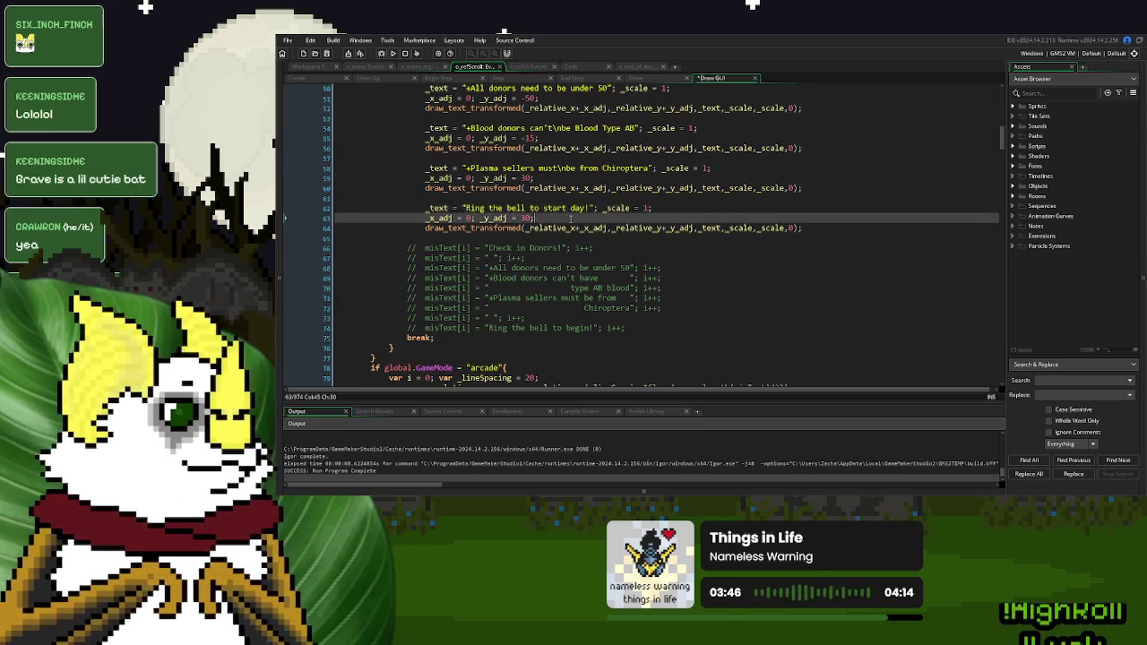
{"action": "type", "text": "5"}
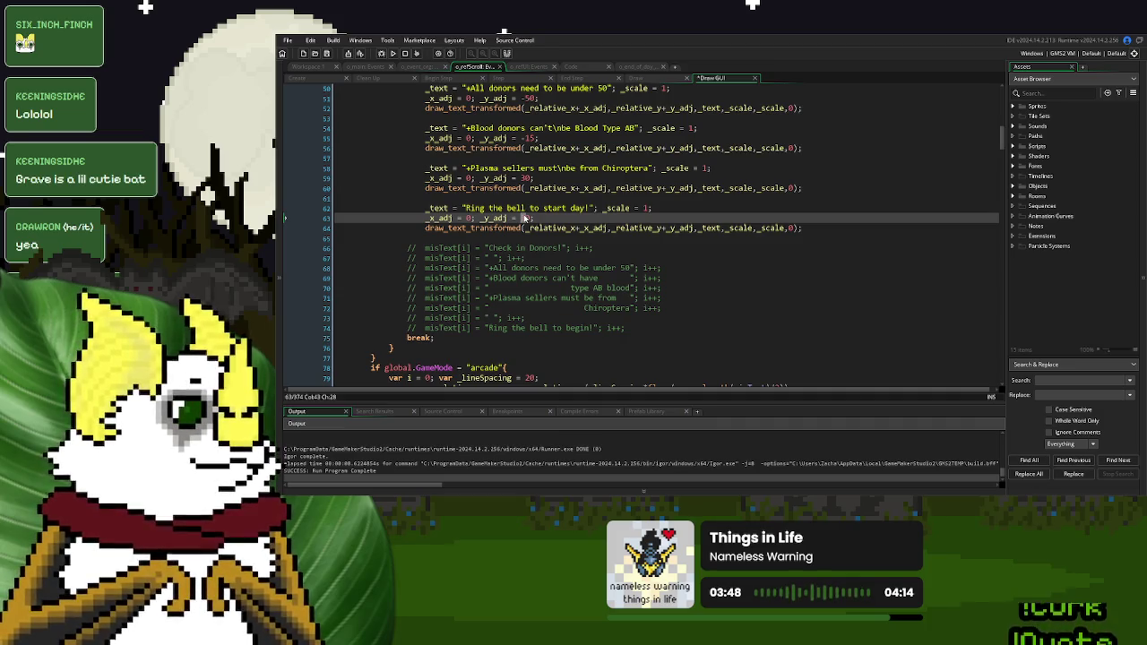
{"action": "type", "text": "0"}
{"action": "key", "text": "F5"}
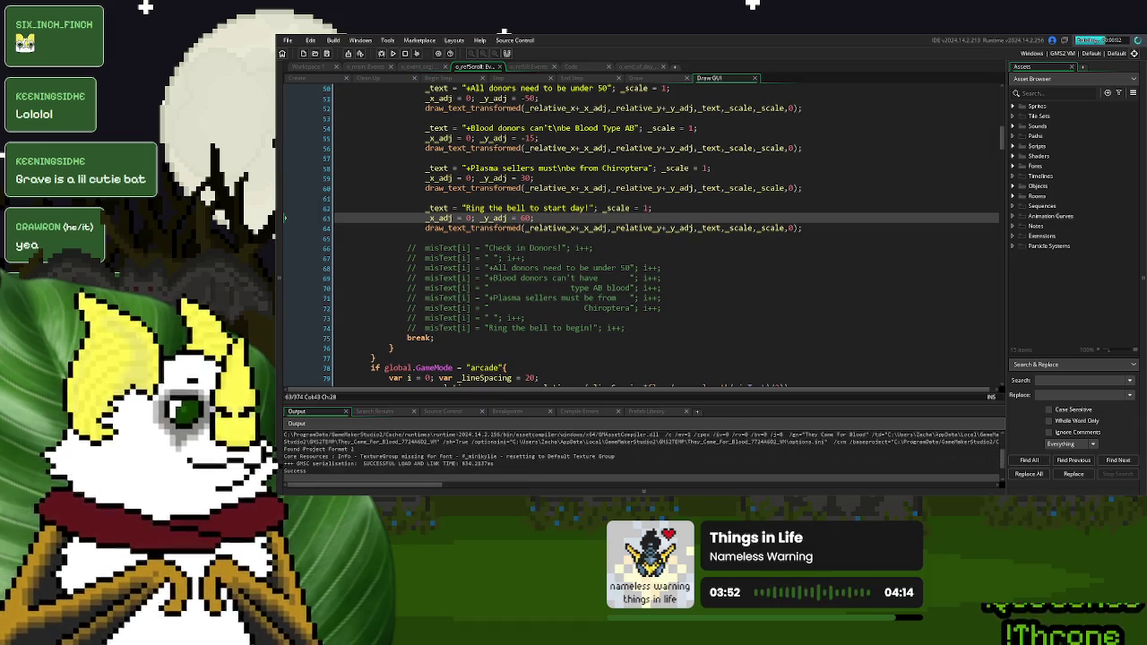
{"action": "left_click", "coordinate": [492, 218]}
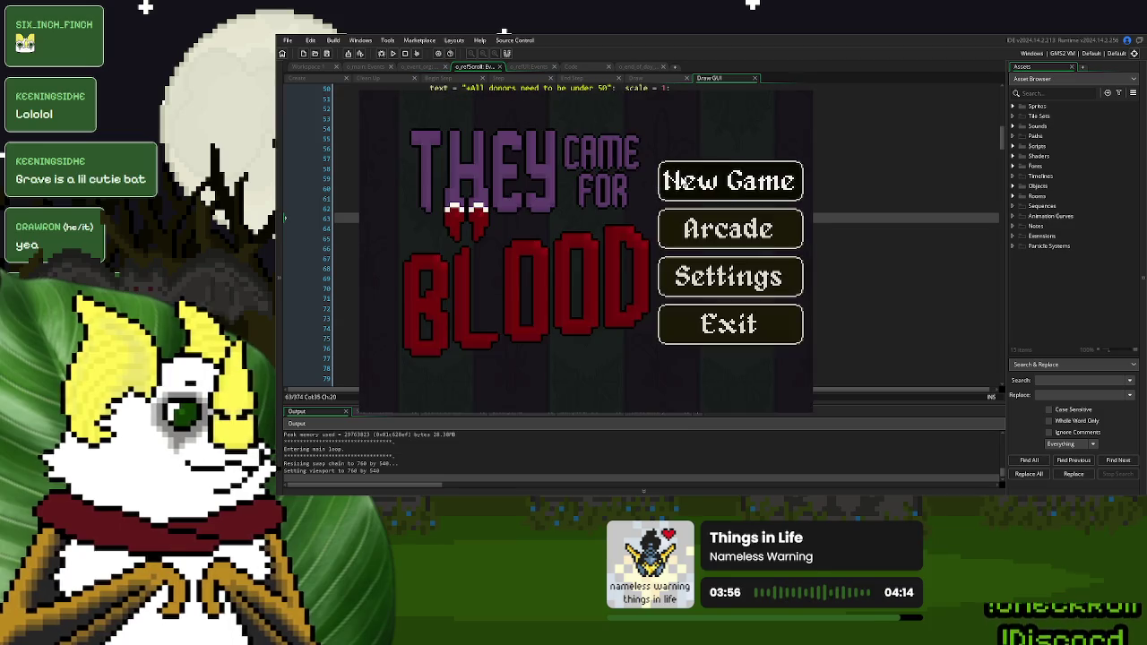
{"action": "left_click", "coordinate": [683, 181]}
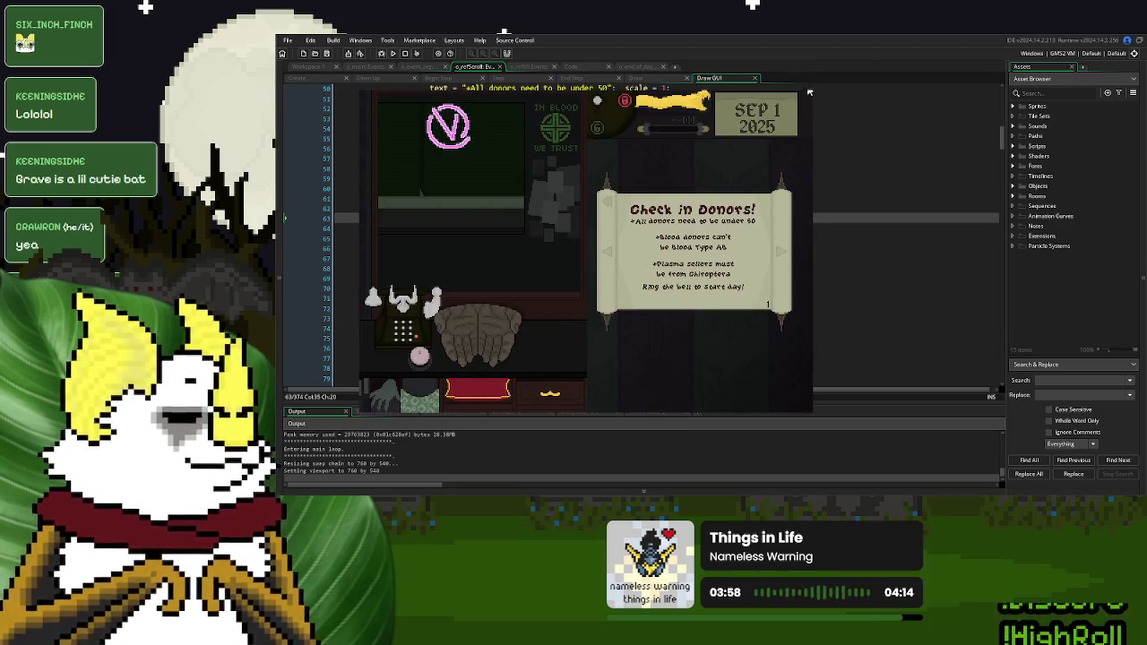
Close the game and clear the bell line's 60 offset for a new value
{"action": "left_click", "coordinate": [809, 93]}
{"action": "left_click", "coordinate": [561, 208]}
{"action": "left_click", "coordinate": [525, 218]}
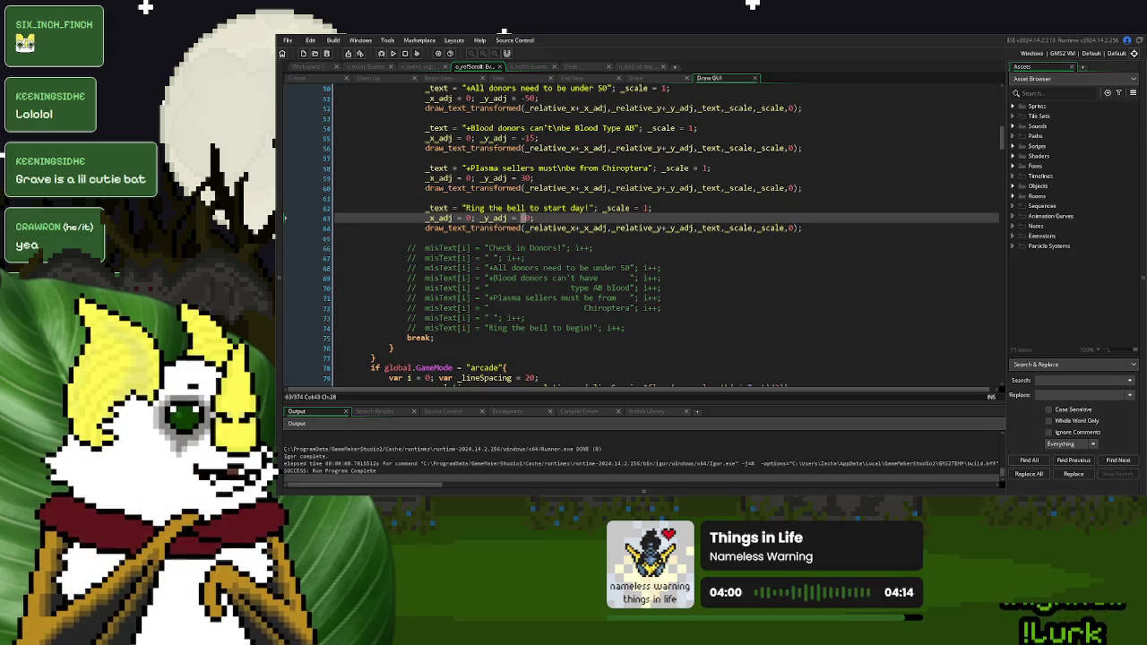
{"action": "key", "text": "BackSpace"}
Set the bell line's offset to 80 and relaunch the game to its title menu
{"action": "type", "text": "8"}
{"action": "left_click", "coordinate": [395, 53]}
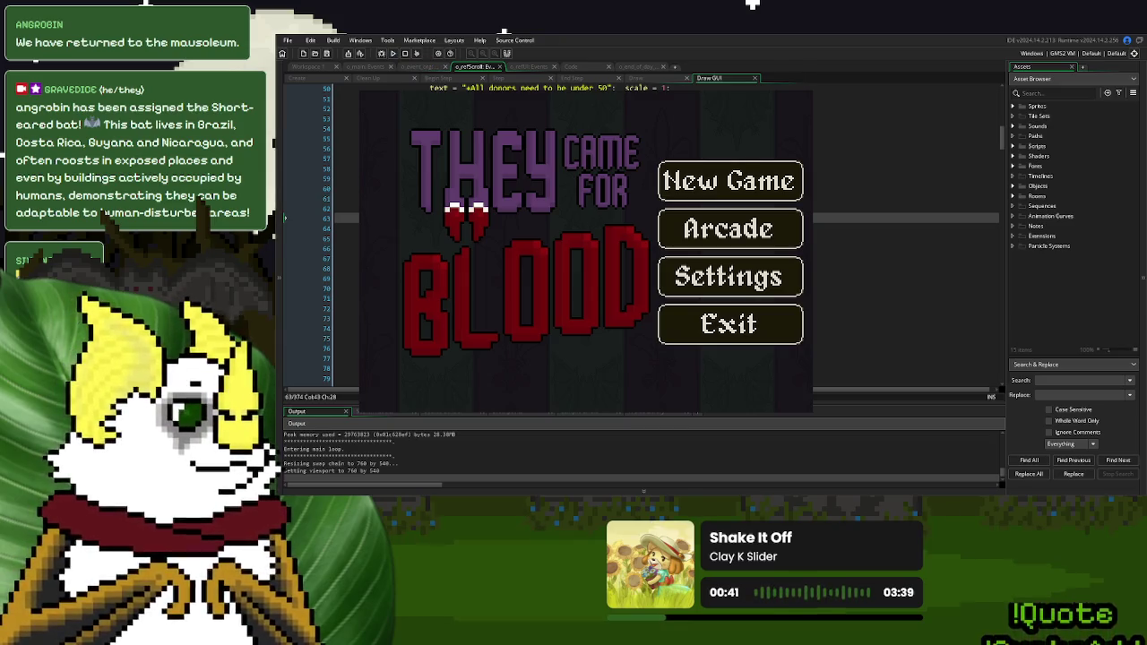
Start a new game and slide the donor scroll up to check the bell line, then close the game
{"action": "left_click", "coordinate": [719, 204]}
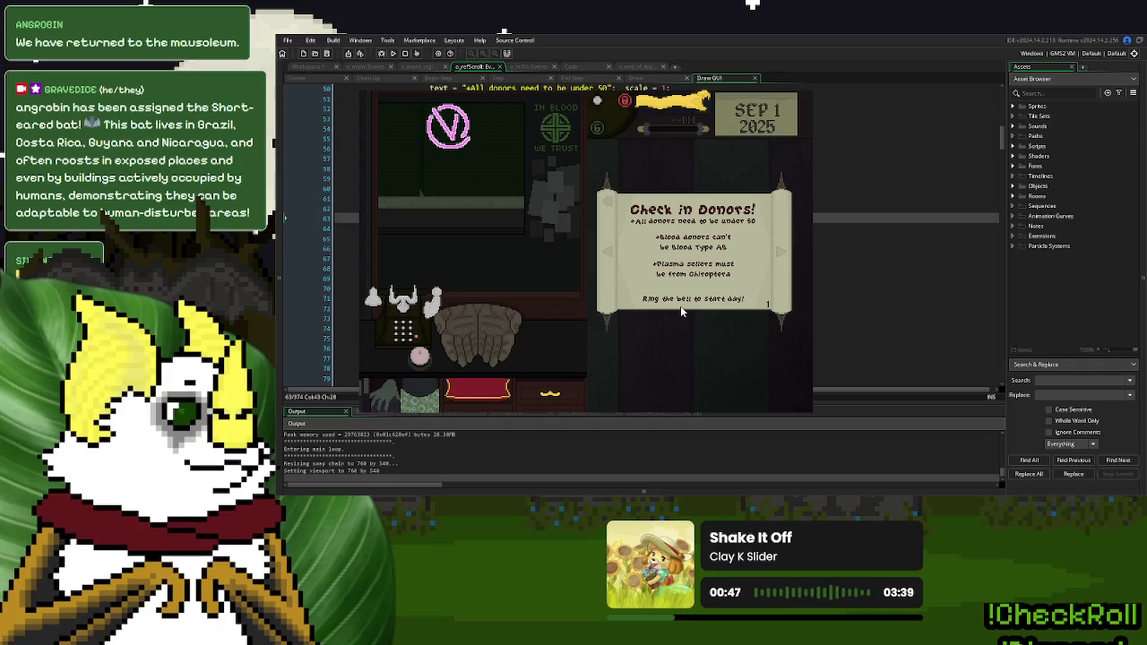
{"action": "left_click", "coordinate": [719, 287]}
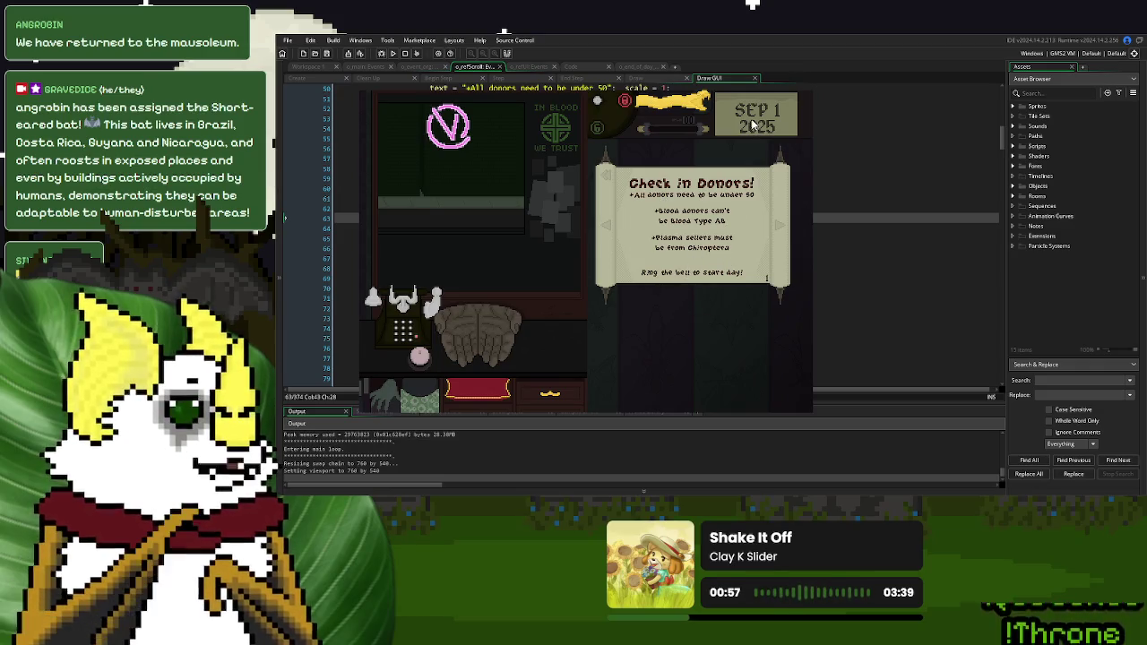
{"action": "left_click", "coordinate": [804, 92]}
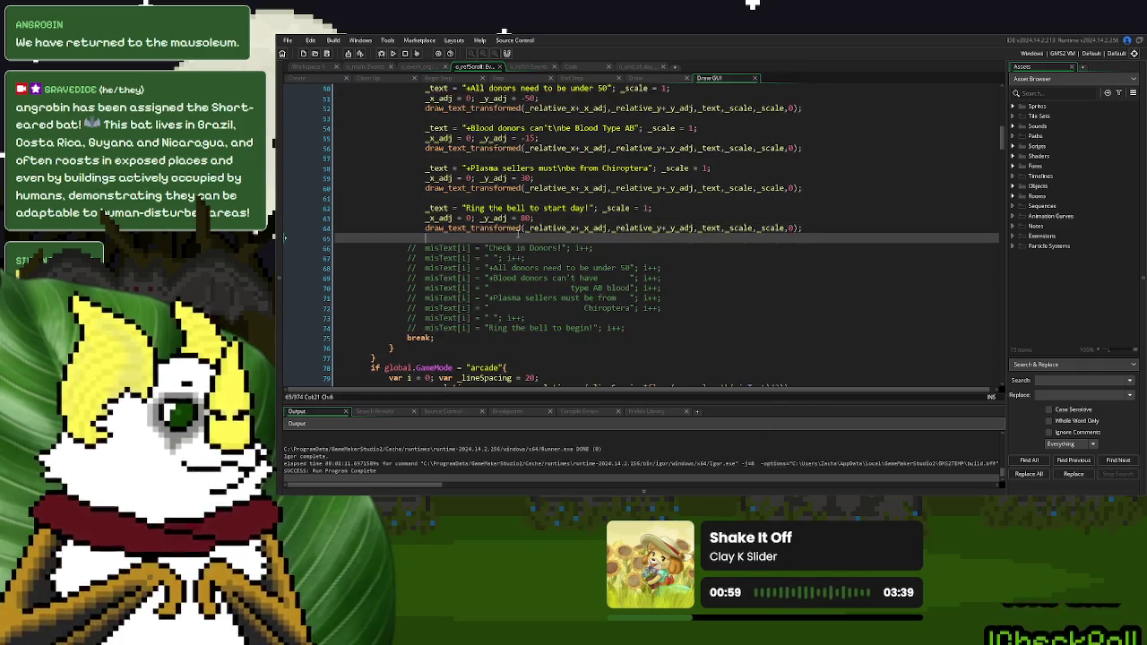
Offset the heading's x by -round(string_width(_text)*(_scale/2)) and comment out its halign line
{"action": "scroll", "coordinate": [408, 188], "scroll_direction": "up", "scroll_amount": 5}
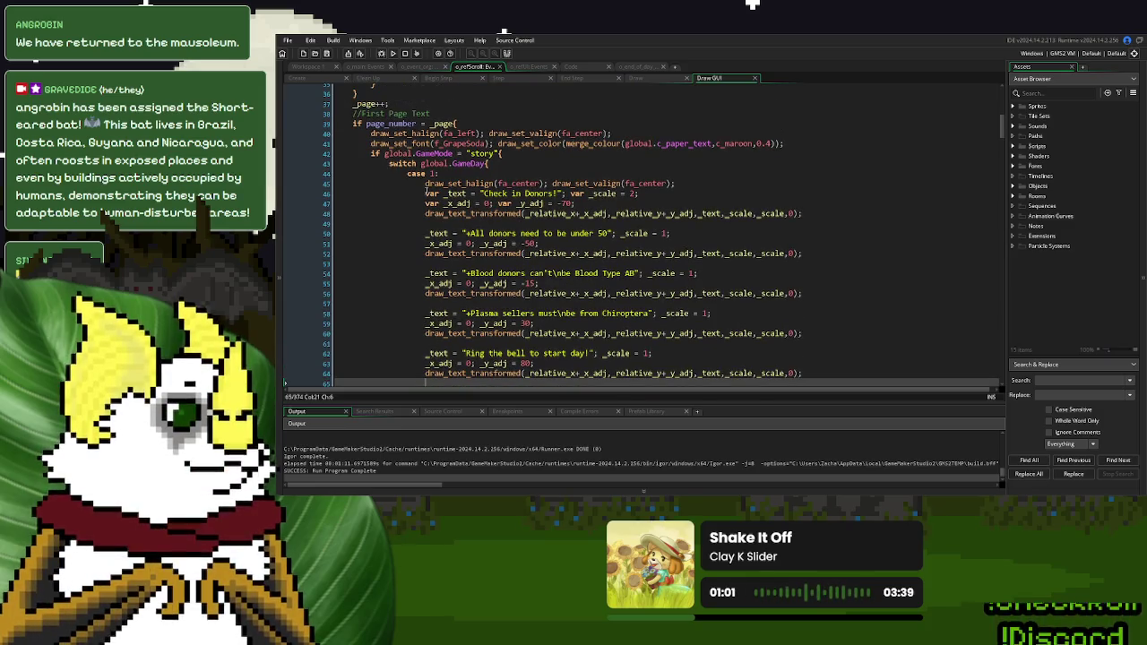
{"action": "left_click", "coordinate": [446, 214]}
{"action": "scroll", "coordinate": [445, 216], "scroll_direction": "down", "scroll_amount": 7}
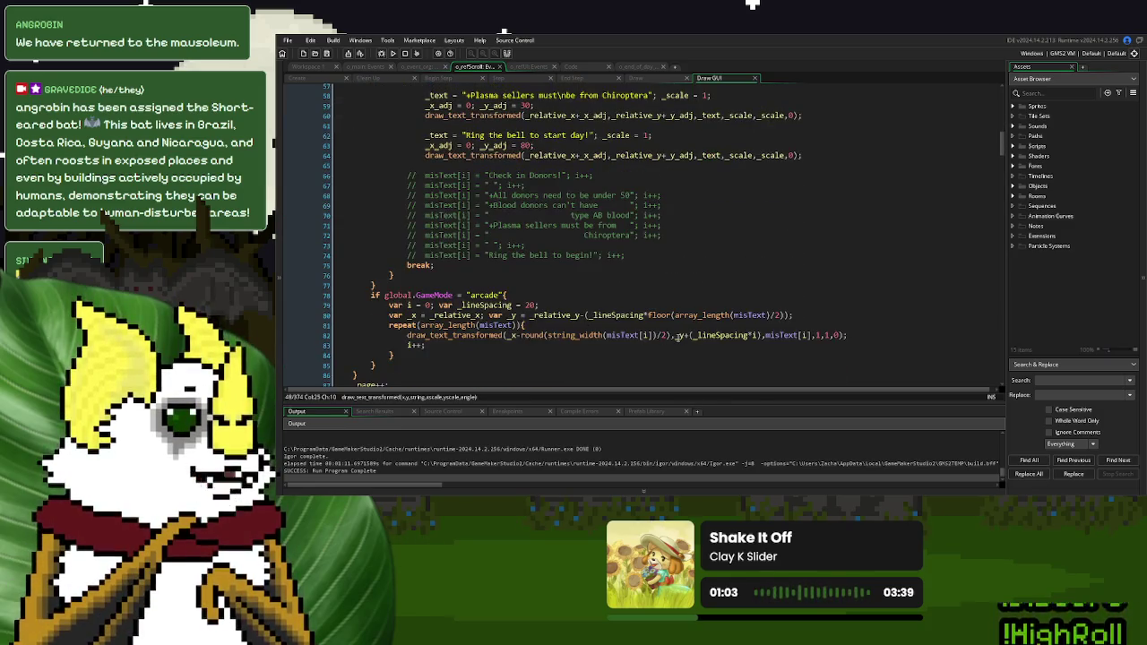
{"action": "left_click_drag", "start_coordinate": [672, 336], "coordinate": [519, 339]}
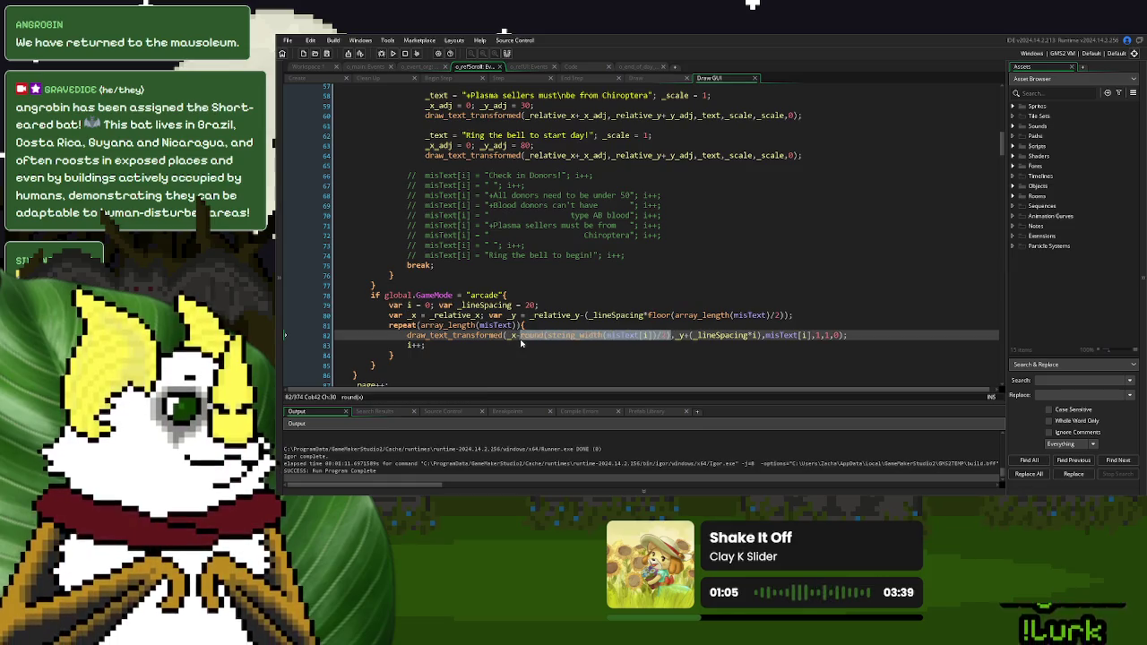
{"action": "scroll", "coordinate": [539, 339], "scroll_direction": "up", "scroll_amount": 7}
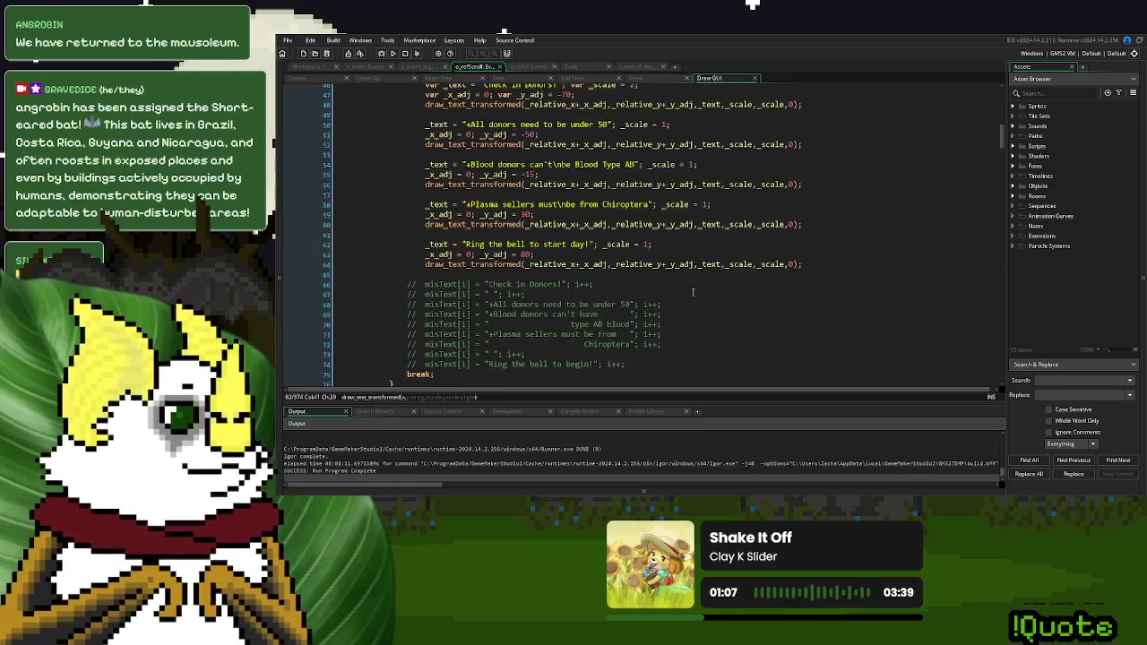
{"action": "left_click", "coordinate": [609, 195]}
{"action": "type", "text": "-round(string_width(misText[i])/2)"}
{"action": "left_click", "coordinate": [875, 195]}
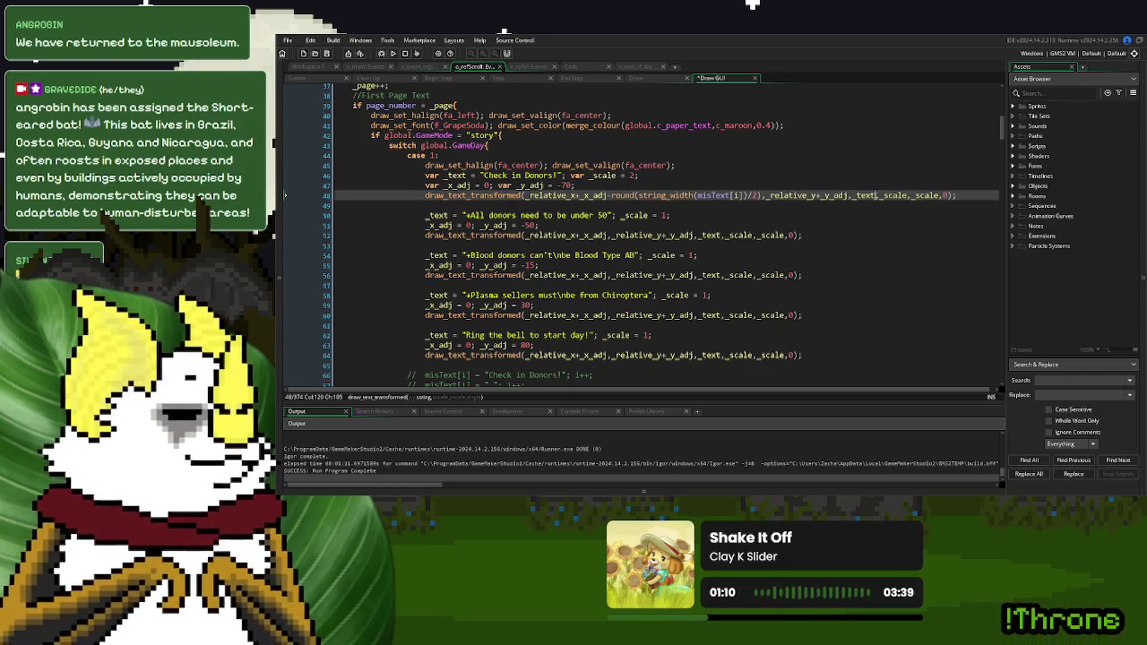
{"action": "left_click_drag", "start_coordinate": [747, 196], "coordinate": [695, 195]}
{"action": "type", "text": "_text"}
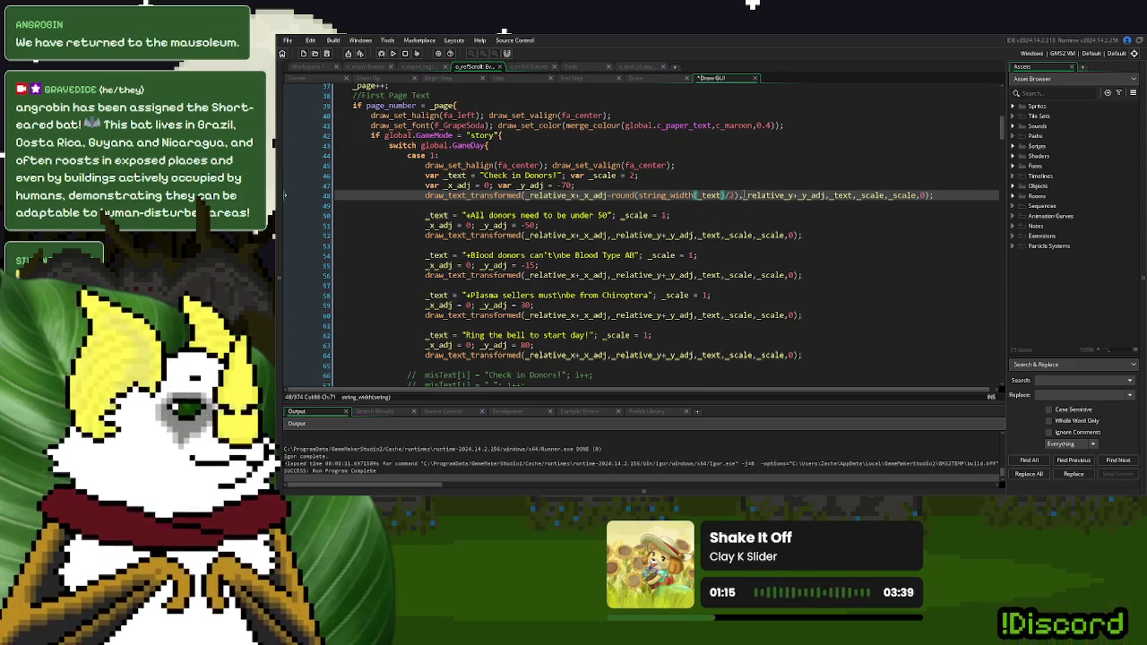
{"action": "double_click", "coordinate": [902, 195]}
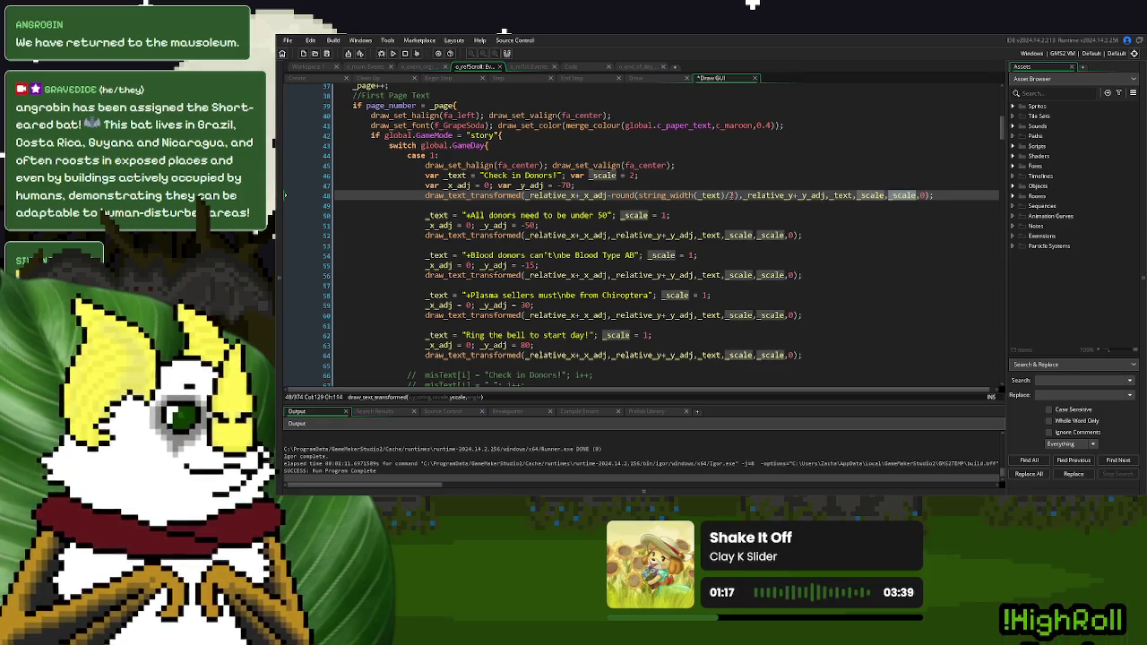
{"action": "left_click", "coordinate": [734, 195]}
{"action": "key", "text": "BackSpace"}
{"action": "key", "text": "BackSpace"}
{"action": "type", "text": "*"}
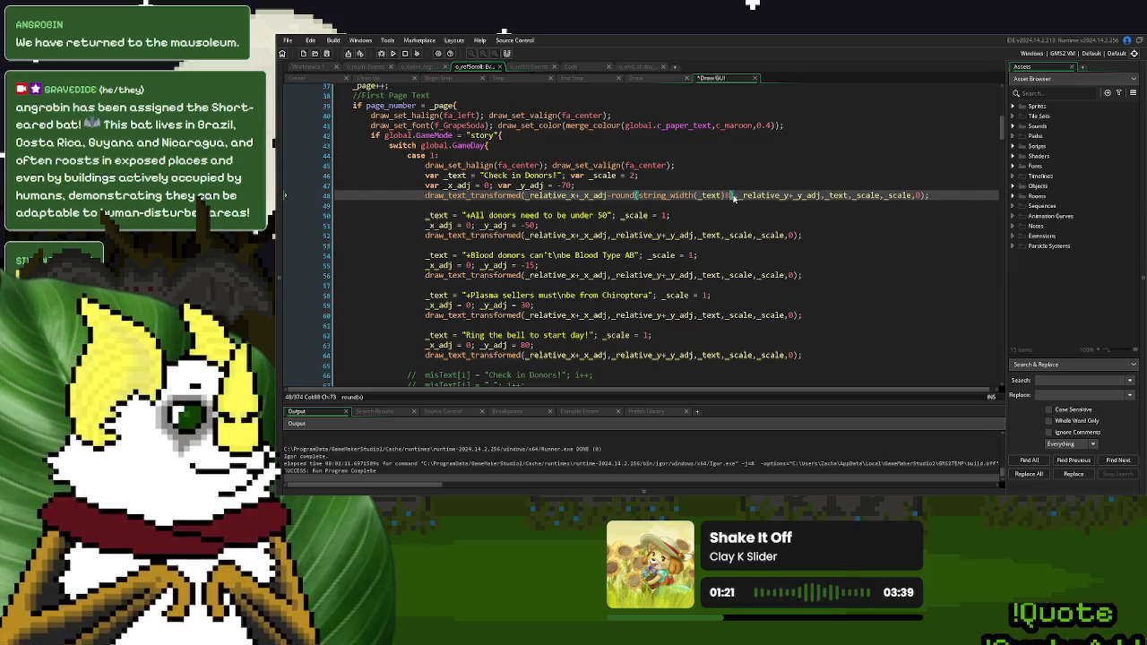
{"action": "type", "text": "(_scale/2"}
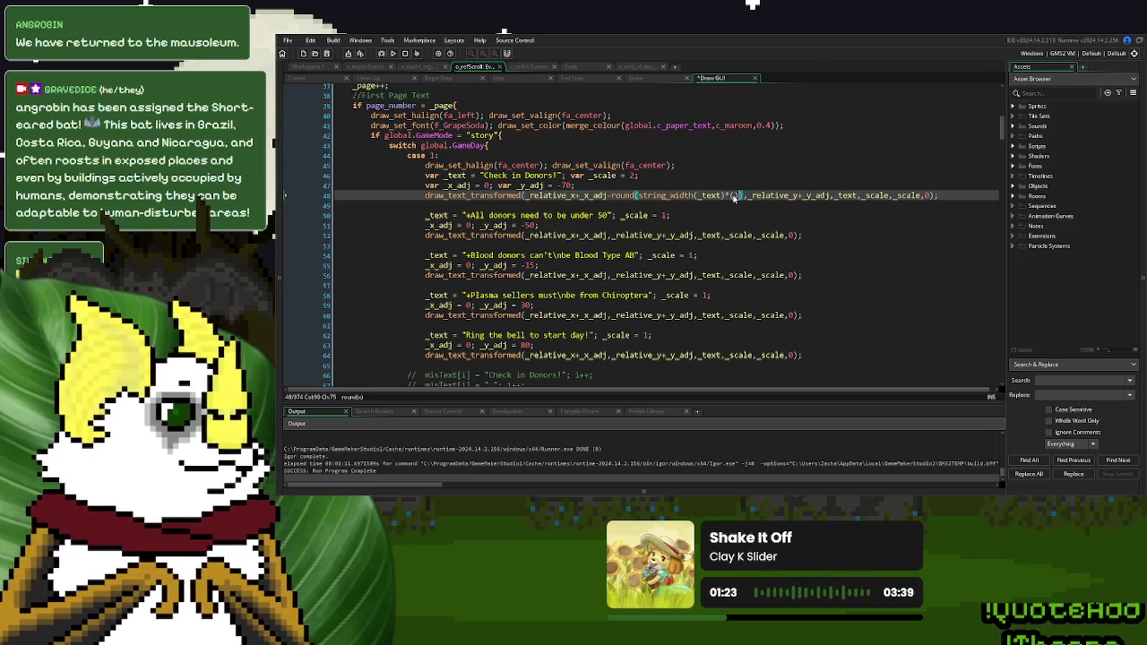
{"action": "left_click", "coordinate": [698, 195]}
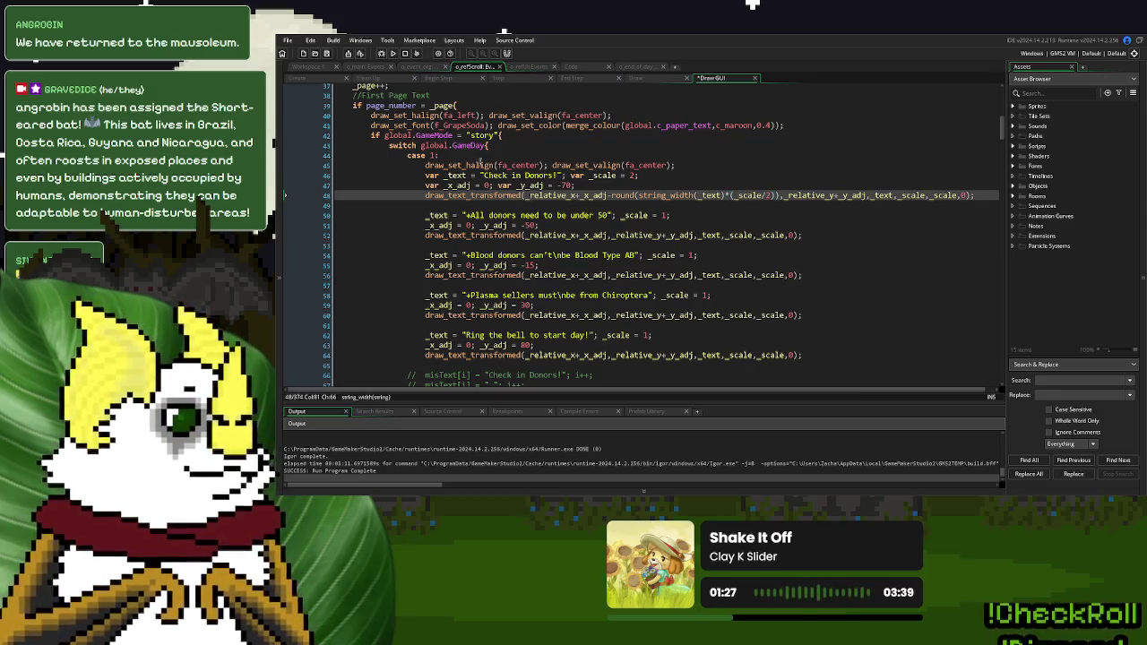
{"action": "left_click", "coordinate": [424, 165]}
{"action": "type", "text": "//"}
Paste the same offset into the under 50, Blood Type AB, Chiroptera and ring-bell lines, then run
{"action": "left_click_drag", "start_coordinate": [780, 196], "coordinate": [610, 197]}
{"action": "key", "text": "ctrl+c"}
{"action": "left_click", "coordinate": [608, 235]}
{"action": "key", "text": "ctrl+v"}
{"action": "left_click", "coordinate": [608, 275]}
{"action": "key", "text": "ctrl+v"}
{"action": "left_click", "coordinate": [608, 316]}
{"action": "key", "text": "ctrl+v"}
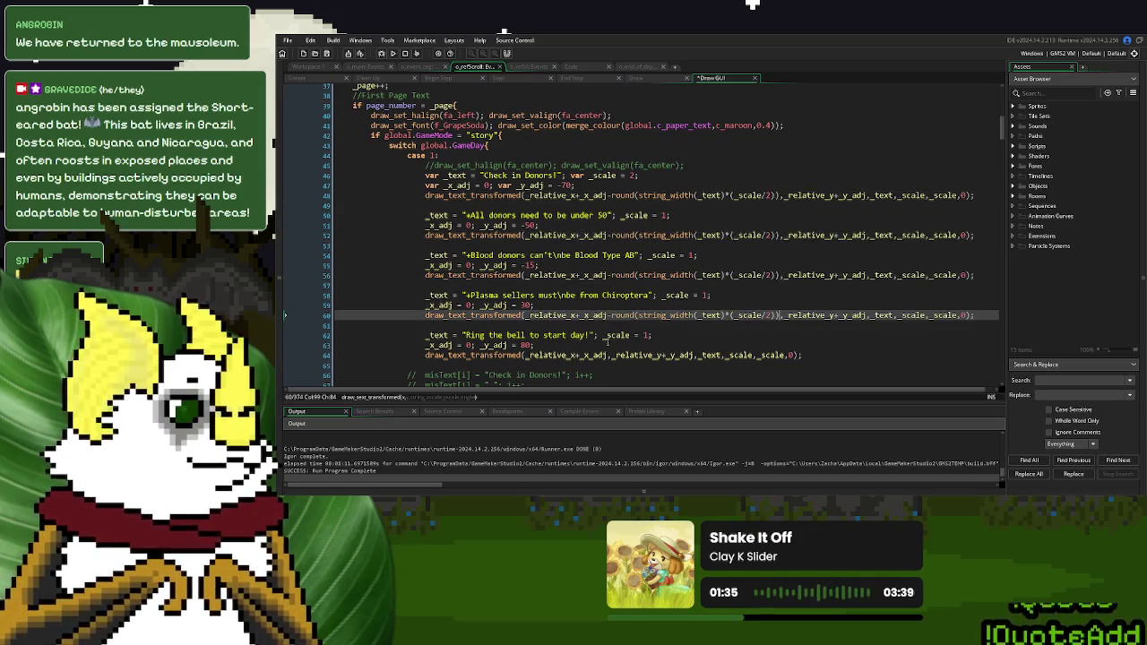
{"action": "left_click", "coordinate": [609, 355]}
{"action": "key", "text": "ctrl+v"}
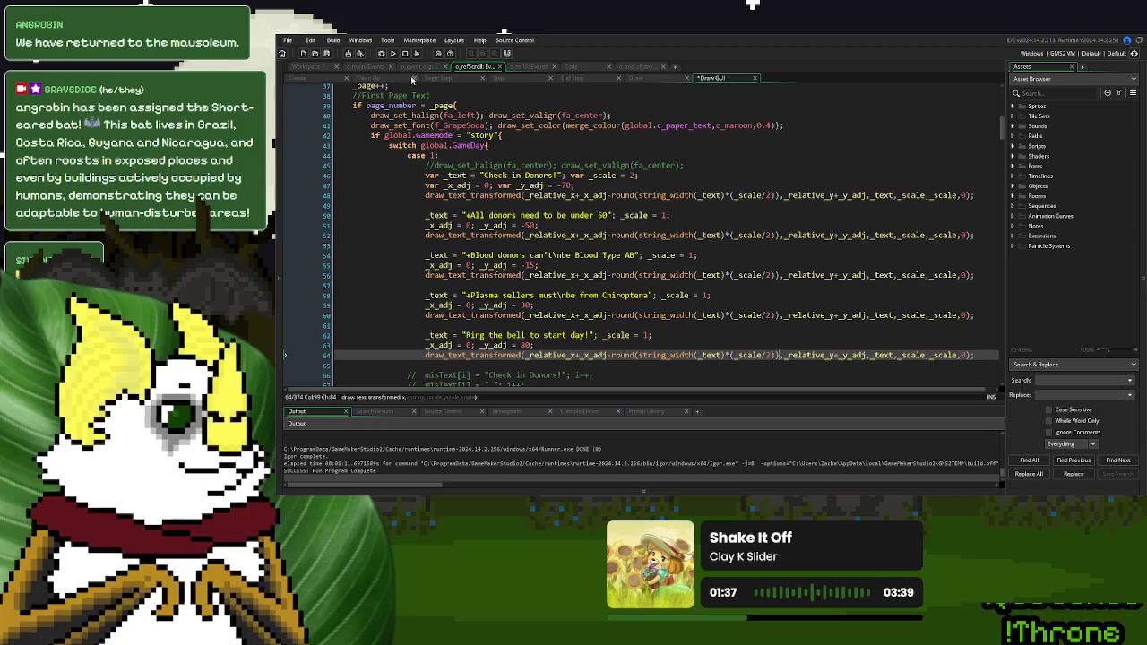
{"action": "left_click", "coordinate": [394, 54]}
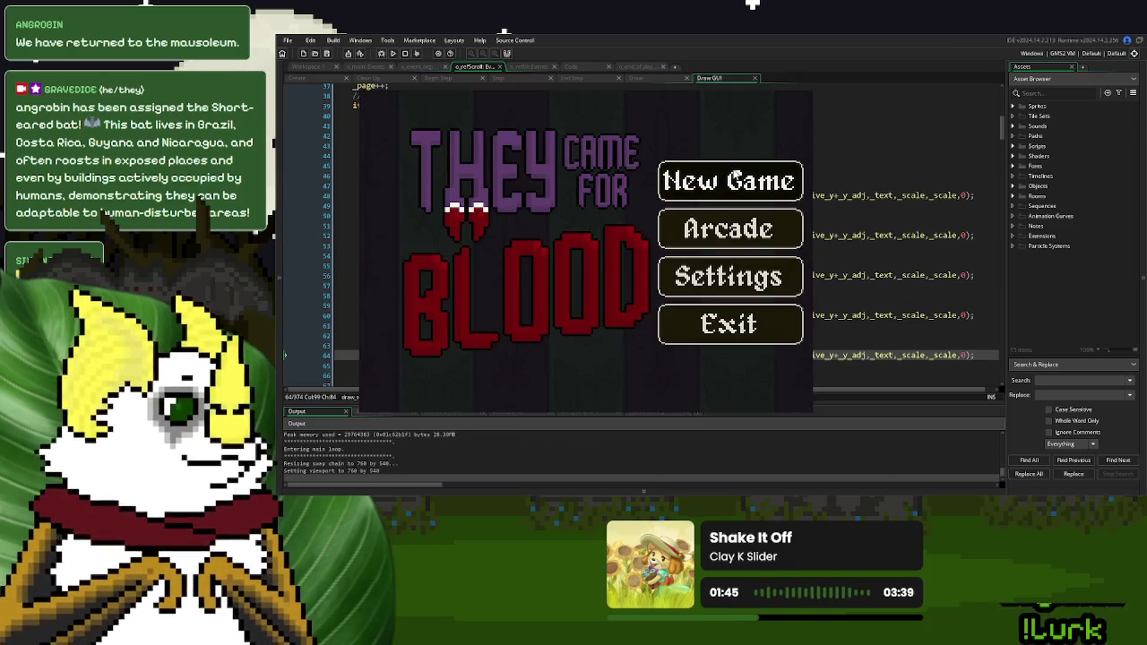
Start a new game to view the scroll and switch the game to full screen
{"action": "left_click", "coordinate": [733, 175]}
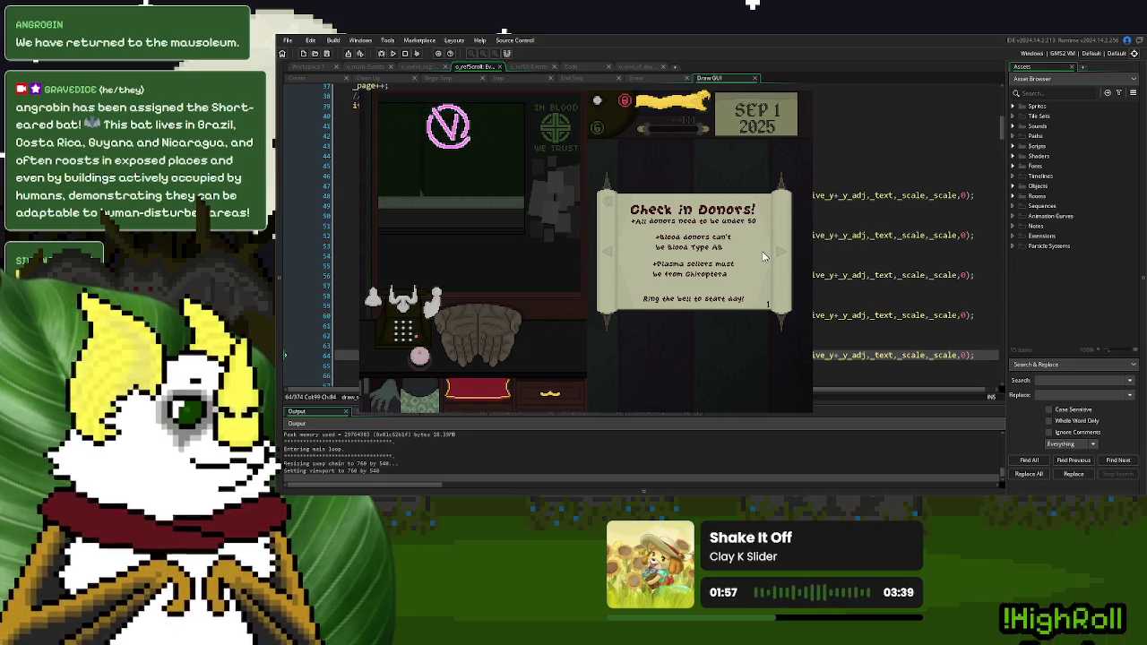
{"action": "key", "text": "Escape"}
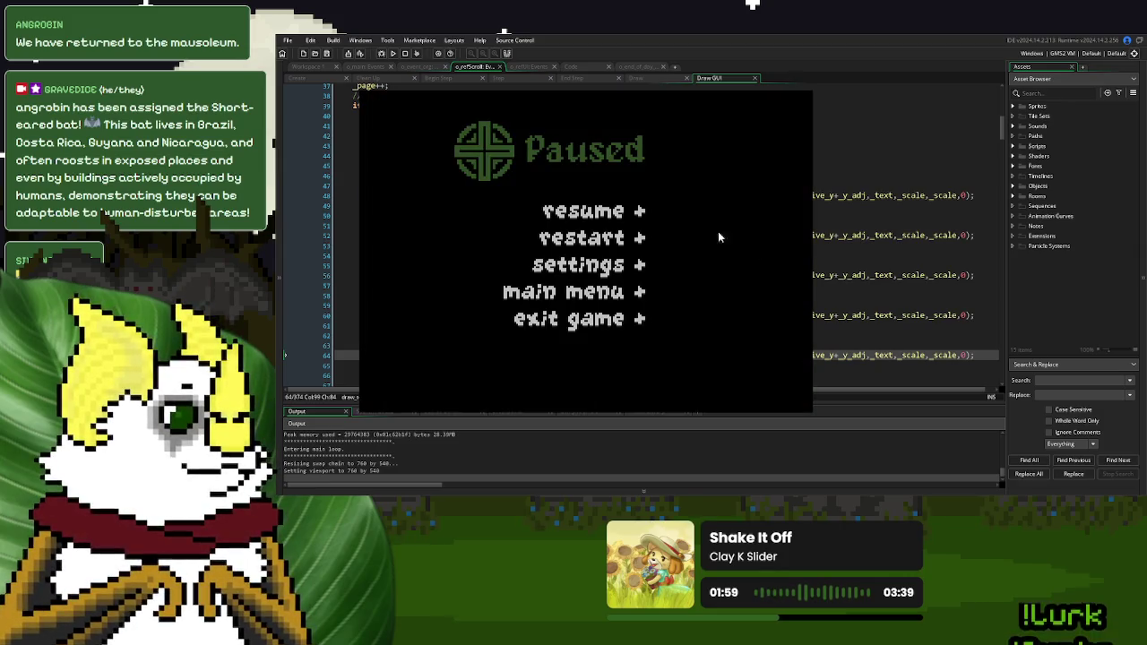
{"action": "left_click", "coordinate": [614, 265]}
{"action": "left_click", "coordinate": [641, 218]}
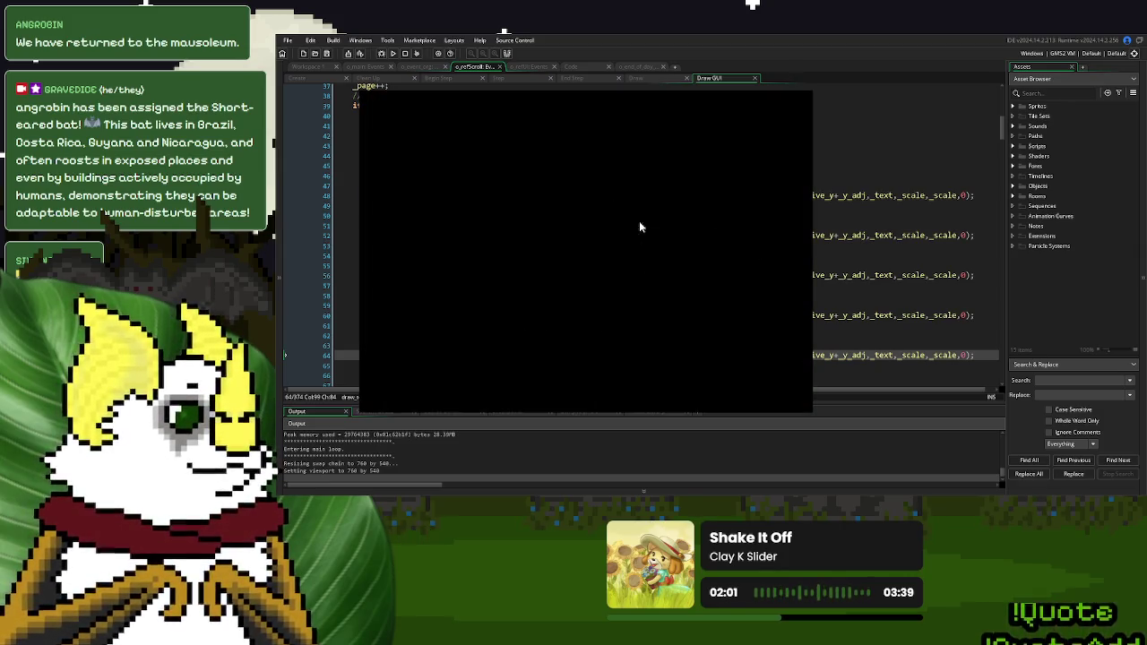
{"action": "left_click", "coordinate": [949, 444]}
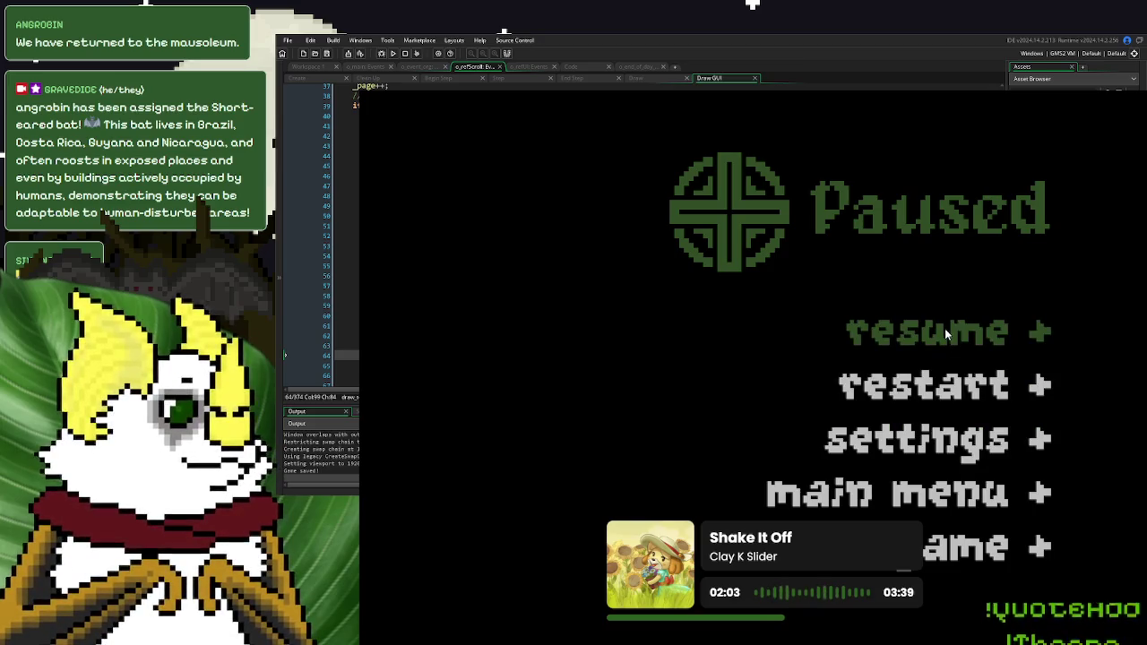
{"action": "left_click", "coordinate": [944, 330]}
Set the game's screen size back to 1x, resume, then close the game
{"action": "key", "text": "Escape"}
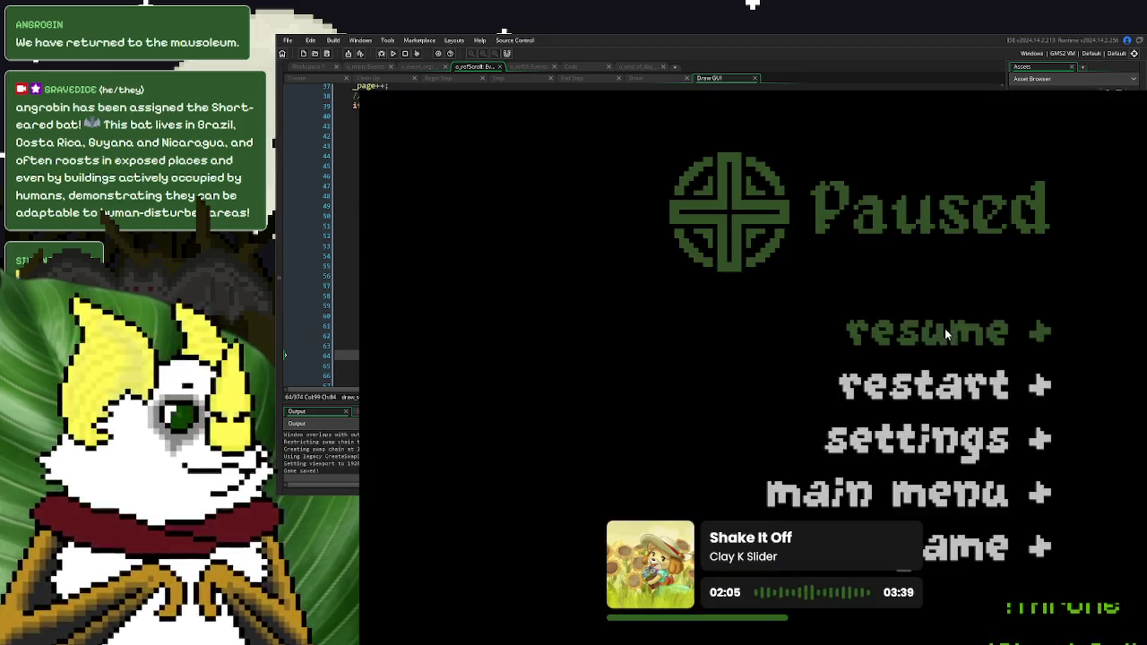
{"action": "left_click", "coordinate": [942, 439]}
{"action": "left_click", "coordinate": [854, 347]}
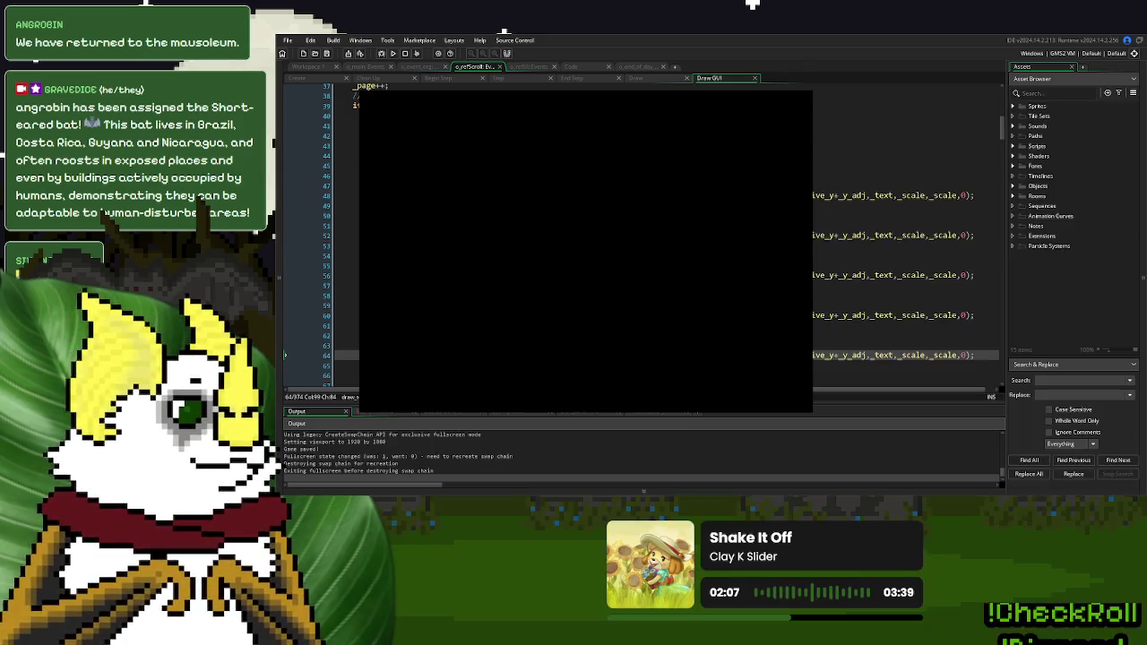
{"action": "left_click", "coordinate": [675, 263]}
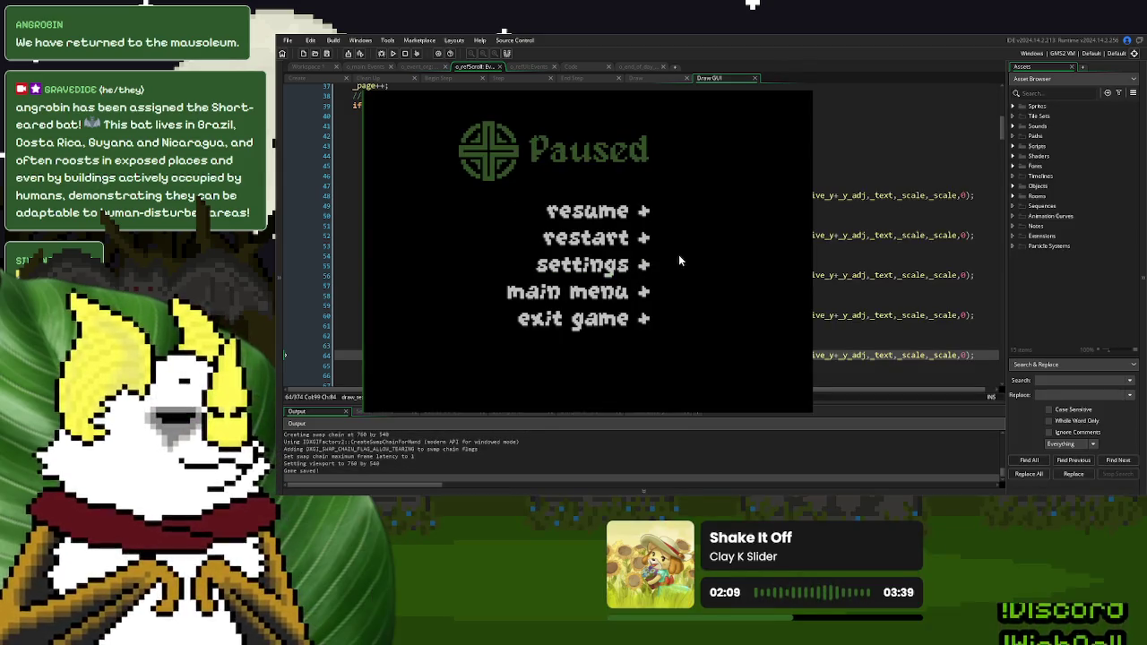
{"action": "key", "text": "Escape"}
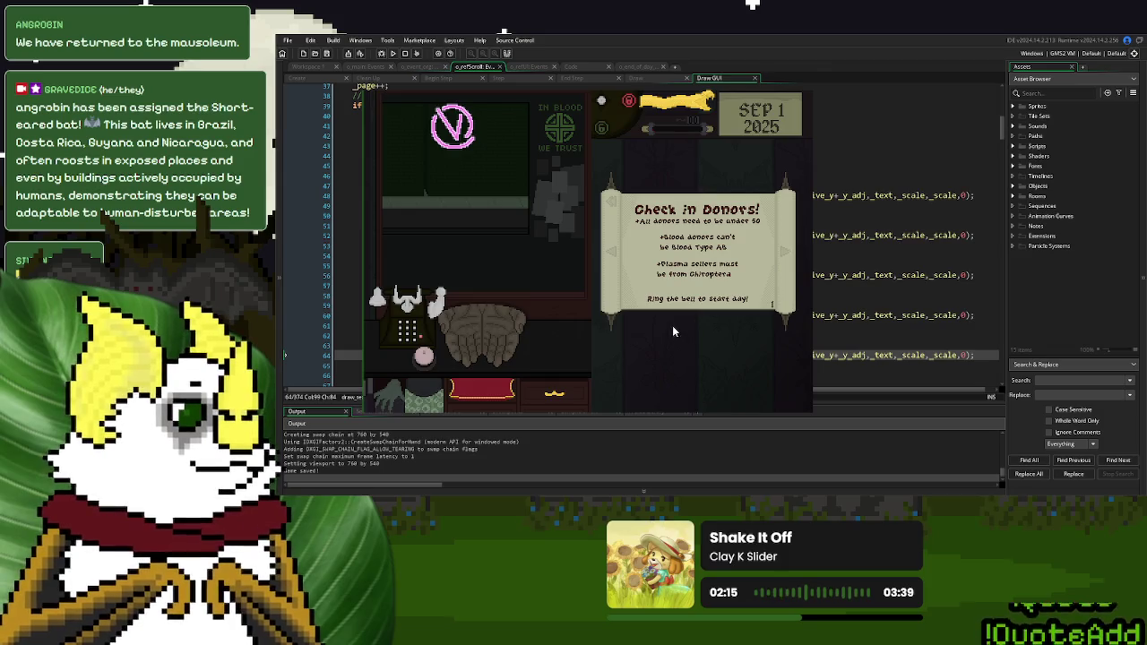
{"action": "key", "text": "Escape"}
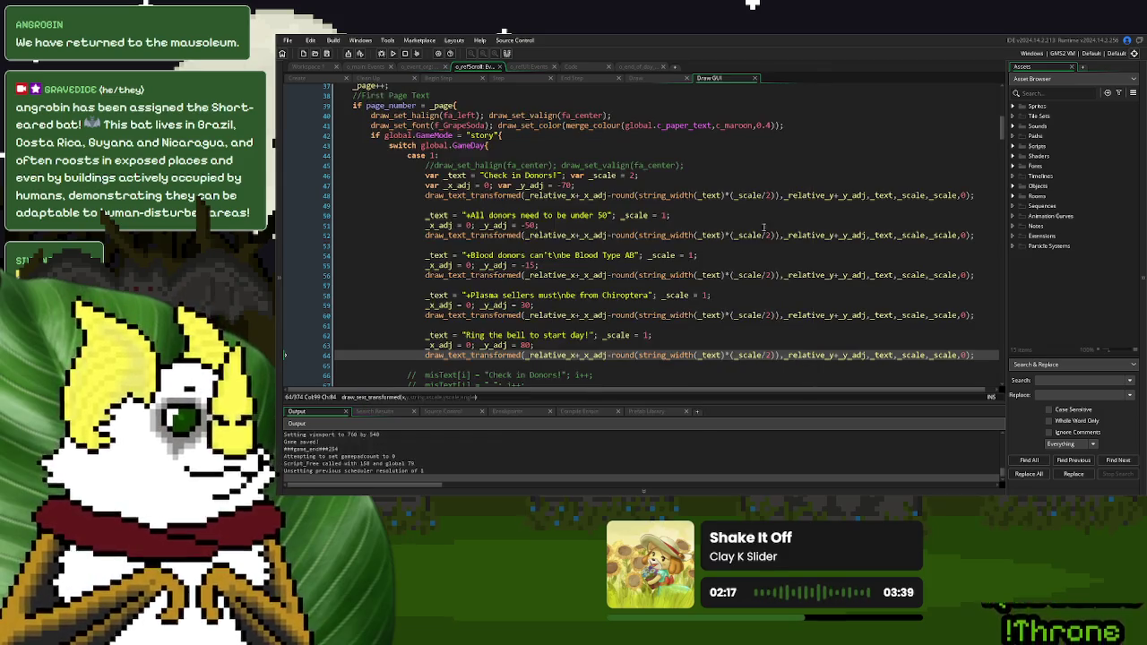
Insert 'desk' before 'bell' so the last line reads 'Ring the desk bell to start day!'
{"action": "left_click", "coordinate": [646, 275]}
{"action": "scroll", "coordinate": [564, 220], "scroll_direction": "down", "scroll_amount": 4}
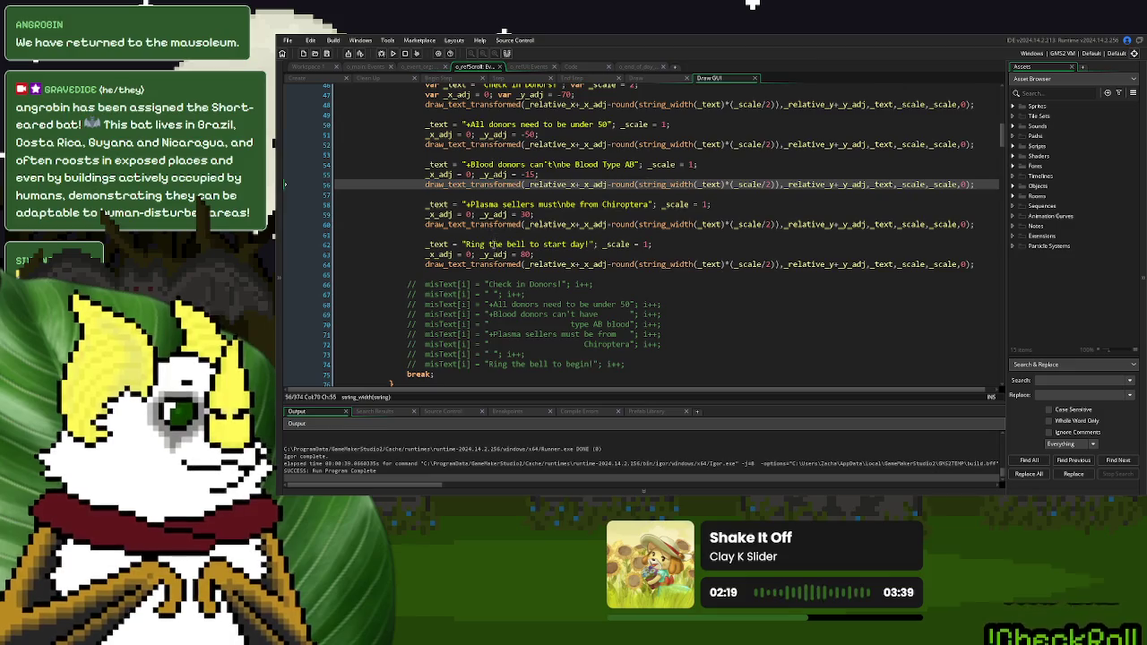
{"action": "left_click", "coordinate": [510, 243]}
{"action": "type", "text": "desk"}
Run with F5, view the scroll in a new game, then close it
{"action": "key", "text": "F5"}
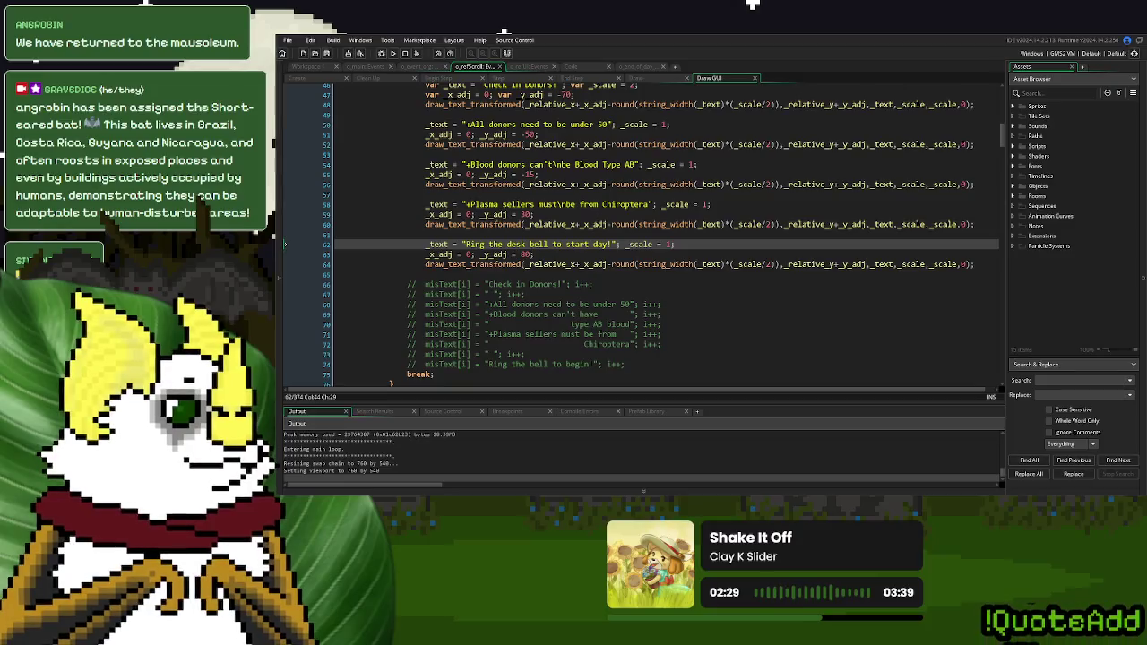
{"action": "left_click", "coordinate": [774, 169]}
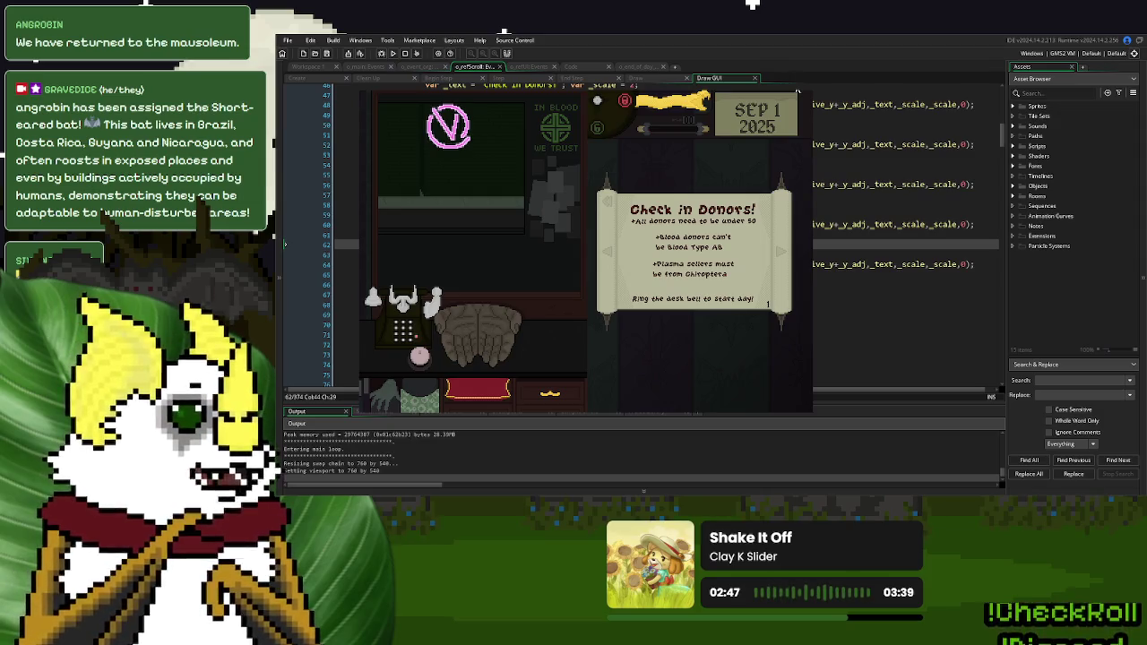
{"action": "key", "text": "Escape"}
{"action": "left_click", "coordinate": [535, 214]}
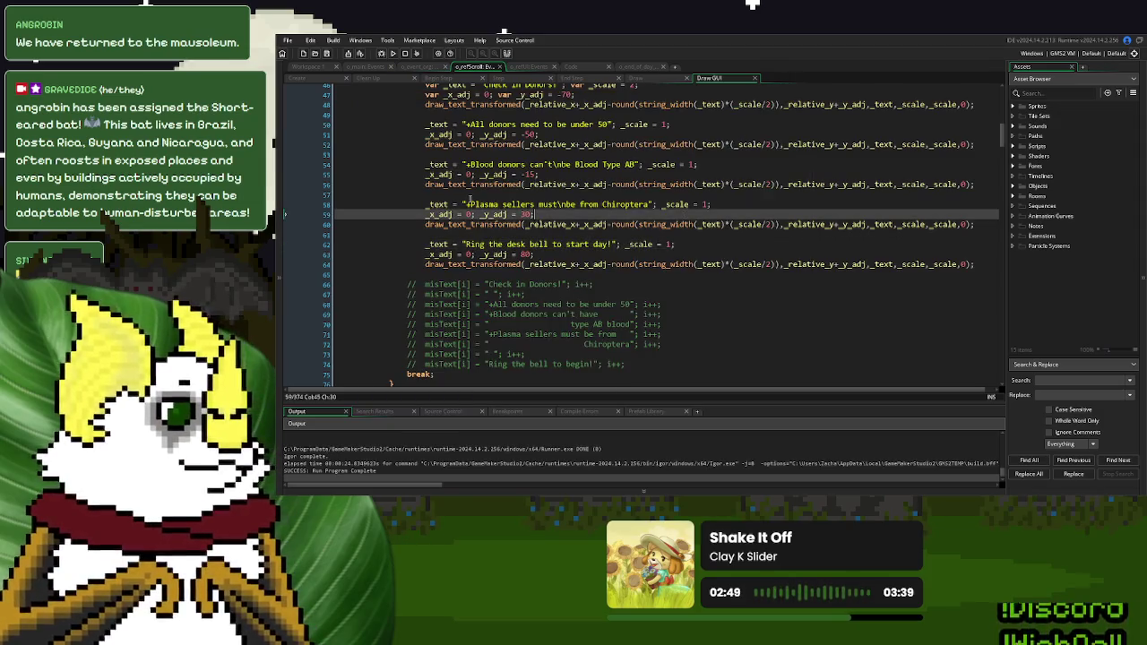
Set the Blood Type AB rule's _y_adj to -20 and the Chiroptera rule's to 20
{"action": "double_click", "coordinate": [529, 174]}
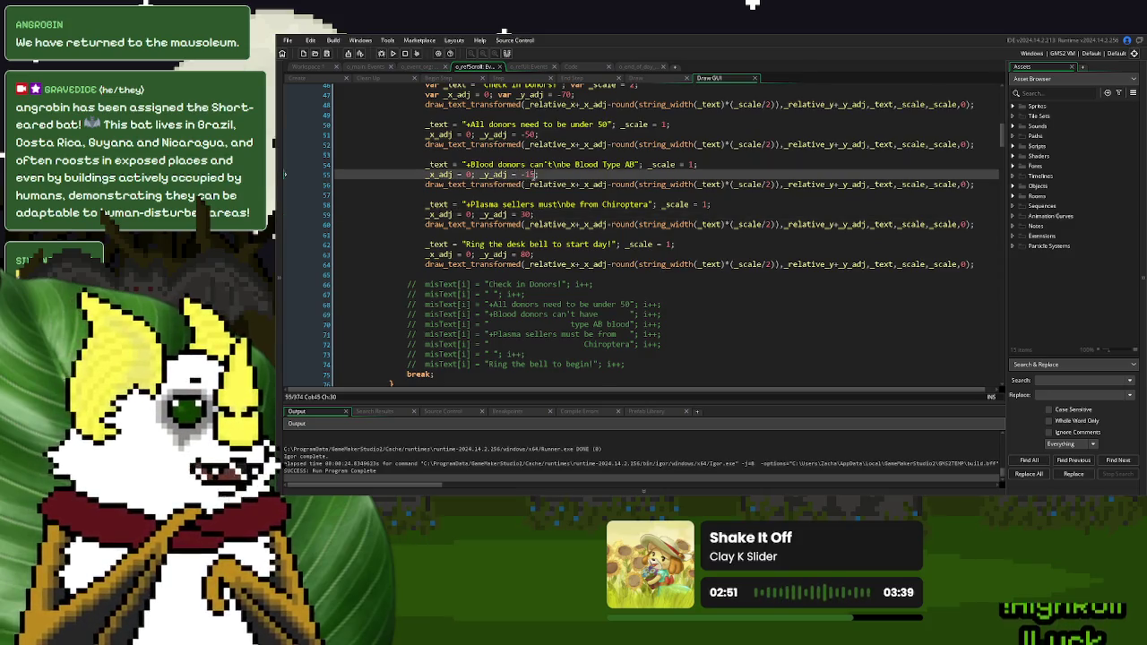
{"action": "type", "text": "20"}
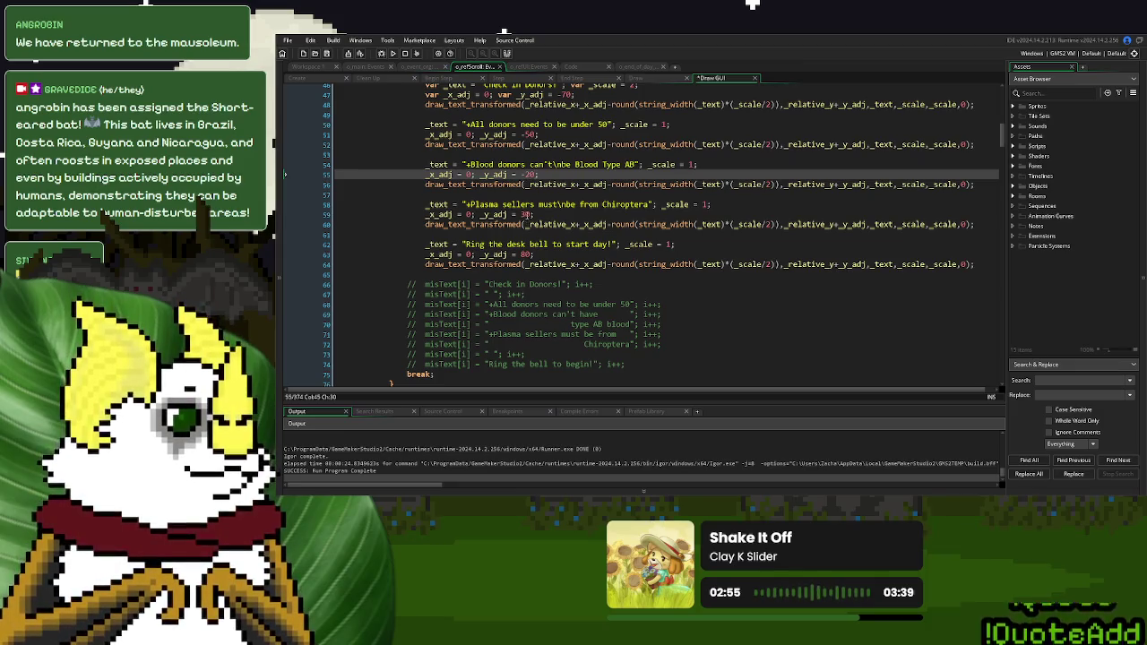
{"action": "double_click", "coordinate": [527, 215]}
{"action": "type", "text": "20"}
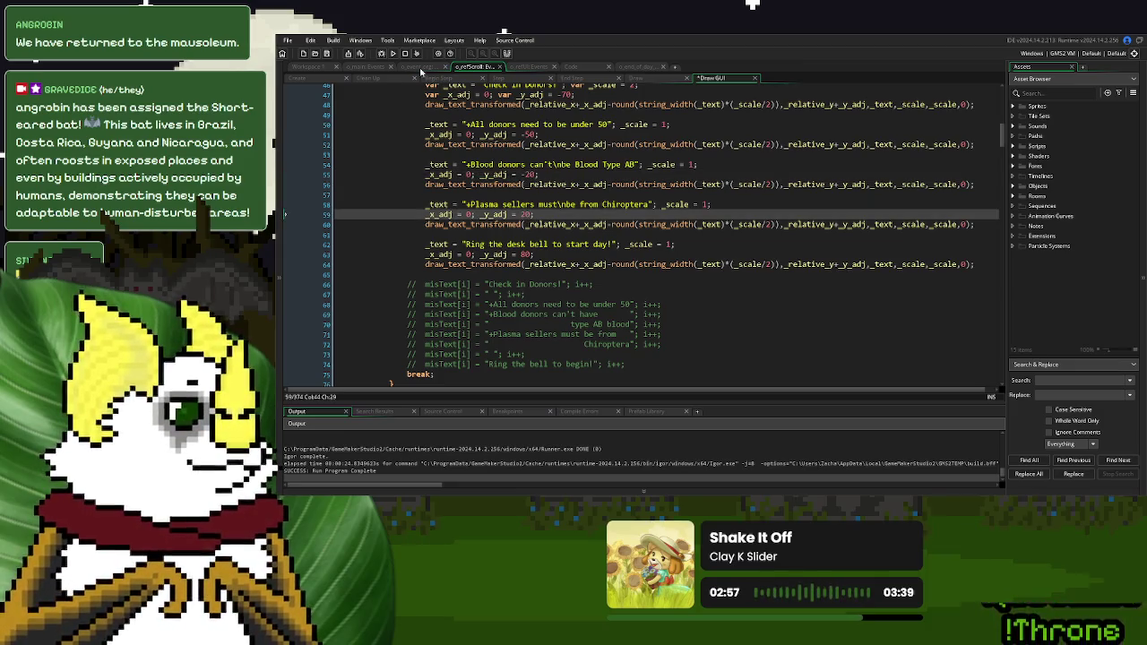
Run the game to check the spacing, close it, and select the desk bell block
{"action": "left_click", "coordinate": [392, 54]}
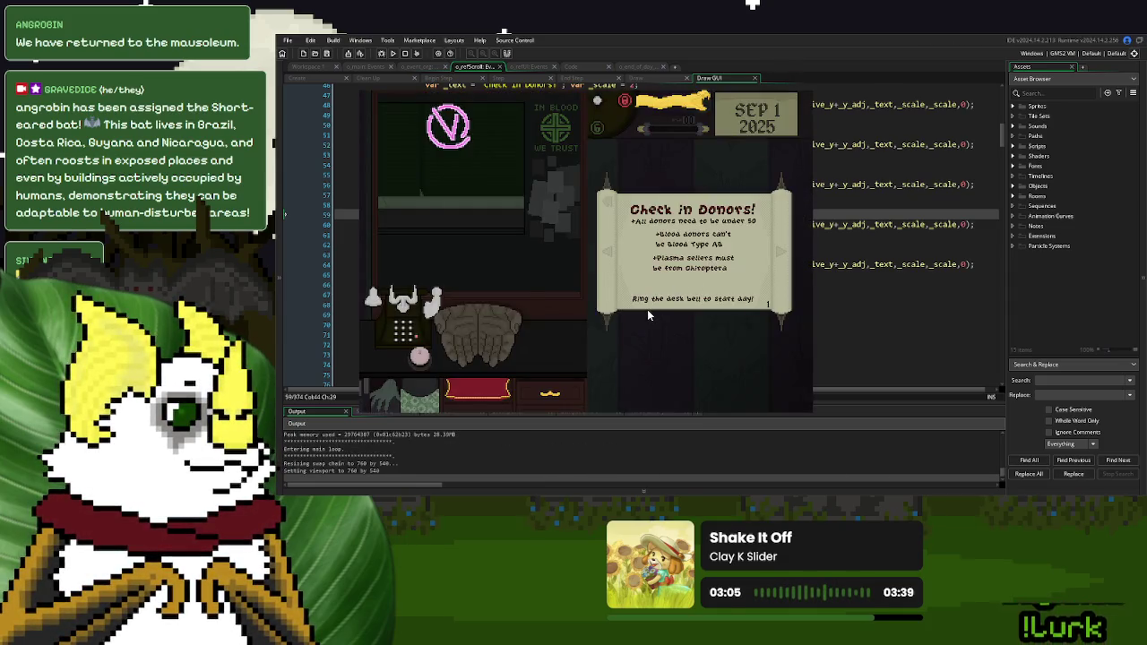
{"action": "left_click", "coordinate": [807, 90]}
{"action": "left_click_drag", "start_coordinate": [998, 269], "coordinate": [939, 237]}
{"action": "key", "text": "ctrl+c"}
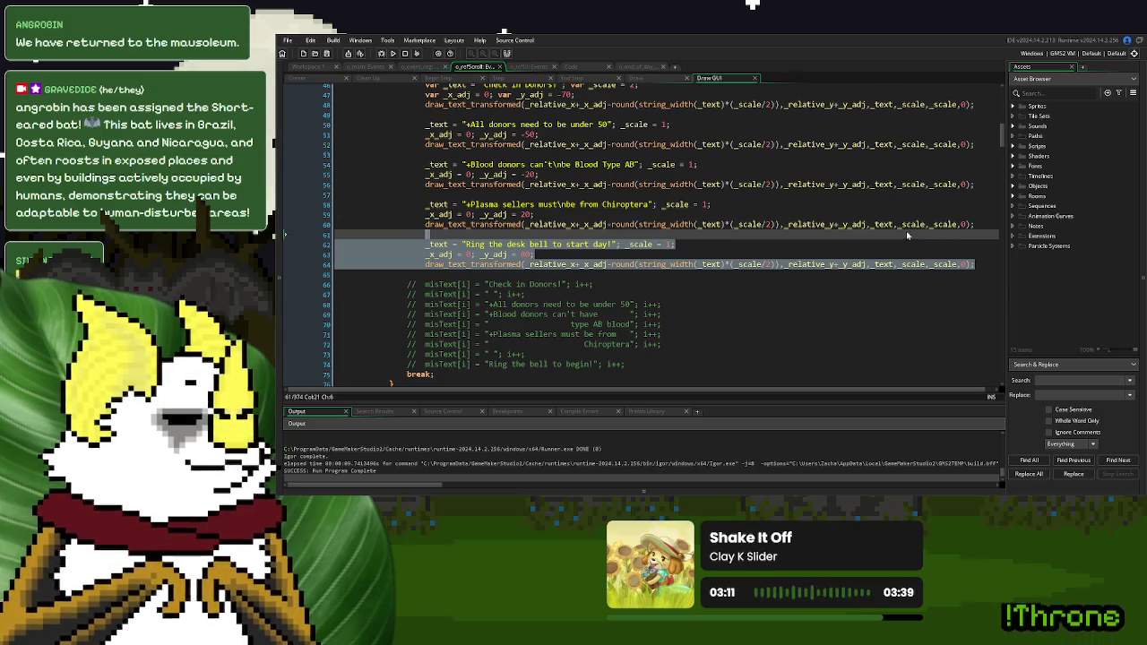
Paste a copy of the bell block below Chiroptera with _y_adj 70 reading 'Ring desk bell to reject!'
{"action": "left_click", "coordinate": [487, 234]}
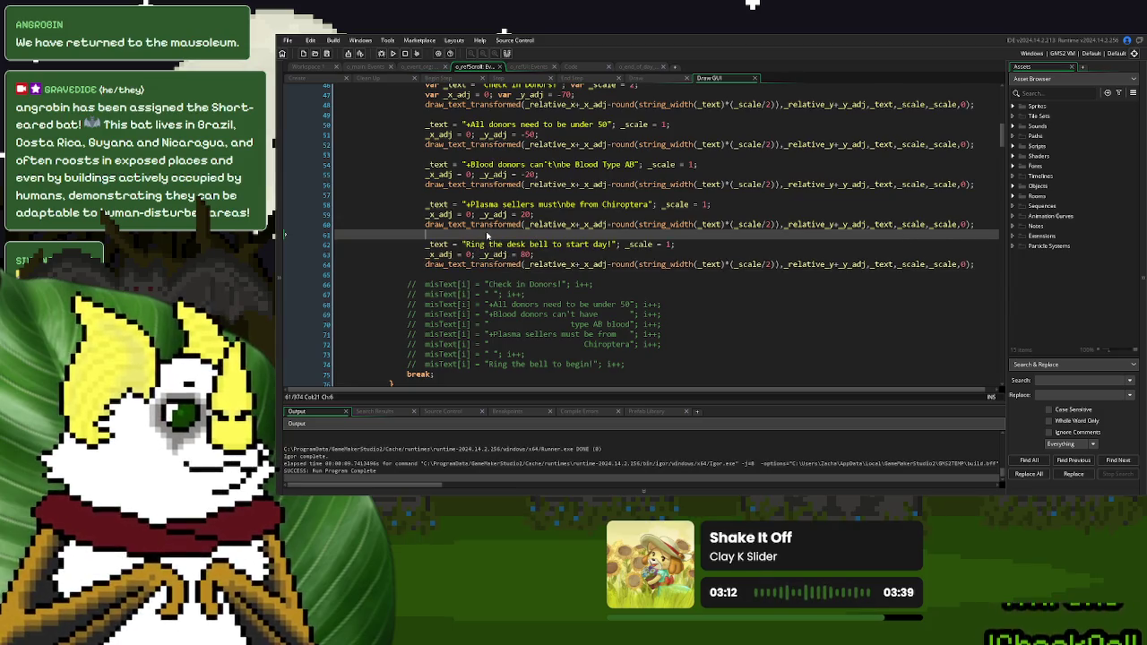
{"action": "left_click", "coordinate": [979, 225]}
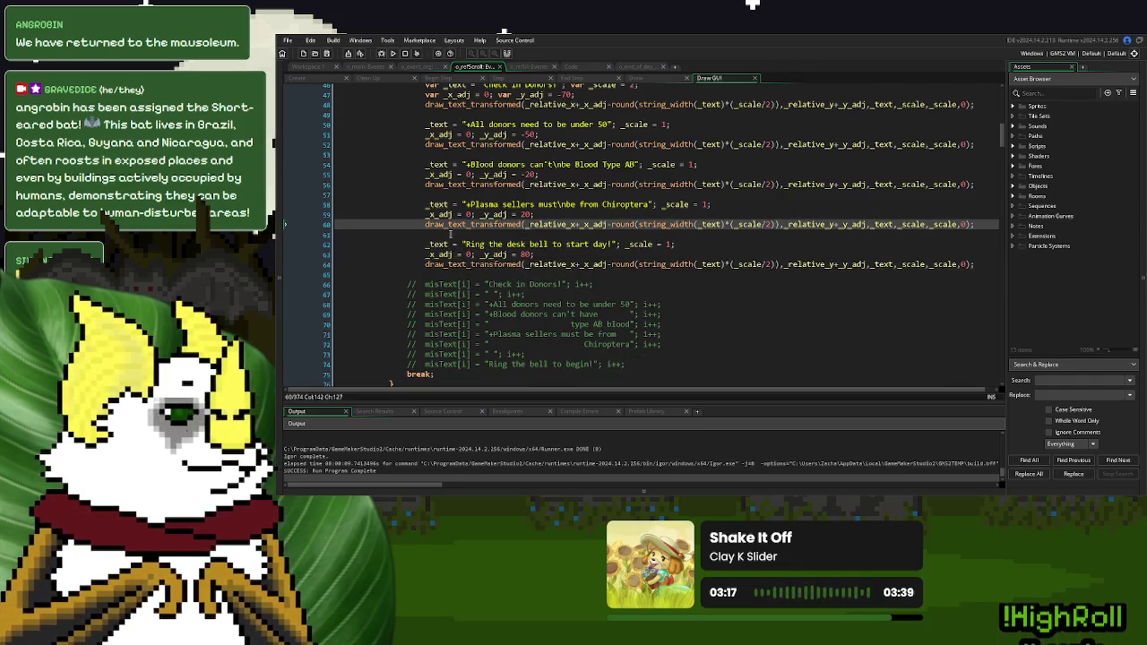
{"action": "key", "text": "Return"}
{"action": "key", "text": "ctrl+v"}
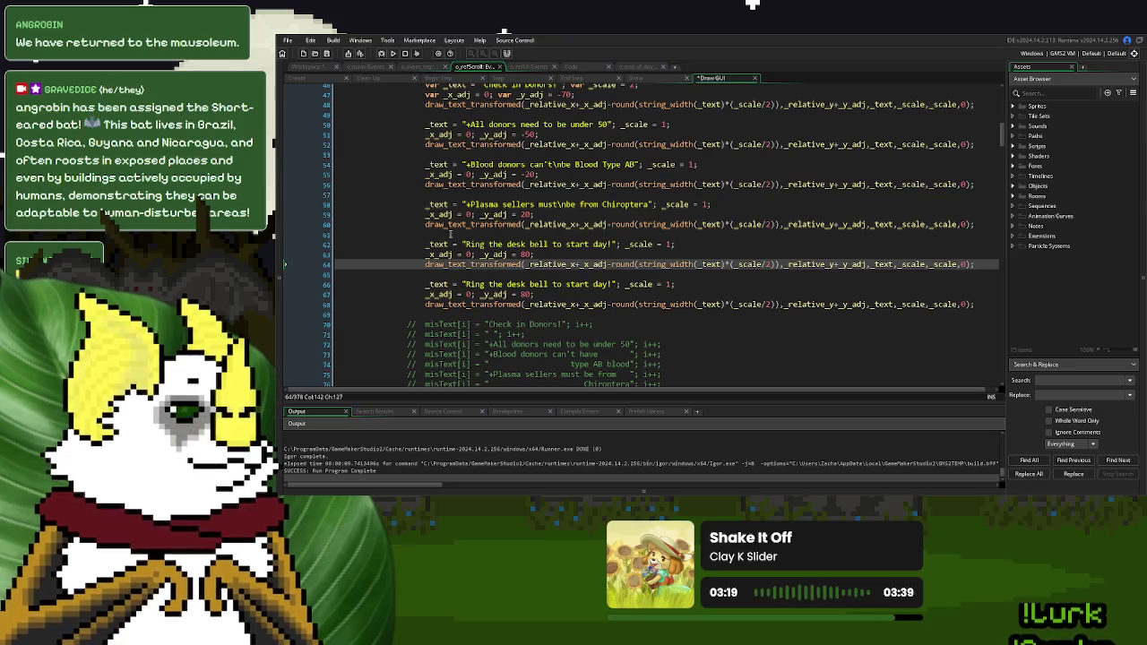
{"action": "double_click", "coordinate": [523, 254]}
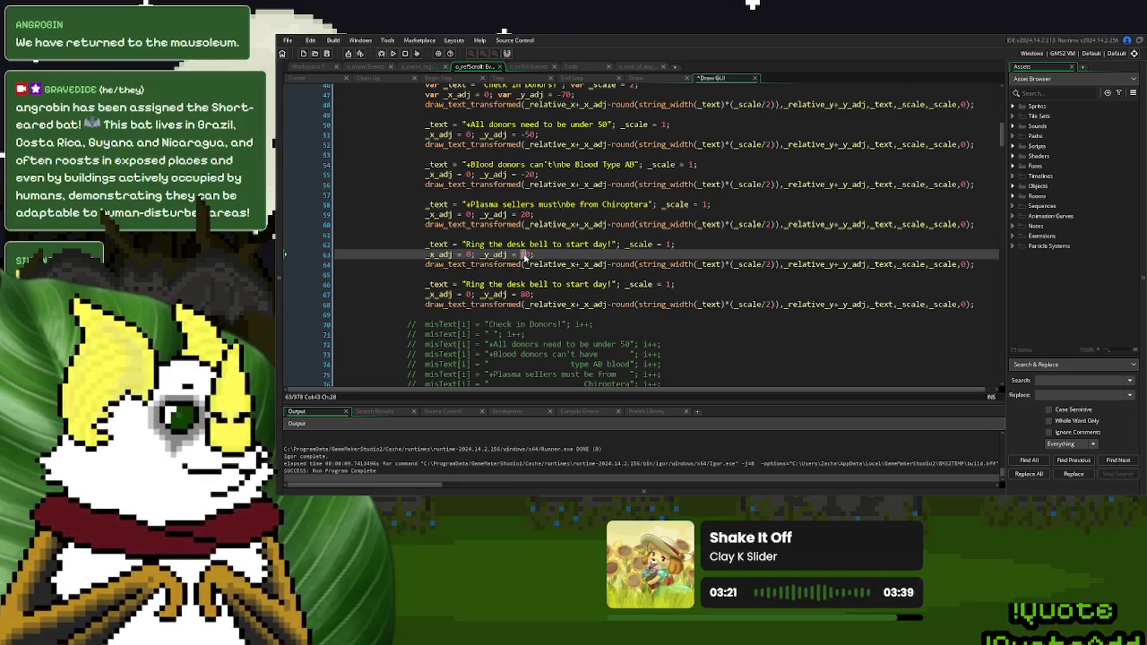
{"action": "type", "text": "70"}
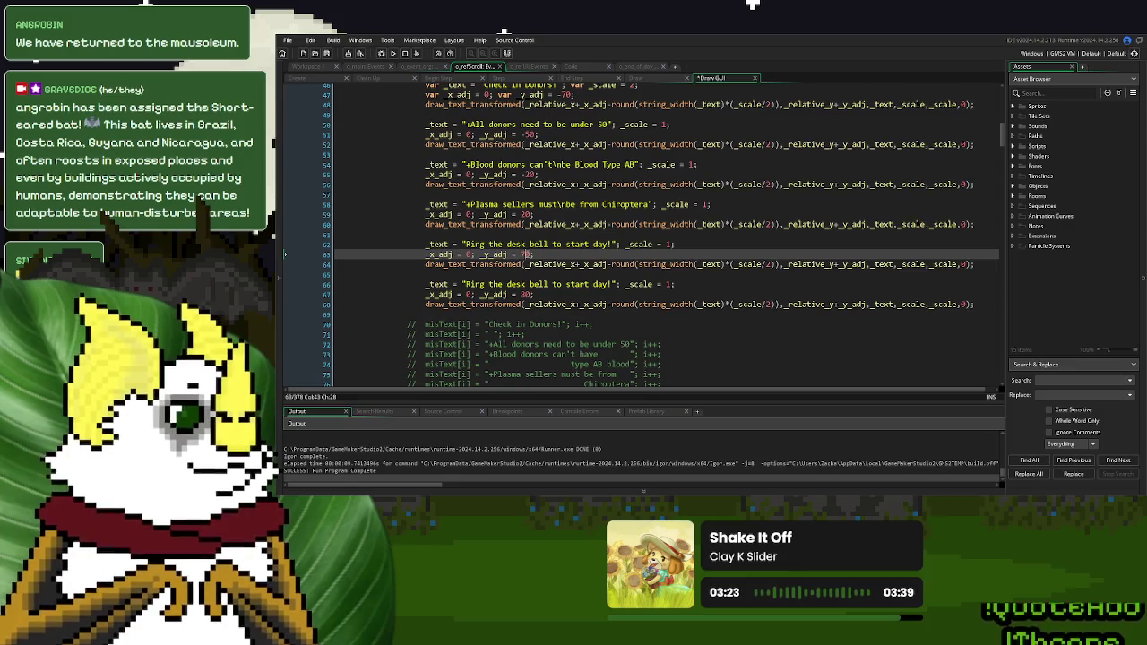
{"action": "left_click_drag", "start_coordinate": [611, 244], "coordinate": [466, 250]}
{"action": "type", "text": "Ring Des"}
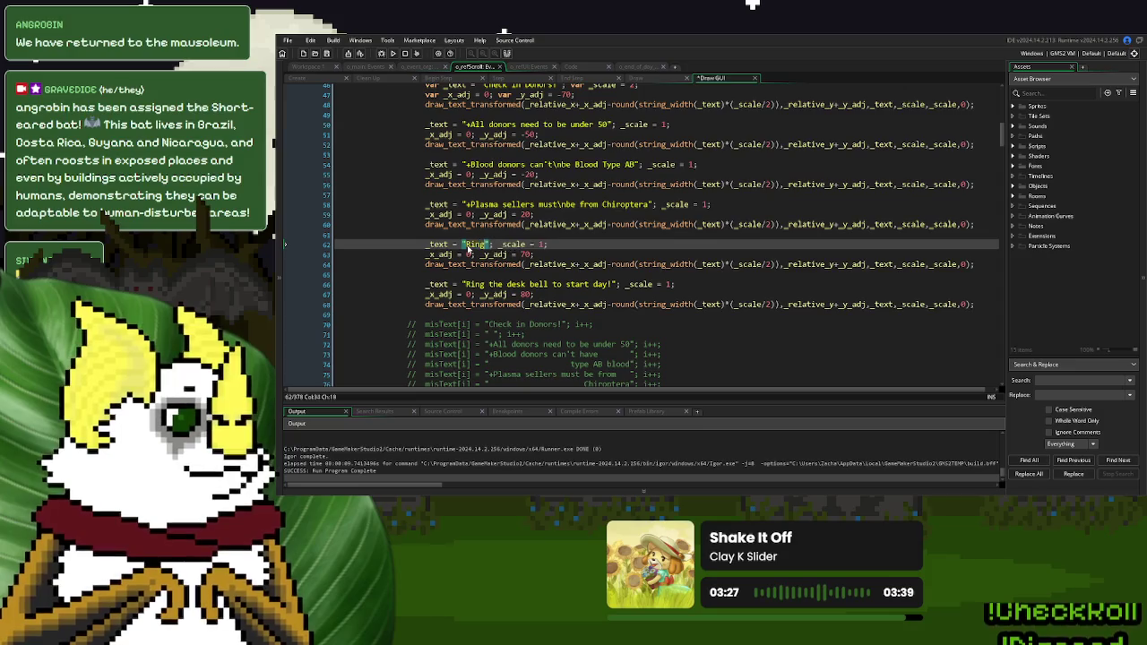
{"action": "key", "text": "BackSpace"}
{"action": "key", "text": "BackSpace"}
{"action": "key", "text": "BackSpace"}
{"action": "type", "text": "desk be"}
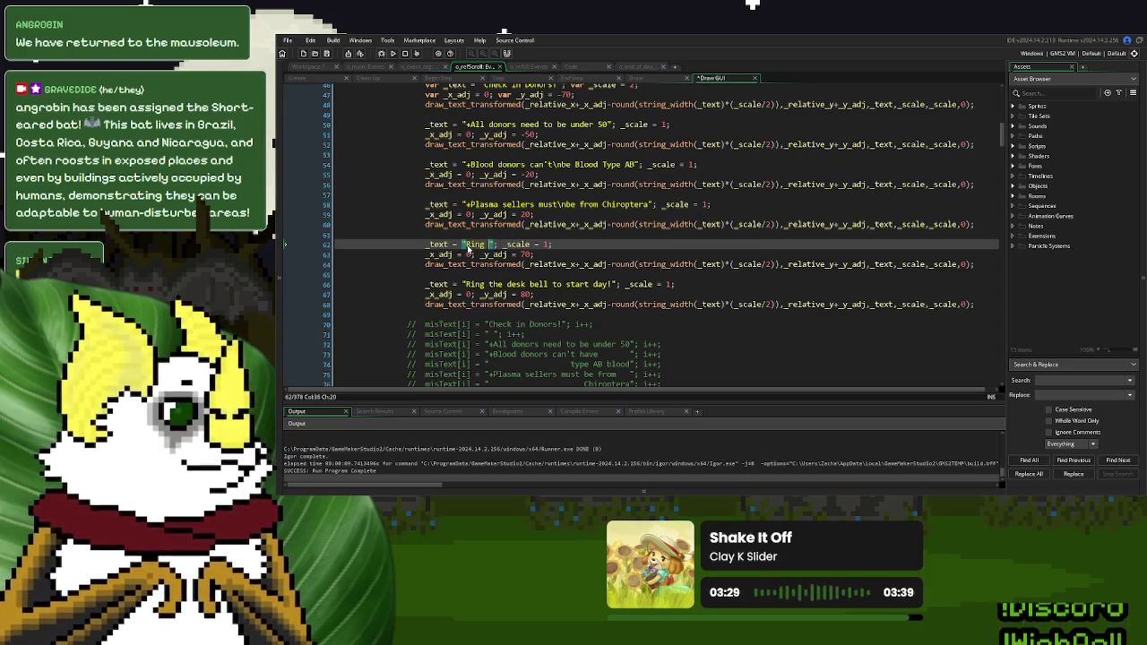
{"action": "type", "text": "ll to reject"}
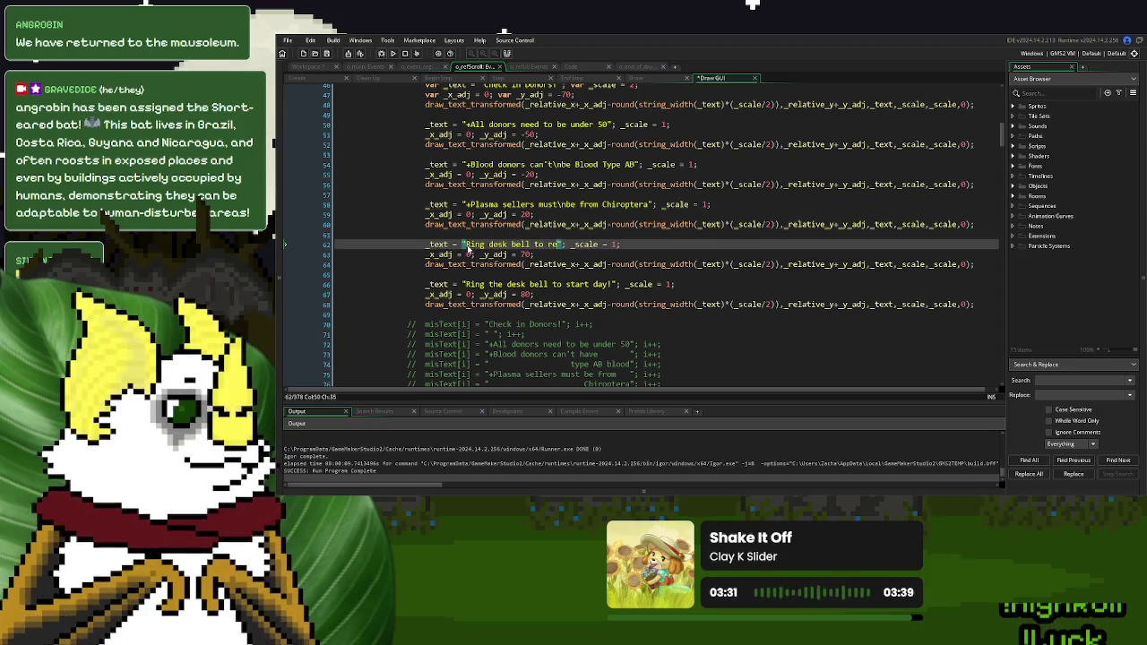
{"action": "type", "text": "!"}
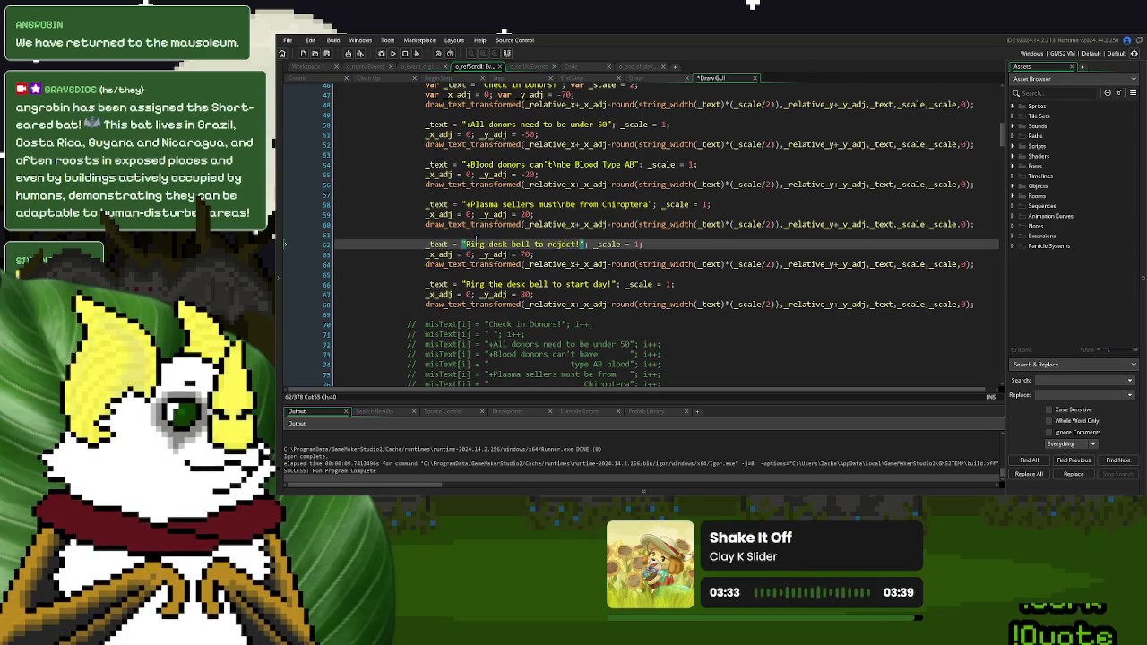
Add another copy above it at _y_adj 60 reading 'Pull snake lever to allow entrance!'
{"action": "left_click", "coordinate": [477, 235]}
{"action": "key", "text": "ctrl+v"}
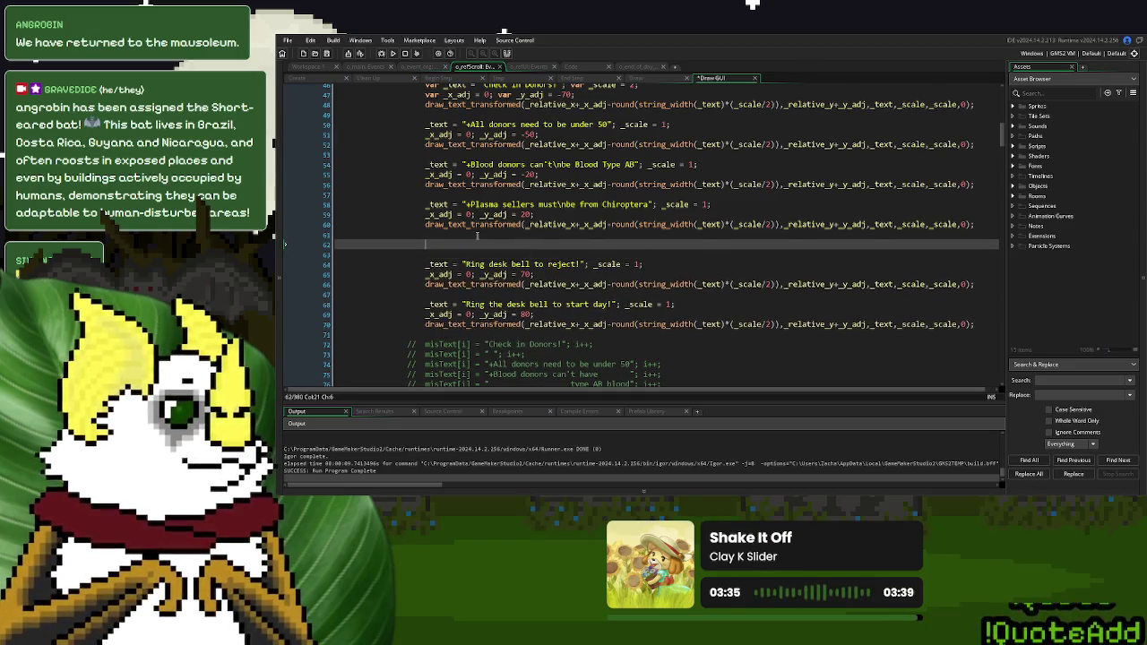
{"action": "double_click", "coordinate": [525, 265]}
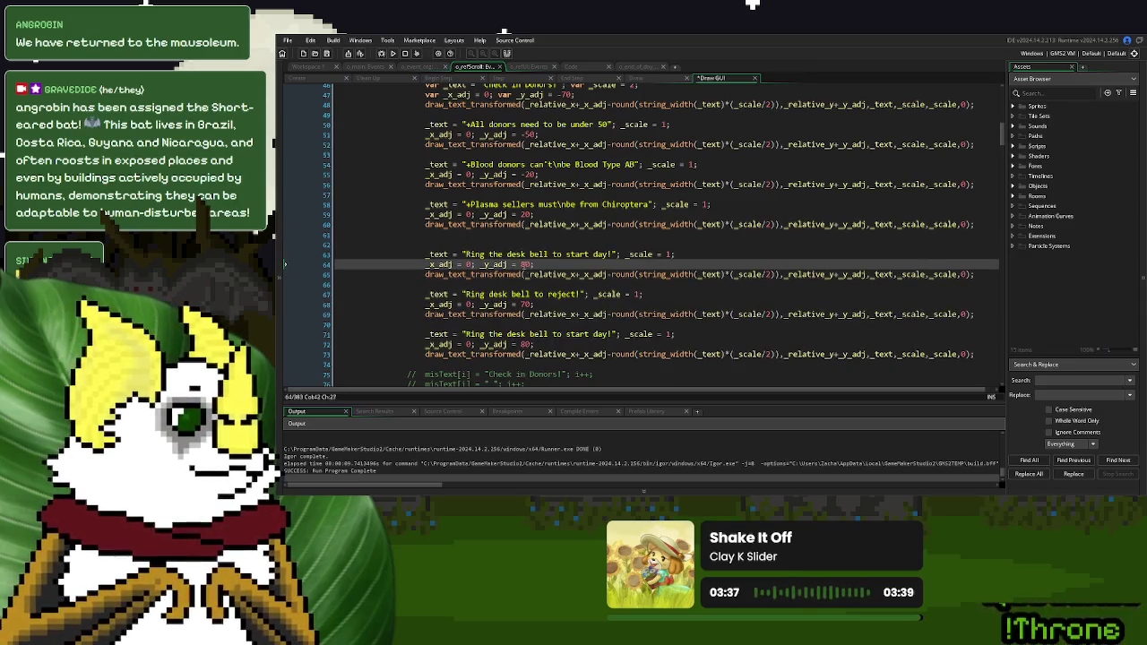
{"action": "type", "text": "60"}
{"action": "left_click_drag", "start_coordinate": [612, 254], "coordinate": [465, 254]}
{"action": "type", "text": "Pull snake lever to"}
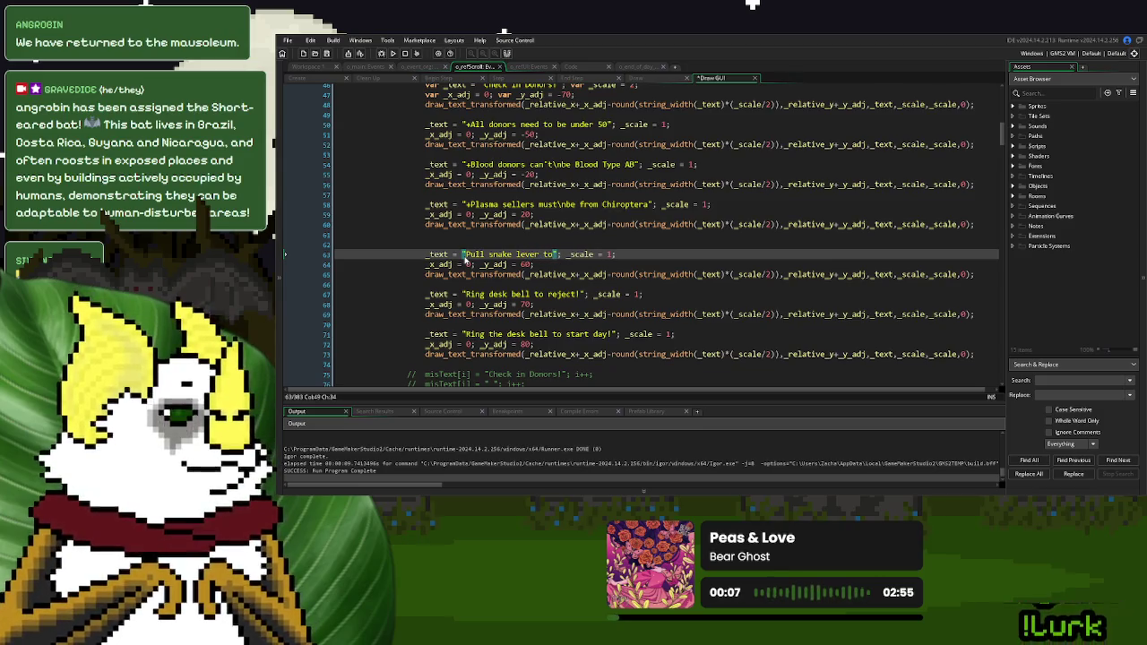
{"action": "type", "text": " allow entrance!"}
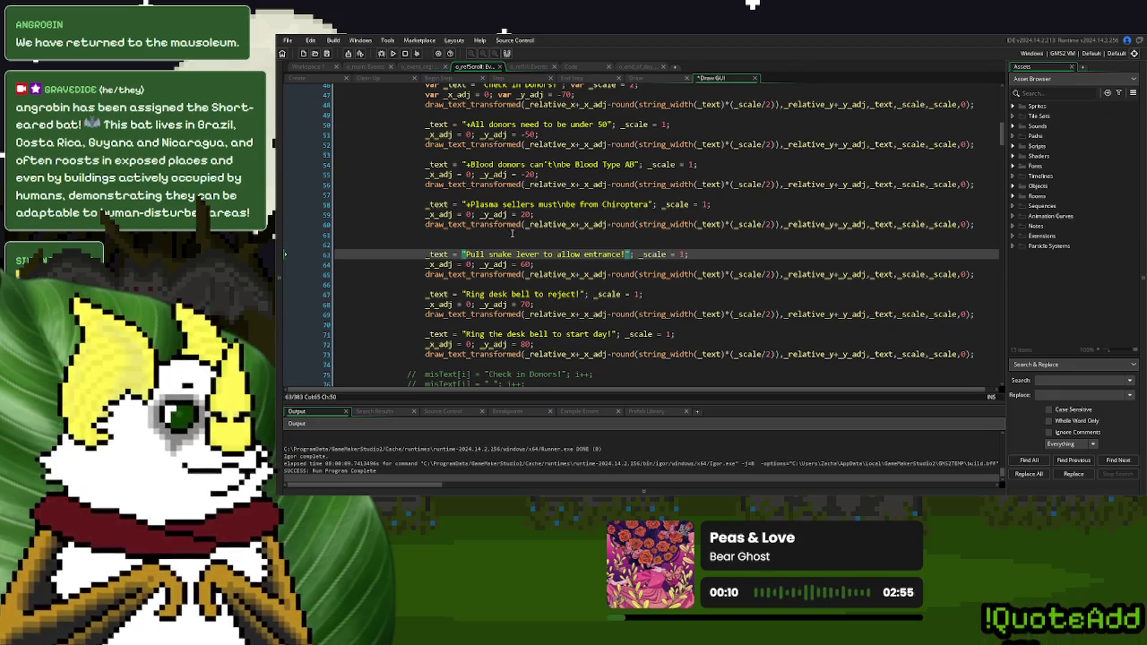
Preview the new scroll lines in a test run with F5, then close the game
{"action": "left_click", "coordinate": [526, 265]}
{"action": "left_click", "coordinate": [524, 246]}
{"action": "key", "text": "F5"}
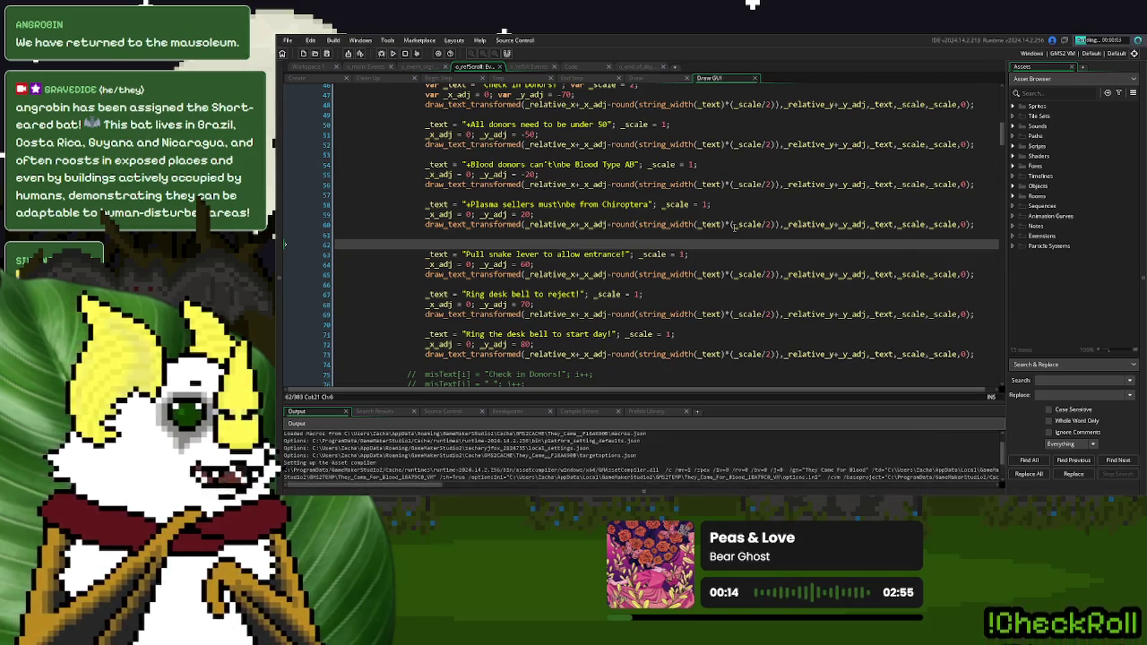
{"action": "scroll", "coordinate": [734, 227], "scroll_direction": "down", "scroll_amount": 1}
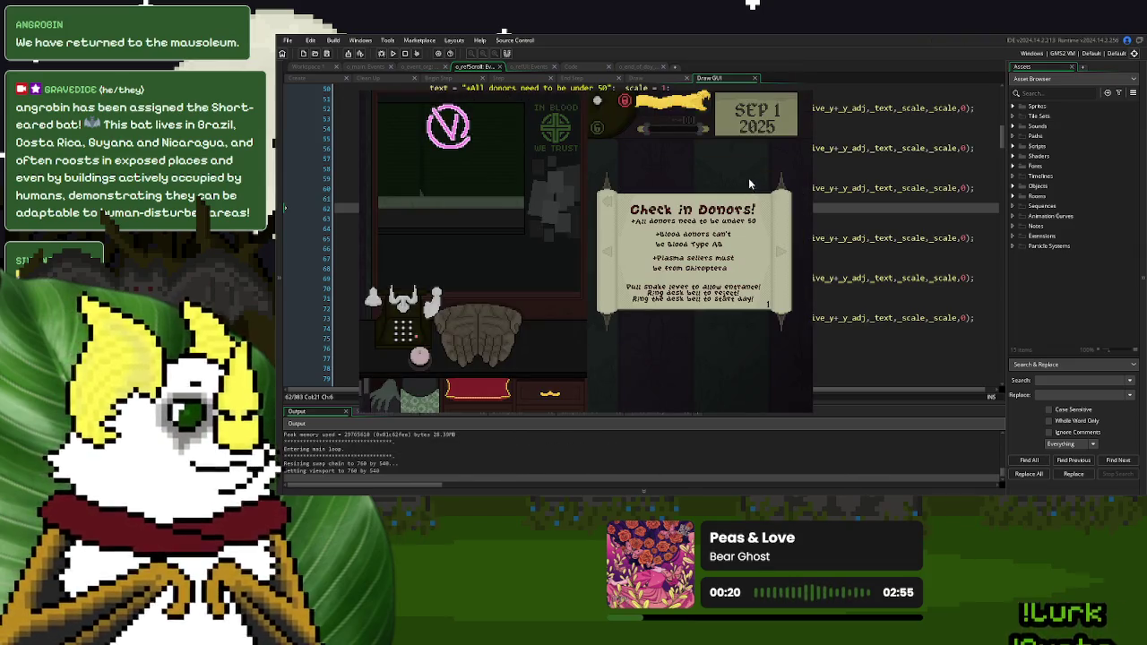
{"action": "key", "text": "Escape"}
{"action": "double_click", "coordinate": [525, 228]}
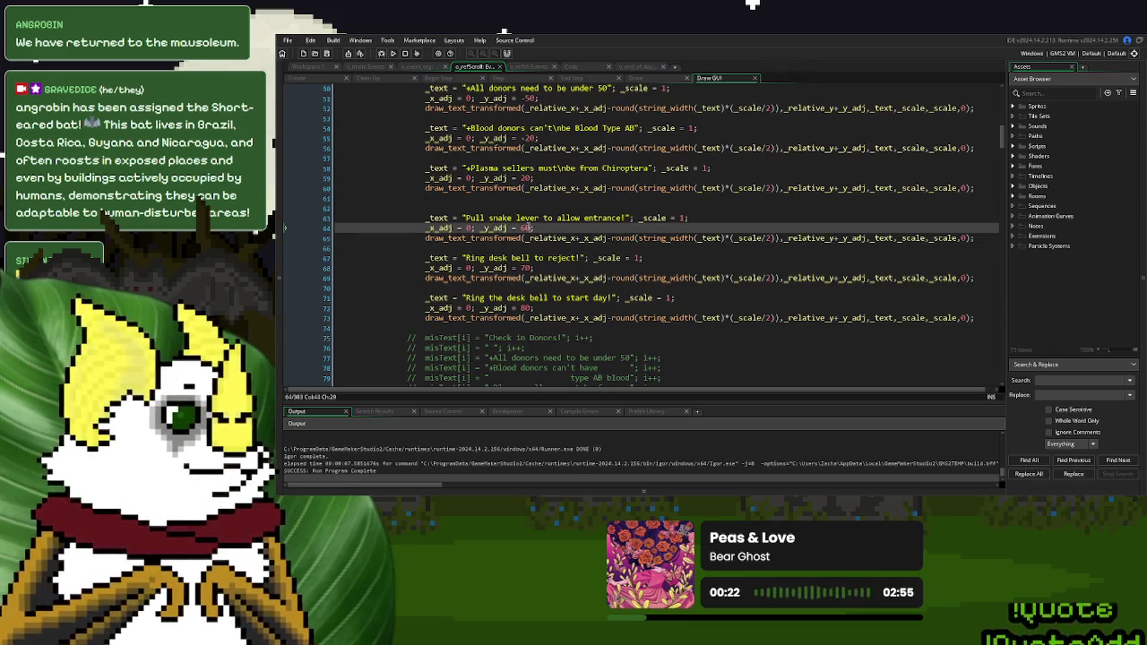
Move the lever line to _y_adj 50 and the reject line to 65, then test in a new game
{"action": "type", "text": "50"}
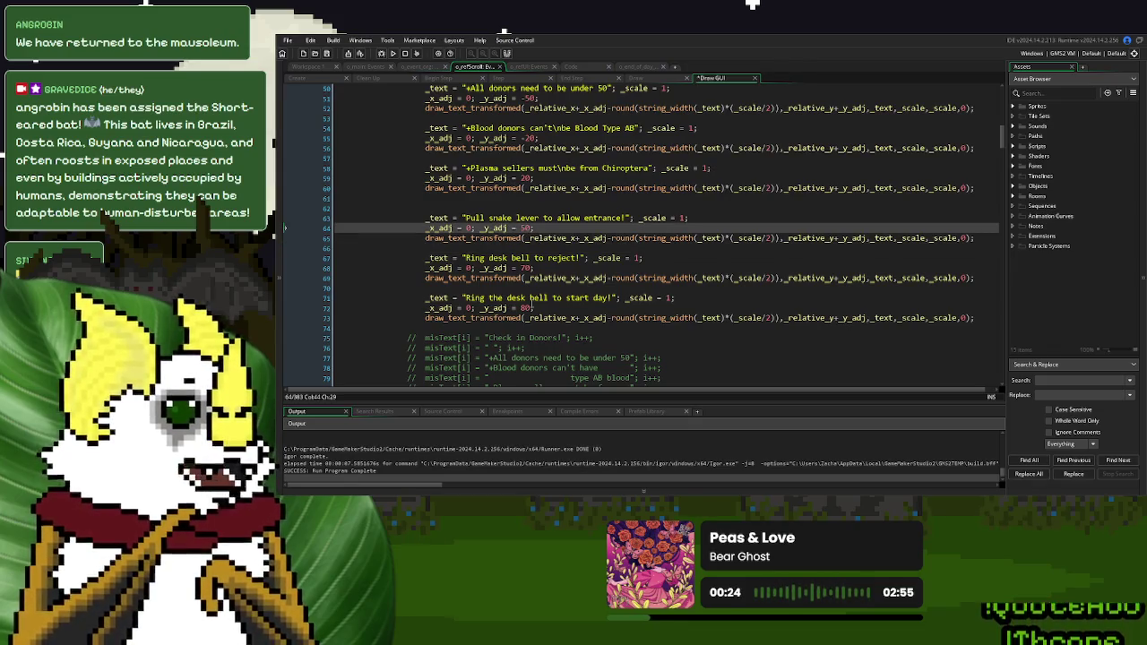
{"action": "double_click", "coordinate": [525, 268]}
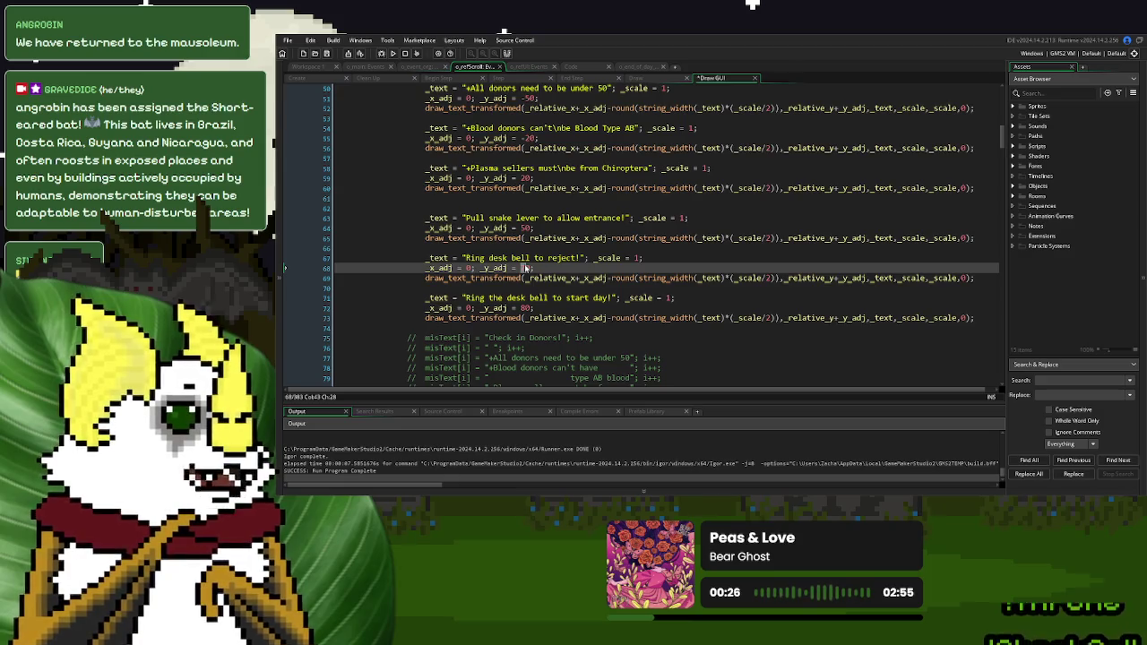
{"action": "type", "text": "7"}
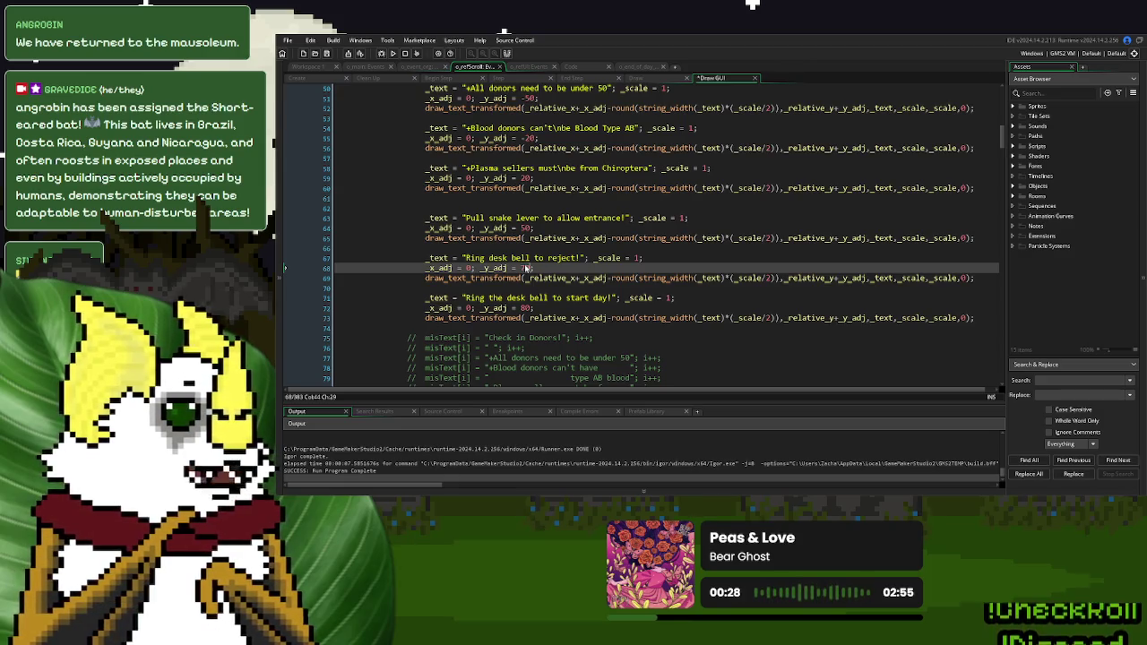
{"action": "key", "text": "BackSpace"}
{"action": "type", "text": "60"}
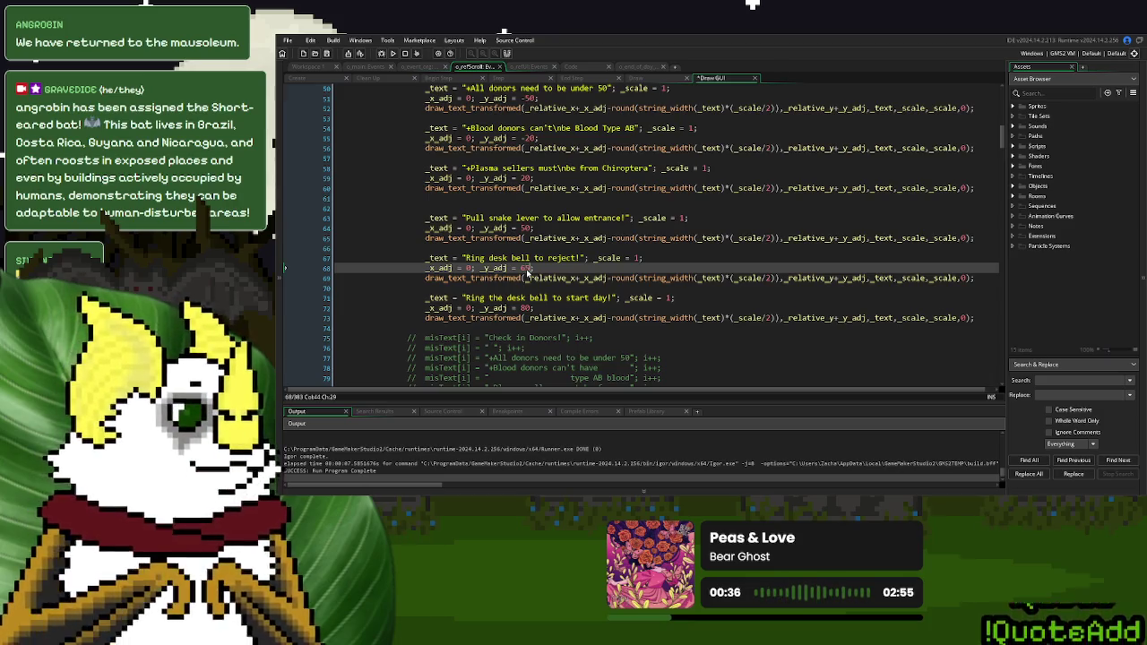
{"action": "left_click", "coordinate": [393, 53]}
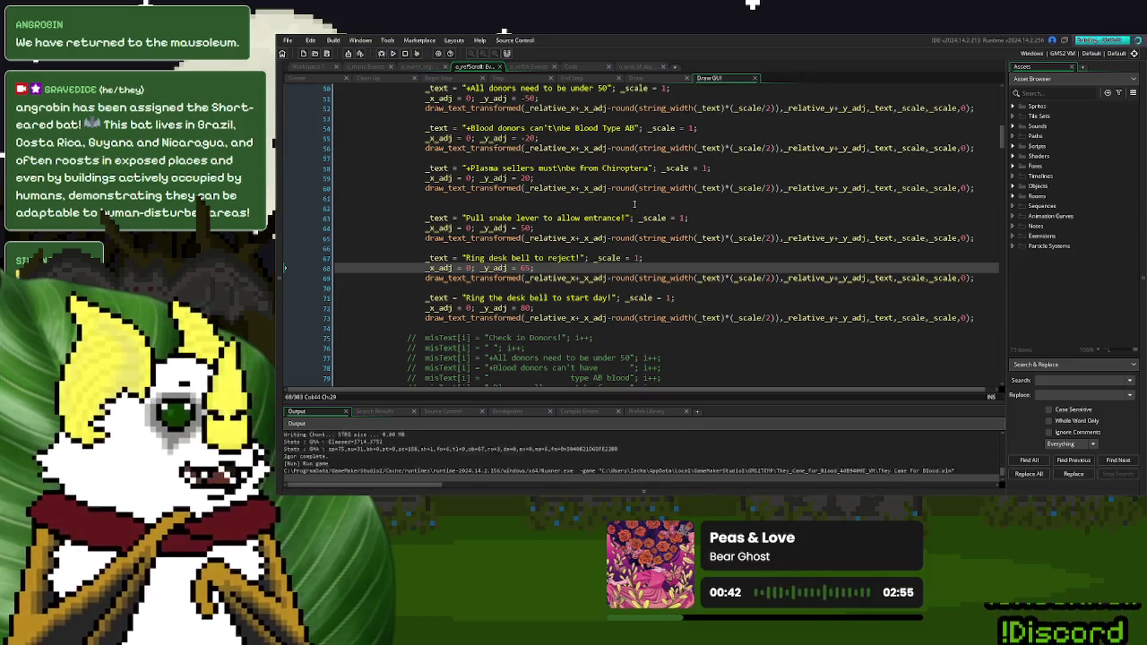
{"action": "left_click", "coordinate": [715, 190]}
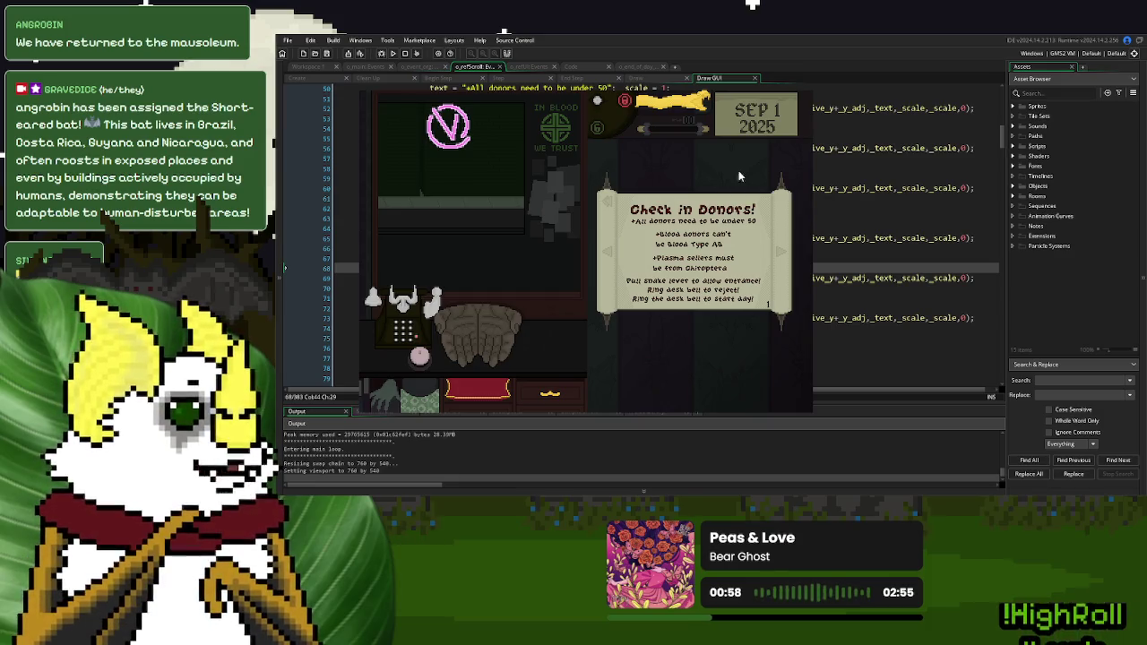
{"action": "key", "text": "Escape"}
{"action": "left_click", "coordinate": [557, 291]}
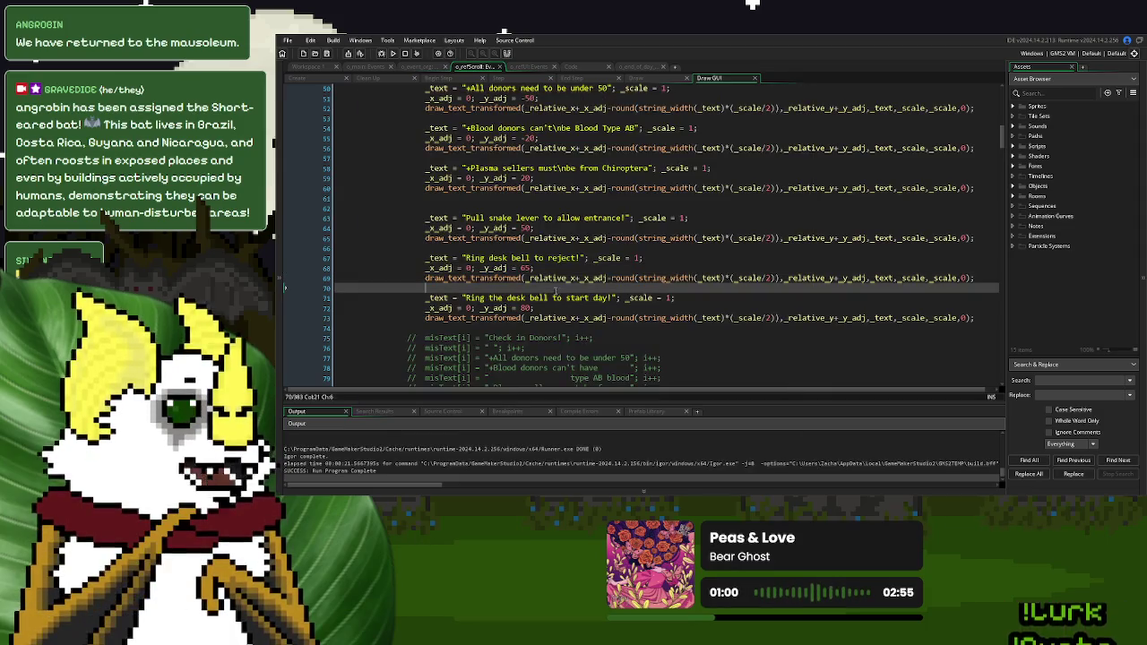
Add 'the' before 'snake' and 'desk' in the two instruction strings
{"action": "left_click", "coordinate": [488, 217]}
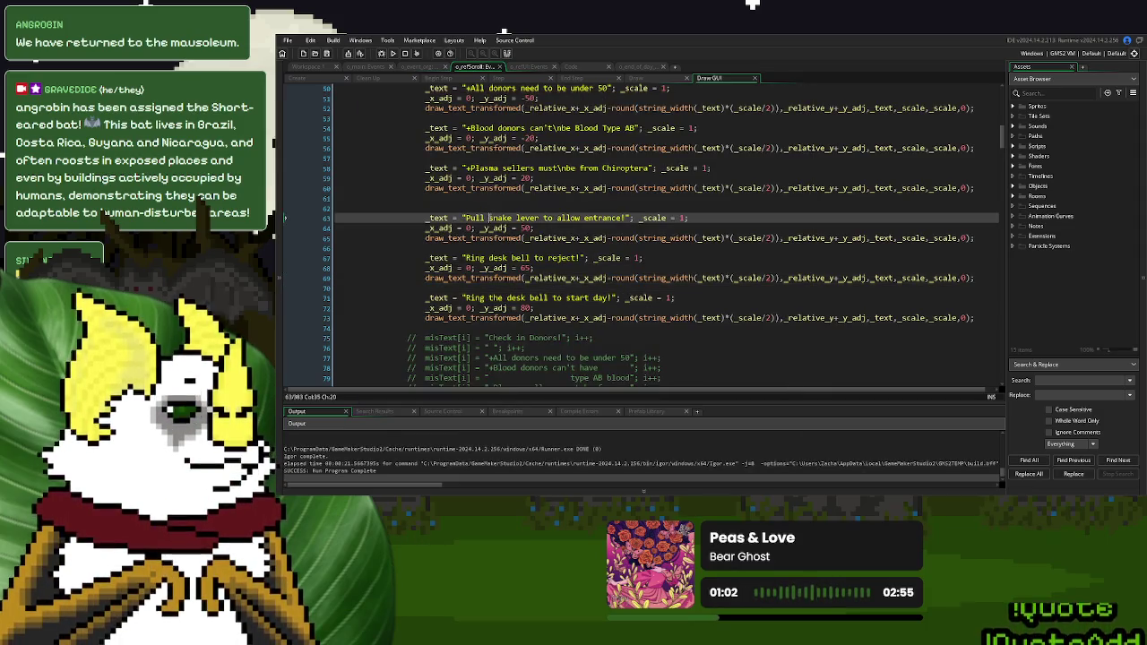
{"action": "type", "text": "the"}
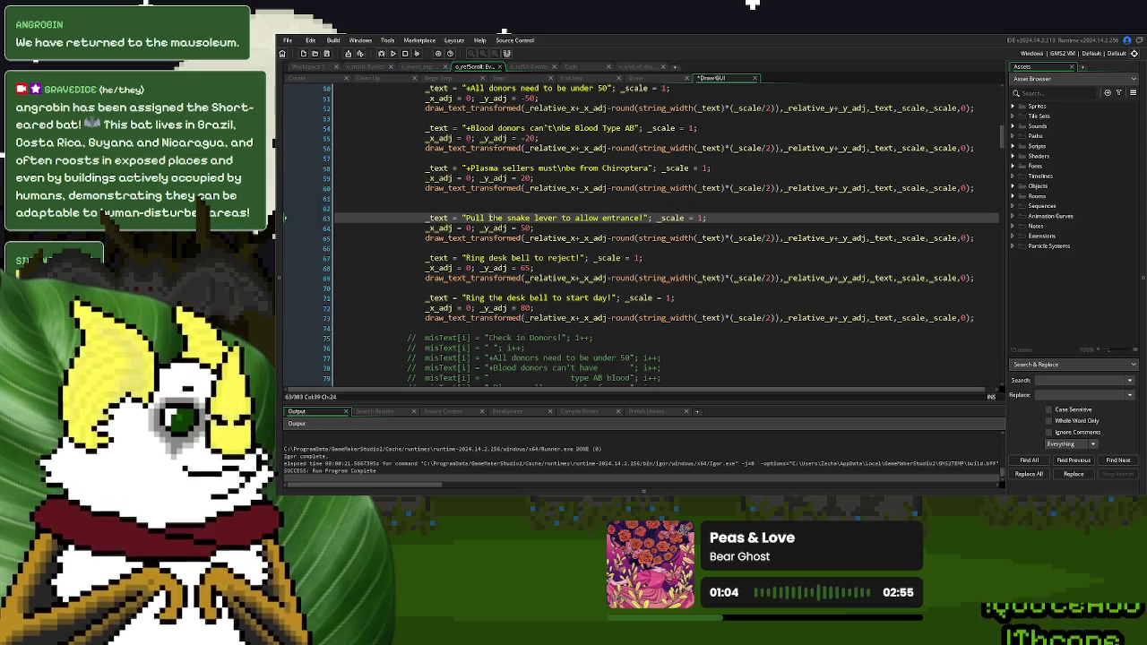
{"action": "left_click", "coordinate": [488, 258]}
{"action": "type", "text": "the"}
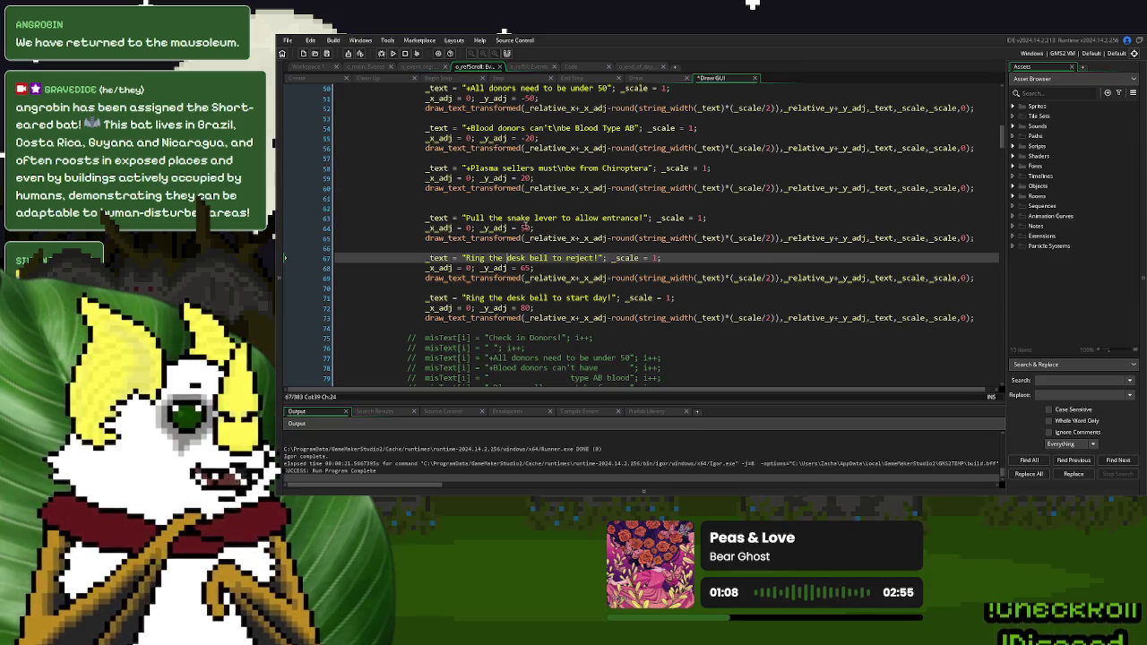
Set the Blood Type rule's _y_adj to -25 and the Chiroptera rule's to 15
{"action": "scroll", "coordinate": [527, 231], "scroll_direction": "up", "scroll_amount": 2}
{"action": "scroll", "coordinate": [525, 224], "scroll_direction": "up", "scroll_amount": 1}
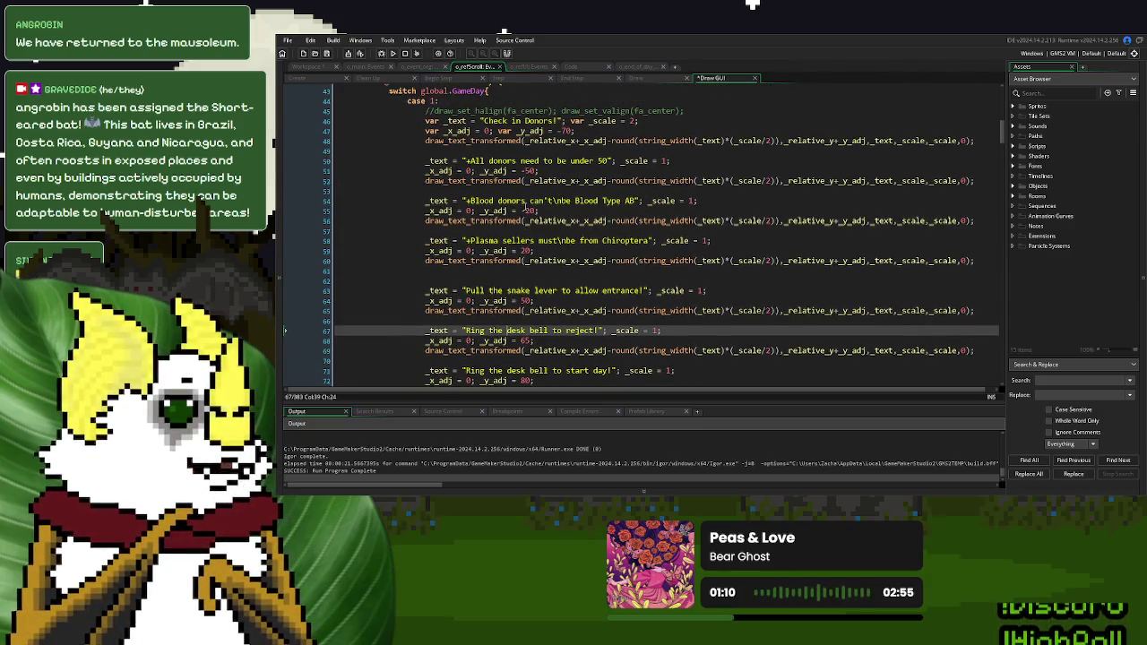
{"action": "left_click", "coordinate": [526, 211]}
{"action": "type", "text": "25"}
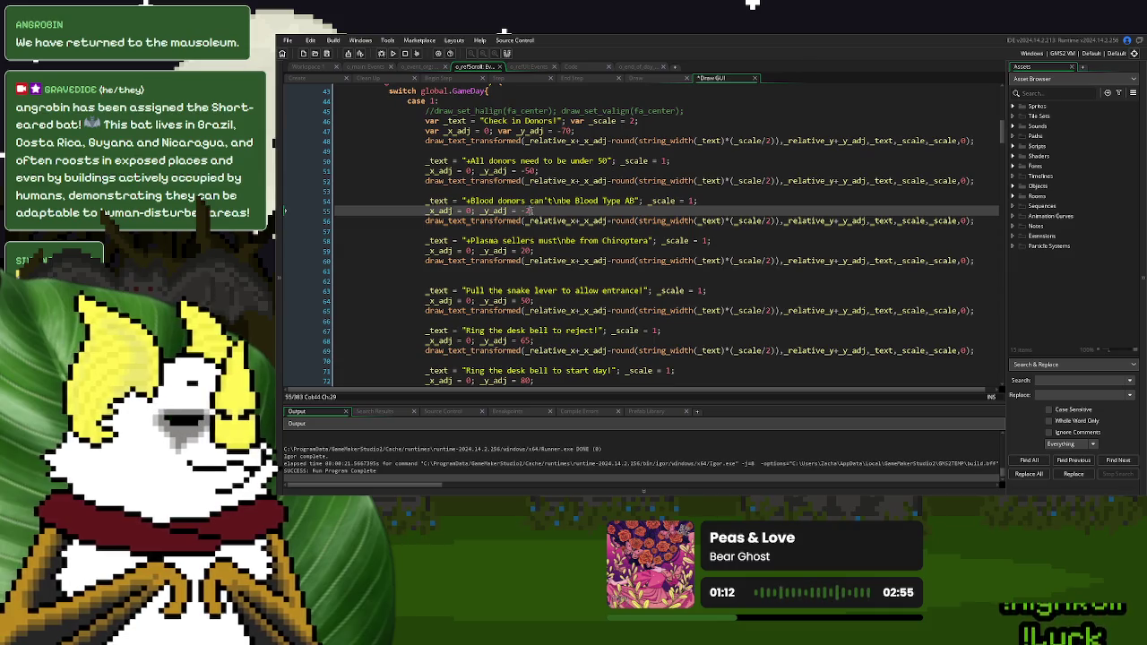
{"action": "double_click", "coordinate": [525, 251]}
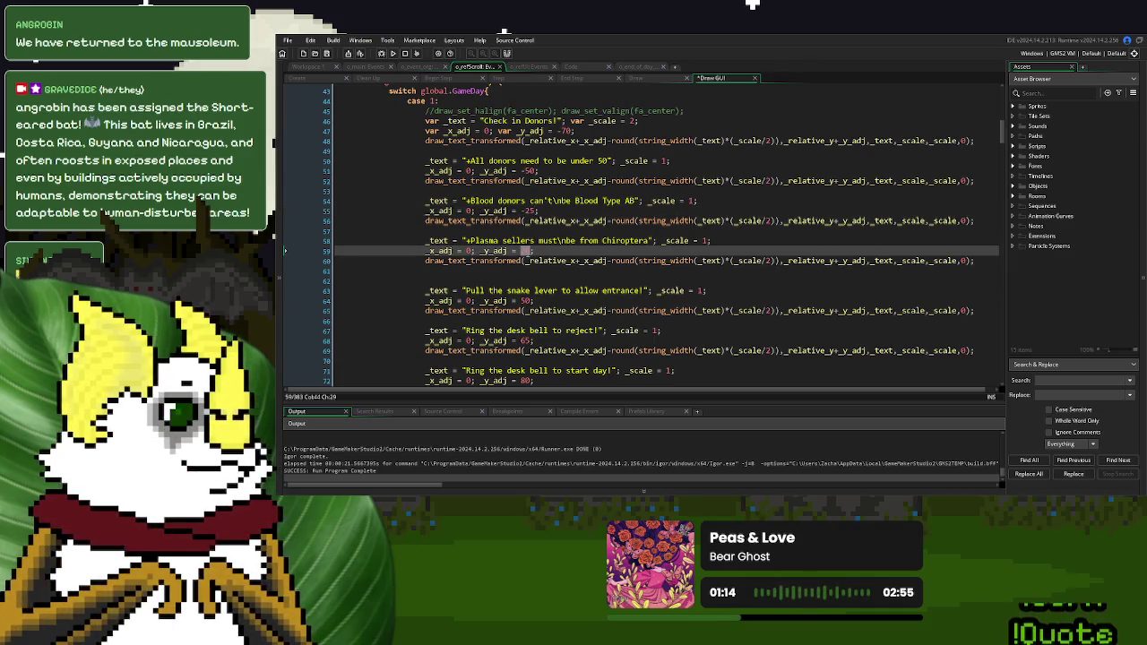
{"action": "type", "text": "15"}
Run the game and view the scroll in a new game, then close it
{"action": "left_click", "coordinate": [397, 56]}
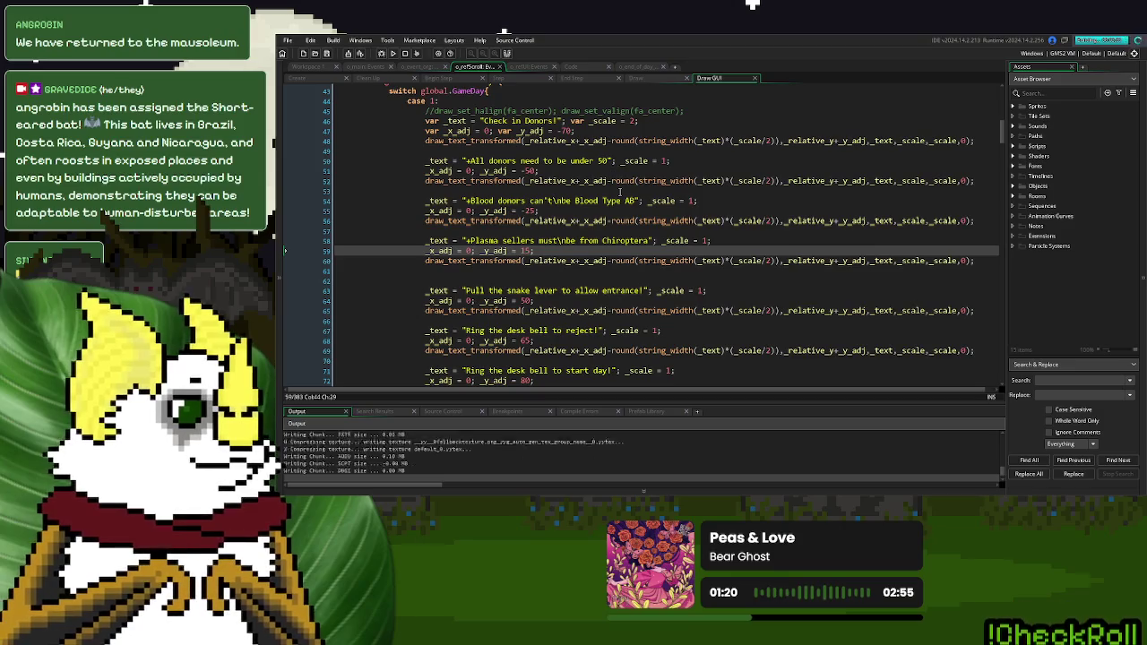
{"action": "left_click", "coordinate": [702, 184]}
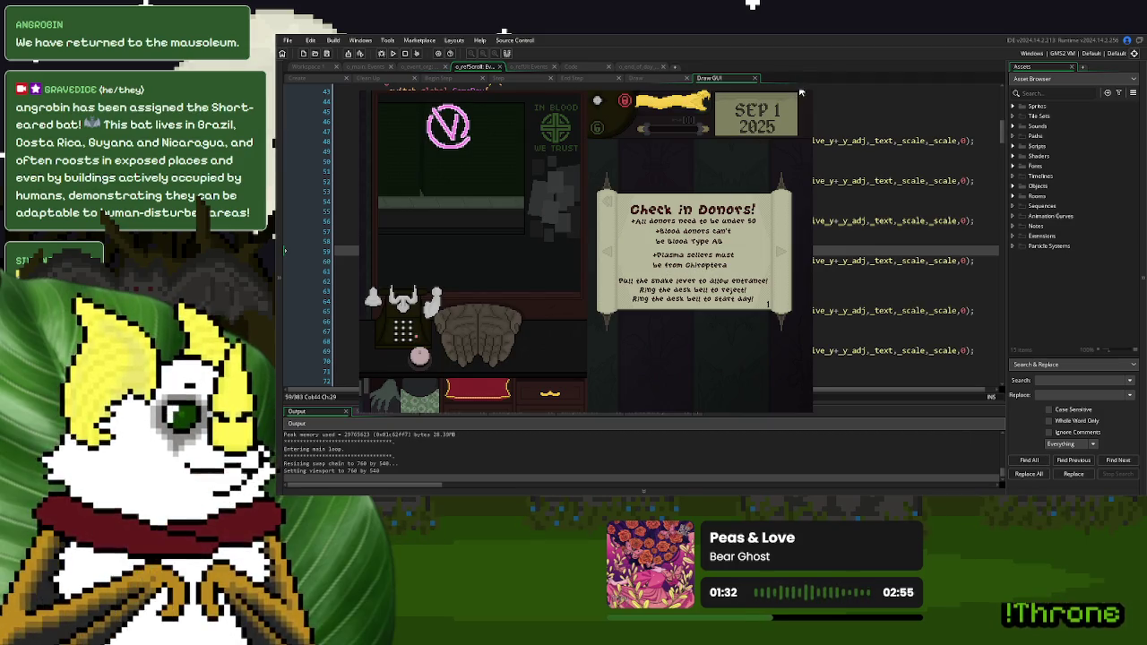
{"action": "key", "text": "Escape"}
{"action": "left_click", "coordinate": [391, 260]}
{"action": "left_click", "coordinate": [469, 211]}
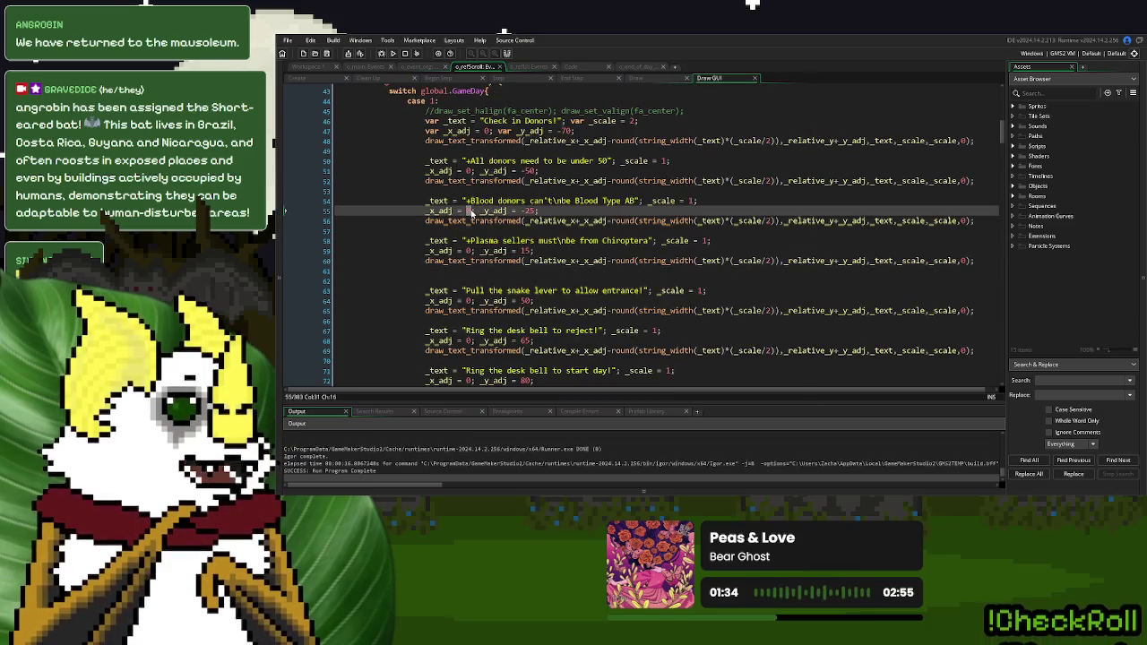
Try _x_adj -20 on the Blood Type rule and 20 on Chiroptera, previewing in a new game
{"action": "type", "text": "-20"}
{"action": "left_click", "coordinate": [468, 250]}
{"action": "double_click", "coordinate": [467, 252]}
{"action": "type", "text": "20"}
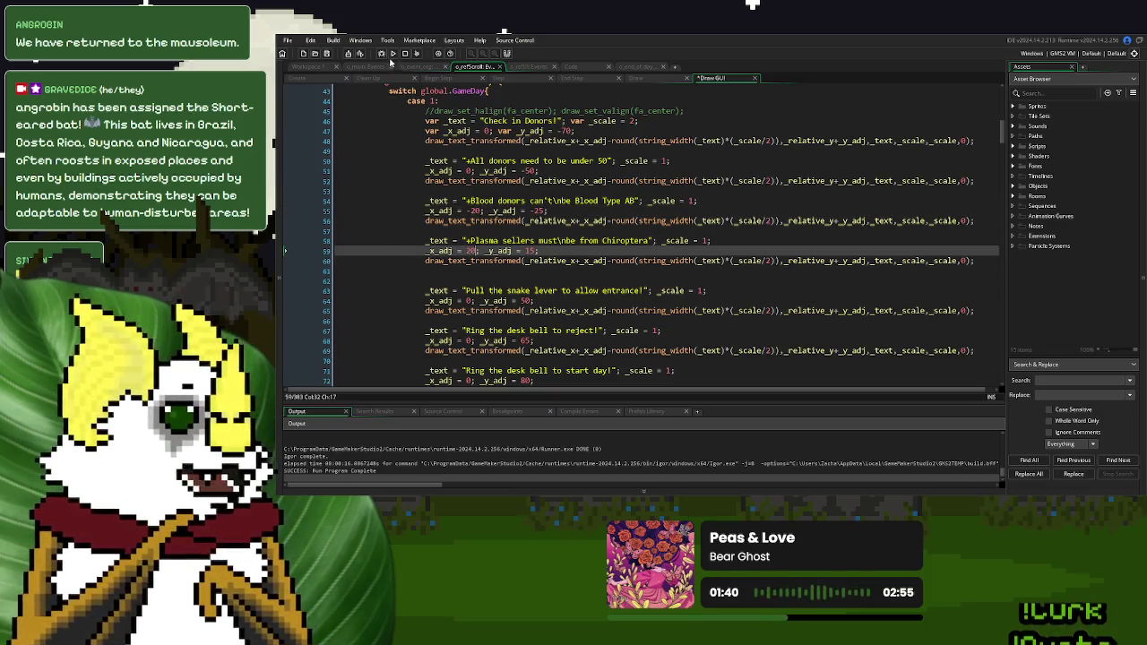
{"action": "left_click", "coordinate": [393, 53]}
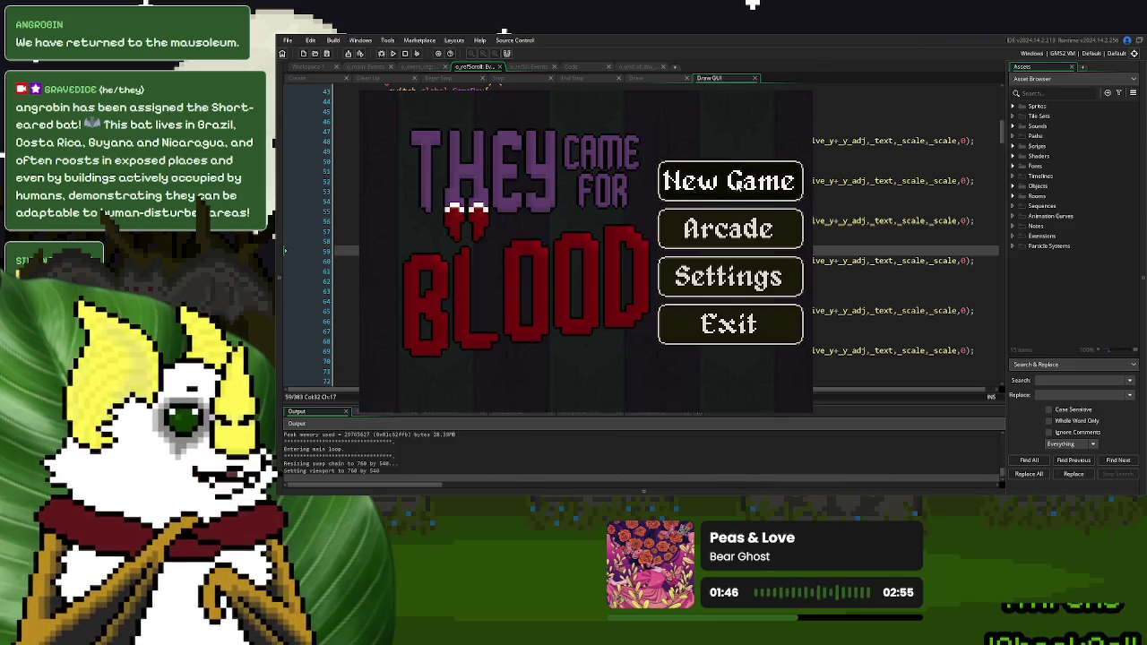
{"action": "left_click", "coordinate": [730, 181]}
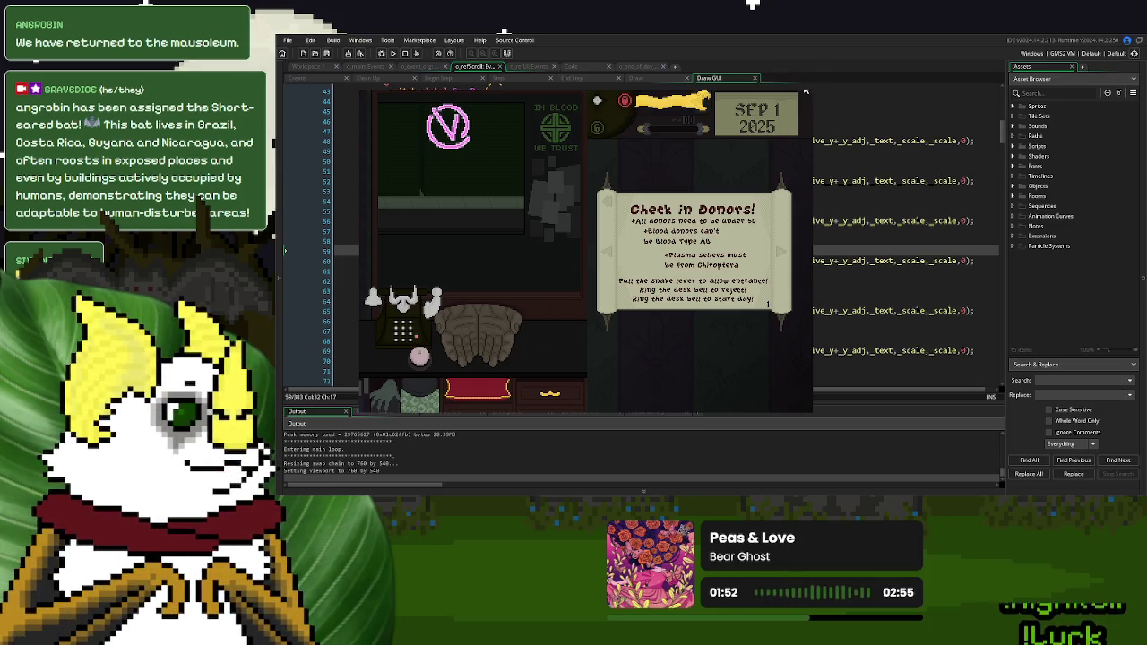
{"action": "left_click", "coordinate": [805, 91]}
Swap the stagger to Blood Type _x_adj 20 and Chiroptera -20, and check it in a new game
{"action": "left_click", "coordinate": [467, 211]}
{"action": "key", "text": "Delete"}
{"action": "key", "text": "Down"}
{"action": "key", "text": "Down"}
{"action": "key", "text": "Down"}
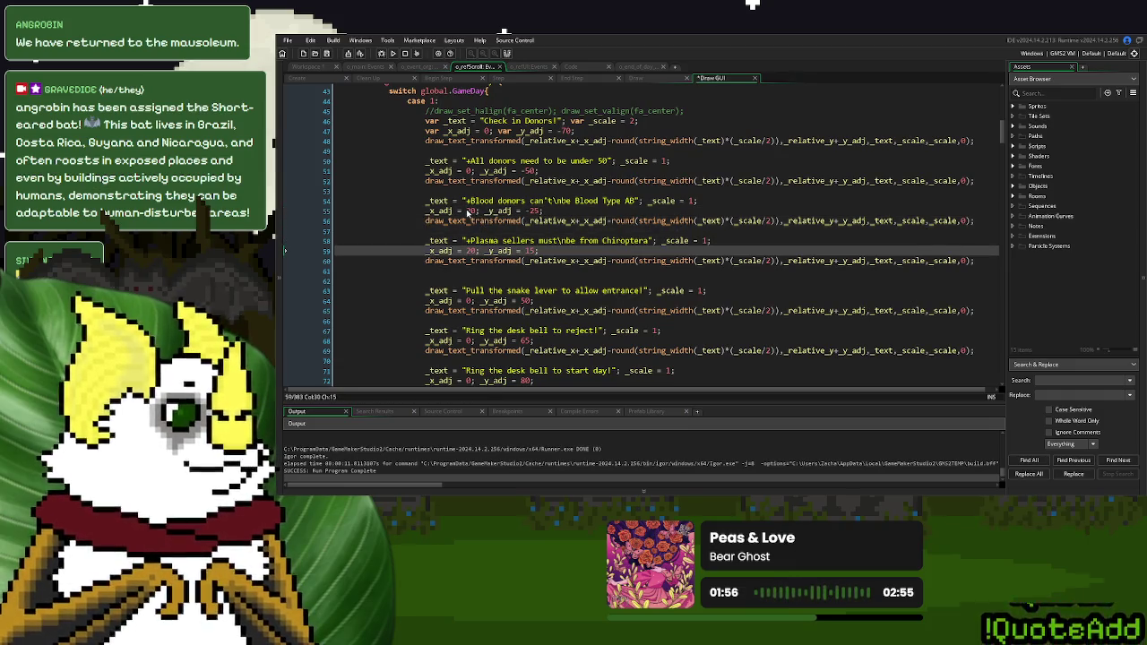
{"action": "type", "text": "-"}
{"action": "left_click", "coordinate": [392, 53]}
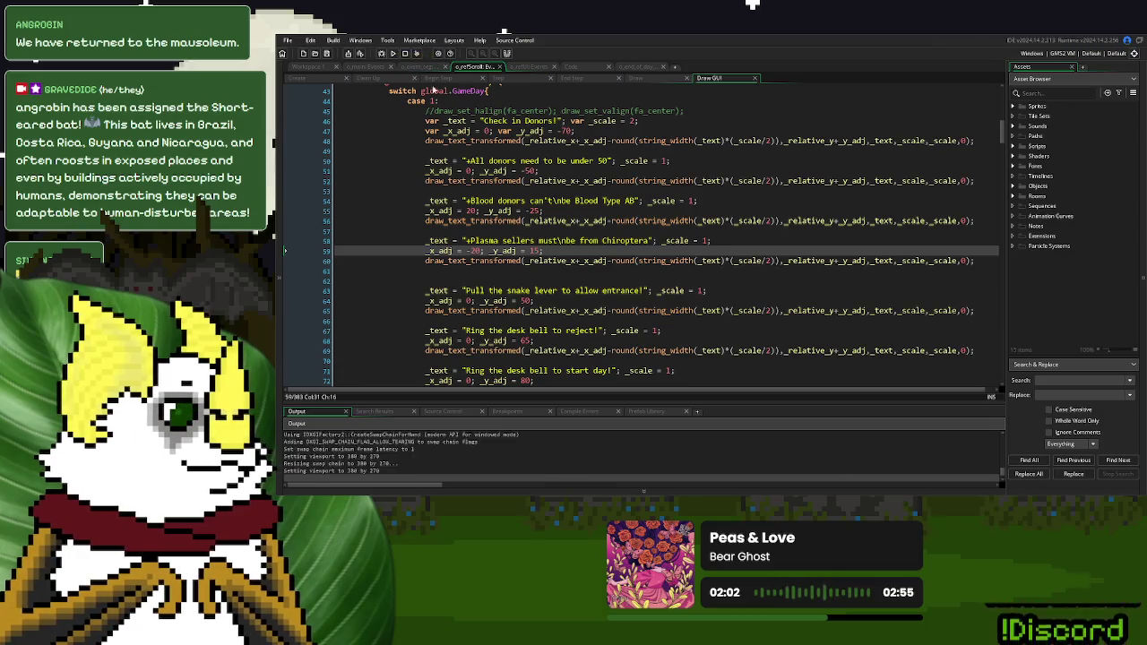
{"action": "left_click", "coordinate": [700, 184]}
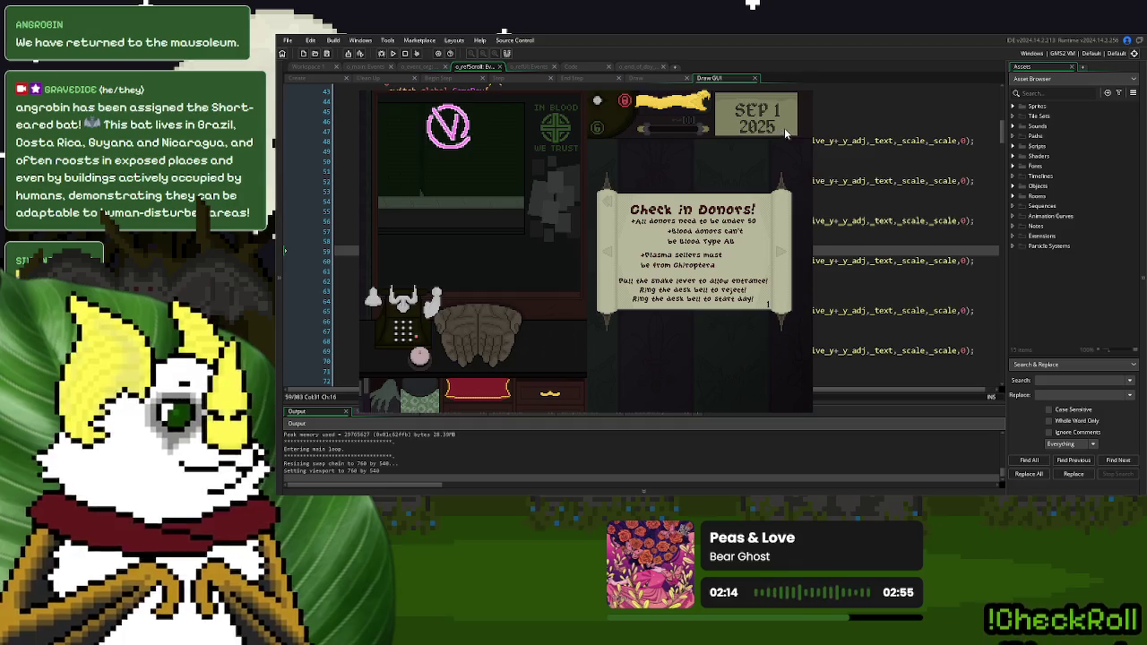
{"action": "key", "text": "Escape"}
Retype the instructions as 'Pull the SNAKE LEVER to ACCEPT!' and 'Ring the DESK BELL to REJECT!'
{"action": "left_click", "coordinate": [547, 321]}
{"action": "scroll", "coordinate": [547, 324], "scroll_direction": "down", "scroll_amount": 2}
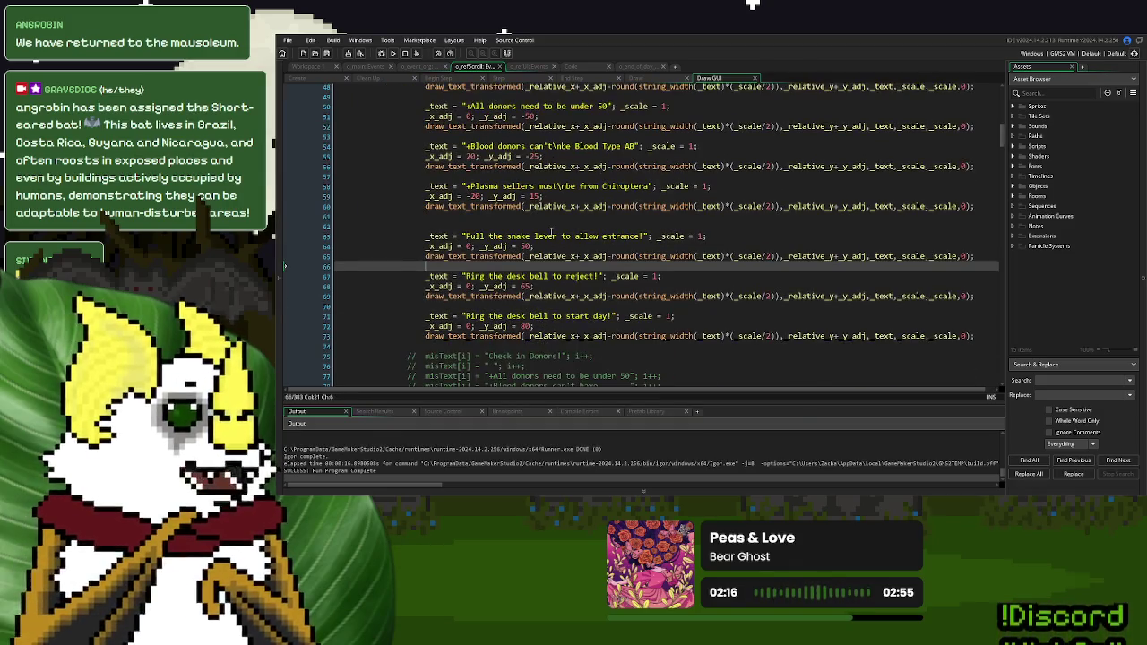
{"action": "left_click_drag", "start_coordinate": [559, 236], "coordinate": [507, 237]}
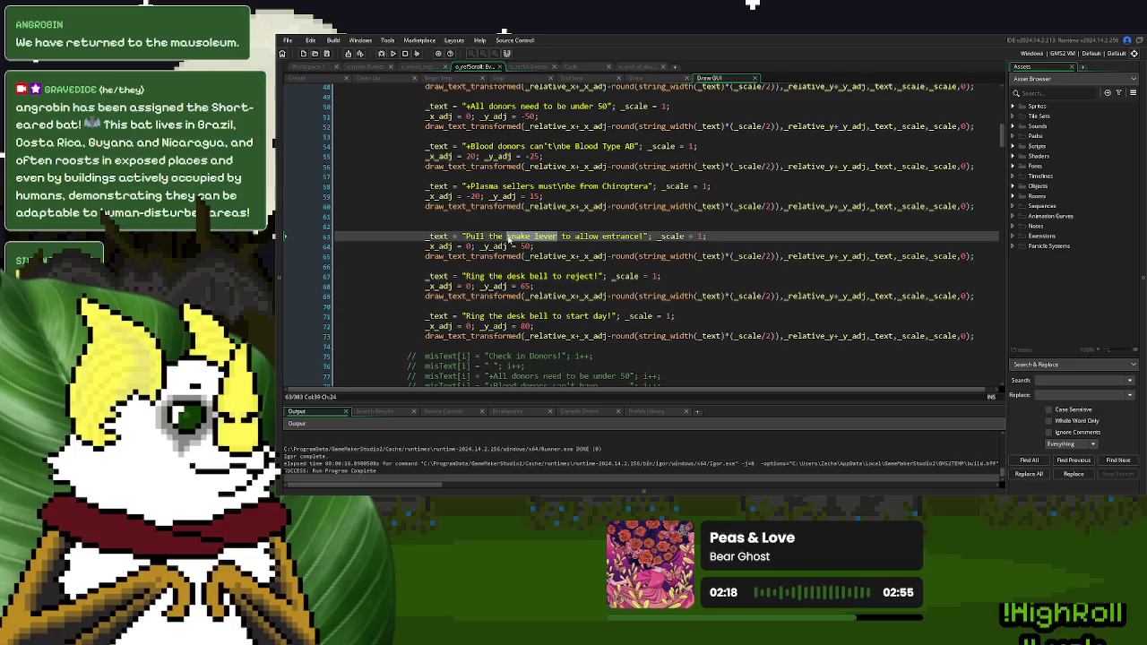
{"action": "type", "text": "SNAKE LEVER"}
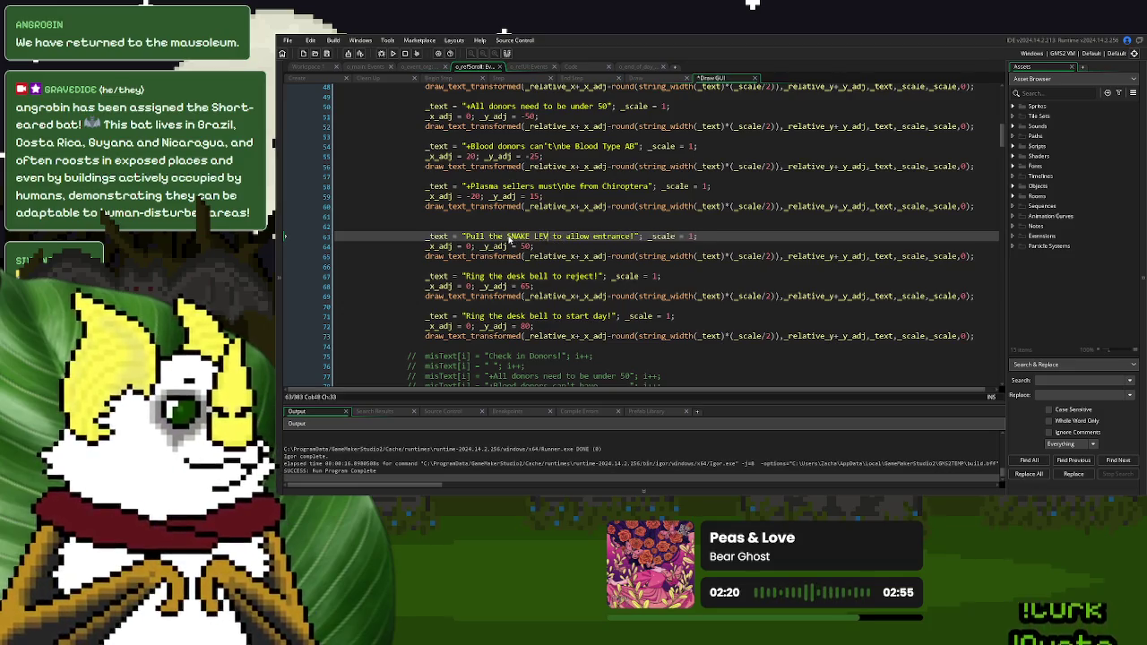
{"action": "left_click_drag", "start_coordinate": [549, 276], "coordinate": [508, 280]}
{"action": "type", "text": "DESK BELL"}
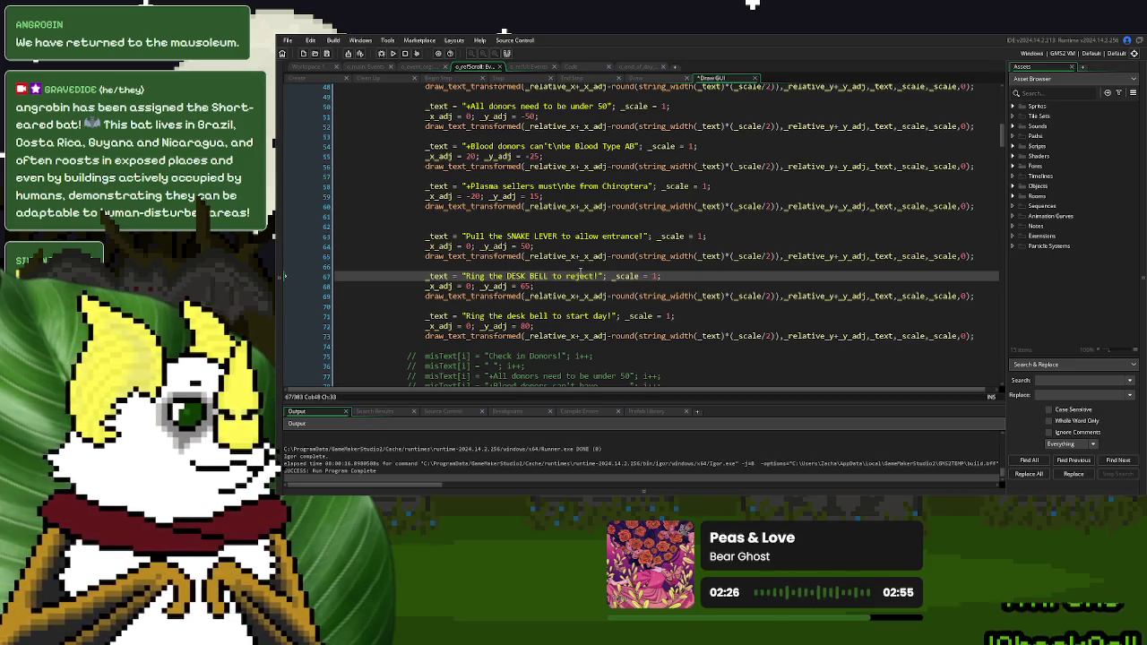
{"action": "double_click", "coordinate": [579, 276]}
{"action": "type", "text": "REJECT"}
{"action": "left_click_drag", "start_coordinate": [642, 236], "coordinate": [575, 236]}
{"action": "type", "text": "ACCEPT!"}
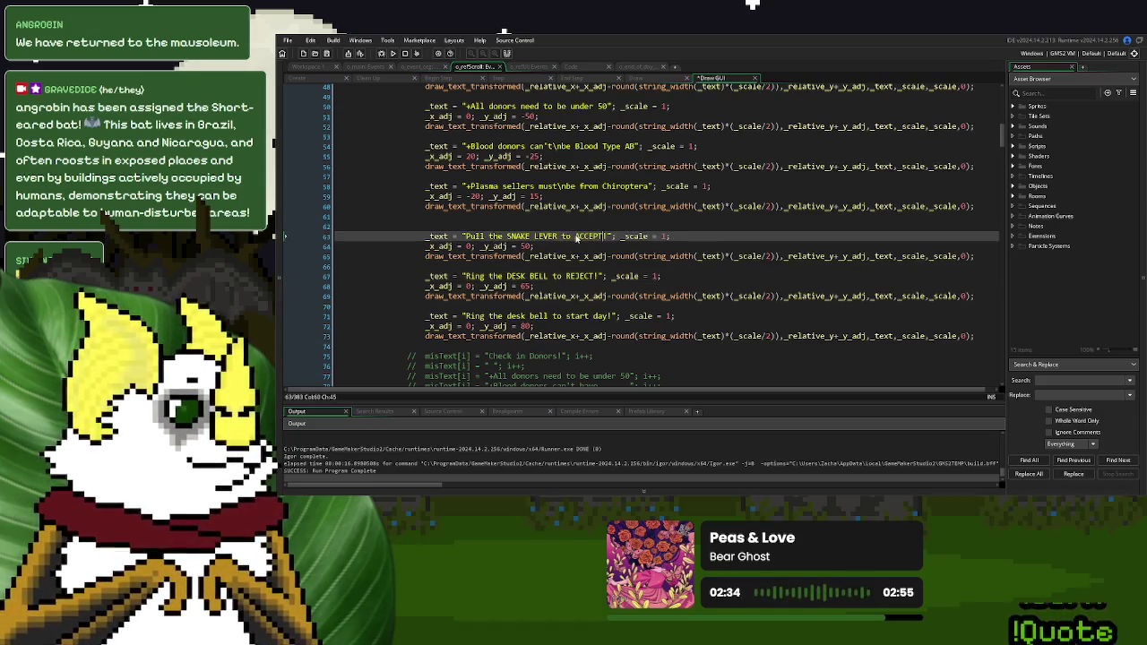
{"action": "left_click", "coordinate": [584, 256]}
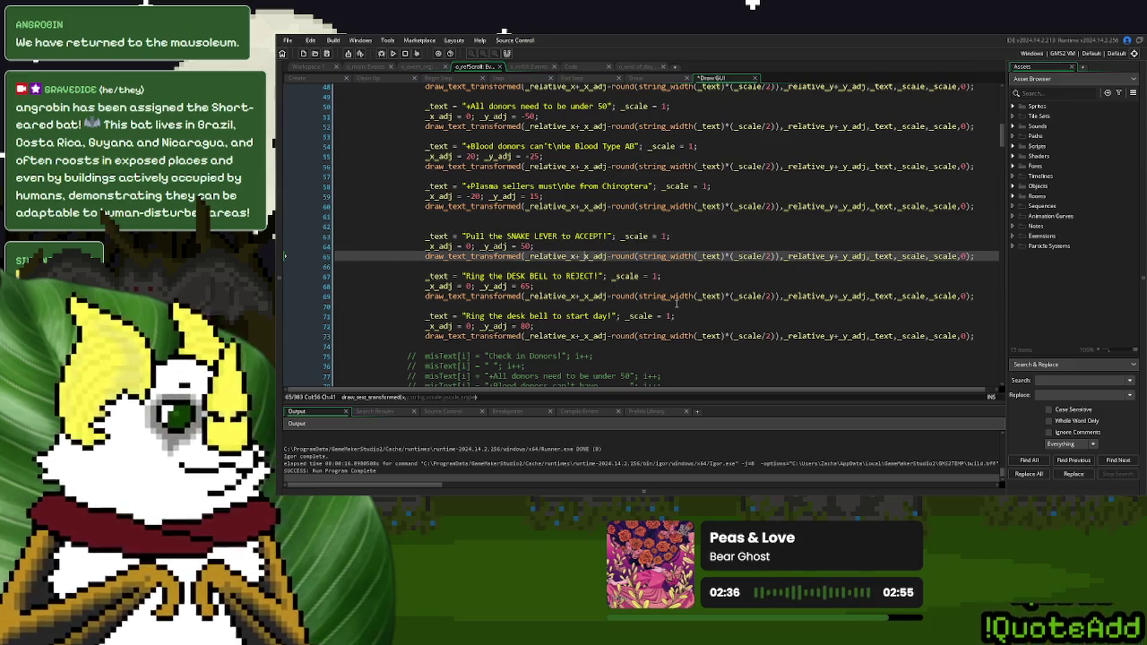
Run the game, view the capitalized scroll in a new game, then close it
{"action": "left_click", "coordinate": [392, 53]}
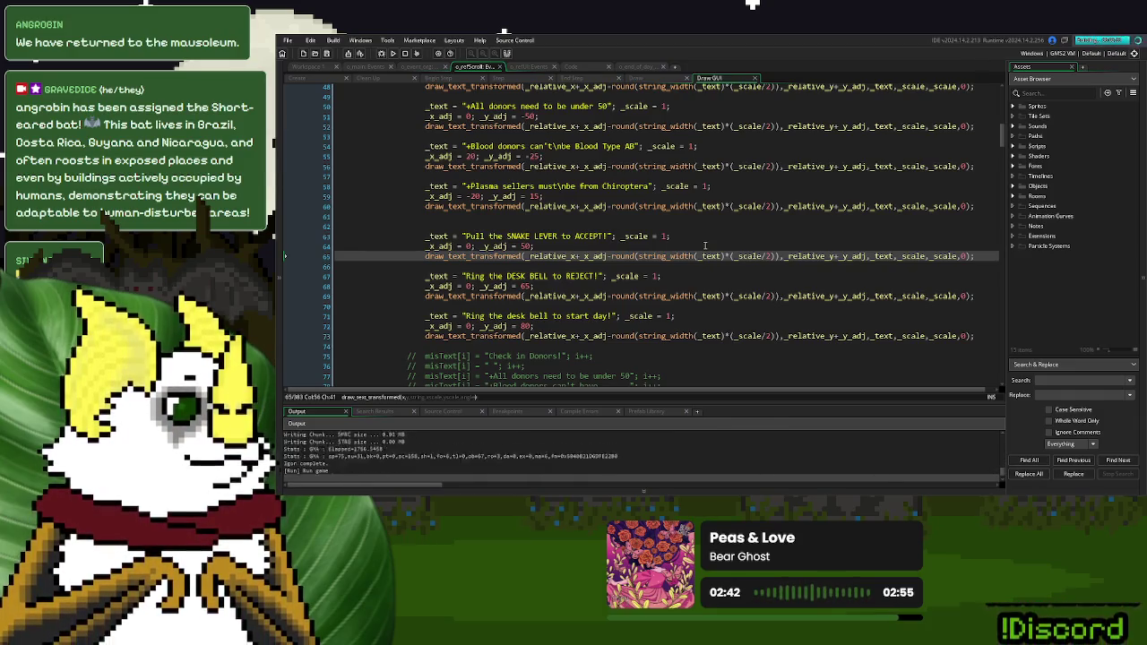
{"action": "left_click", "coordinate": [743, 196]}
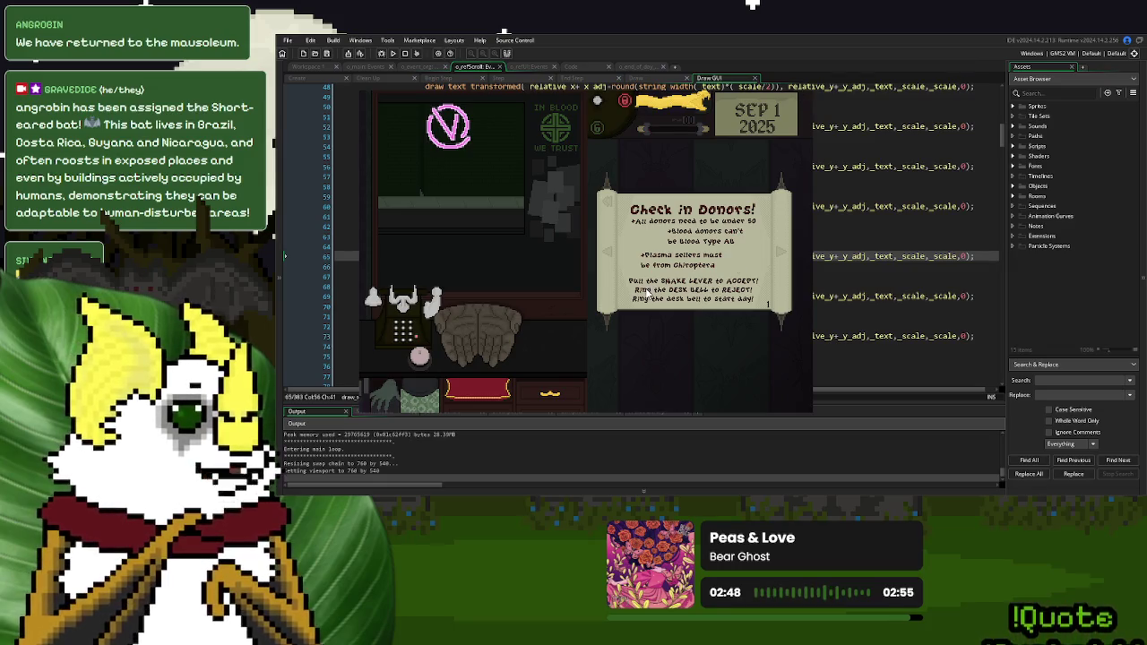
{"action": "key", "text": "Escape"}
{"action": "left_click", "coordinate": [519, 276]}
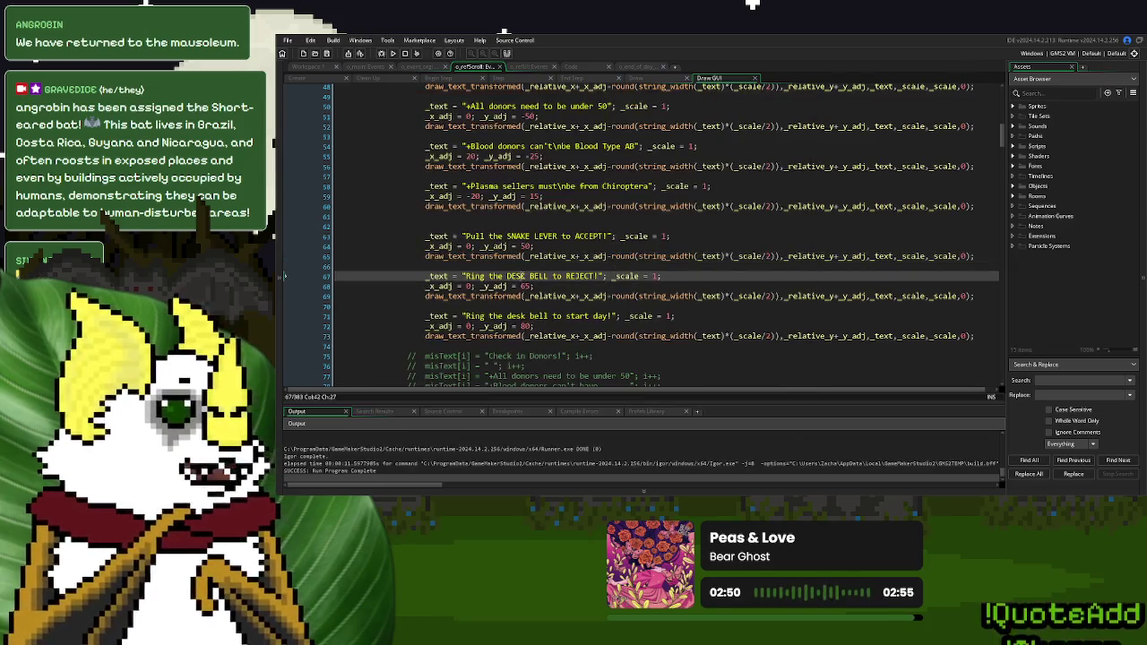
Capitalize START in the start-day line and set the start and lever line offsets to 85 and 45
{"action": "left_click", "coordinate": [524, 326]}
{"action": "double_click", "coordinate": [576, 315]}
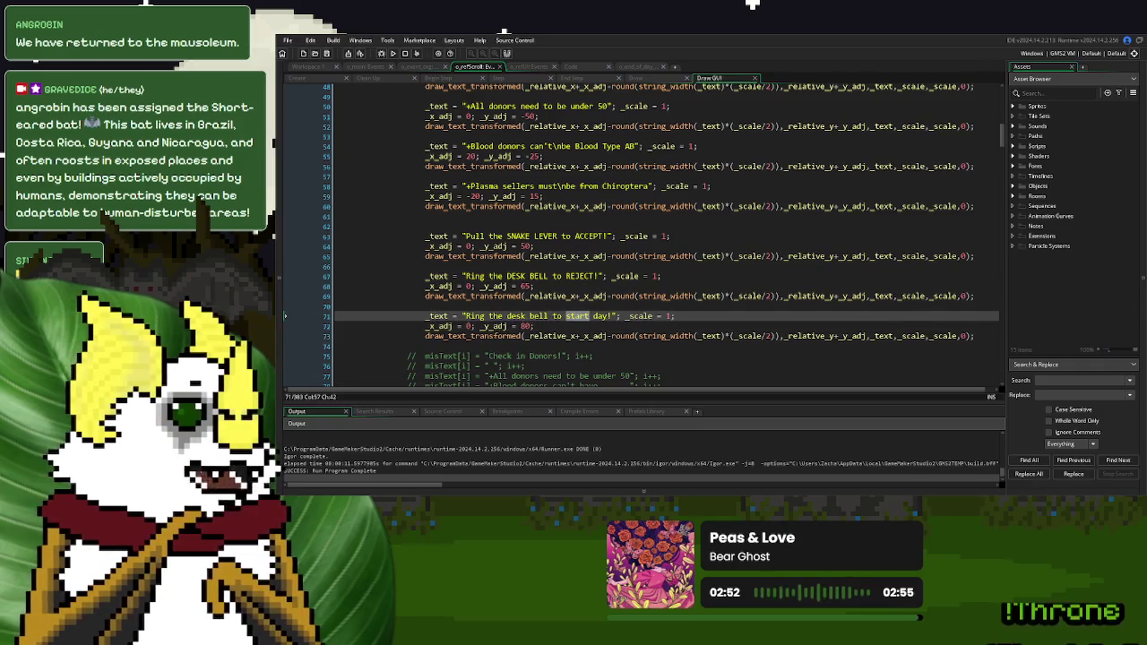
{"action": "type", "text": "START"}
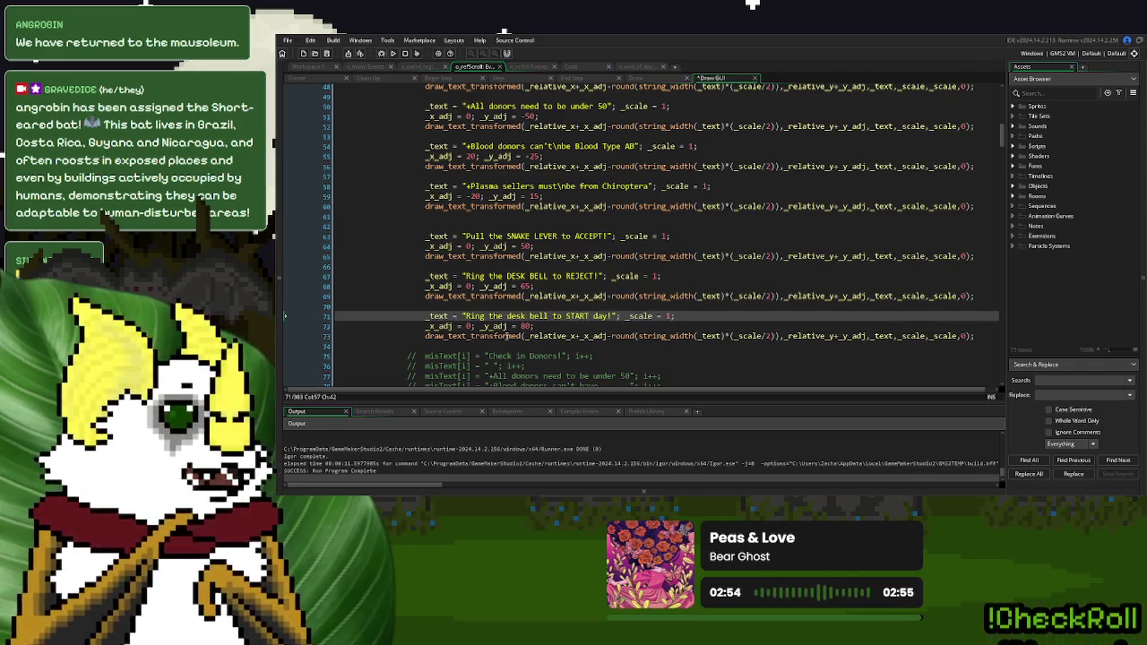
{"action": "double_click", "coordinate": [526, 326]}
{"action": "type", "text": "85"}
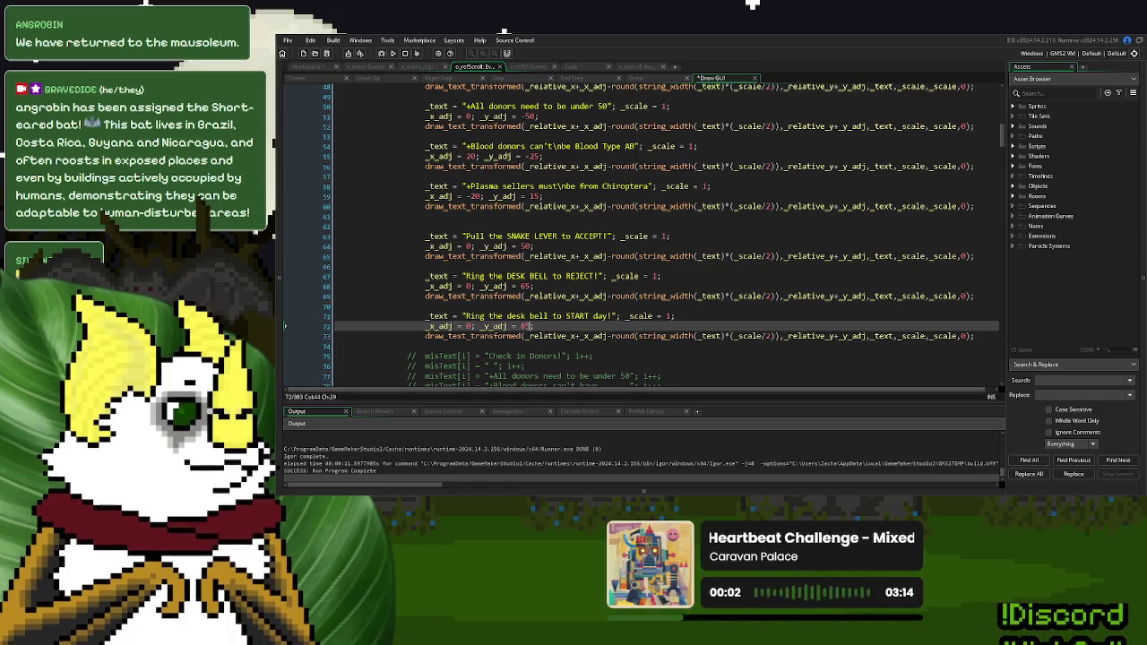
{"action": "double_click", "coordinate": [526, 246]}
{"action": "type", "text": "45"}
Run the game and start a New Game to preview the scroll
{"action": "scroll", "coordinate": [522, 243], "scroll_direction": "up", "scroll_amount": 1}
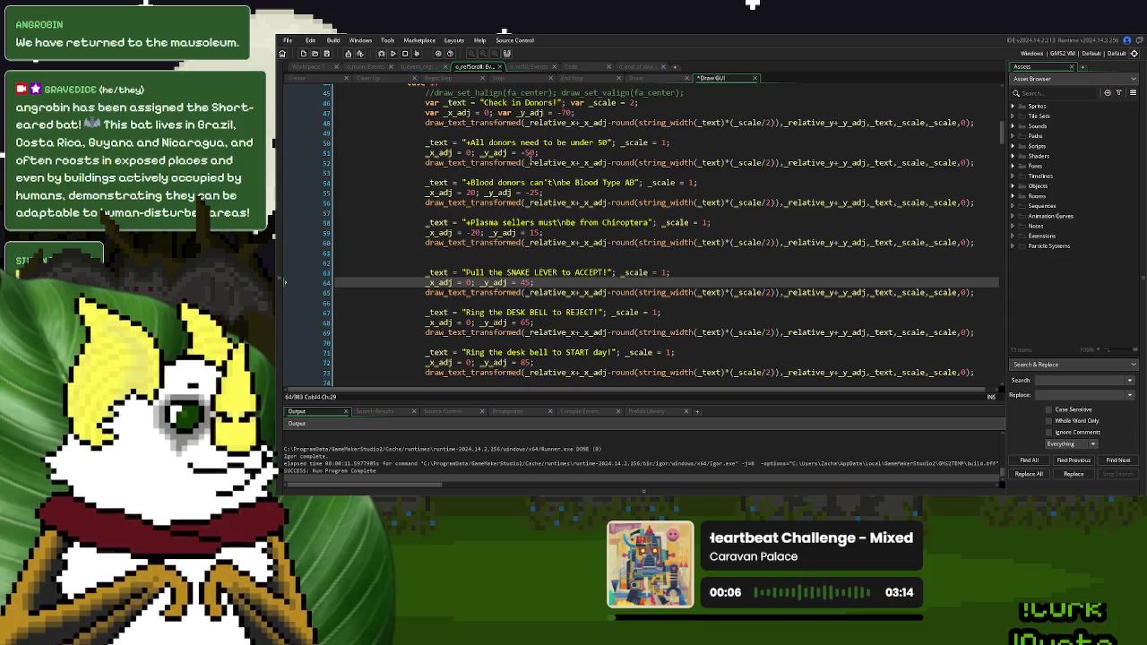
{"action": "key", "text": "F5"}
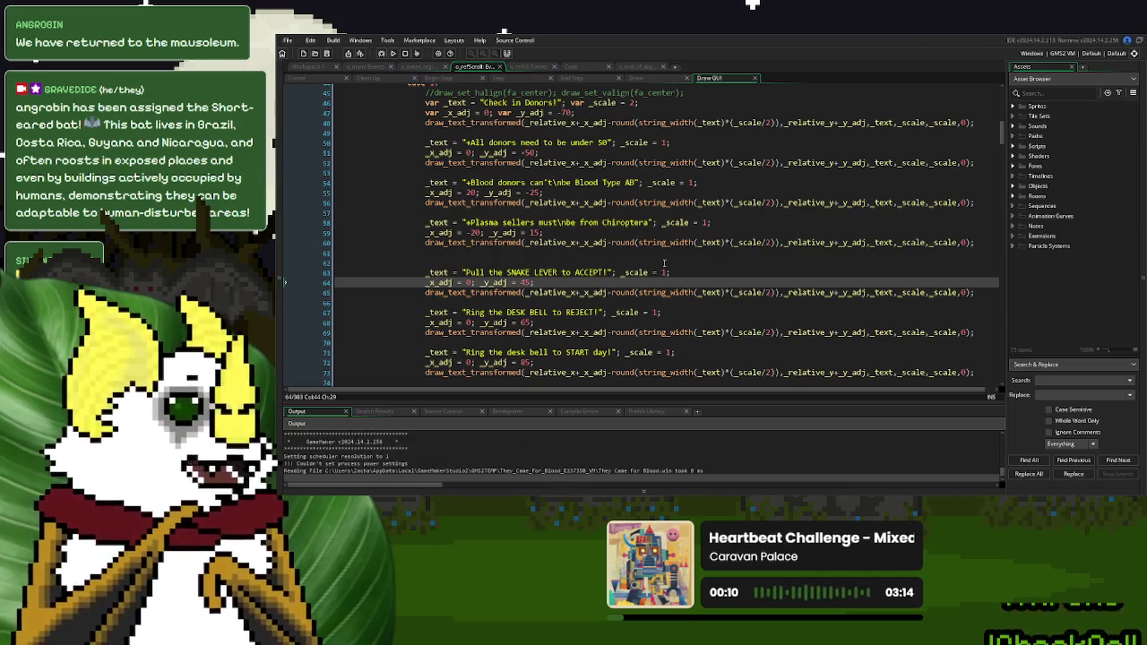
{"action": "left_click", "coordinate": [681, 193]}
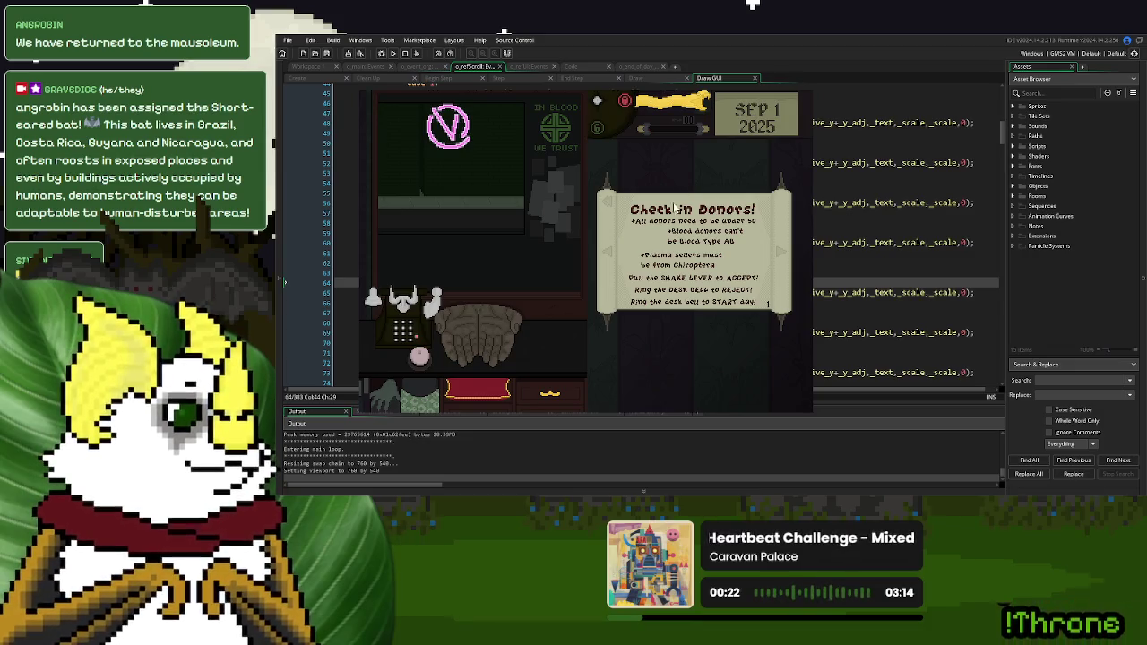
Close the game and set the title offset to -80 and the first rule's offset to -60
{"action": "key", "text": "Escape"}
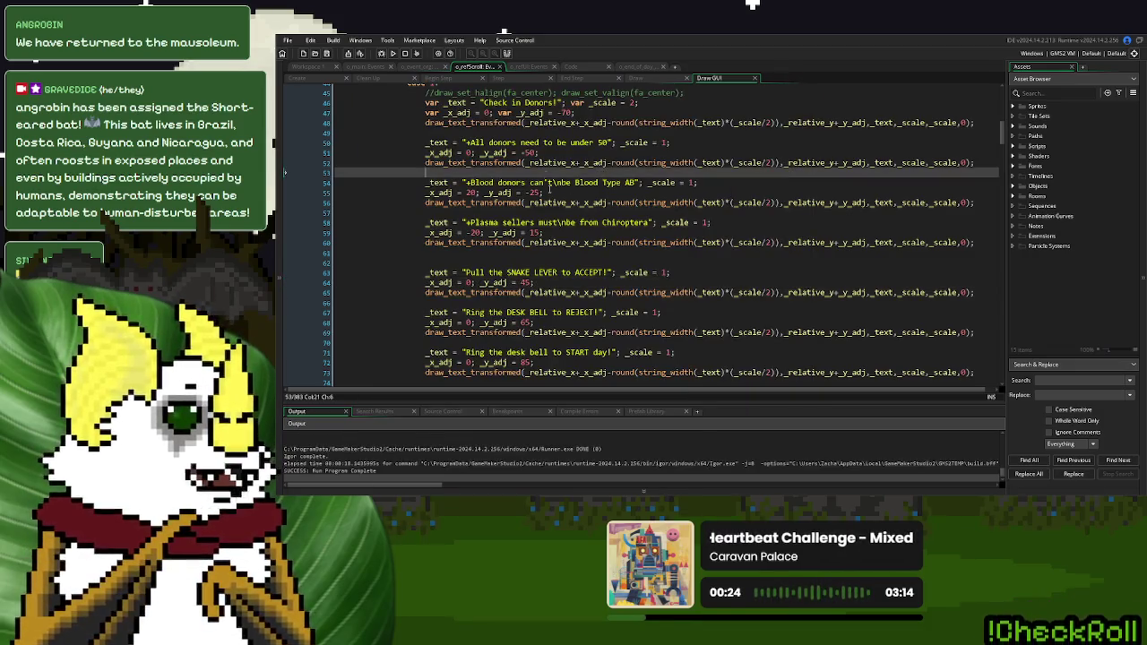
{"action": "left_click", "coordinate": [565, 113]}
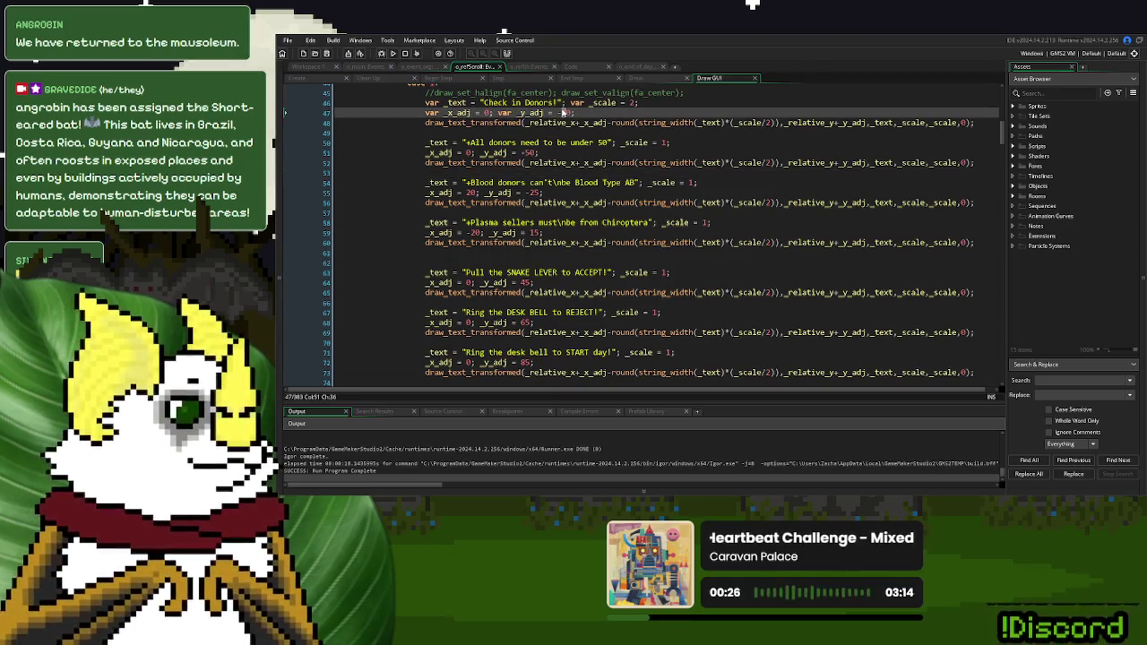
{"action": "type", "text": "8"}
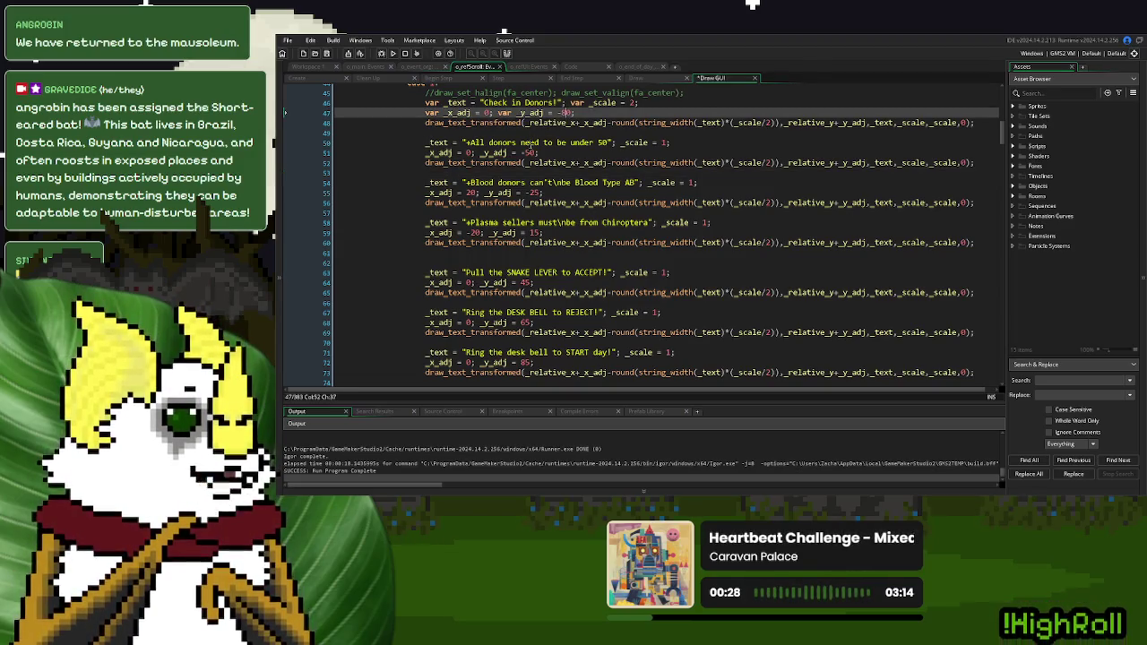
{"action": "double_click", "coordinate": [529, 153]}
{"action": "type", "text": "50"}
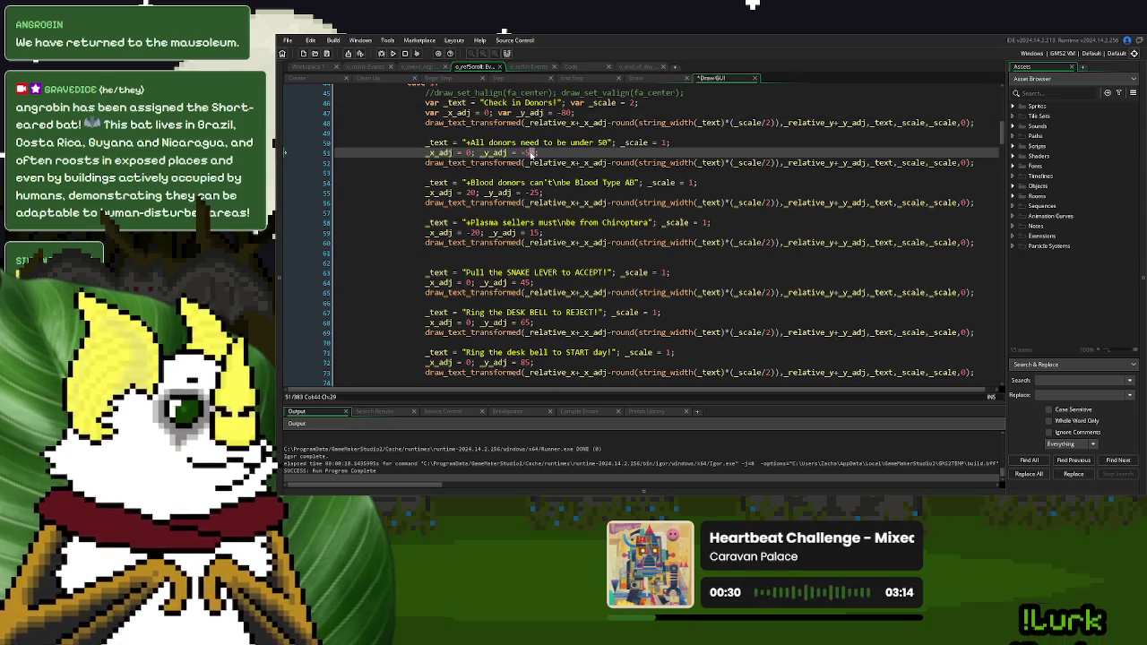
{"action": "left_click", "coordinate": [525, 153]}
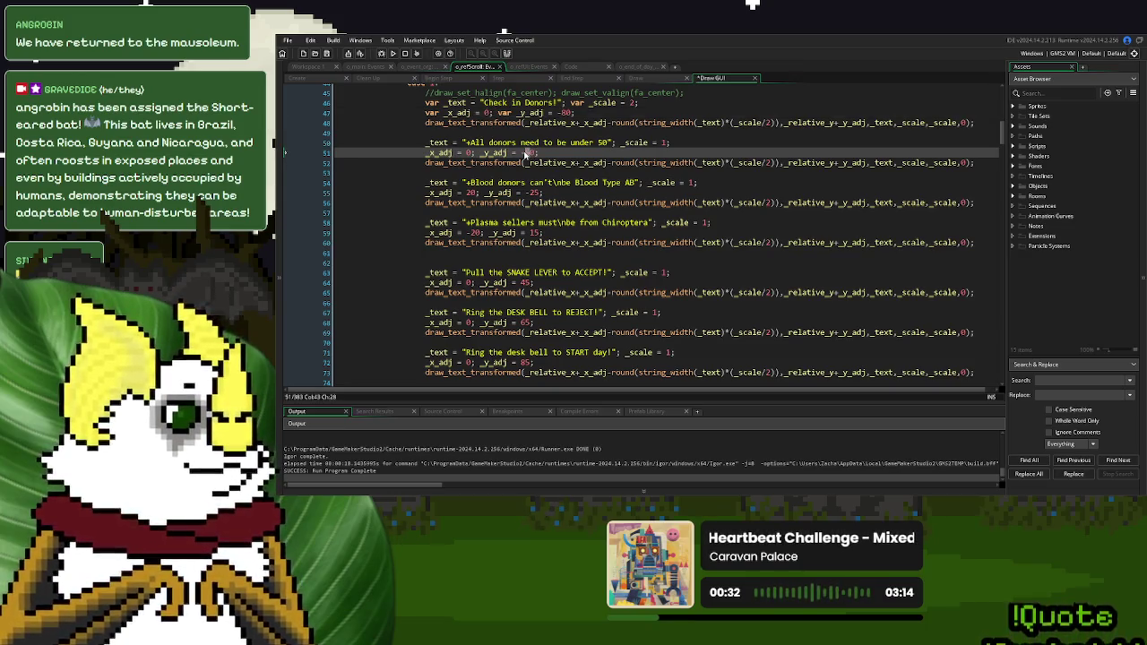
{"action": "type", "text": "6"}
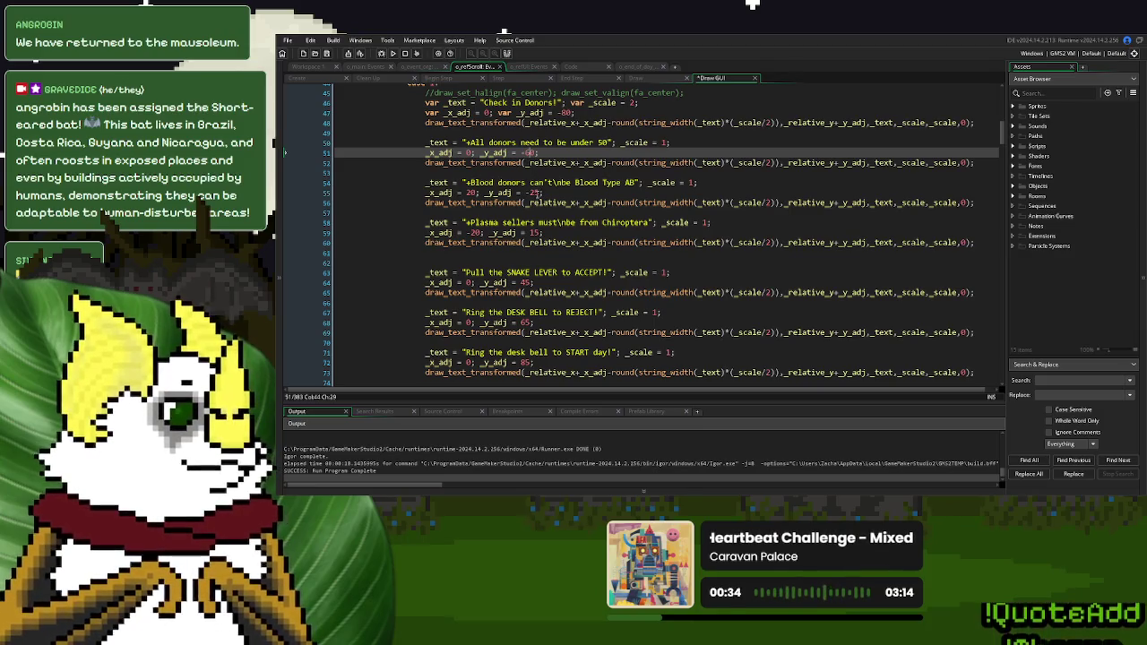
Change the blood type rule's offset to 20 and preview the scroll in the running game
{"action": "double_click", "coordinate": [535, 192]}
{"action": "double_click", "coordinate": [534, 193]}
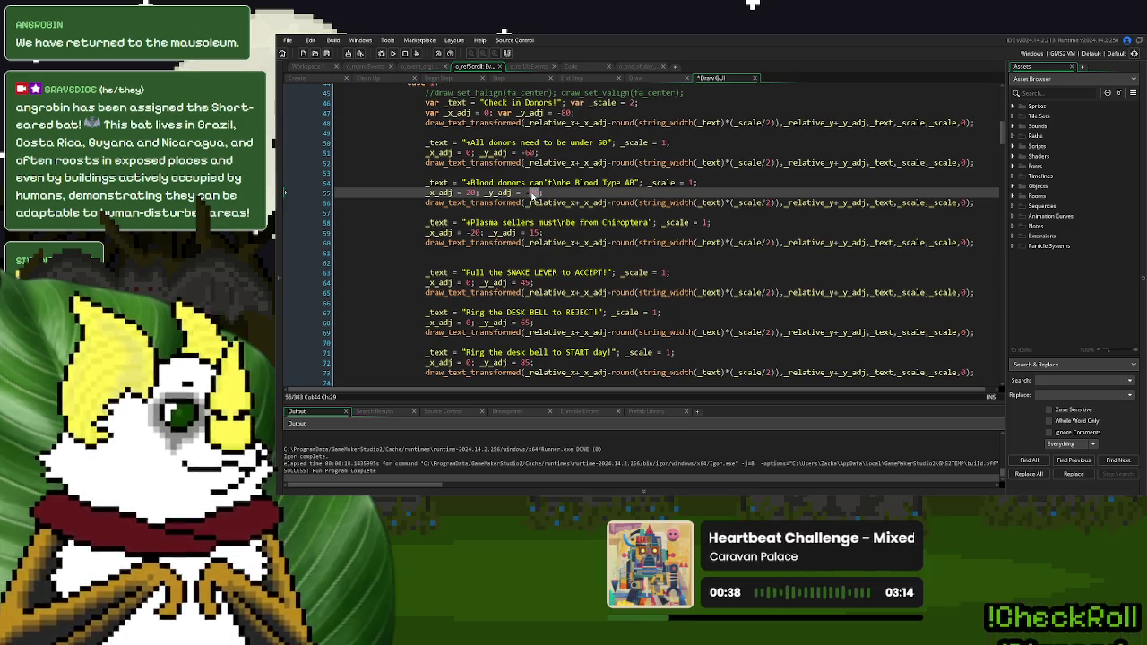
{"action": "type", "text": "20"}
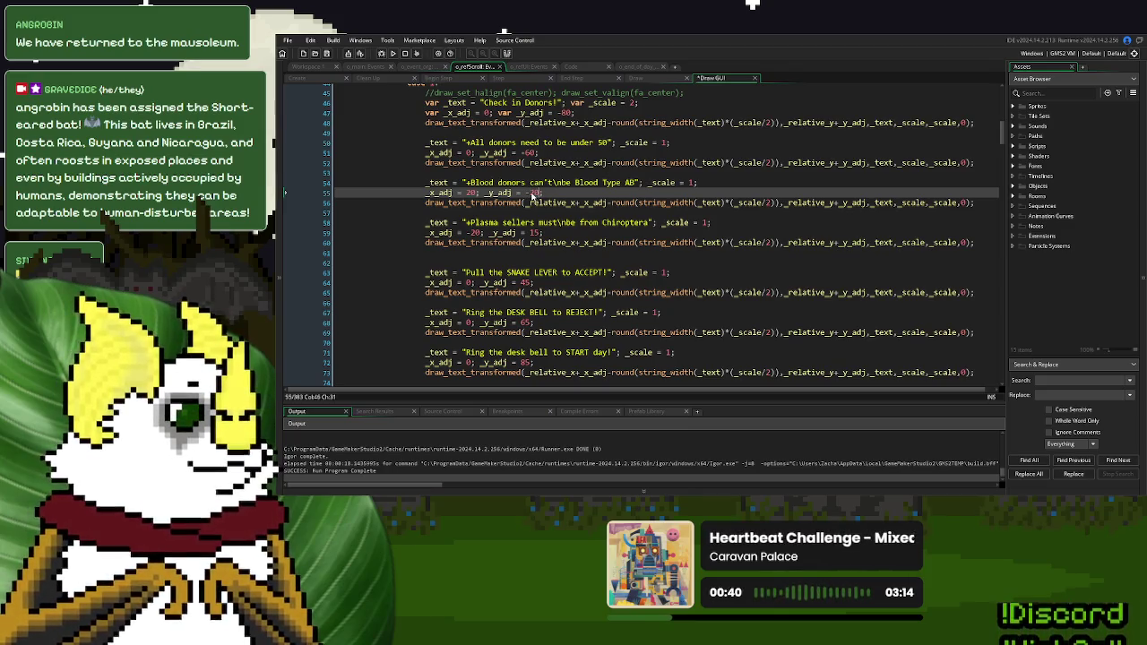
{"action": "key", "text": "F5"}
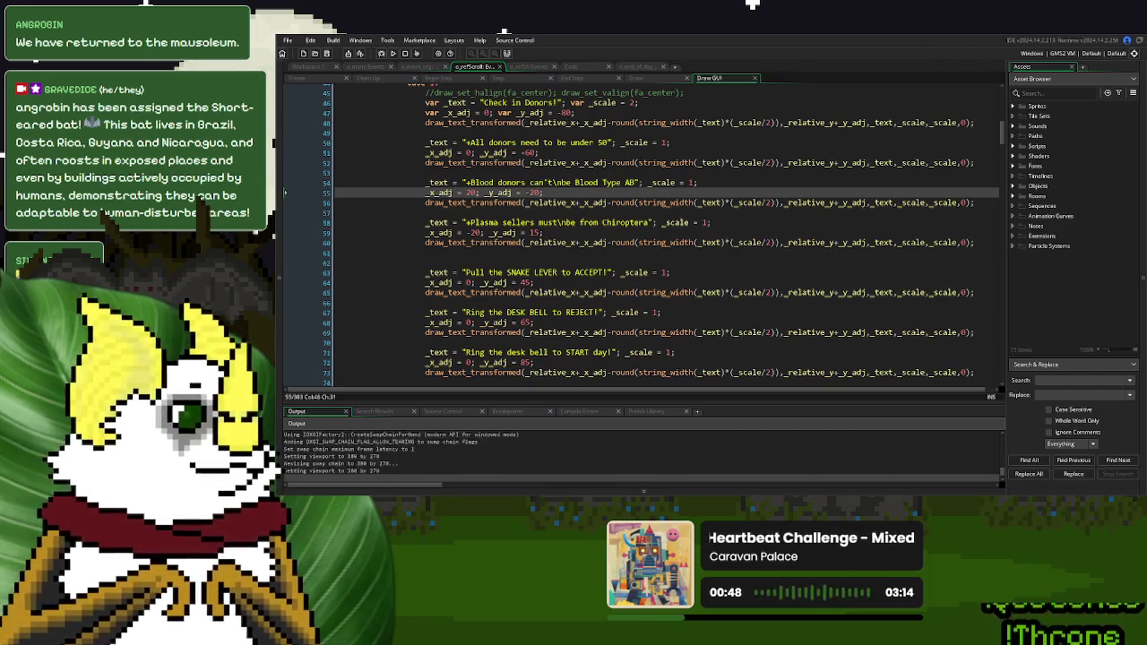
{"action": "key", "text": "Return"}
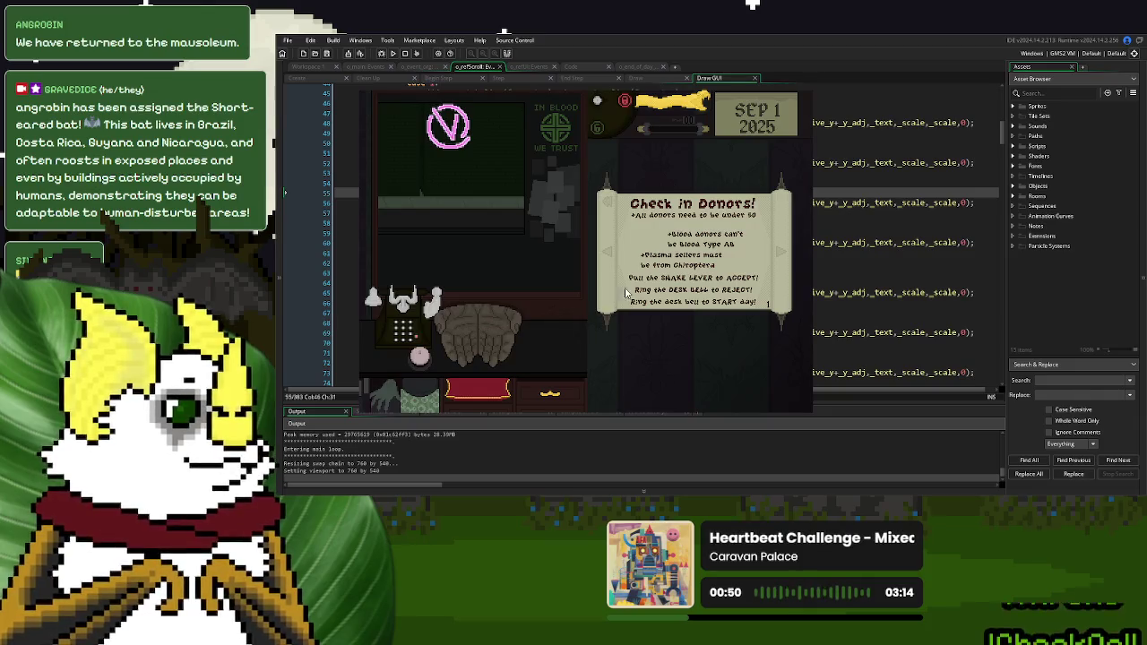
Close the game and set the blood type rule's vertical offset to -30
{"action": "key", "text": "Escape"}
{"action": "left_click", "coordinate": [521, 214]}
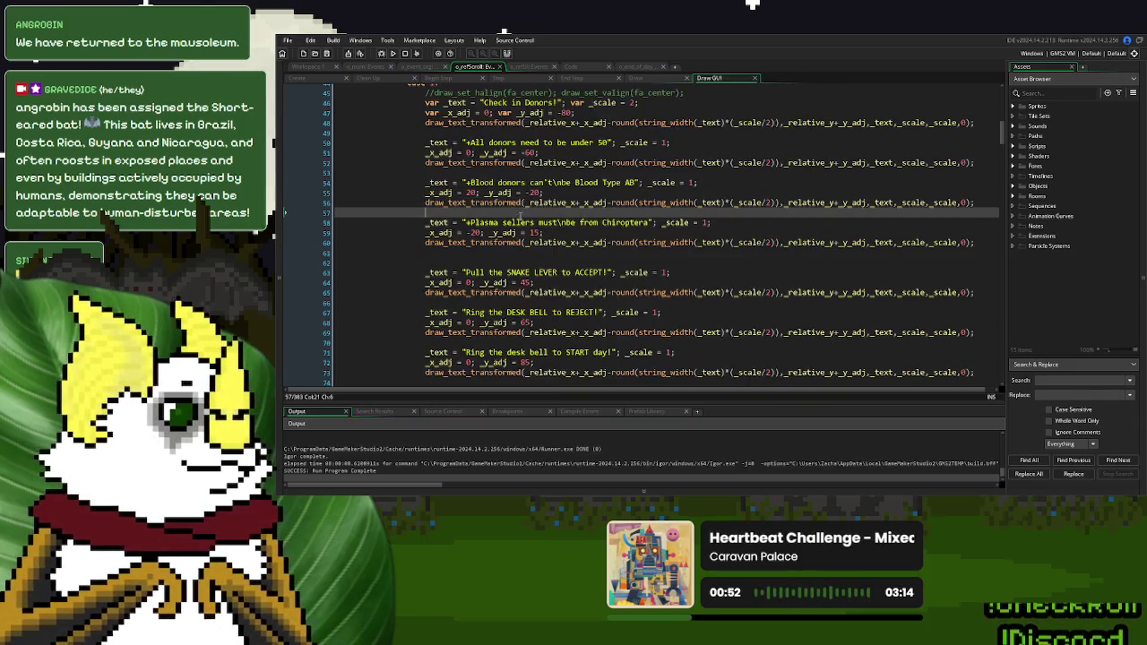
{"action": "left_click", "coordinate": [533, 193]}
{"action": "double_click", "coordinate": [533, 193]}
{"action": "type", "text": "2"}
{"action": "key", "text": "BackSpace"}
{"action": "key", "text": "BackSpace"}
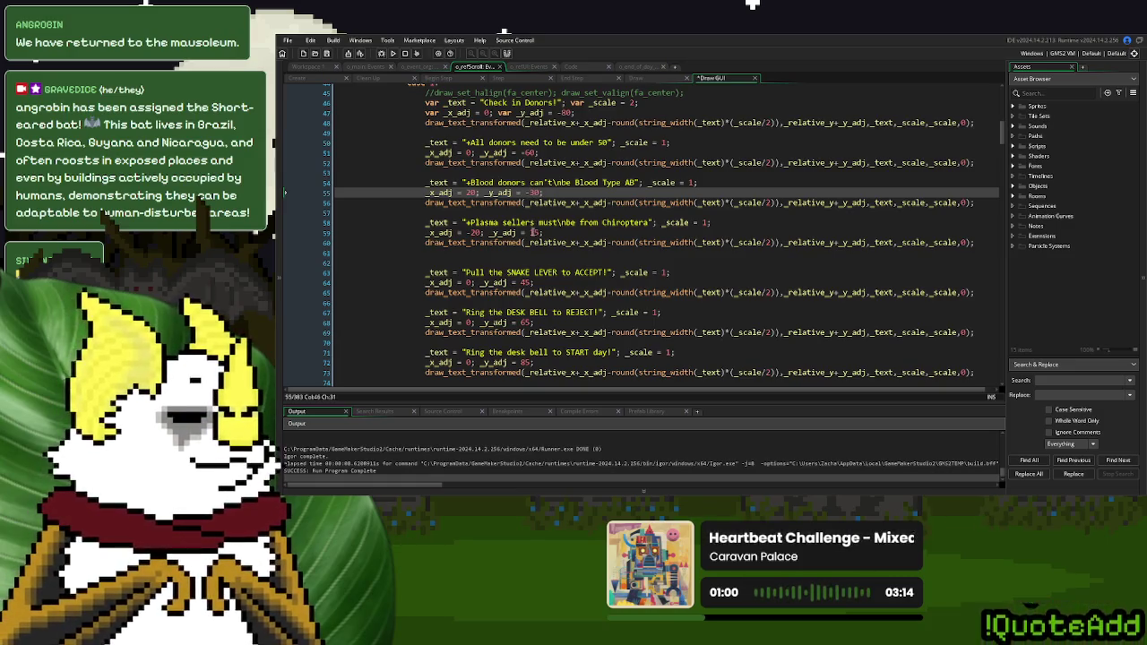
Set the plasma rule's offset to 10, then save, run and start a new game
{"action": "double_click", "coordinate": [532, 232]}
{"action": "type", "text": "30"}
{"action": "left_click", "coordinate": [393, 53]}
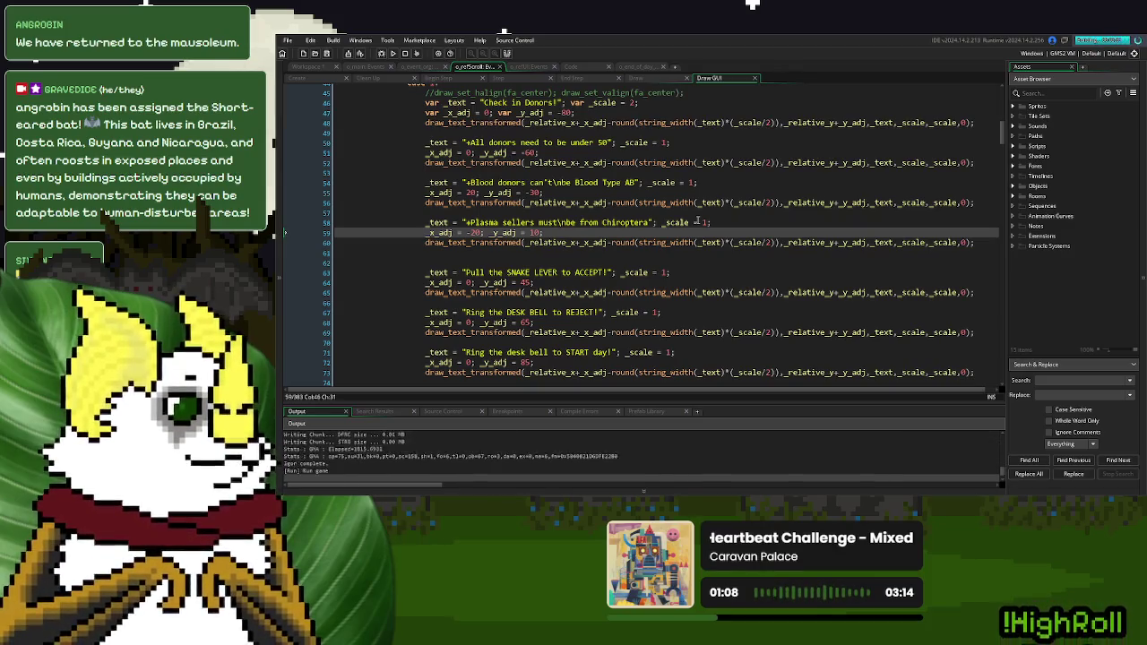
{"action": "key", "text": "Return"}
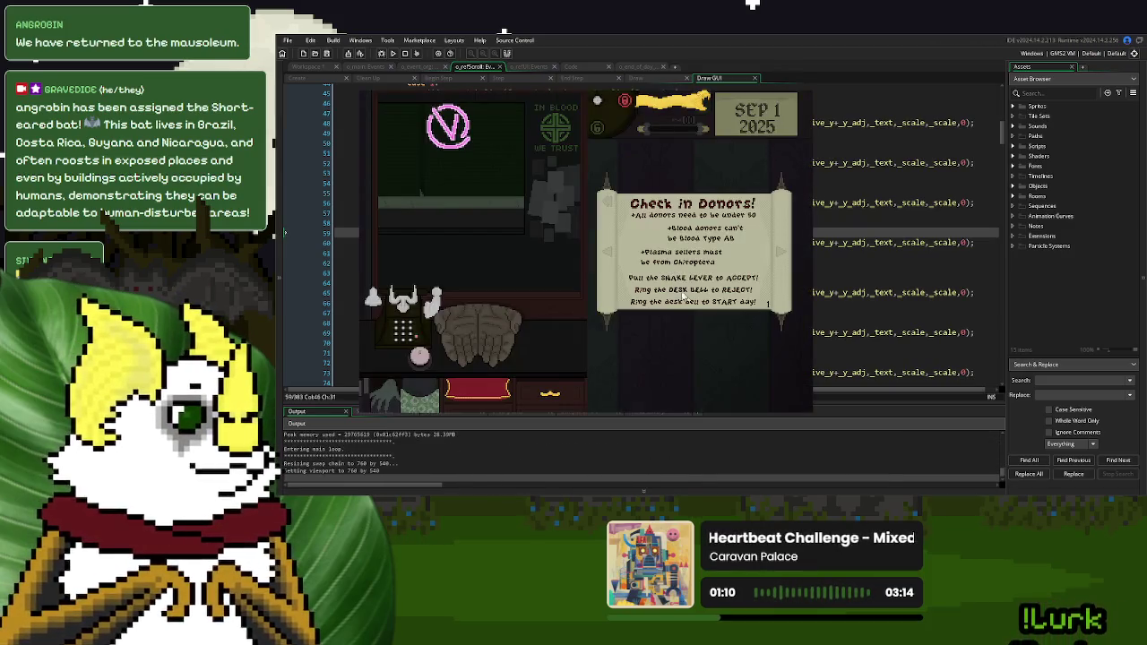
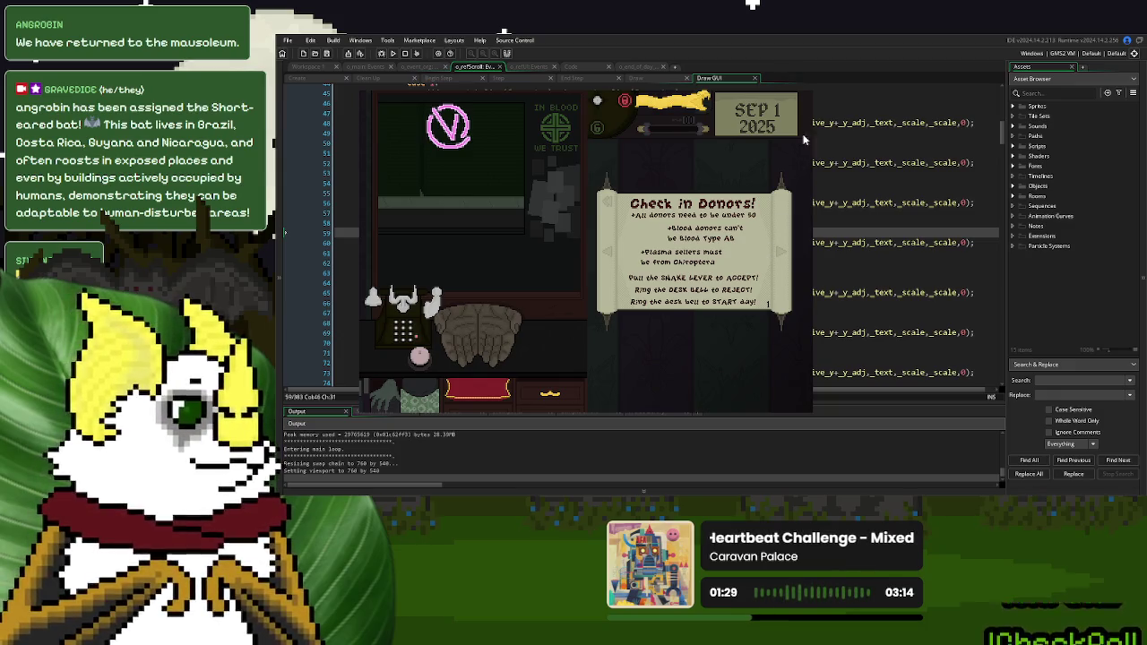
Set the Blood Type AB rule's x offset to -20 and the Chiroptera rule's to -10
{"action": "left_click", "coordinate": [800, 88]}
{"action": "left_click", "coordinate": [586, 255]}
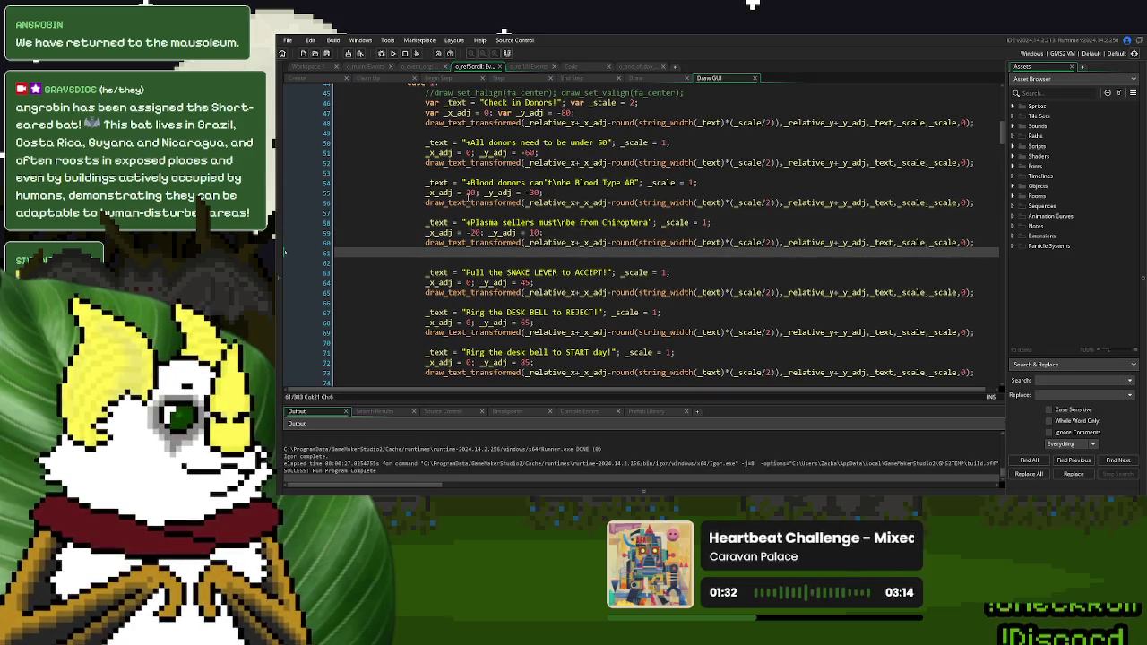
{"action": "double_click", "coordinate": [470, 193]}
{"action": "type", "text": "-"}
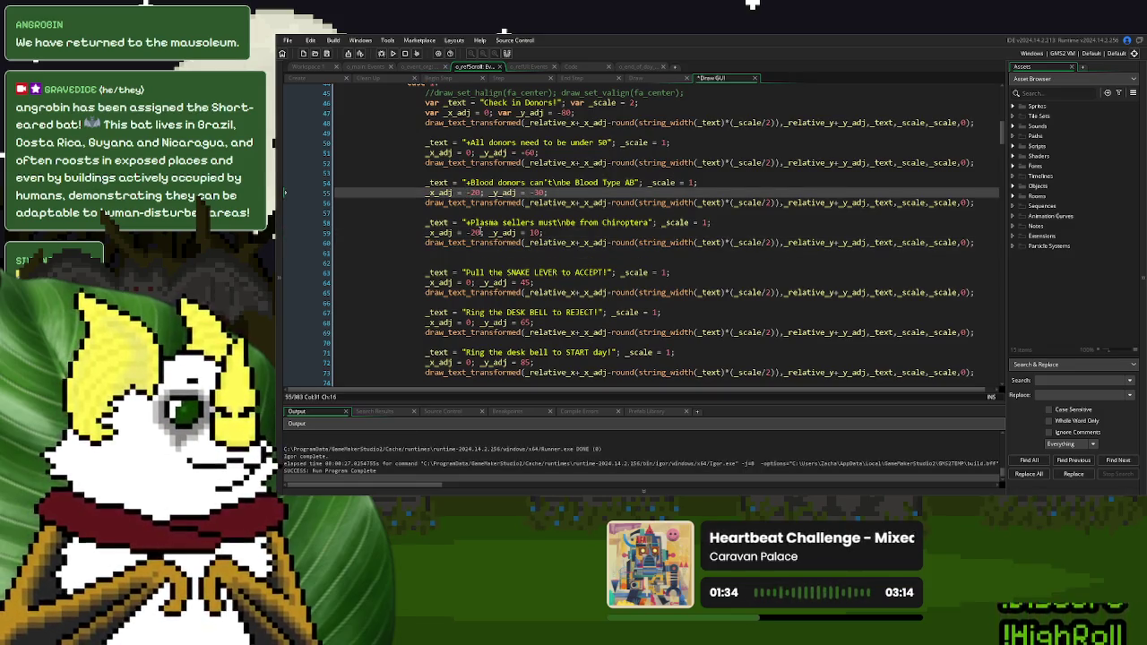
{"action": "left_click", "coordinate": [477, 232]}
{"action": "type", "text": "1"}
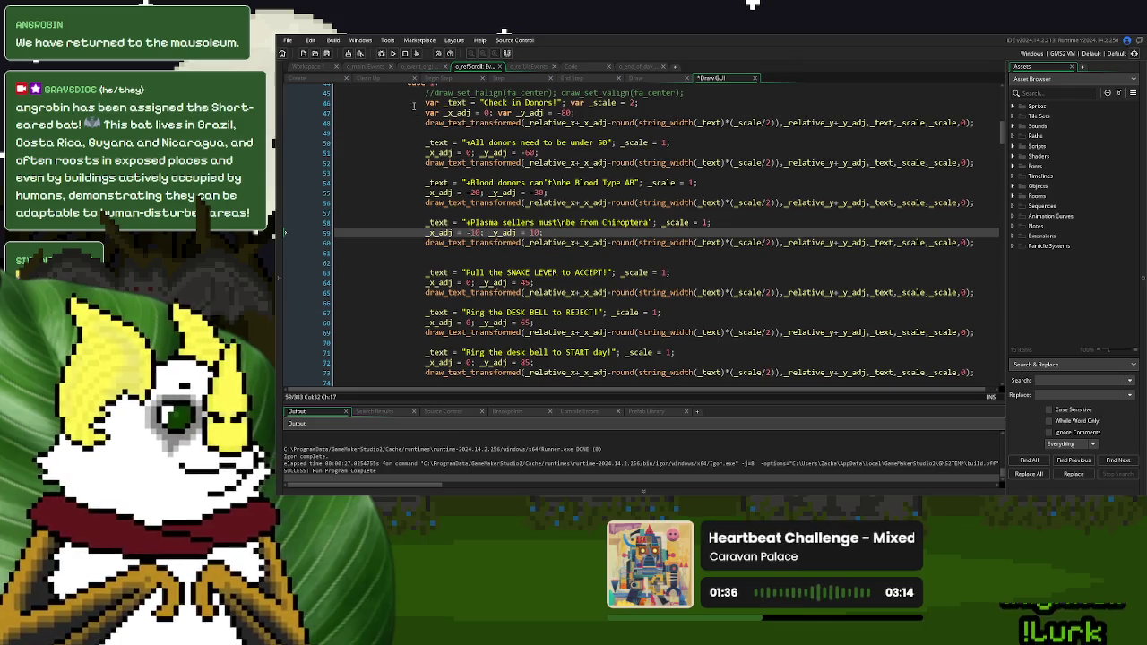
Run the game with F5 to check the scroll layout, then return to the code
{"action": "key", "text": "F5"}
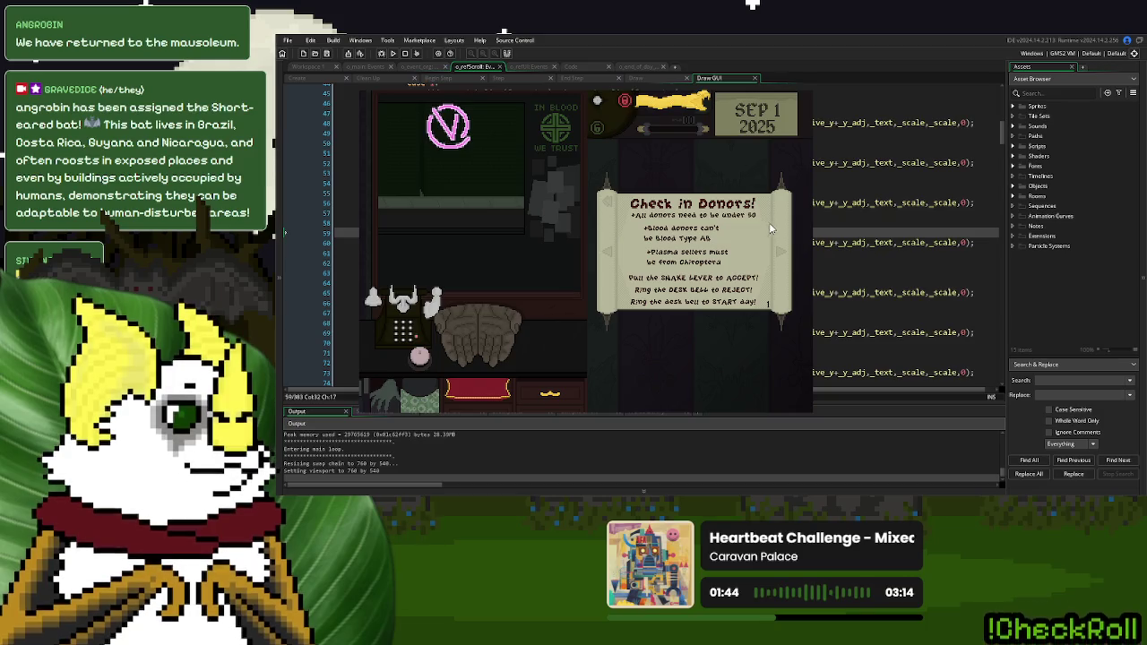
{"action": "key", "text": "Escape"}
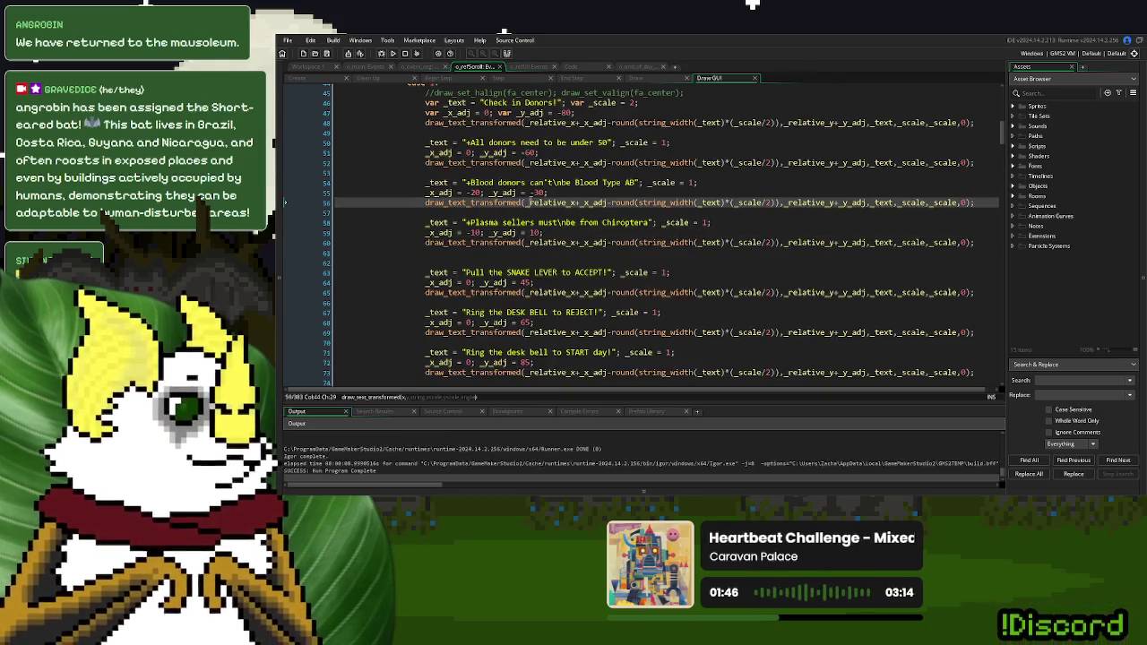
{"action": "scroll", "coordinate": [409, 210], "scroll_direction": "up", "scroll_amount": 4}
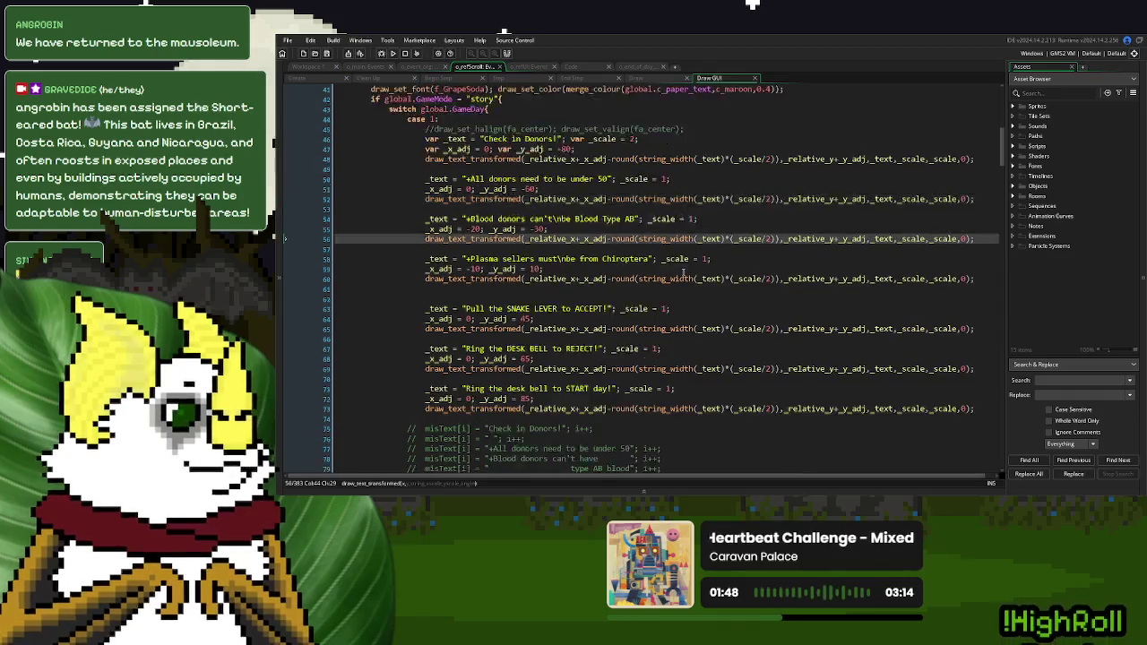
Declare _color_1 = c_black and _color_2 = the line-41 maroon blend on line 45
{"action": "left_click", "coordinate": [423, 200]}
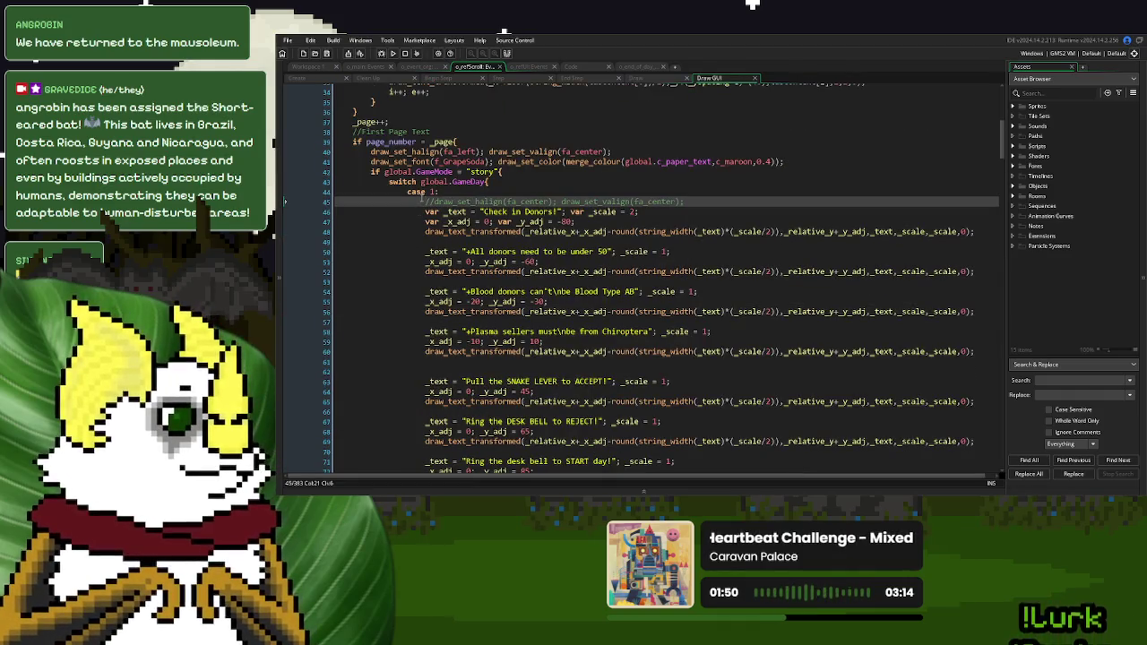
{"action": "key", "text": "Return"}
{"action": "key", "text": "Up"}
{"action": "type", "text": "var _color"}
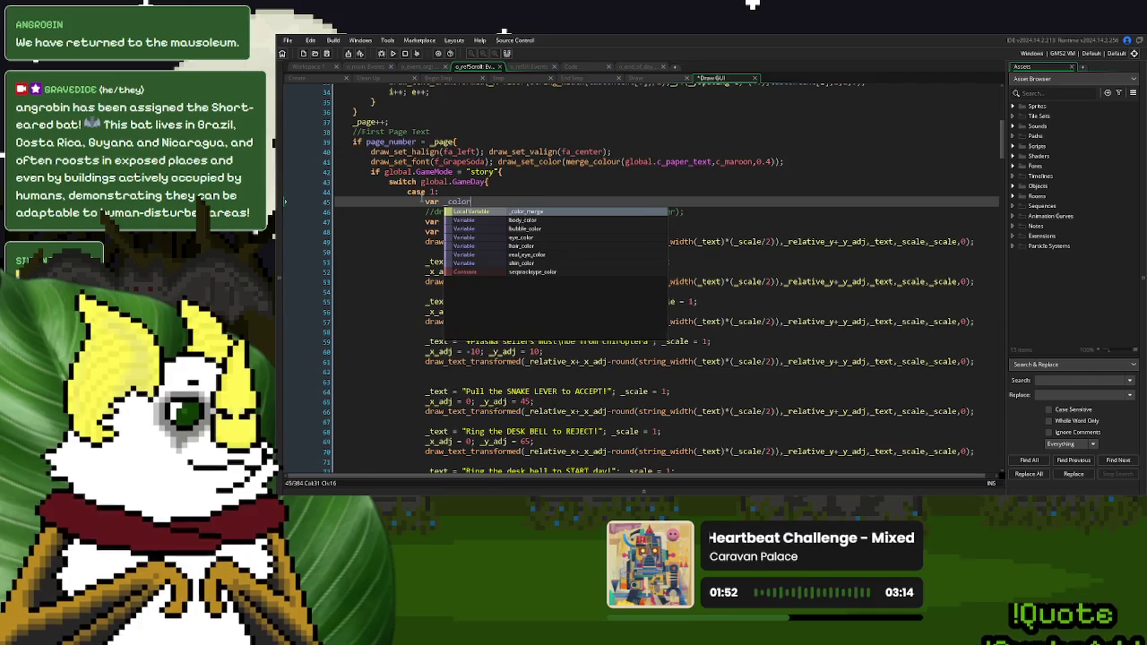
{"action": "type", "text": "_1 = c_black; var "}
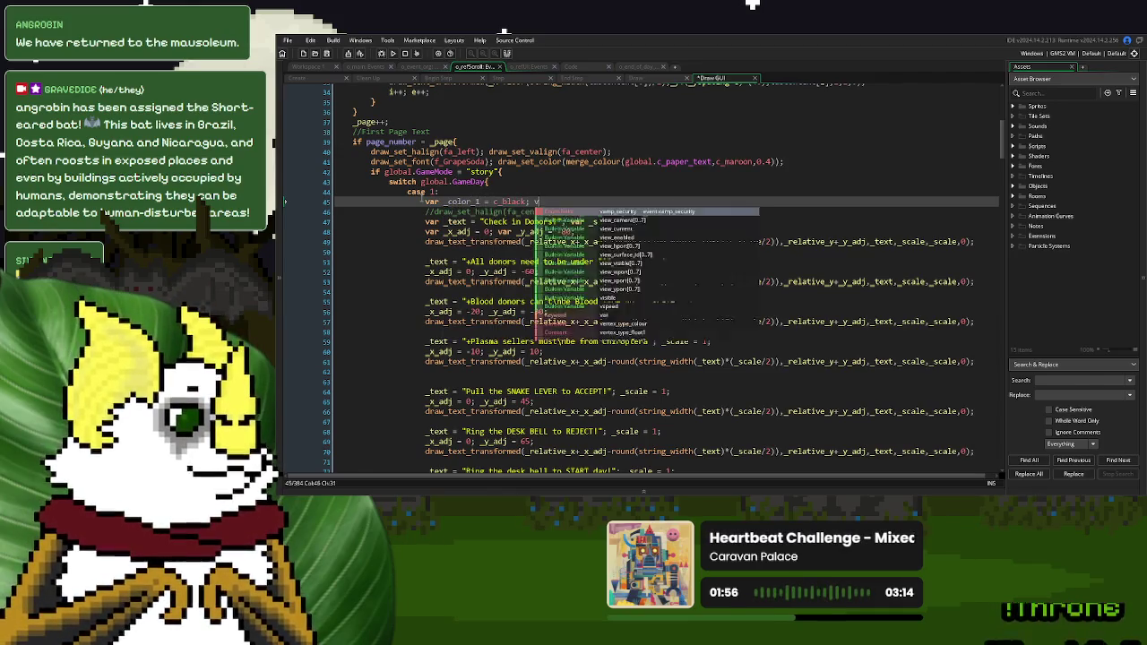
{"action": "type", "text": "_color_2 ="}
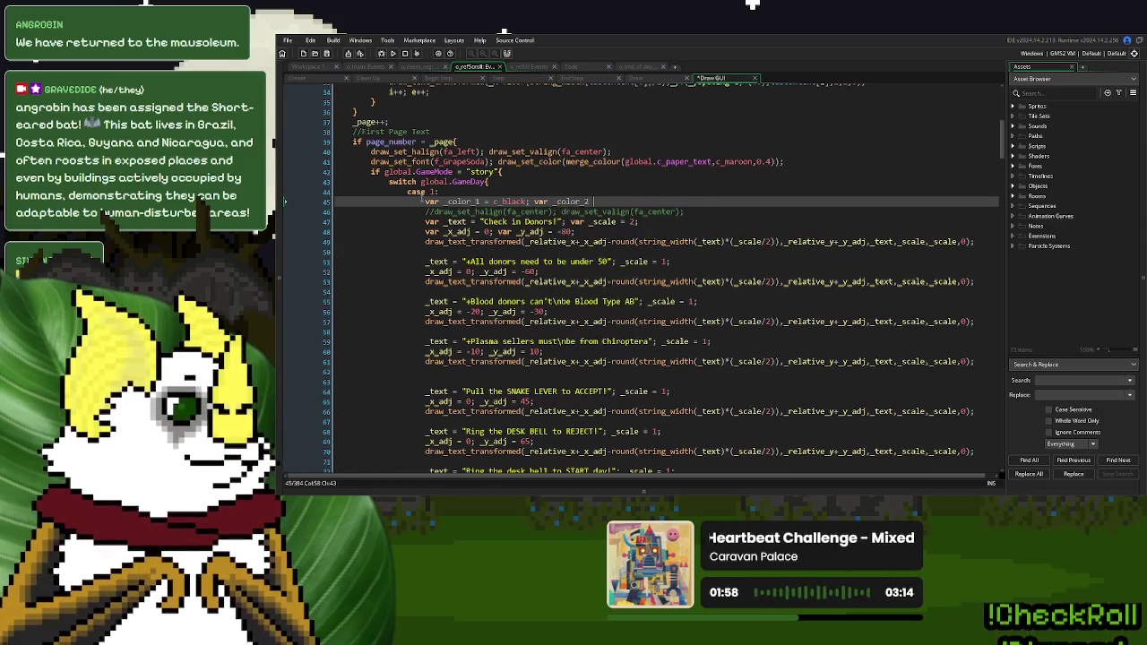
{"action": "left_click_drag", "start_coordinate": [776, 161], "coordinate": [566, 162]}
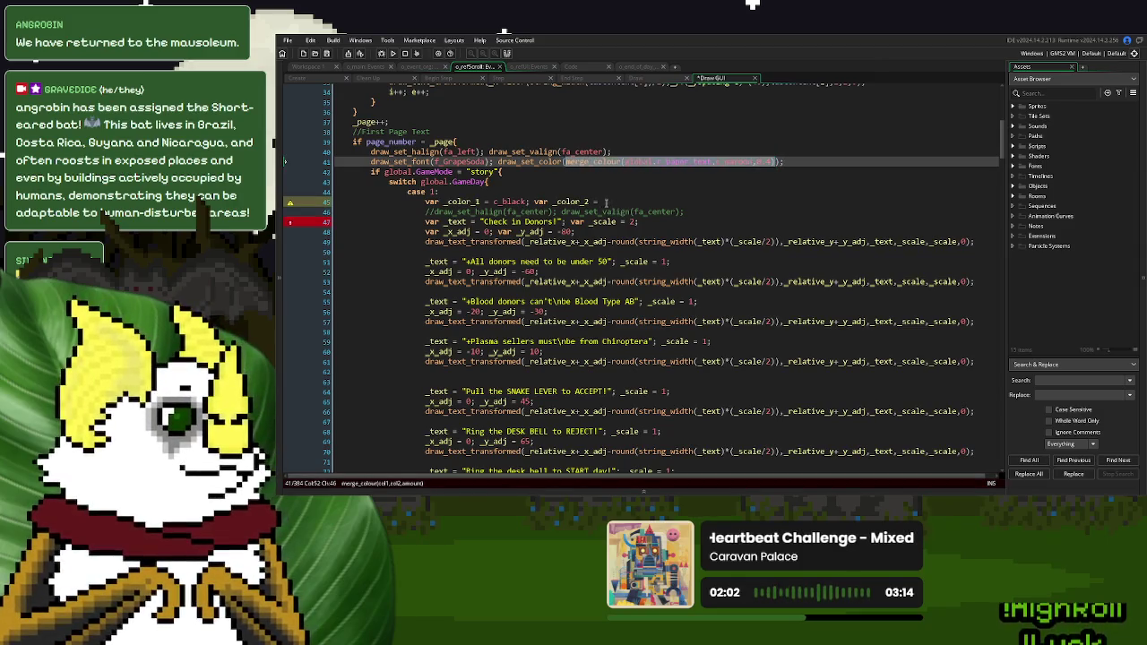
{"action": "key", "text": "ctrl+c"}
{"action": "left_click", "coordinate": [604, 202]}
{"action": "key", "text": "ctrl+v"}
{"action": "type", "text": ";"}
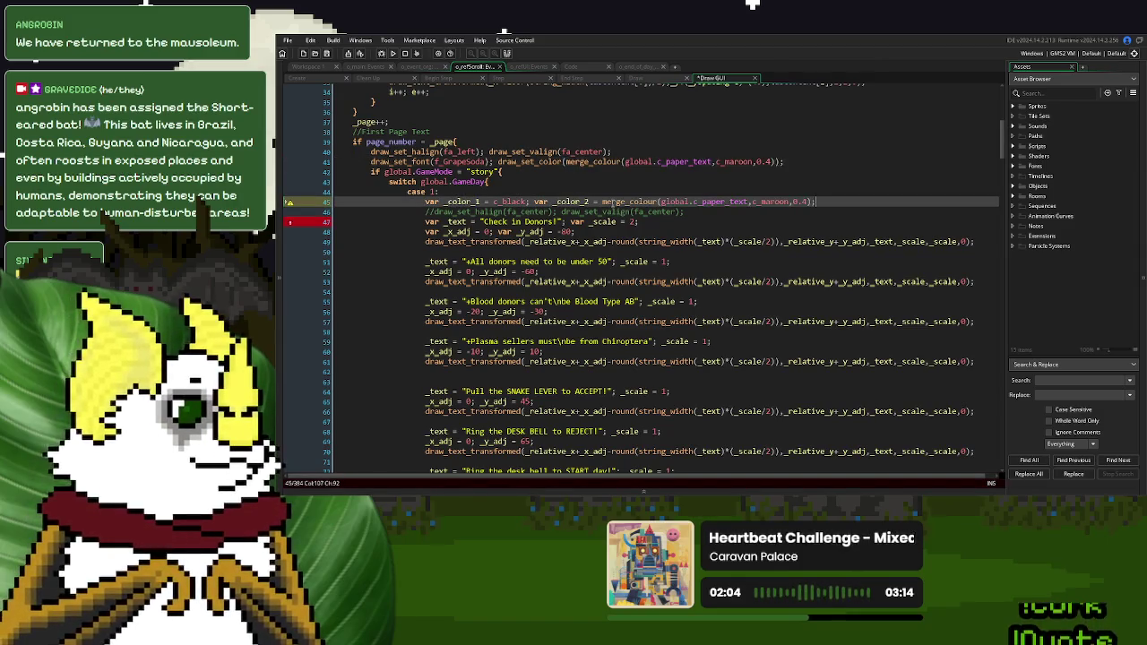
Add a draw_set_color(_color_1) call on line 48 after the title offset
{"action": "left_click_drag", "start_coordinate": [785, 162], "coordinate": [499, 162]}
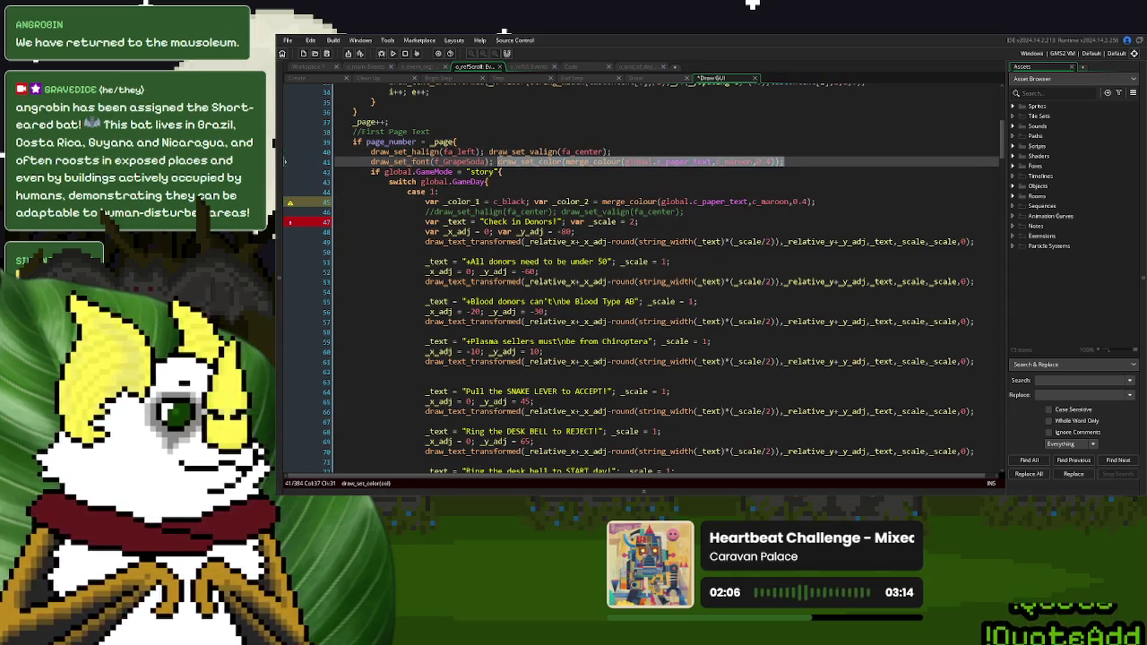
{"action": "key", "text": "ctrl+c"}
{"action": "left_click", "coordinate": [582, 232]}
{"action": "key", "text": "ctrl+v"}
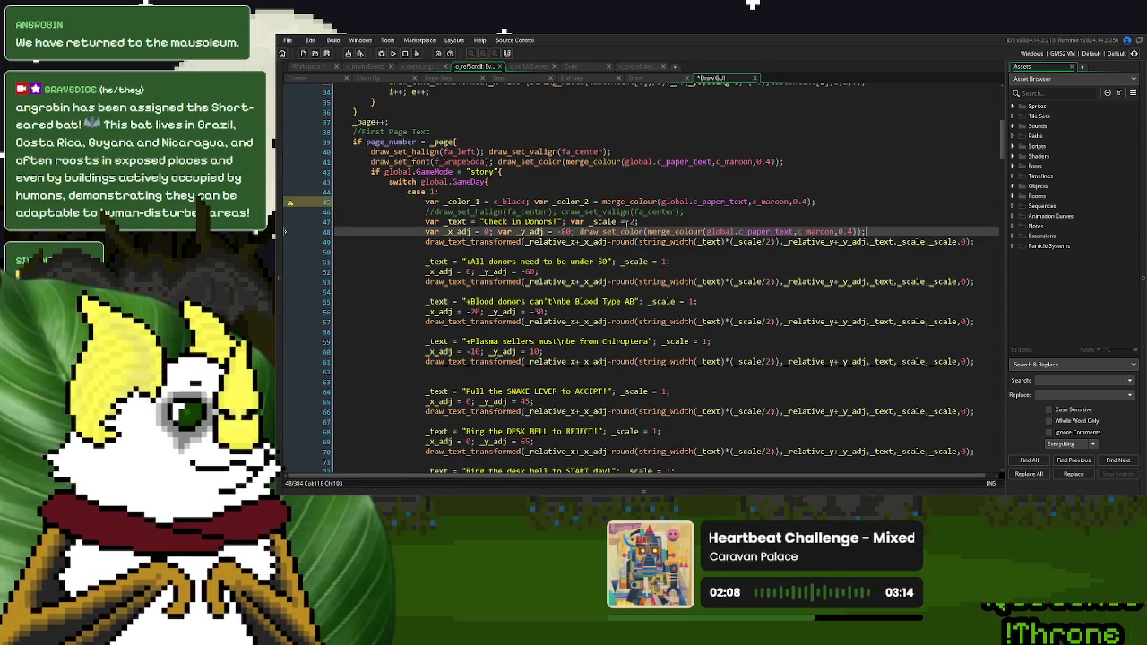
{"action": "double_click", "coordinate": [462, 202]}
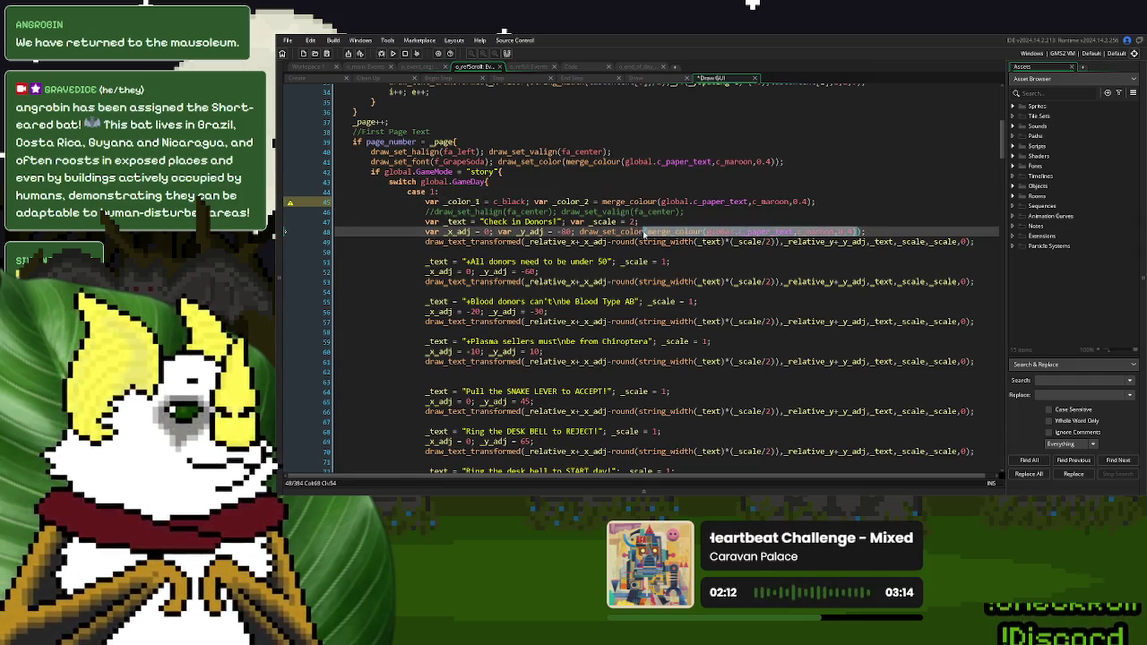
{"action": "type", "text": "_color_1"}
Paste draw_set_color(_color_1) onto lines 52, 56, 60, 65, 69 and 73
{"action": "left_click_drag", "start_coordinate": [707, 232], "coordinate": [578, 233]}
{"action": "key", "text": "ctrl+c"}
{"action": "left_click", "coordinate": [577, 272]}
{"action": "key", "text": "ctrl+v"}
{"action": "left_click", "coordinate": [573, 314]}
{"action": "key", "text": "ctrl+v"}
{"action": "left_click", "coordinate": [563, 352]}
{"action": "key", "text": "ctrl+v"}
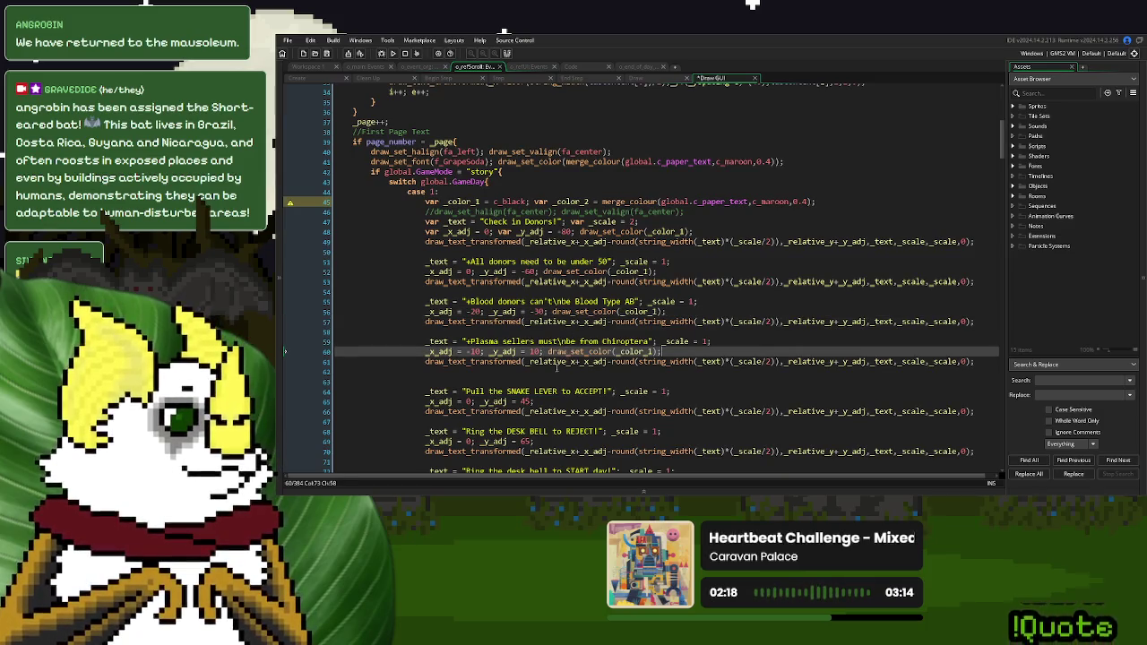
{"action": "left_click", "coordinate": [536, 401]}
{"action": "key", "text": "ctrl+v"}
{"action": "left_click", "coordinate": [536, 441]}
{"action": "key", "text": "ctrl+v"}
{"action": "key", "text": "Down"}
{"action": "key", "text": "Down"}
{"action": "key", "text": "Down"}
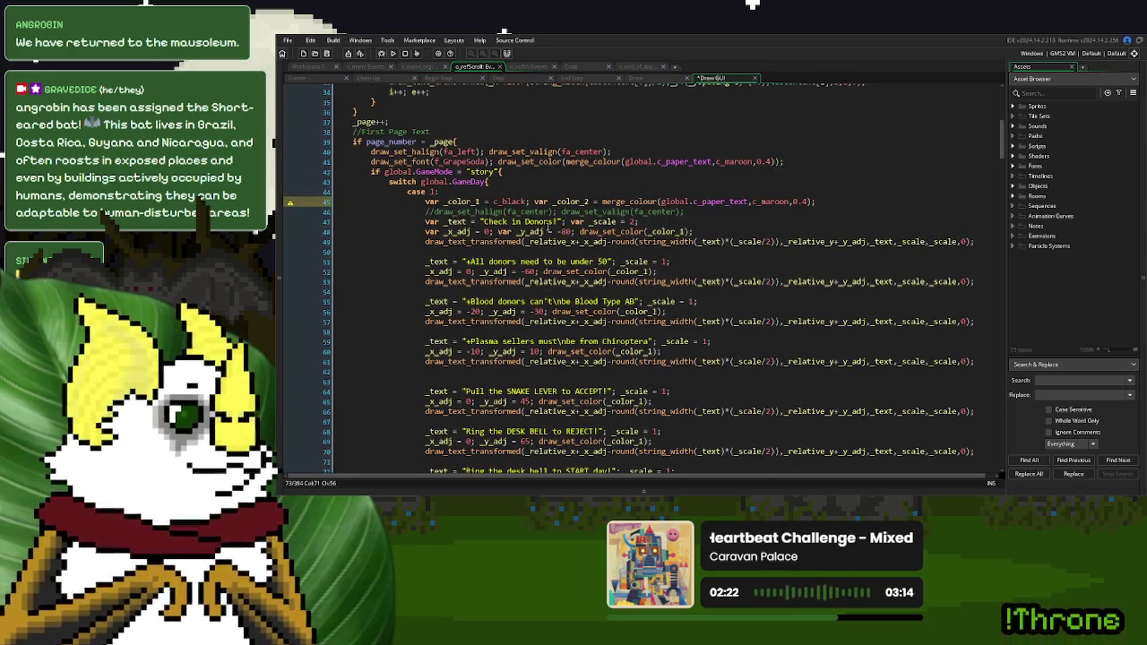
Switch the colour calls on lines 52, 56, 60 and 73 to _color_2
{"action": "double_click", "coordinate": [573, 202]}
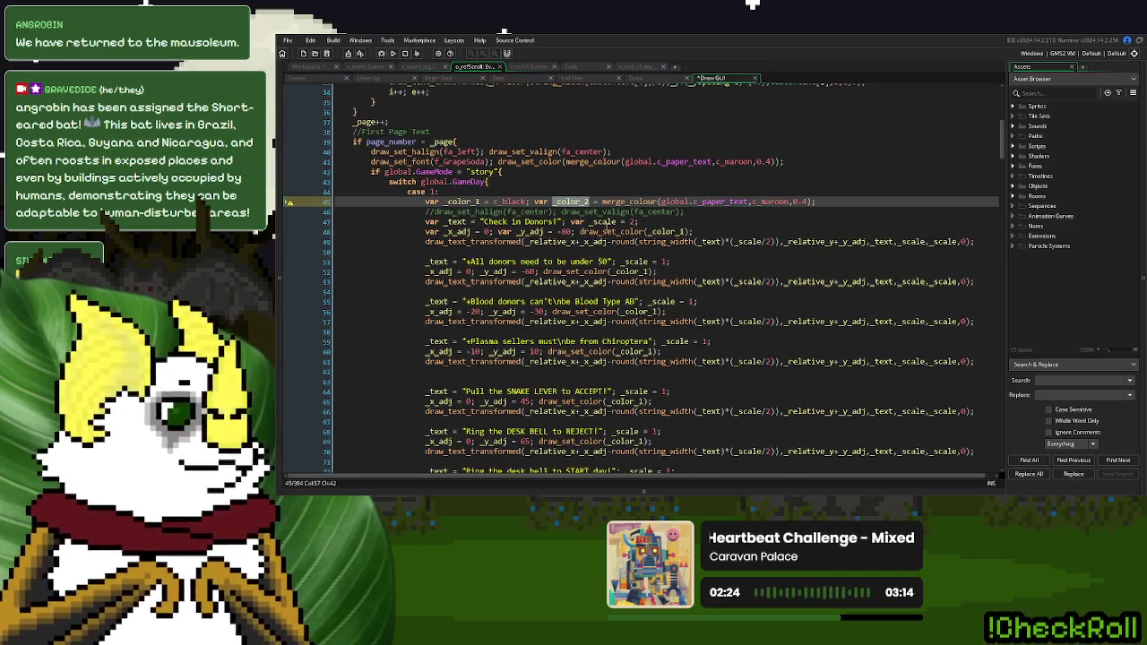
{"action": "double_click", "coordinate": [633, 271]}
{"action": "key", "text": "ctrl+v"}
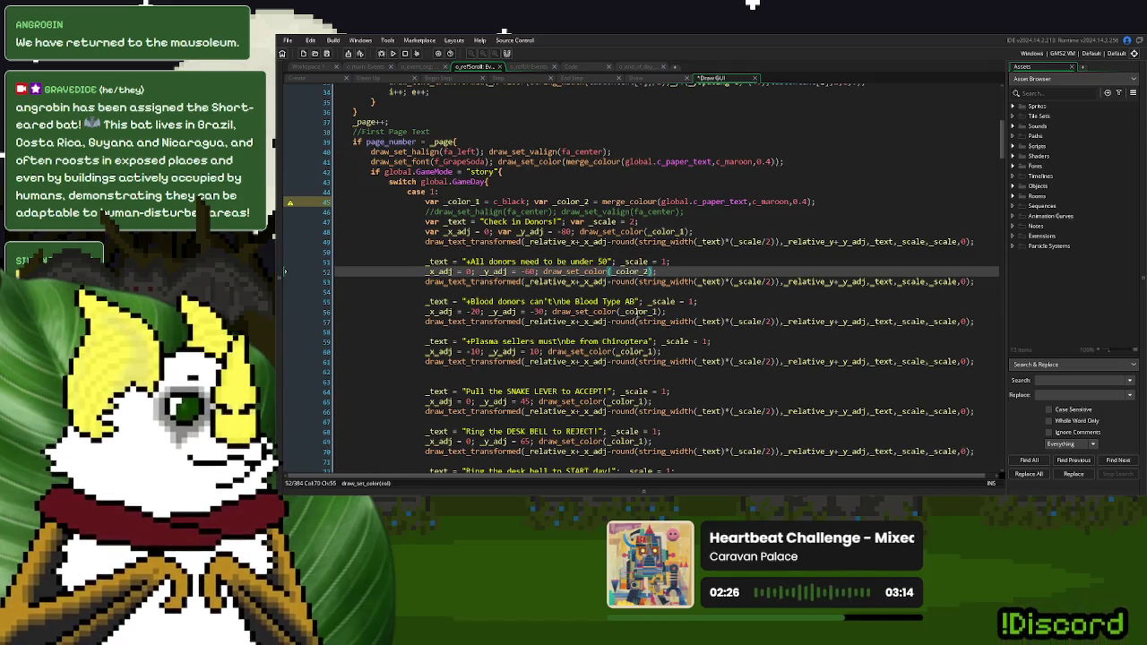
{"action": "double_click", "coordinate": [638, 311]}
{"action": "key", "text": "ctrl+v"}
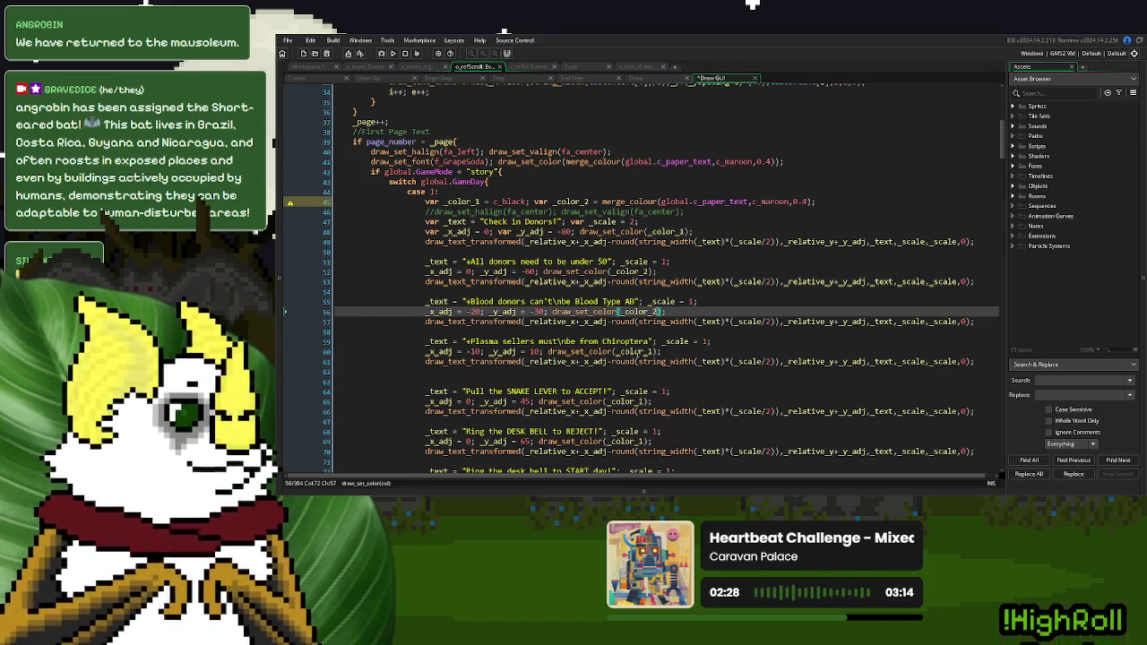
{"action": "double_click", "coordinate": [636, 351]}
{"action": "key", "text": "ctrl+v"}
{"action": "scroll", "coordinate": [627, 359], "scroll_direction": "down", "scroll_amount": 3}
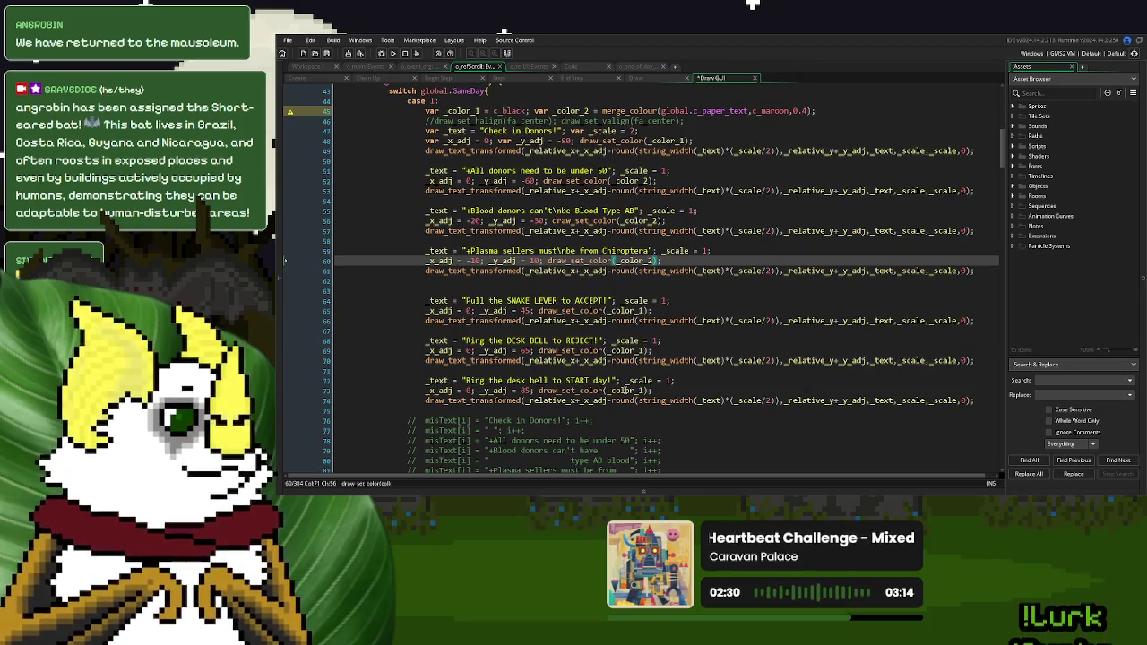
{"action": "double_click", "coordinate": [627, 390]}
{"action": "key", "text": "ctrl+v"}
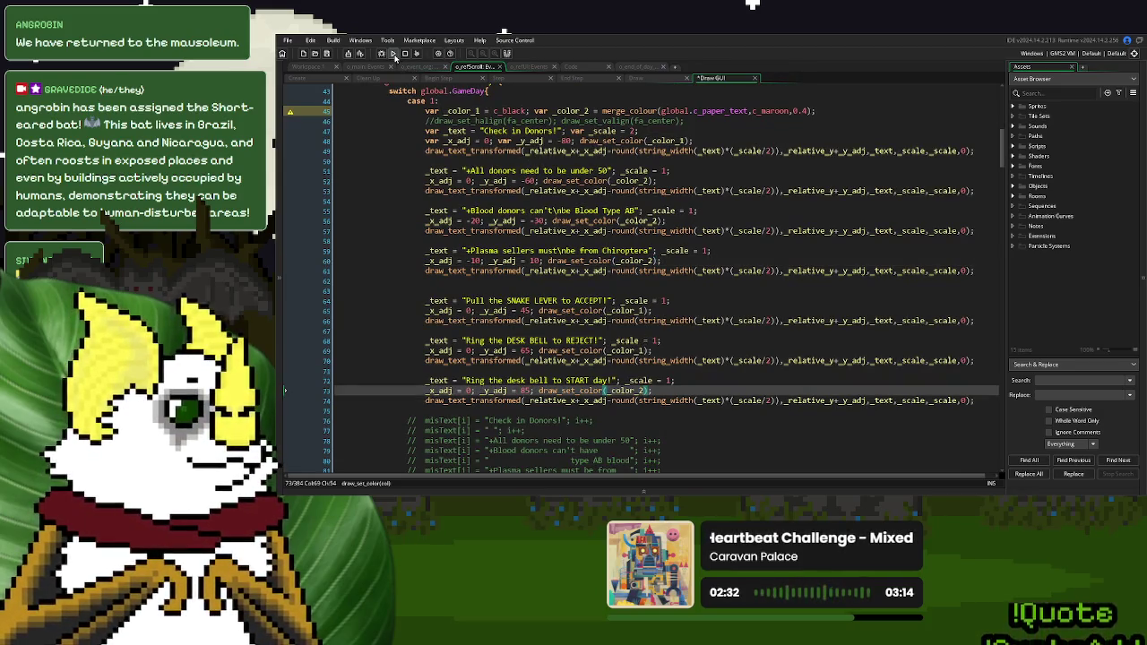
Run the game and start a New Game to preview the recoloured scroll
{"action": "left_click", "coordinate": [394, 55]}
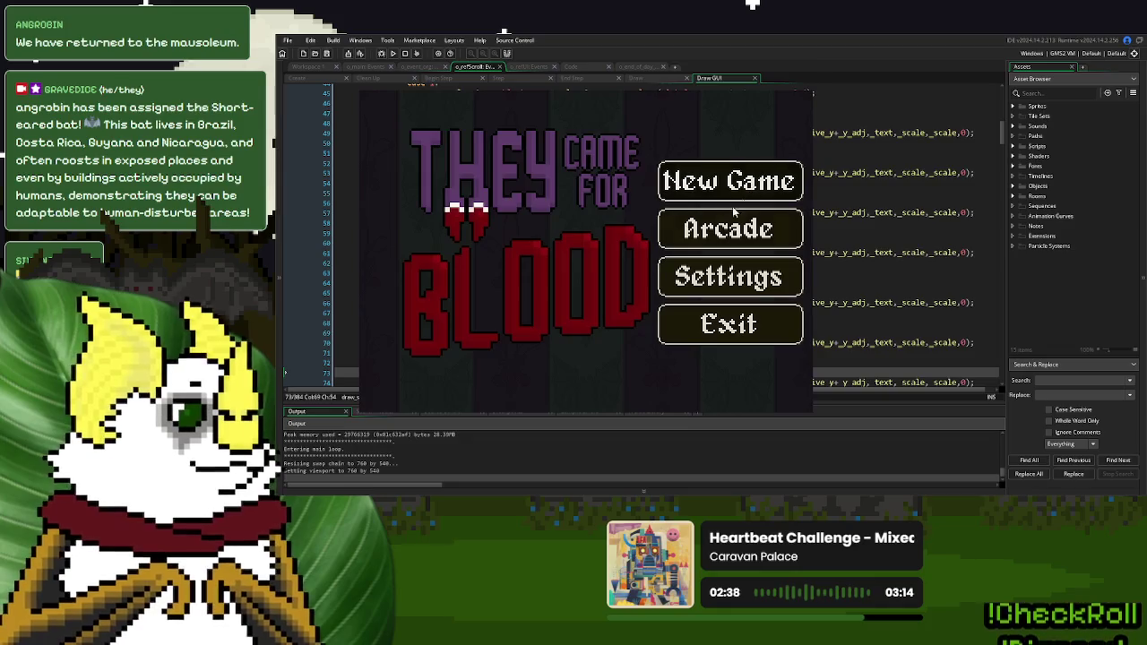
{"action": "left_click", "coordinate": [743, 200]}
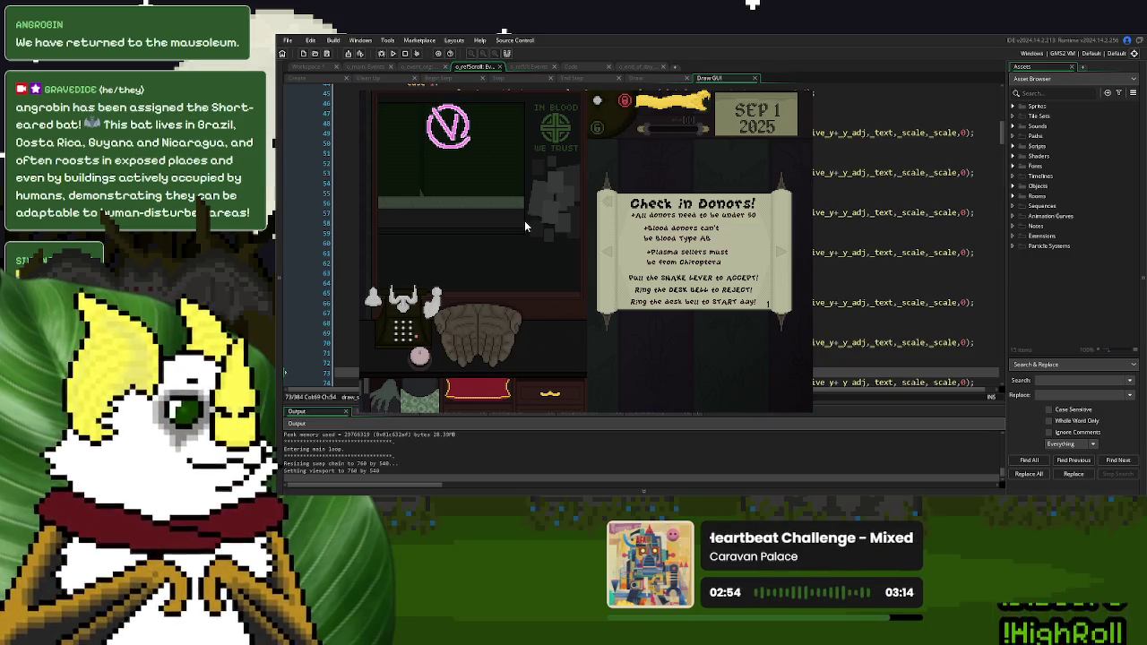
{"action": "key", "text": "Escape"}
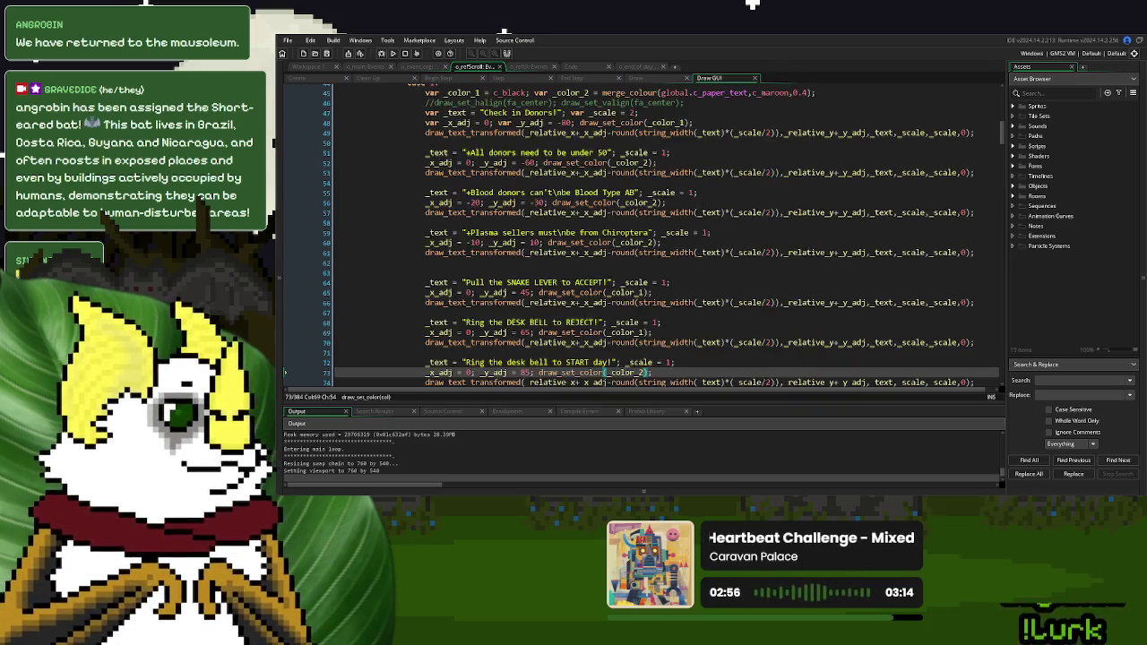
Change the Blood Type AB offset on line 56 to -25 and rerun to check
{"action": "key", "text": "Right"}
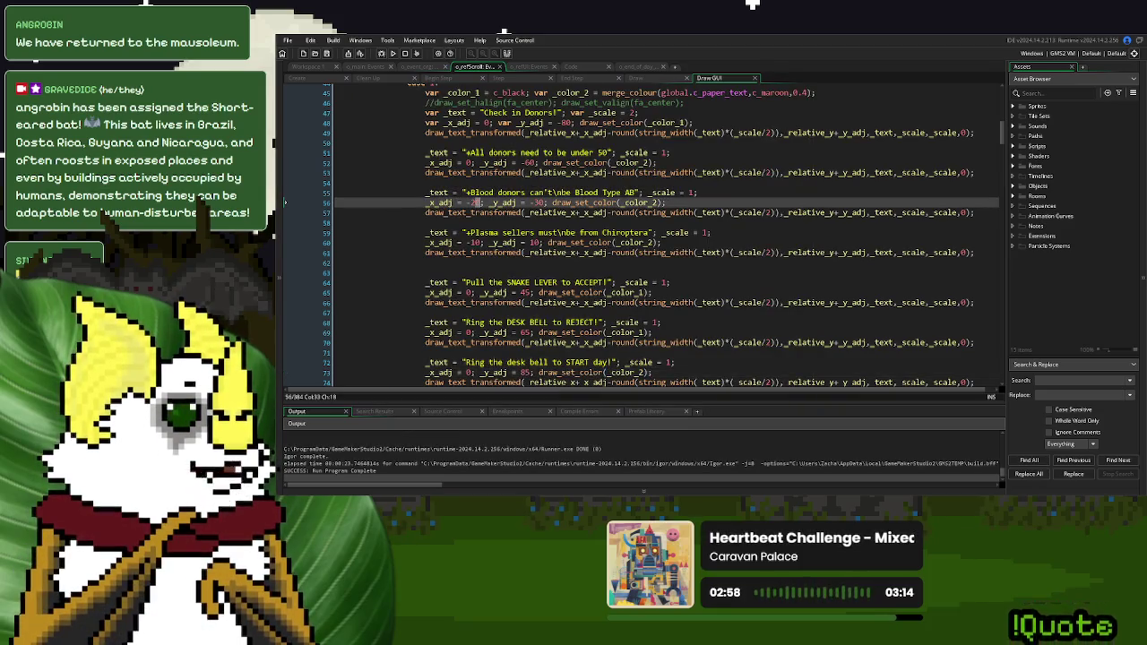
{"action": "type", "text": "5"}
{"action": "key", "text": "F5"}
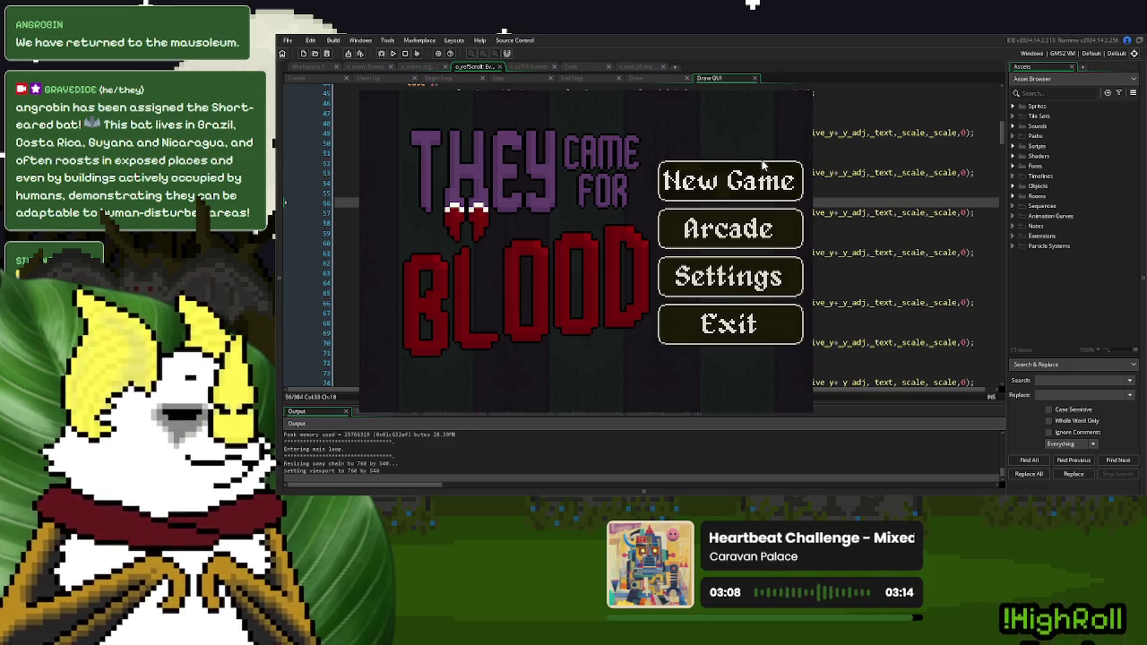
{"action": "left_click", "coordinate": [727, 175]}
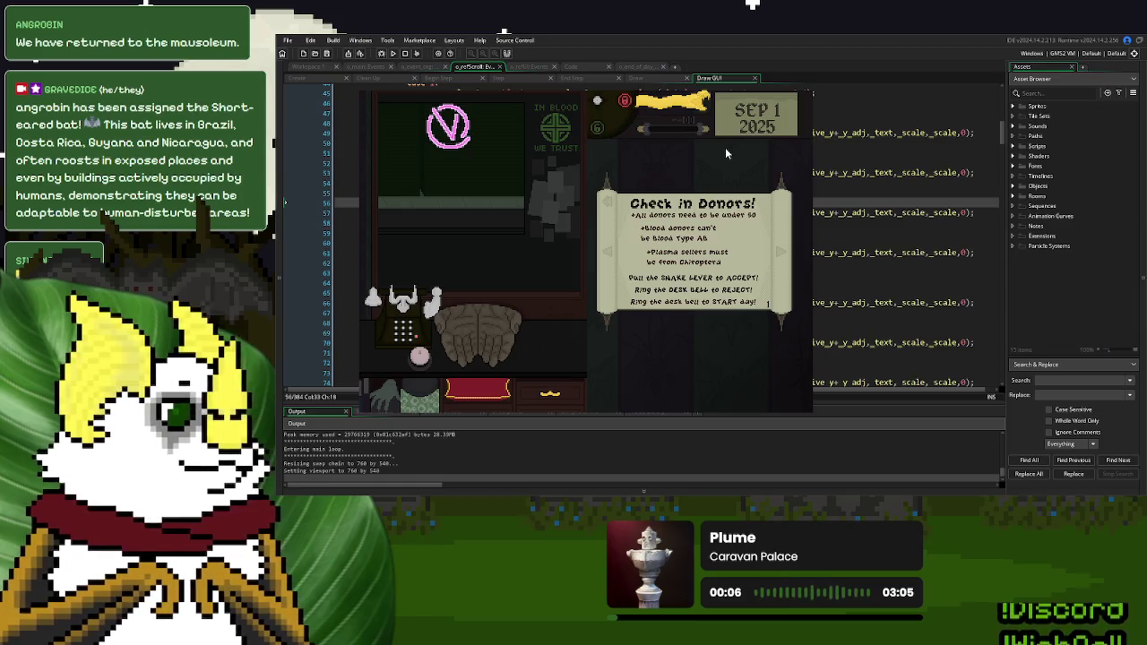
{"action": "key", "text": "Escape"}
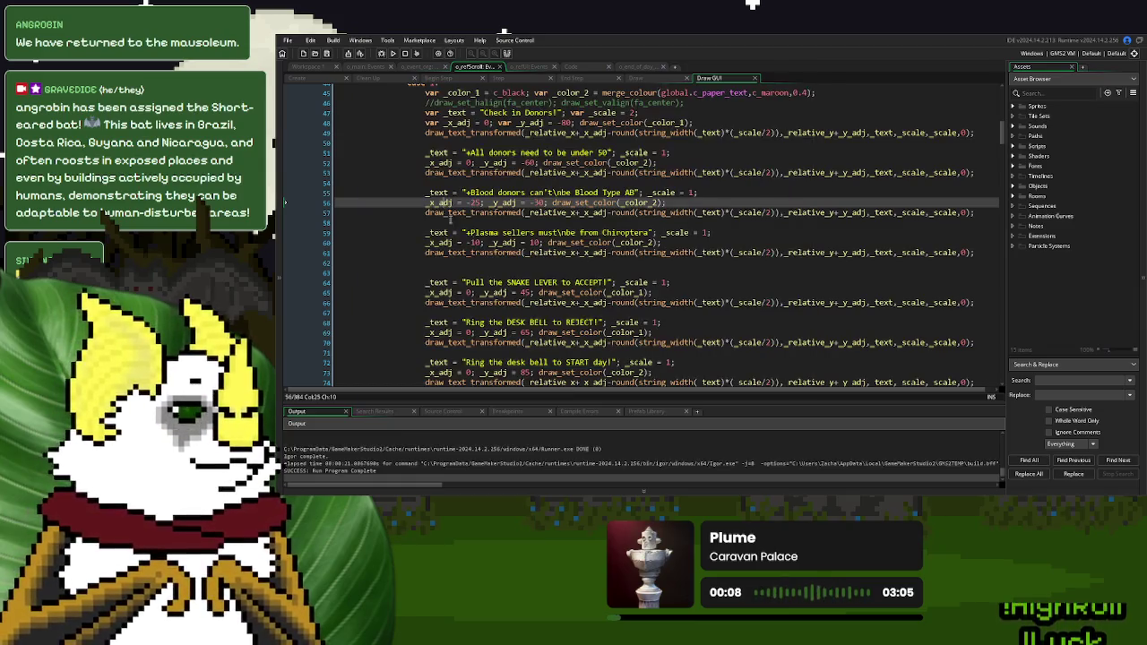
Add a break; line to the case 1 block
{"action": "scroll", "coordinate": [443, 204], "scroll_direction": "up", "scroll_amount": 3}
{"action": "left_click", "coordinate": [474, 173]}
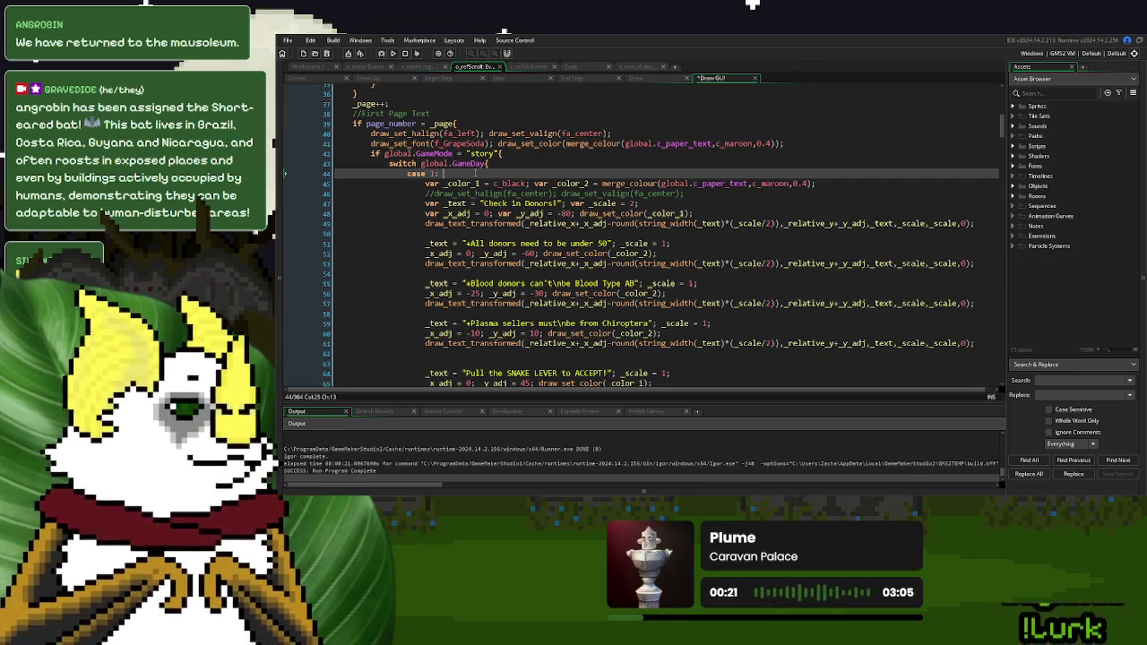
{"action": "type", "text": "break;"}
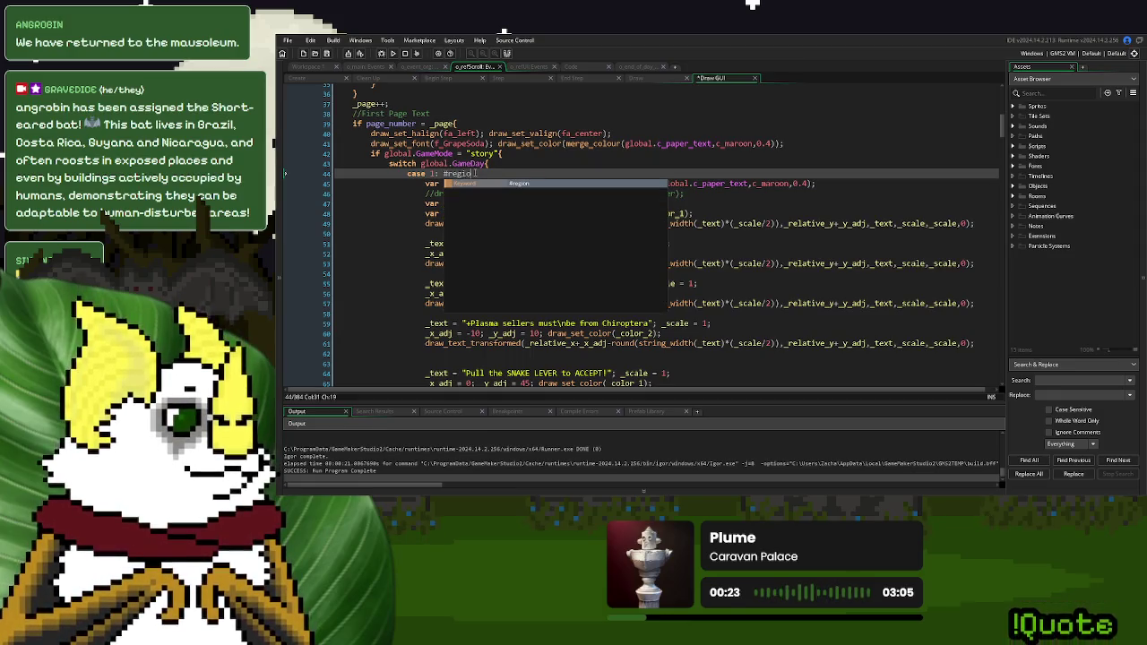
Add #endregion after case 1's break and delete the old commented misText lines
{"action": "scroll", "coordinate": [507, 227], "scroll_direction": "down", "scroll_amount": 4}
{"action": "scroll", "coordinate": [507, 226], "scroll_direction": "down", "scroll_amount": 4}
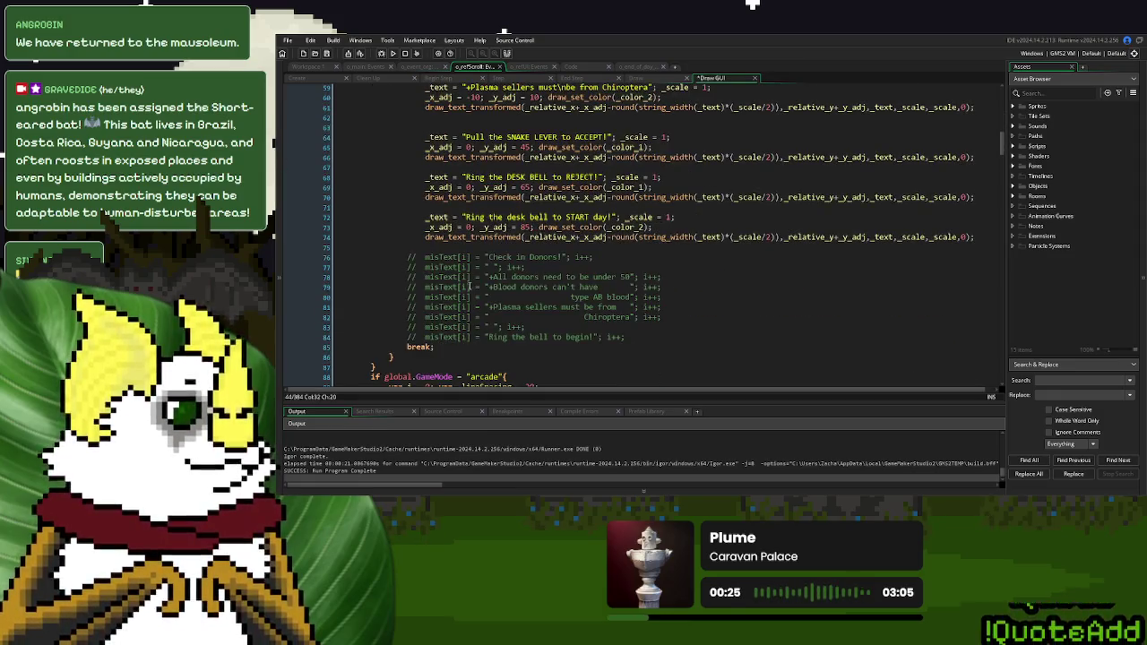
{"action": "left_click", "coordinate": [472, 347]}
{"action": "type", "text": "#endregion"}
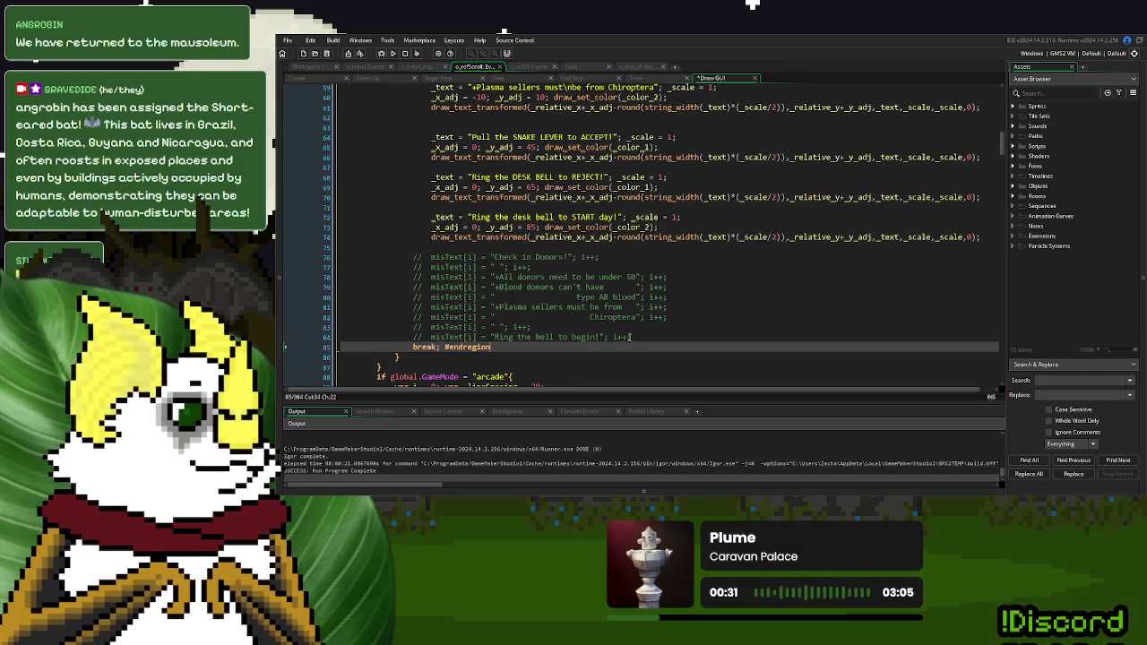
{"action": "left_click_drag", "start_coordinate": [412, 344], "coordinate": [404, 255]}
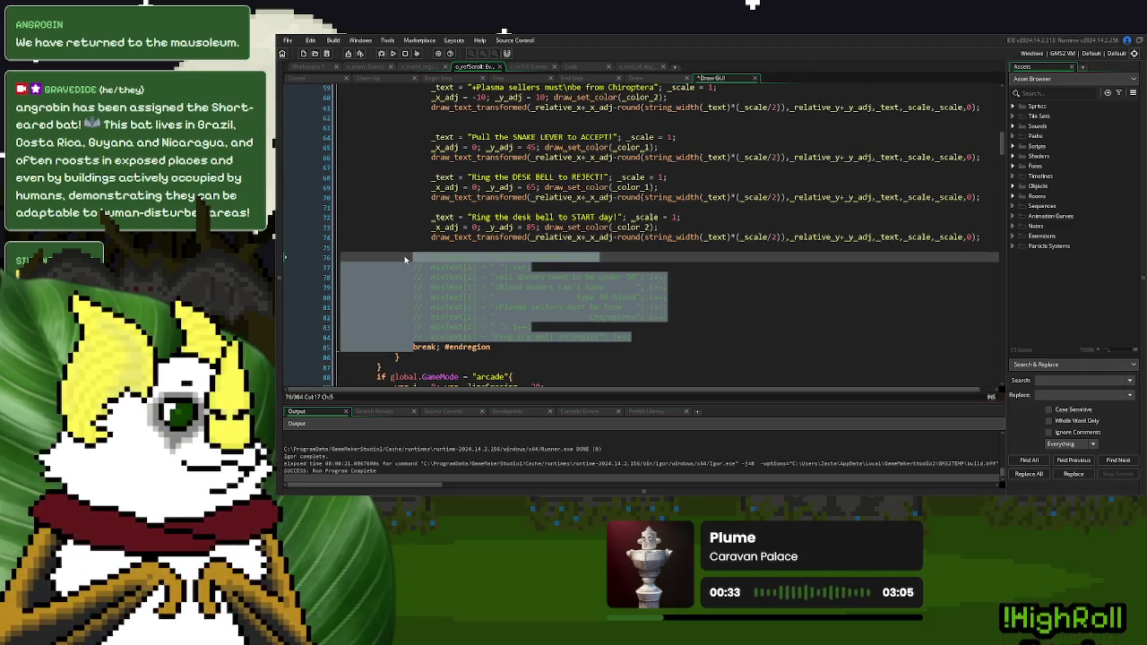
{"action": "key", "text": "Delete"}
Name the region 'Check in Blood and Plasma donors'
{"action": "scroll", "coordinate": [412, 251], "scroll_direction": "up", "scroll_amount": 7}
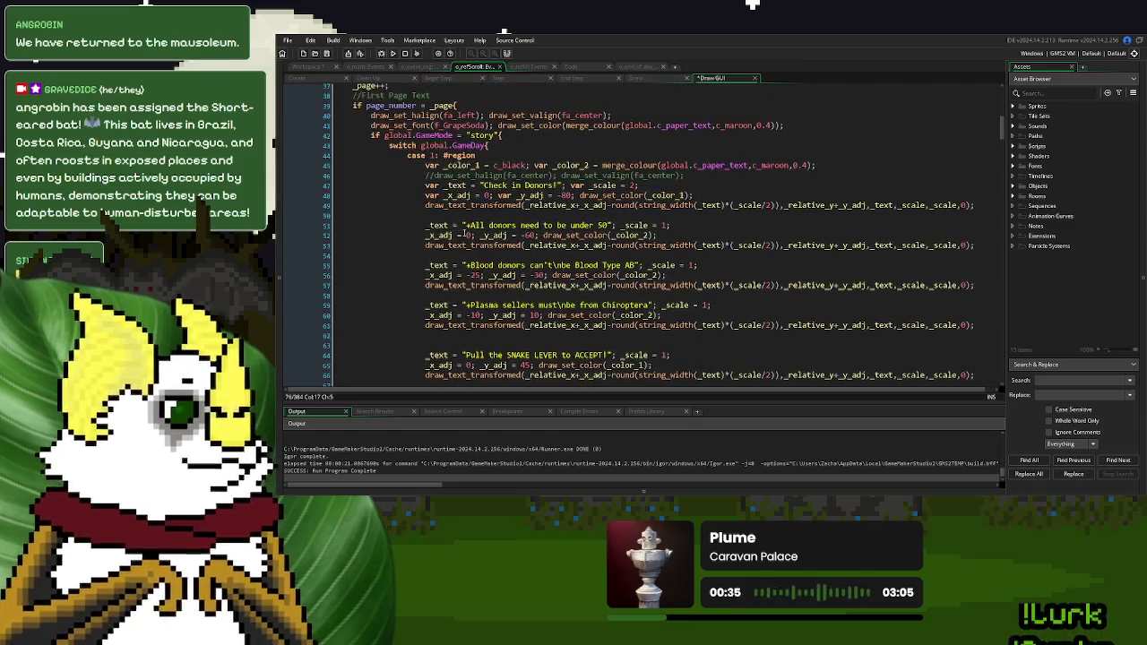
{"action": "left_click", "coordinate": [521, 155]}
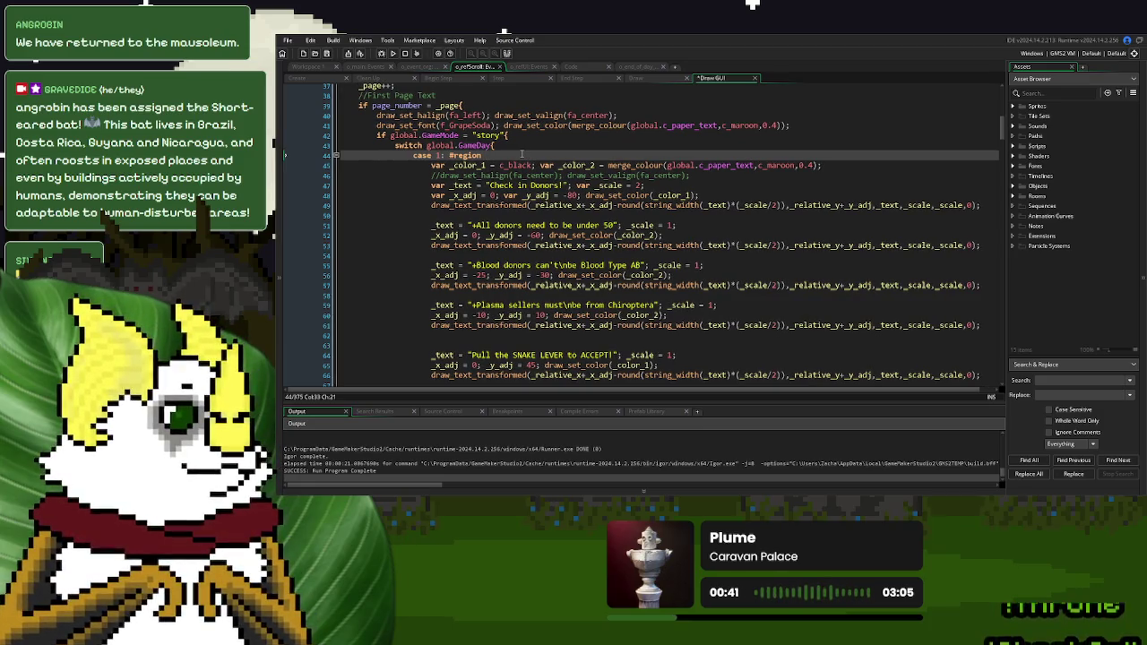
{"action": "type", "text": "Check in Pla"}
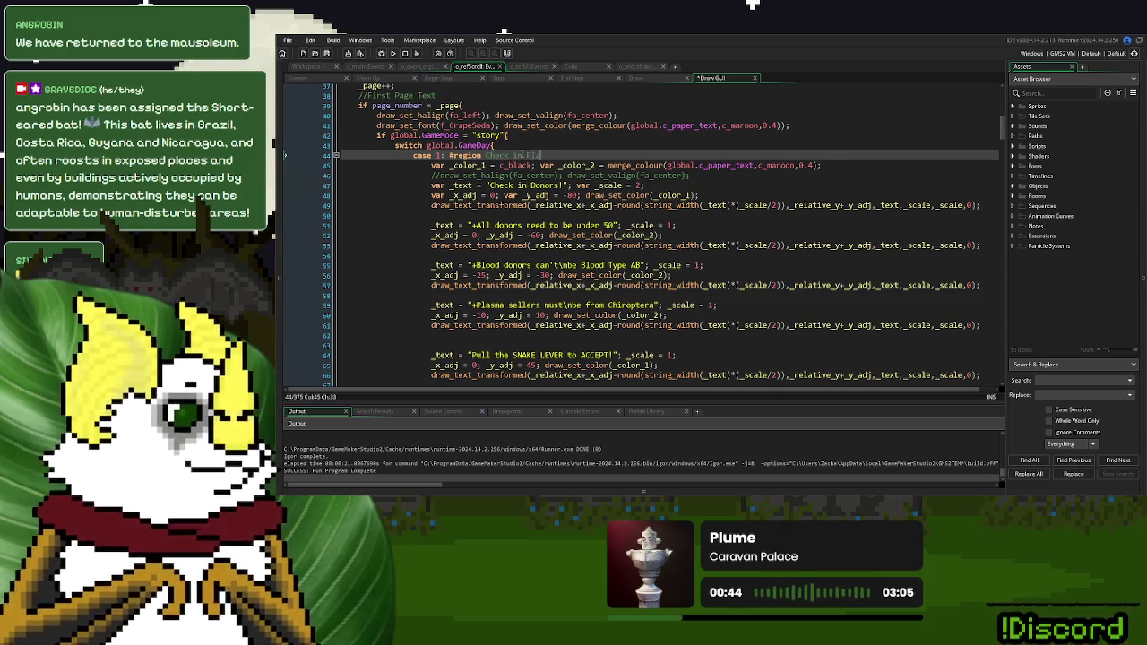
{"action": "key", "text": "BackSpace"}
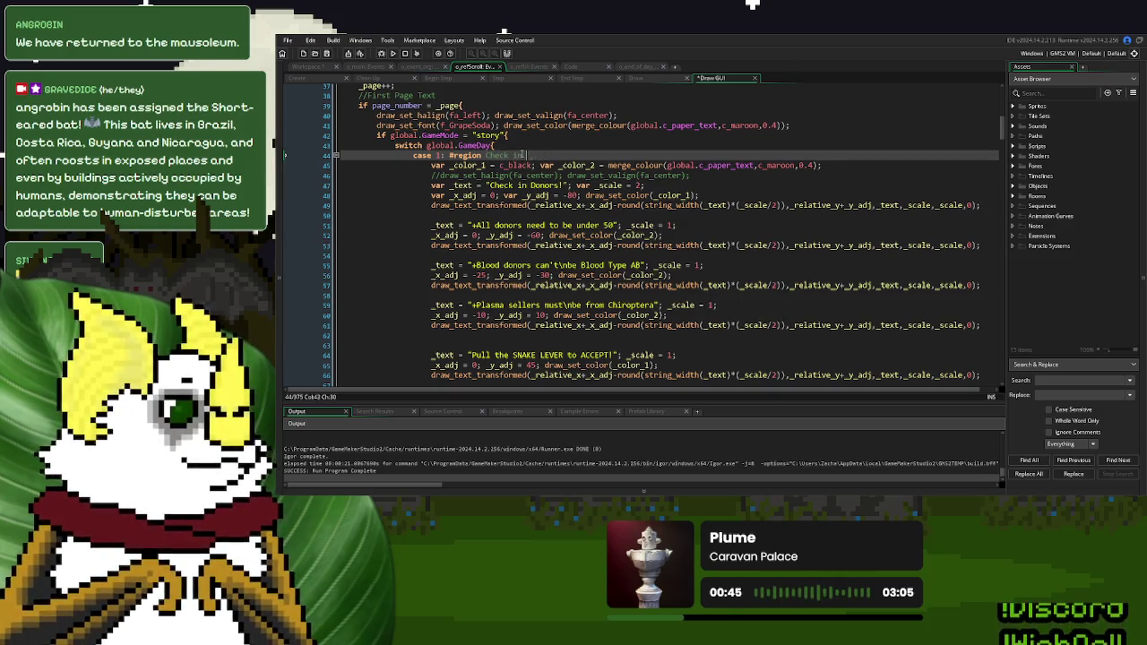
{"action": "type", "text": " Blood and Plasma dona"}
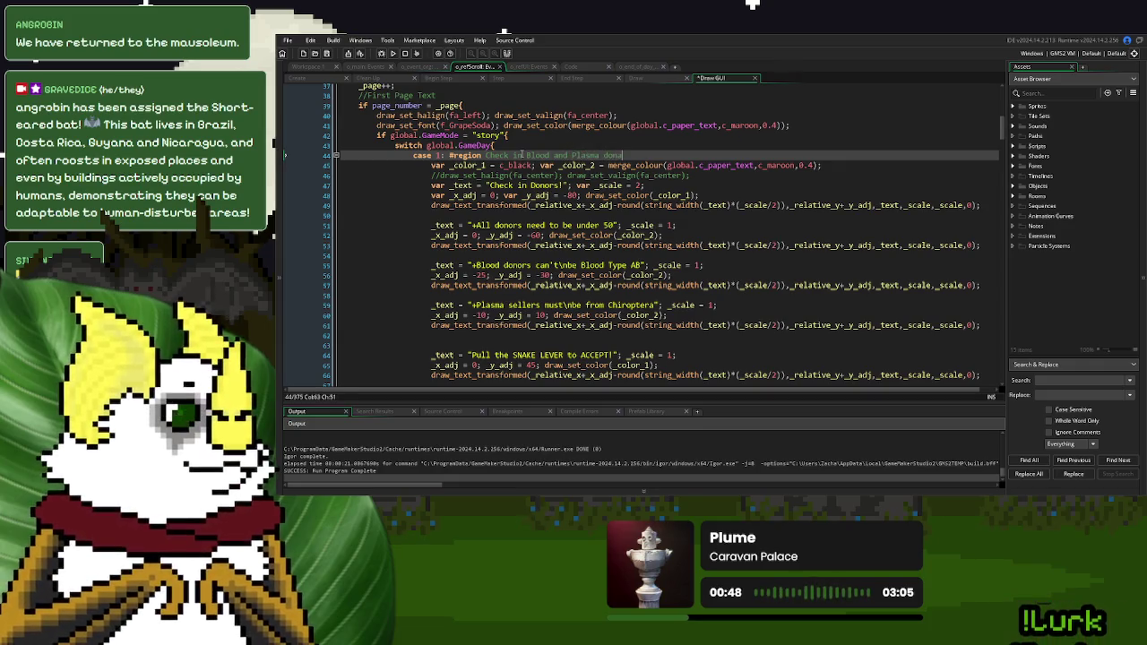
{"action": "key", "text": "BackSpace"}
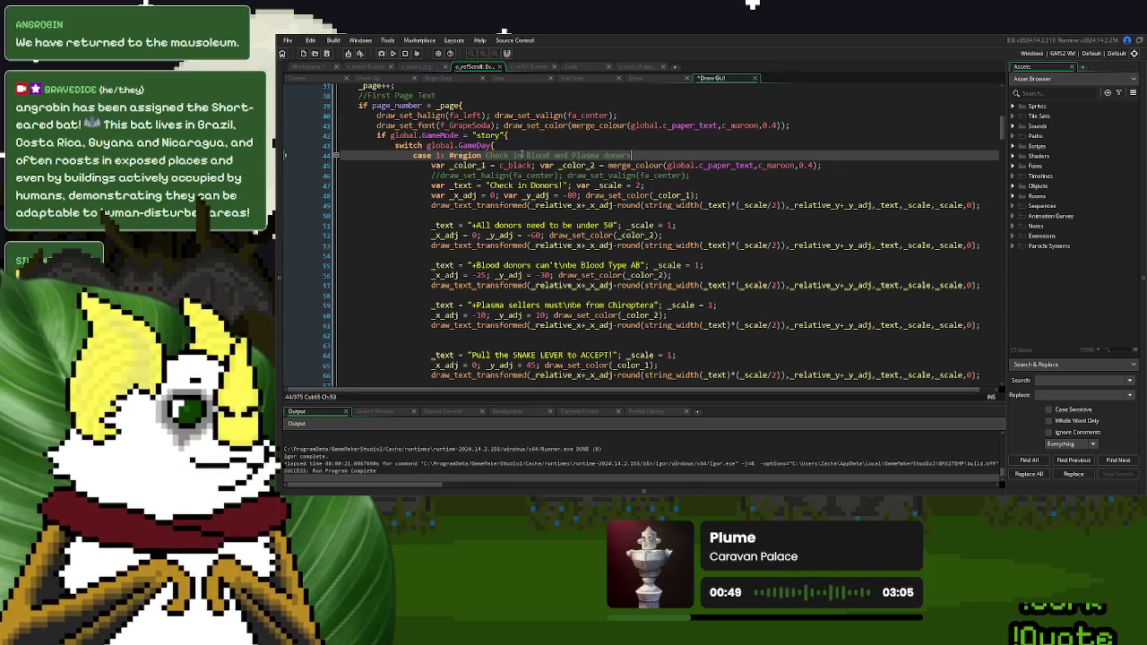
Collapse the new region and rebuild the game with F5
{"action": "left_click", "coordinate": [659, 194]}
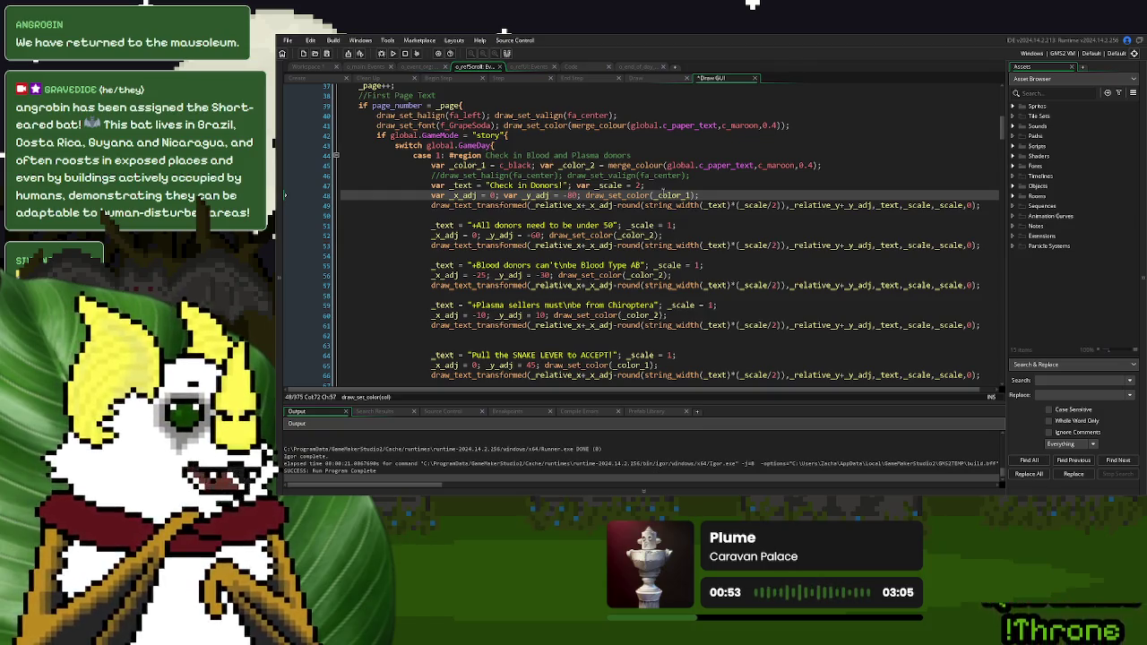
{"action": "left_click", "coordinate": [336, 155]}
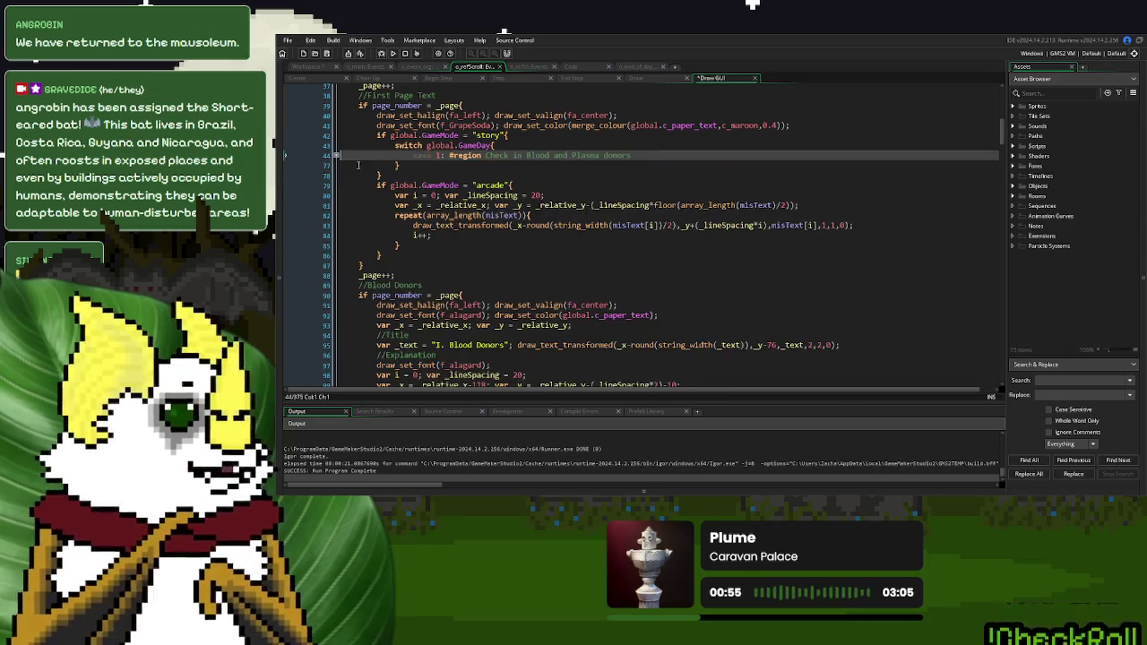
{"action": "left_click", "coordinate": [613, 186]}
{"action": "left_click", "coordinate": [582, 165]}
{"action": "key", "text": "F5"}
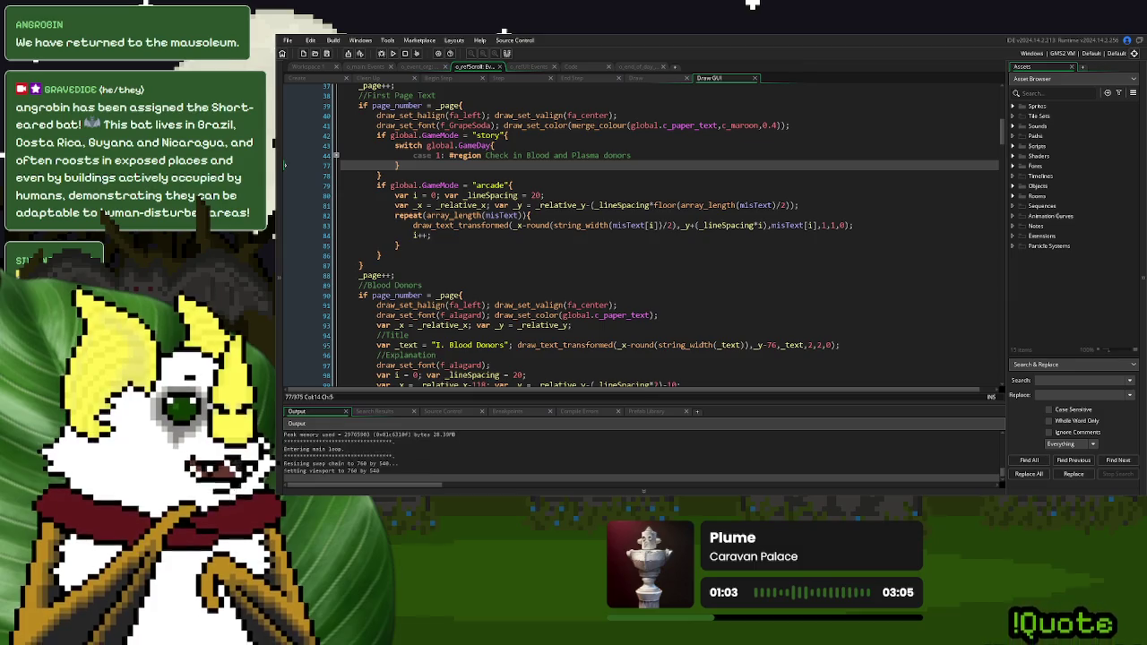
Advance the running game to the Check in Donors page, close it, and switch to o_event's code
{"action": "left_click", "coordinate": [736, 227]}
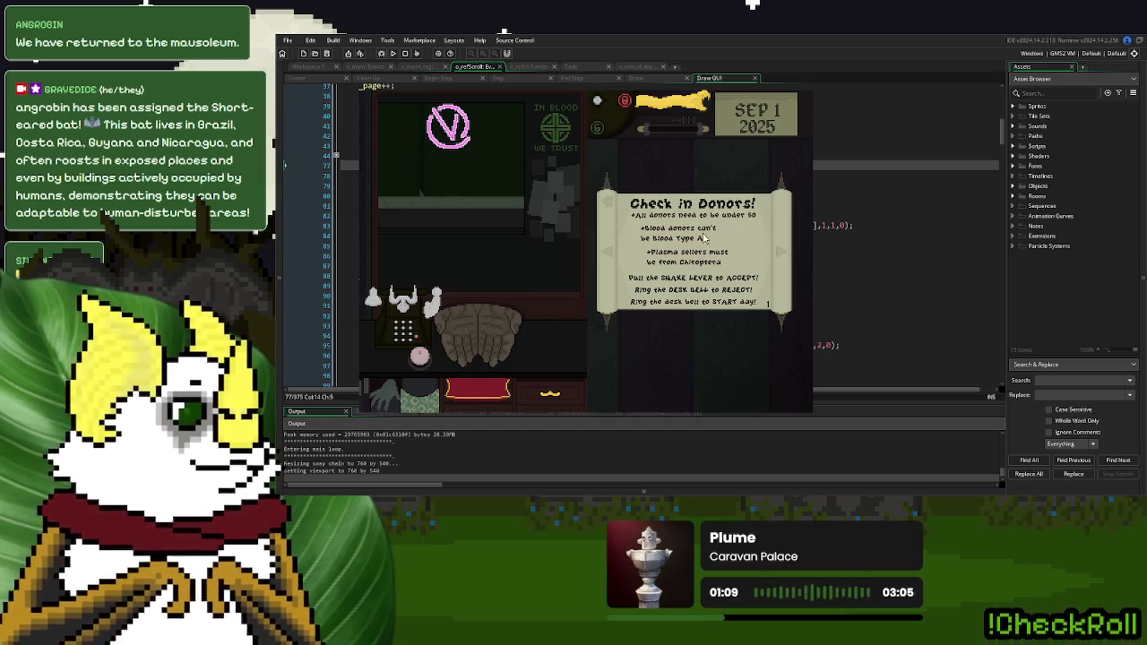
{"action": "key", "text": "Escape"}
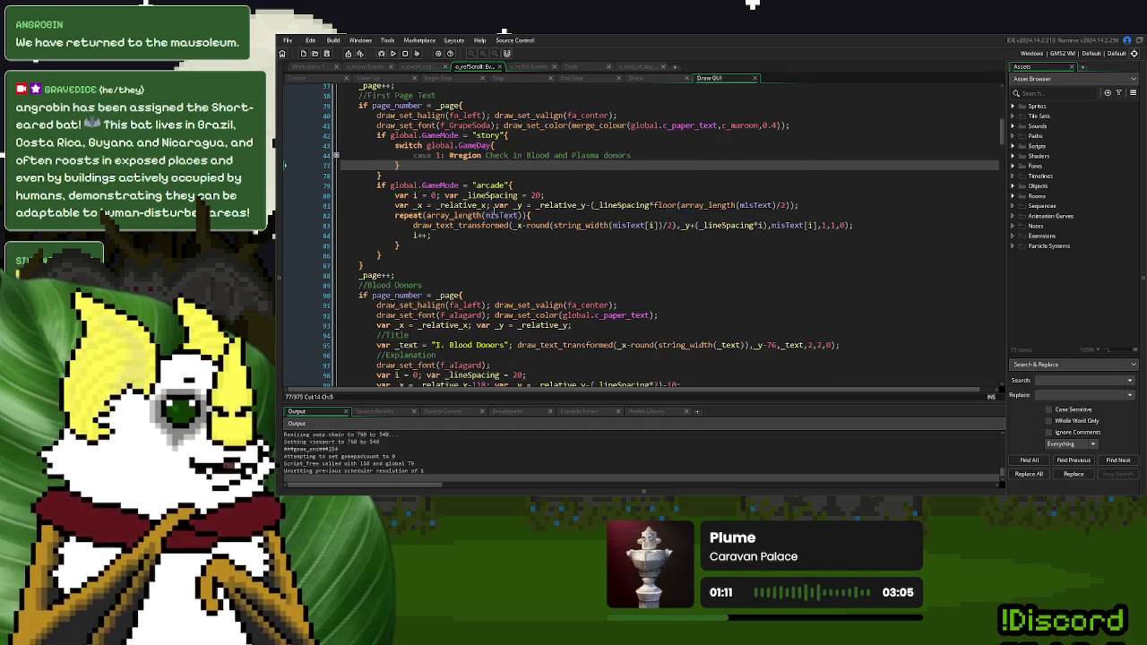
{"action": "left_click", "coordinate": [473, 194]}
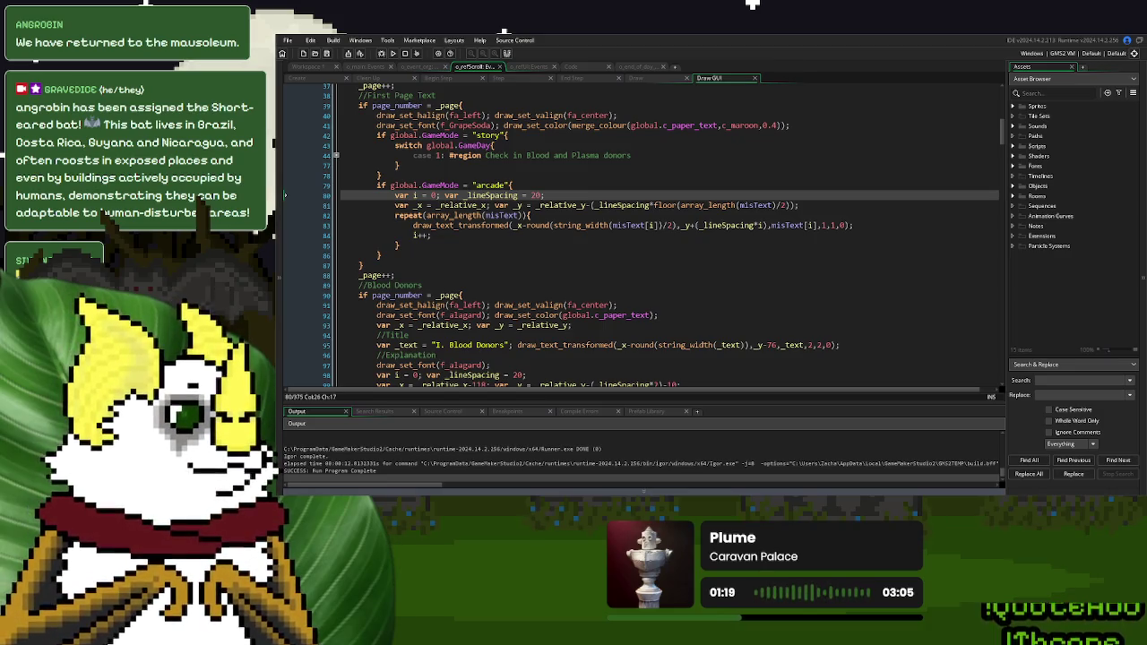
{"action": "left_click", "coordinate": [574, 185]}
{"action": "left_click", "coordinate": [421, 69]}
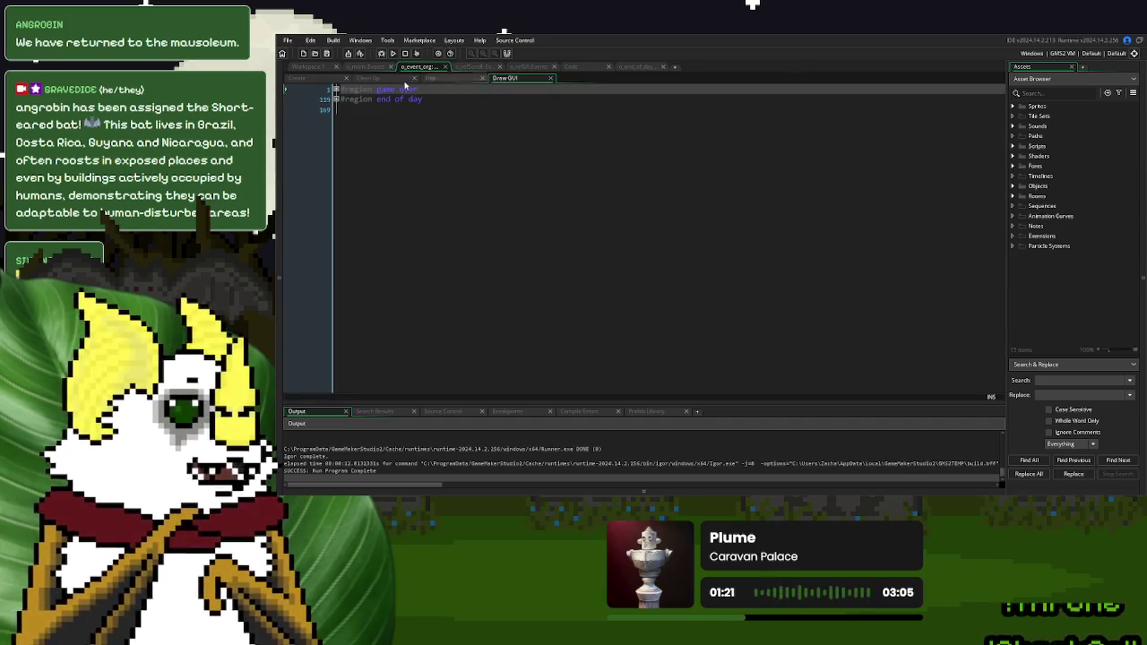
Open the StorySpawnActor script in the code editor
{"action": "left_click", "coordinate": [458, 79]}
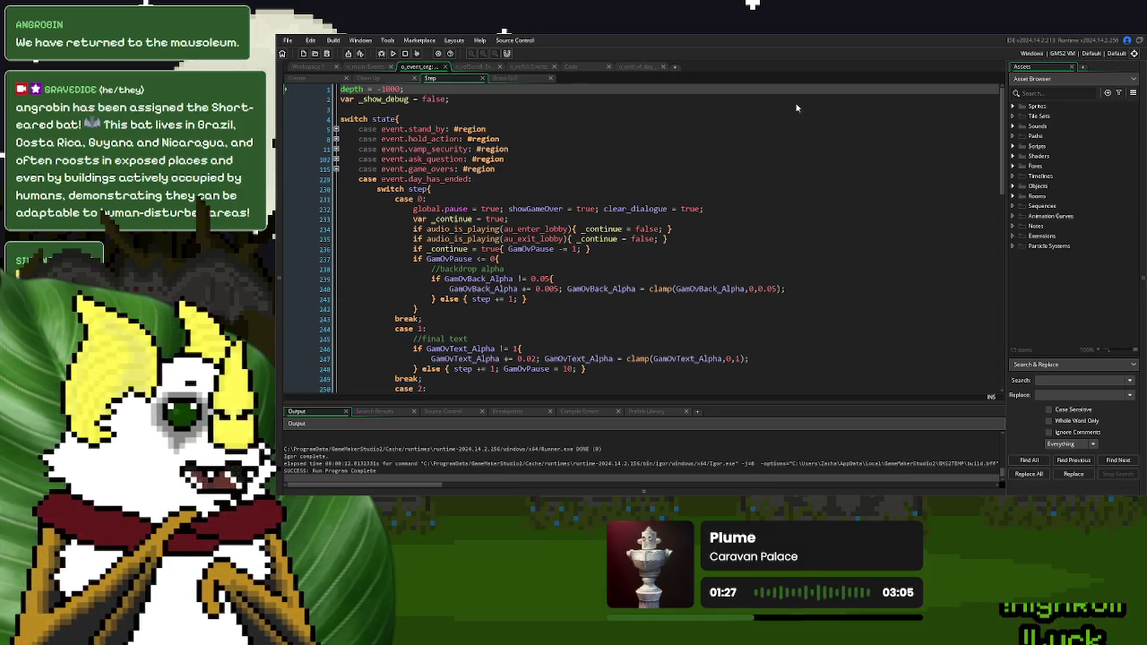
{"action": "left_click", "coordinate": [581, 67]}
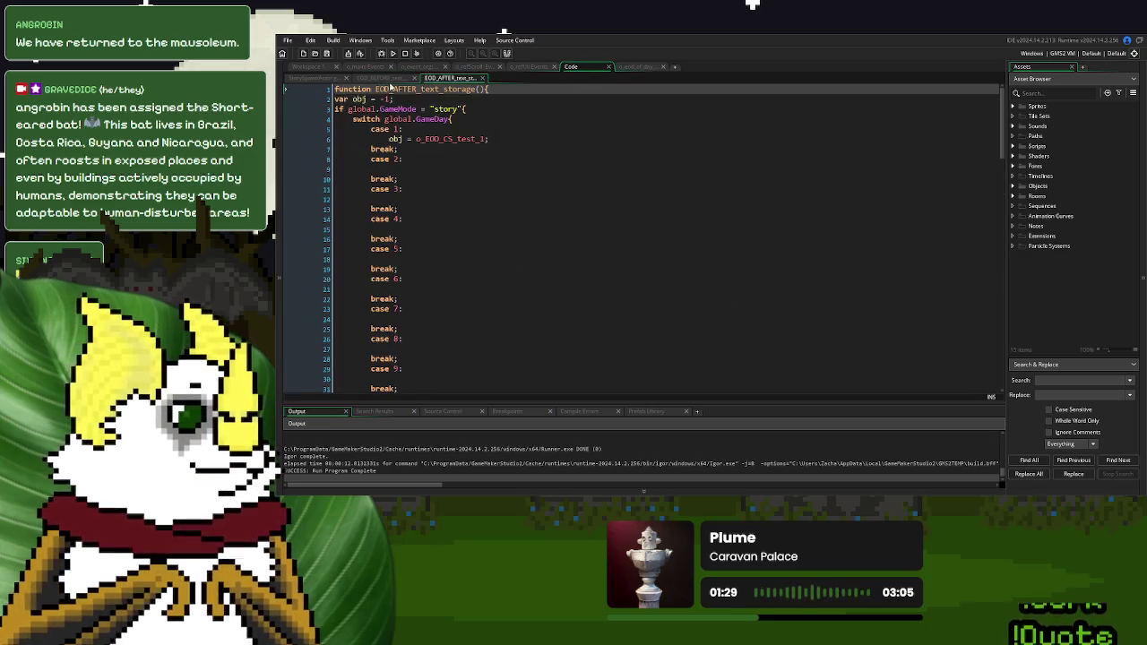
{"action": "left_click", "coordinate": [313, 78]}
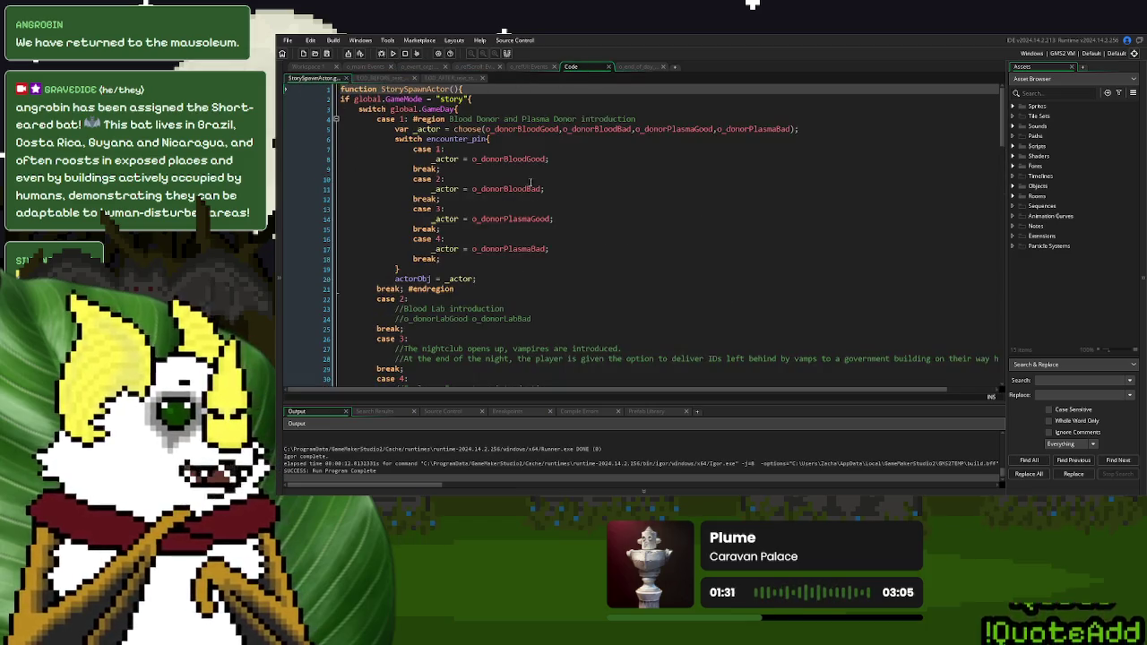
Review the day-1 blood and plasma donor spawn cases, then collapse that region
{"action": "left_click", "coordinate": [539, 129]}
{"action": "left_click", "coordinate": [613, 130]}
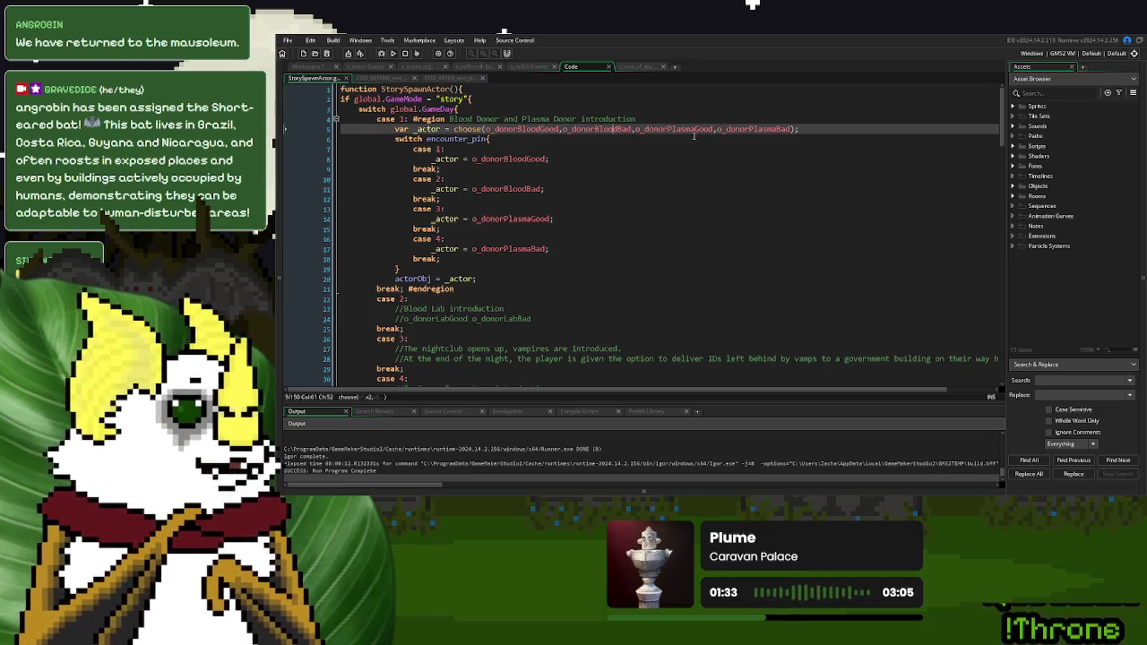
{"action": "left_click", "coordinate": [671, 129]}
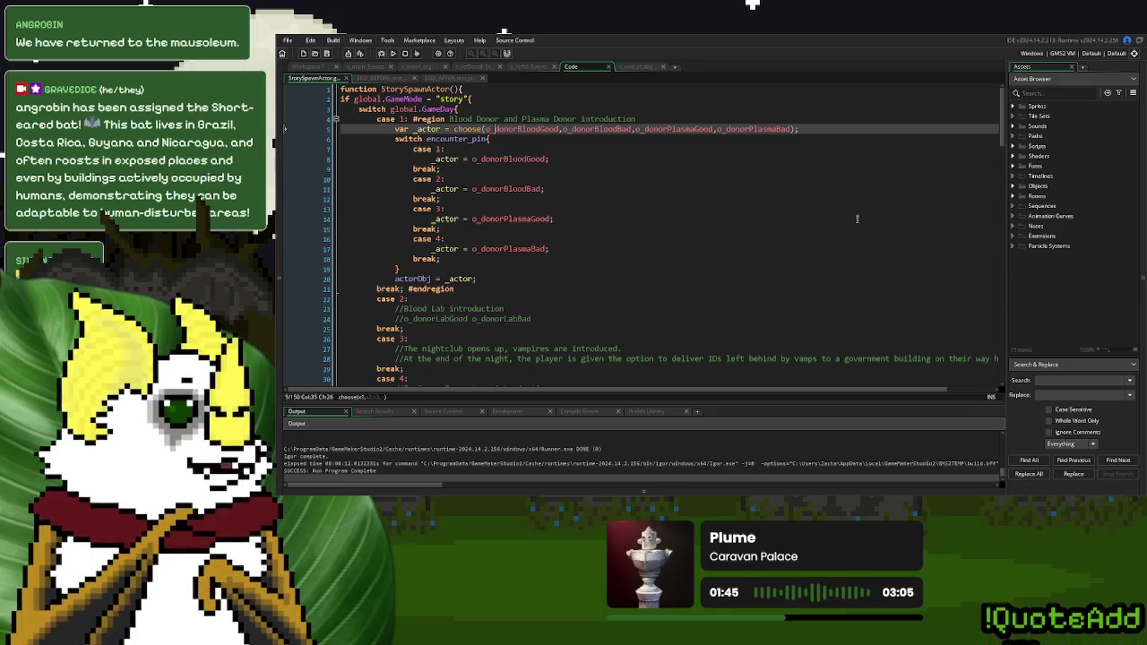
{"action": "left_click", "coordinate": [518, 158]}
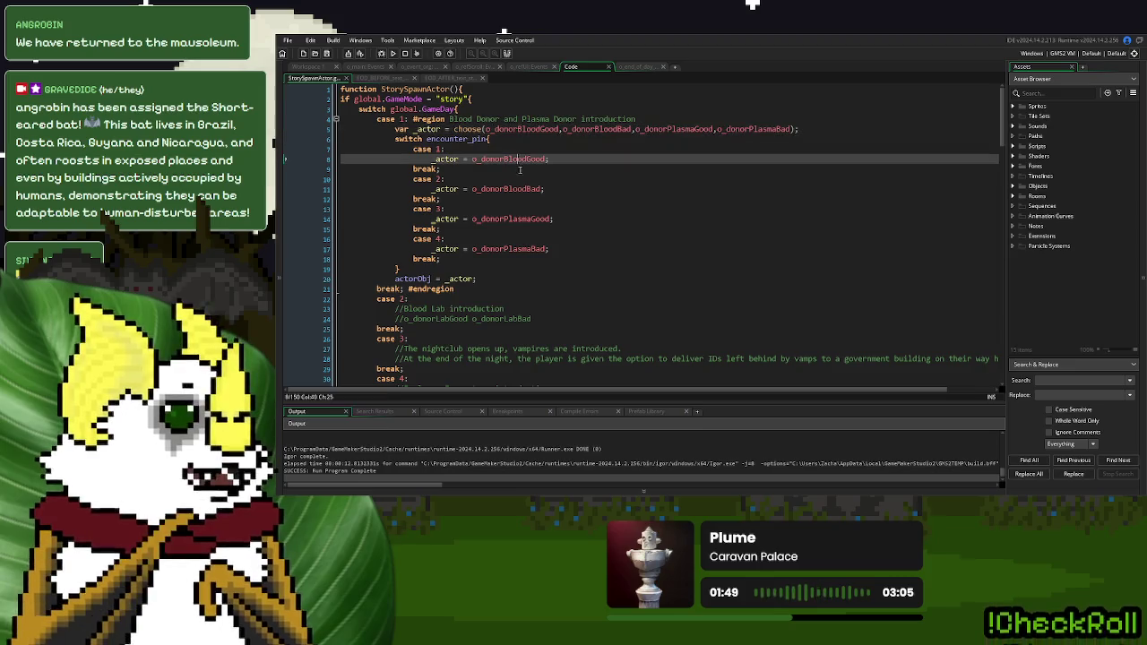
{"action": "left_click", "coordinate": [521, 189]}
{"action": "left_click", "coordinate": [524, 218]}
{"action": "left_click", "coordinate": [527, 249]}
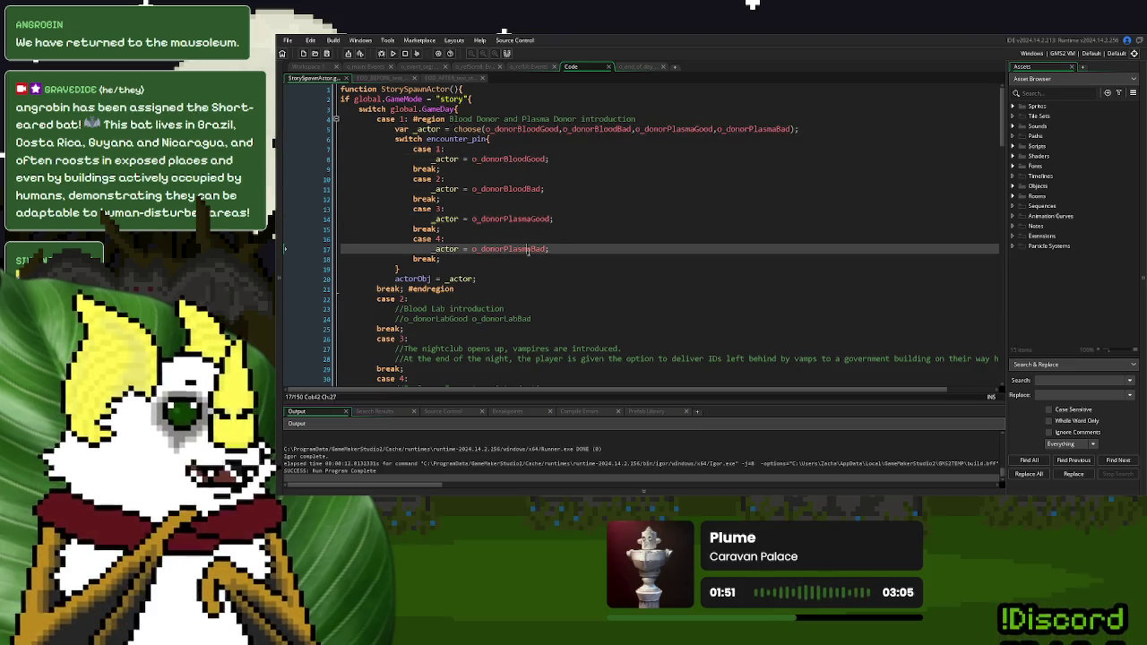
{"action": "left_click", "coordinate": [520, 159]}
{"action": "left_click", "coordinate": [526, 199]}
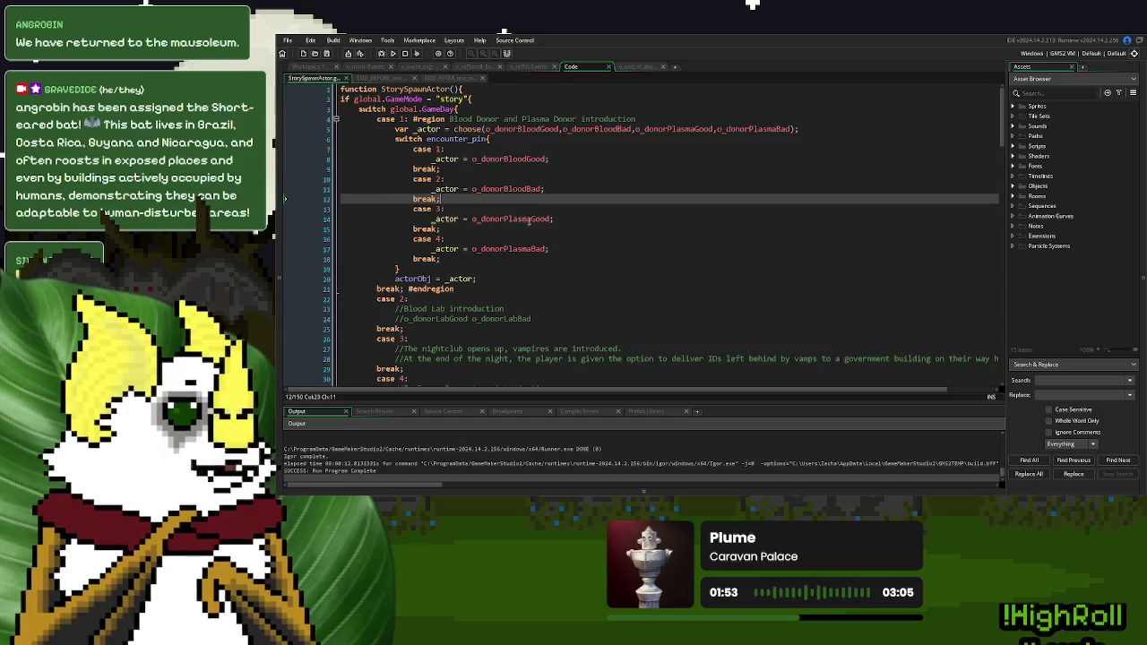
{"action": "left_click", "coordinate": [490, 283]}
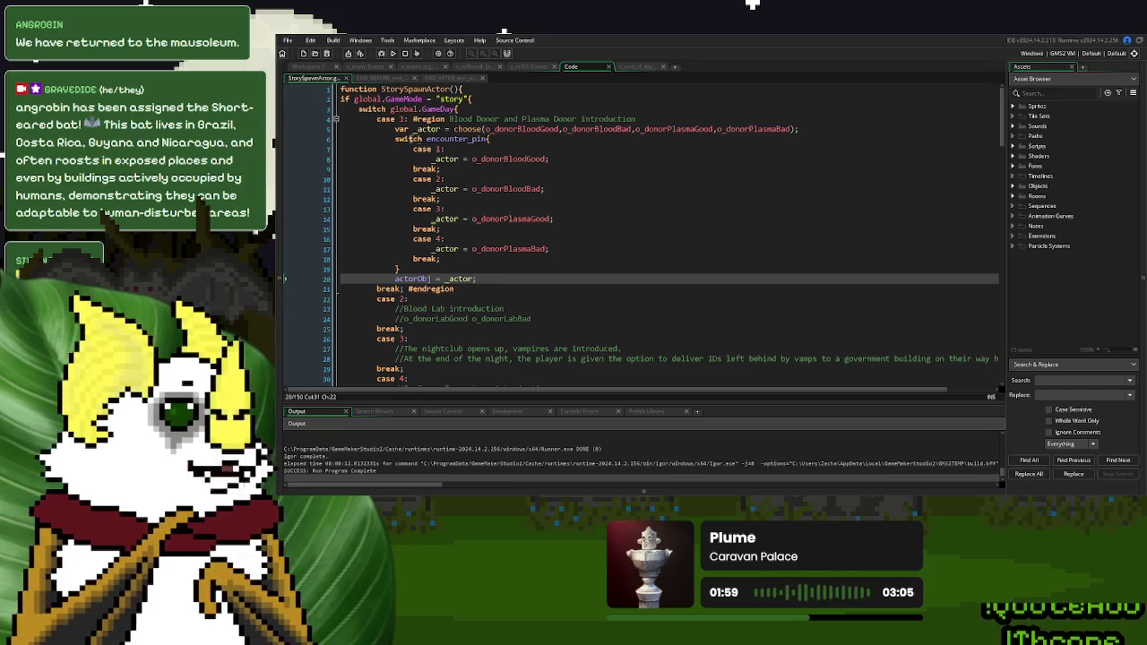
{"action": "left_click", "coordinate": [336, 118]}
{"action": "left_click", "coordinate": [517, 149]}
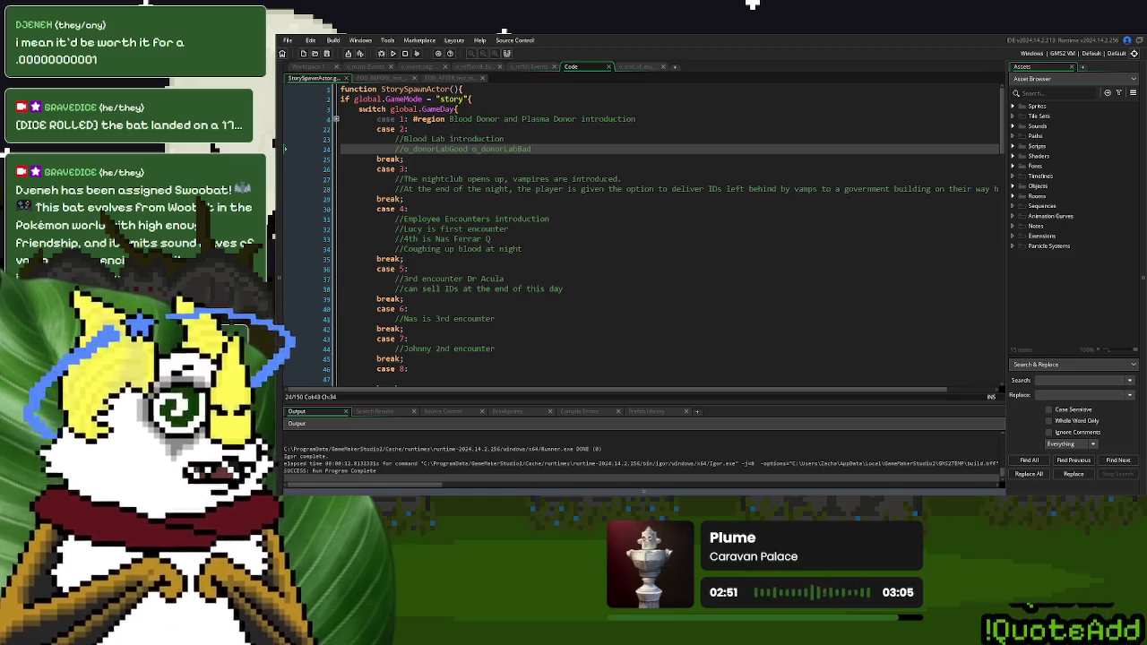
Read the day 4 encounter notes, then bring up o_end_of_day's Draw GUI code
{"action": "left_click", "coordinate": [573, 238]}
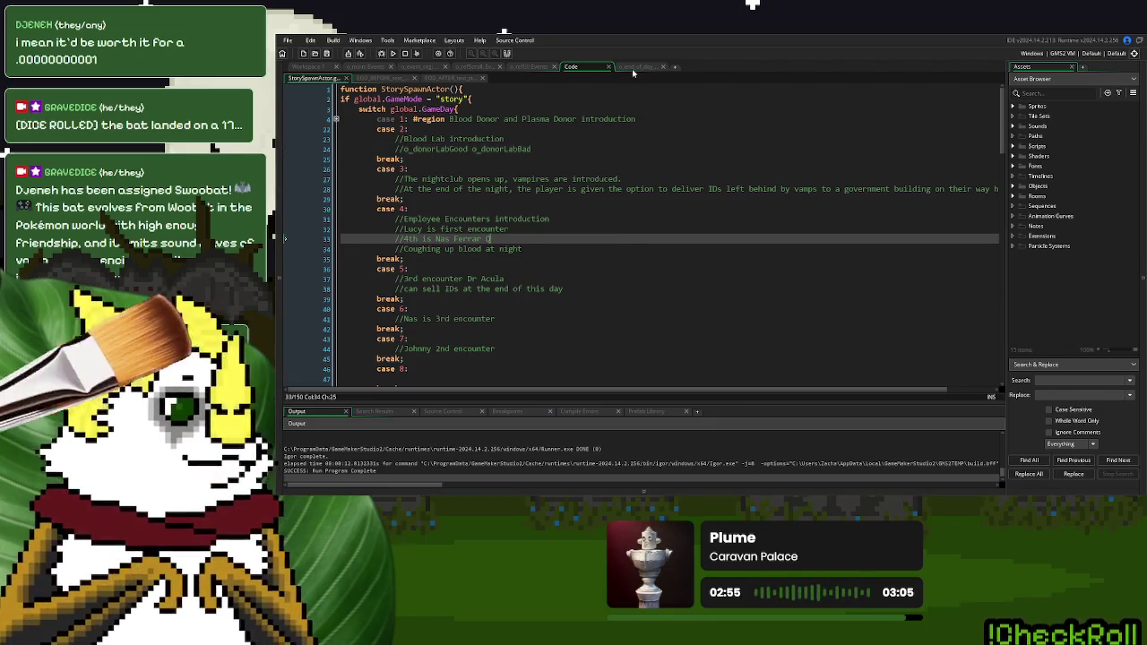
{"action": "left_click", "coordinate": [631, 70]}
{"action": "left_click", "coordinate": [633, 238]}
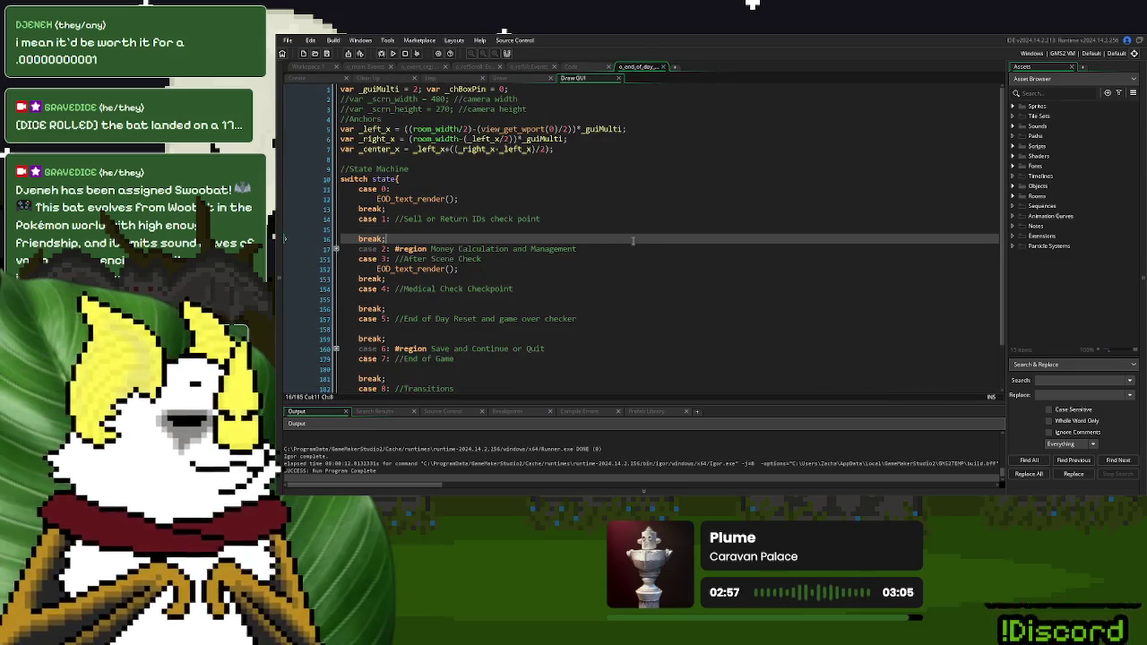
Hide the output log and compare StorySpawnActor, o_end_of_day and o_refUI Events Draw GUI code
{"action": "left_click", "coordinate": [828, 491]}
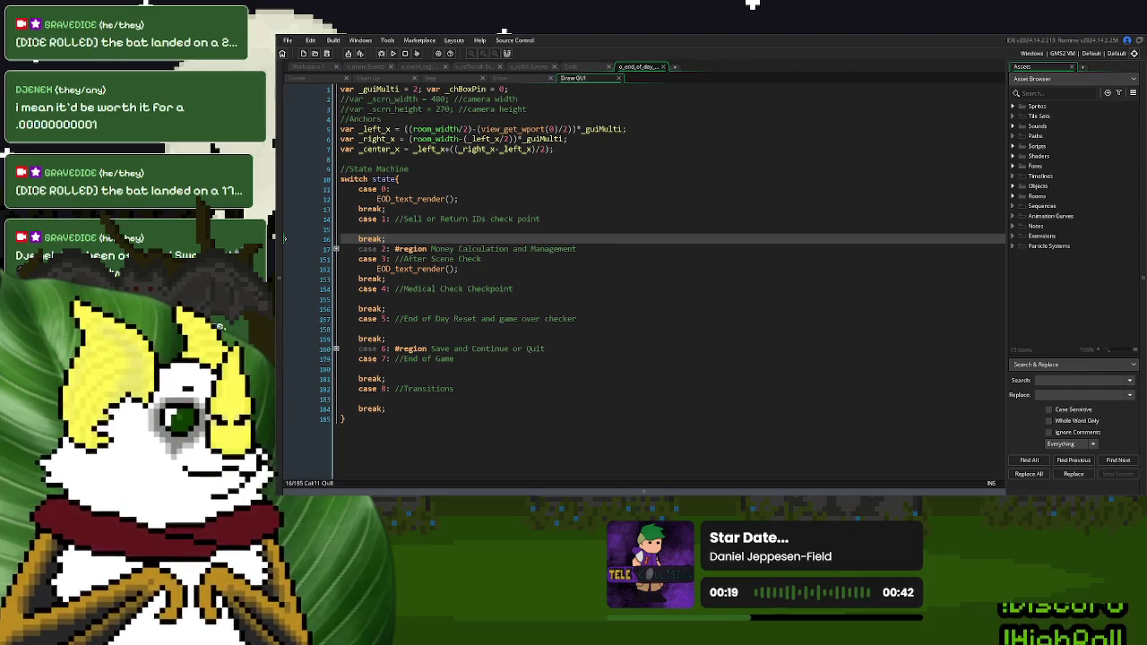
{"action": "left_click", "coordinate": [573, 67]}
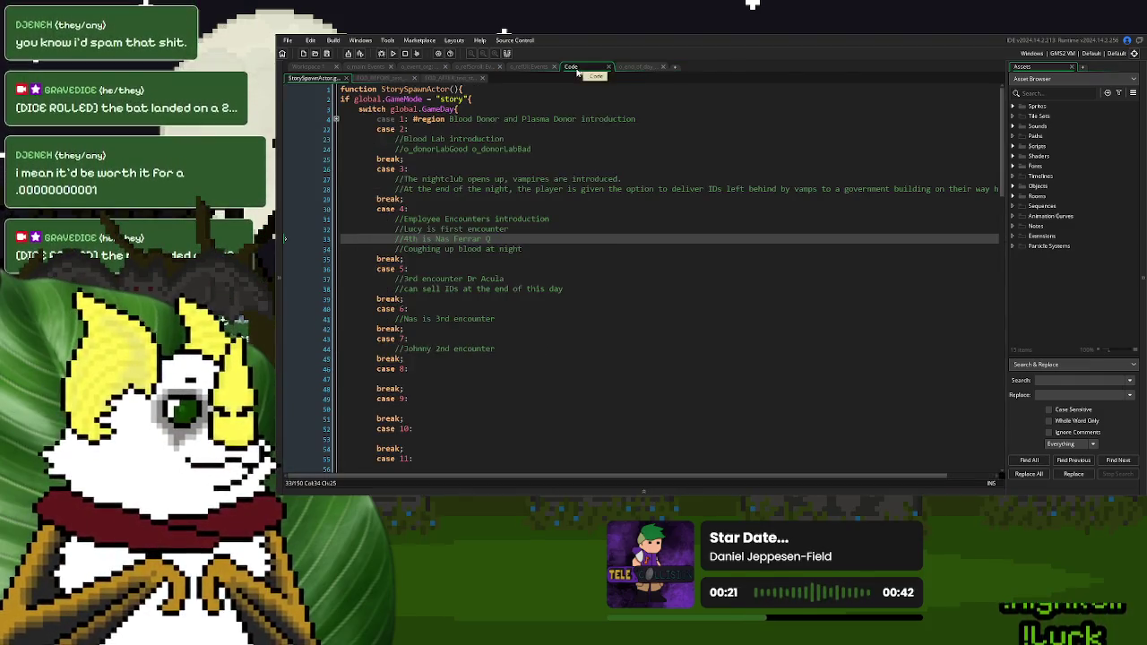
{"action": "left_click", "coordinate": [452, 158]}
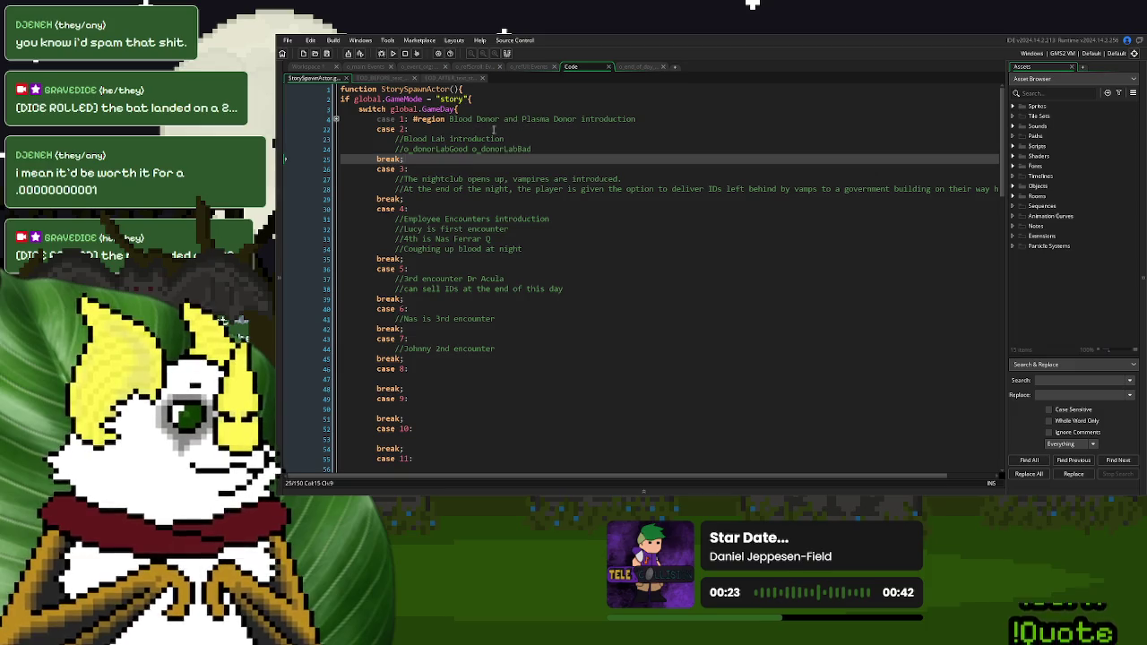
{"action": "left_click", "coordinate": [638, 67]}
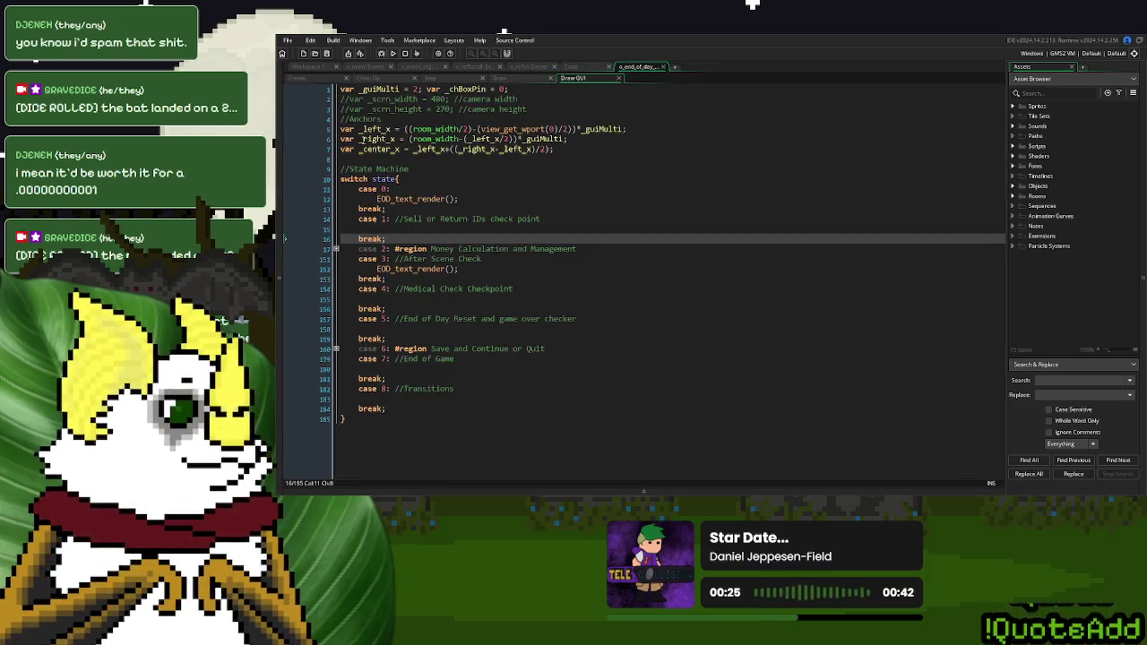
{"action": "left_click", "coordinate": [529, 67]}
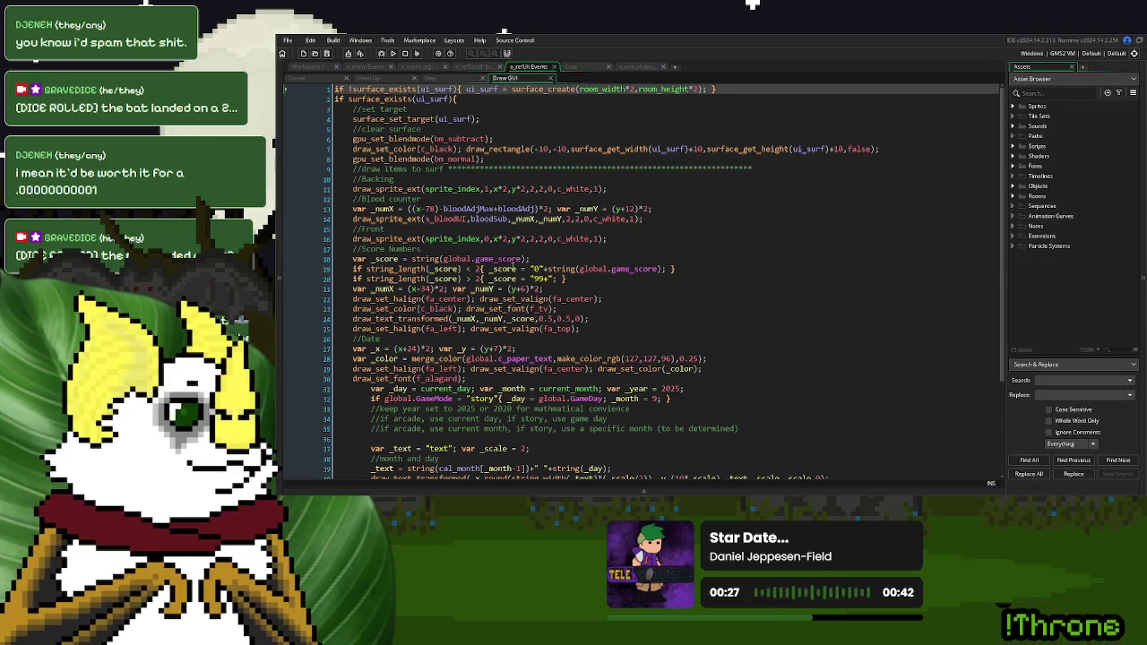
{"action": "left_click", "coordinate": [516, 269]}
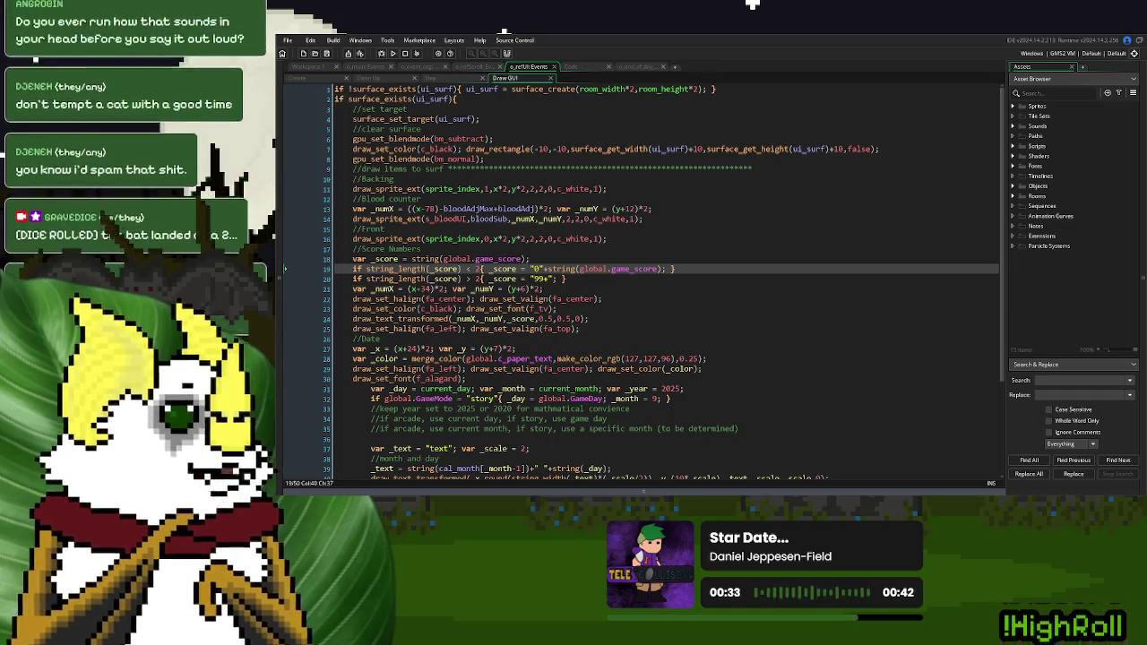
{"action": "left_click", "coordinate": [640, 66]}
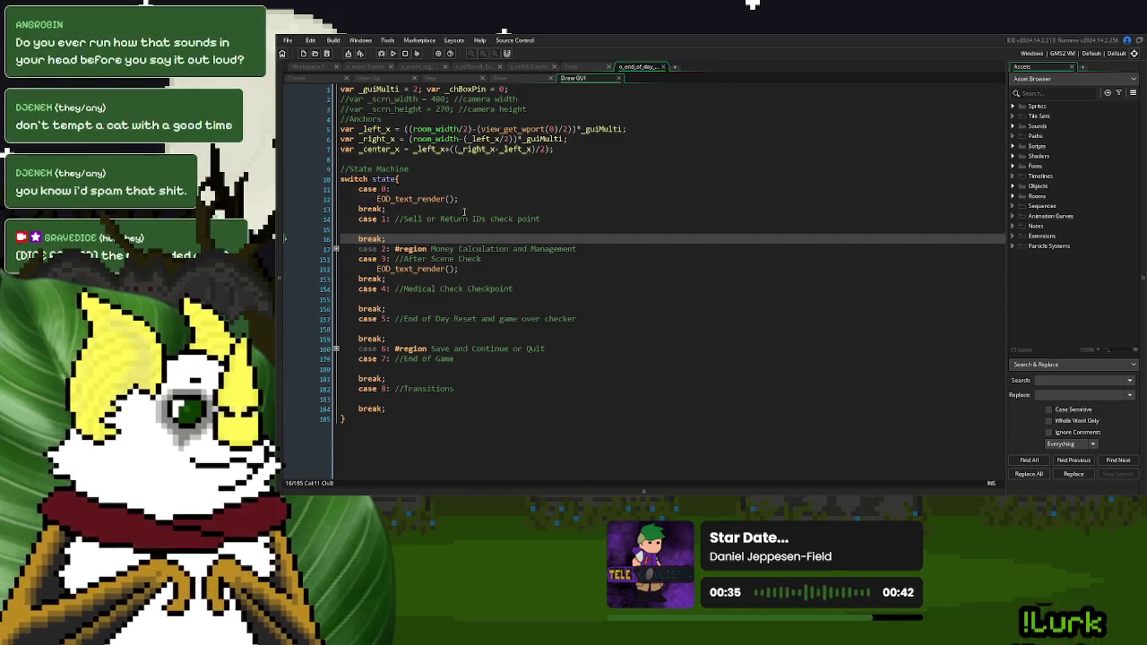
{"action": "left_click", "coordinate": [527, 67]}
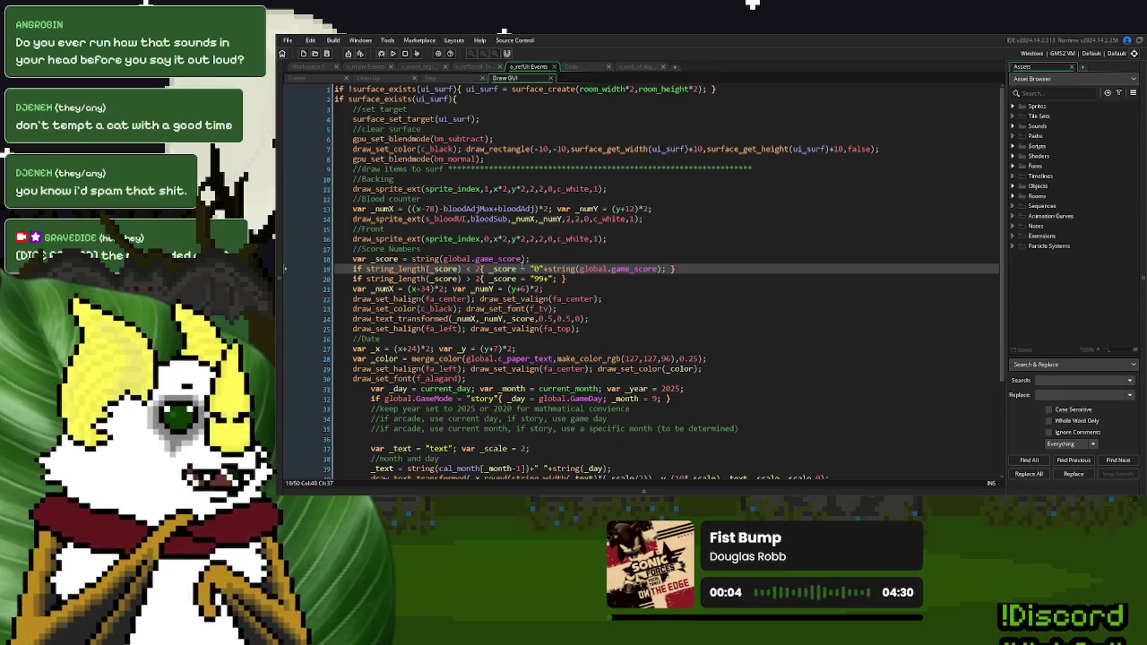
{"action": "scroll", "coordinate": [518, 258], "scroll_direction": "down", "scroll_amount": 5}
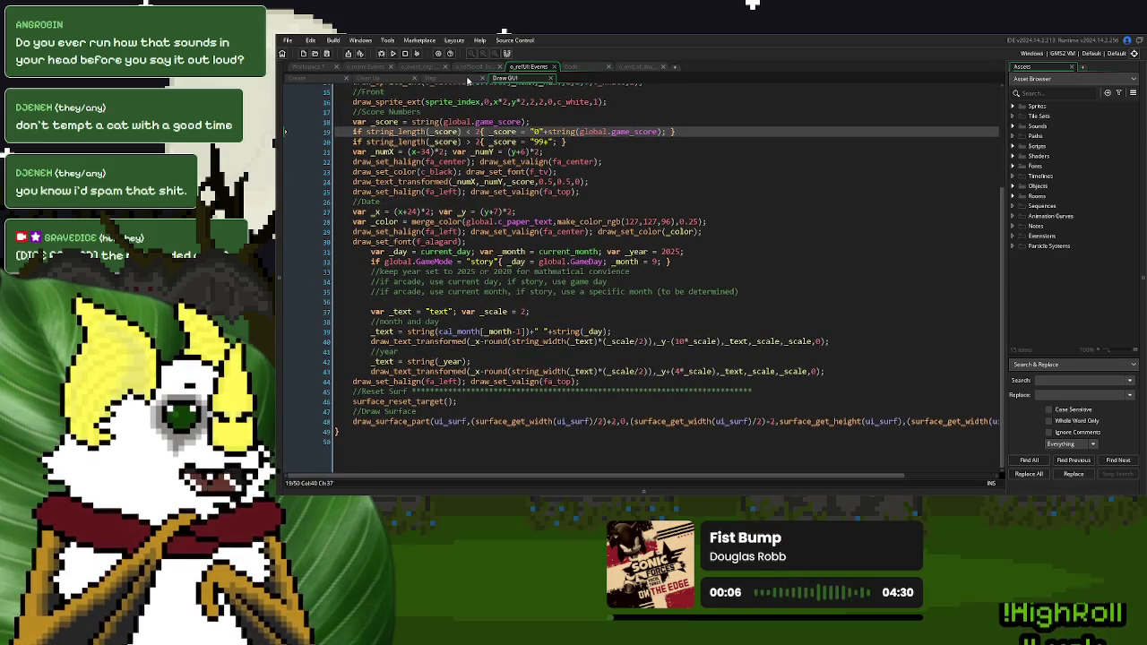
{"action": "left_click", "coordinate": [466, 66]}
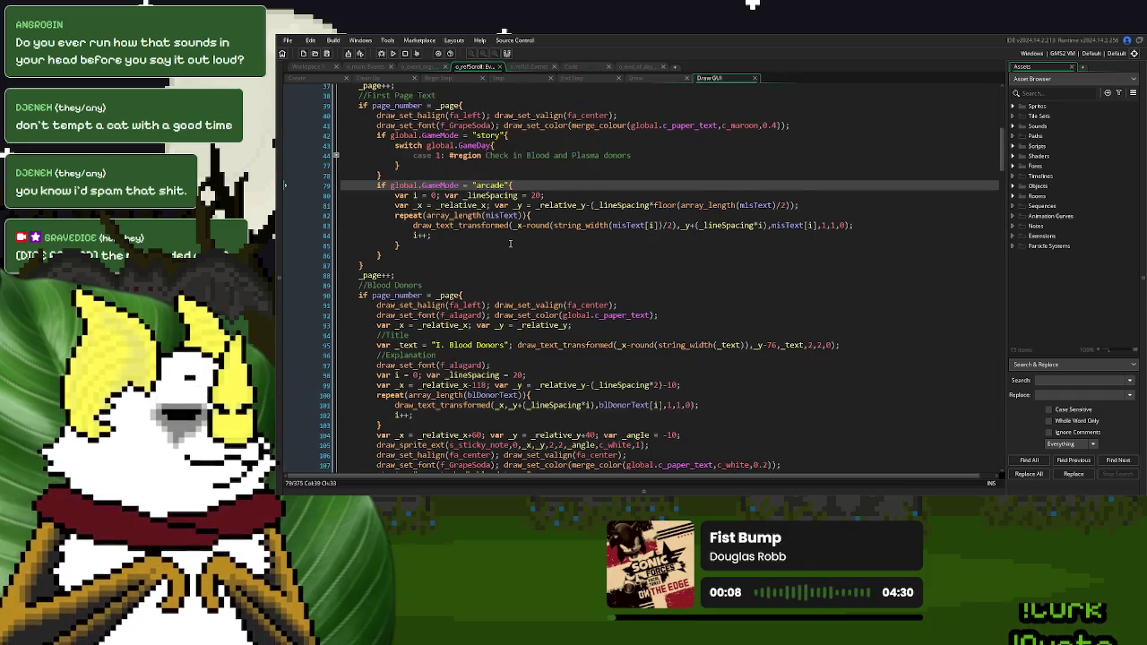
Expand the case 1 region and add a 'case 2:' with 'break;' after its #endregion
{"action": "scroll", "coordinate": [510, 243], "scroll_direction": "down", "scroll_amount": 2}
{"action": "scroll", "coordinate": [510, 243], "scroll_direction": "up", "scroll_amount": 2}
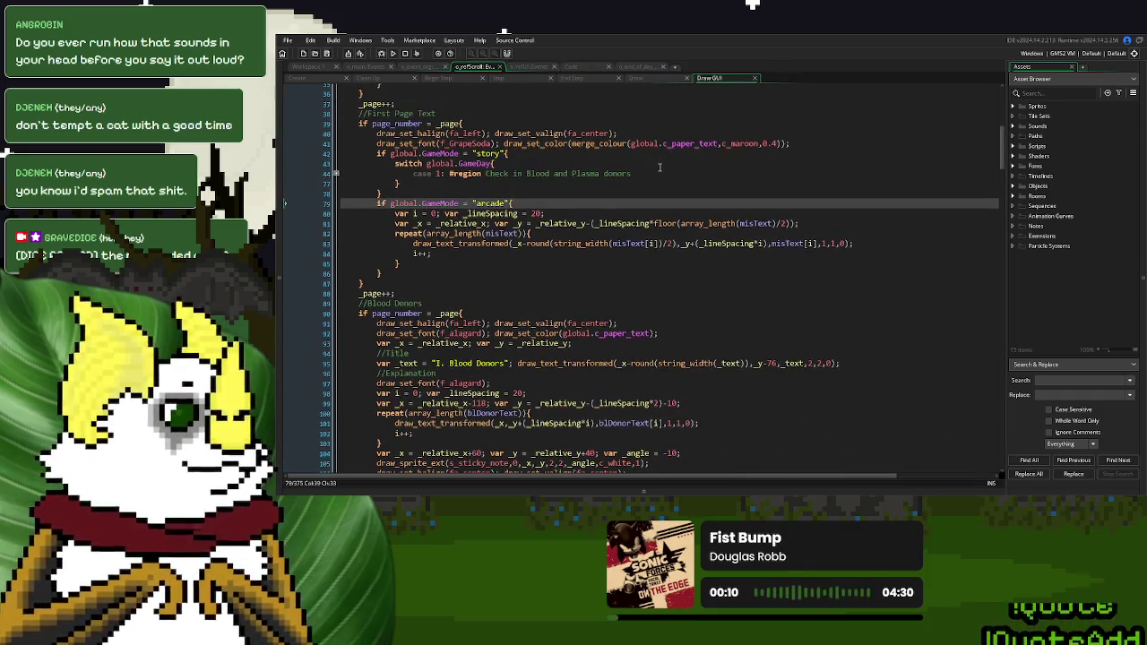
{"action": "left_click", "coordinate": [338, 173]}
{"action": "scroll", "coordinate": [505, 260], "scroll_direction": "down", "scroll_amount": 6}
{"action": "scroll", "coordinate": [504, 259], "scroll_direction": "down", "scroll_amount": 2}
{"action": "left_click", "coordinate": [501, 274]}
{"action": "key", "text": "Return"}
{"action": "type", "text": "case 2:"}
{"action": "key", "text": "Return"}
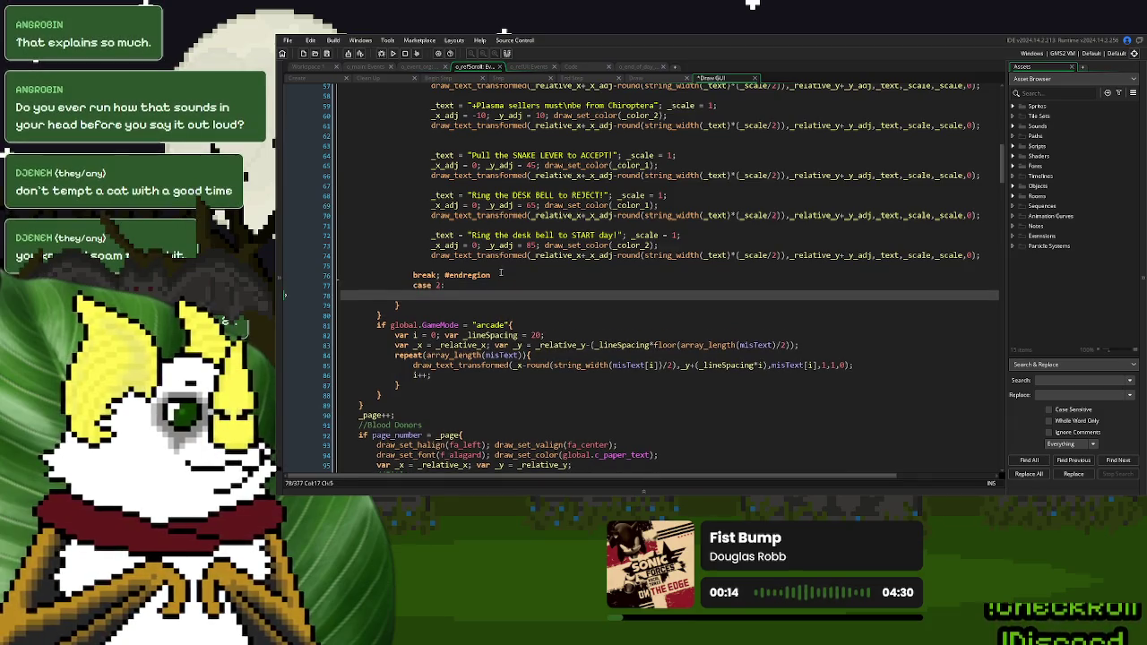
{"action": "key", "text": "Return"}
{"action": "type", "text": "break;"}
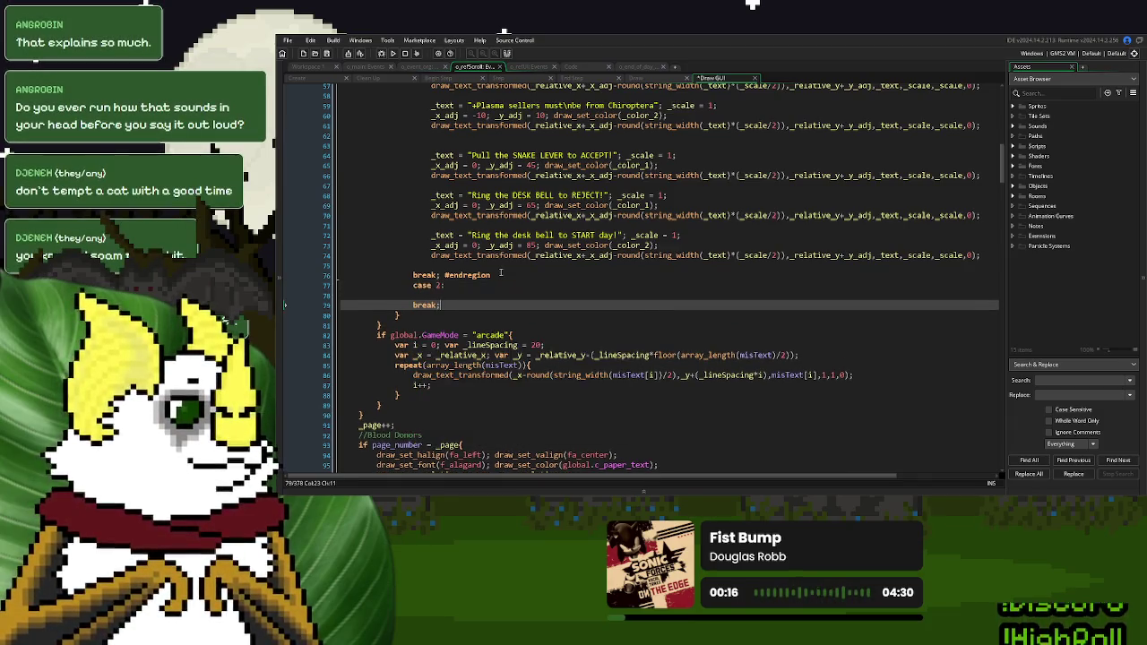
{"action": "key", "text": "Up"}
Fold the case 1 region and paste the copied day-1 text block into case 2
{"action": "scroll", "coordinate": [501, 272], "scroll_direction": "up", "scroll_amount": 8}
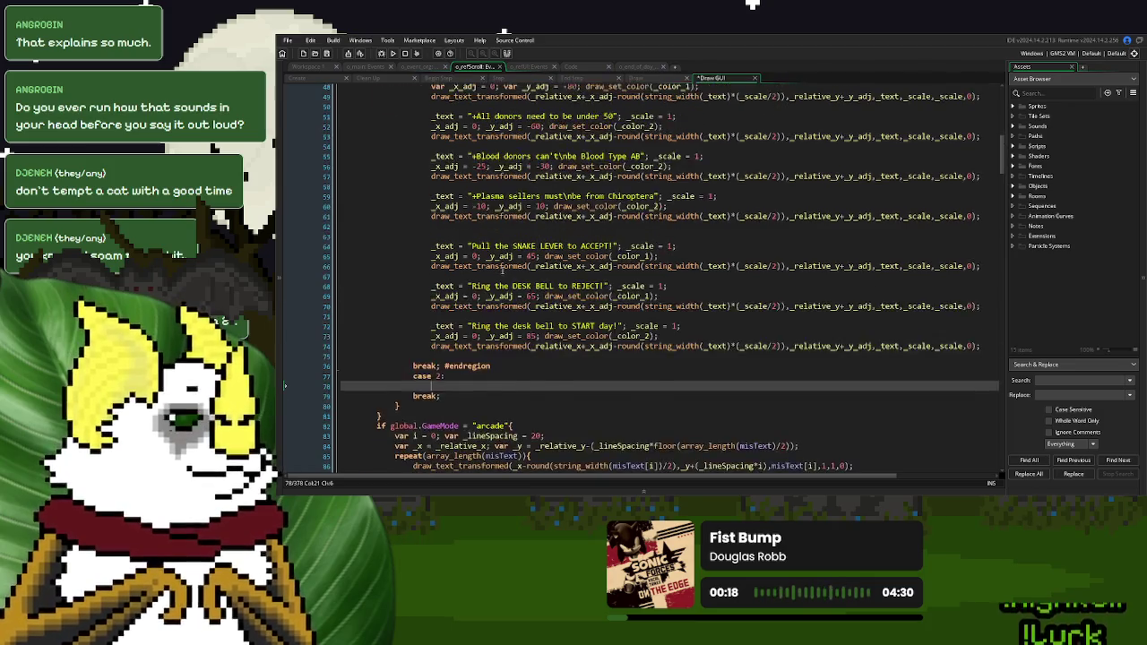
{"action": "scroll", "coordinate": [466, 341], "scroll_direction": "down", "scroll_amount": 3}
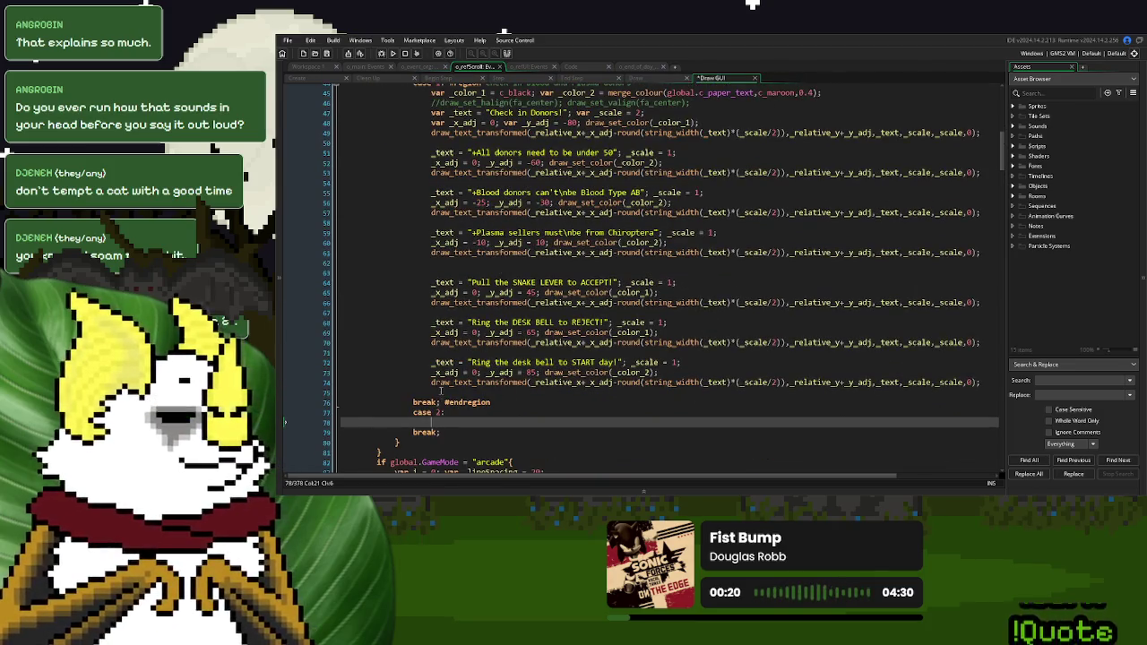
{"action": "left_click", "coordinate": [436, 391]}
{"action": "mouse_move", "coordinate": [436, 391]}
{"action": "left_mouse_down"}
{"action": "mouse_move", "coordinate": [432, 95]}
{"action": "mouse_move", "coordinate": [431, 189]}
{"action": "mouse_move", "coordinate": [338, 183]}
{"action": "left_mouse_up"}
{"action": "left_click", "coordinate": [336, 179]}
{"action": "left_click", "coordinate": [433, 198]}
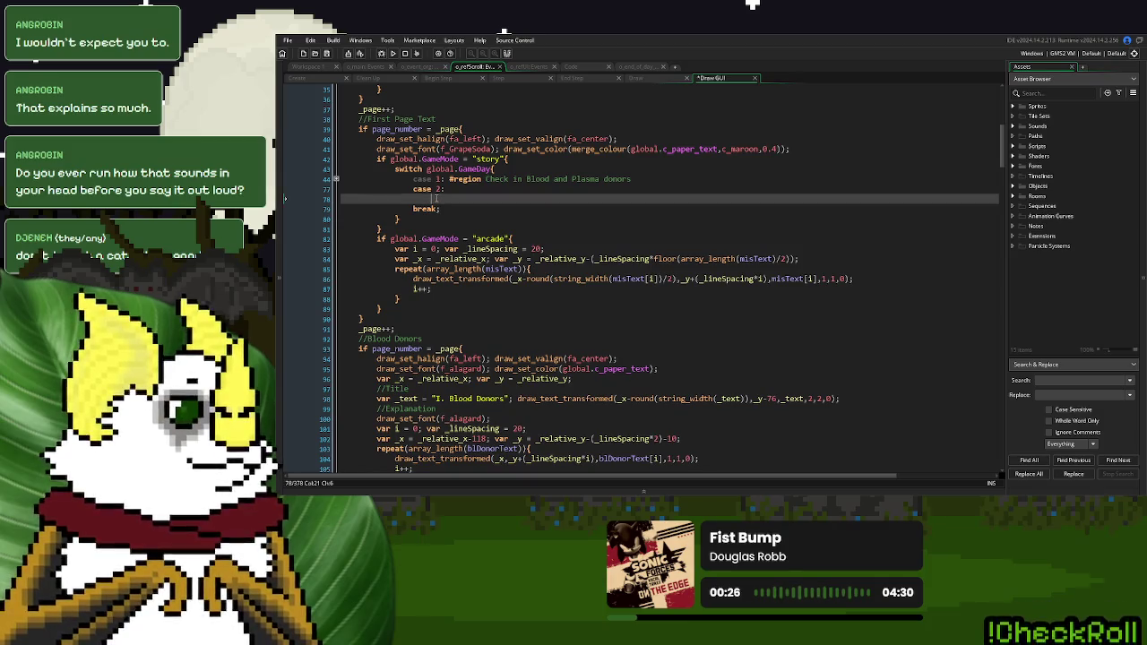
{"action": "key", "text": "ctrl+v"}
Retitle the case 2 heading from 'Check in Donors!' to 'Blood Lab Open!'
{"action": "left_click_drag", "start_coordinate": [564, 190], "coordinate": [491, 198]}
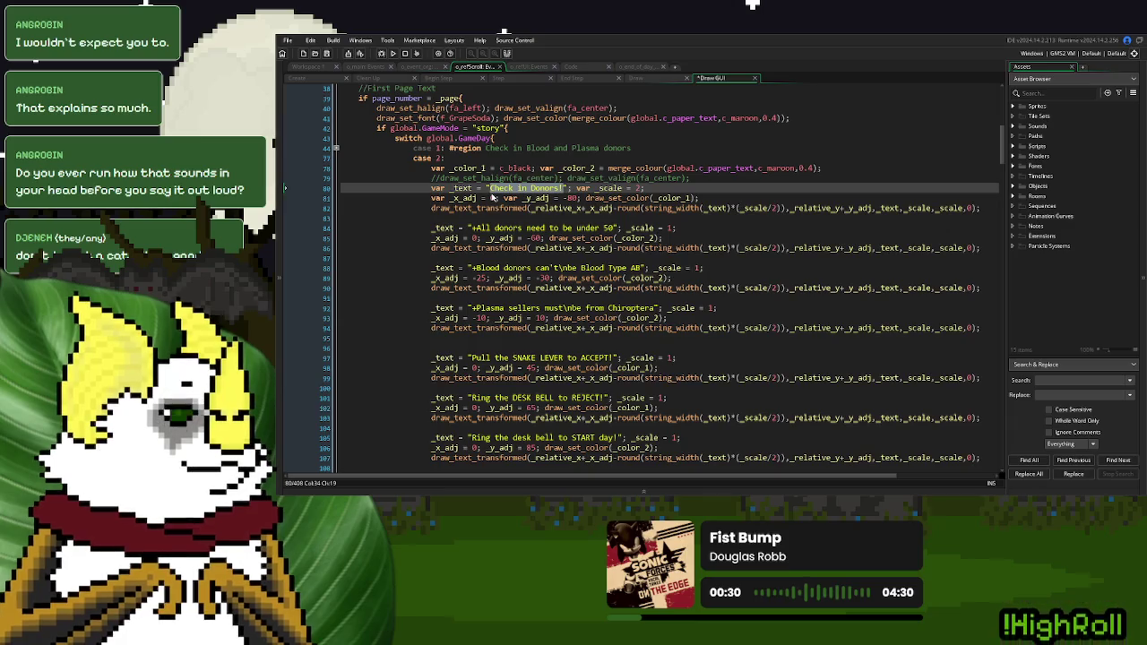
{"action": "type", "text": "New dona"}
{"action": "key", "text": "BackSpace"}
{"action": "type", "text": "or type!"}
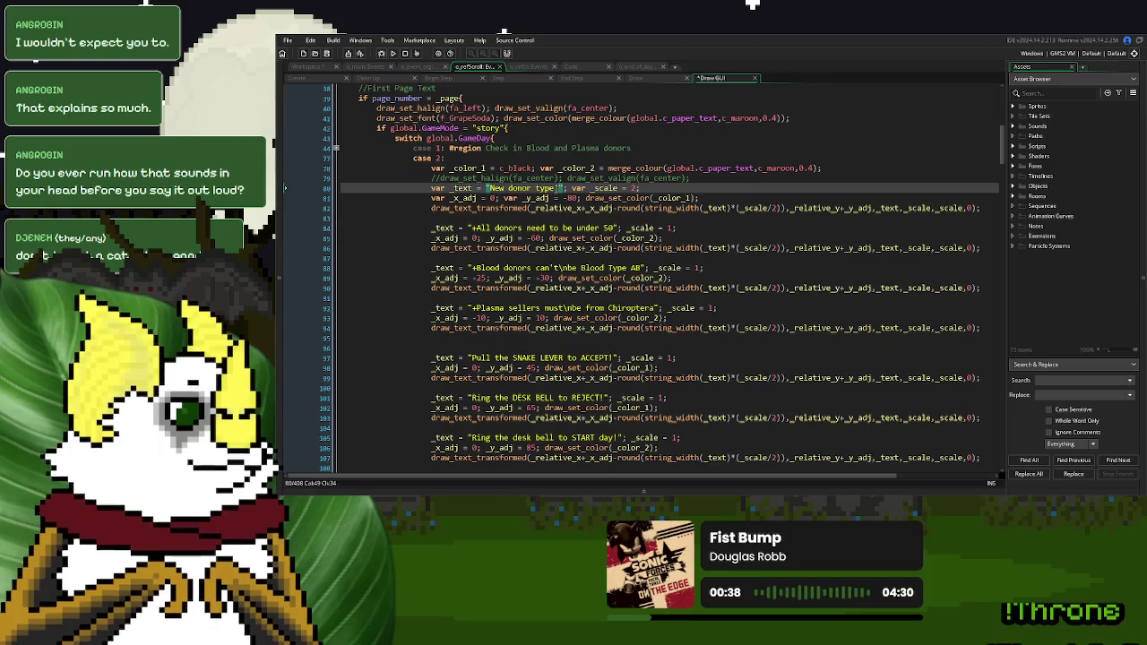
{"action": "left_click_drag", "start_coordinate": [556, 188], "coordinate": [490, 191]}
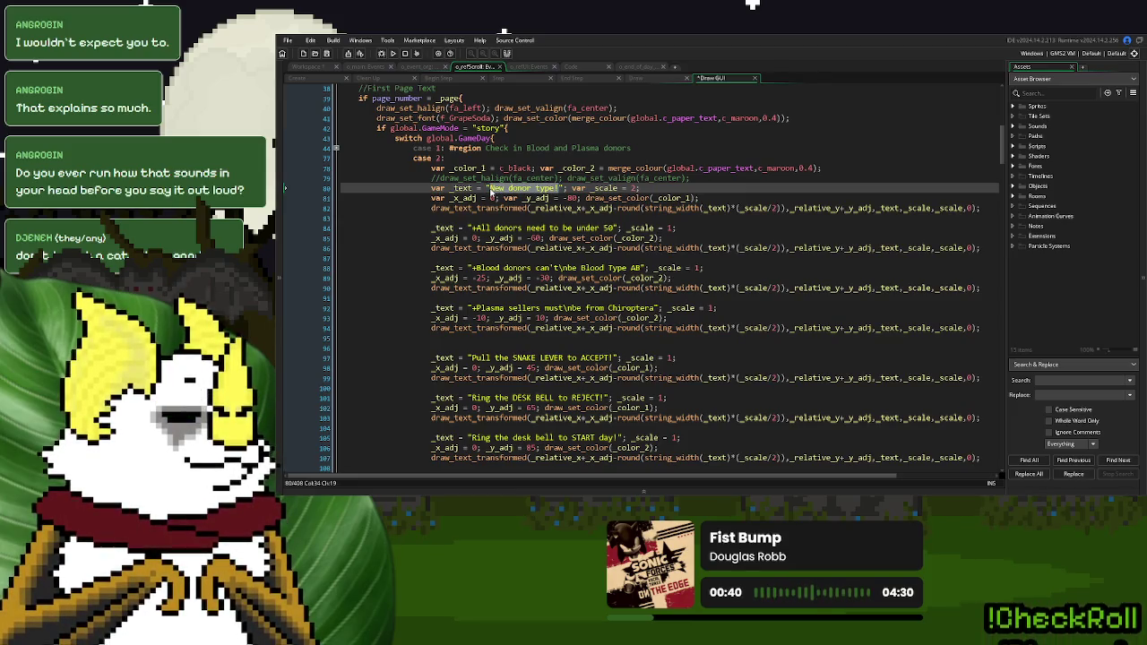
{"action": "type", "text": "Blood Lab"}
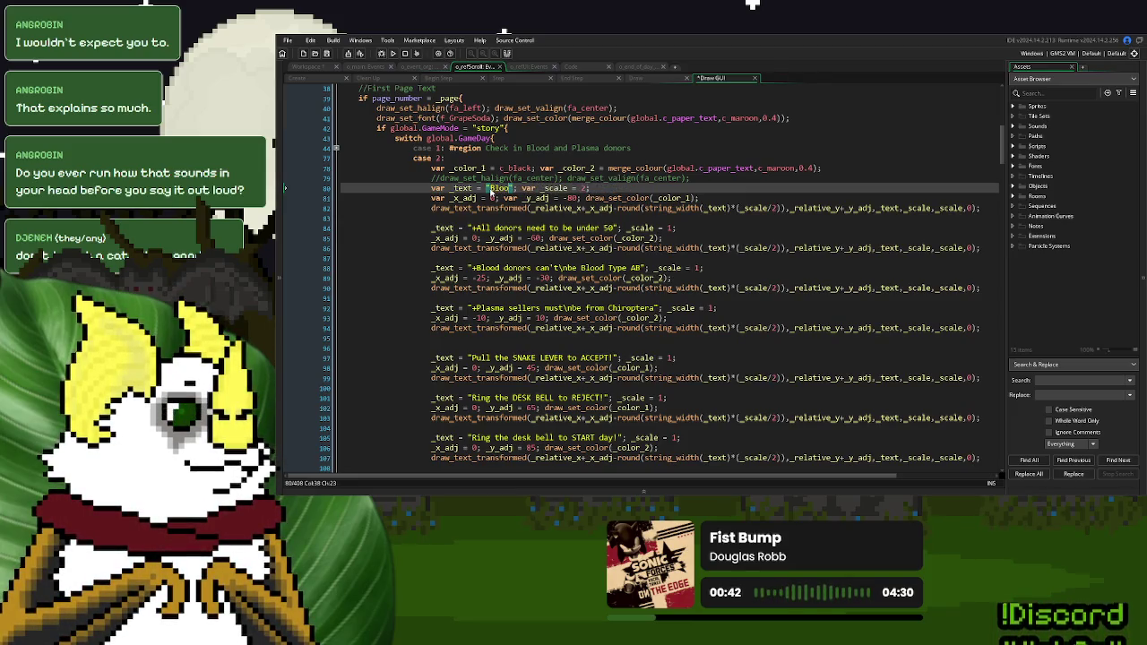
{"action": "type", "text": " Open!"}
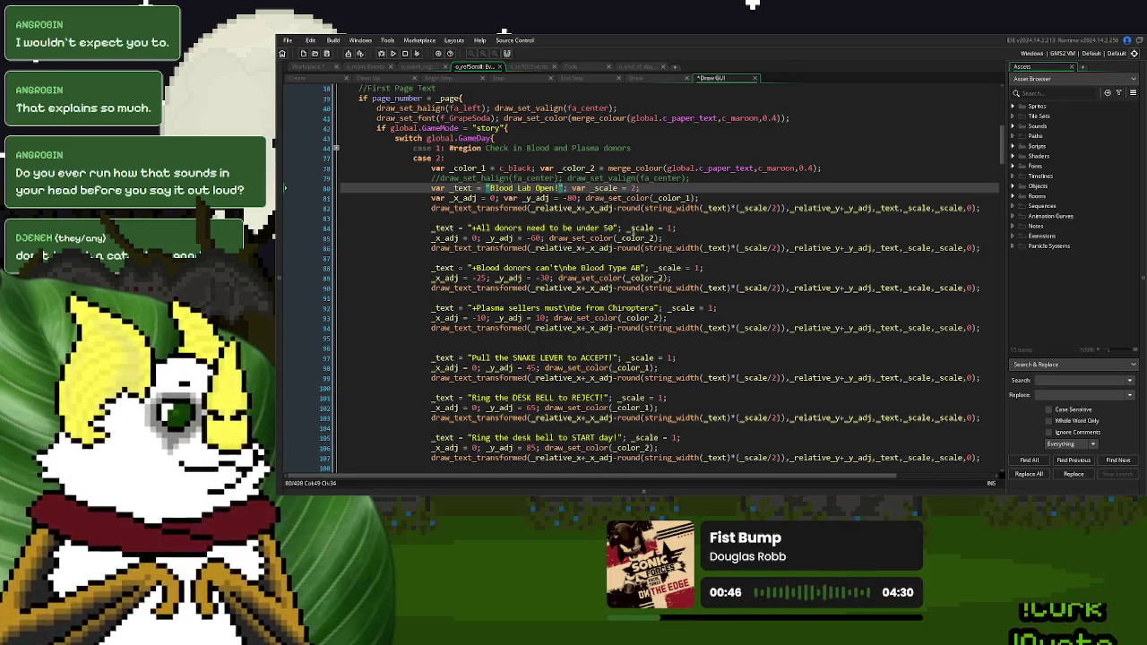
Try rewording the under-50 donor rule as 'Anyone that needs a blood lab done', then undo it
{"action": "left_click_drag", "start_coordinate": [618, 229], "coordinate": [472, 234]}
{"action": "type", "text": "Anyone"}
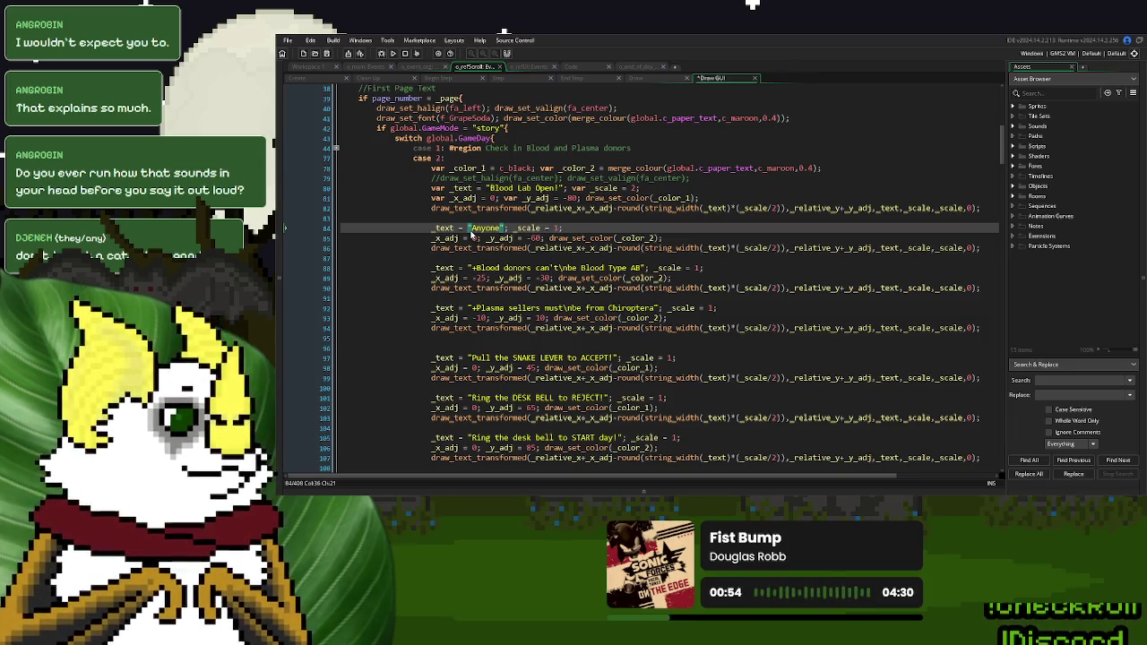
{"action": "type", "text": " that needs a "}
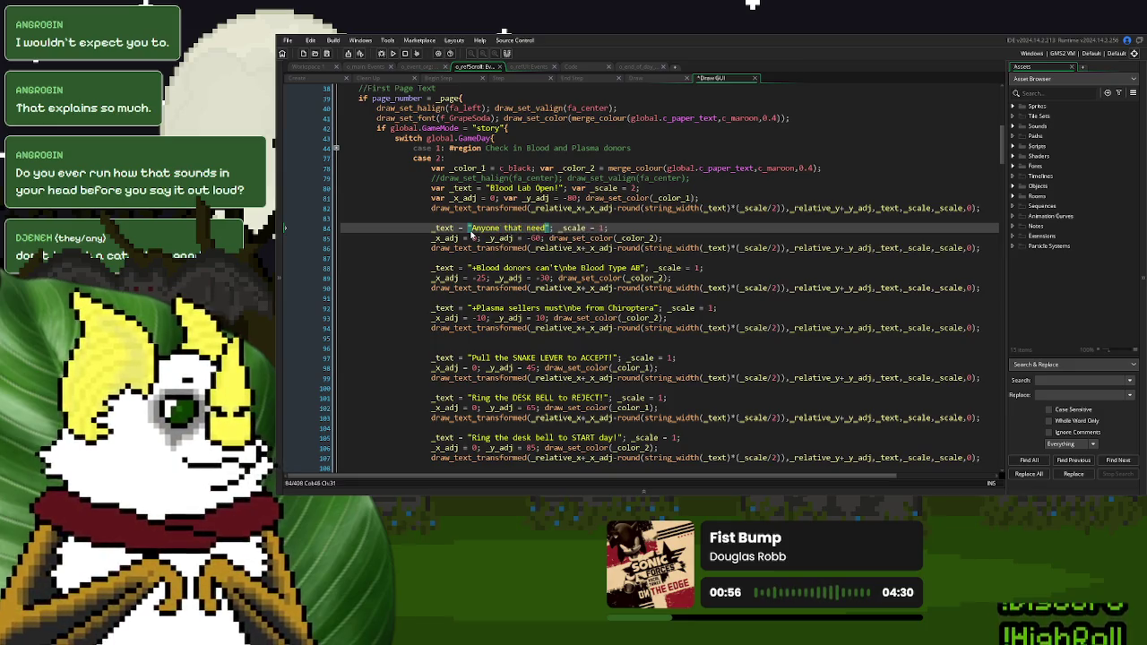
{"action": "type", "text": "blood lab "}
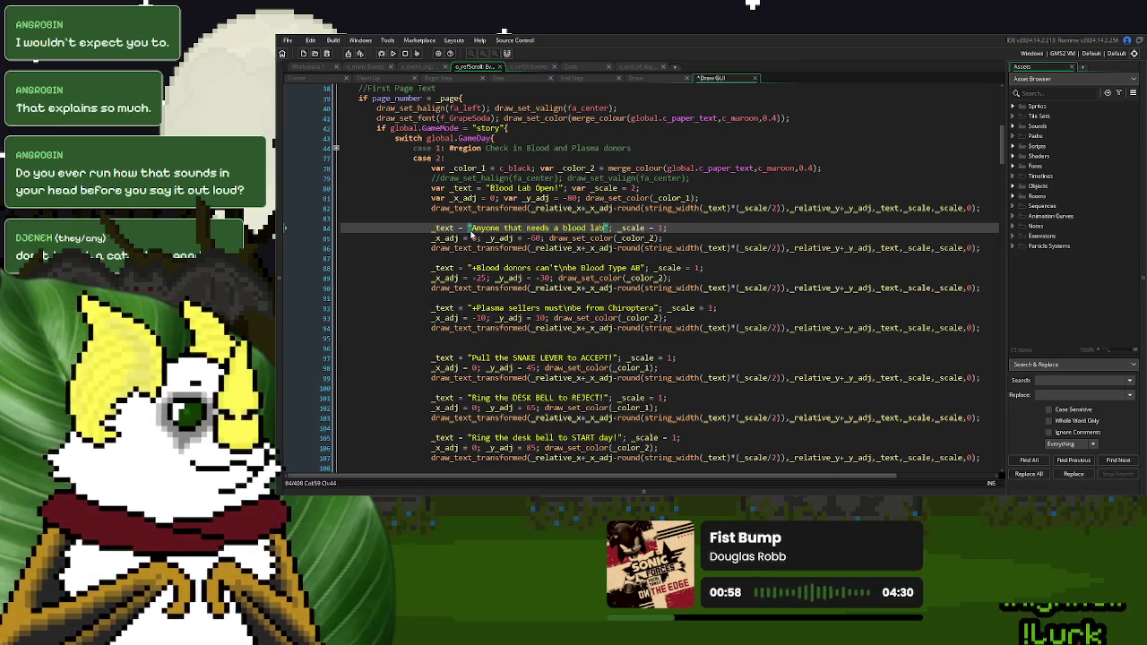
{"action": "type", "text": "done"}
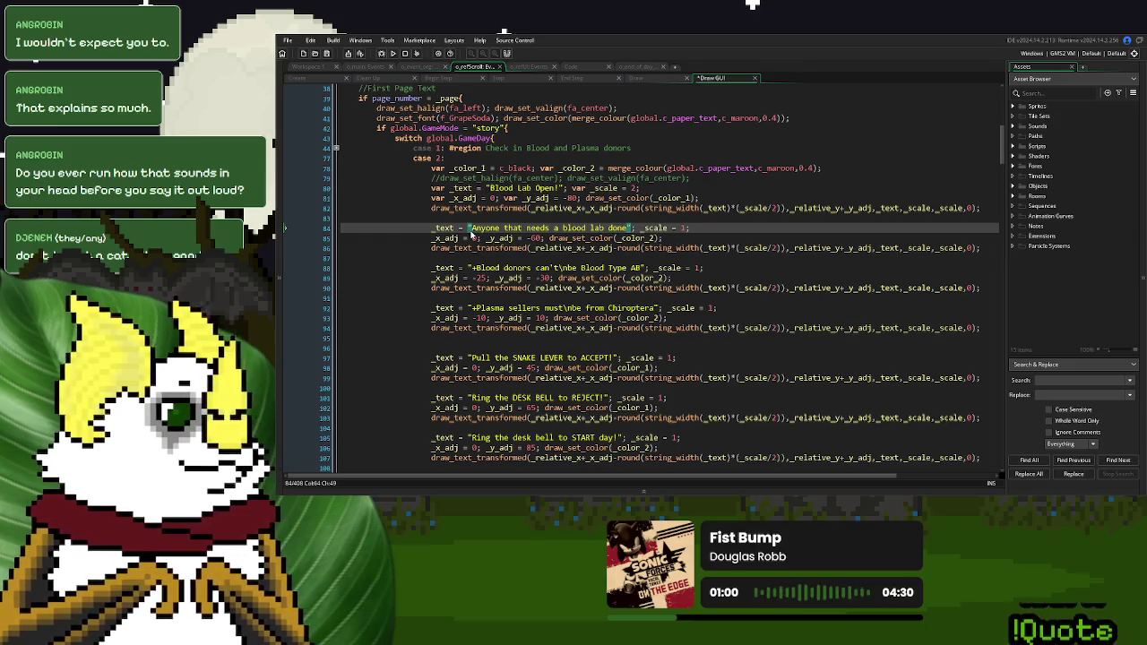
{"action": "key", "text": "ctrl+z"}
{"action": "key", "text": "ctrl+z"}
{"action": "key", "text": "ctrl+z"}
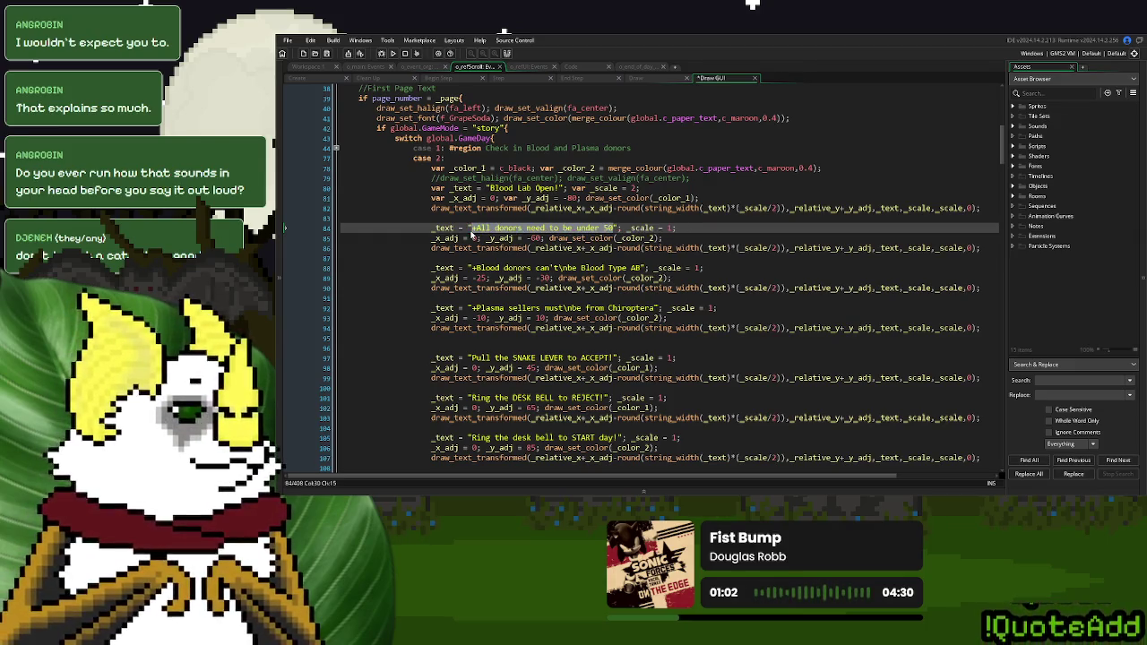
Comment out the draw calls on lines 86 and 94
{"action": "left_click", "coordinate": [411, 241]}
{"action": "left_click", "coordinate": [418, 250]}
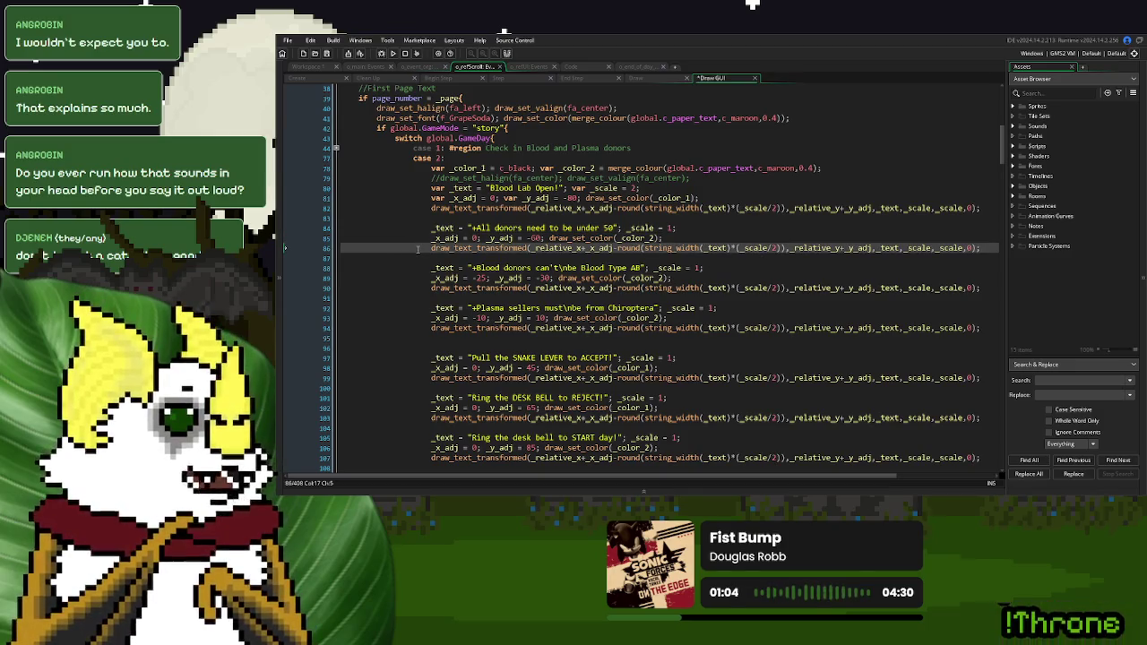
{"action": "key", "text": "ctrl+k"}
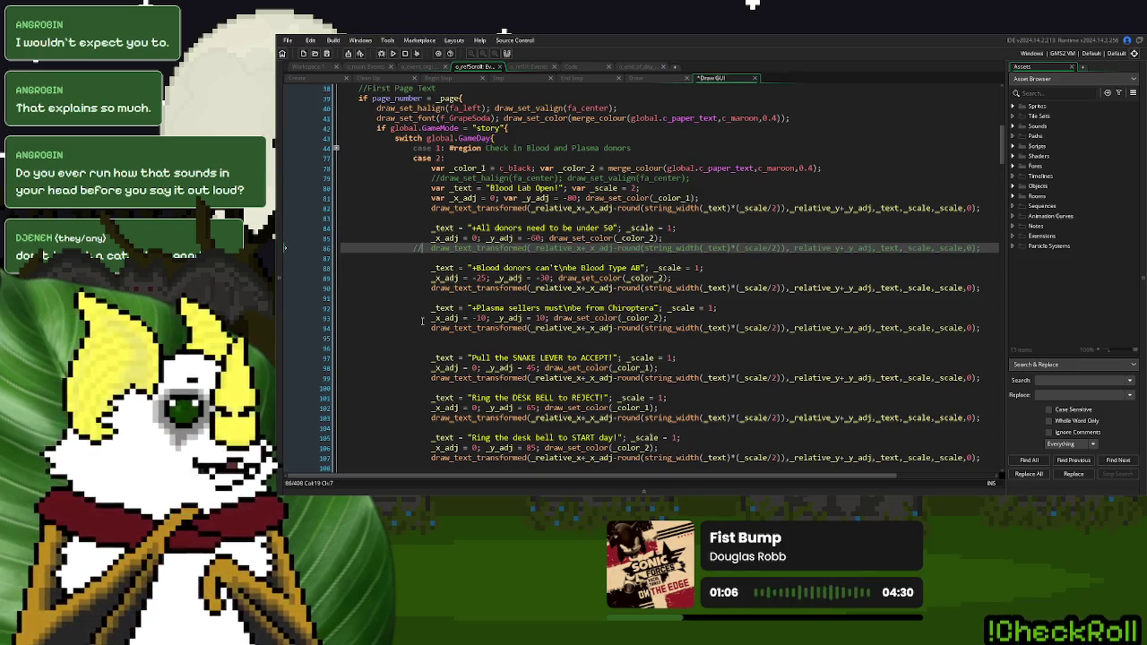
{"action": "left_click", "coordinate": [417, 327]}
{"action": "key", "text": "ctrl+k"}
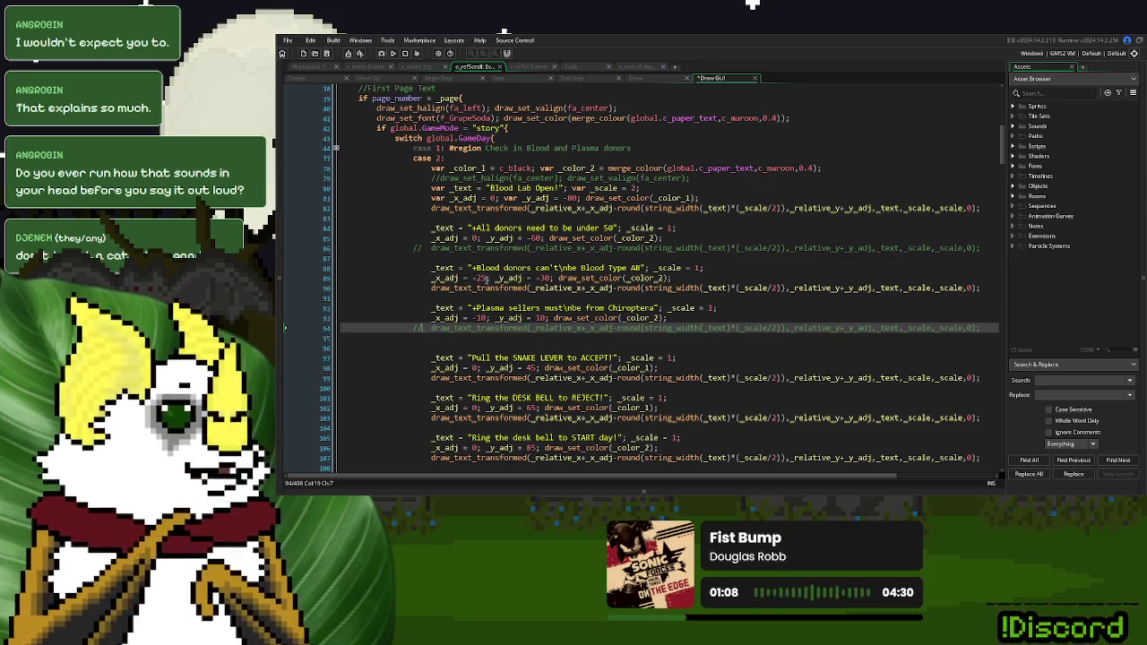
Change the line 89 x offset from -25 to 0 and select the Blood Type AB message
{"action": "double_click", "coordinate": [479, 278]}
{"action": "type", "text": "0"}
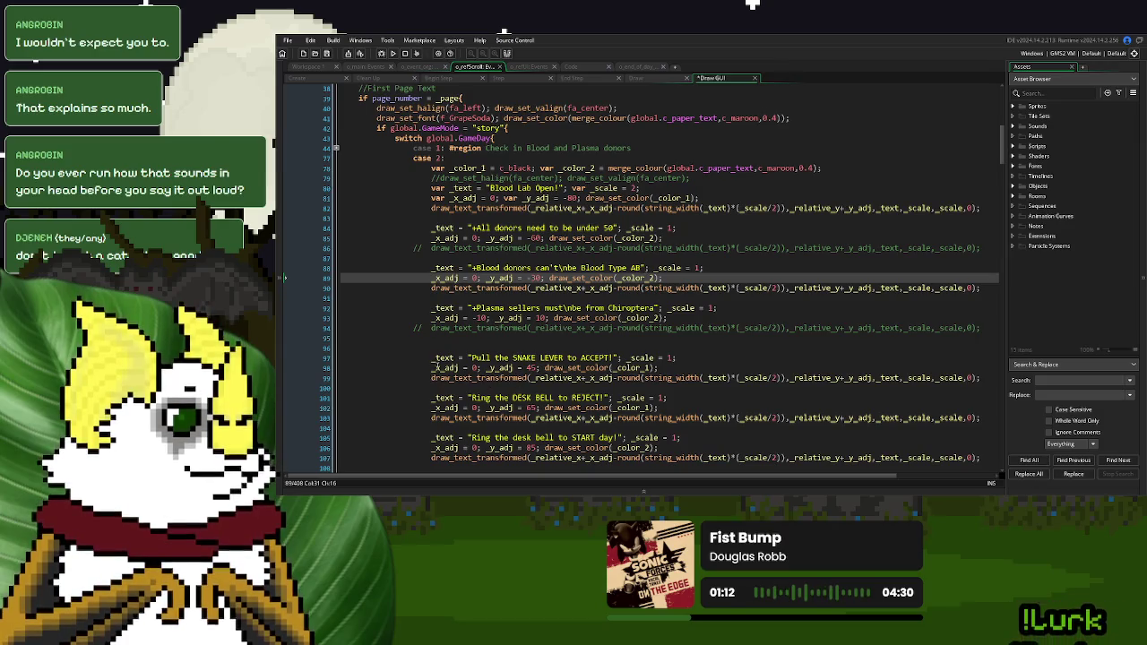
{"action": "scroll", "coordinate": [434, 367], "scroll_direction": "down", "scroll_amount": 2}
{"action": "left_click", "coordinate": [410, 323]}
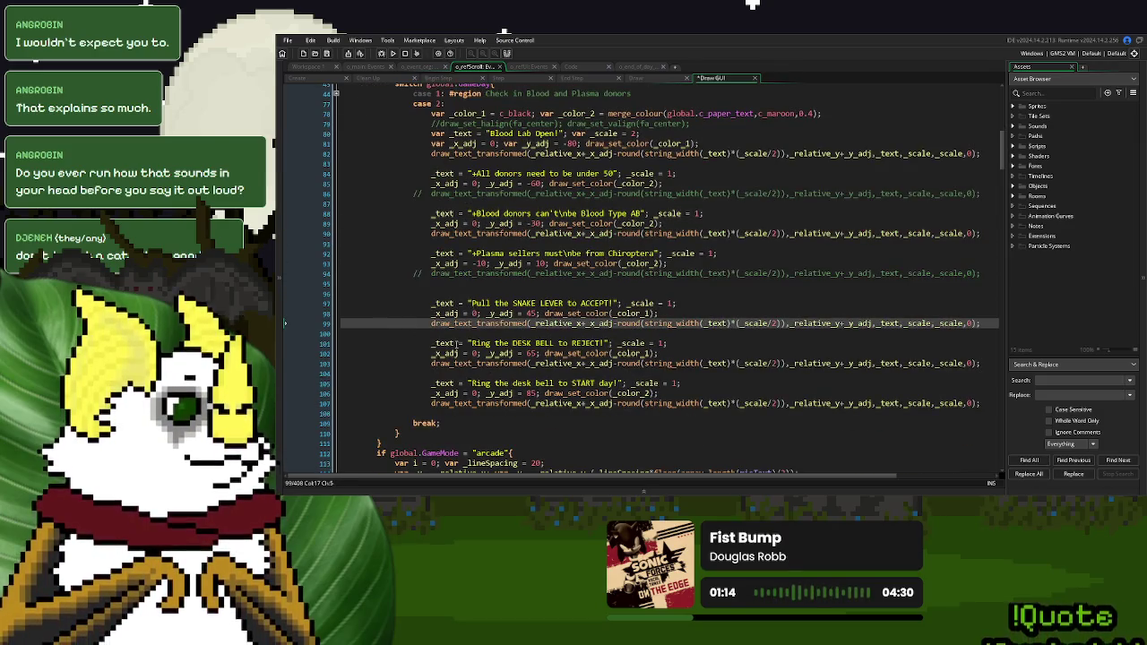
{"action": "left_click_drag", "start_coordinate": [641, 213], "coordinate": [472, 220]}
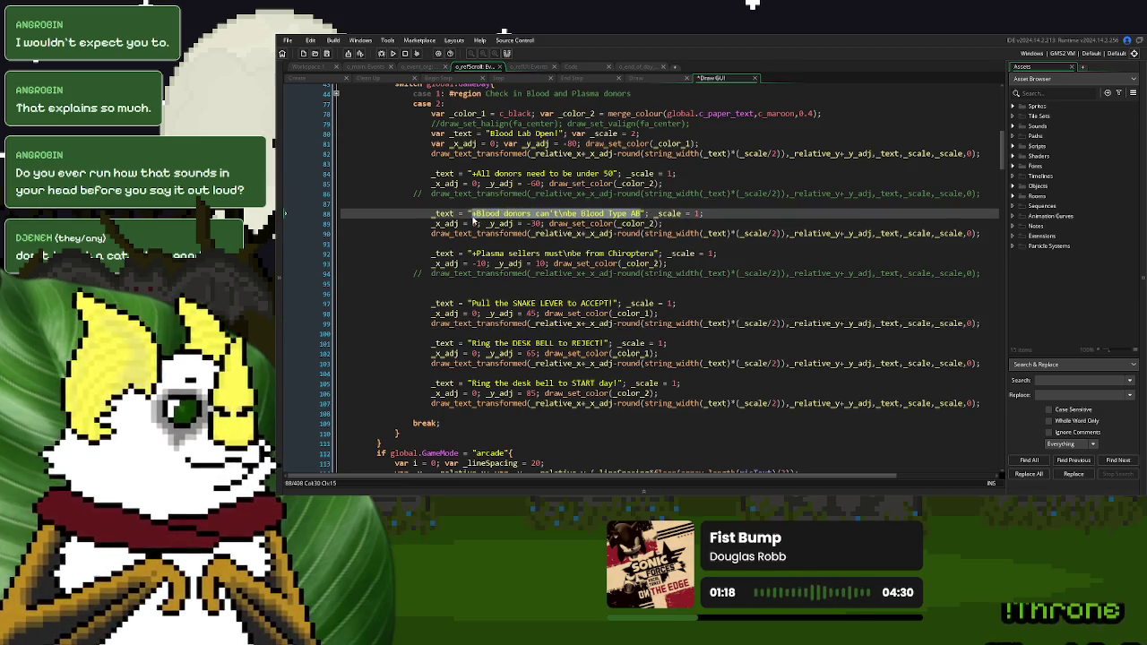
Type 'If someone arrives for a blood lab, make sure they're on the lab list' over the selection
{"action": "type", "text": "If someone arriv"}
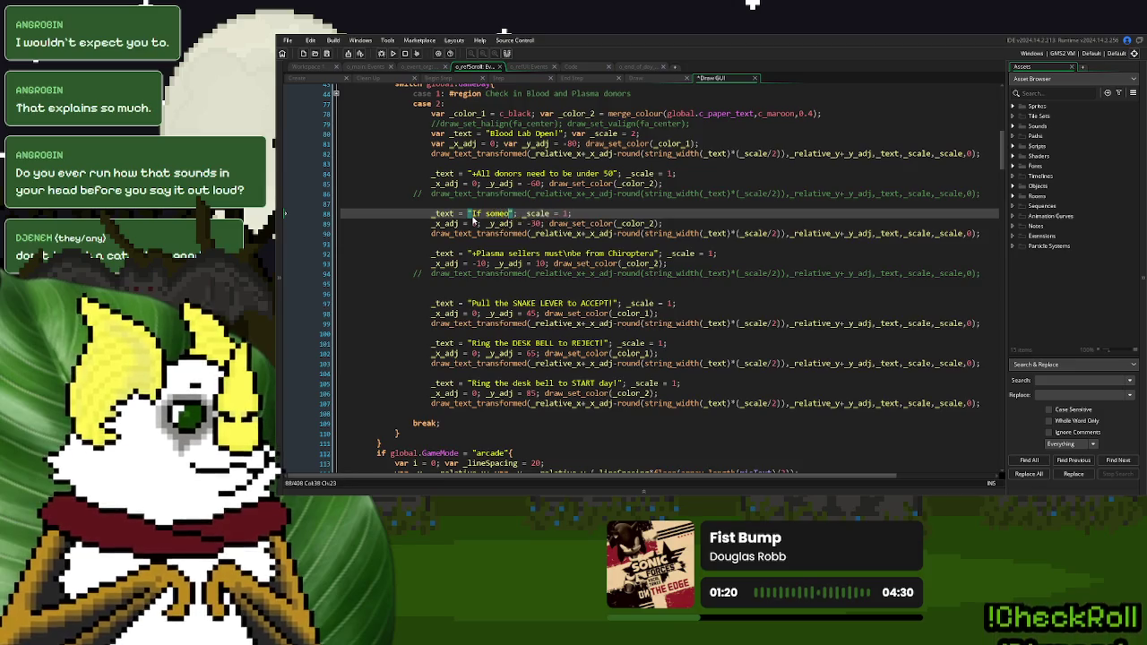
{"action": "type", "text": "es for a blood d"}
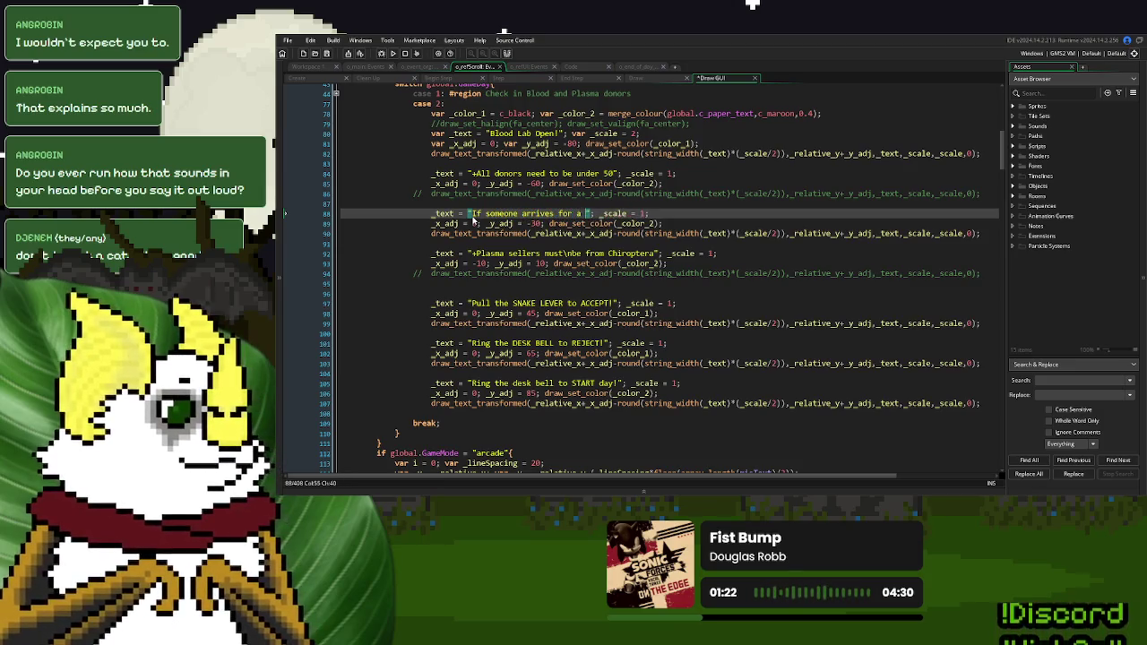
{"action": "type", "text": "ab"}
{"action": "type", "text": ", "}
{"action": "type", "text": "make sure they're"}
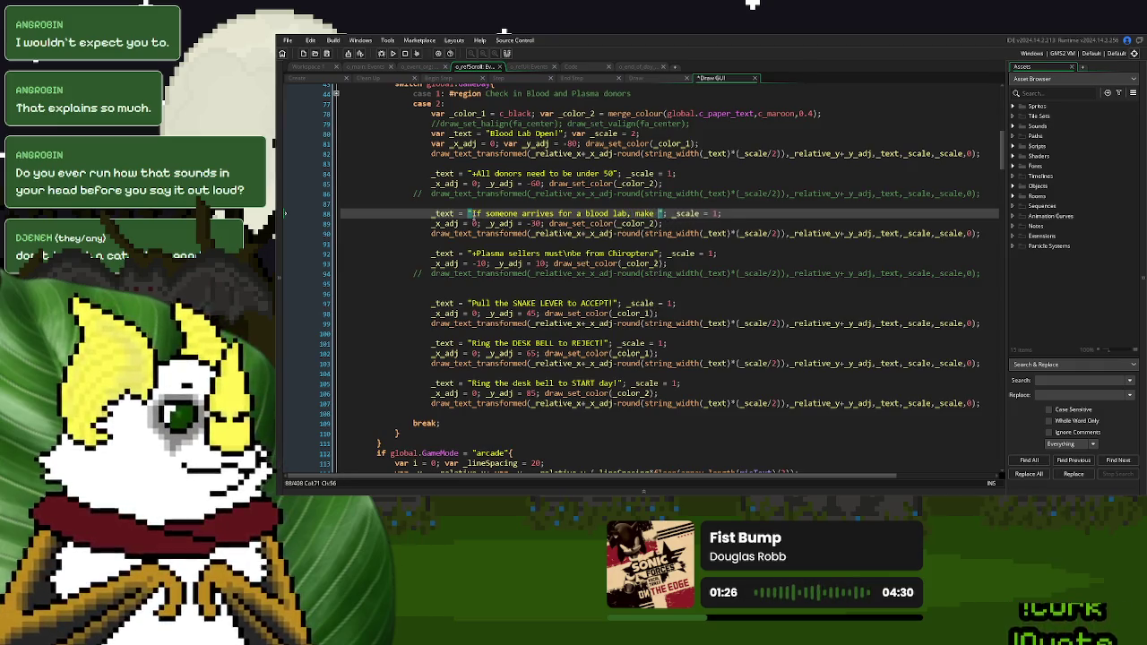
{"action": "key", "text": "BackSpace"}
{"action": "key", "text": "BackSpace"}
{"action": "key", "text": "BackSpace"}
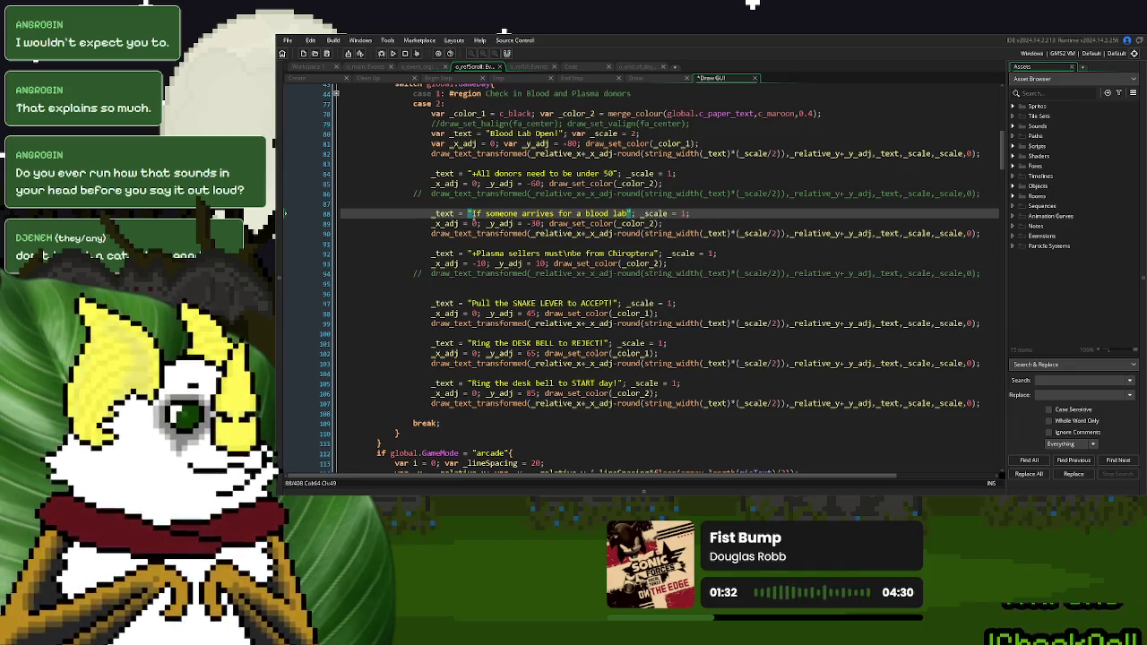
{"action": "type", "text": "."}
{"action": "type", "text": "nmake sur"}
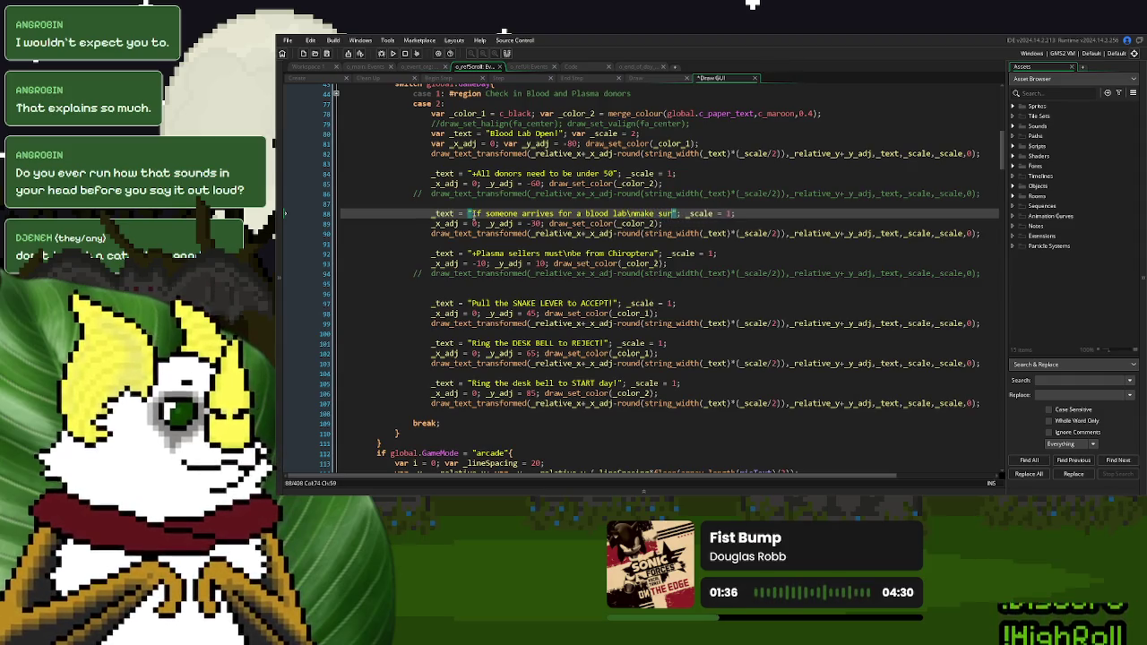
{"action": "type", "text": "e they're on"}
{"action": "type", "text": " the "}
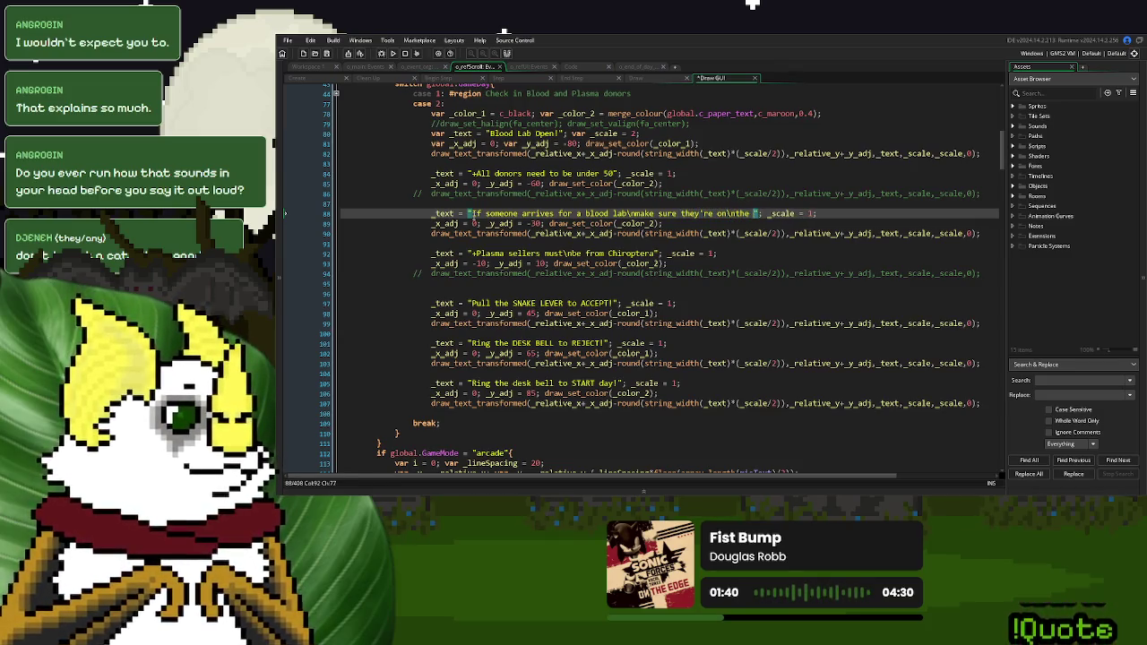
{"action": "type", "text": "lab list\\n\\n"}
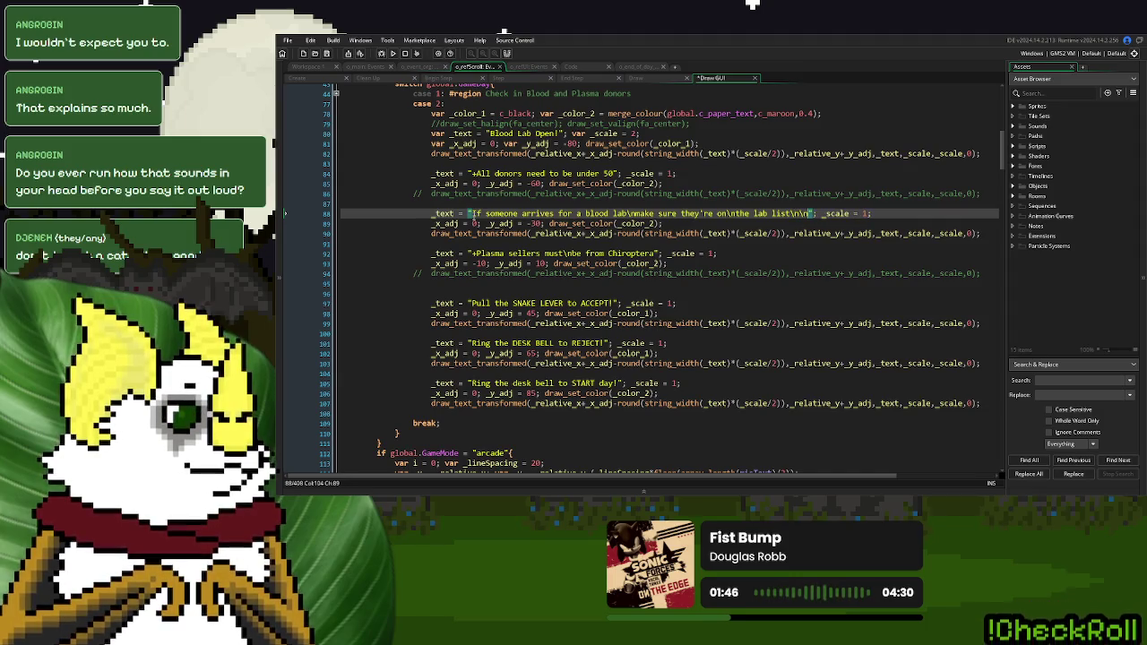
Append 'you'll find it on the blood lab reference page' and run the game to test
{"action": "type", "text": "ck it"}
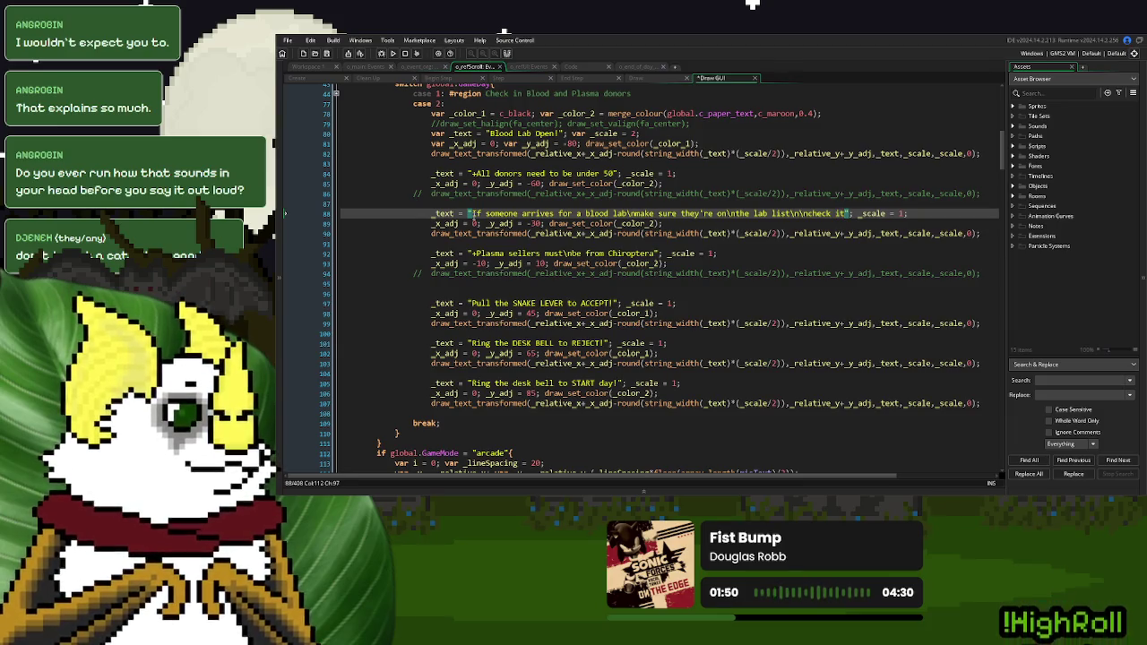
{"action": "key", "text": "BackSpace"}
{"action": "key", "text": "BackSpace"}
{"action": "key", "text": "BackSpace"}
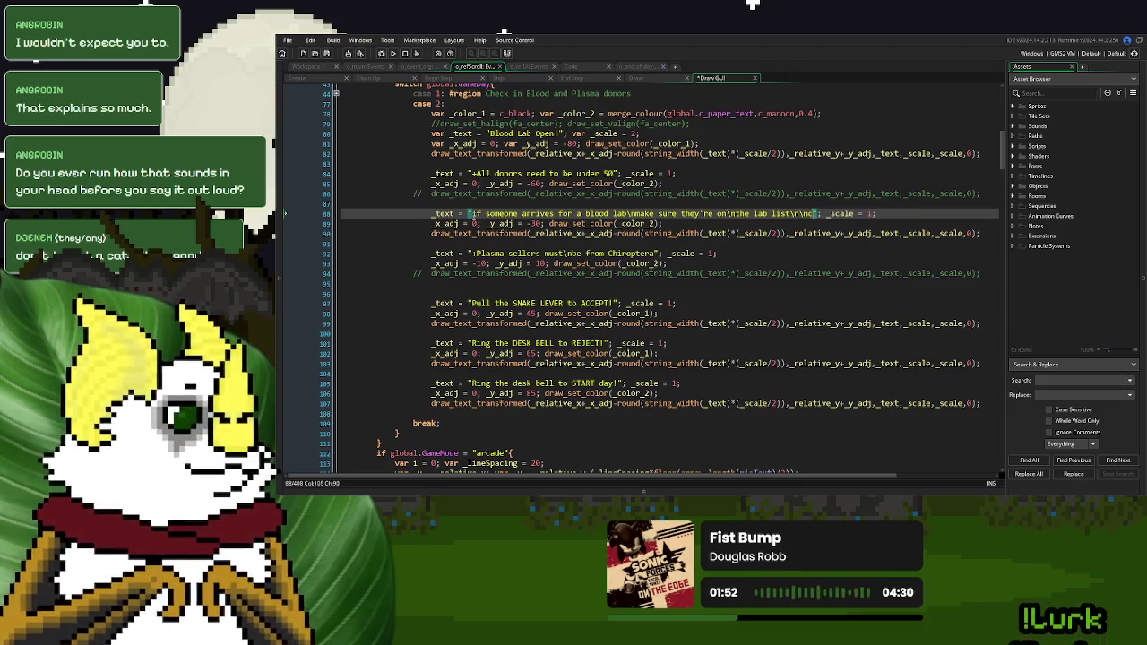
{"action": "type", "text": "you'"}
{"action": "type", "text": "ll find it "}
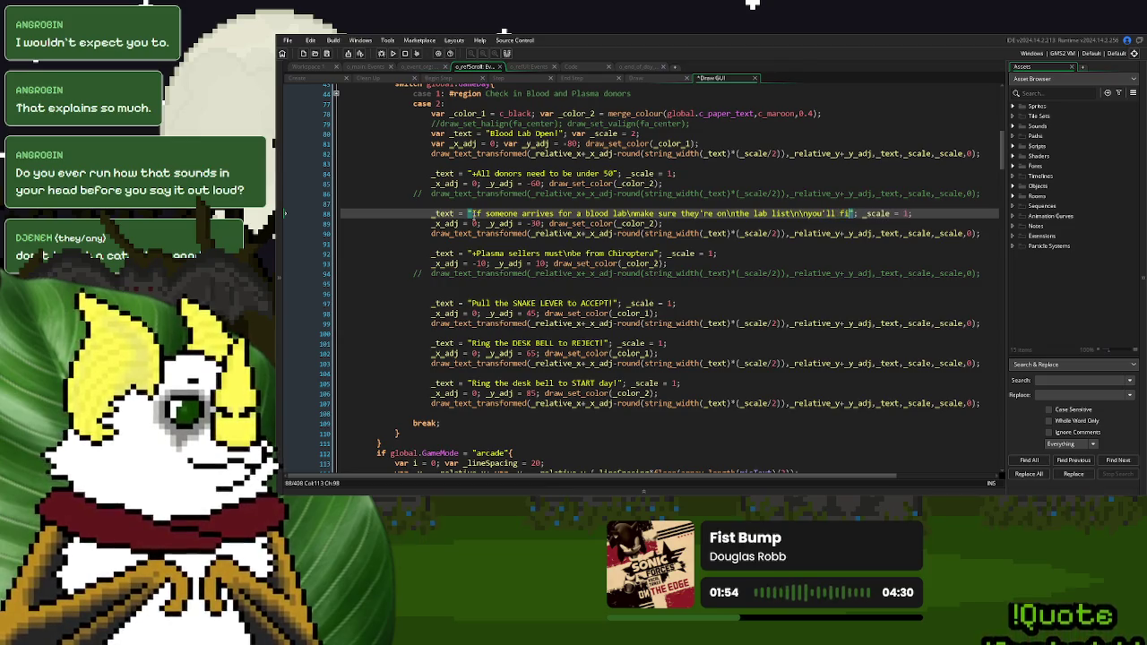
{"action": "type", "text": "in"}
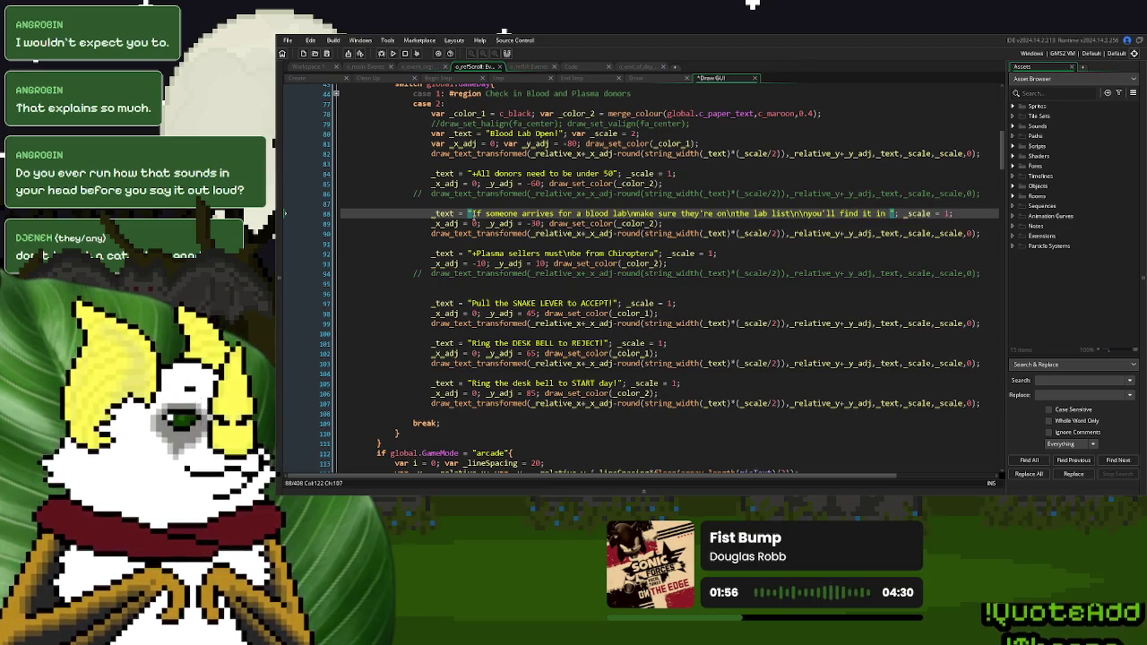
{"action": "key", "text": "BackSpace"}
{"action": "key", "text": "BackSpace"}
{"action": "key", "text": "BackSpace"}
{"action": "type", "text": "on the blood lab reference page"}
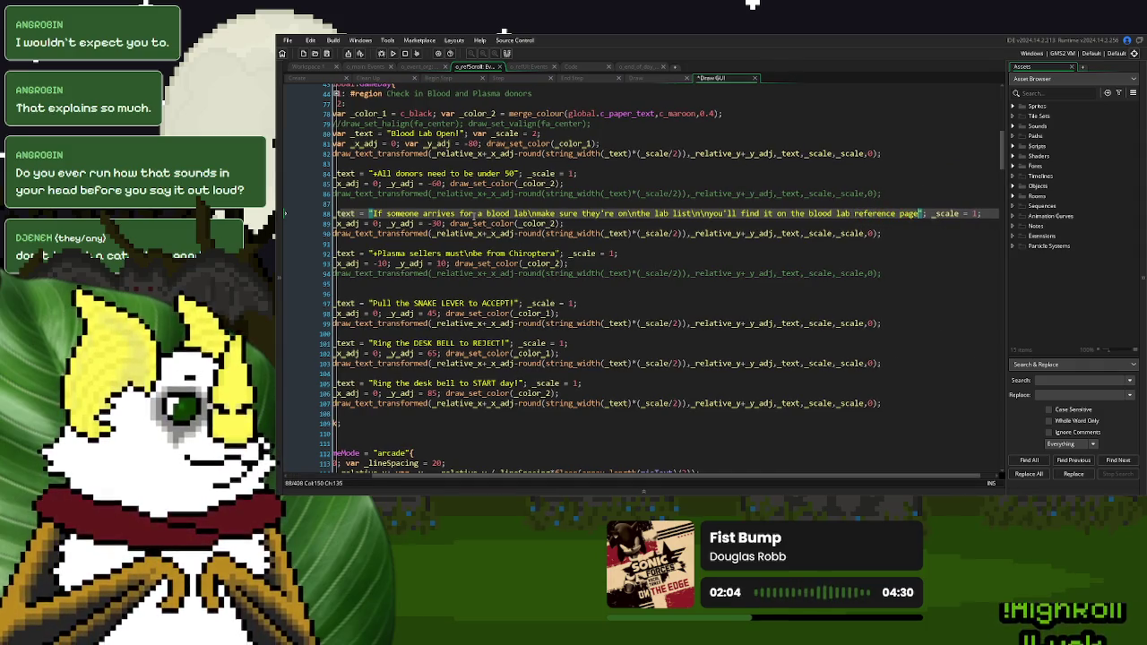
{"action": "left_click", "coordinate": [805, 213]}
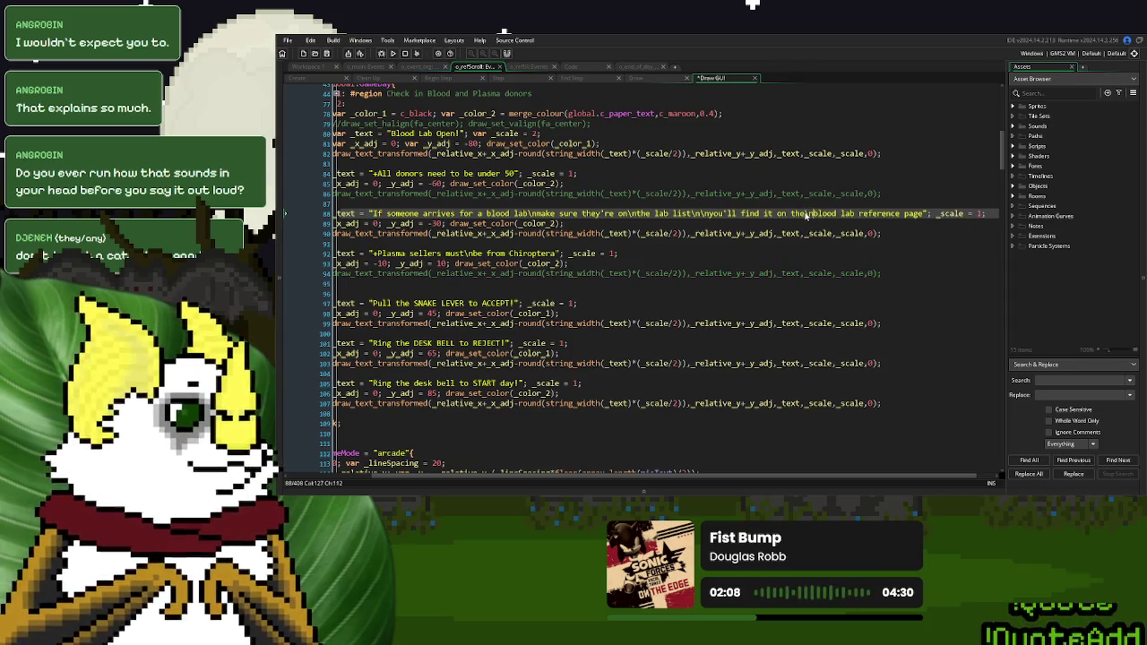
{"action": "left_click", "coordinate": [392, 53]}
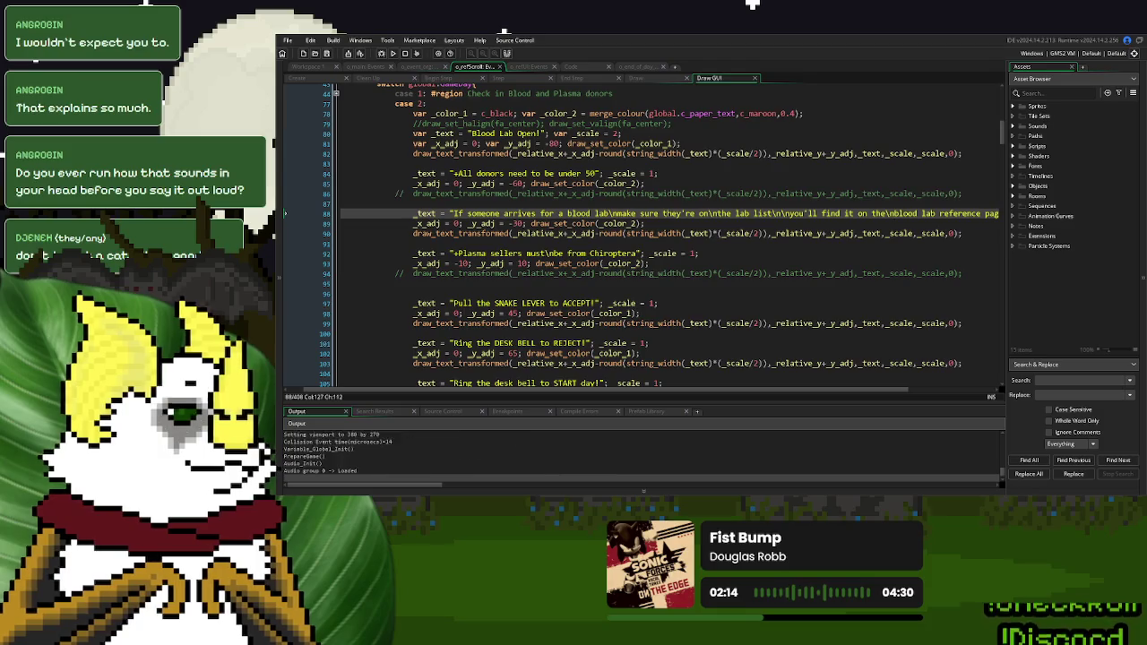
Start a new game and play through Day 1, choosing Option One, to the day's summary
{"action": "left_click", "coordinate": [776, 174]}
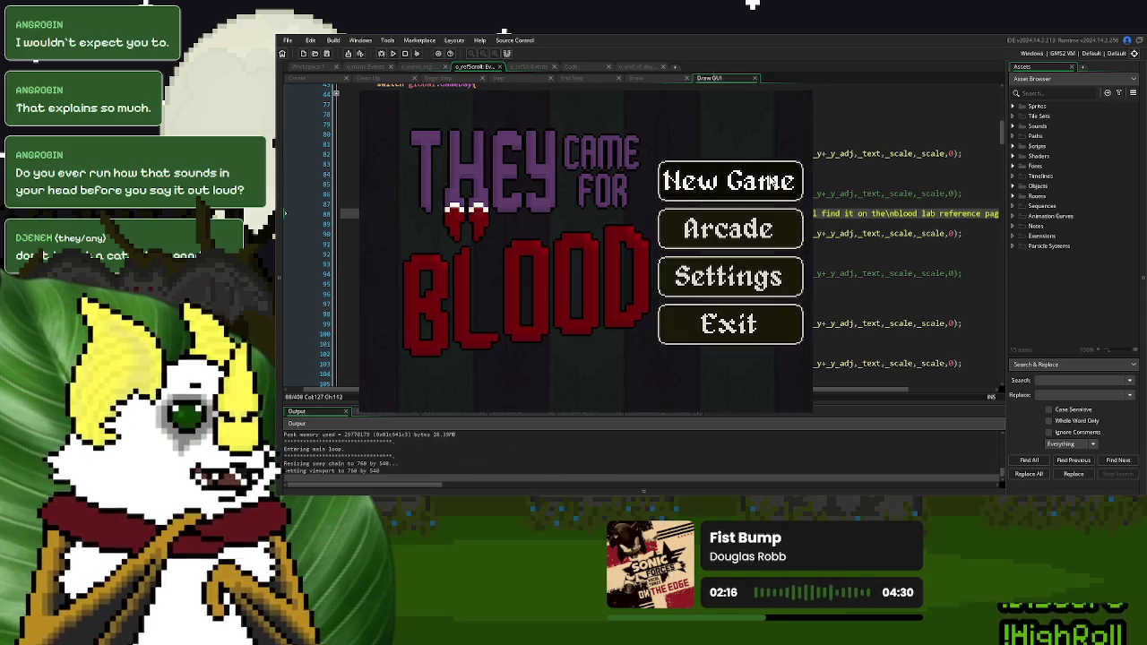
{"action": "left_click", "coordinate": [419, 355]}
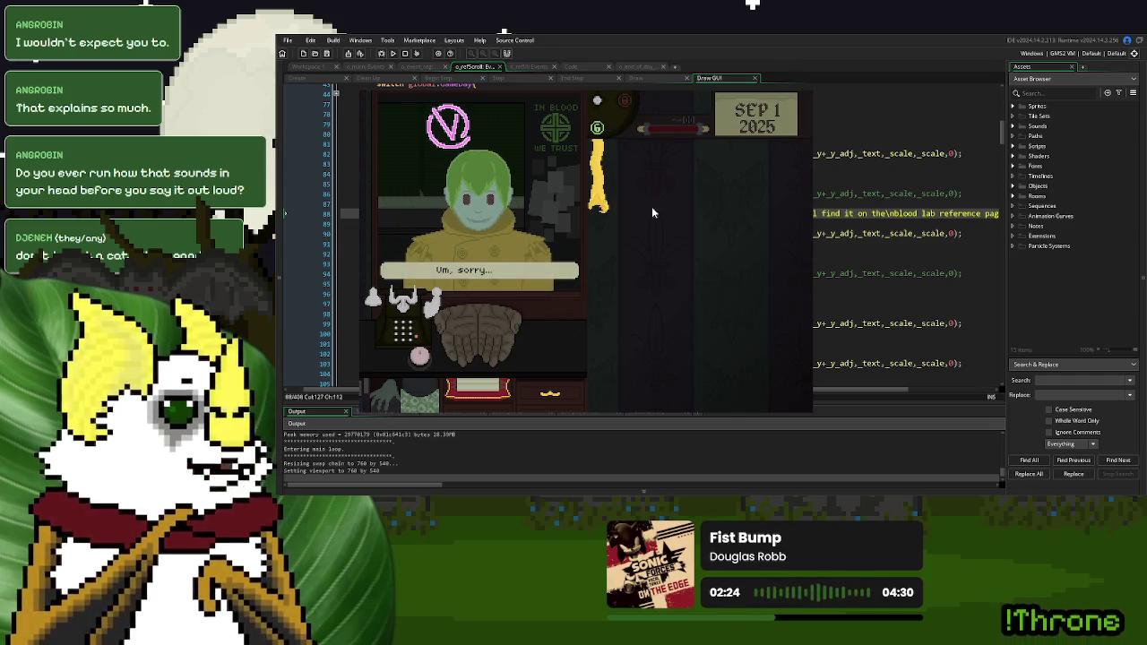
{"action": "left_click", "coordinate": [462, 346]}
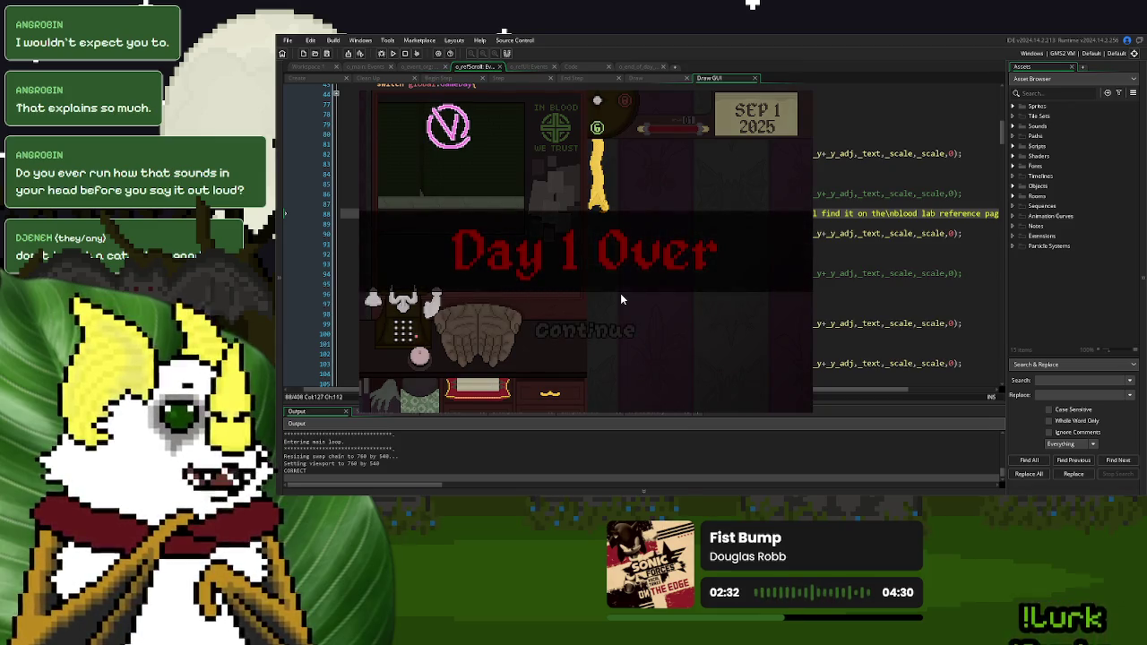
{"action": "left_click", "coordinate": [609, 344]}
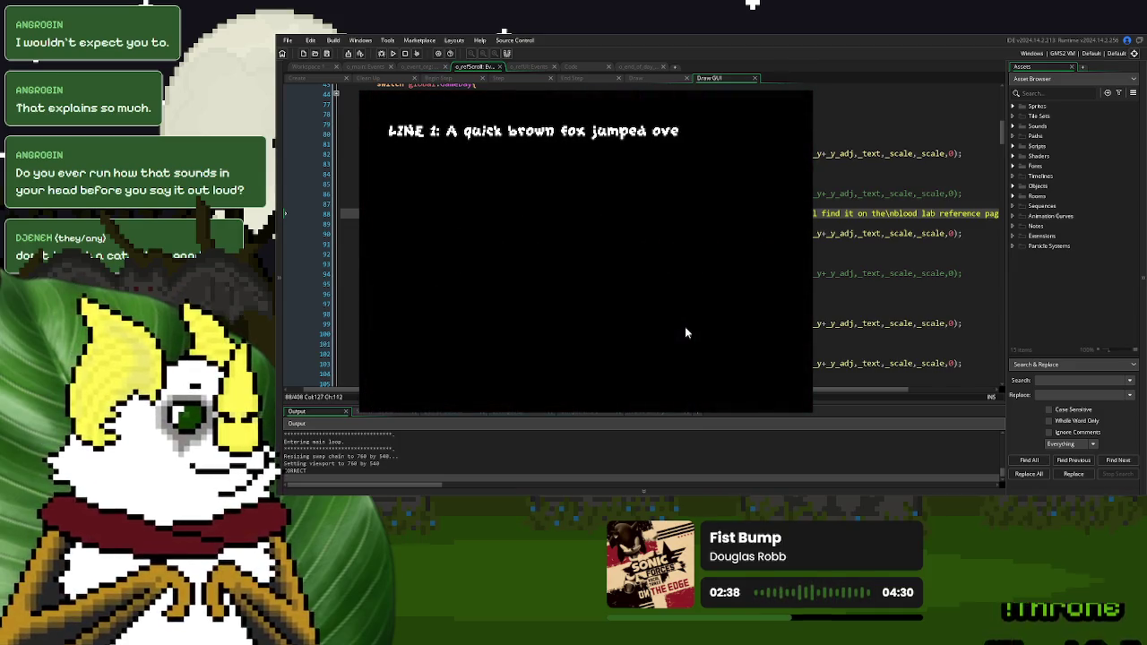
{"action": "left_click", "coordinate": [418, 376]}
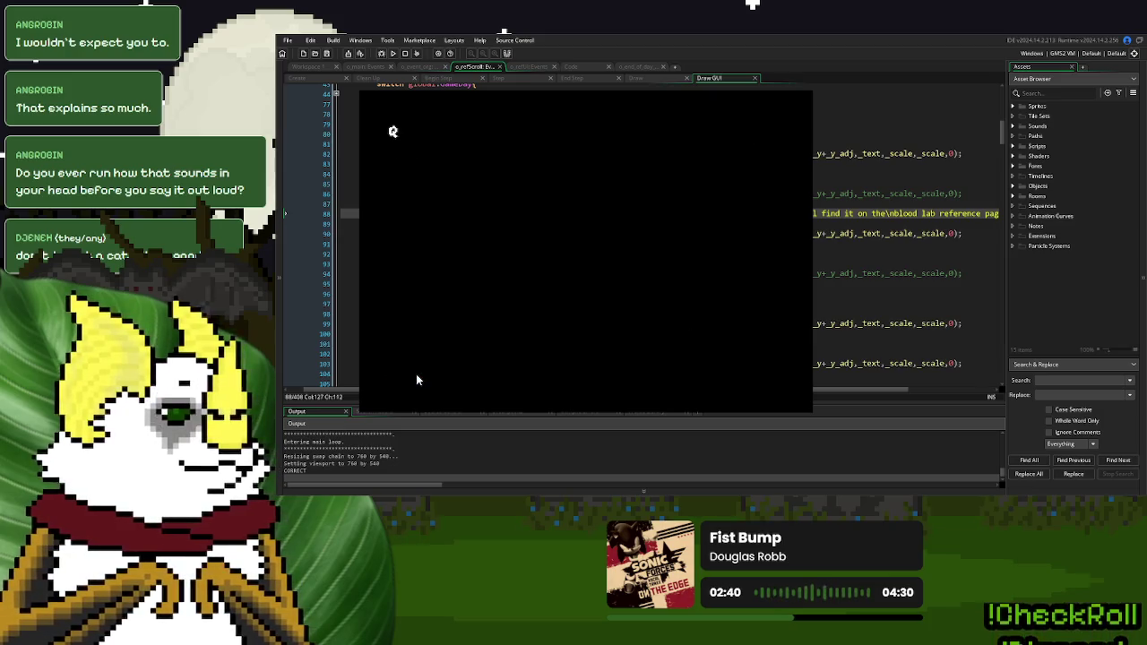
{"action": "left_click", "coordinate": [443, 372]}
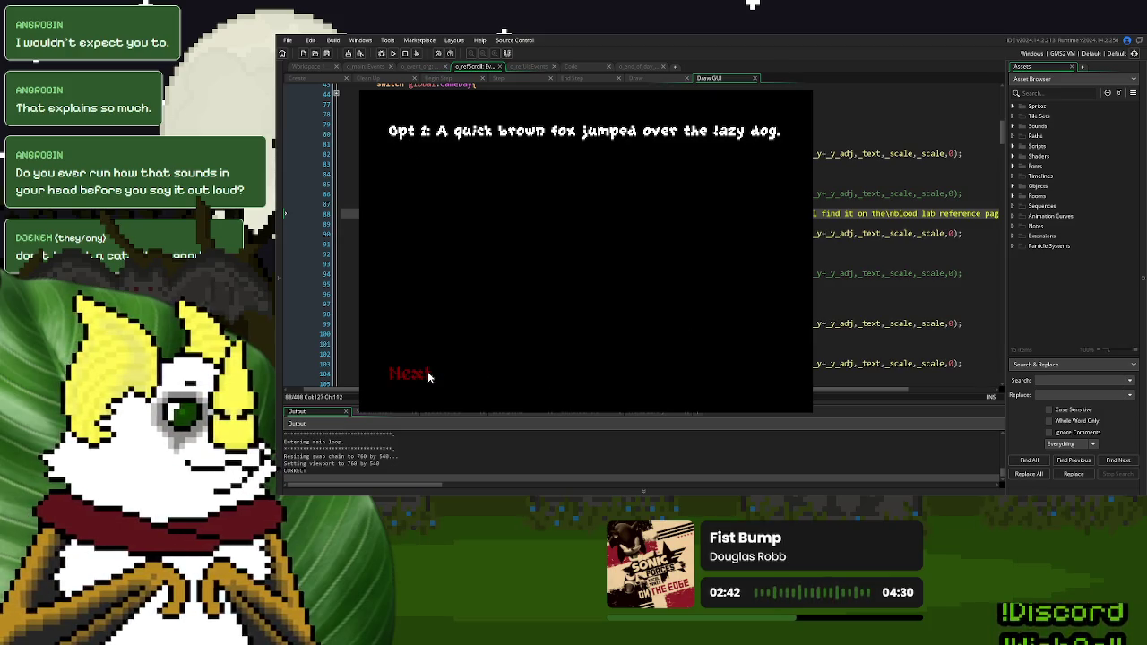
{"action": "left_click", "coordinate": [428, 376]}
{"action": "left_click", "coordinate": [729, 375]}
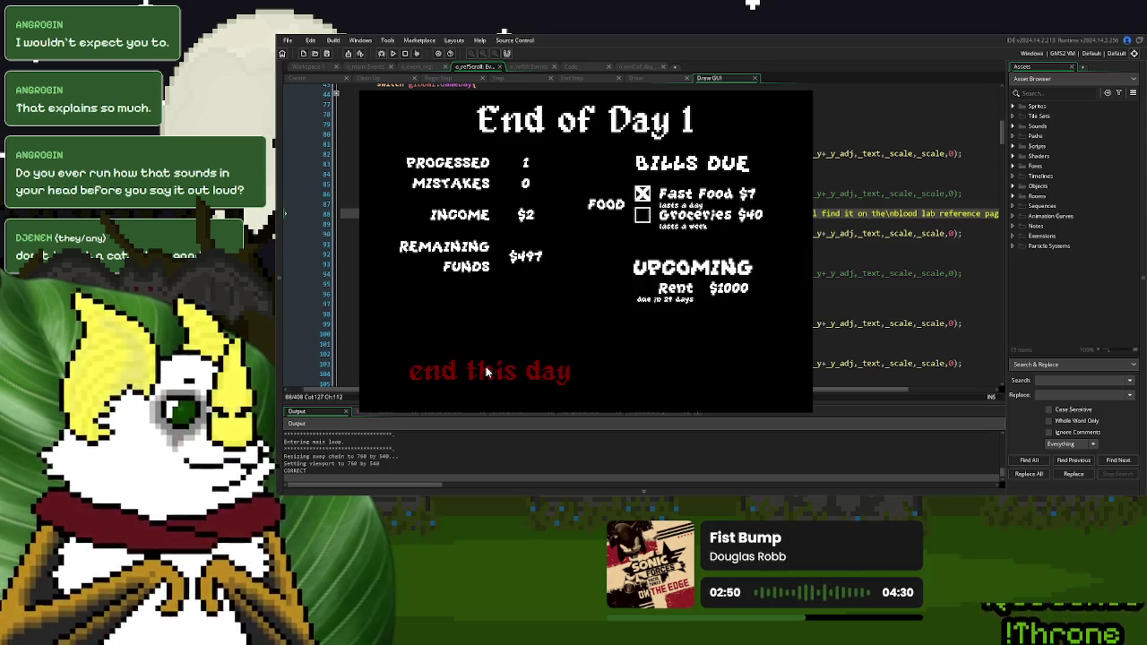
{"action": "left_click", "coordinate": [501, 362]}
Finish the dialogue with Option One, save and continue into Day 2, then close the game
{"action": "left_click", "coordinate": [406, 374]}
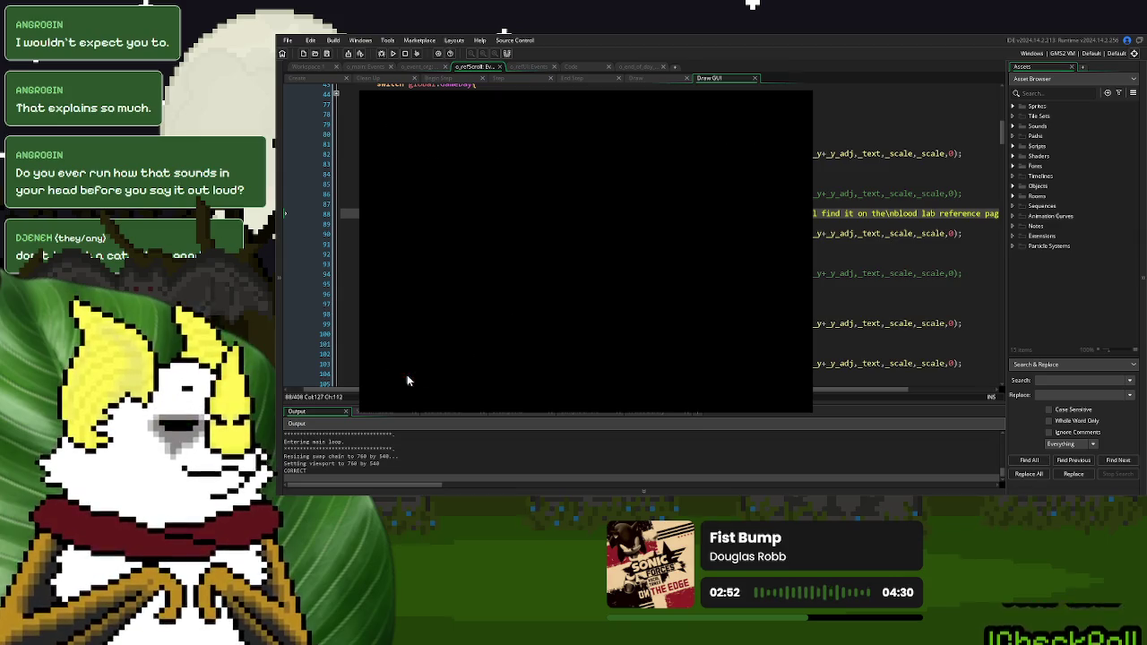
{"action": "left_click", "coordinate": [442, 370]}
{"action": "left_click", "coordinate": [413, 371]}
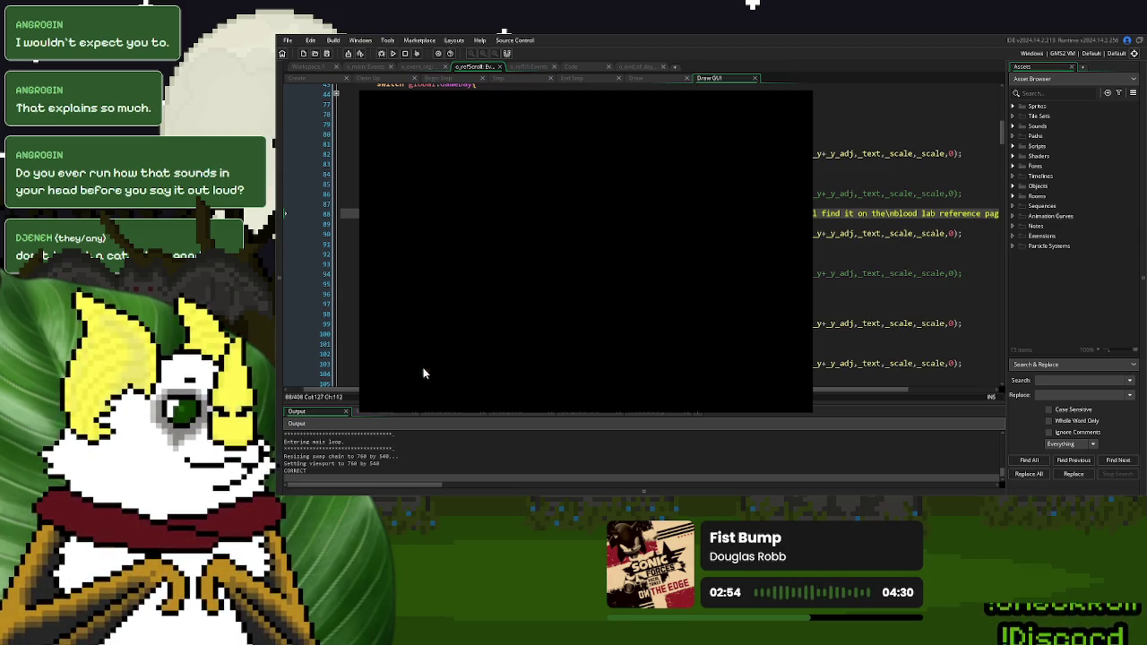
{"action": "left_click", "coordinate": [445, 369]}
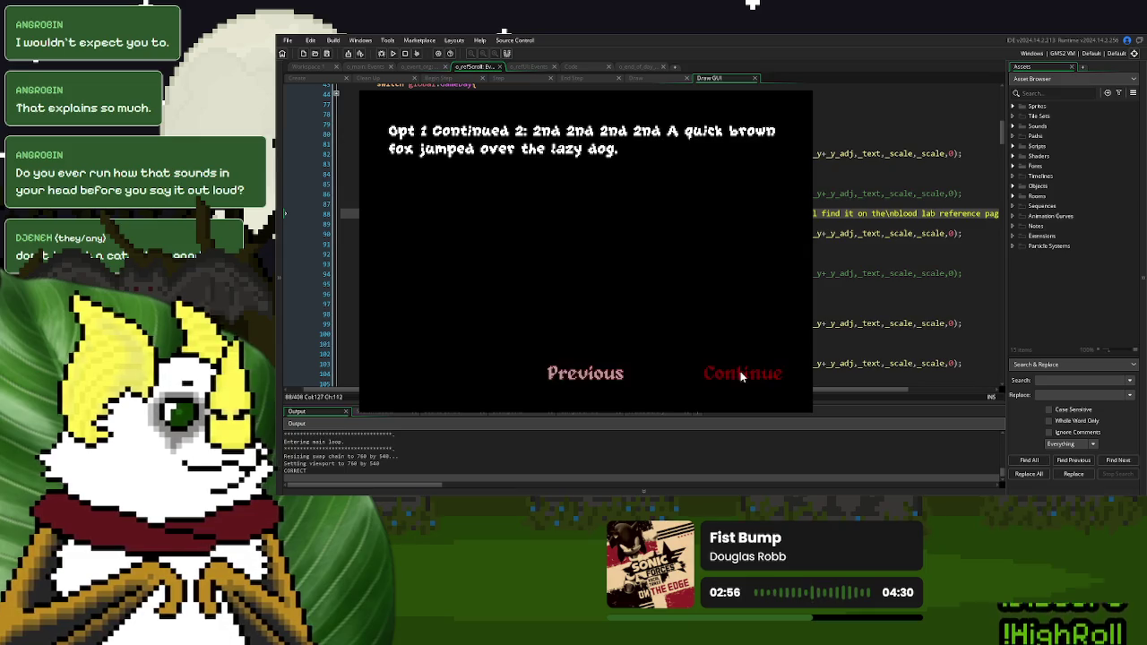
{"action": "left_click", "coordinate": [740, 373]}
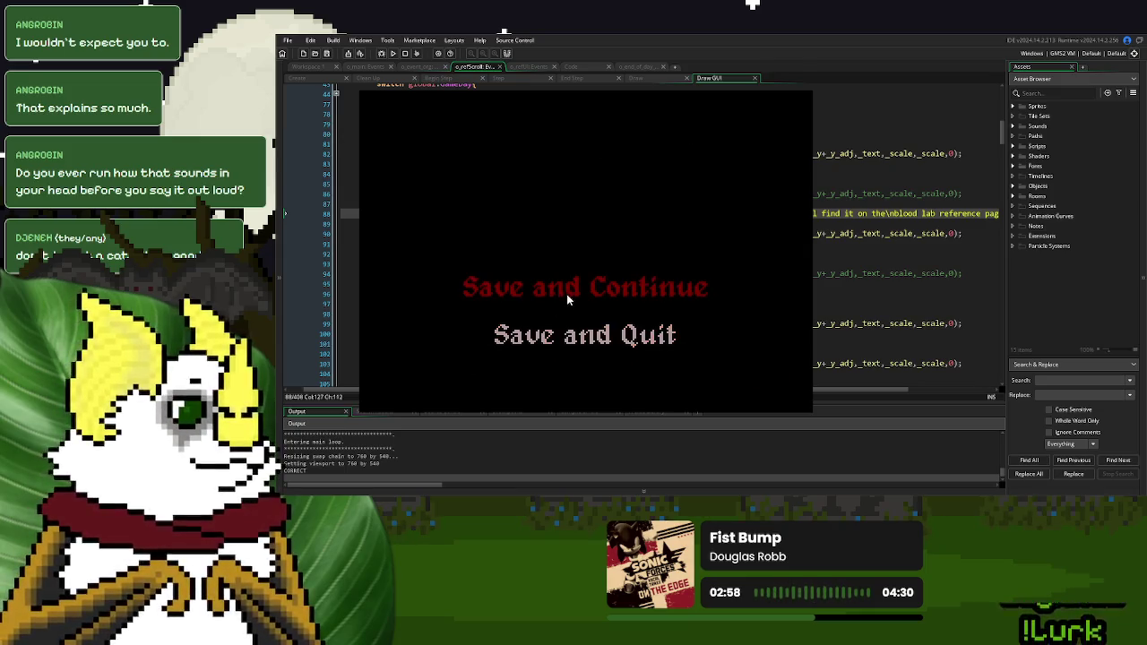
{"action": "left_click", "coordinate": [566, 294]}
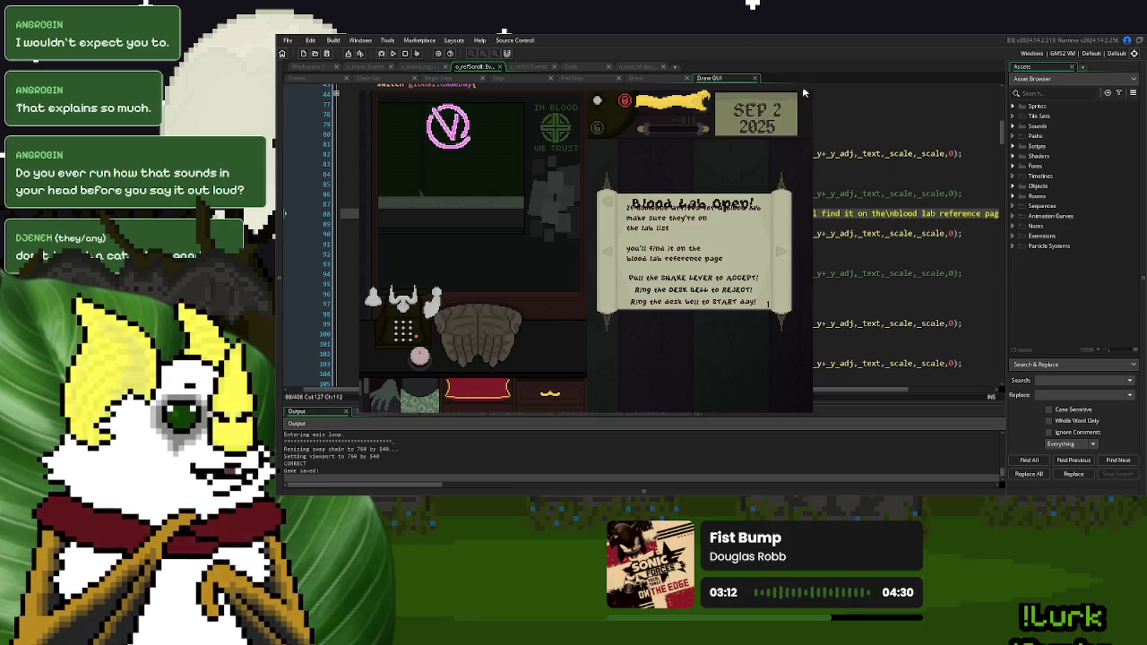
{"action": "left_click", "coordinate": [801, 86]}
{"action": "left_click", "coordinate": [602, 254]}
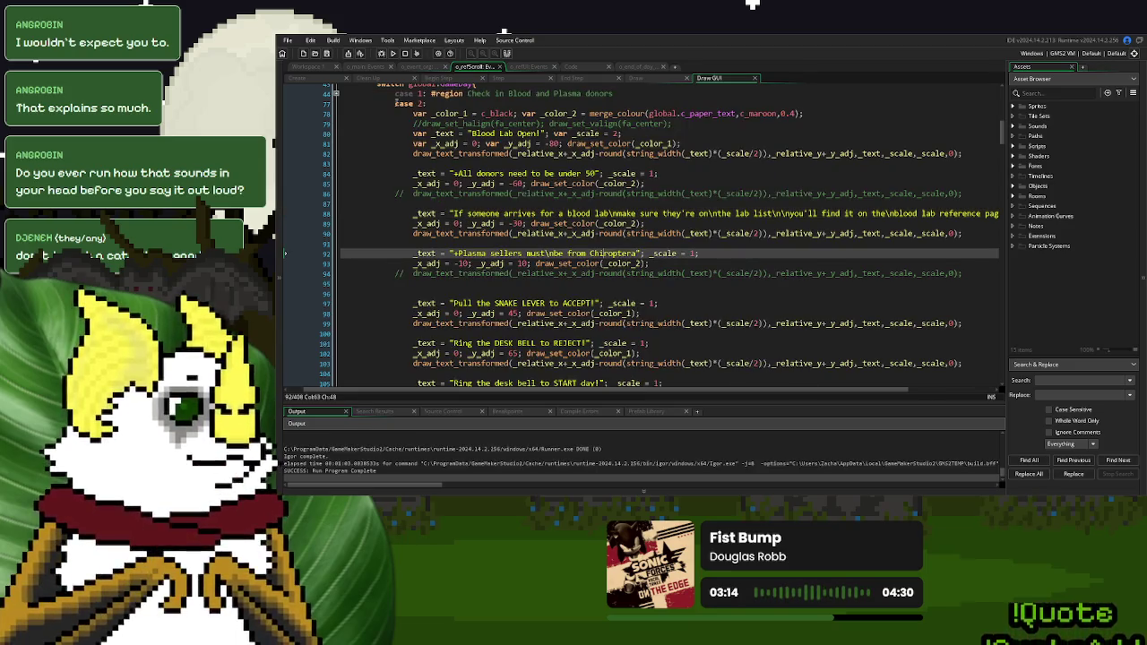
Set GameDay to 2 in the Create event, review the day code, and return to o_refScroll Draw GUI
{"action": "left_click", "coordinate": [367, 68]}
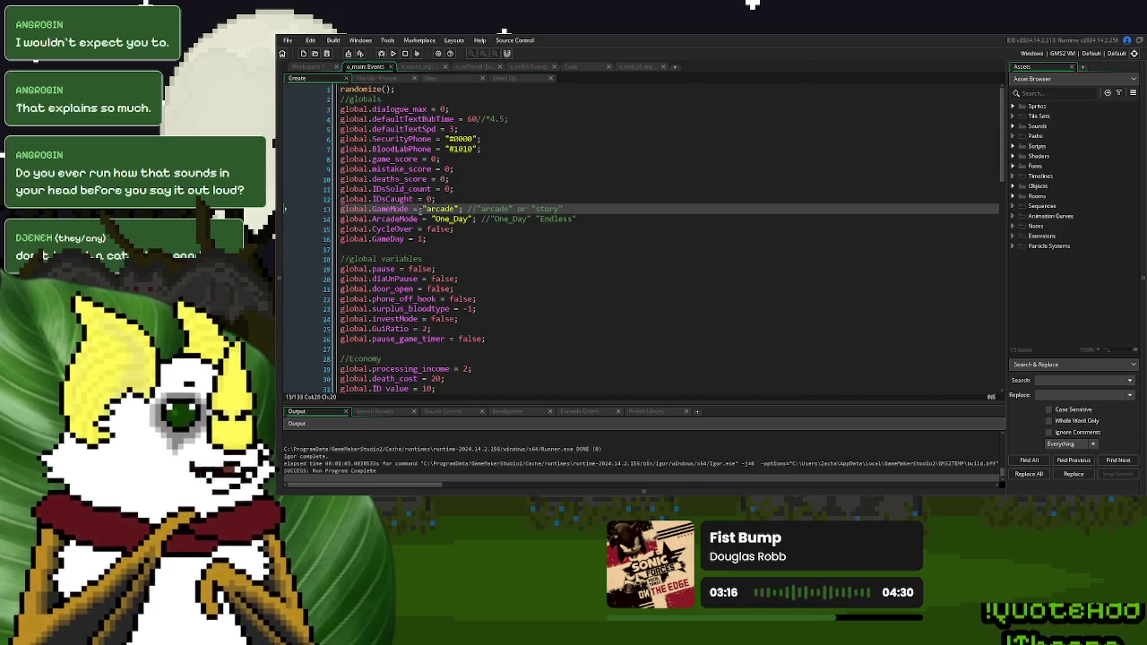
{"action": "left_click", "coordinate": [419, 240]}
{"action": "type", "text": "2;//"}
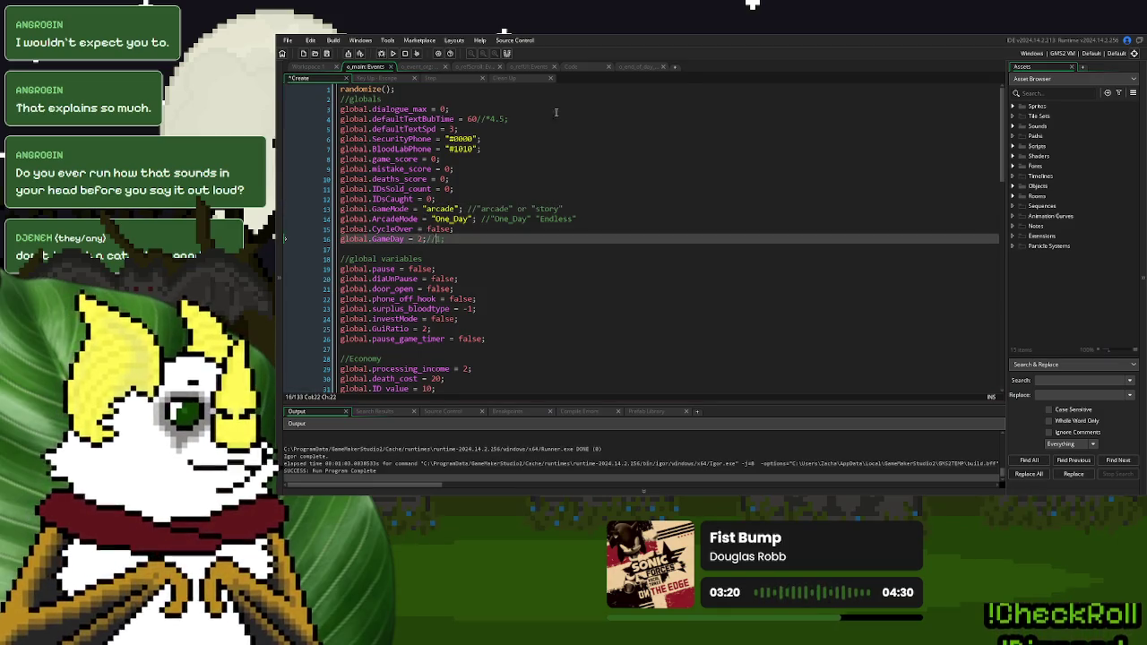
{"action": "left_click", "coordinate": [585, 71]}
{"action": "left_click", "coordinate": [637, 68]}
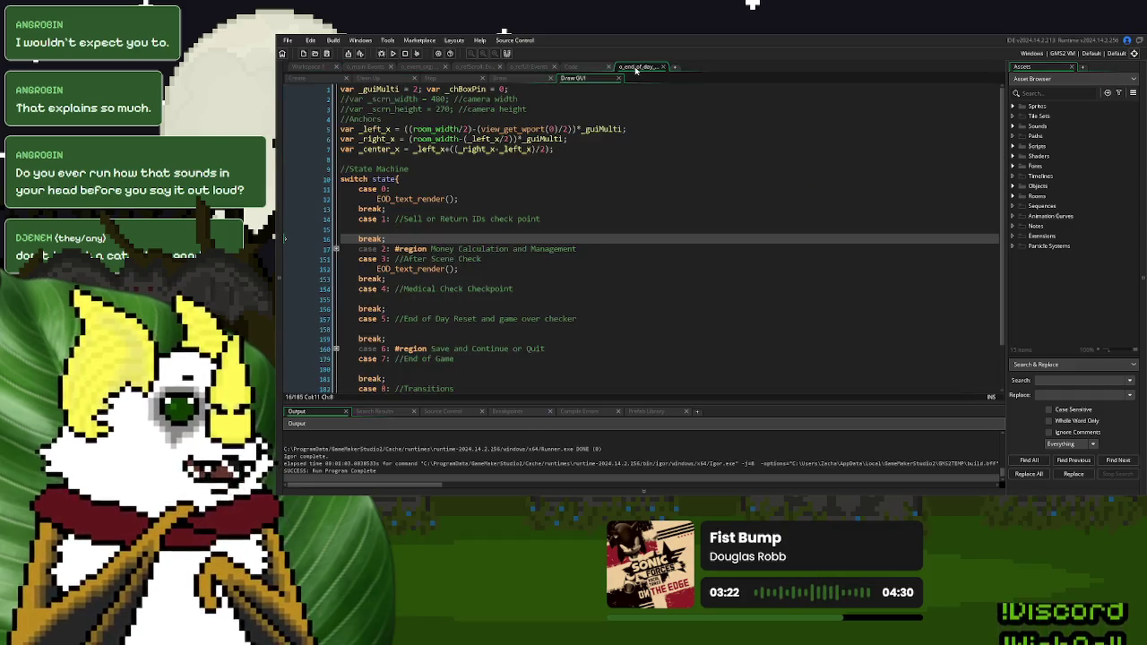
{"action": "left_click", "coordinate": [527, 68]}
{"action": "left_click", "coordinate": [564, 253]}
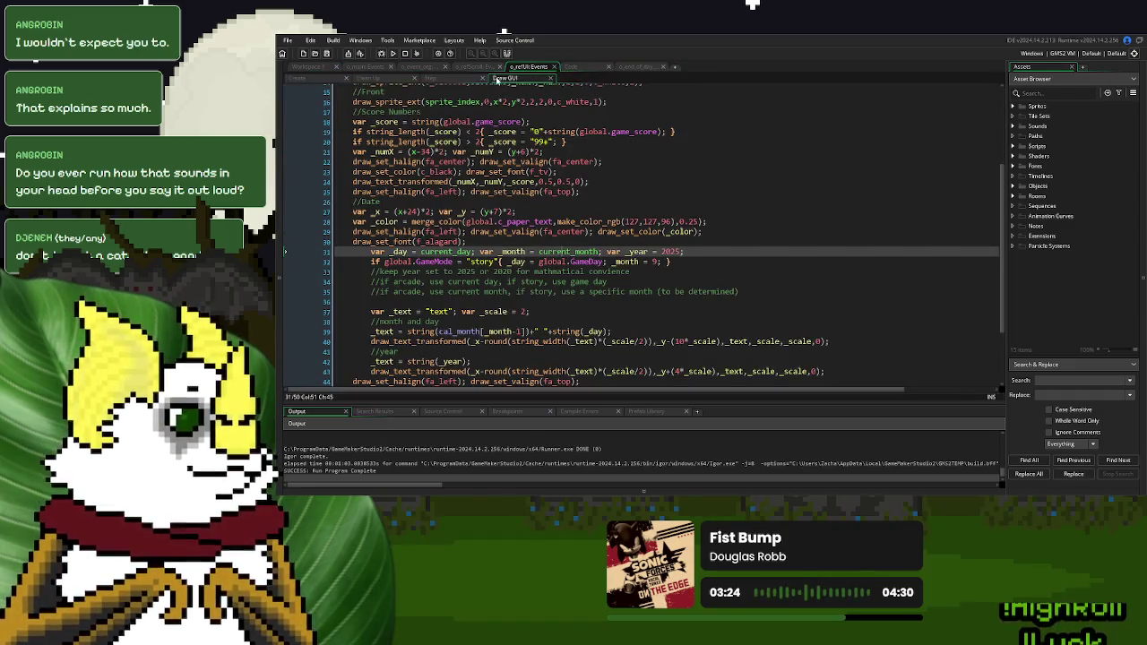
{"action": "scroll", "coordinate": [563, 240], "scroll_direction": "down", "scroll_amount": 3}
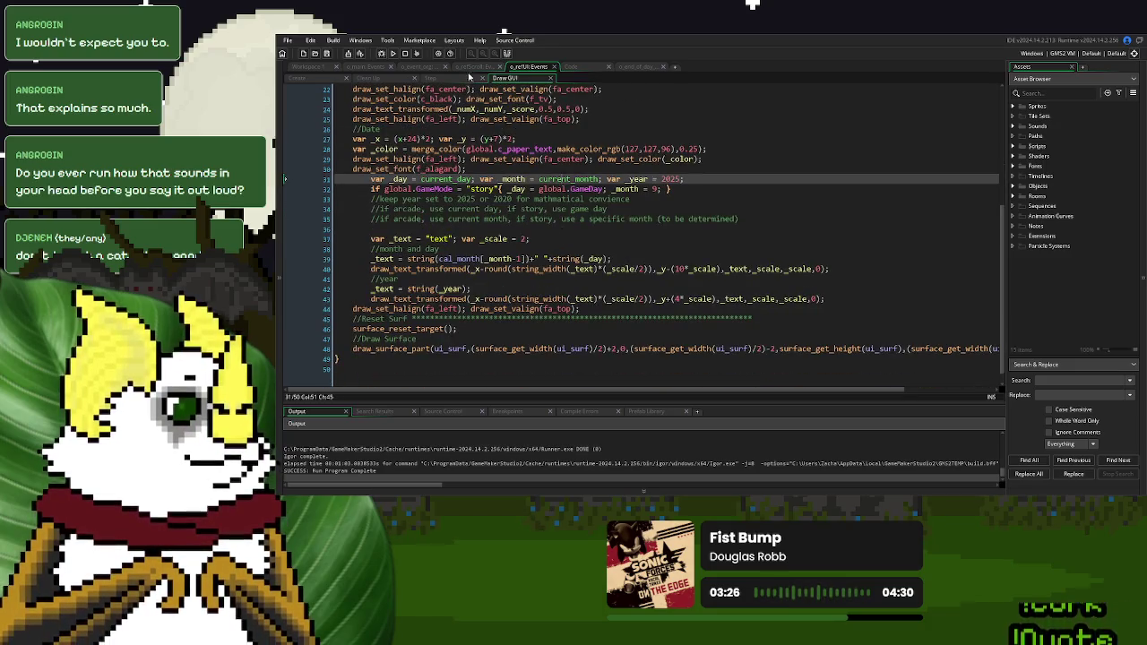
{"action": "left_click", "coordinate": [468, 67]}
{"action": "left_click", "coordinate": [580, 273]}
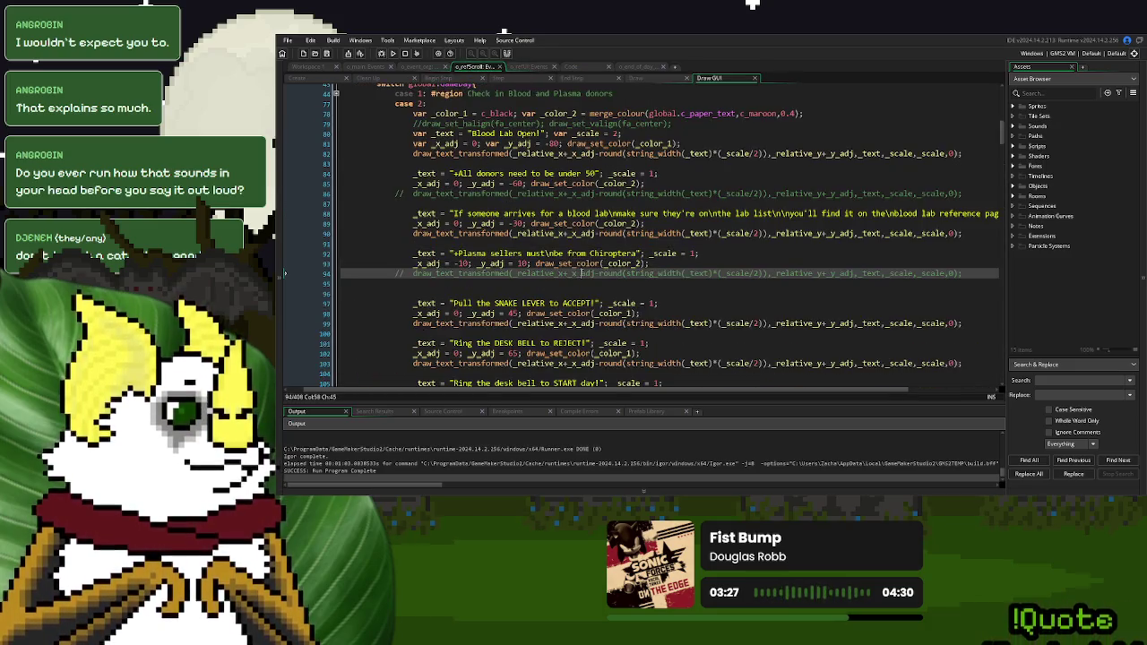
{"action": "left_click", "coordinate": [534, 68]}
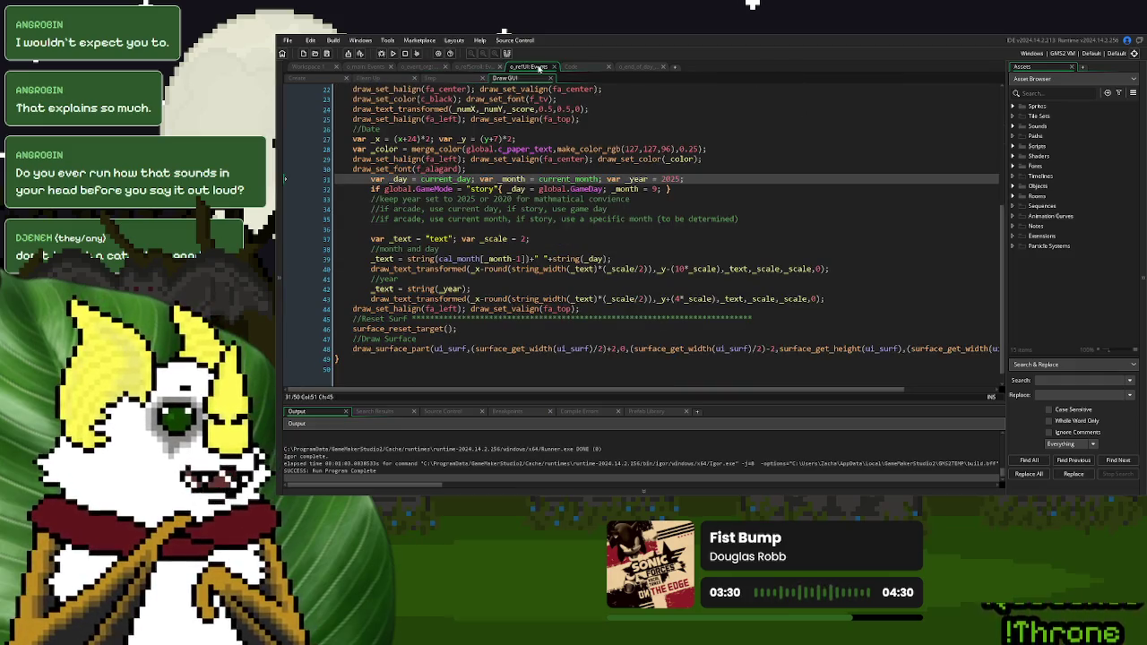
{"action": "left_click", "coordinate": [470, 69]}
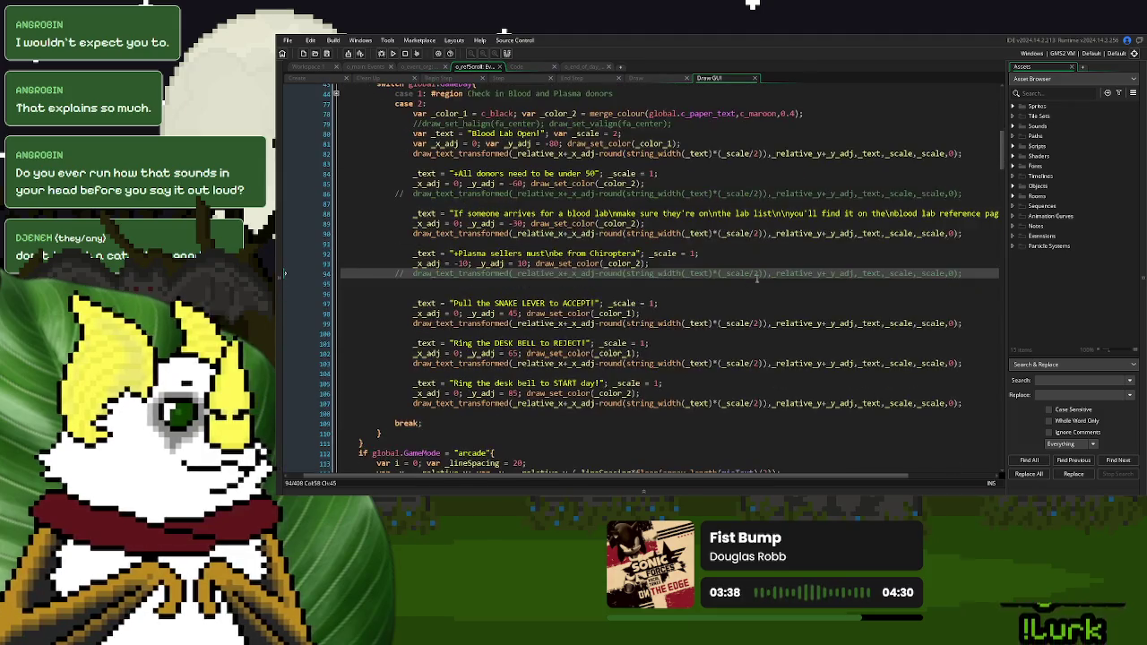
Copy the line 88 blood lab string into a new // comment on line 96
{"action": "mouse_move", "coordinate": [456, 212]}
{"action": "left_mouse_down"}
{"action": "mouse_move", "coordinate": [1008, 214]}
{"action": "mouse_move", "coordinate": [905, 218]}
{"action": "left_mouse_up"}
{"action": "key", "text": "ctrl+c"}
{"action": "left_click", "coordinate": [563, 294]}
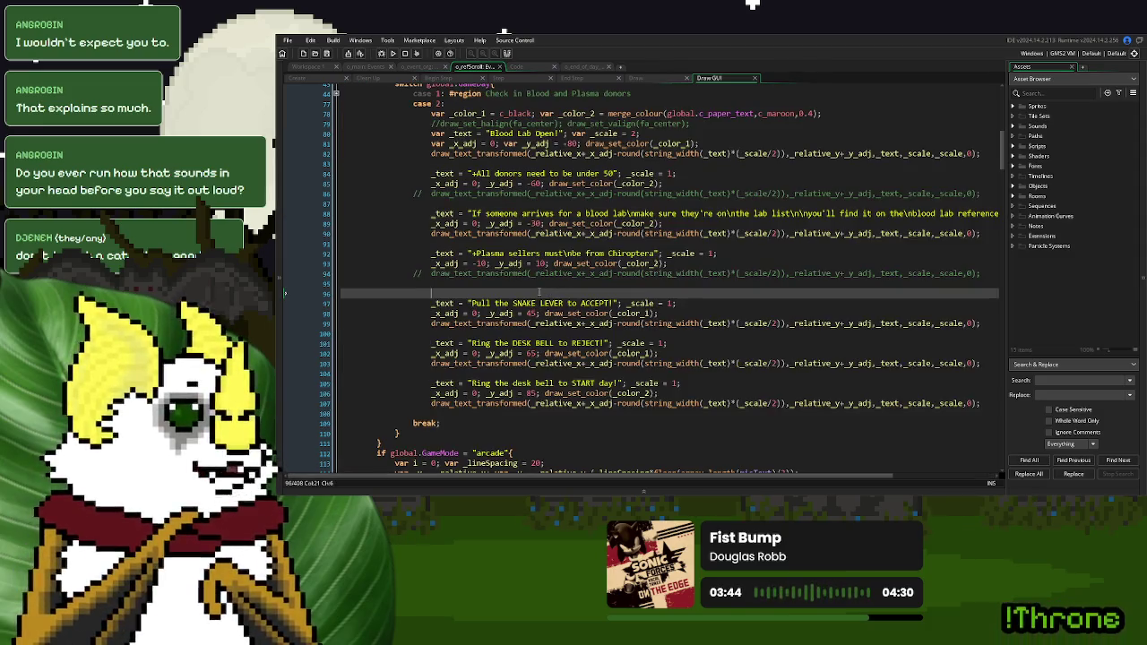
{"action": "key", "text": "Return"}
{"action": "type", "text": "//"}
{"action": "key", "text": "ctrl+v"}
Split the comment at each \n escape into separate // comment lines
{"action": "left_click", "coordinate": [602, 294]}
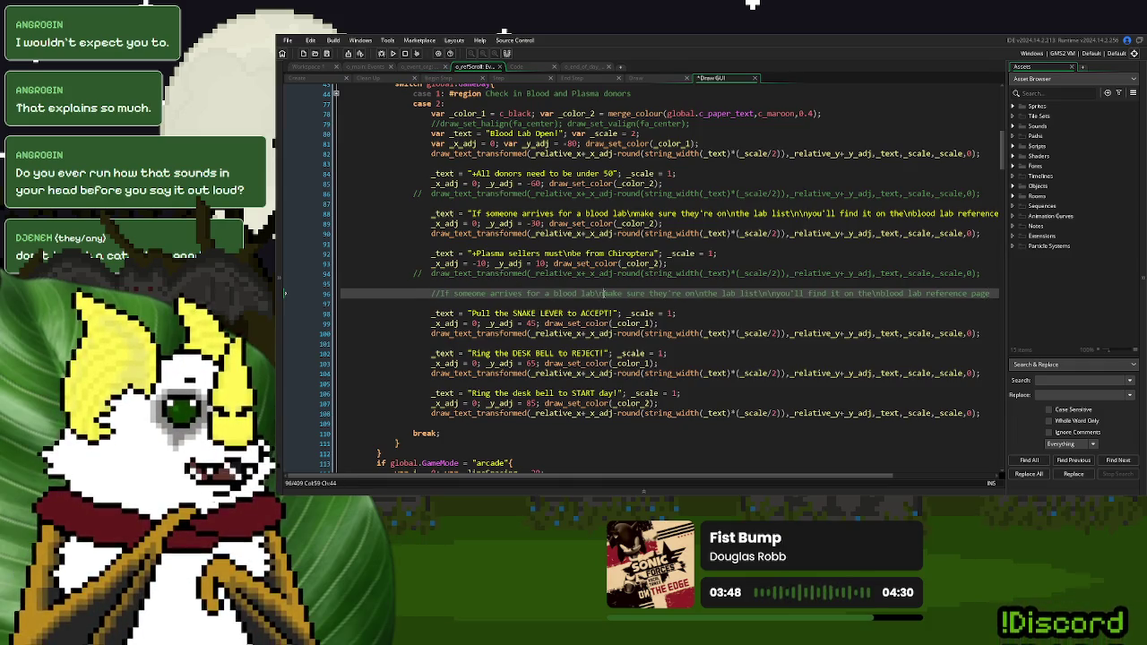
{"action": "key", "text": "BackSpace"}
{"action": "key", "text": "BackSpace"}
{"action": "key", "text": "Return"}
{"action": "type", "text": "//"}
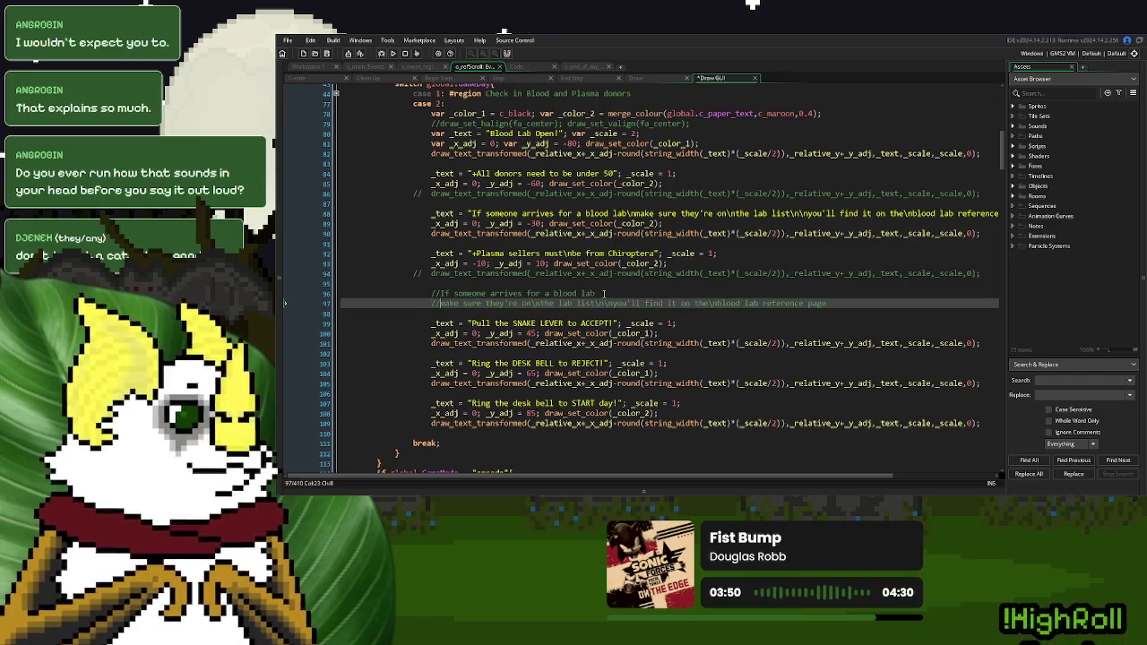
{"action": "key", "text": "BackSpace"}
{"action": "key", "text": "BackSpace"}
{"action": "key", "text": "Return"}
{"action": "type", "text": "//"}
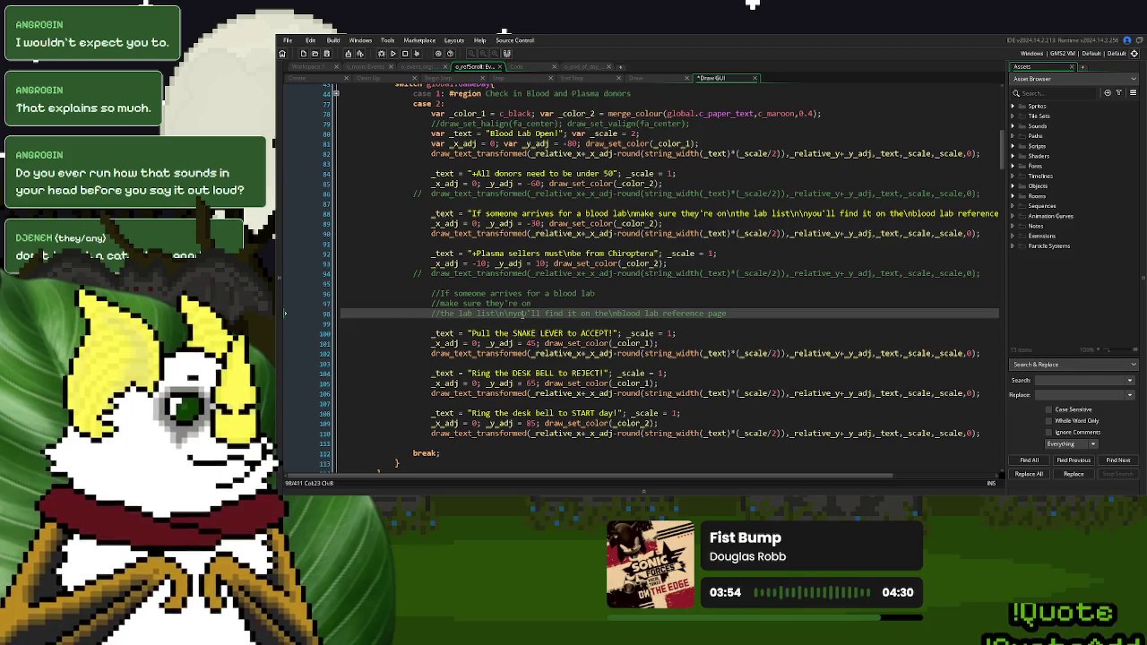
{"action": "key", "text": "BackSpace"}
{"action": "key", "text": "BackSpace"}
{"action": "key", "text": "BackSpace"}
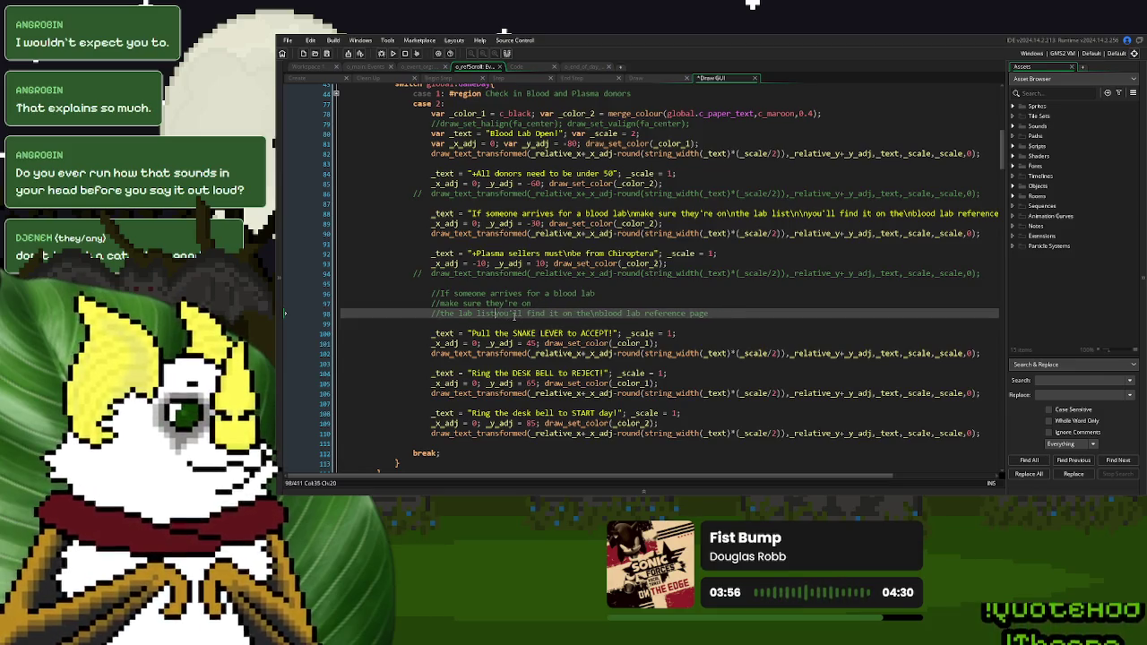
{"action": "key", "text": "Return"}
{"action": "type", "text": "//"}
{"action": "key", "text": "Return"}
{"action": "type", "text": "//"}
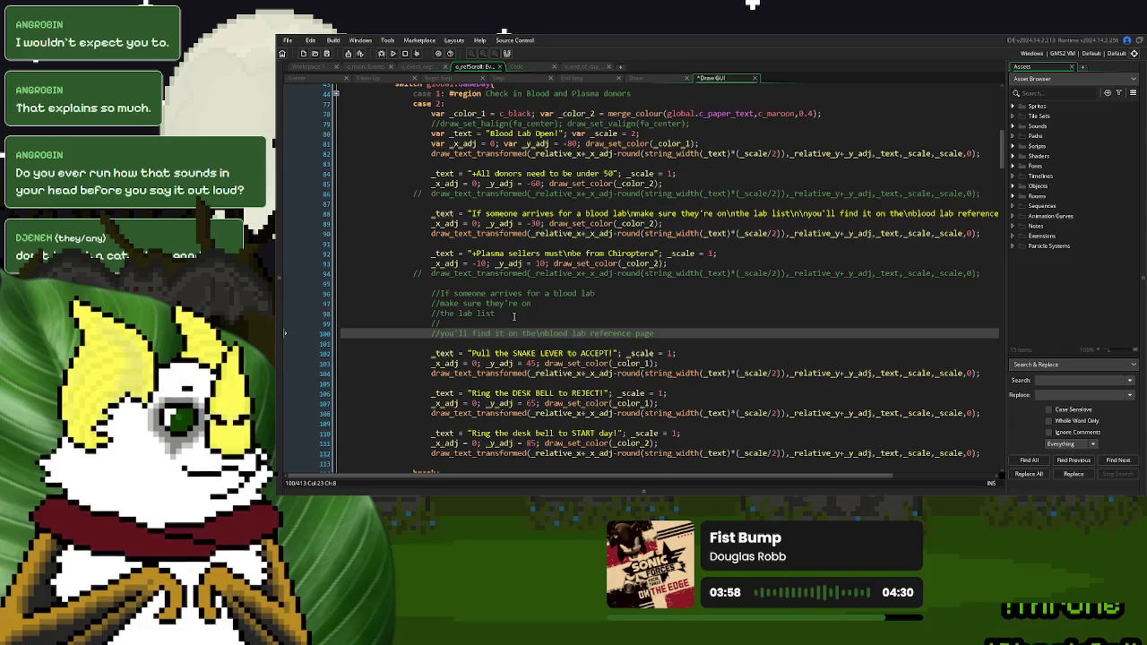
{"action": "left_click", "coordinate": [543, 334]}
{"action": "key", "text": "BackSpace"}
{"action": "key", "text": "BackSpace"}
{"action": "key", "text": "Return"}
{"action": "type", "text": "//"}
{"action": "left_click", "coordinate": [546, 333]}
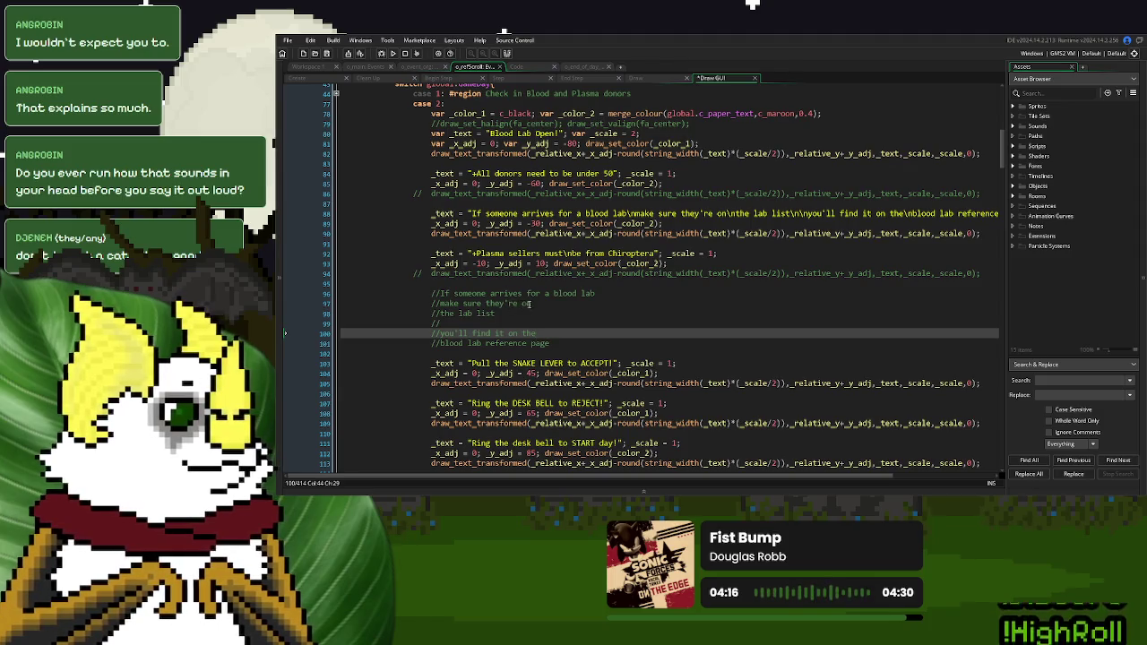
Reword the comments to 'If someone needs a lab done, make sure they have an appointment'
{"action": "left_click_drag", "start_coordinate": [530, 303], "coordinate": [504, 307]}
{"action": "type", "text": "'re on"}
{"action": "left_click_drag", "start_coordinate": [595, 296], "coordinate": [490, 297]}
{"action": "type", "text": "ne"}
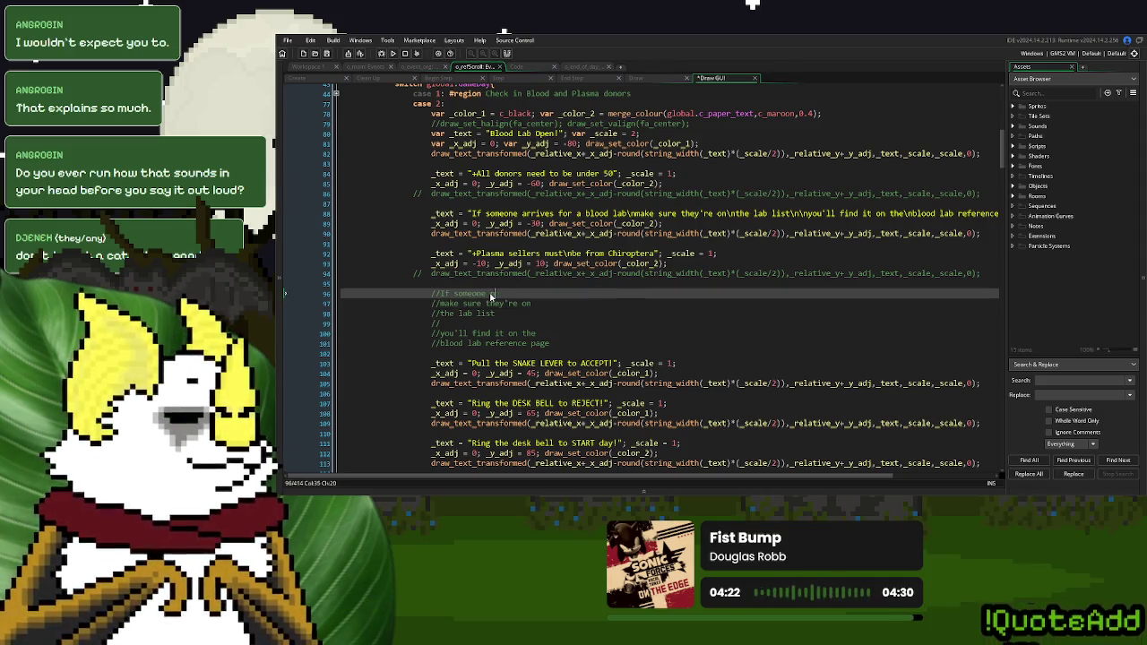
{"action": "type", "text": "eds a lab done"}
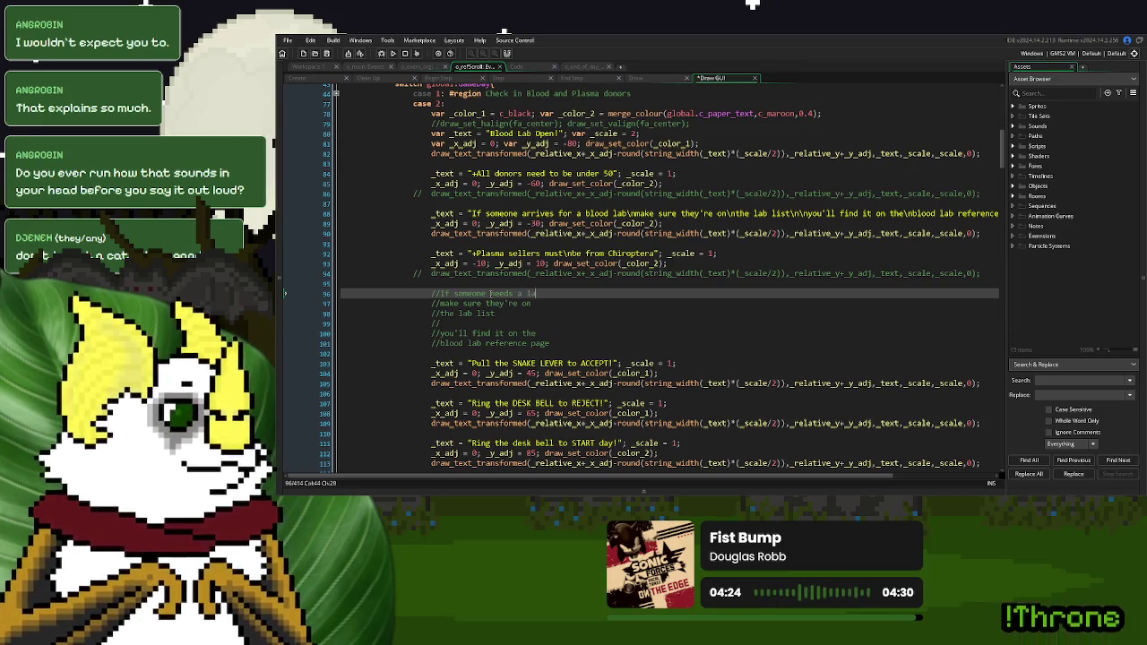
{"action": "key", "text": "Down"}
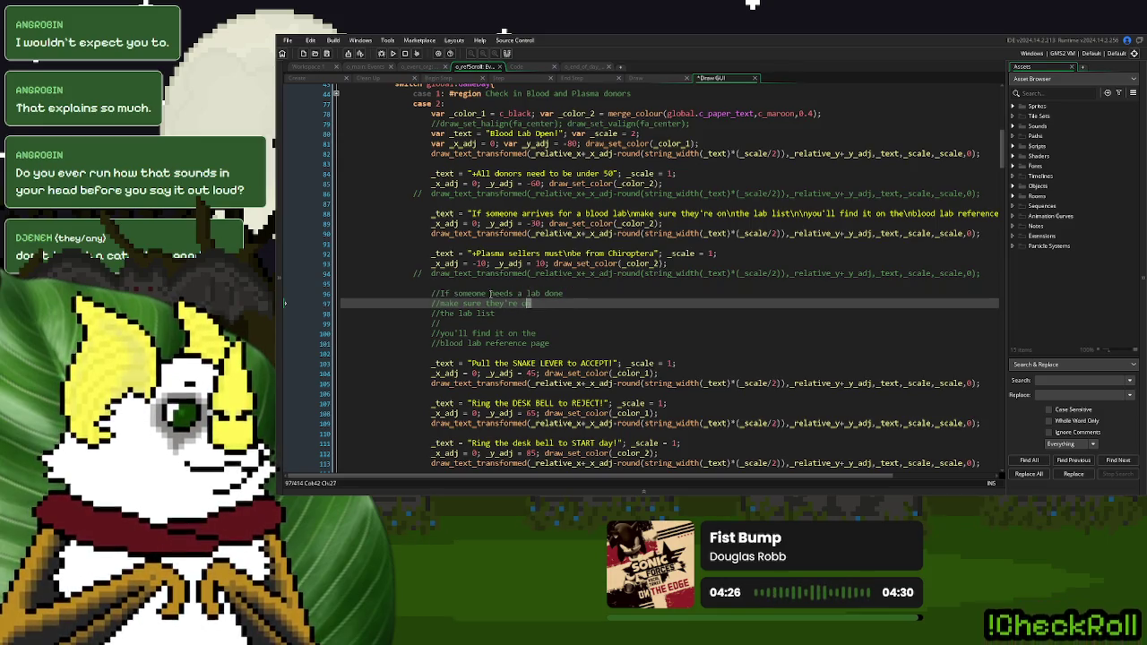
{"action": "key", "text": "BackSpace"}
{"action": "key", "text": "BackSpace"}
{"action": "key", "text": "BackSpace"}
{"action": "type", "text": "have an appointment"}
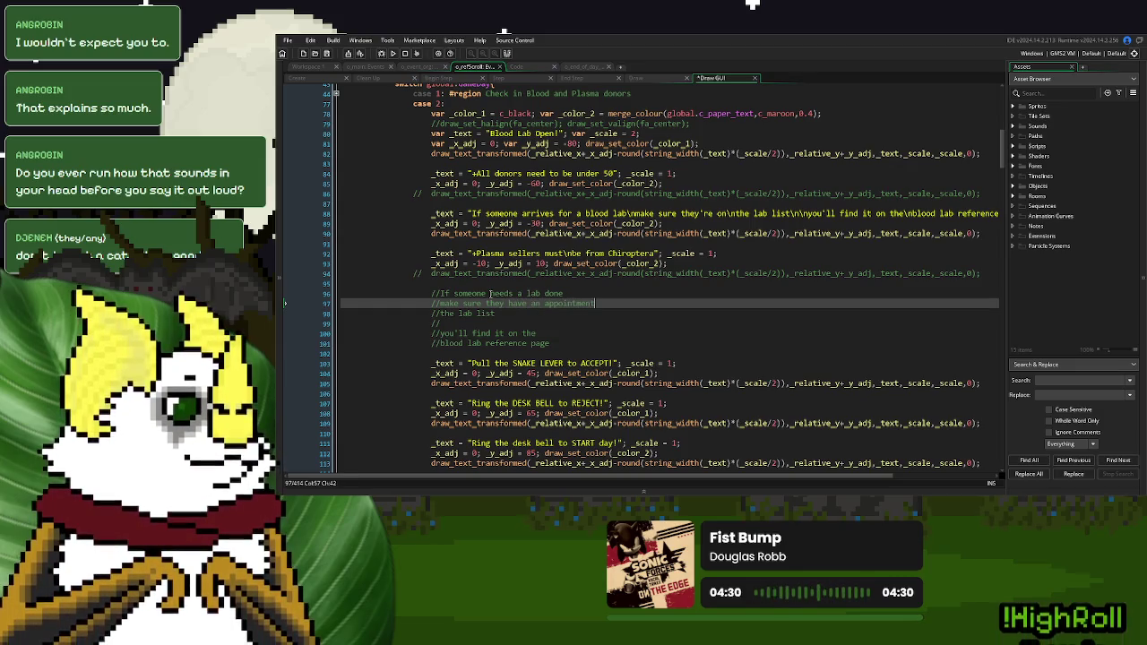
Delete the 'the lab list' comment and start rewording the reference line to 'find more information'
{"action": "left_click", "coordinate": [498, 313]}
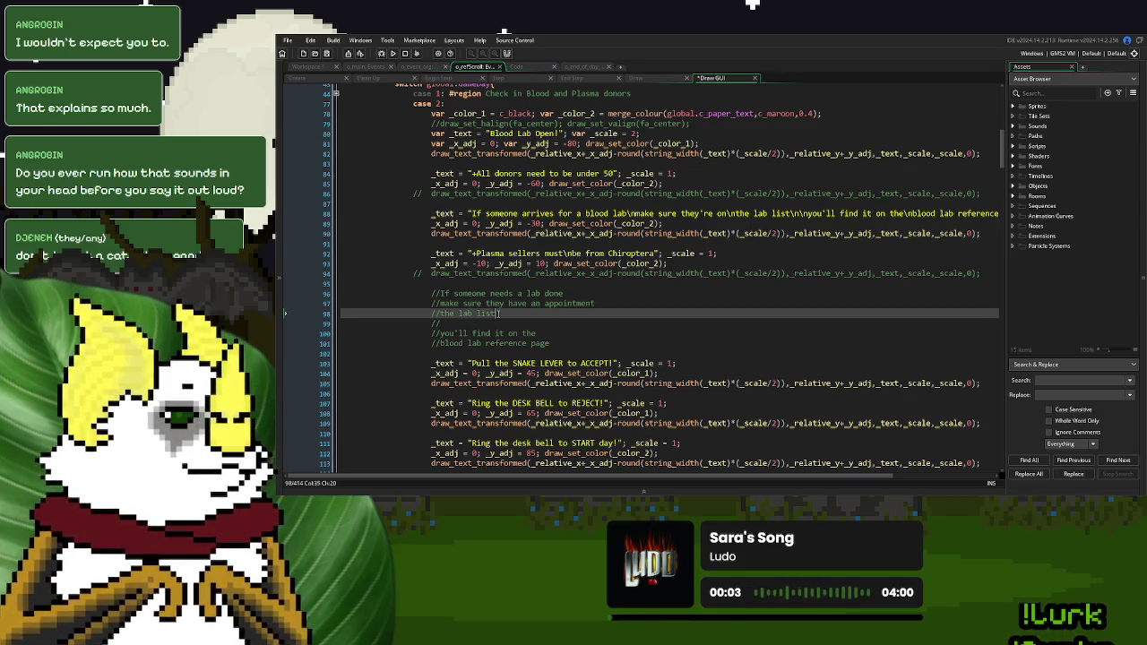
{"action": "left_click", "coordinate": [430, 316], "text": "shift"}
{"action": "key", "text": "BackSpace"}
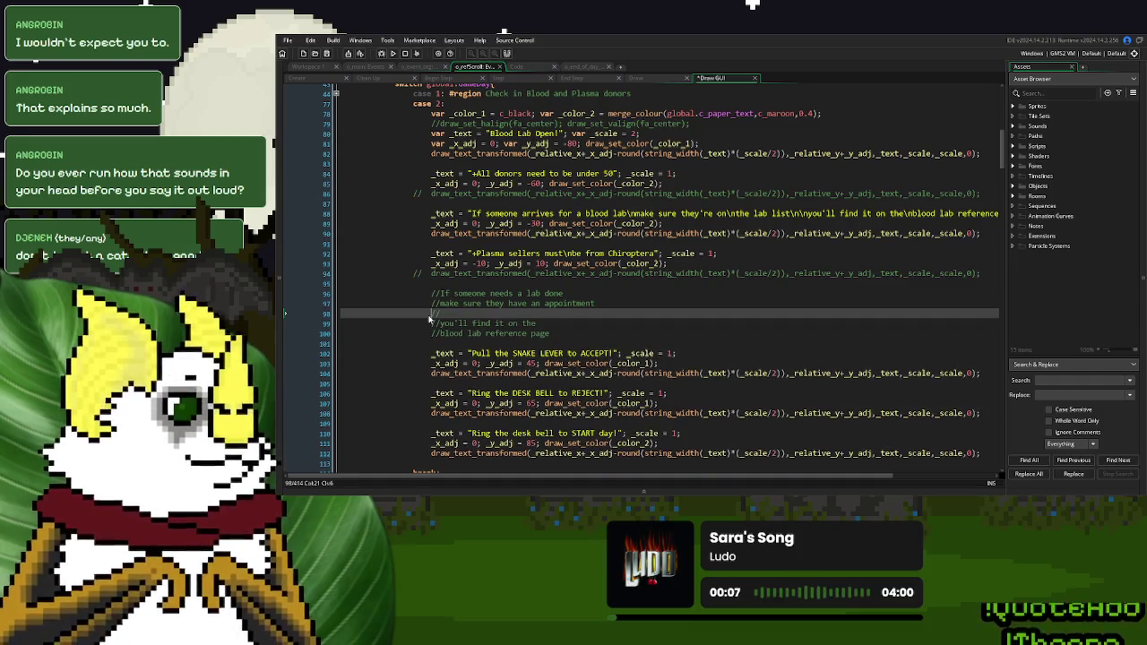
{"action": "left_click_drag", "start_coordinate": [547, 325], "coordinate": [441, 326]}
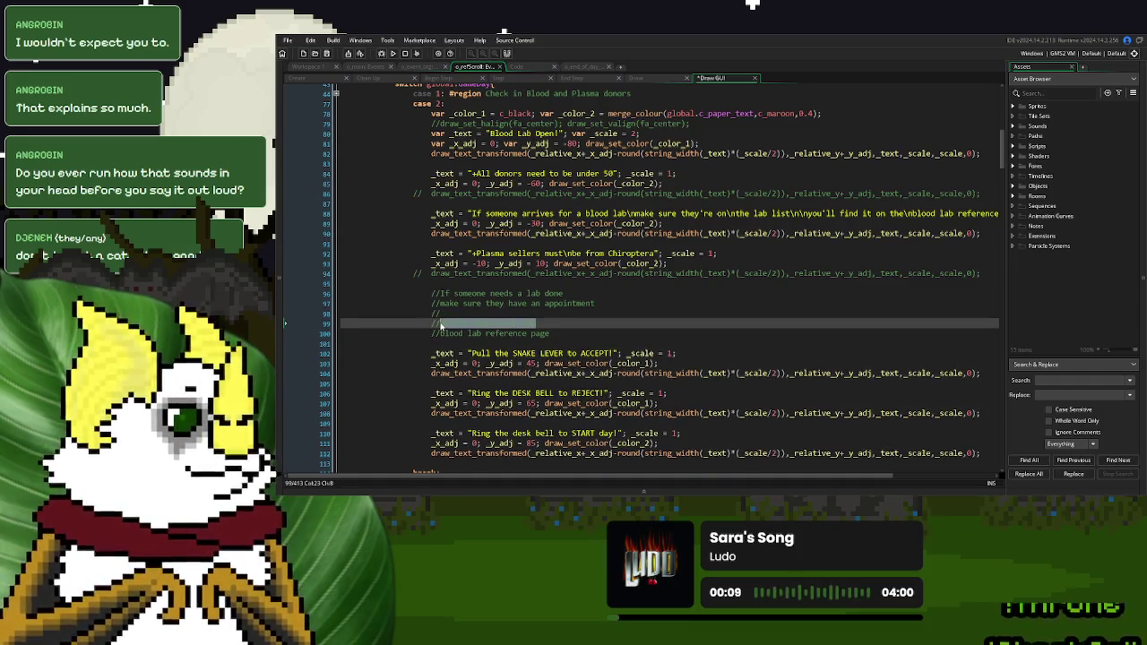
{"action": "type", "text": "find more if"}
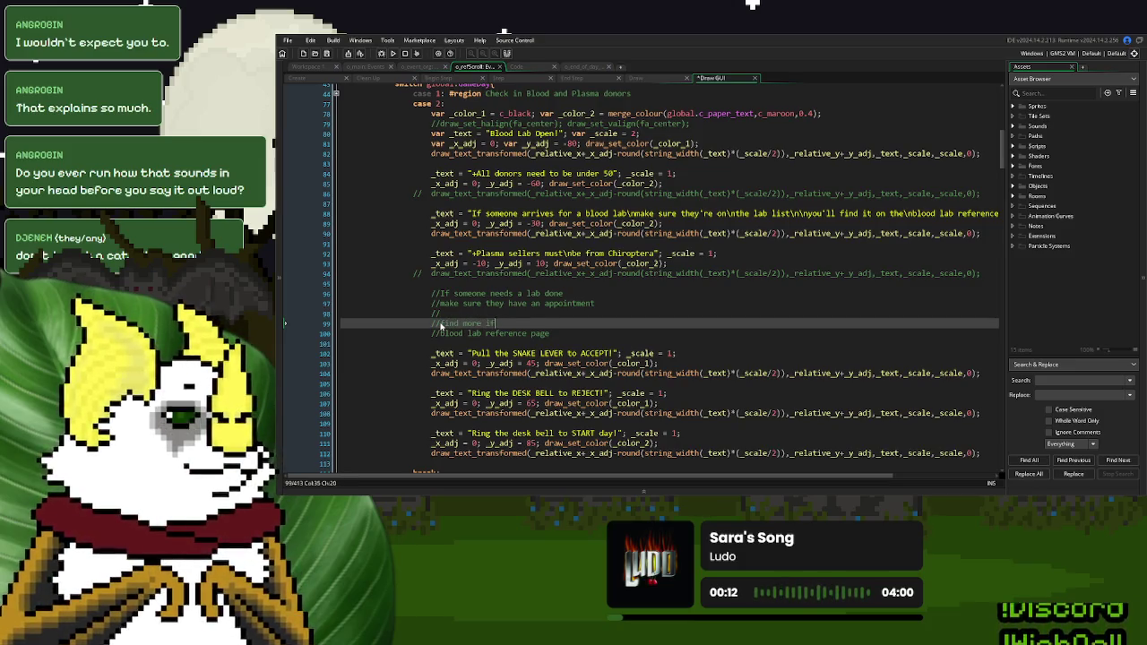
{"action": "type", "text": "onformation on"}
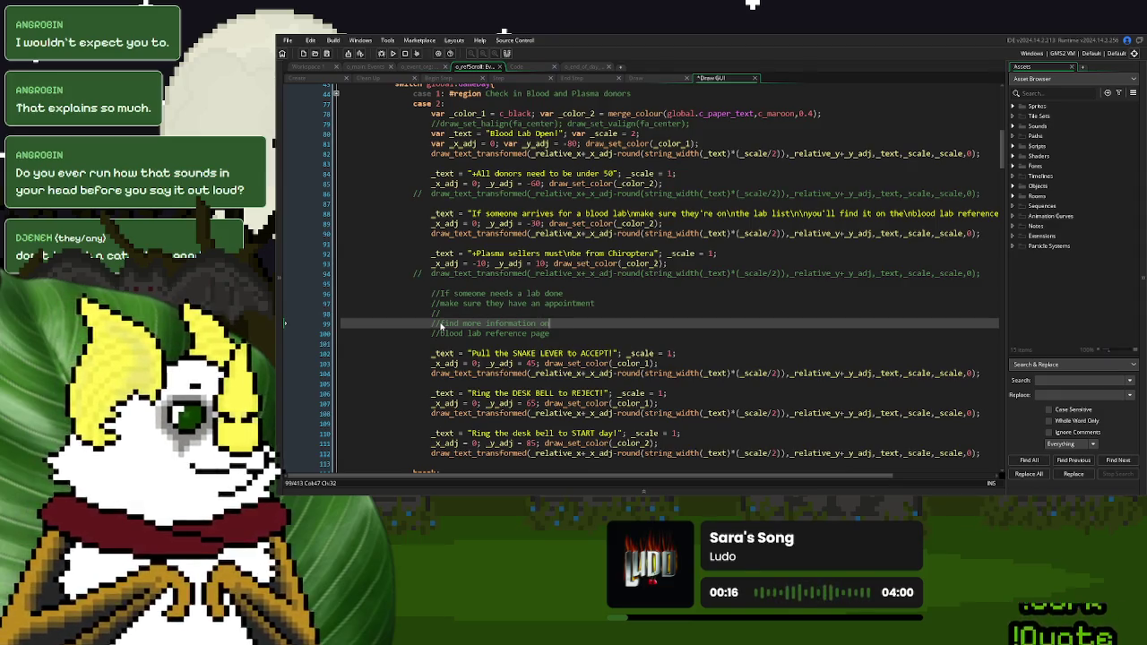
{"action": "type", "text": "the"}
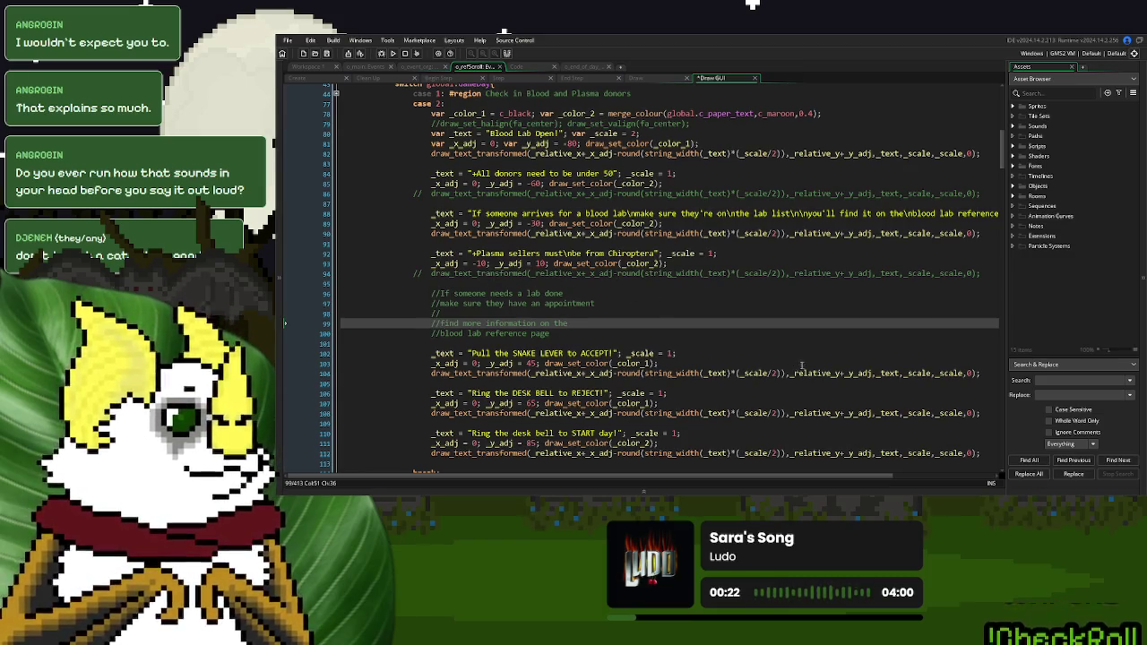
Move the _lineSpacing = 20 declaration under the colour variables and delete the commented-out alignment line
{"action": "scroll", "coordinate": [554, 310], "scroll_direction": "up", "scroll_amount": 3}
{"action": "scroll", "coordinate": [582, 312], "scroll_direction": "down", "scroll_amount": 8}
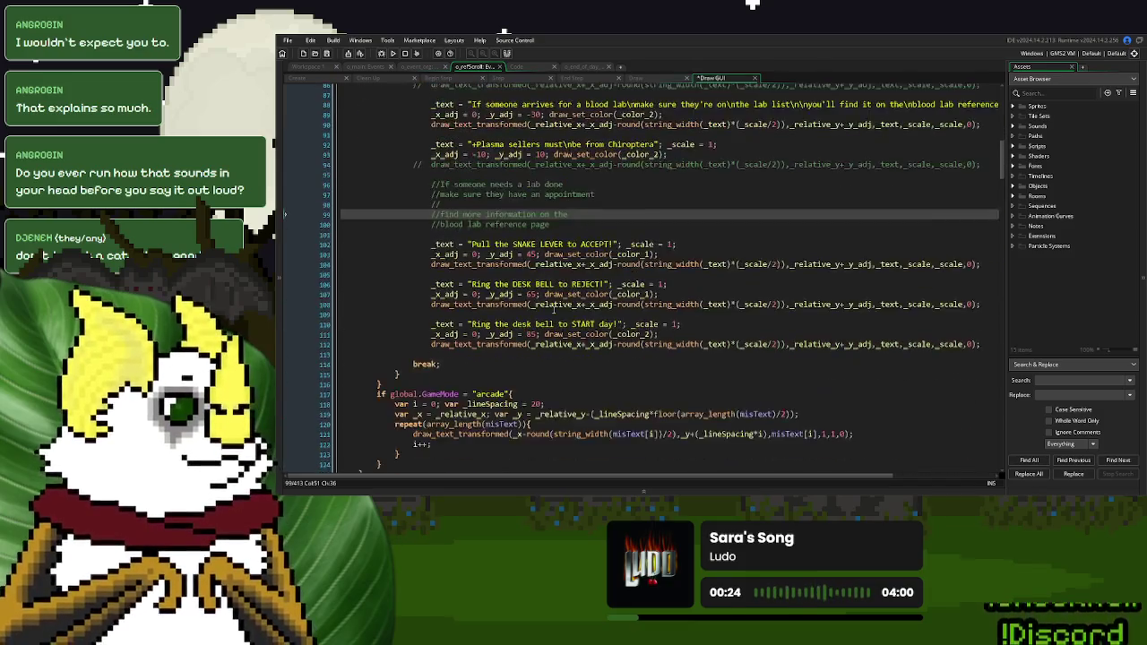
{"action": "left_click_drag", "start_coordinate": [543, 331], "coordinate": [441, 336]}
{"action": "key", "text": "ctrl+c"}
{"action": "left_click_drag", "start_coordinate": [544, 333], "coordinate": [445, 336]}
{"action": "scroll", "coordinate": [444, 339], "scroll_direction": "up", "scroll_amount": 7}
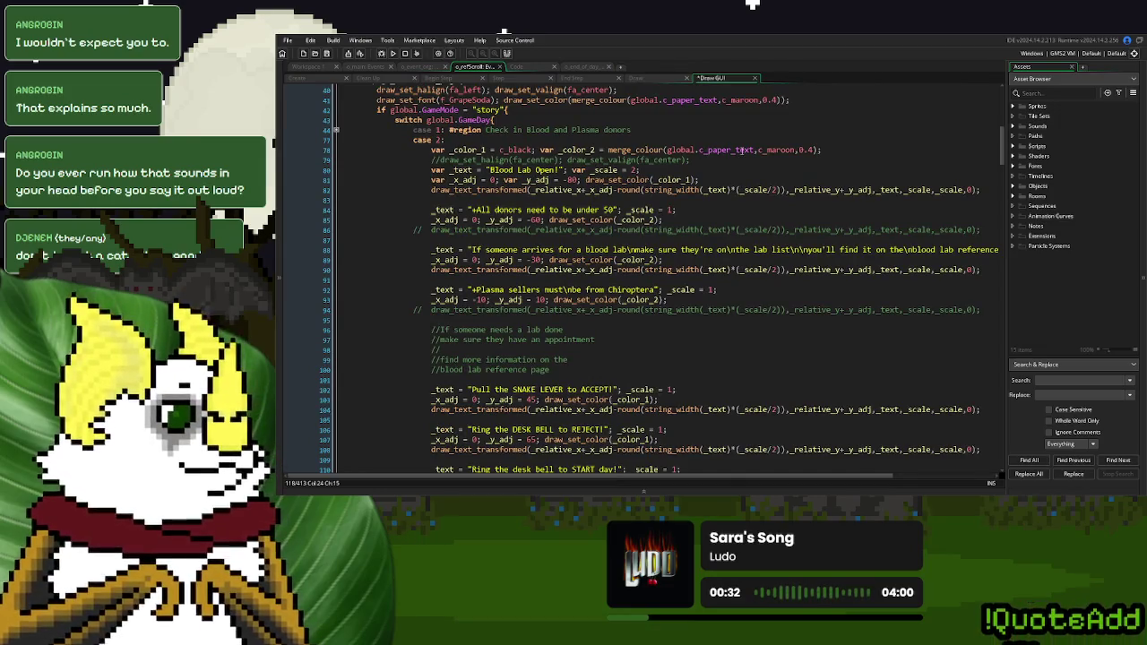
{"action": "left_click", "coordinate": [848, 151]}
{"action": "key", "text": "Return"}
{"action": "key", "text": "ctrl+v"}
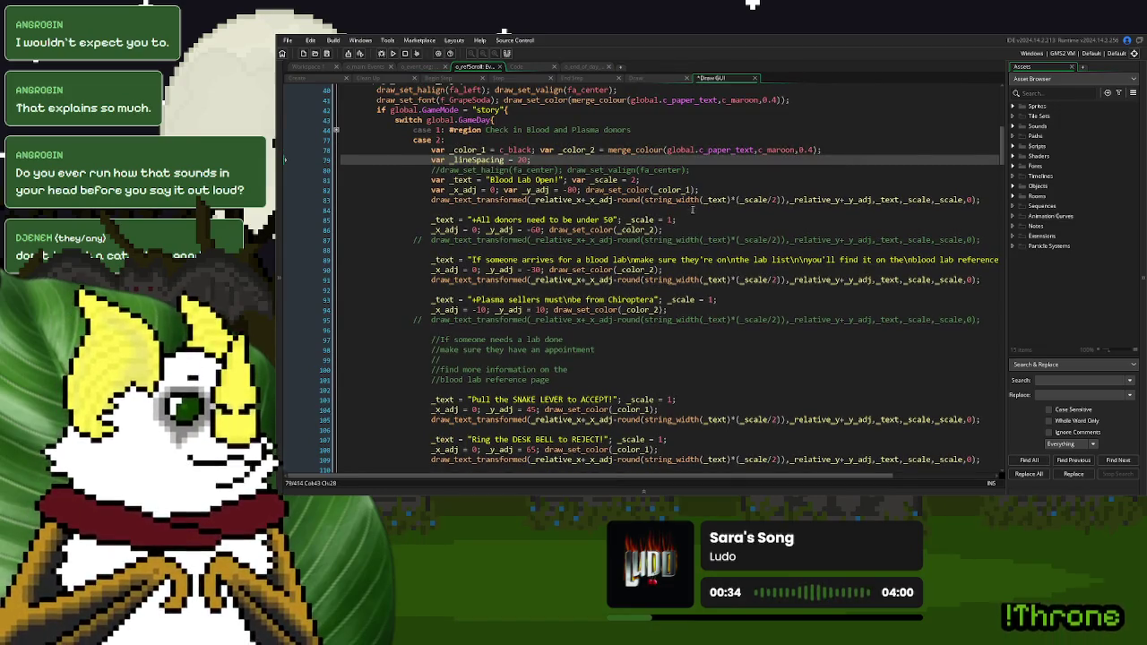
{"action": "left_click_drag", "start_coordinate": [701, 170], "coordinate": [431, 170]}
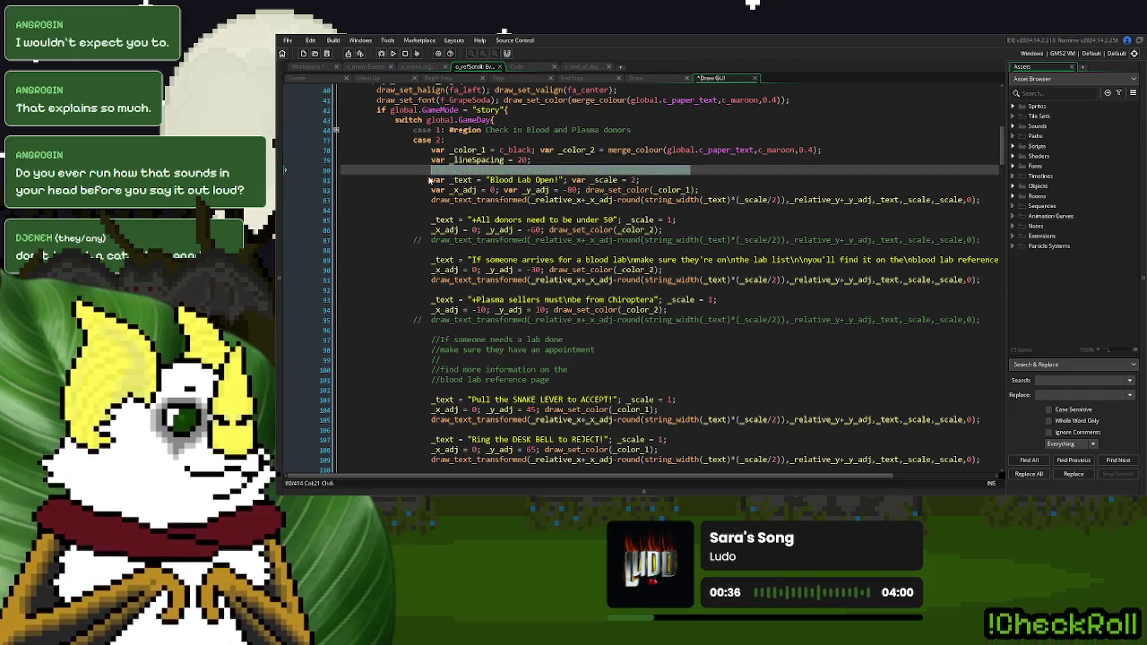
{"action": "key", "text": "Delete"}
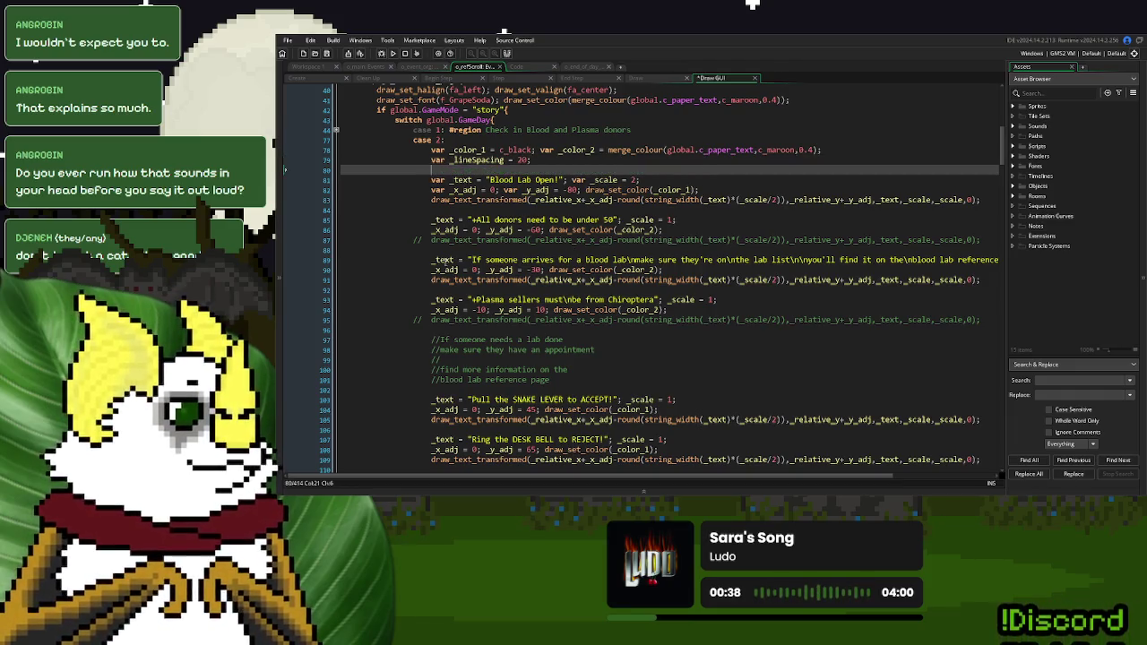
Delete the 'All donors need to be under 50' lines and the Plasma sellers note lines
{"action": "left_click_drag", "start_coordinate": [981, 240], "coordinate": [916, 240]}
{"action": "mouse_move", "coordinate": [843, 237]}
{"action": "left_mouse_down"}
{"action": "mouse_move", "coordinate": [468, 240]}
{"action": "mouse_move", "coordinate": [429, 222]}
{"action": "left_mouse_up"}
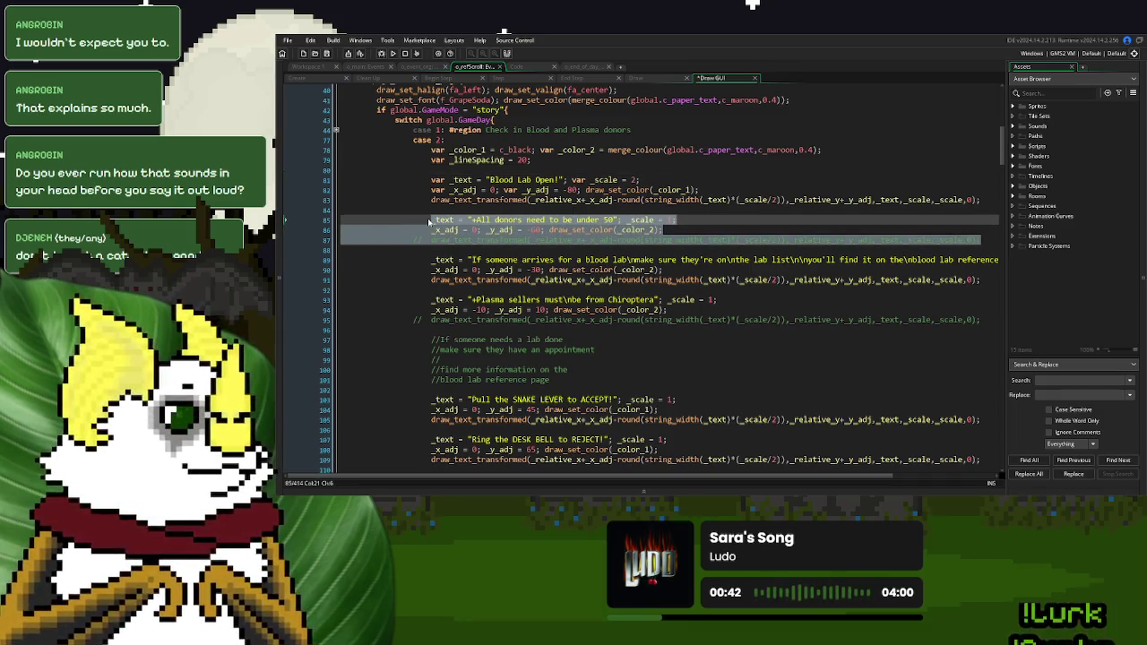
{"action": "key", "text": "Delete"}
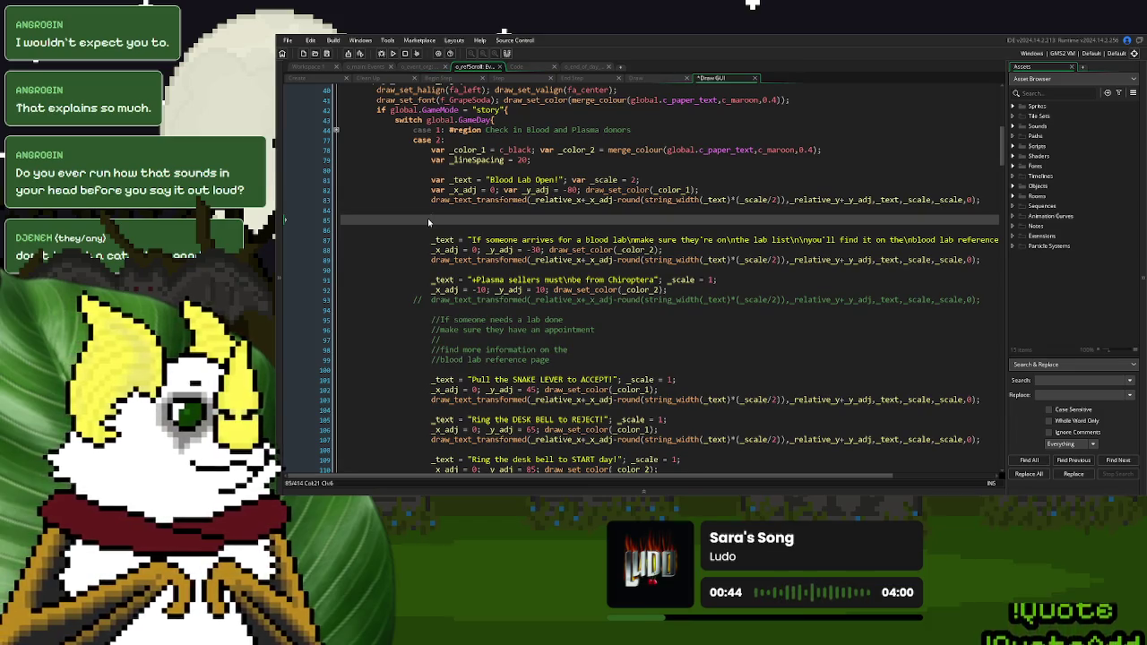
{"action": "left_click_drag", "start_coordinate": [985, 298], "coordinate": [431, 279]}
{"action": "key", "text": "Delete"}
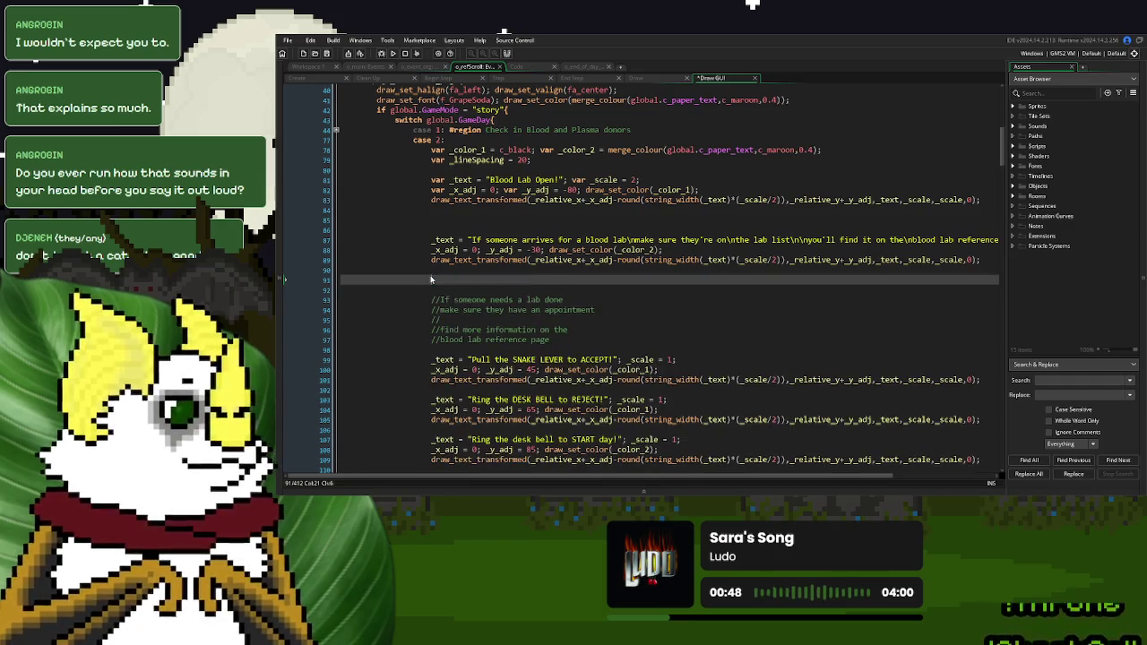
Remove the leftover blank lines around the blood lab text
{"action": "key", "text": "Up"}
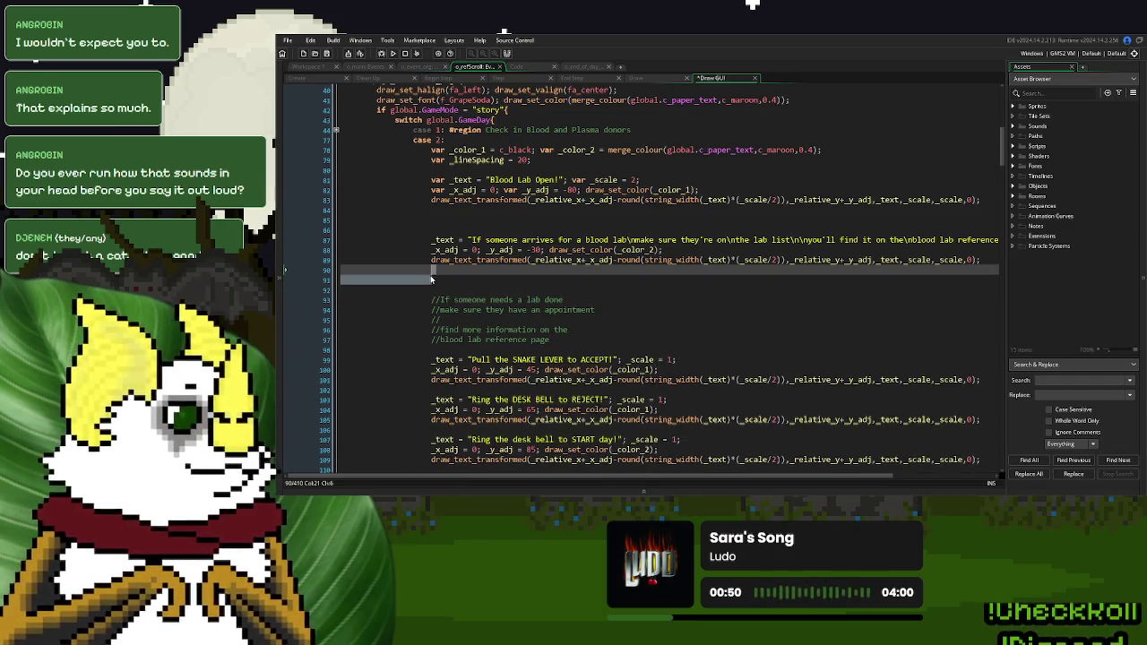
{"action": "key", "text": "Delete"}
{"action": "key", "text": "Delete"}
{"action": "left_click_drag", "start_coordinate": [431, 231], "coordinate": [441, 219]}
{"action": "key", "text": "Delete"}
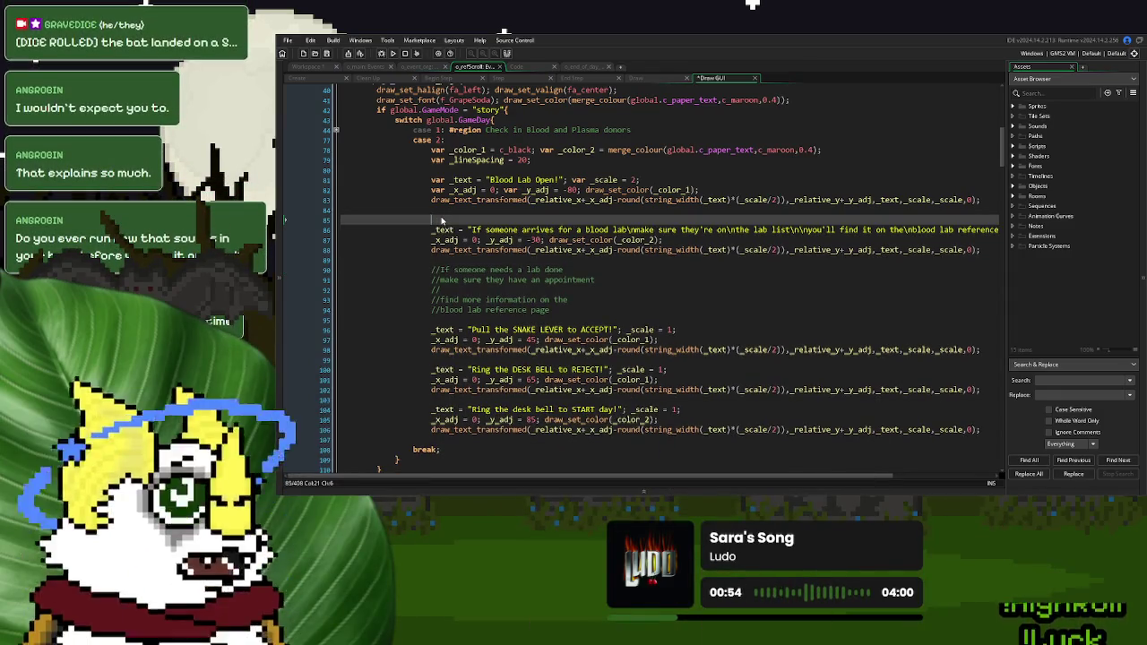
{"action": "key", "text": "Up"}
{"action": "key", "text": "Delete"}
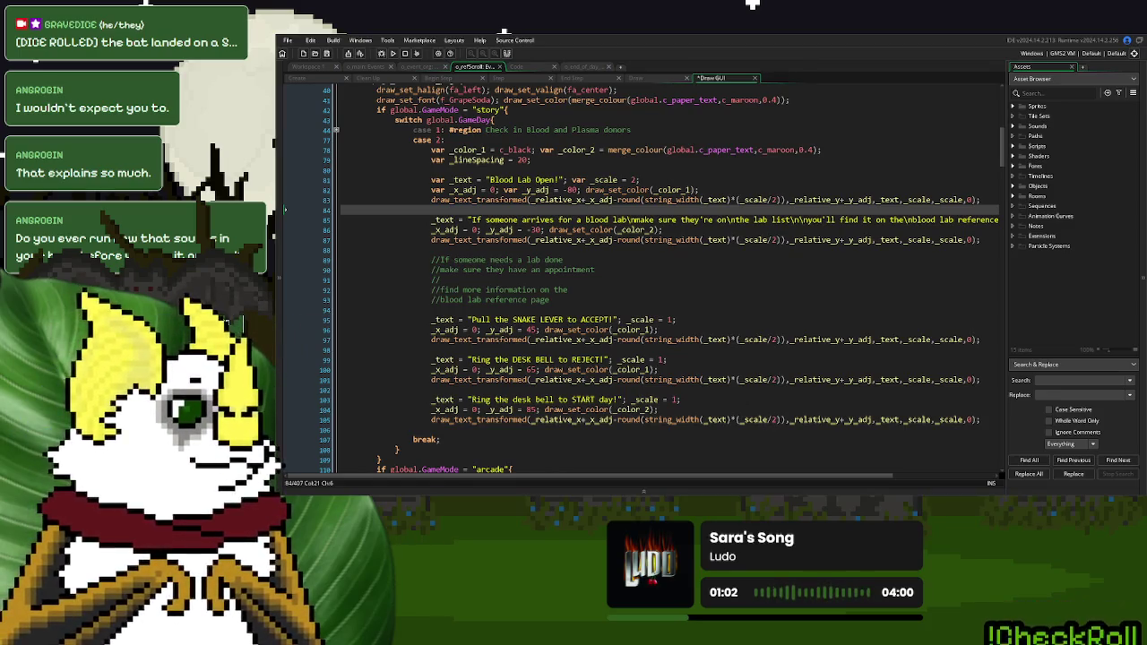
{"action": "left_click", "coordinate": [531, 270]}
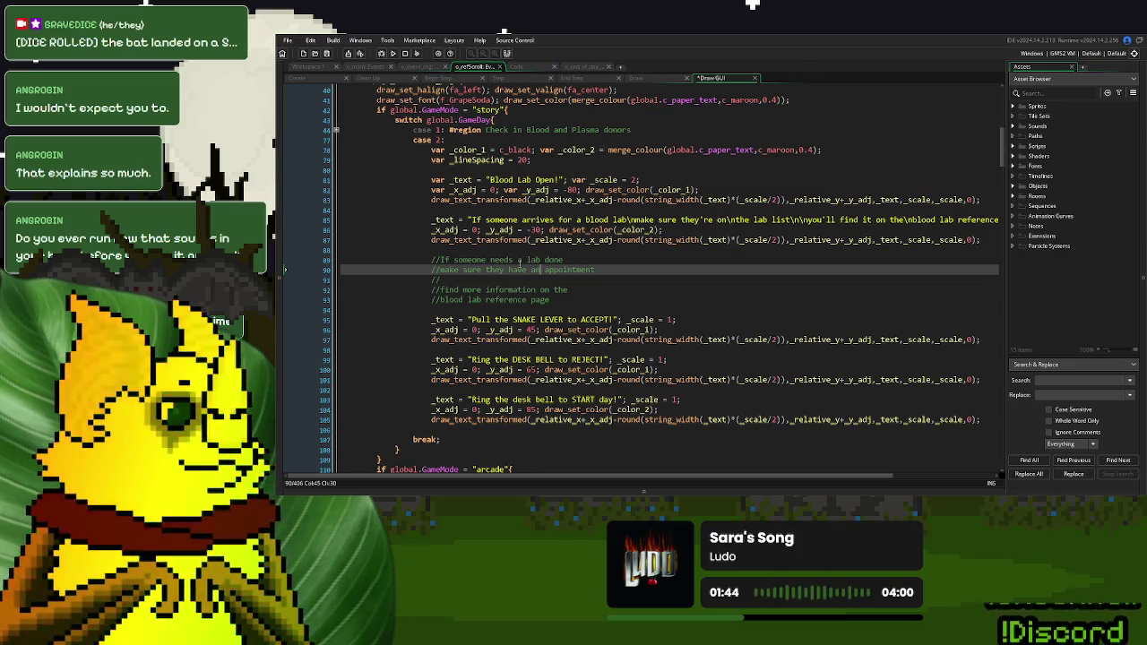
Above the blood lab text, declare a counter with var l = 0; and open a repeat(5){ loop
{"action": "left_click", "coordinate": [430, 220]}
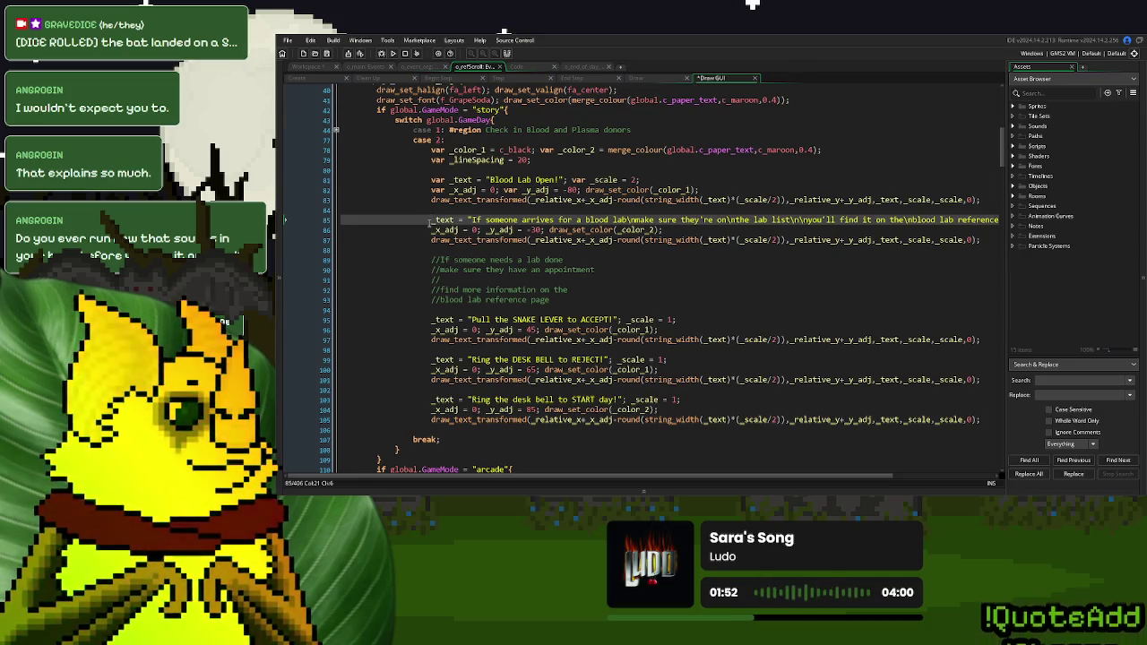
{"action": "key", "text": "Return"}
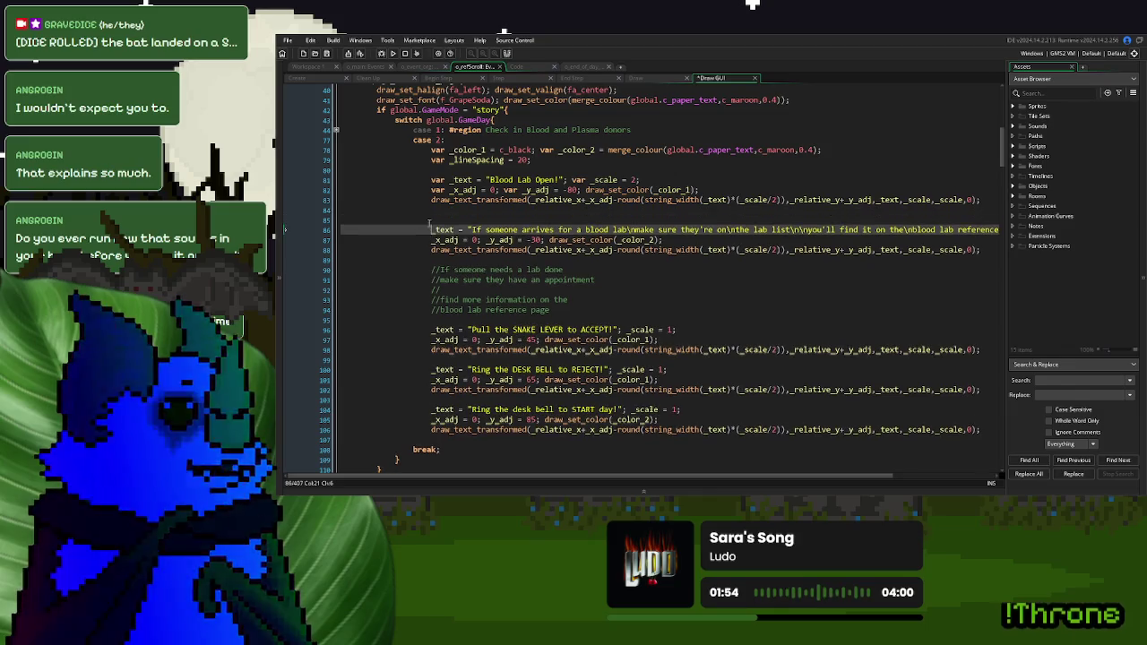
{"action": "key", "text": "Up"}
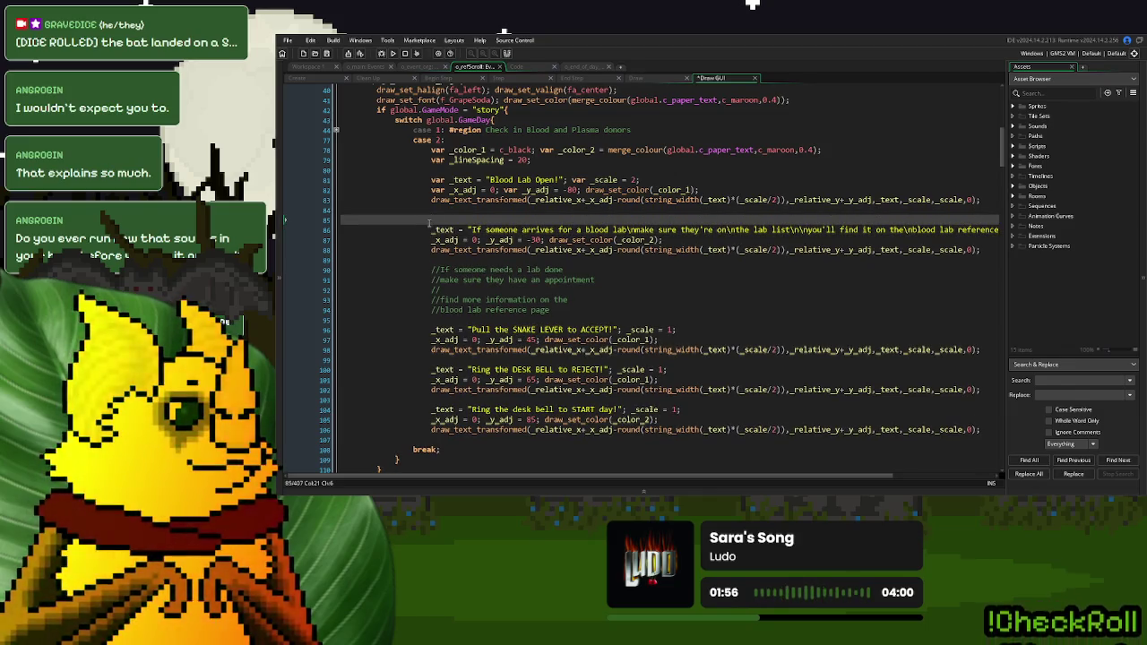
{"action": "type", "text": "var l"}
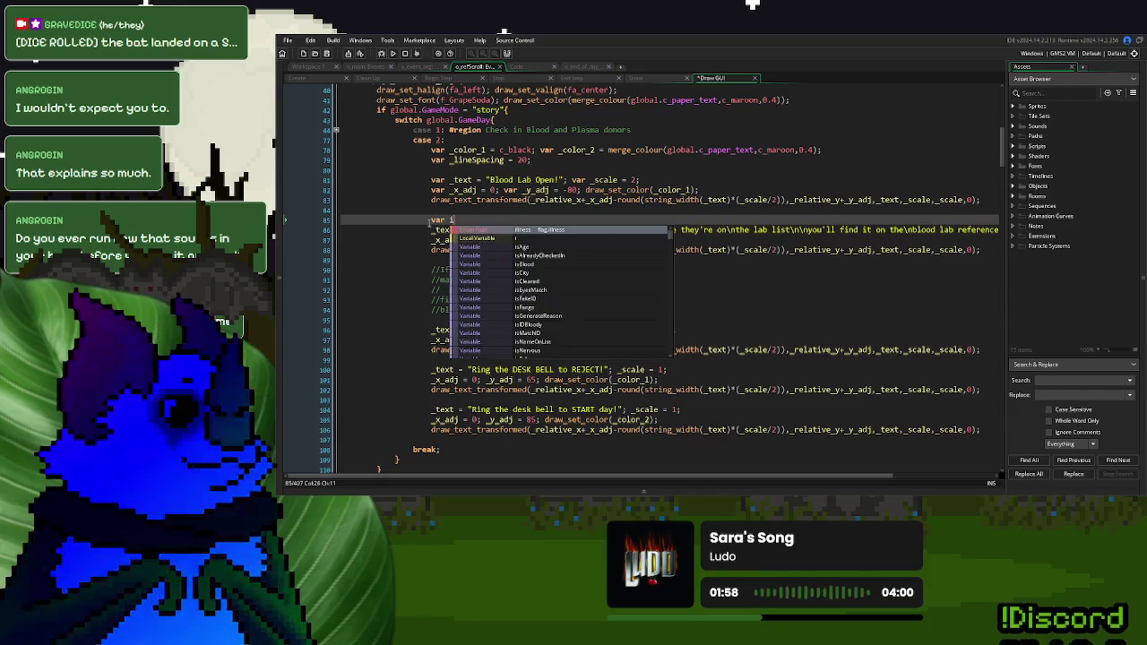
{"action": "type", "text": " = 0;"}
{"action": "key", "text": "Return"}
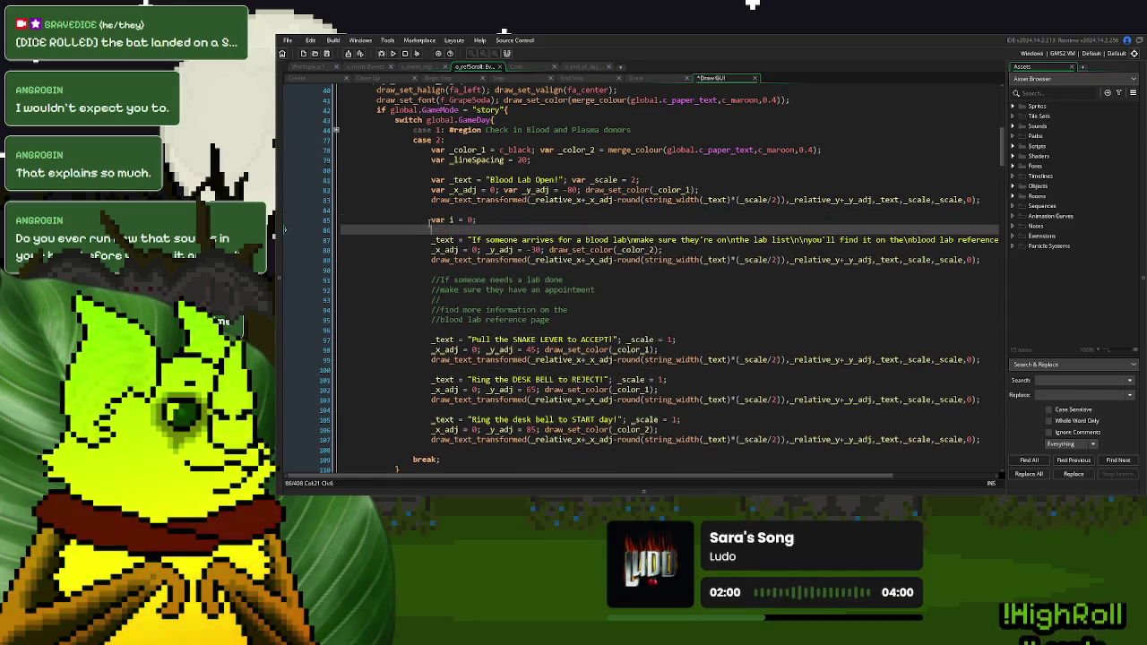
{"action": "type", "text": "repeat("}
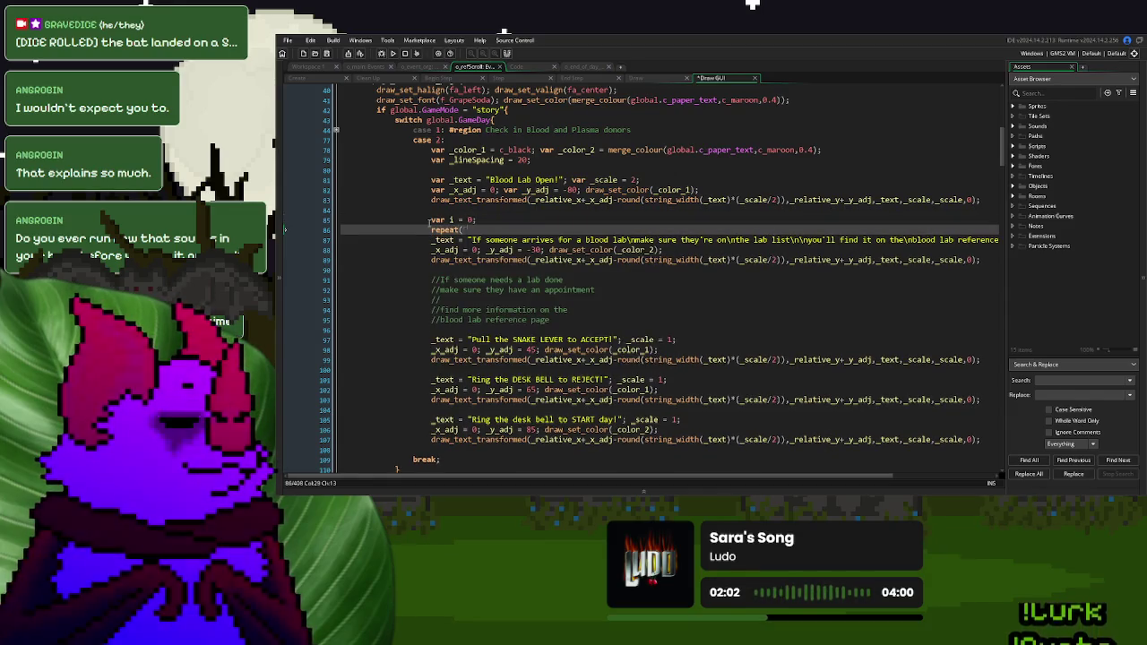
{"action": "type", "text": "5){"}
{"action": "key", "text": "Return"}
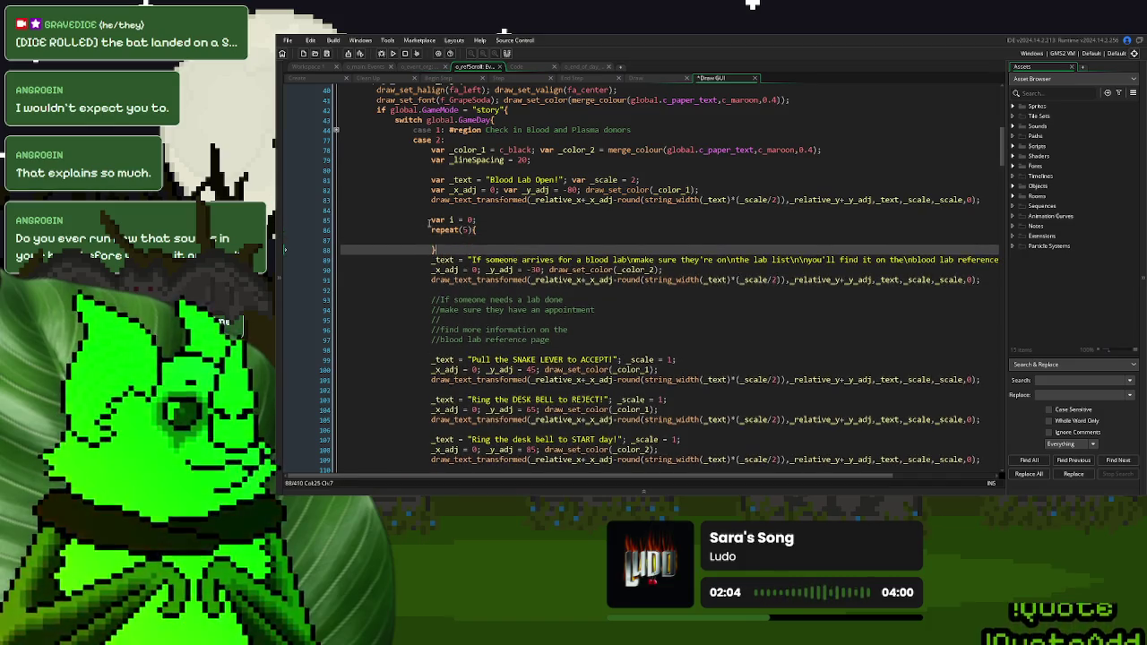
{"action": "key", "text": "Return"}
{"action": "type", "text": "i++;"}
Move the blood lab text-drawing lines into the loop, replace the message with "0", and add _scale = 1;
{"action": "scroll", "coordinate": [428, 224], "scroll_direction": "down", "scroll_amount": 2}
{"action": "left_click_drag", "start_coordinate": [986, 236], "coordinate": [454, 202]}
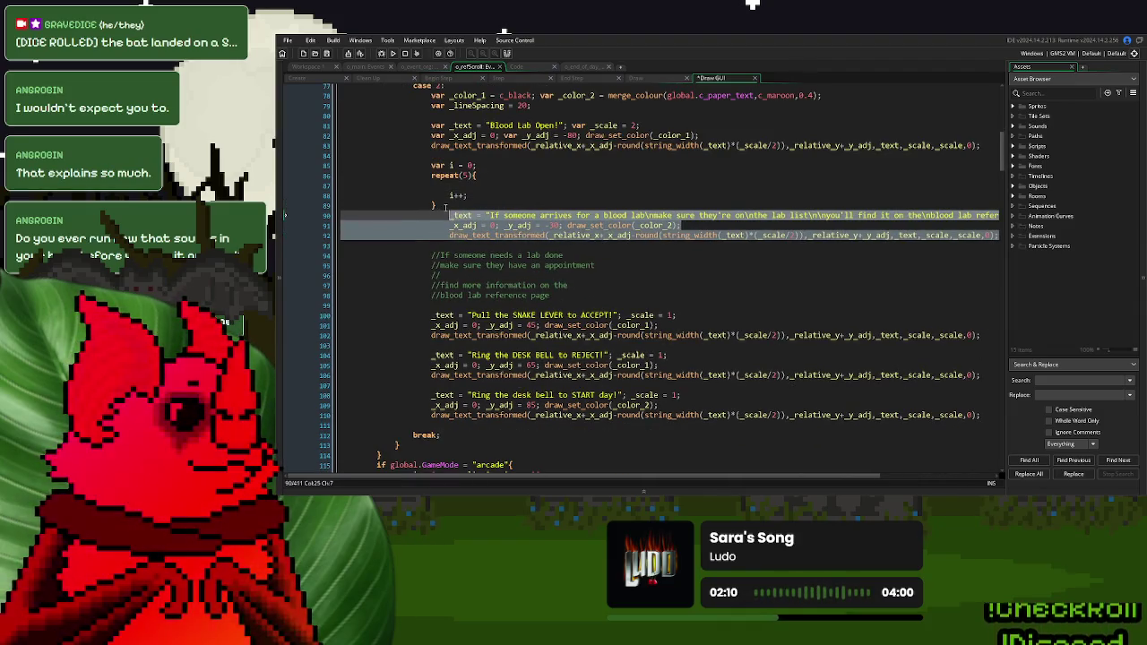
{"action": "key", "text": "ctrl+x"}
{"action": "key", "text": "Return"}
{"action": "left_click", "coordinate": [454, 186]}
{"action": "key", "text": "ctrl+v"}
{"action": "left_click_drag", "start_coordinate": [473, 186], "coordinate": [994, 186]}
{"action": "type", "text": "0"}
{"action": "key", "text": "Return"}
{"action": "left_click", "coordinate": [667, 207]}
{"action": "type", "text": "_scale = 1;"}
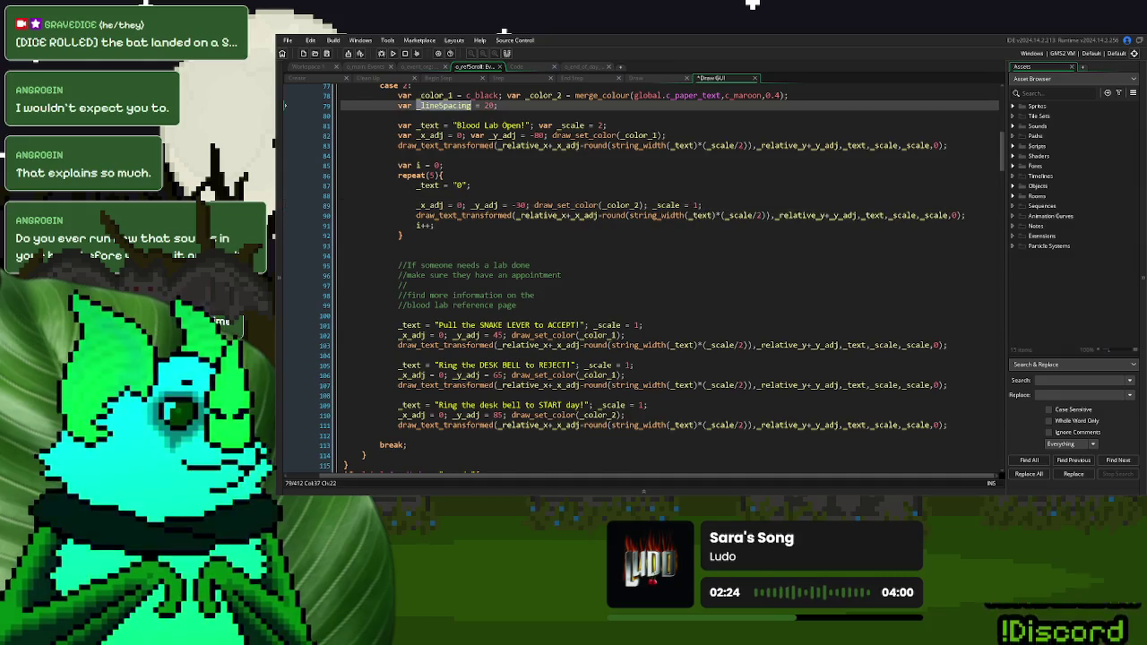
Offset the draw call's vertical position by +(_lineSpacing)*i
{"action": "double_click", "coordinate": [445, 105]}
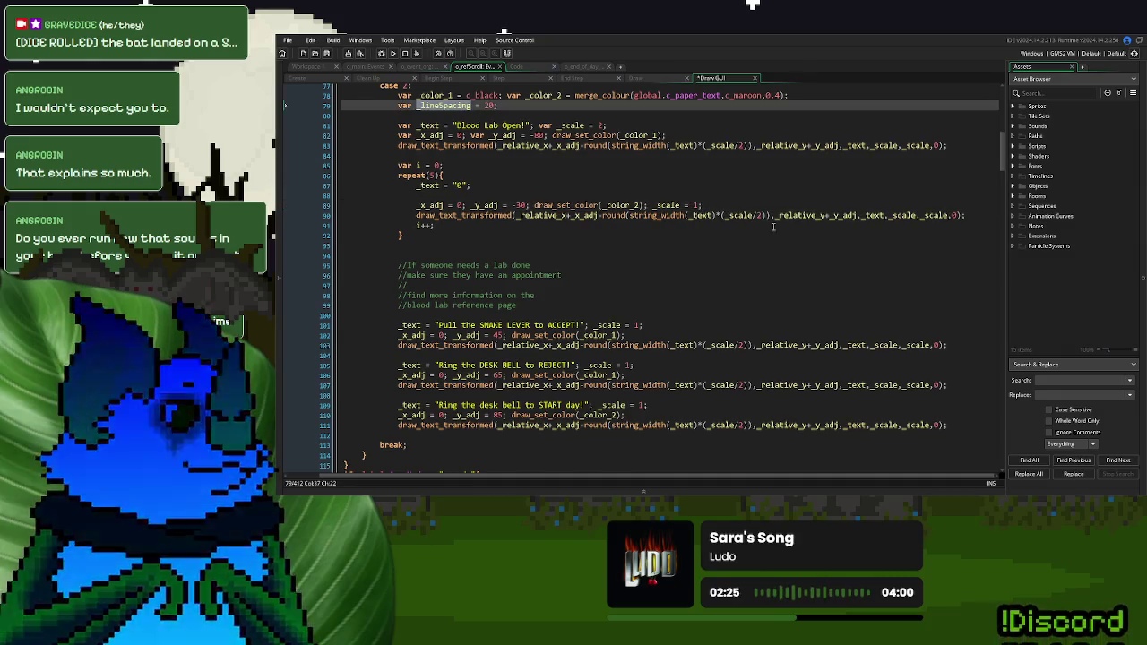
{"action": "left_click", "coordinate": [858, 216]}
{"action": "type", "text": "+"}
{"action": "key", "text": "ctrl+v"}
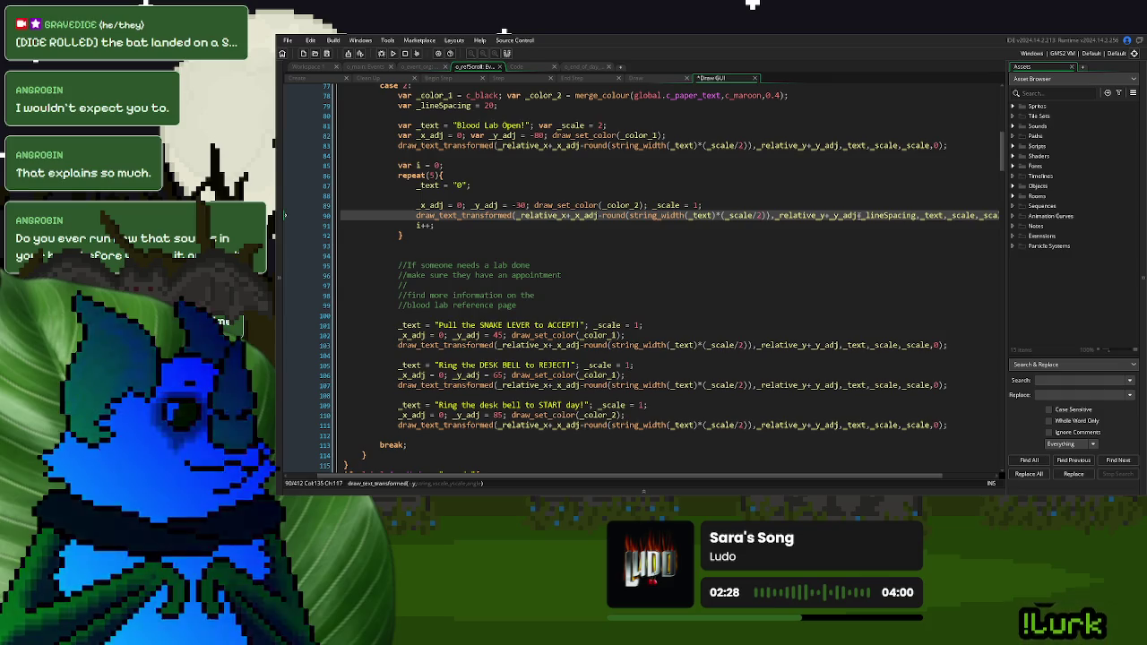
{"action": "left_click", "coordinate": [861, 216]}
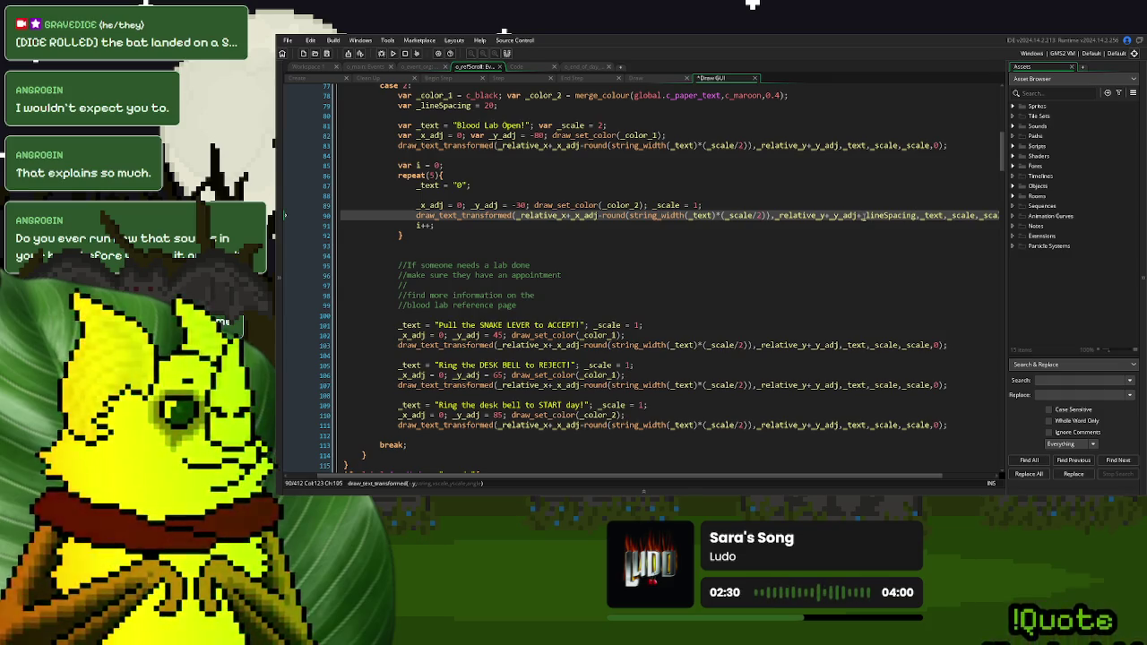
{"action": "type", "text": "("}
{"action": "left_click", "coordinate": [921, 216]}
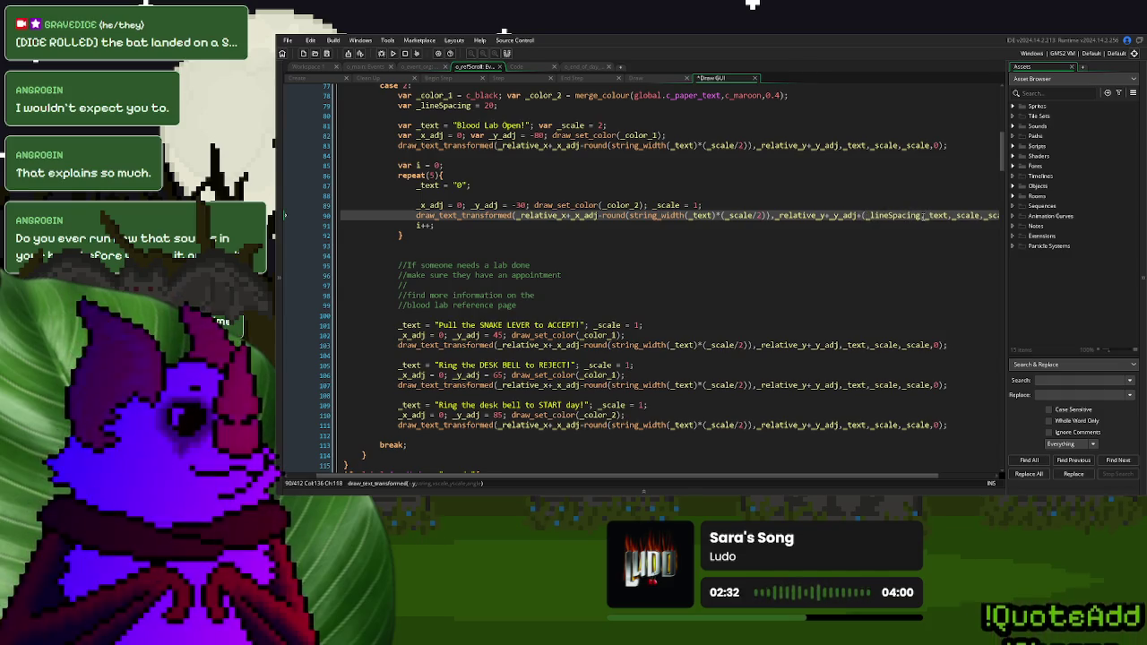
{"action": "type", "text": ")"}
{"action": "type", "text": "*i"}
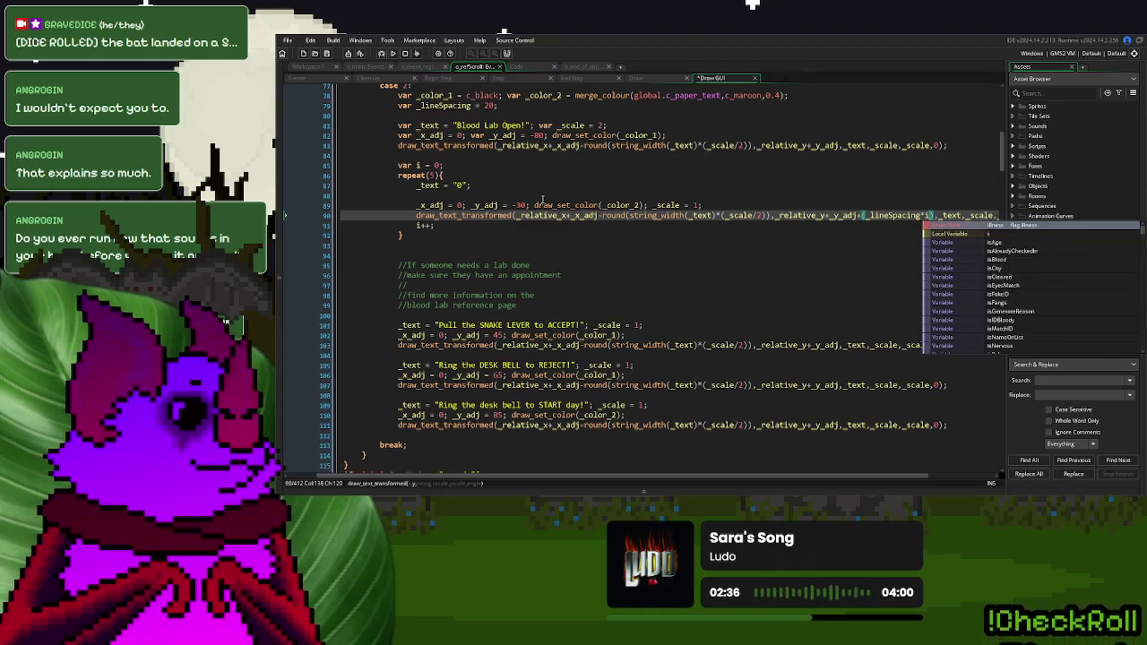
Move the offset and colour settings line up after the counter declaration, trying then undoing a switch on i
{"action": "left_click", "coordinate": [505, 197]}
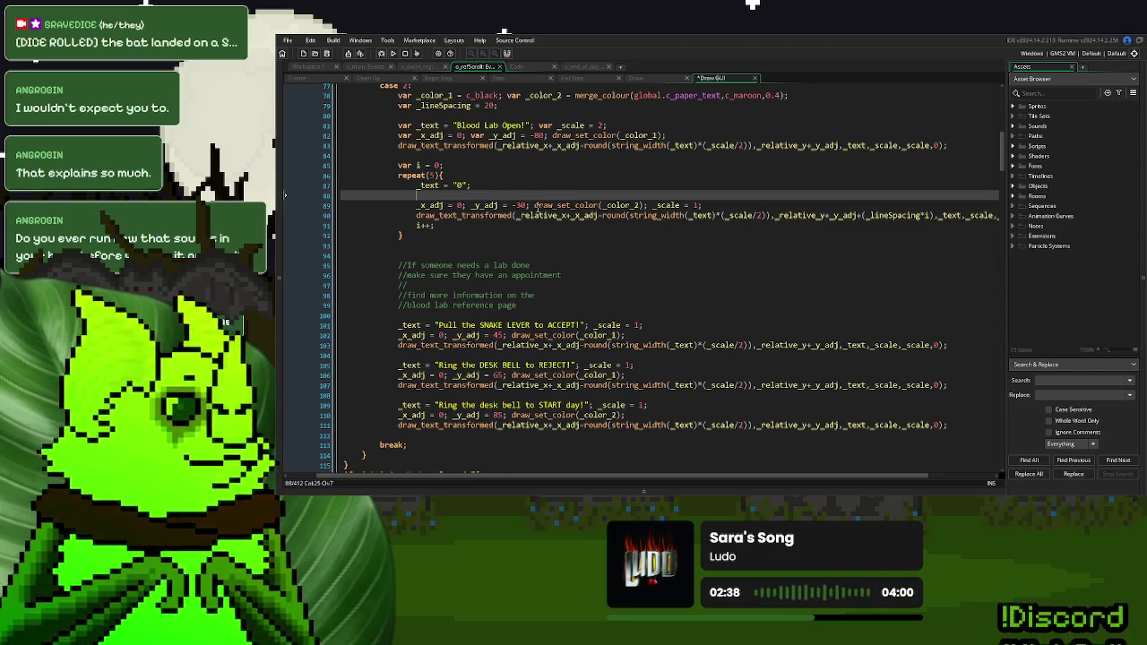
{"action": "left_click_drag", "start_coordinate": [700, 205], "coordinate": [416, 205]}
{"action": "key", "text": "BackSpace"}
{"action": "left_click", "coordinate": [461, 170]}
{"action": "key", "text": "ctrl+v"}
{"action": "left_click", "coordinate": [437, 199]}
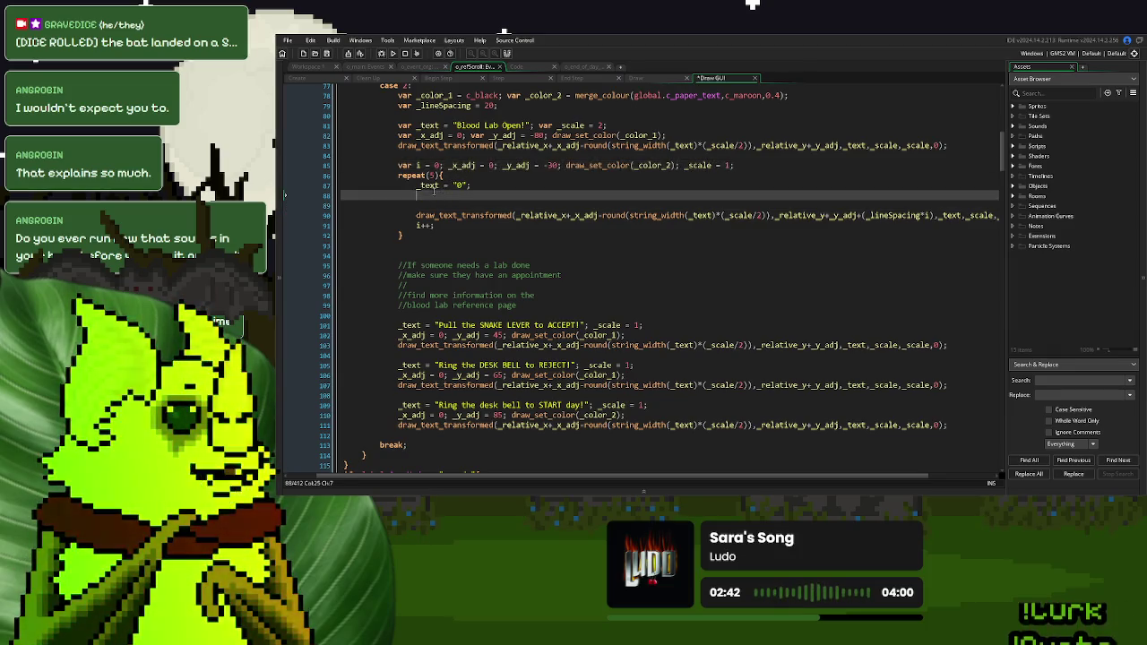
{"action": "type", "text": "sw"}
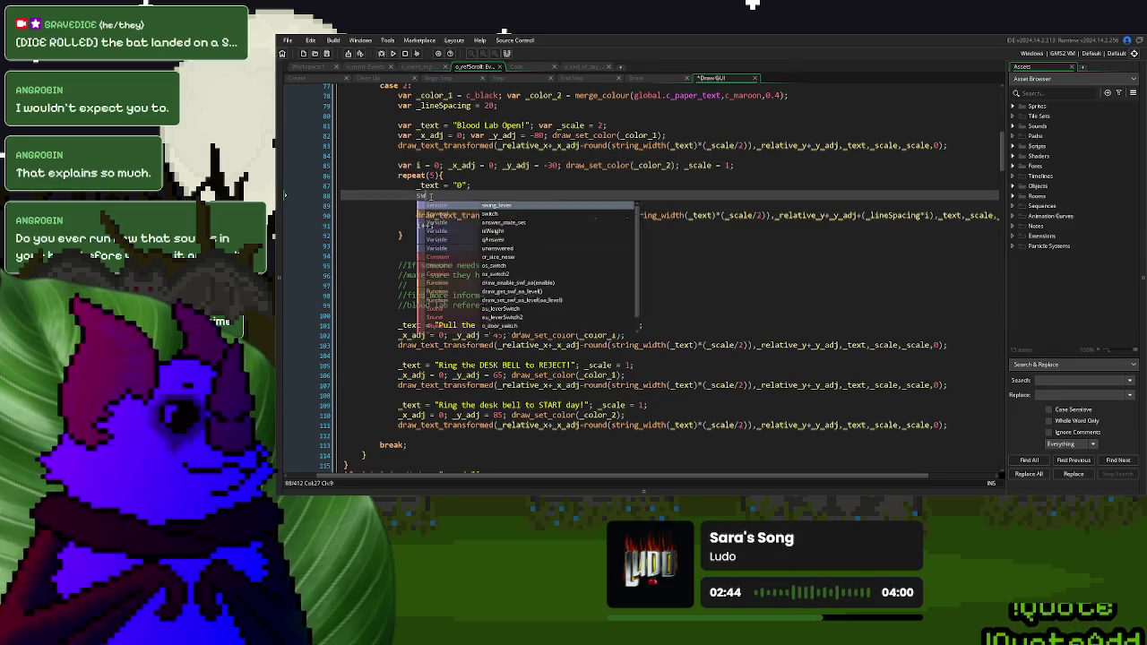
{"action": "type", "text": "itch i{"}
{"action": "key", "text": "Return"}
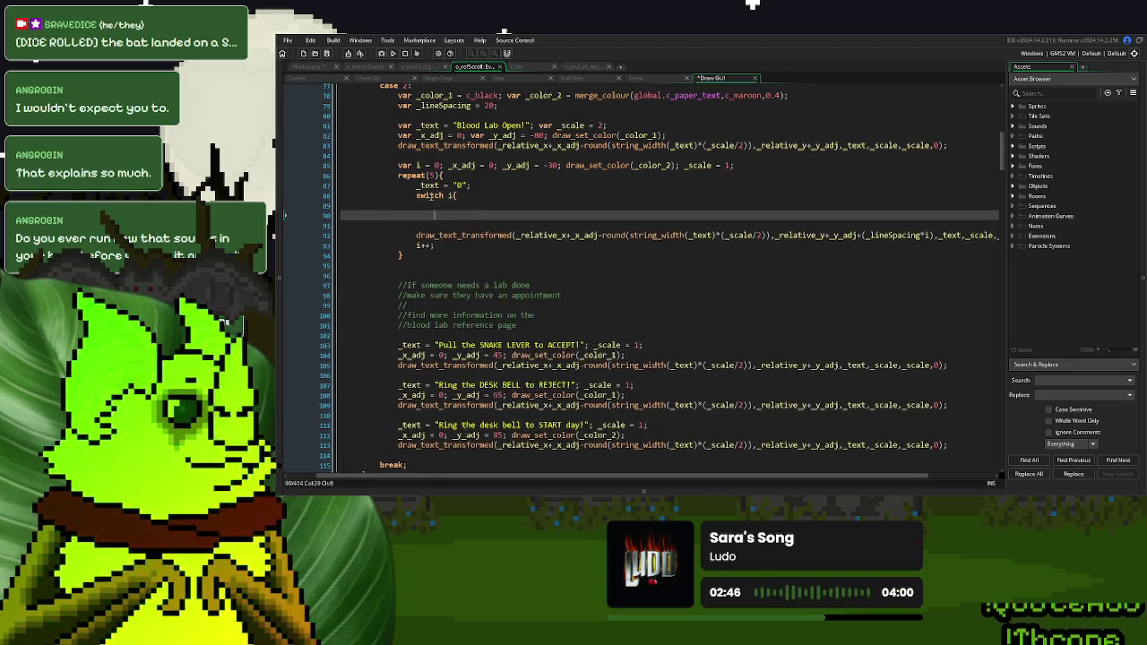
{"action": "type", "text": "c"}
{"action": "key", "text": "ctrl+z"}
{"action": "key", "text": "ctrl+z"}
{"action": "key", "text": "ctrl+z"}
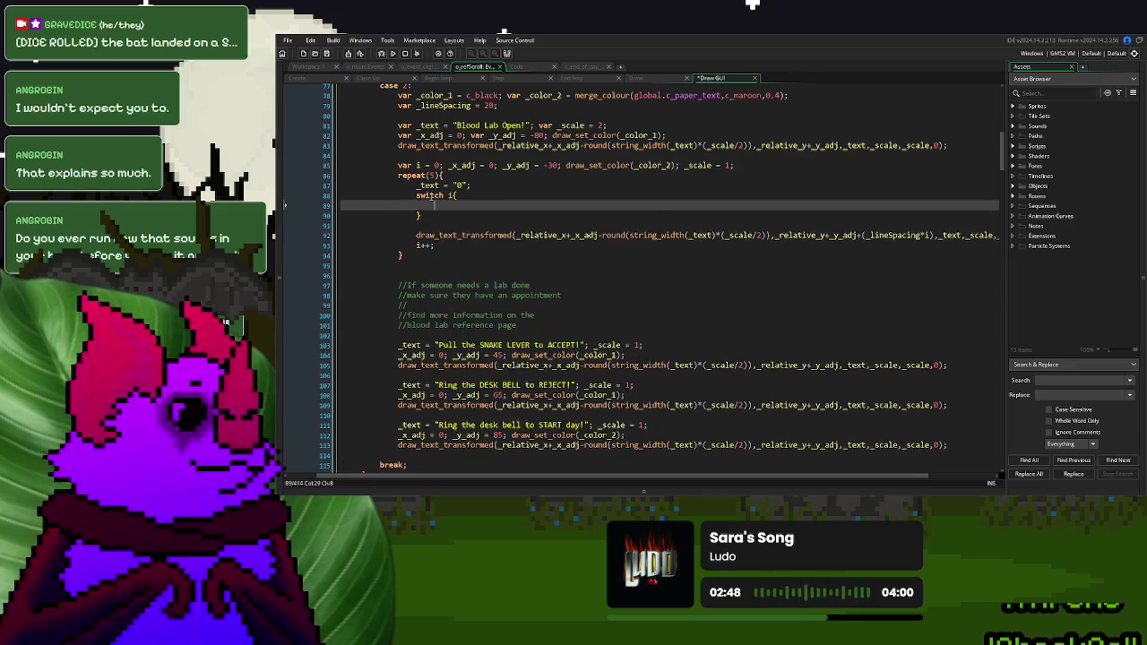
{"action": "key", "text": "ctrl+z"}
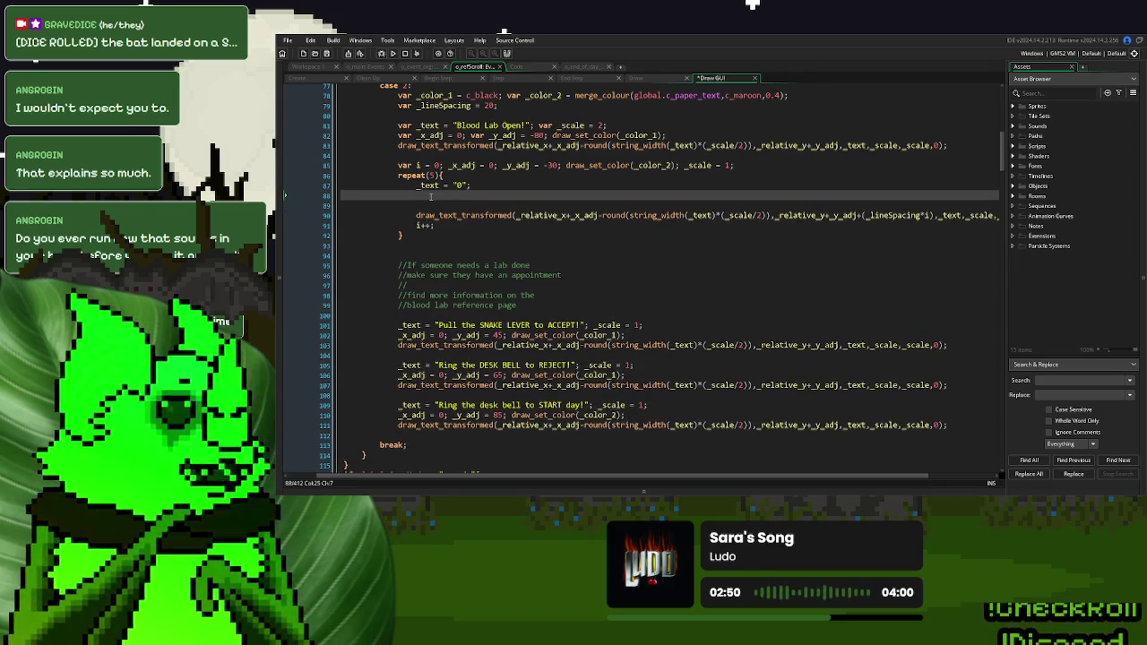
Wrap the "0" text assignment in an if i = 0{ block inside the loop
{"action": "type", "text": "if i = 0{"}
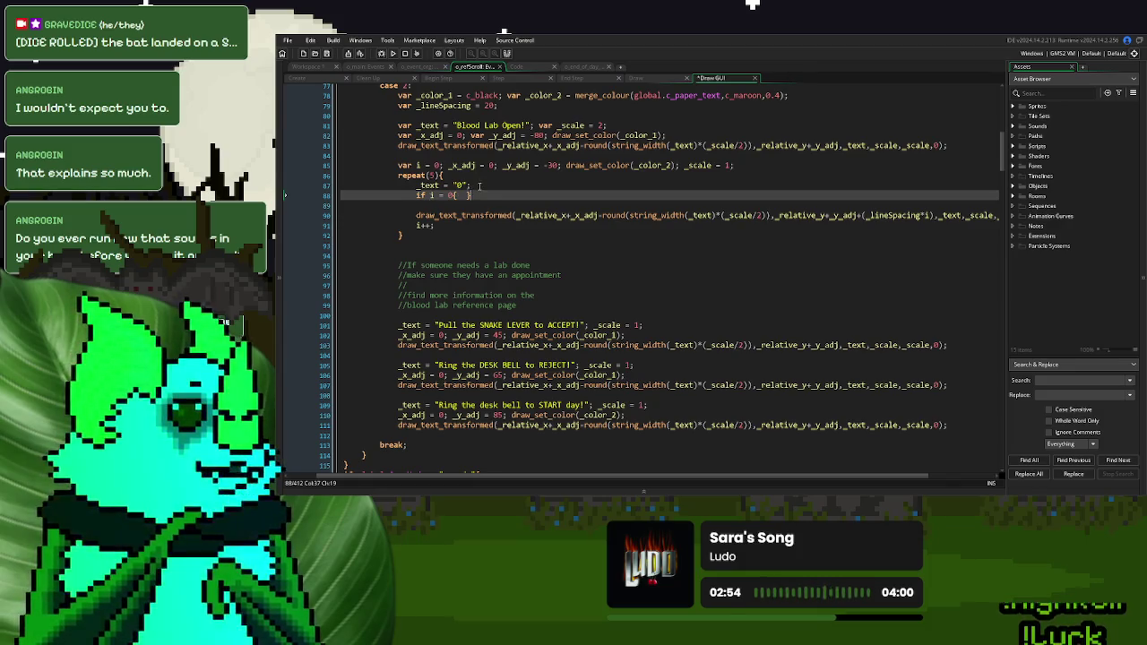
{"action": "left_click", "coordinate": [480, 186]}
{"action": "key", "text": "shift+Home"}
{"action": "key", "text": "BackSpace"}
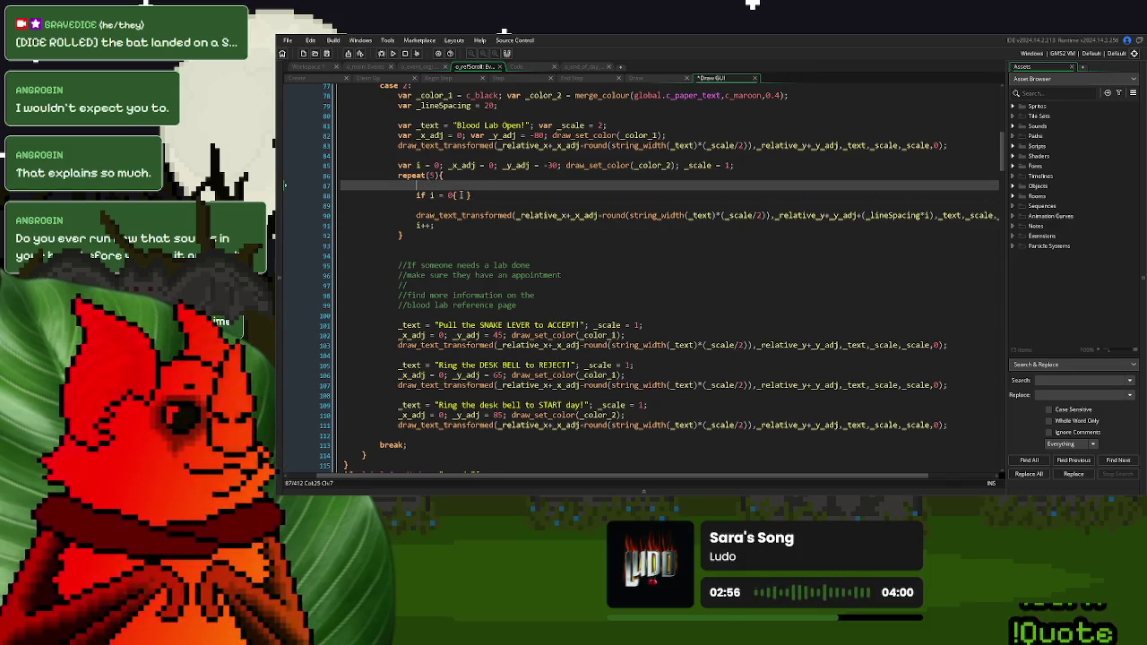
{"action": "left_click", "coordinate": [460, 194]}
{"action": "key", "text": "ctrl+v"}
{"action": "left_click", "coordinate": [413, 187]}
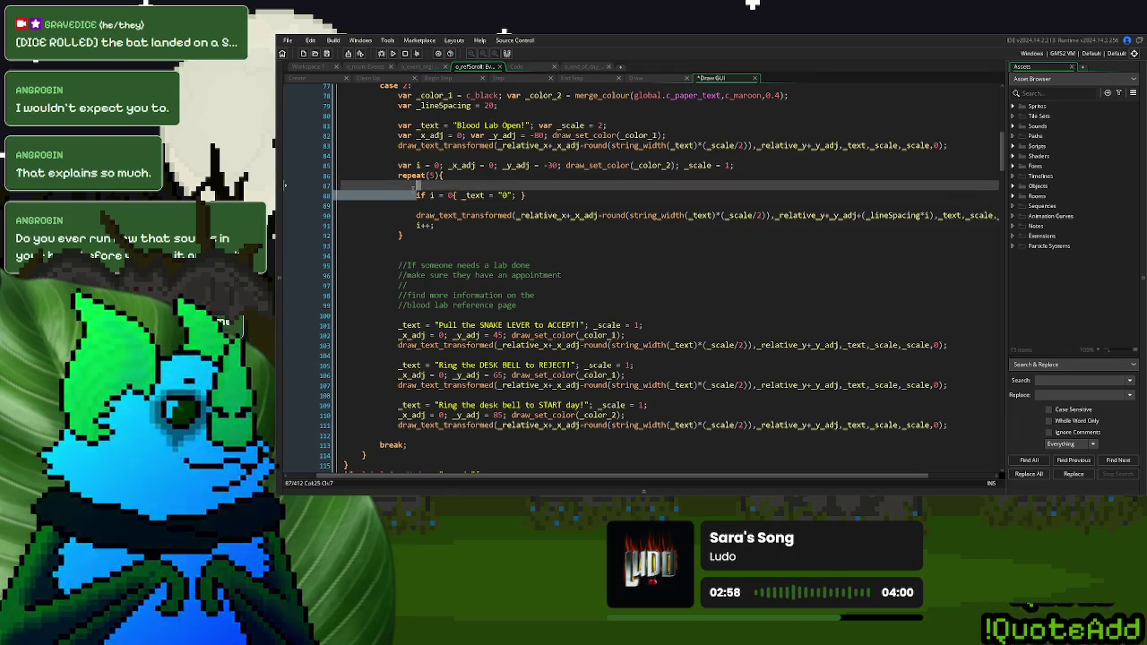
{"action": "key", "text": "Delete"}
Duplicate the i = 0 case line into five copies
{"action": "left_click", "coordinate": [528, 185]}
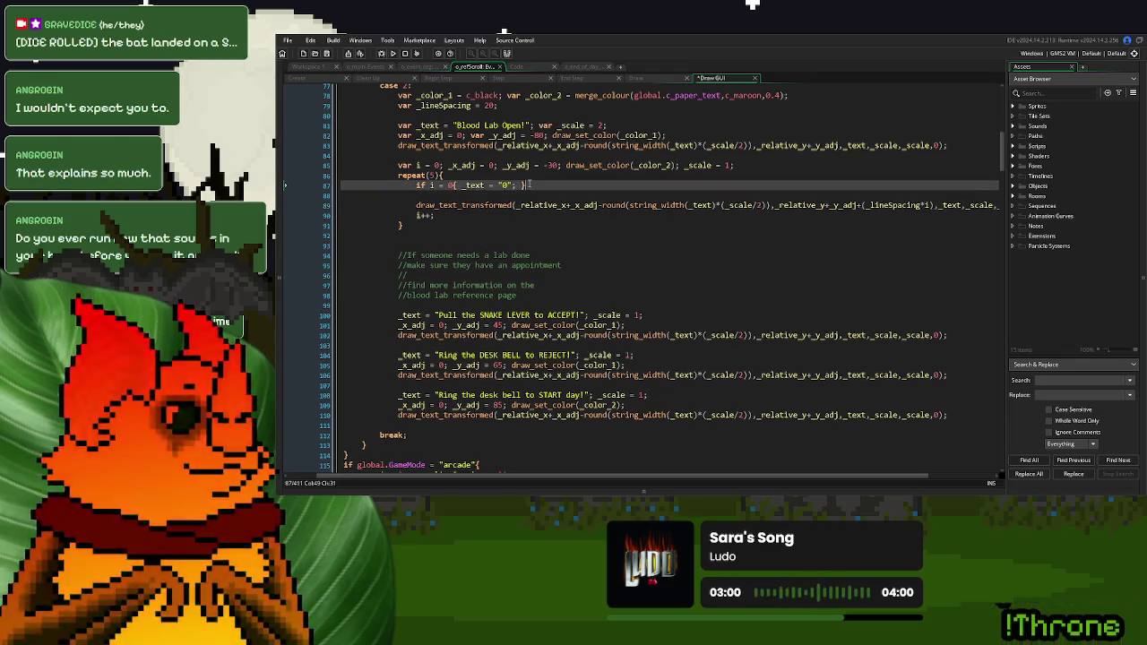
{"action": "key", "text": "shift+Up"}
{"action": "key", "text": "ctrl+c"}
{"action": "key", "text": "ctrl+v"}
{"action": "key", "text": "ctrl+v"}
{"action": "key", "text": "ctrl+v"}
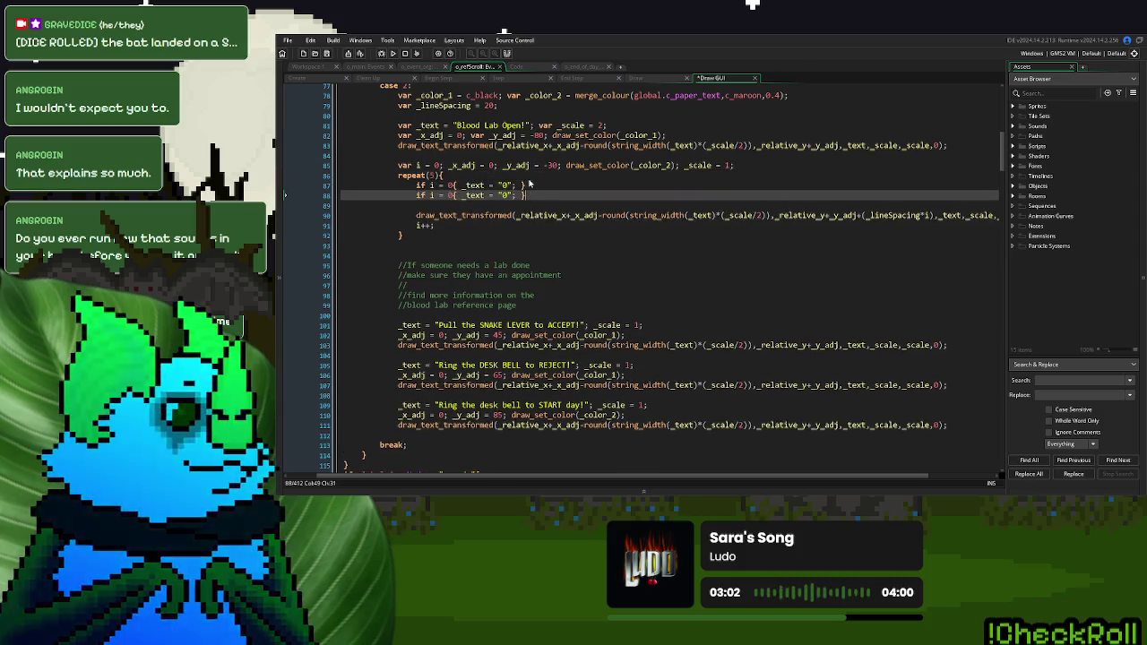
Renumber the copied cases to i = 1, 2, 3 and 4
{"action": "left_click", "coordinate": [453, 195]}
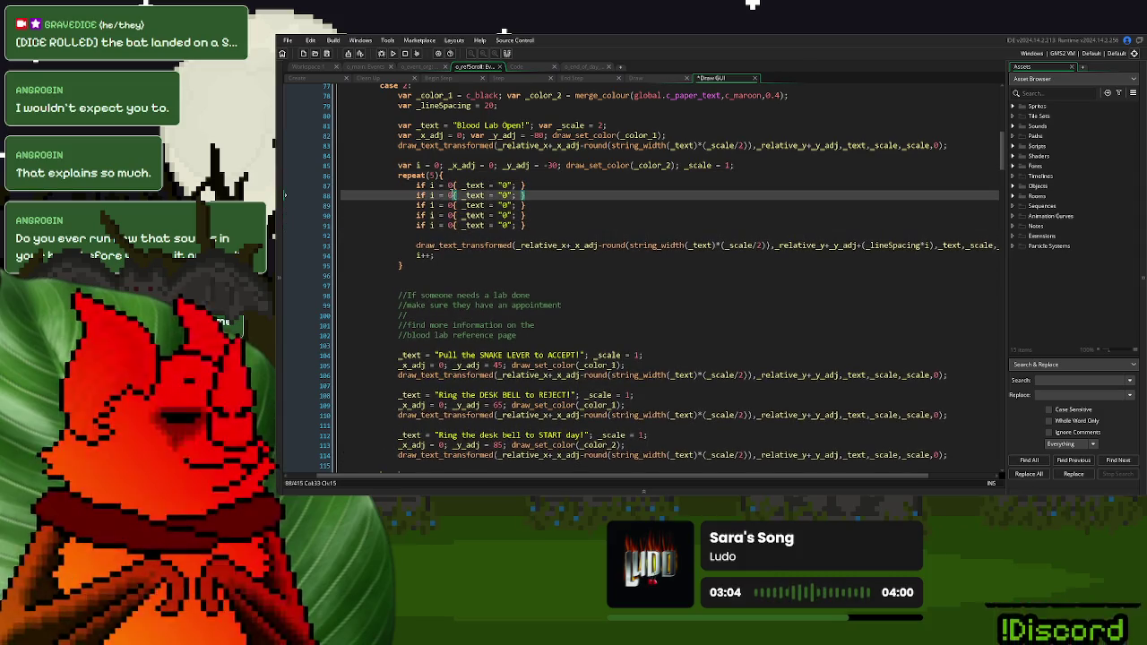
{"action": "key", "text": "BackSpace"}
{"action": "type", "text": "1"}
{"action": "key", "text": "Down"}
{"action": "key", "text": "BackSpace"}
{"action": "type", "text": "2"}
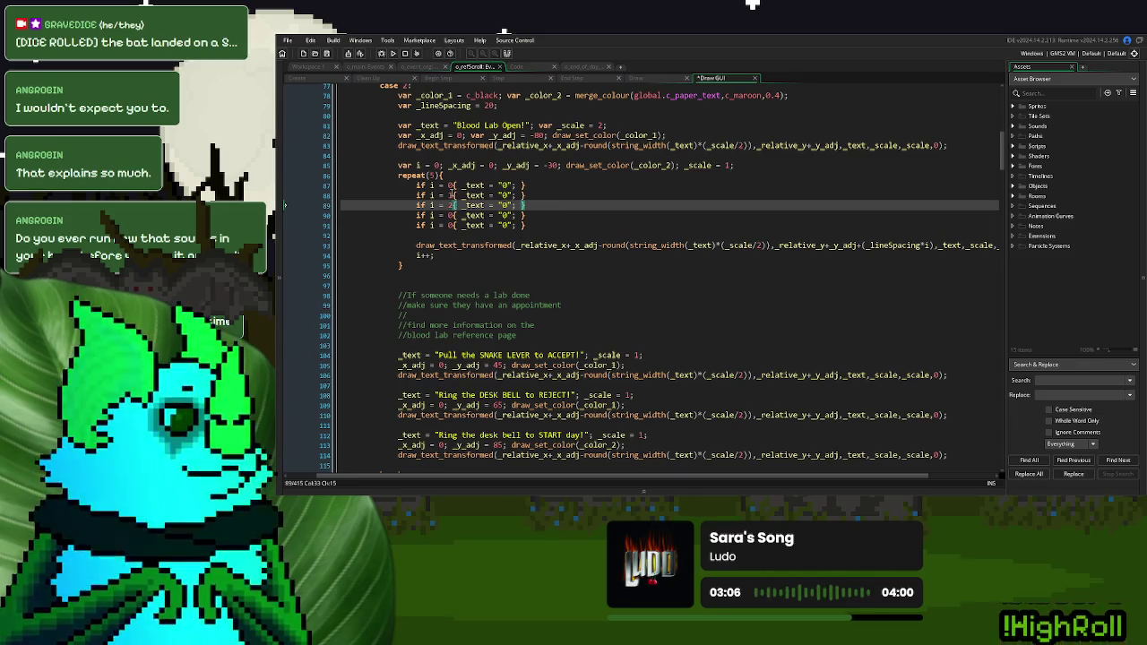
{"action": "key", "text": "Down"}
{"action": "key", "text": "BackSpace"}
{"action": "type", "text": "3"}
{"action": "key", "text": "Down"}
{"action": "key", "text": "BackSpace"}
{"action": "type", "text": "4"}
{"action": "left_click_drag", "start_coordinate": [529, 295], "coordinate": [407, 294]}
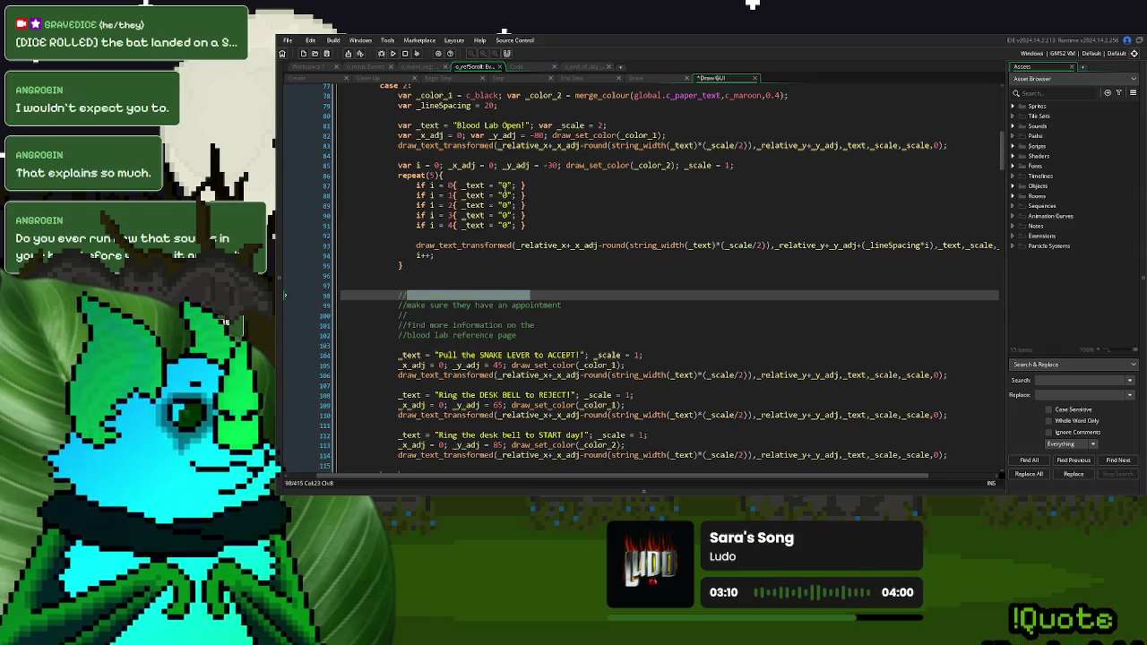
Paste the 'If someone needs a lab done' and appointment comment lines into the first two cases
{"action": "key", "text": "ctrl+c"}
{"action": "double_click", "coordinate": [506, 184]}
{"action": "key", "text": "ctrl+v"}
{"action": "left_click_drag", "start_coordinate": [580, 305], "coordinate": [407, 305]}
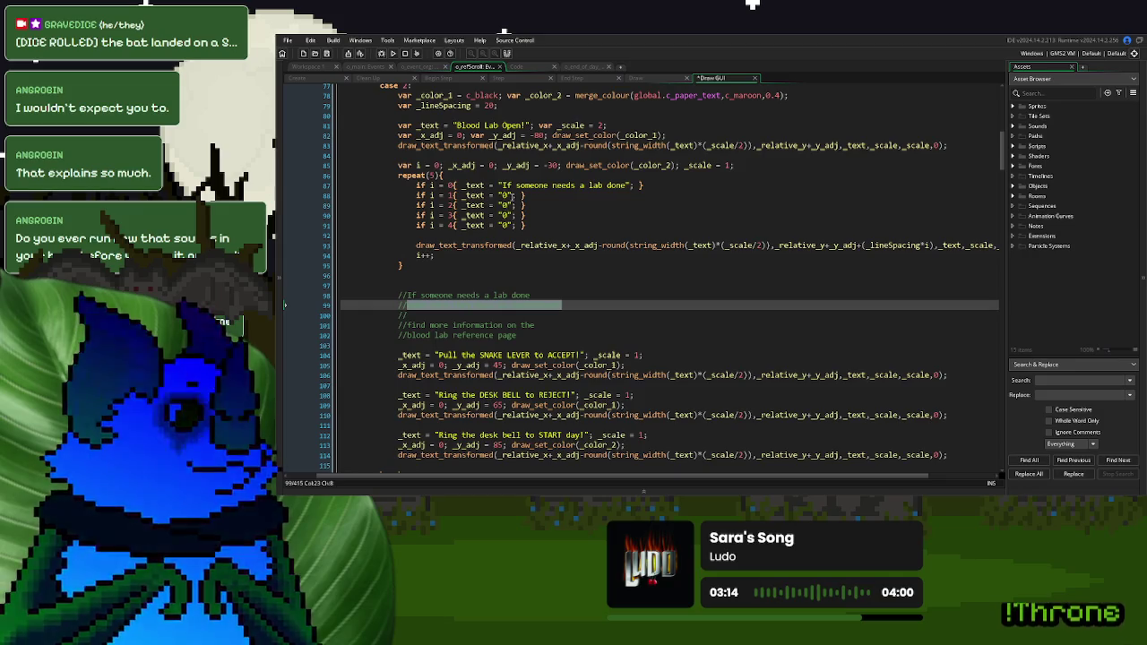
{"action": "key", "text": "ctrl+c"}
{"action": "double_click", "coordinate": [506, 195]}
{"action": "key", "text": "ctrl+v"}
Paste the find-more-information and blood lab reference page lines into cases four and five, then run the game
{"action": "double_click", "coordinate": [504, 205]}
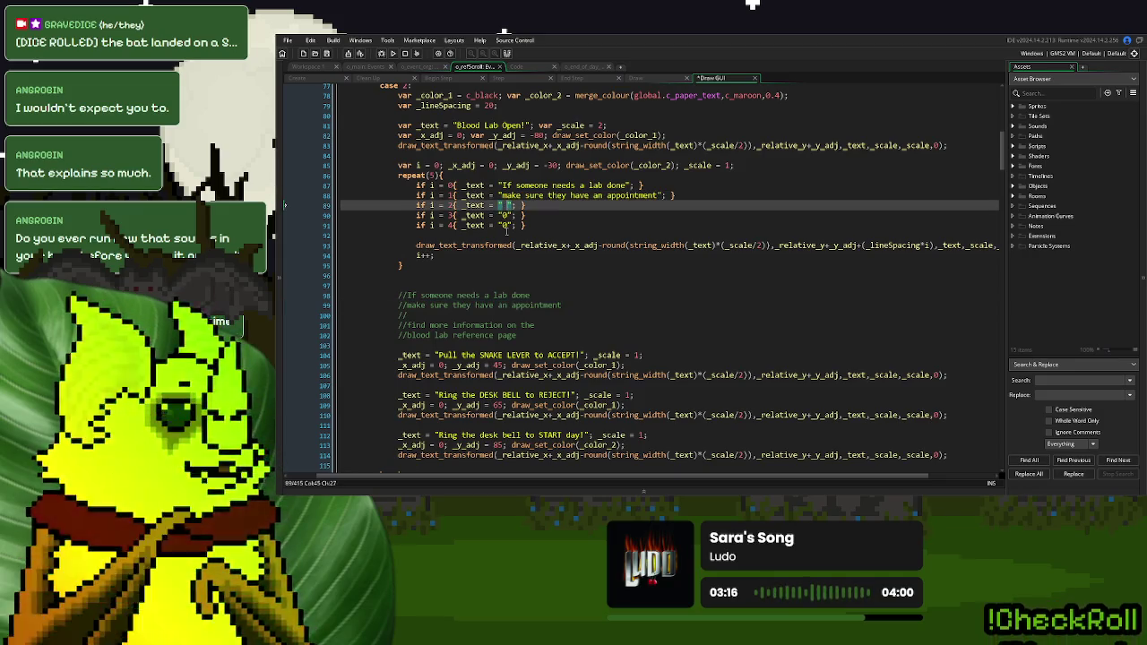
{"action": "left_click_drag", "start_coordinate": [536, 325], "coordinate": [407, 324]}
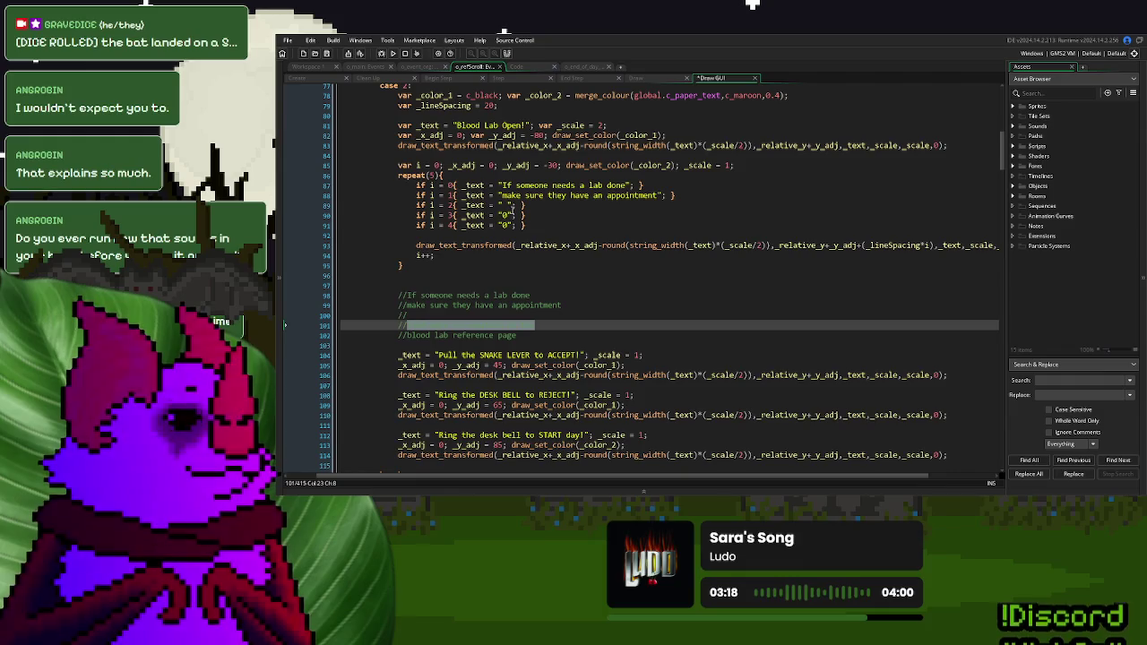
{"action": "key", "text": "ctrl+c"}
{"action": "double_click", "coordinate": [507, 215]}
{"action": "key", "text": "ctrl+v"}
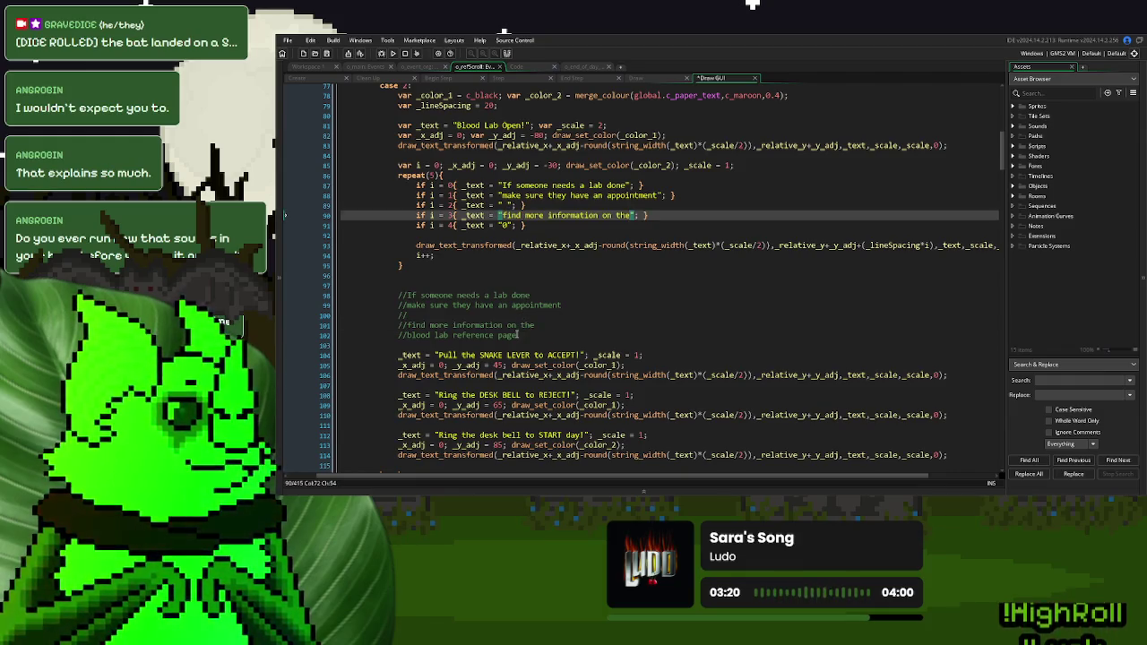
{"action": "left_click_drag", "start_coordinate": [517, 334], "coordinate": [407, 336]}
{"action": "key", "text": "ctrl+c"}
{"action": "double_click", "coordinate": [505, 224]}
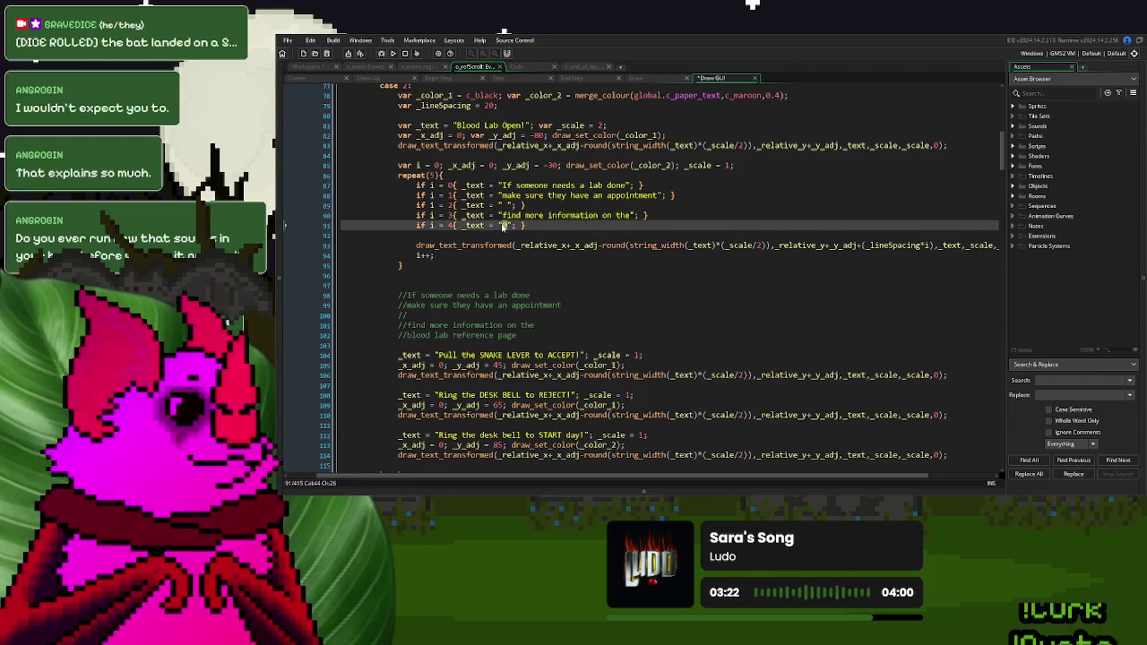
{"action": "key", "text": "ctrl+v"}
{"action": "left_click", "coordinate": [713, 244]}
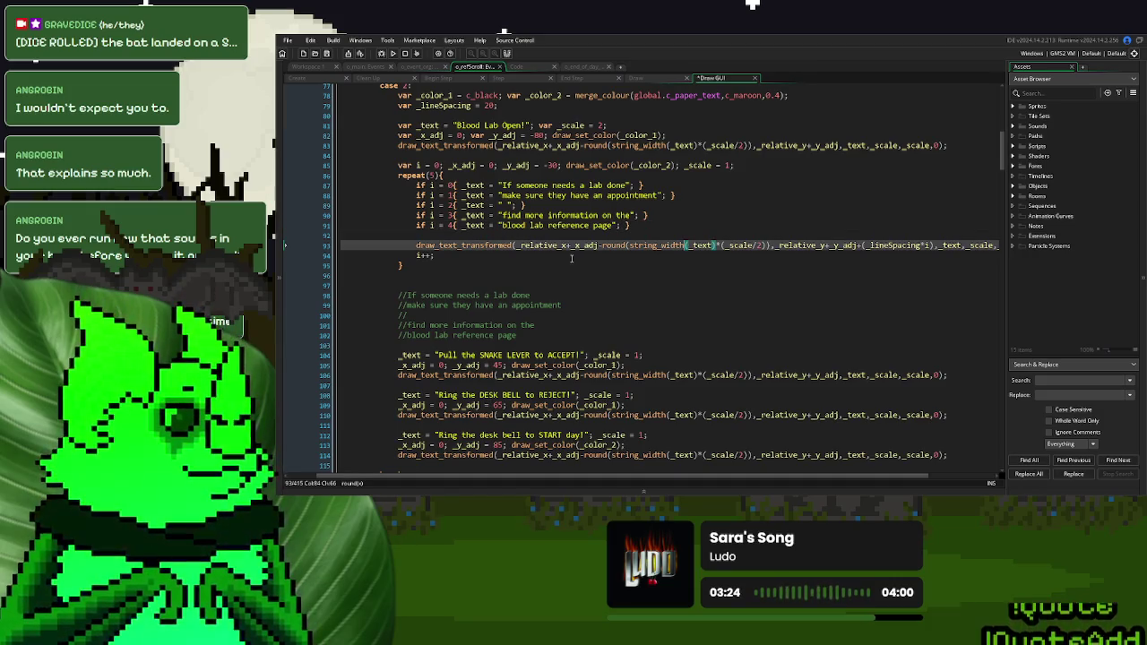
{"action": "left_click", "coordinate": [395, 54]}
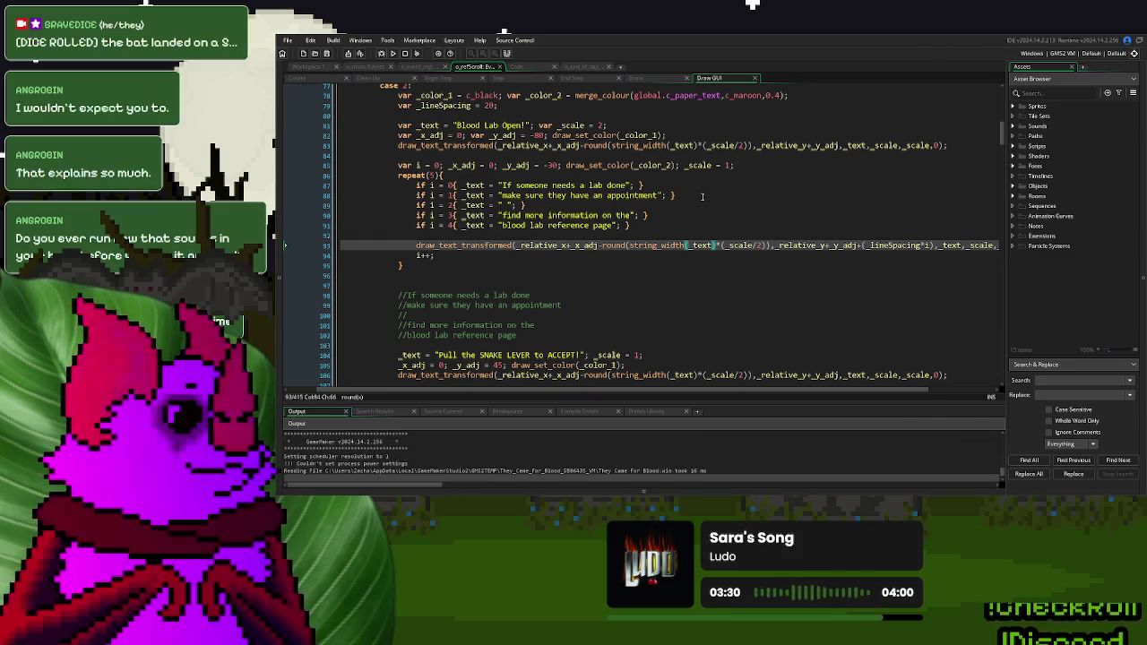
Check the scroll in a New Game, then edit the GameDay starting value in o_main's globals Create code
{"action": "left_click", "coordinate": [752, 195]}
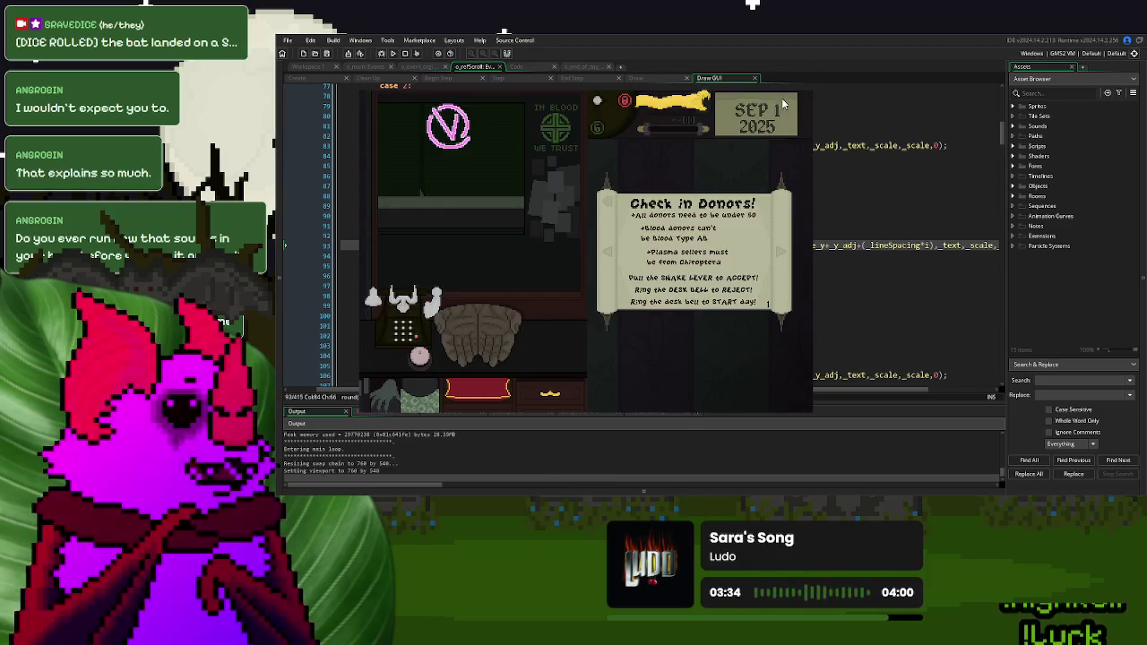
{"action": "key", "text": "Escape"}
{"action": "left_click", "coordinate": [360, 68]}
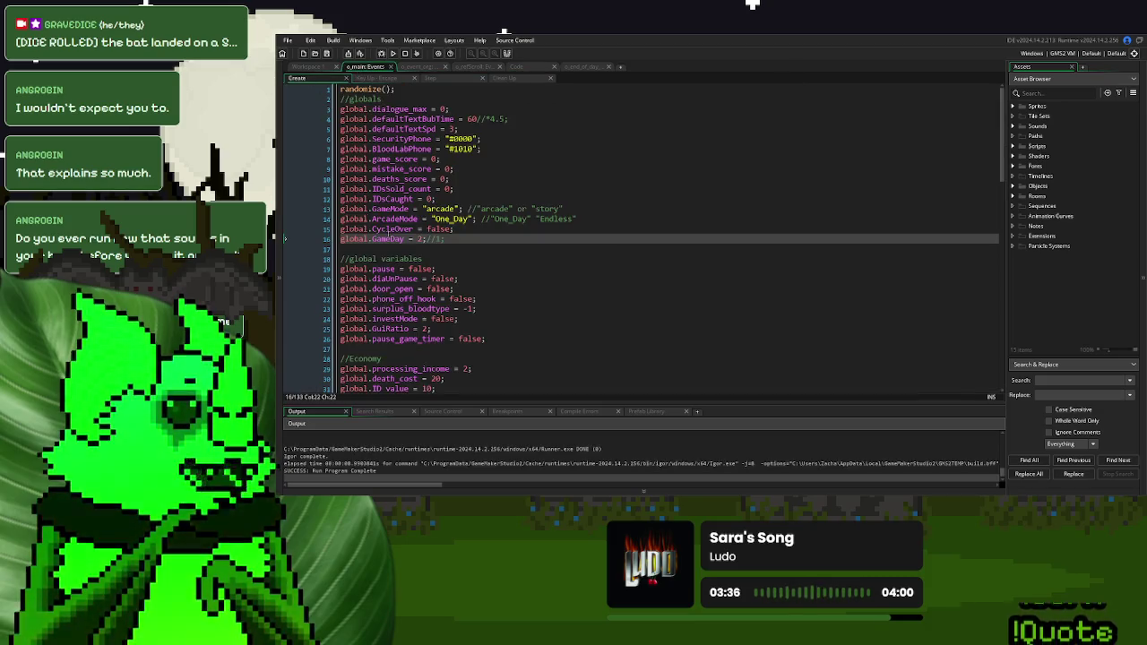
{"action": "key", "text": "BackSpace"}
{"action": "key", "text": "BackSpace"}
{"action": "key", "text": "BackSpace"}
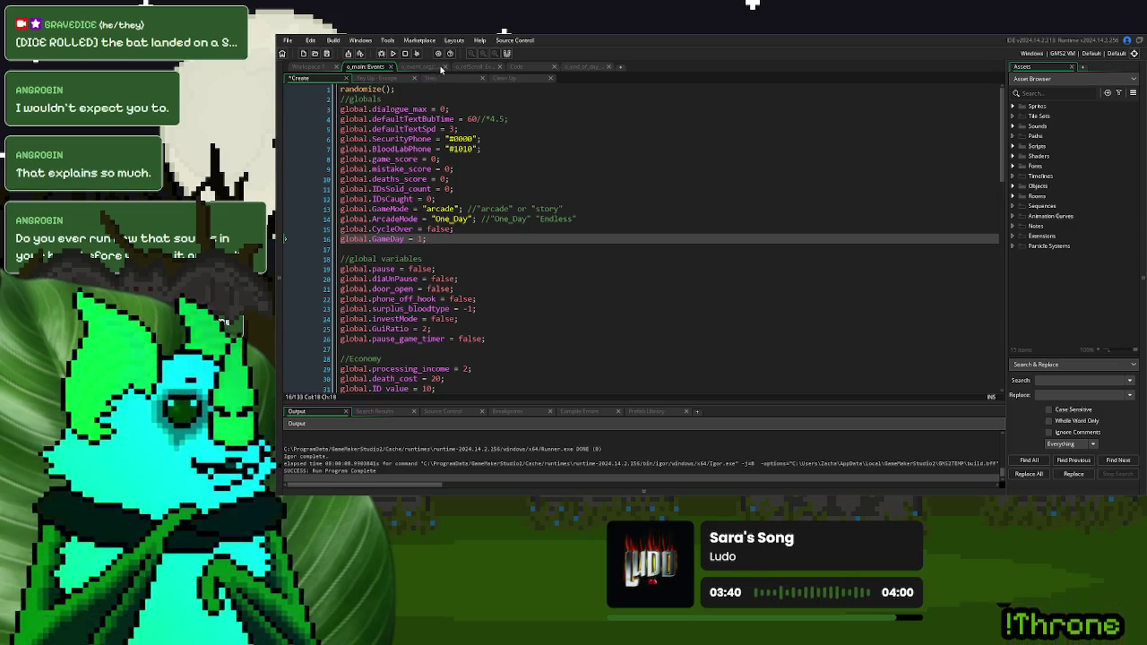
Review o_event_org's Create code against the GameDay = 1 line, placing the caret on empty line 6
{"action": "left_click", "coordinate": [436, 68]}
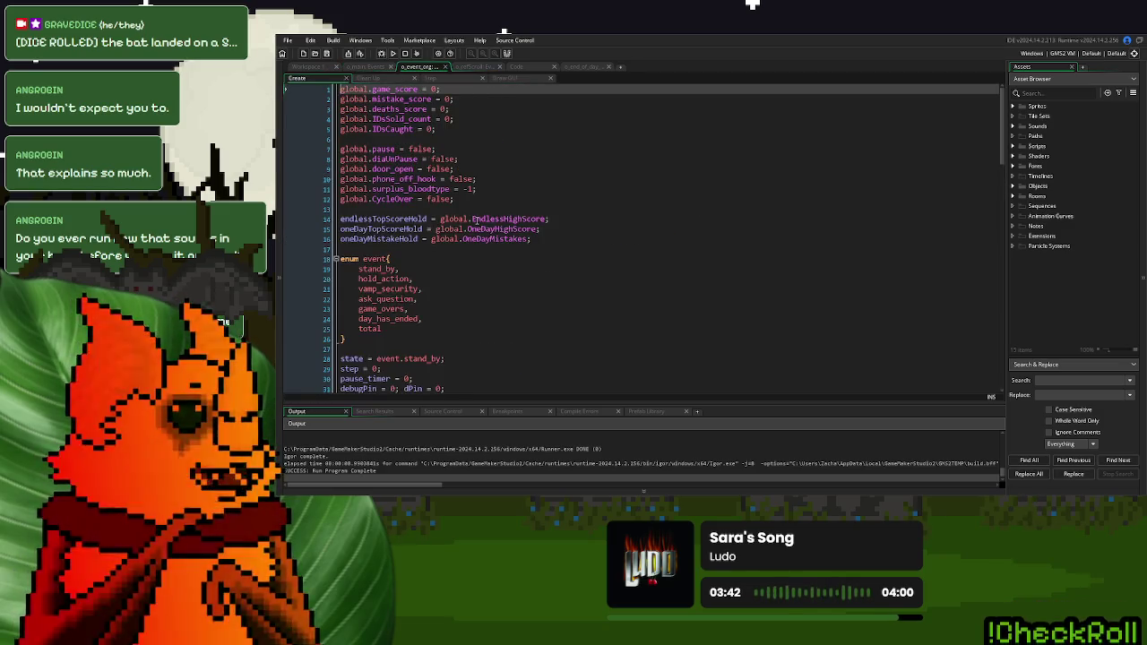
{"action": "scroll", "coordinate": [475, 218], "scroll_direction": "down", "scroll_amount": 17}
{"action": "scroll", "coordinate": [474, 219], "scroll_direction": "down", "scroll_amount": 9}
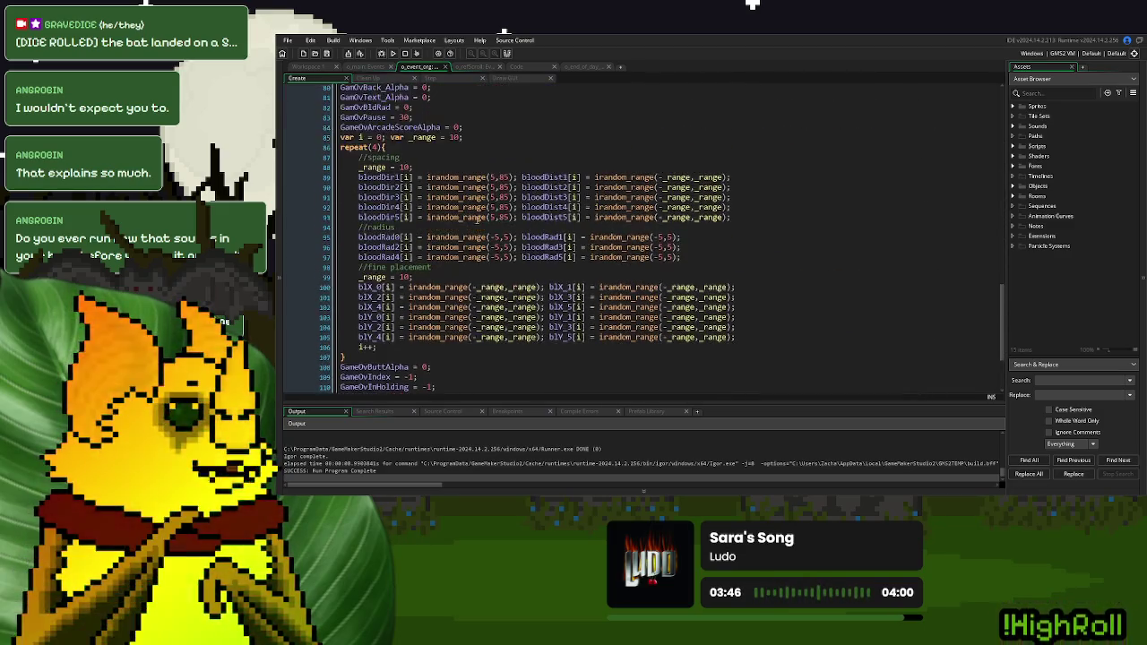
{"action": "scroll", "coordinate": [476, 218], "scroll_direction": "up", "scroll_amount": 20}
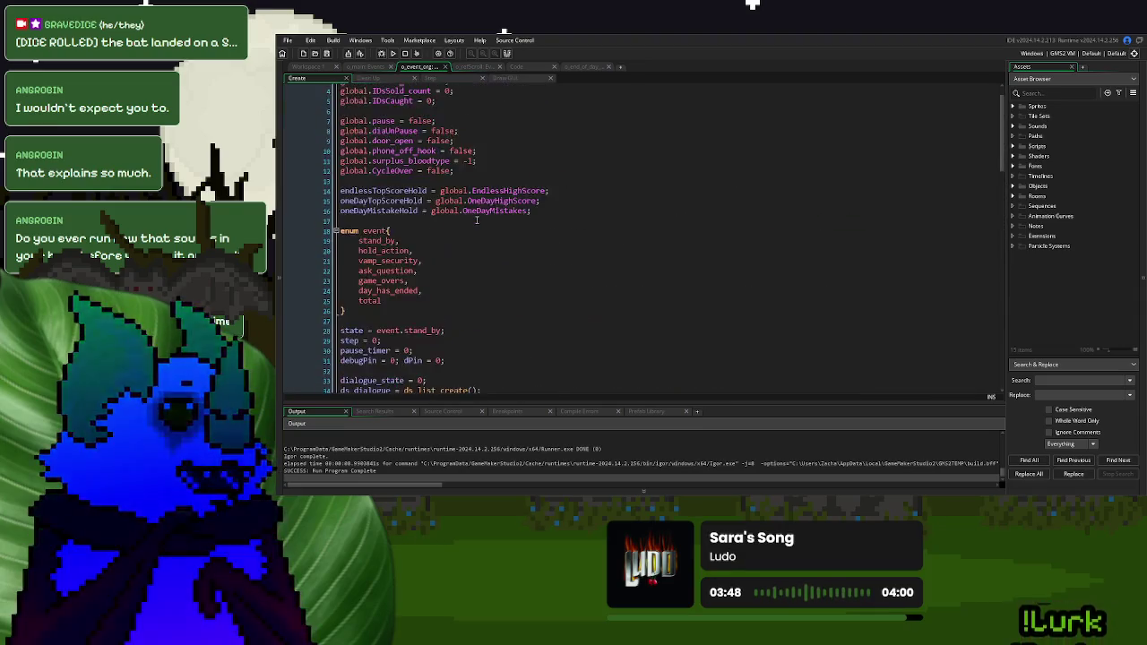
{"action": "left_click", "coordinate": [367, 67]}
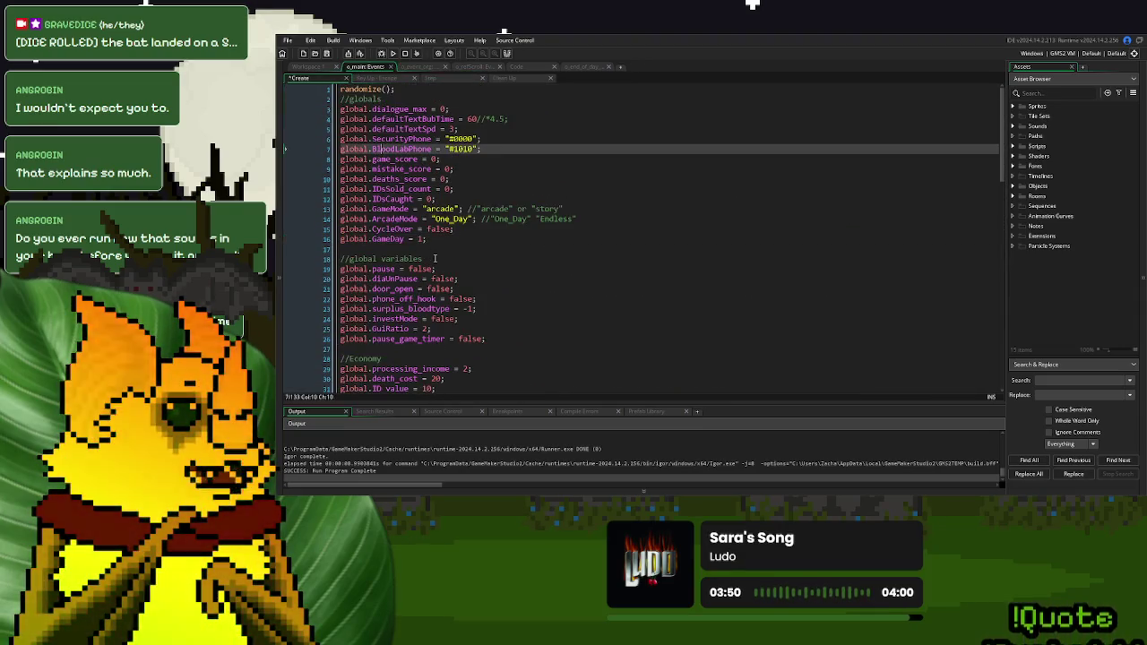
{"action": "left_click_drag", "start_coordinate": [436, 239], "coordinate": [342, 244]}
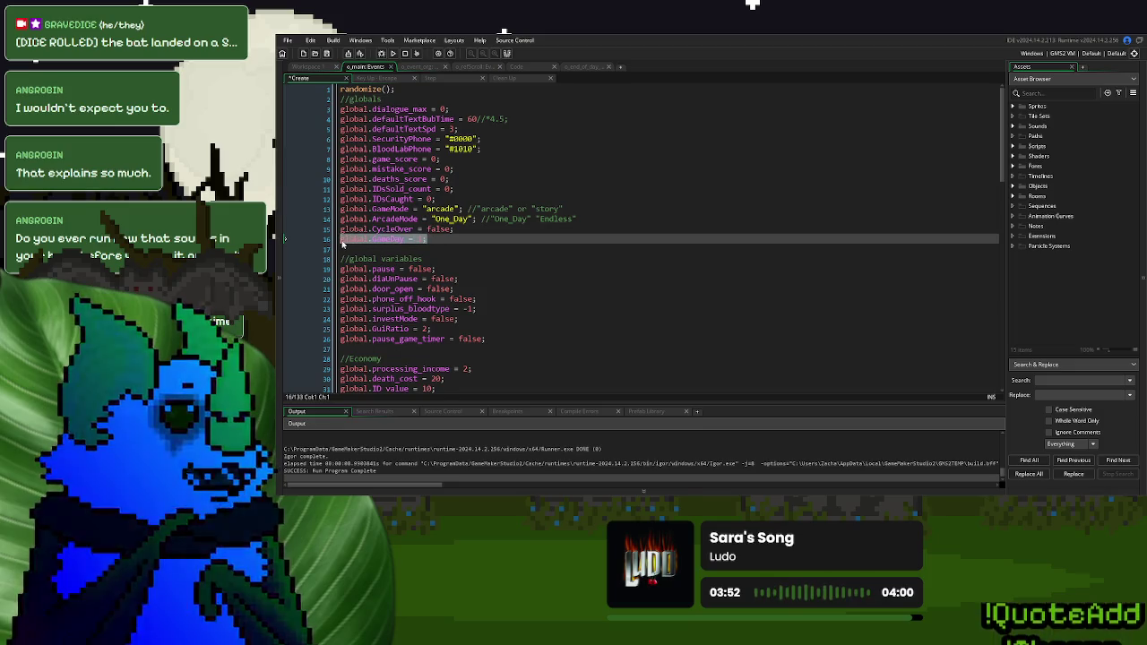
{"action": "left_click", "coordinate": [418, 69]}
{"action": "left_click", "coordinate": [425, 139]}
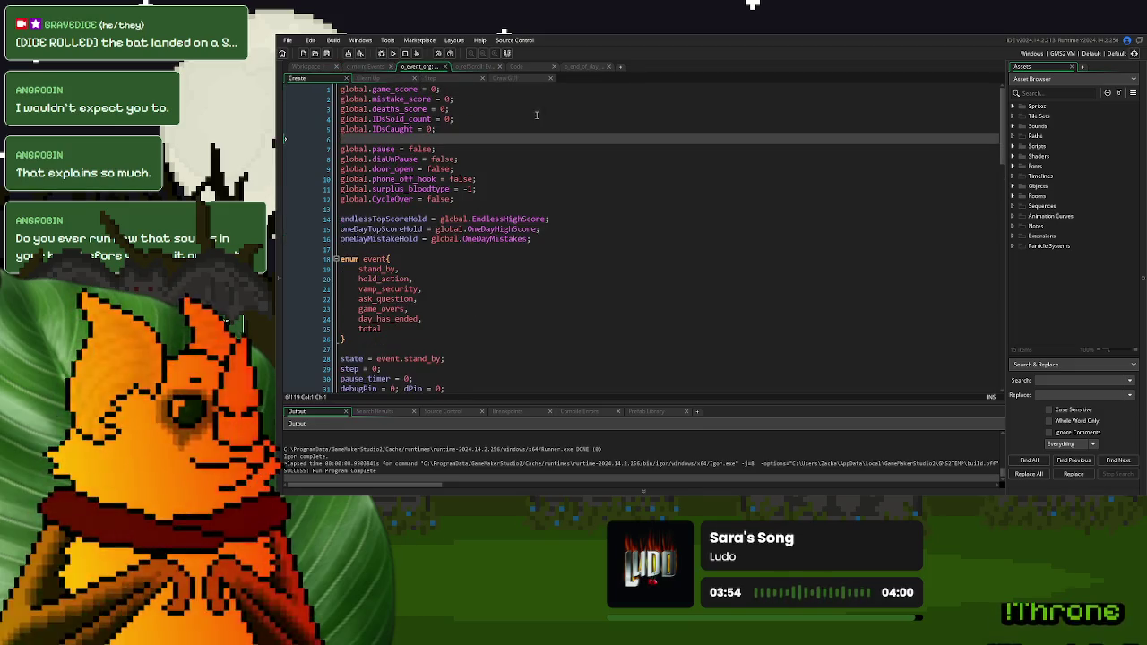
Append global.GameDay = 2; to line 1 of o_event_org's Create code
{"action": "left_click", "coordinate": [521, 91]}
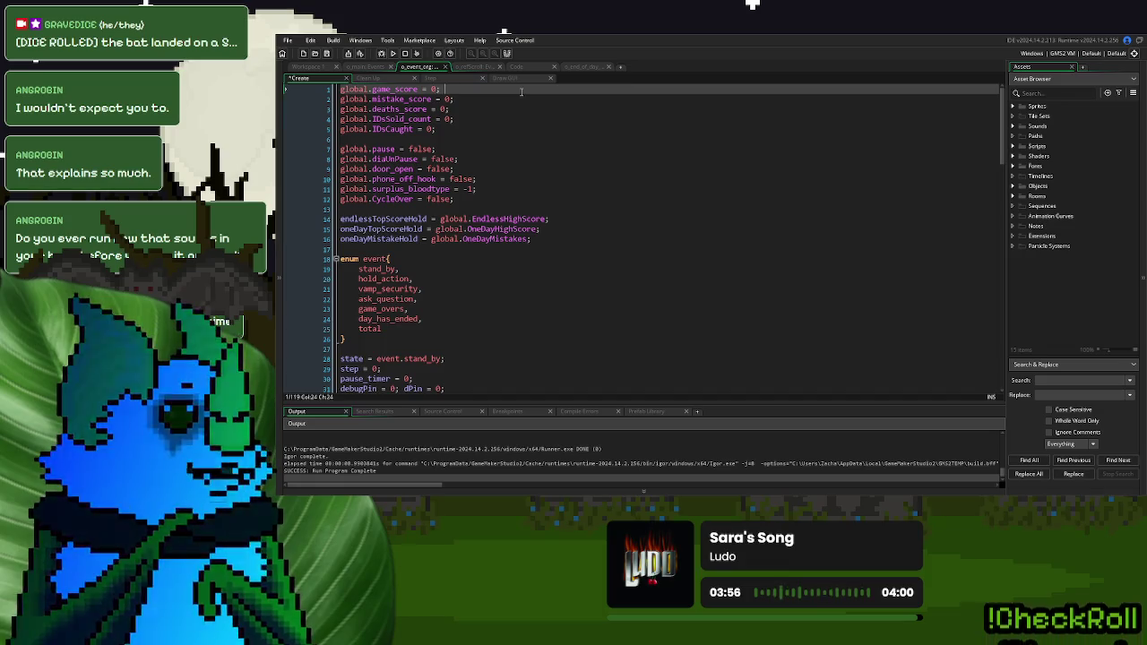
{"action": "type", "text": "global.GameDay = 1;"}
{"action": "key", "text": "BackSpace"}
{"action": "type", "text": "2;"}
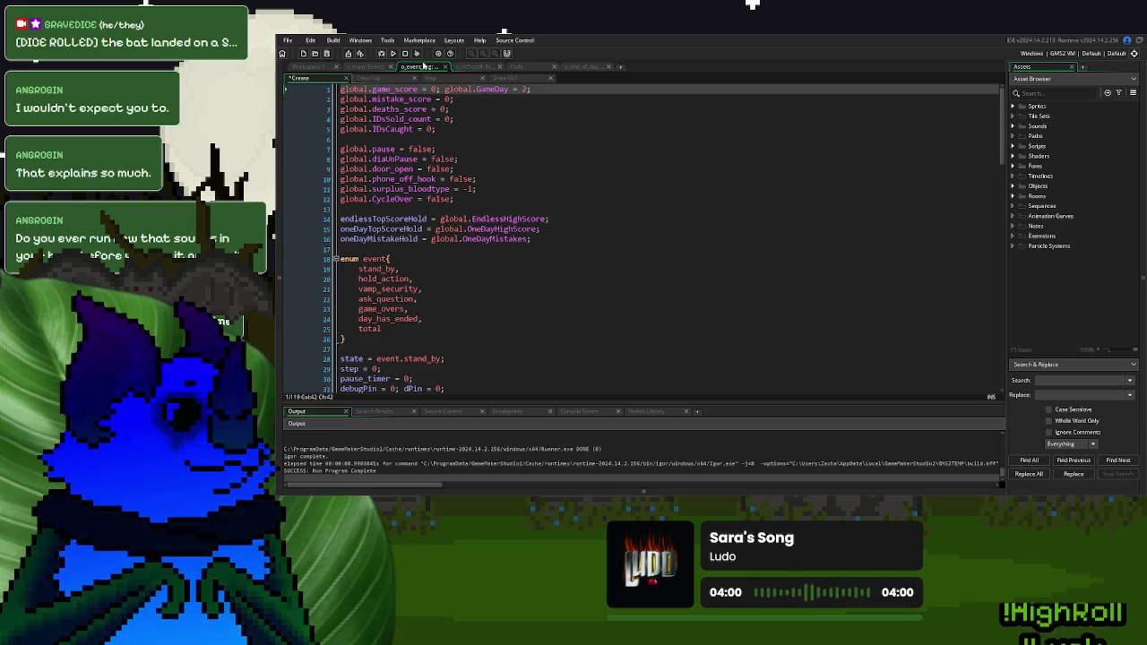
Run the game with F5 and start a New Game to check the Blood Lab Open! scroll
{"action": "key", "text": "F5"}
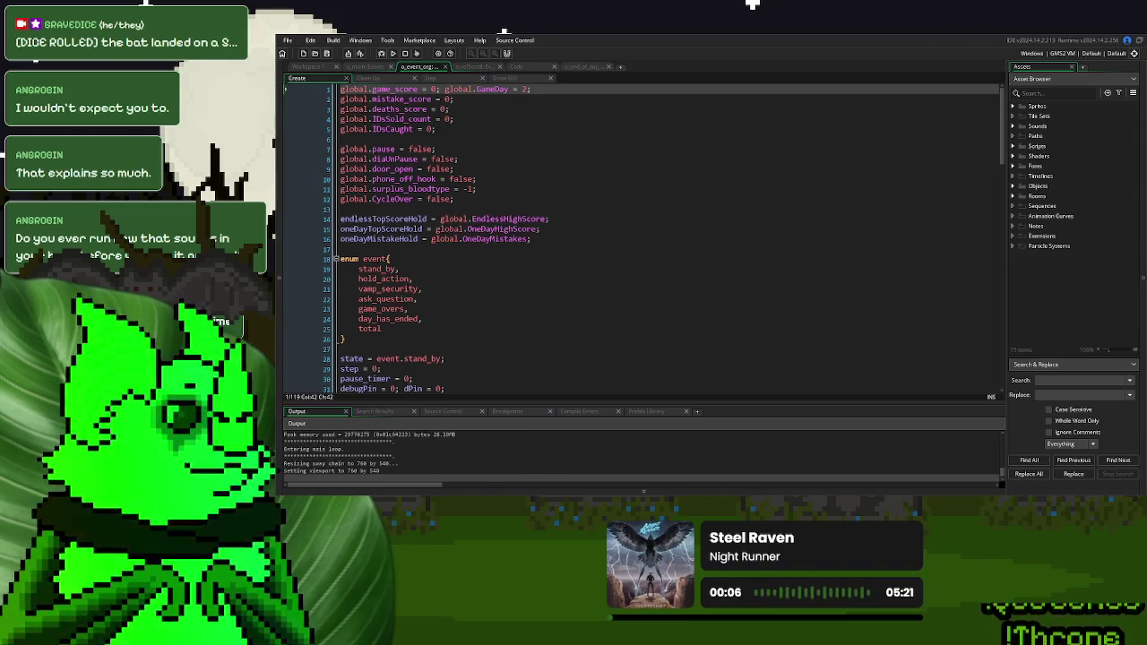
{"action": "left_click", "coordinate": [705, 200]}
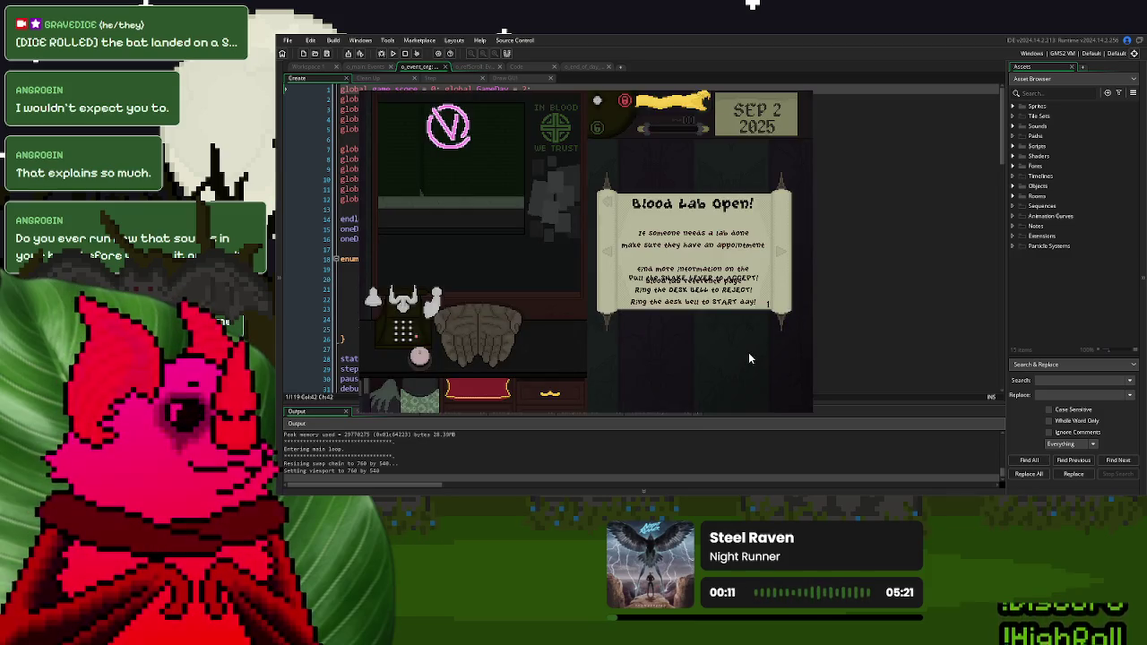
{"action": "left_click", "coordinate": [796, 97]}
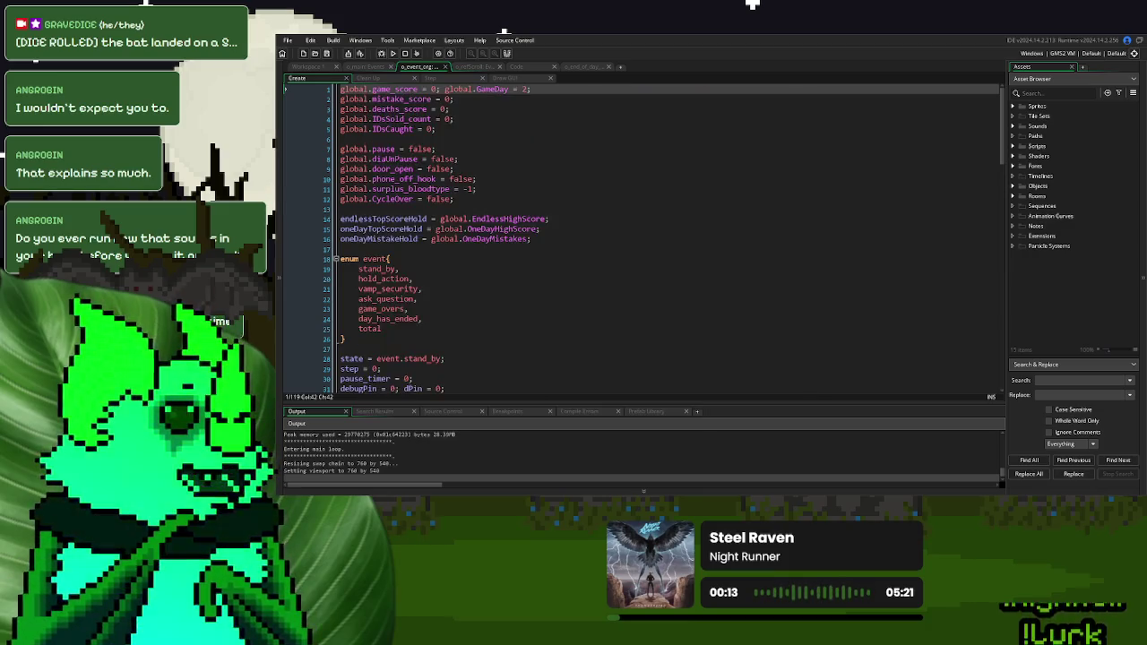
In the scroll's Draw GUI code, set line spacing to 15 and the loop's vertical offset to -50
{"action": "left_click", "coordinate": [583, 67]}
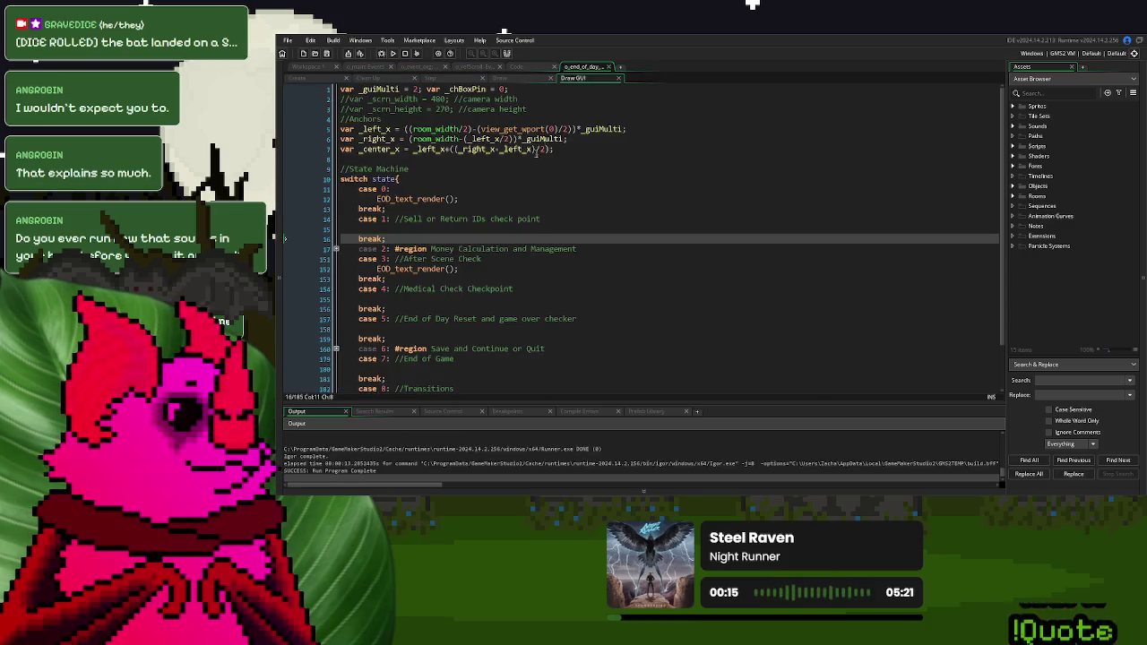
{"action": "left_click", "coordinate": [528, 68]}
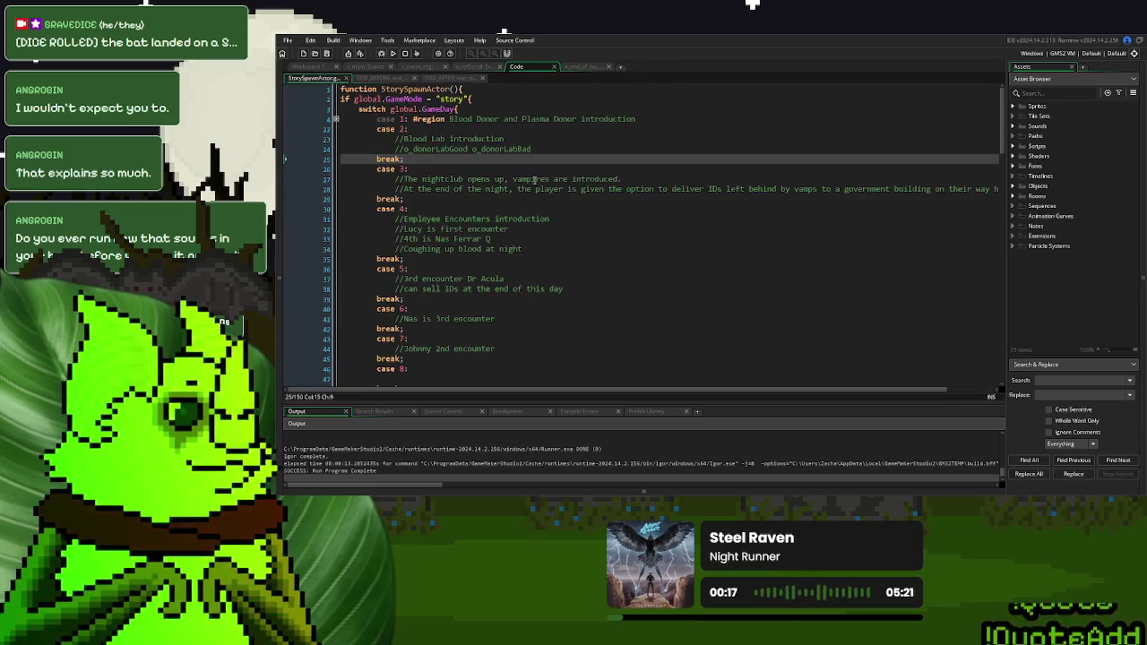
{"action": "left_click", "coordinate": [484, 69]}
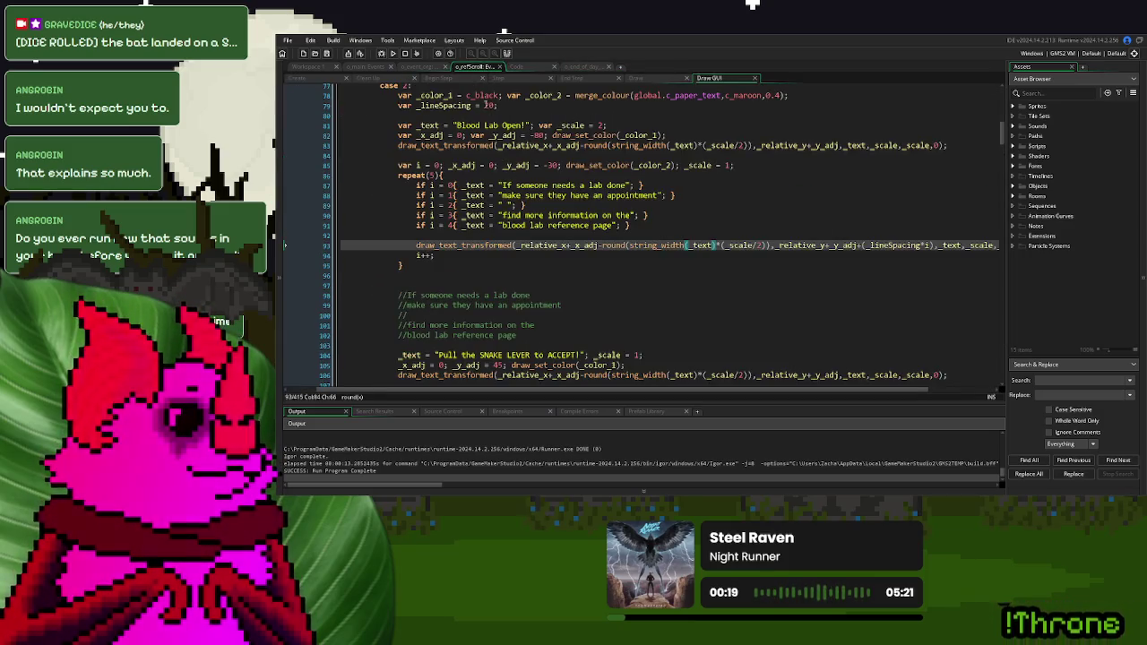
{"action": "double_click", "coordinate": [488, 105]}
{"action": "type", "text": "15"}
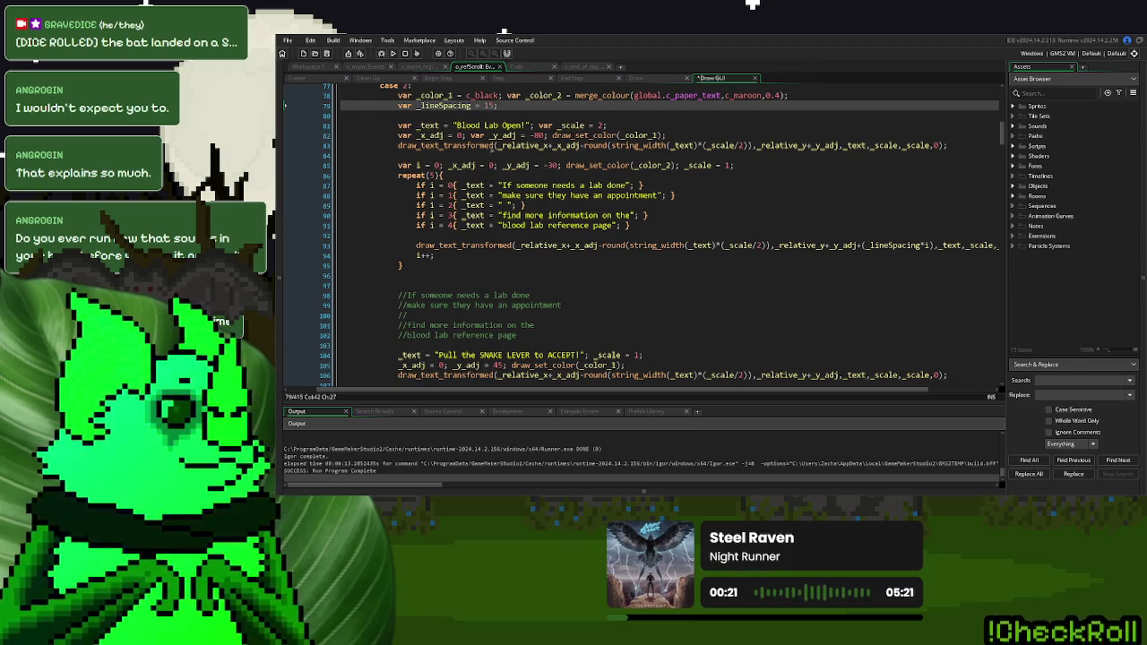
{"action": "double_click", "coordinate": [552, 164]}
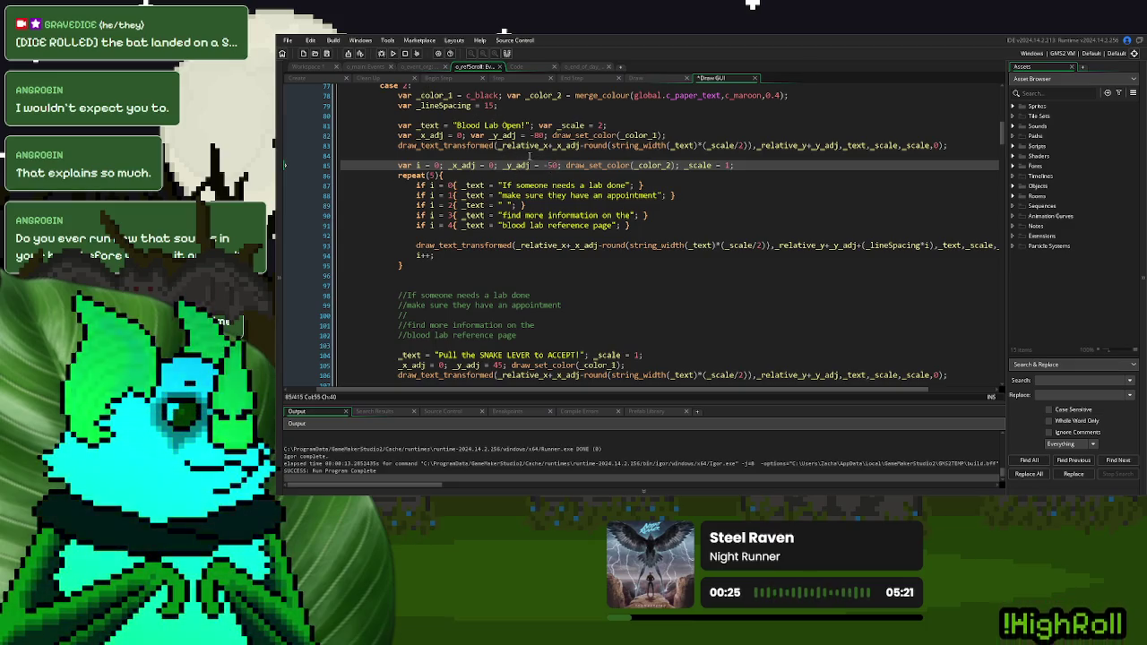
{"action": "type", "text": "50"}
Run the game and start a New Game to check the repositioned scroll lines
{"action": "key", "text": "F5"}
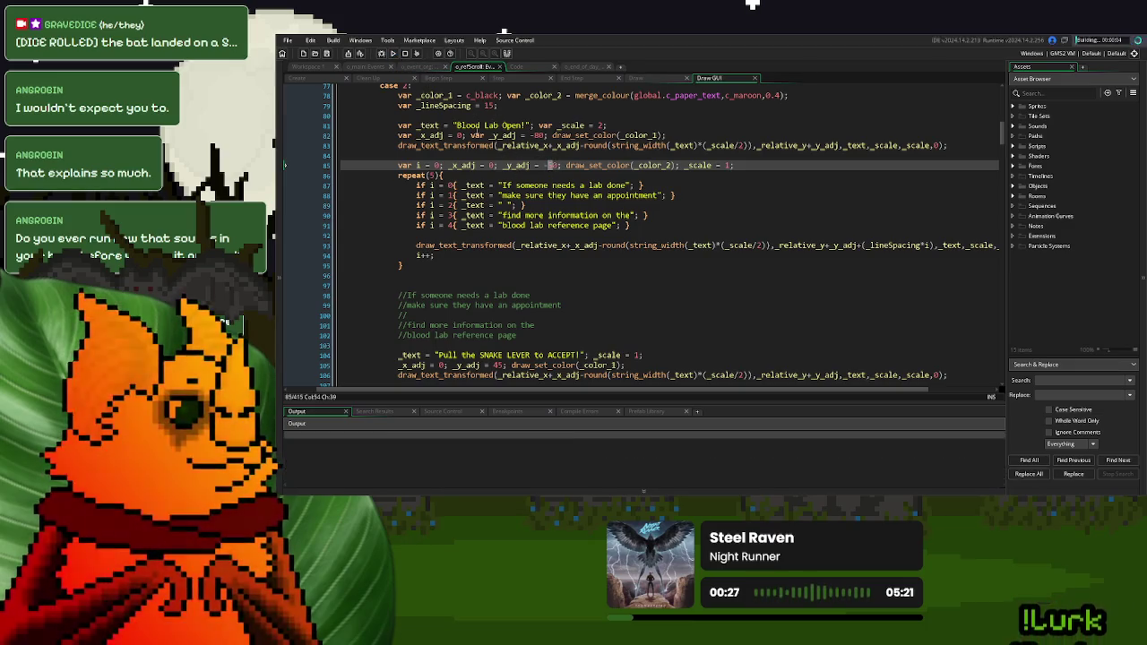
{"action": "left_click", "coordinate": [624, 173]}
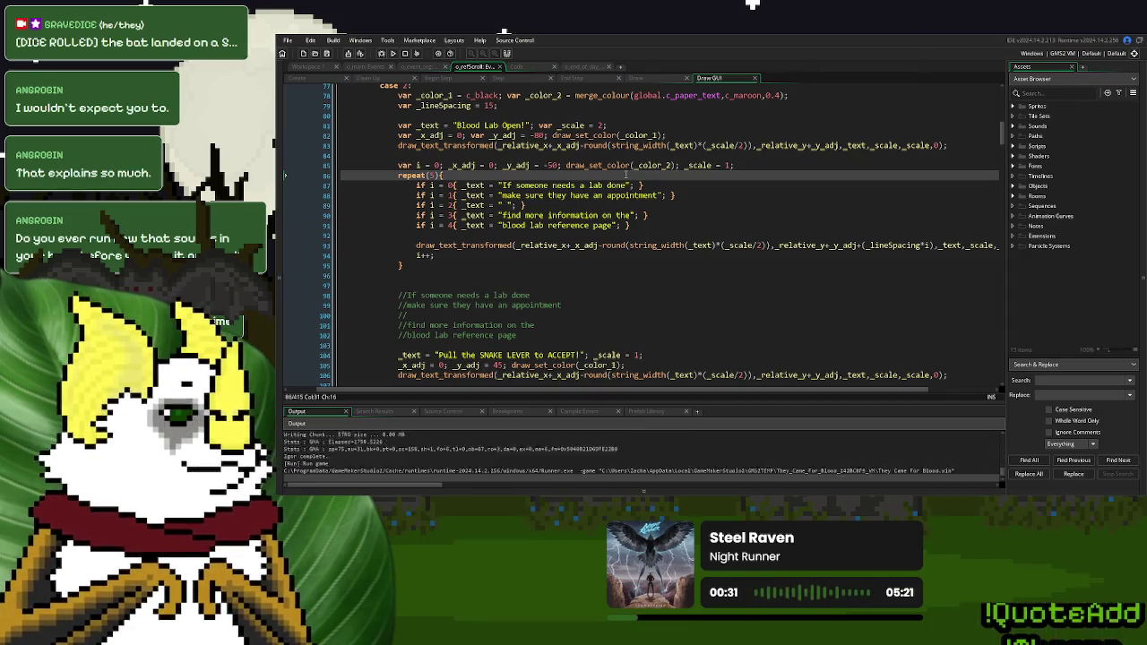
{"action": "left_click", "coordinate": [700, 174]}
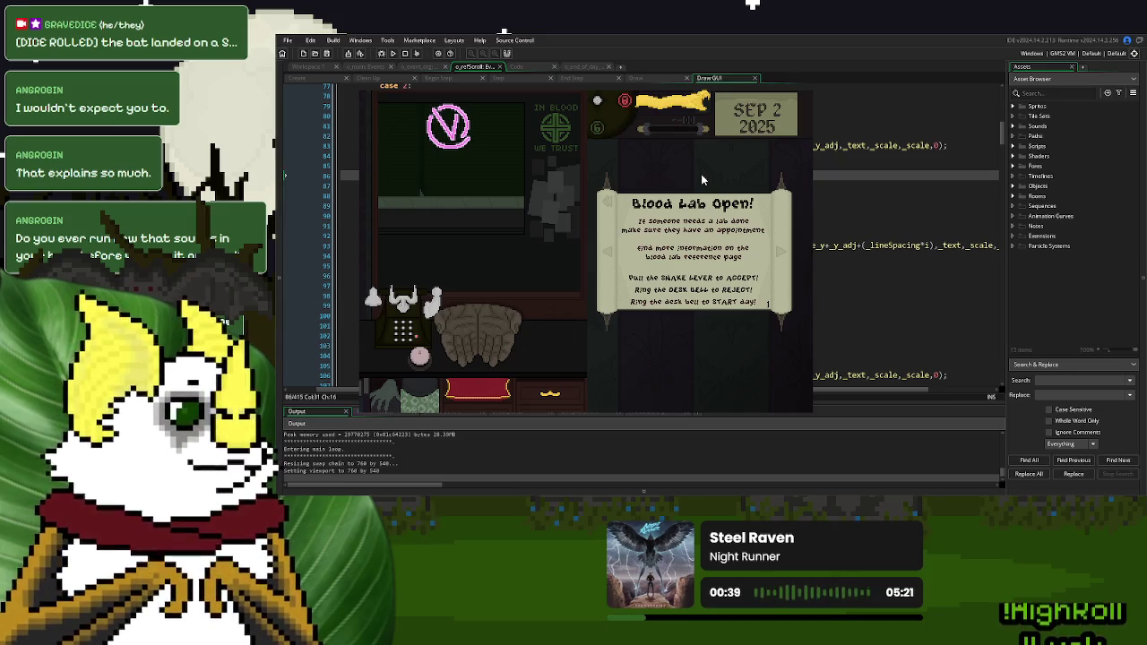
{"action": "key", "text": "Escape"}
Add an exclamation mark after 'appointment' on line 88
{"action": "left_click", "coordinate": [543, 215]}
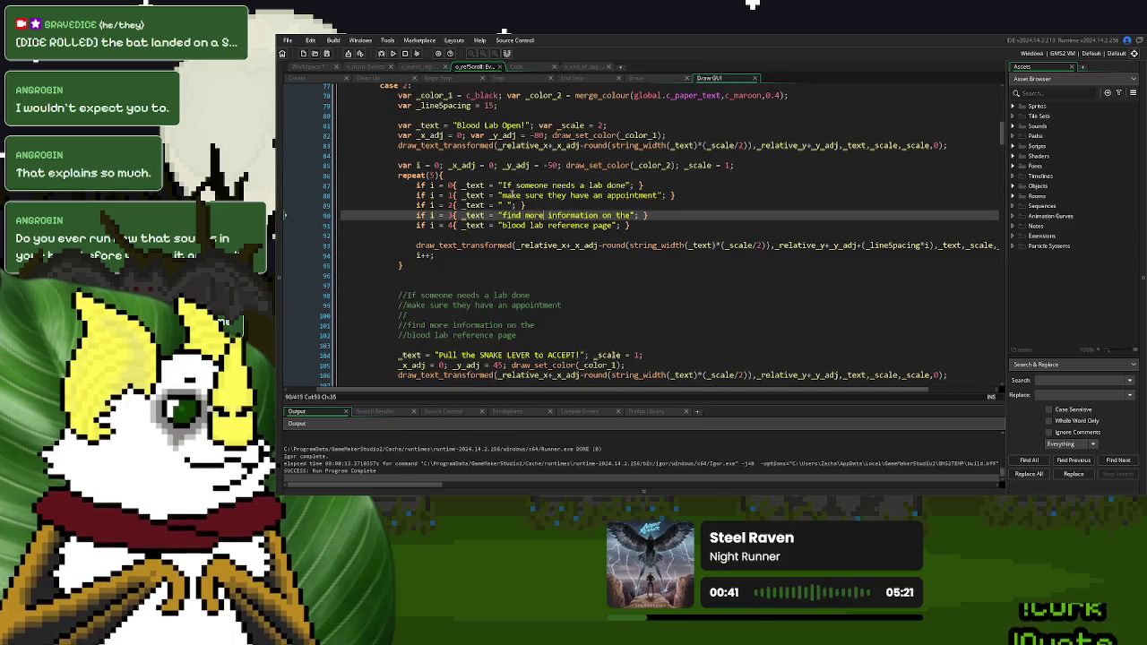
{"action": "left_click", "coordinate": [660, 196]}
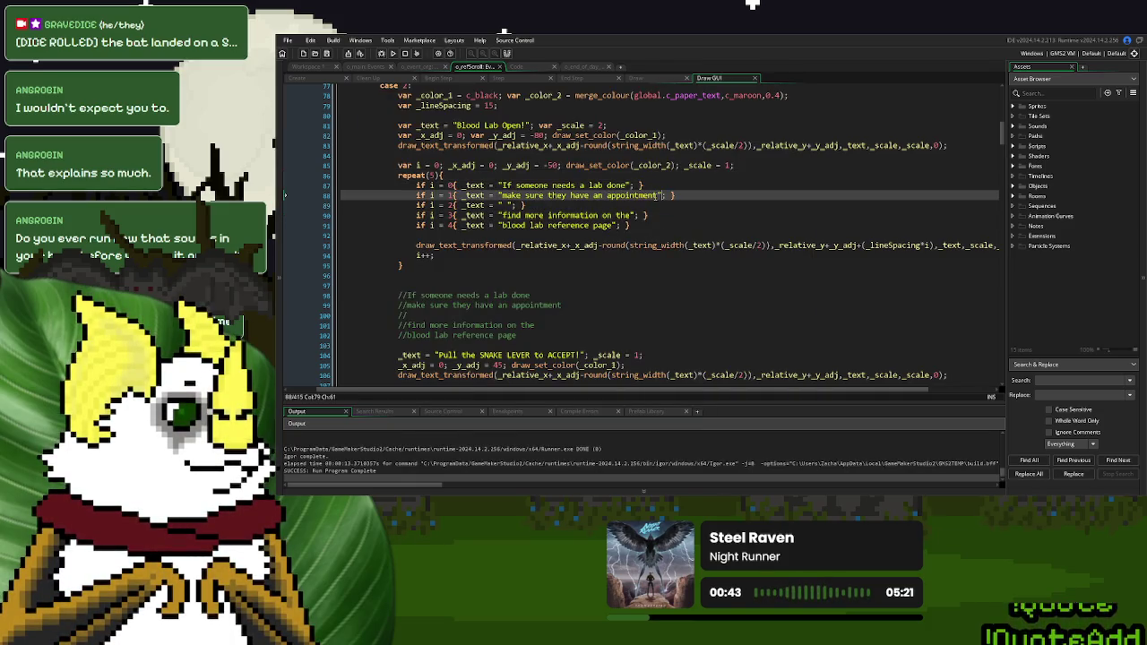
{"action": "type", "text": "!"}
{"action": "key", "text": "Right"}
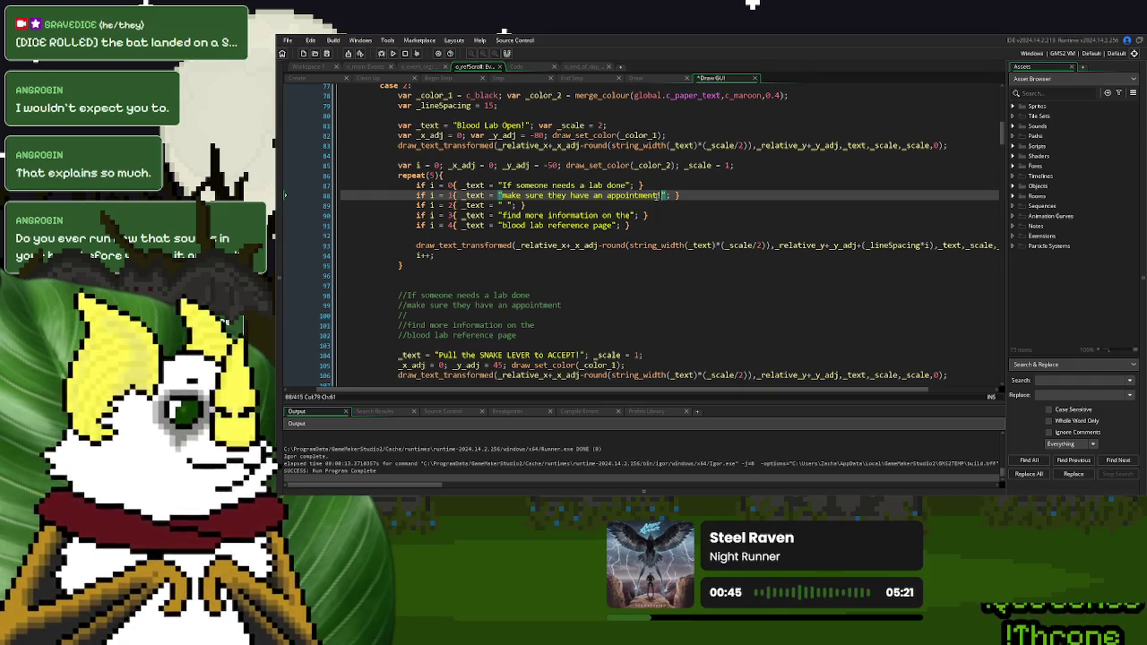
Capitalise 'Find' on line 90 and add '!' after 'page' on line 91
{"action": "left_click", "coordinate": [504, 215]}
{"action": "key", "text": "Delete"}
{"action": "type", "text": "F"}
{"action": "left_click", "coordinate": [612, 225]}
{"action": "type", "text": "!"}
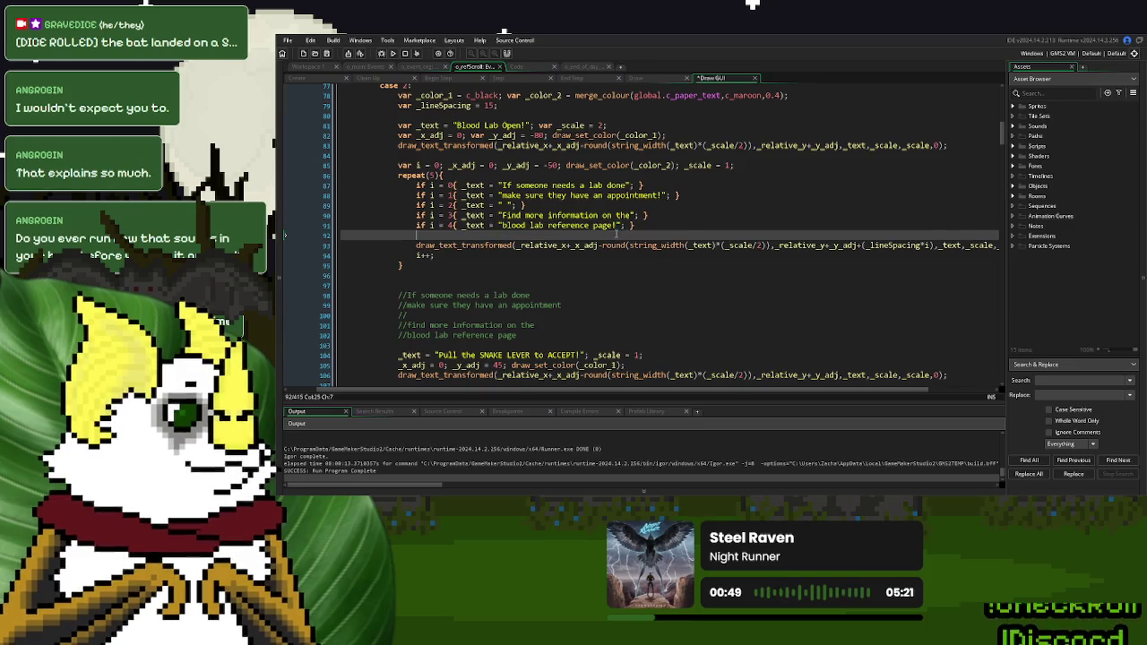
{"action": "left_click", "coordinate": [617, 235]}
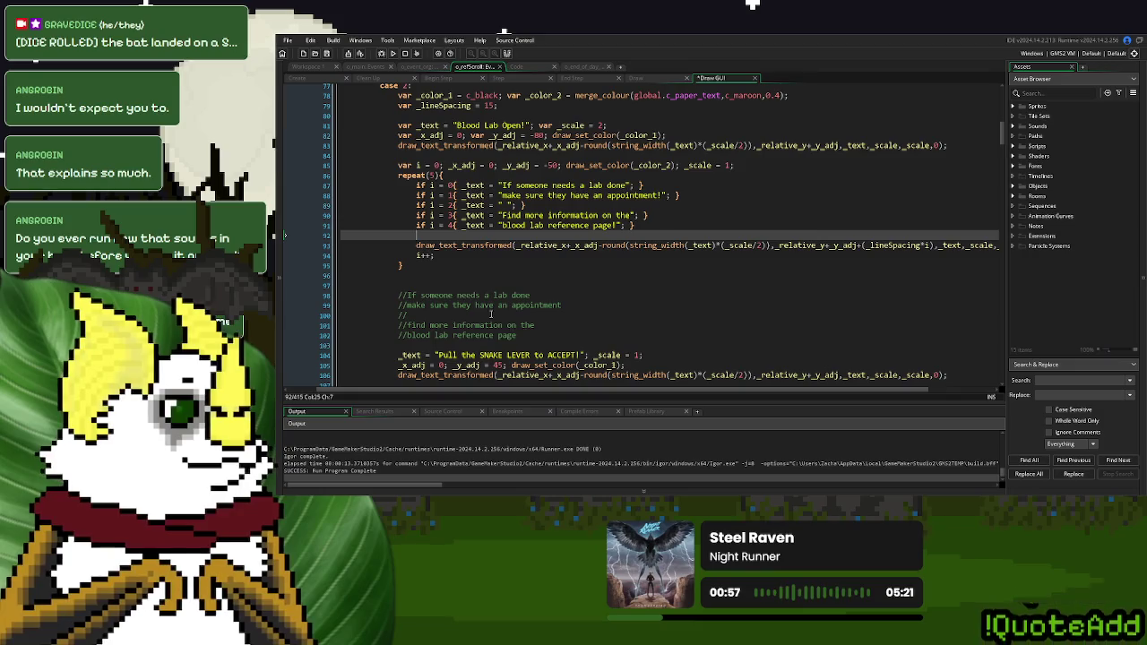
Remove the extra blank line between the repeat loop and the draft blood-lab comments
{"action": "left_click", "coordinate": [458, 281]}
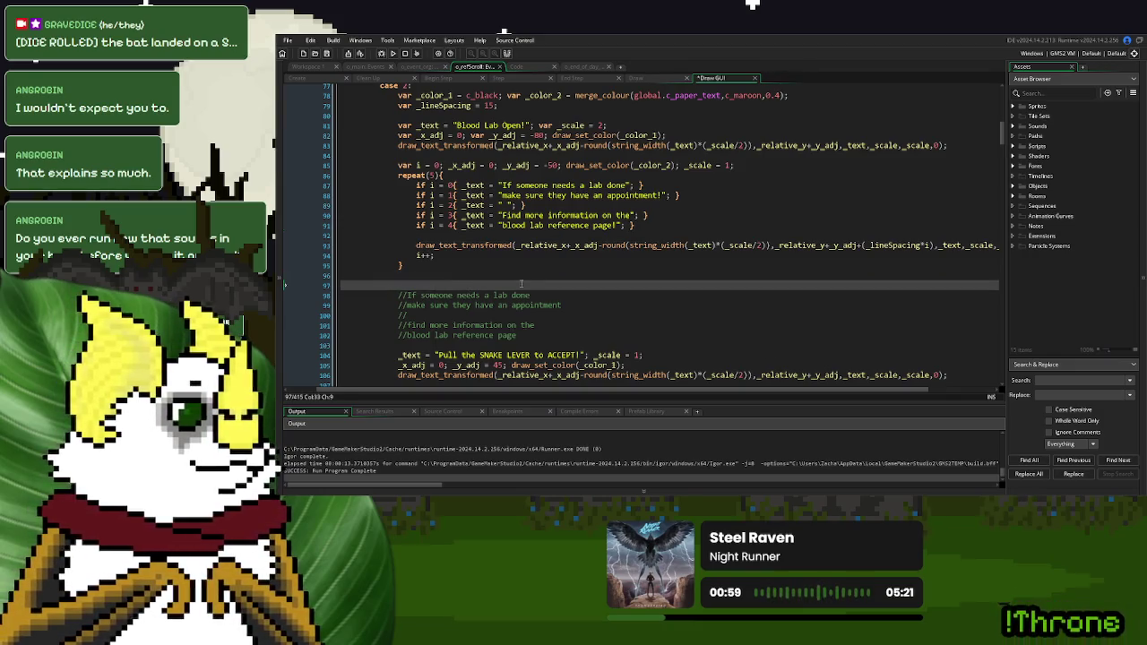
{"action": "mouse_move", "coordinate": [652, 281]}
{"action": "left_mouse_down"}
{"action": "mouse_move", "coordinate": [538, 269]}
{"action": "mouse_move", "coordinate": [524, 282]}
{"action": "mouse_move", "coordinate": [404, 280]}
{"action": "left_mouse_up"}
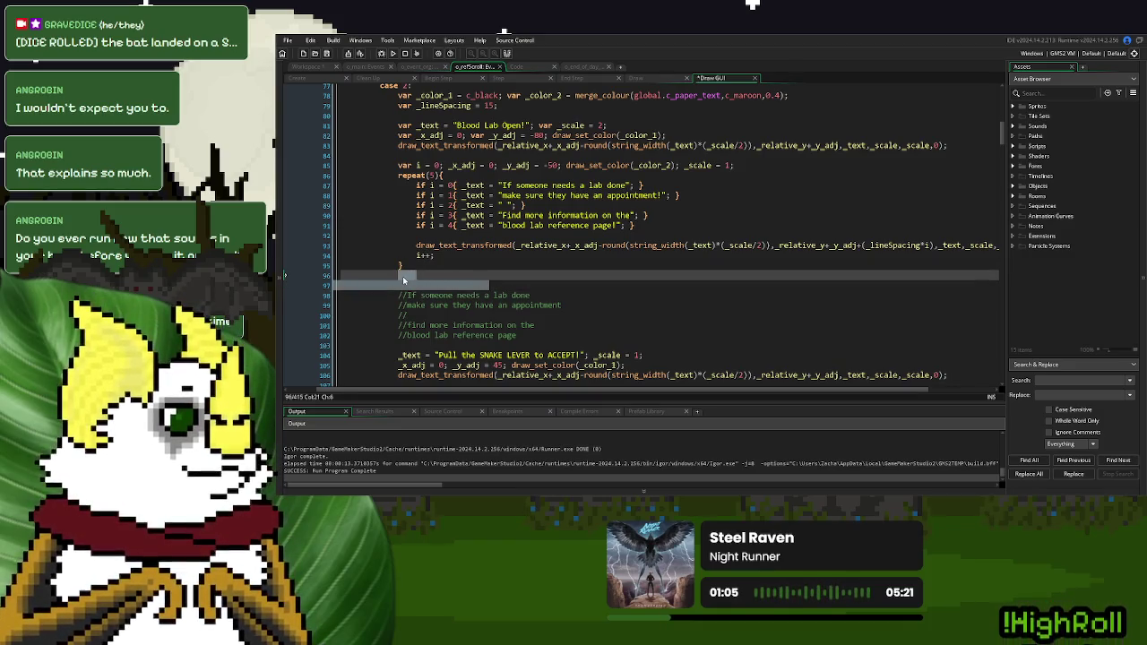
{"action": "scroll", "coordinate": [403, 278], "scroll_direction": "down", "scroll_amount": 4}
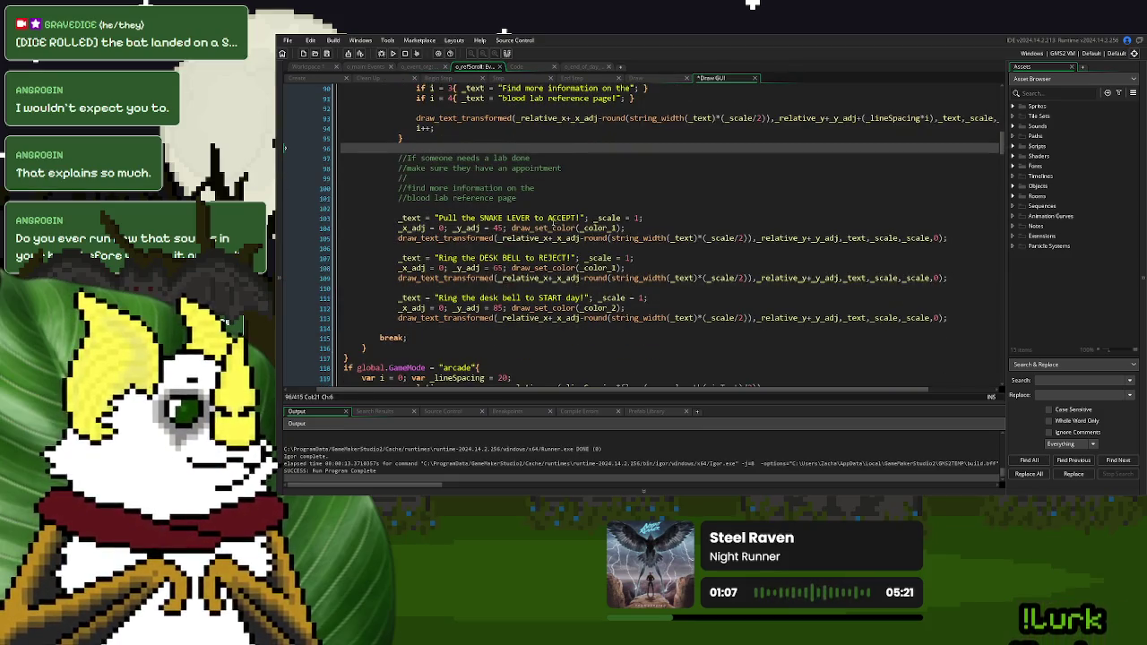
Replace the snake-lever prompt on line 103 with "Click ARROWS to Navigate reference!"
{"action": "left_click_drag", "start_coordinate": [580, 217], "coordinate": [439, 221]}
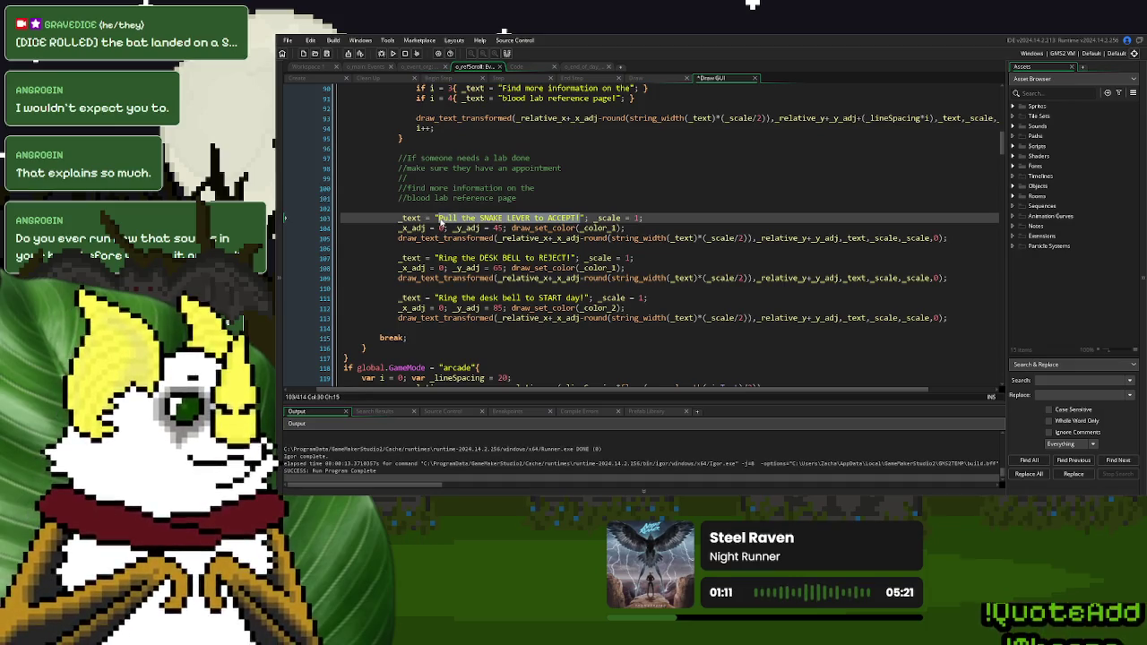
{"action": "type", "text": "Click ARROW"}
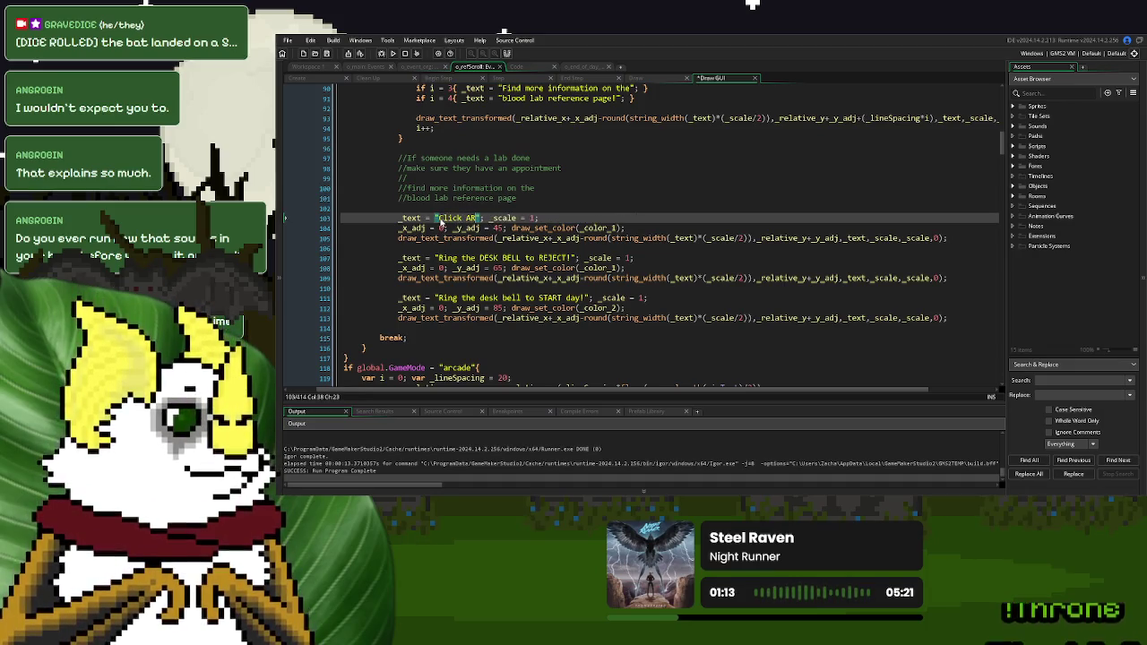
{"action": "type", "text": "s to N"}
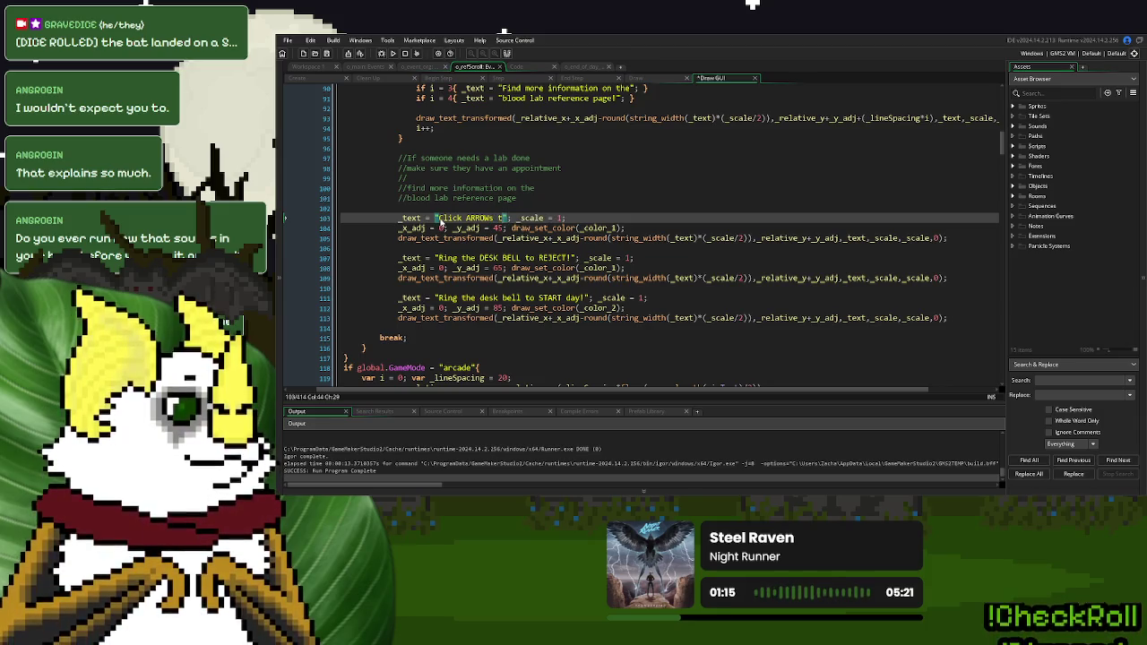
{"action": "type", "text": "avigate"}
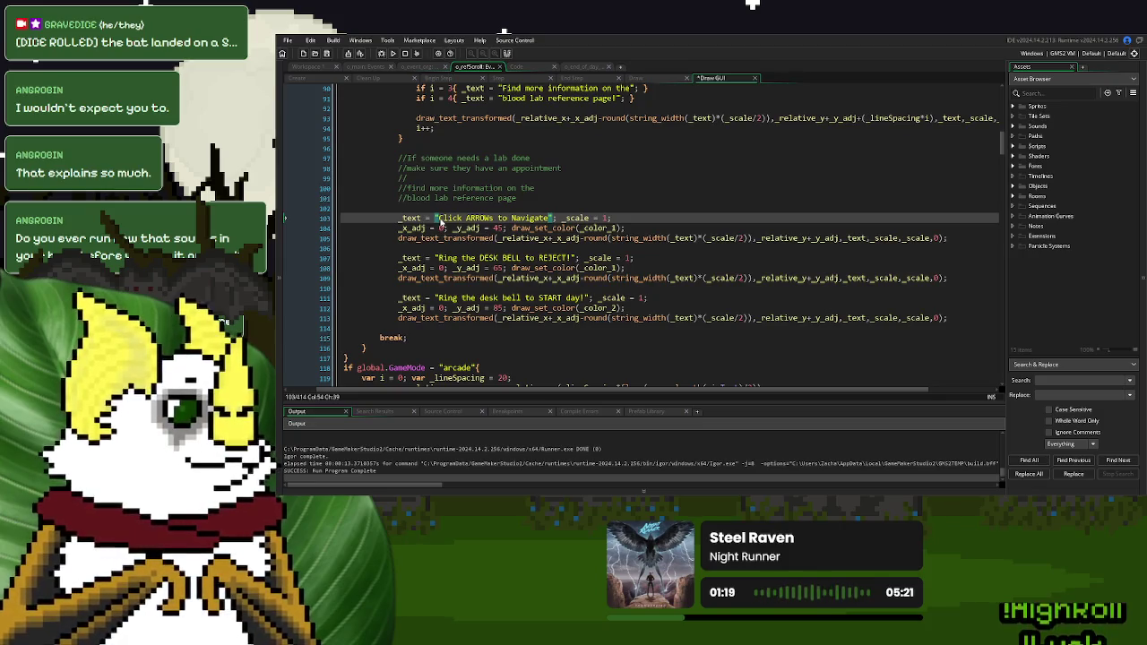
{"action": "type", "text": " reference!"}
{"action": "left_click", "coordinate": [492, 217]}
{"action": "key", "text": "BackSpace"}
{"action": "type", "text": "S"}
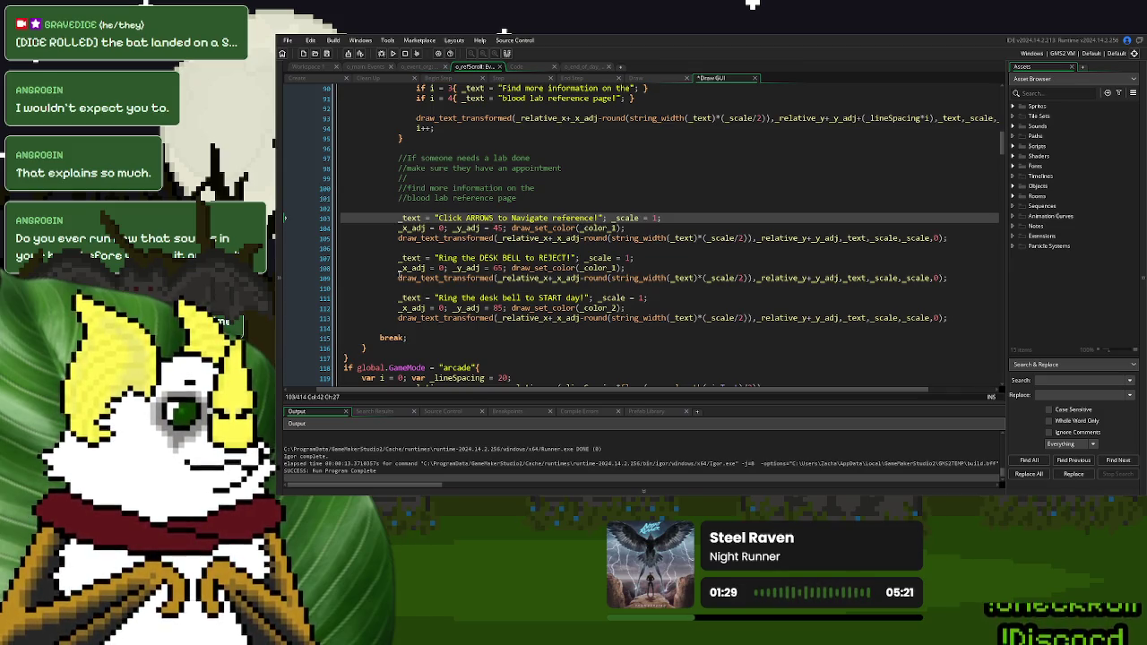
Comment out the 'Ring the DESK BELL to REJECT!' draw call on line 109 and test in a New Game
{"action": "left_click", "coordinate": [399, 277]}
{"action": "type", "text": "//"}
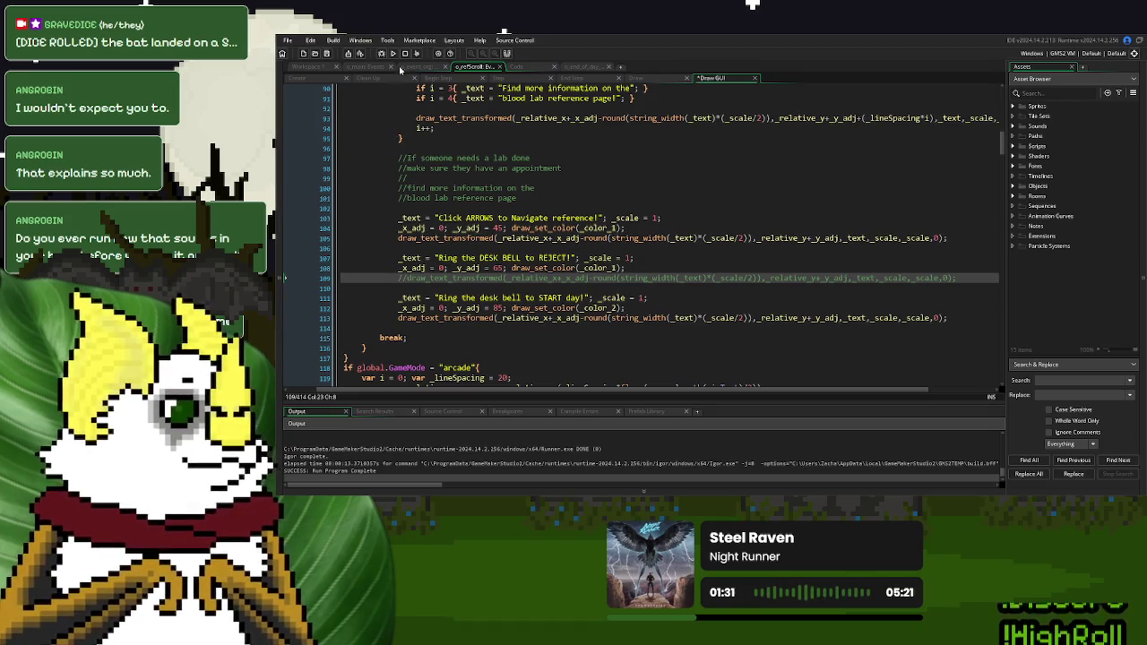
{"action": "left_click", "coordinate": [392, 53]}
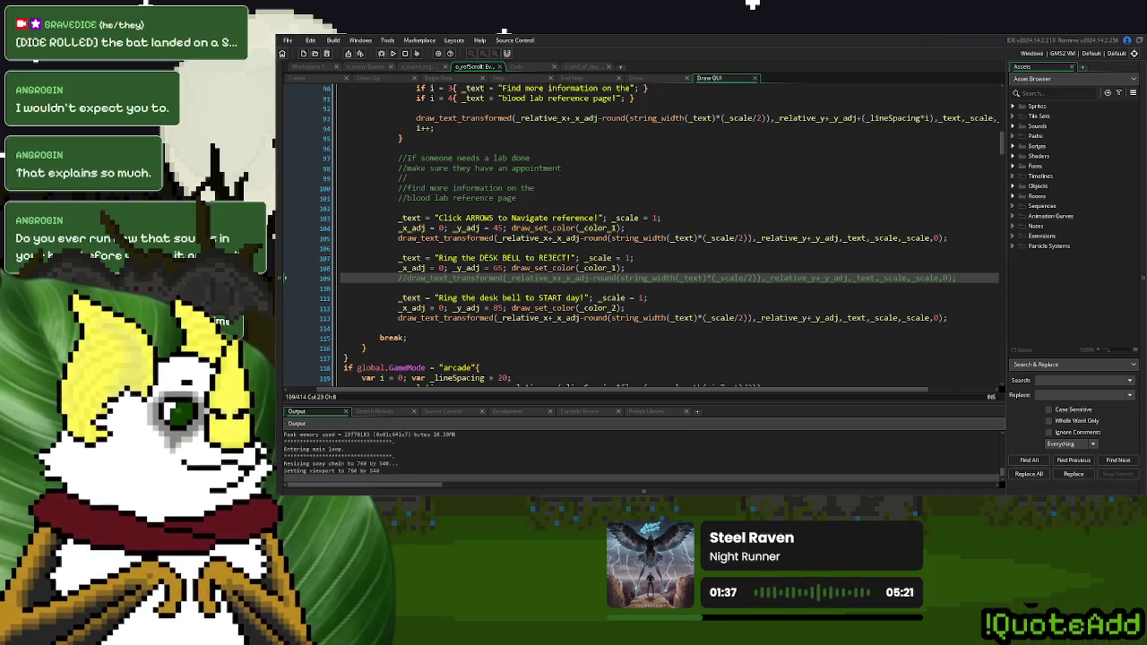
{"action": "left_click", "coordinate": [774, 178]}
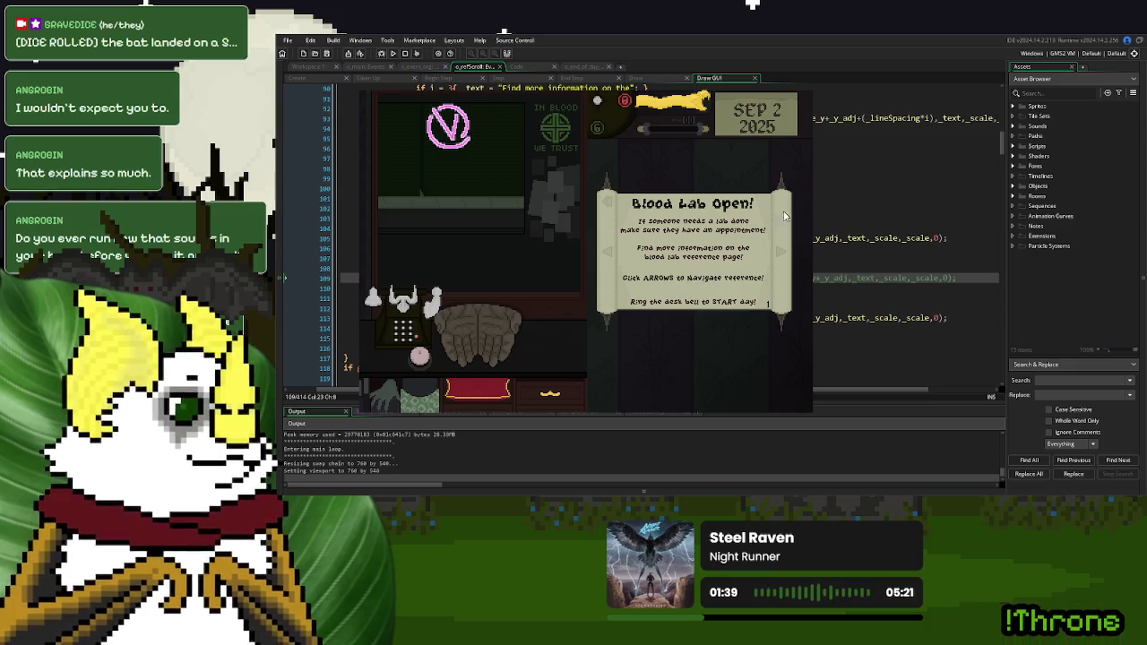
{"action": "key", "text": "Escape"}
{"action": "left_click", "coordinate": [589, 237]}
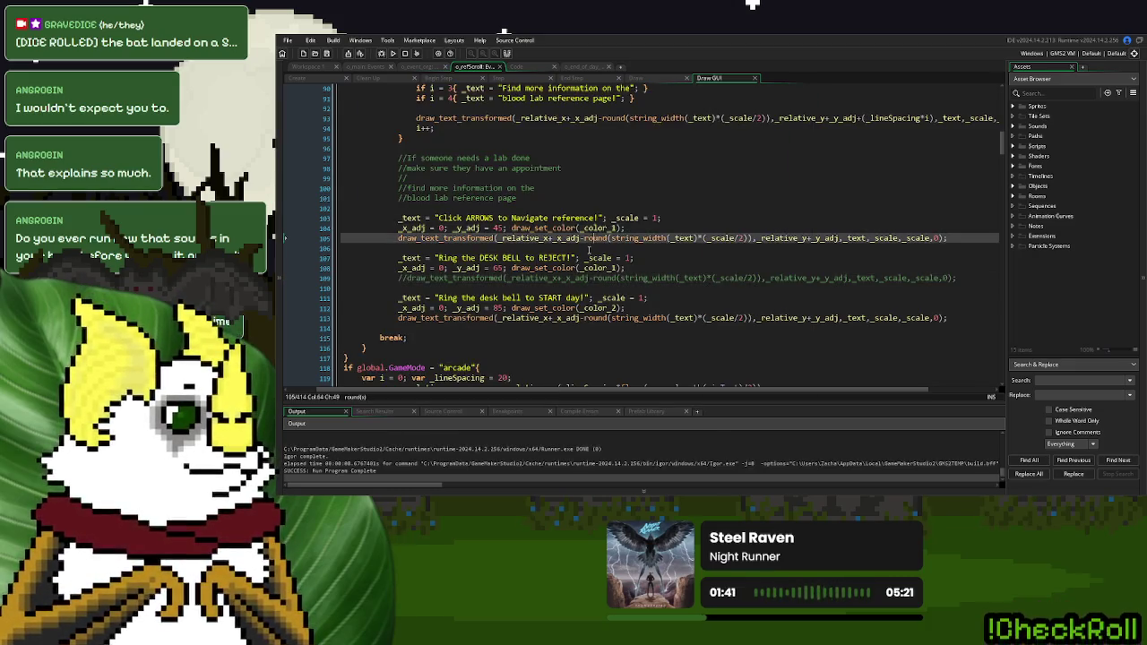
Uncomment the desk bell draw call on line 109
{"action": "left_click", "coordinate": [597, 218]}
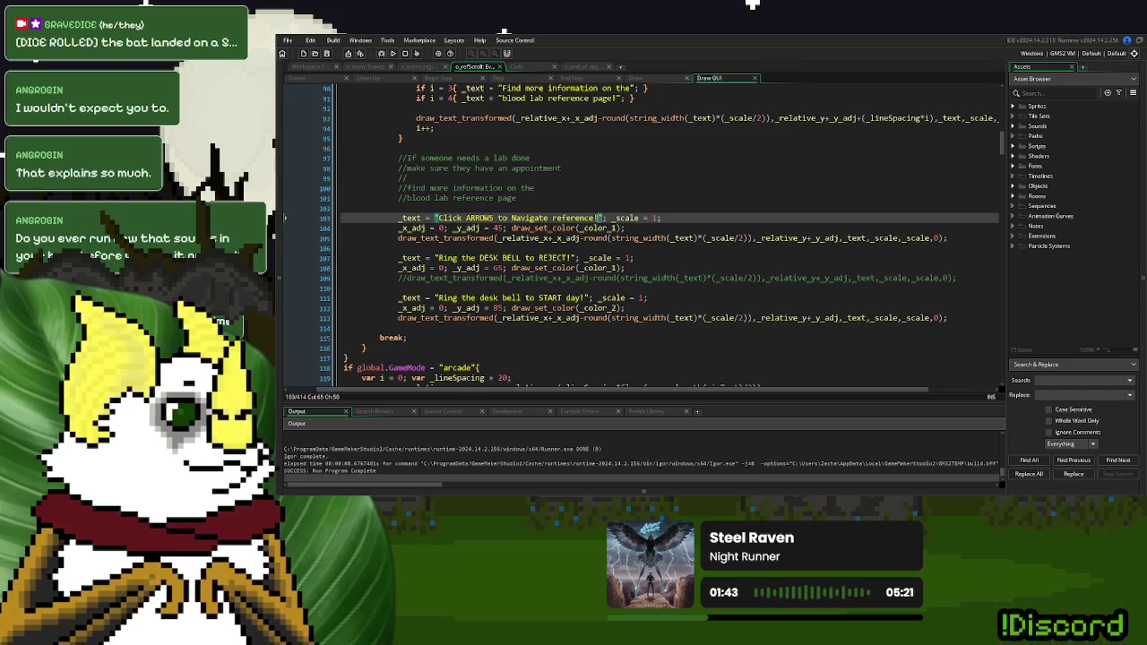
{"action": "left_click_drag", "start_coordinate": [574, 258], "coordinate": [438, 259]}
{"action": "triple_click", "coordinate": [391, 278]}
{"action": "key", "text": "ctrl+shift+k"}
Make the prompt 'Click ARROWS to NAVIGATE' and line 107 'your REFERENCE scroll', then relaunch the game
{"action": "left_click_drag", "start_coordinate": [597, 217], "coordinate": [549, 218]}
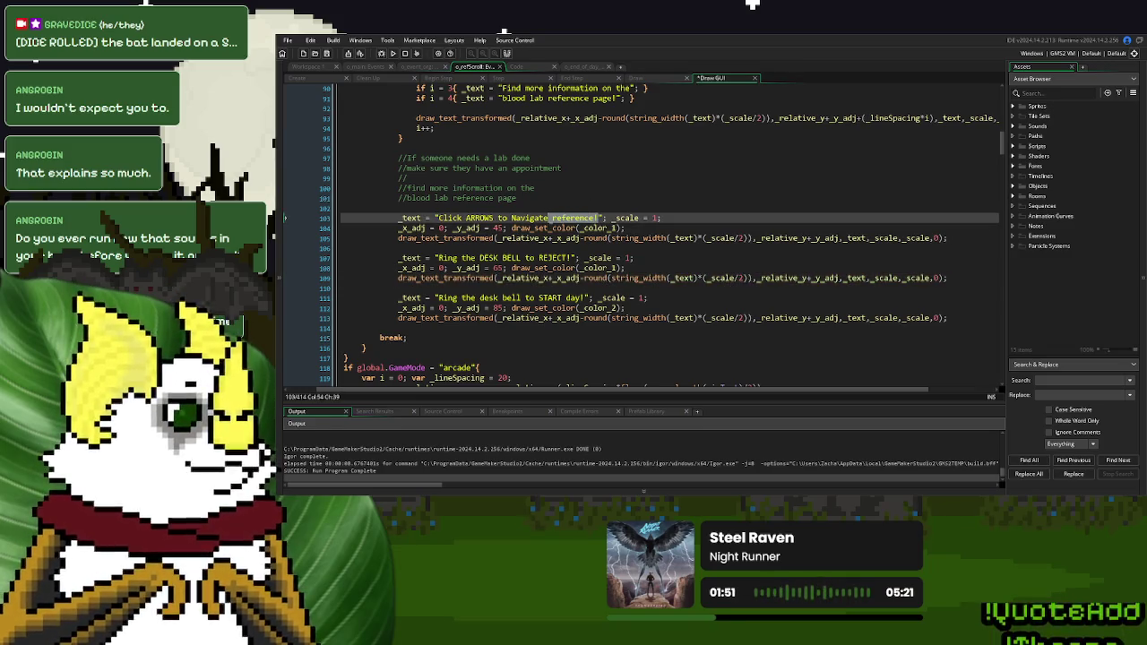
{"action": "key", "text": "BackSpace"}
{"action": "key", "text": "ctrl+BackSpace"}
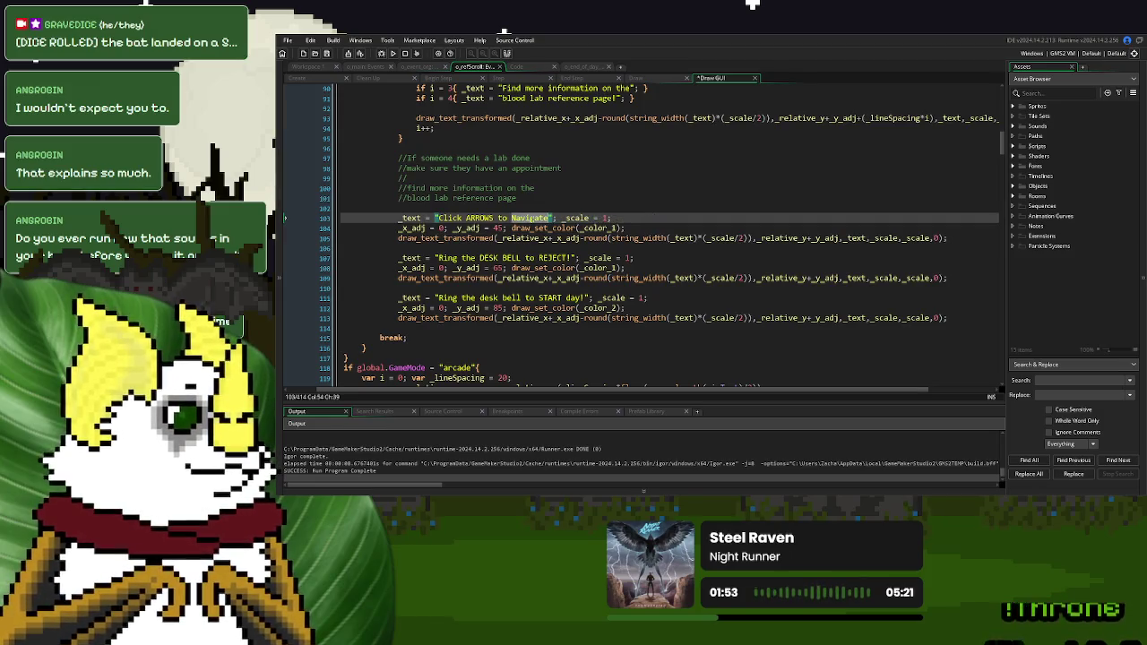
{"action": "type", "text": "NAVIGATE"}
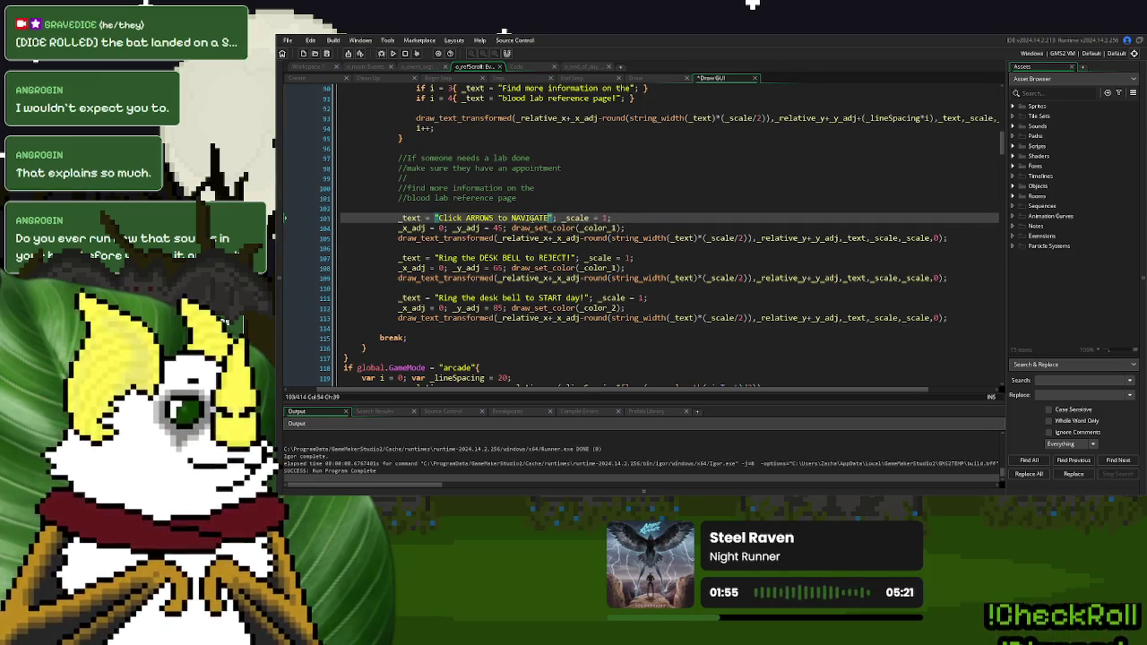
{"action": "left_click_drag", "start_coordinate": [570, 259], "coordinate": [440, 265]}
{"action": "type", "text": "your RE"}
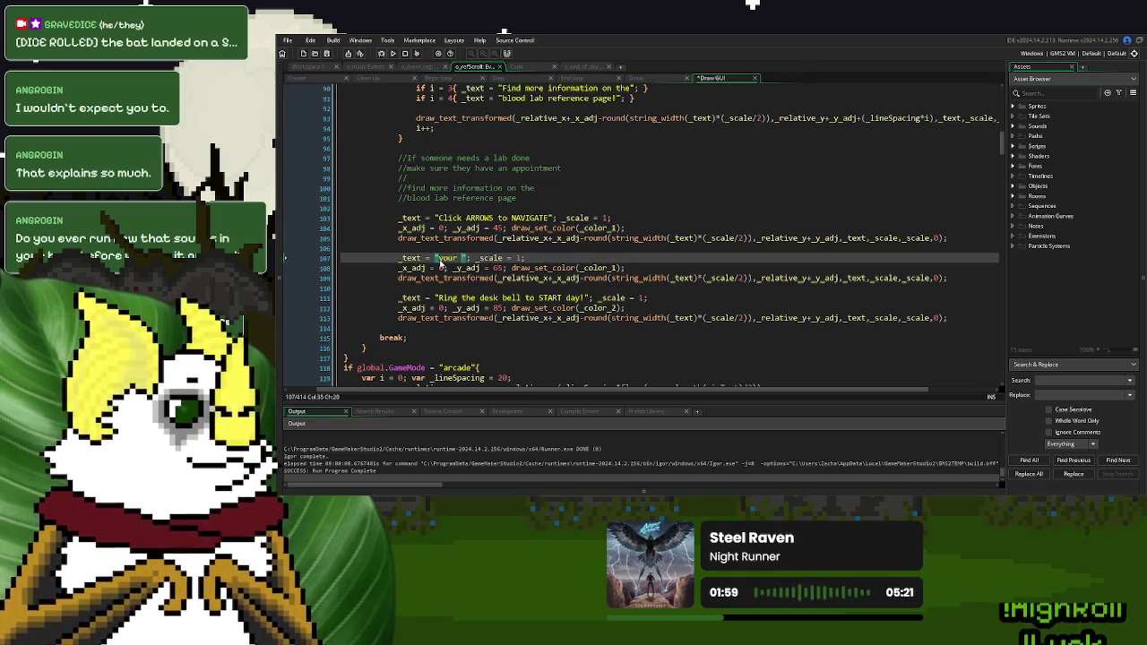
{"action": "type", "text": "FERENCE scr"}
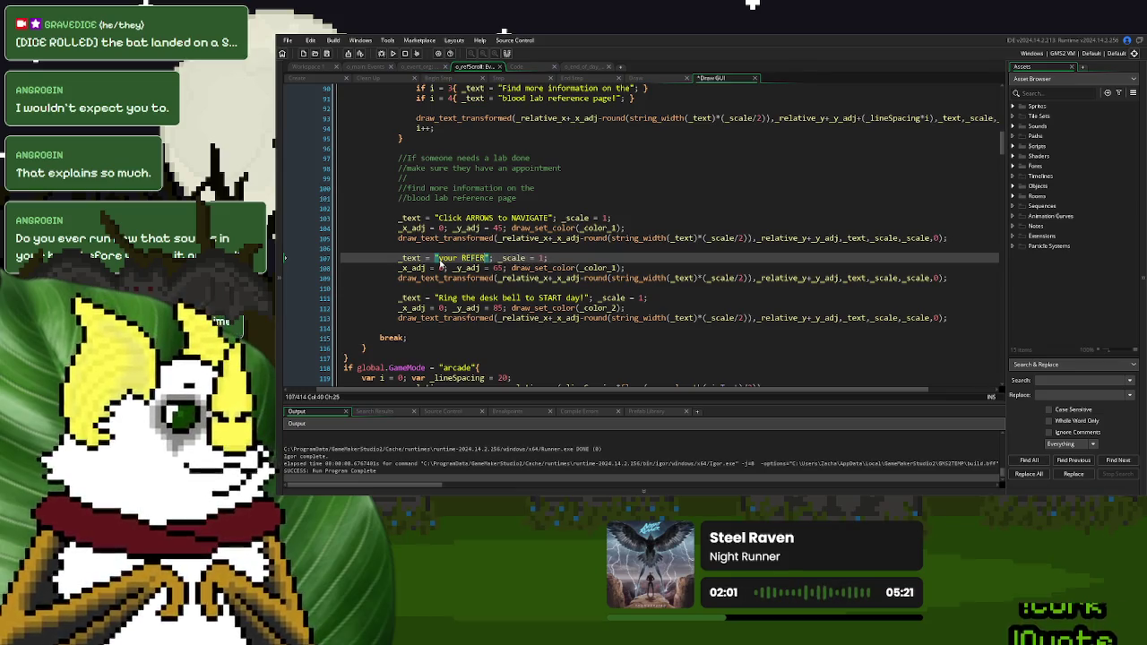
{"action": "type", "text": "oll"}
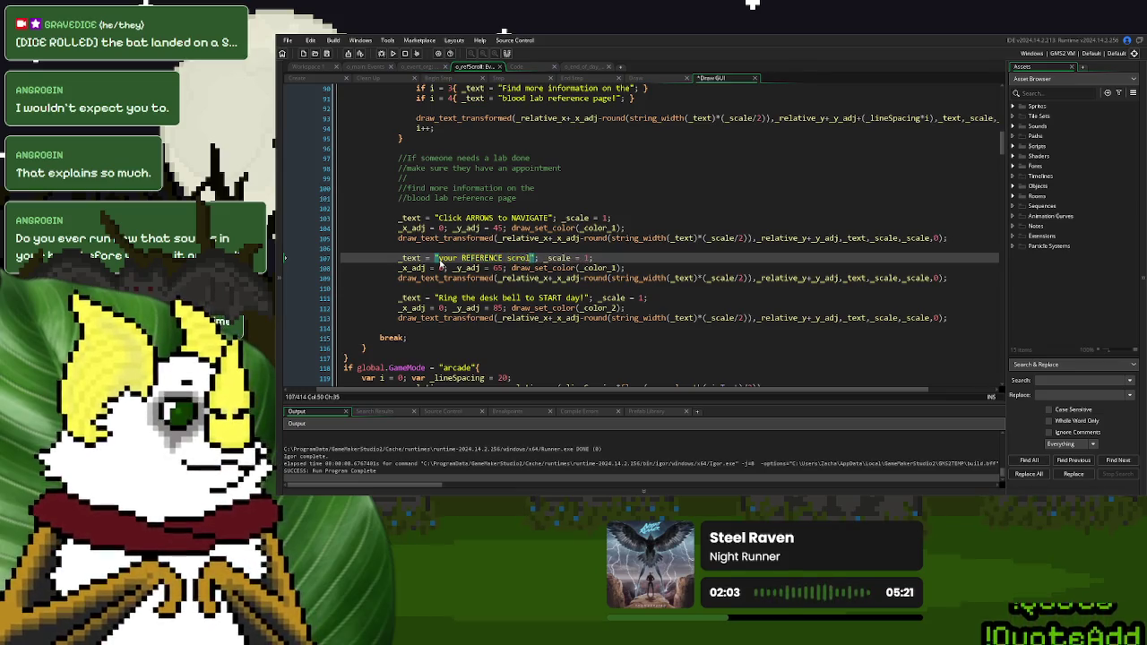
{"action": "left_click", "coordinate": [393, 55]}
{"action": "left_click", "coordinate": [726, 238]}
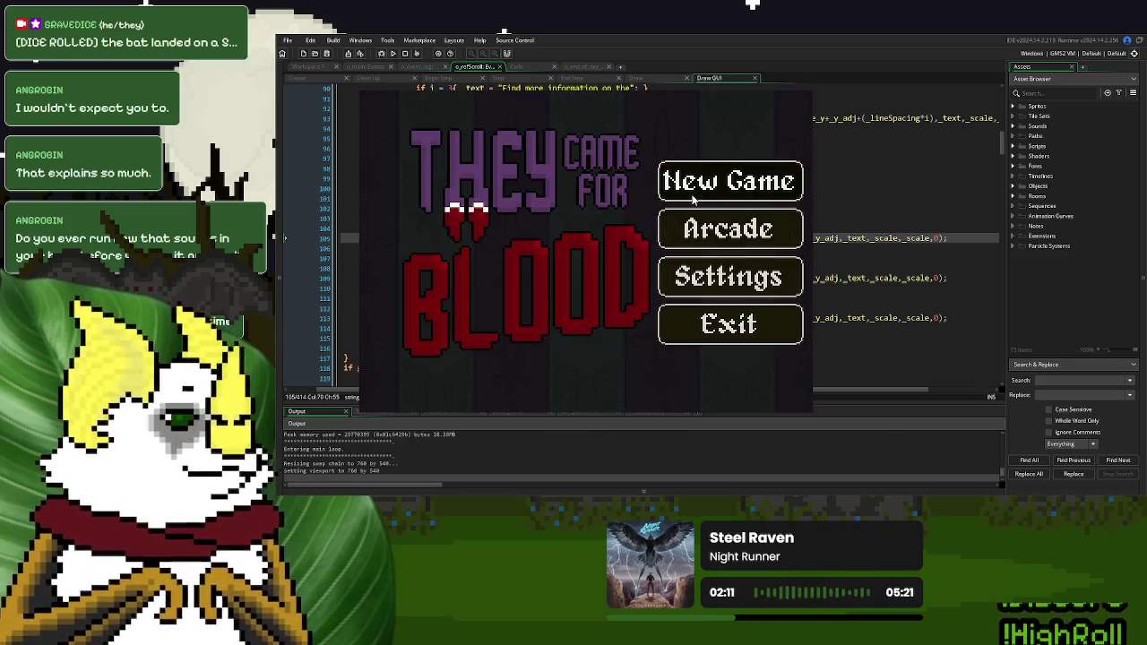
Start a new game, flip the scroll between the Index and Blood Lab Open! pages, then close it
{"action": "left_click", "coordinate": [692, 180]}
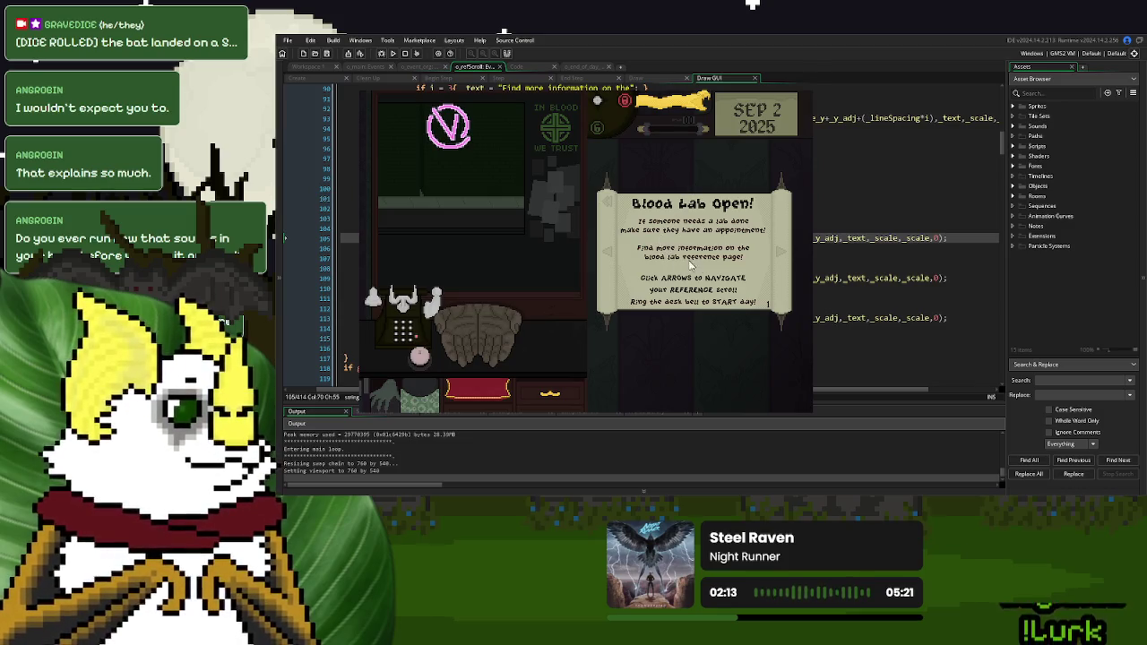
{"action": "left_click", "coordinate": [609, 255]}
{"action": "left_click", "coordinate": [786, 257]}
{"action": "left_click", "coordinate": [786, 257]}
{"action": "left_click", "coordinate": [612, 247]}
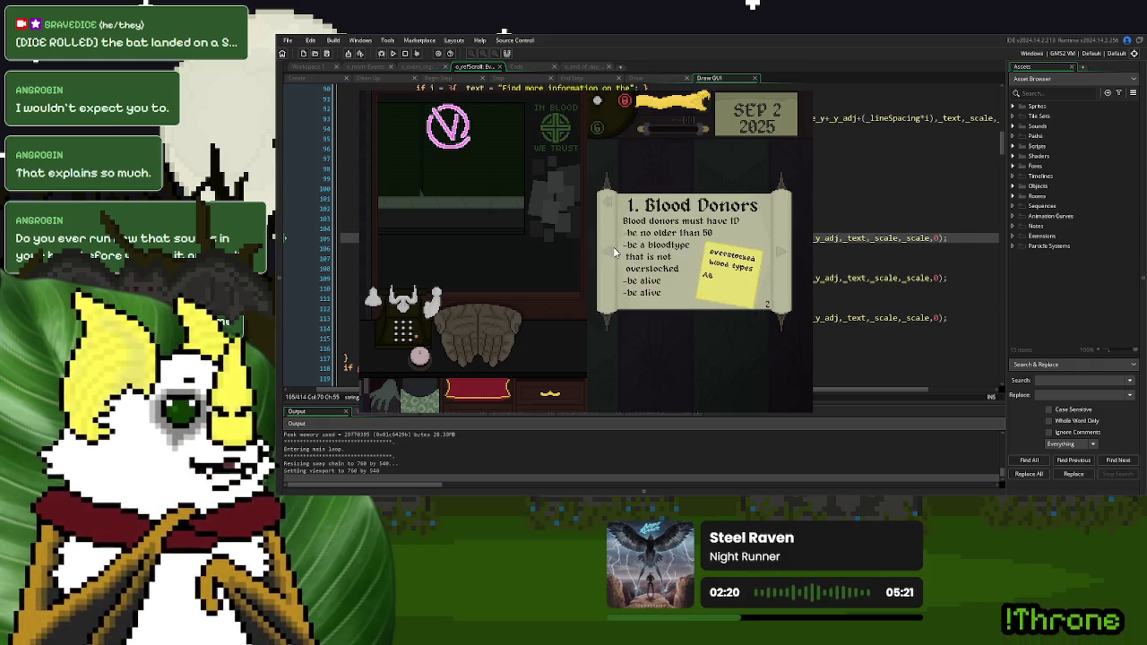
{"action": "left_click", "coordinate": [612, 247]}
{"action": "left_click", "coordinate": [614, 254]}
{"action": "left_click", "coordinate": [776, 258]}
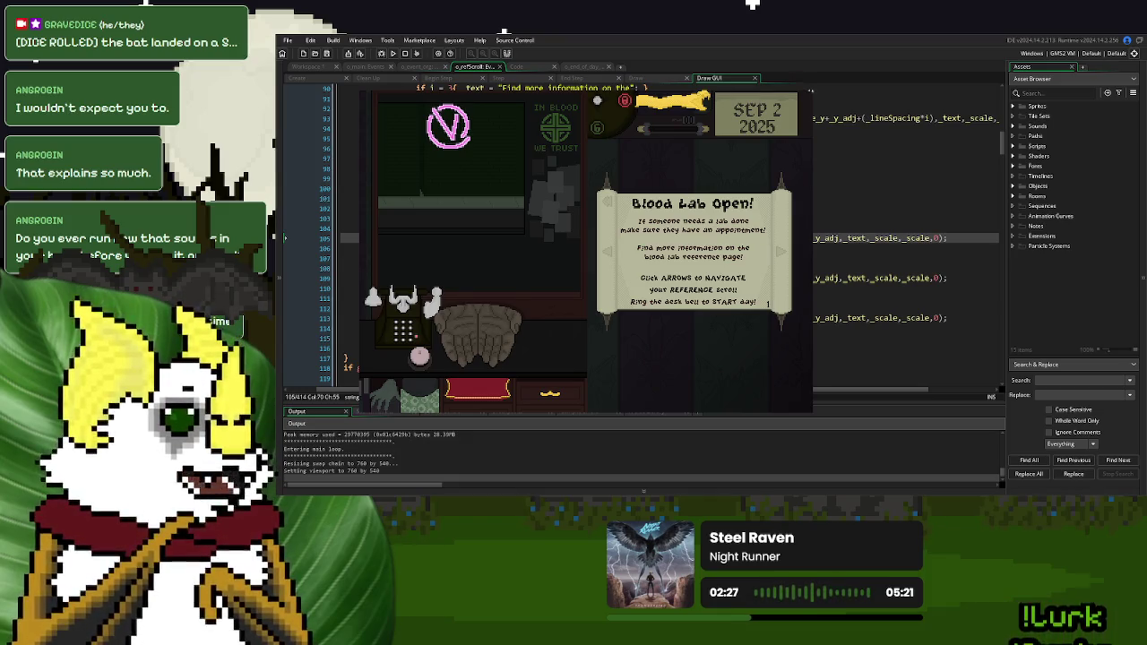
{"action": "key", "text": "Escape"}
{"action": "left_click", "coordinate": [778, 227]}
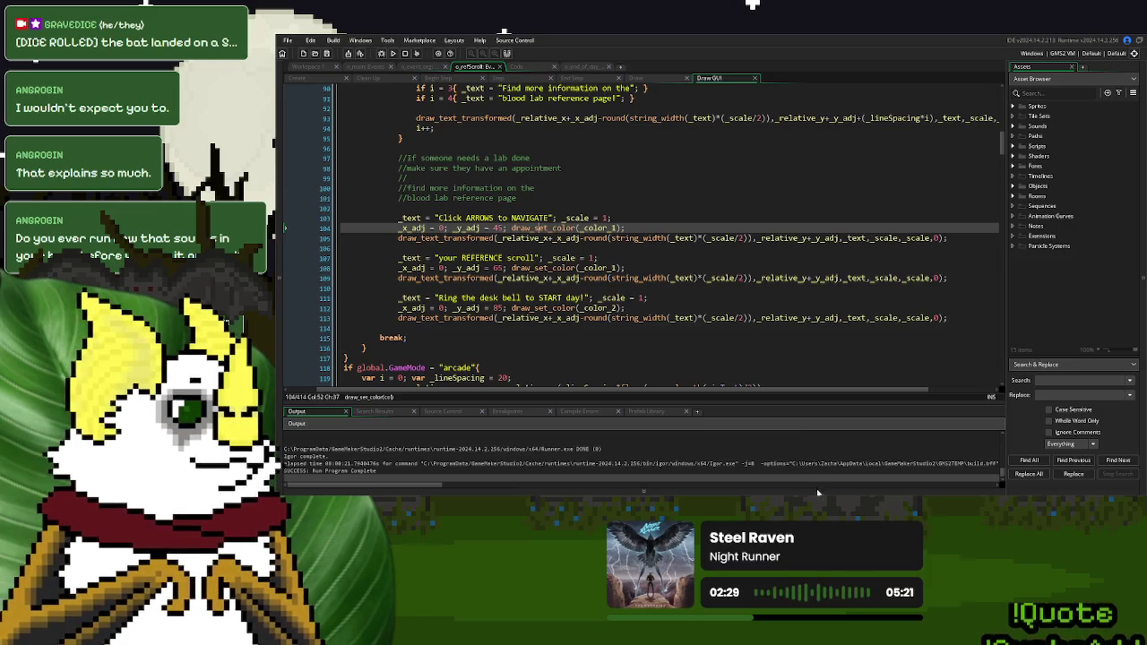
Open the s_huge_refScroll sprite from the Sprites list and view its second frame
{"action": "left_click", "coordinate": [609, 257]}
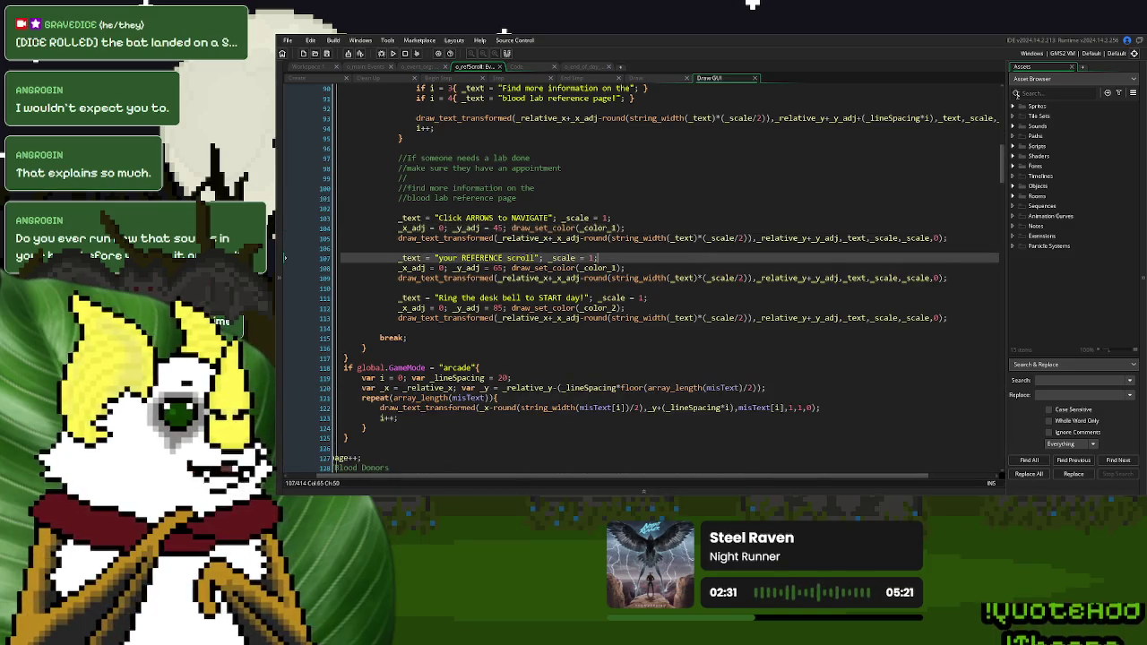
{"action": "left_click", "coordinate": [1012, 106]}
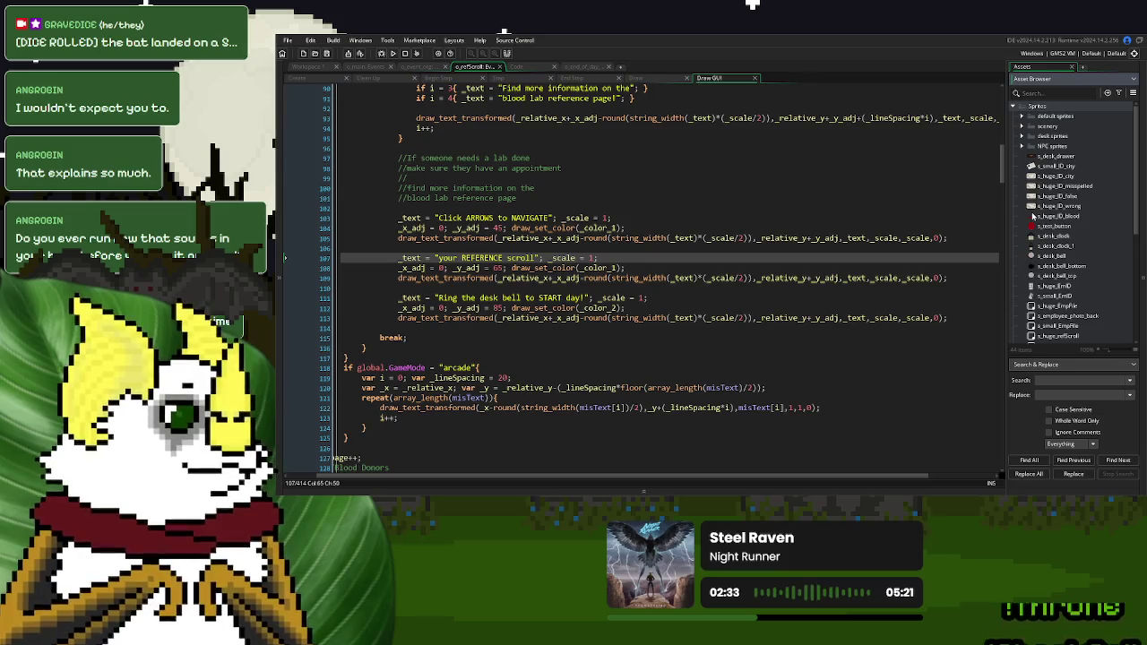
{"action": "scroll", "coordinate": [1032, 224], "scroll_direction": "down", "scroll_amount": 3}
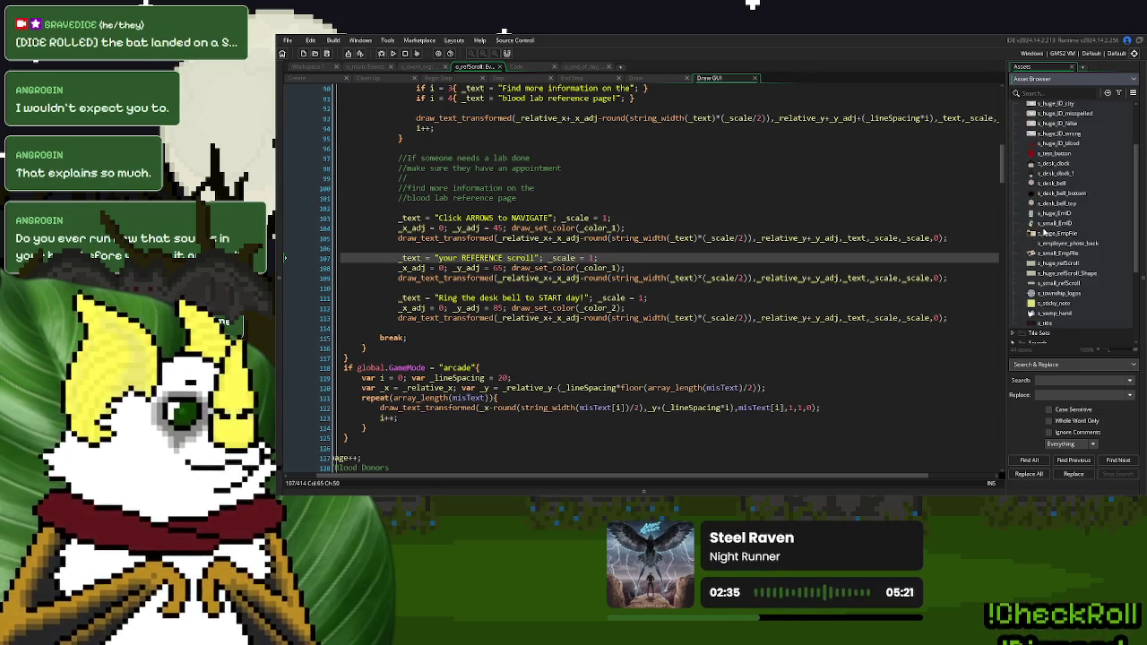
{"action": "scroll", "coordinate": [1043, 231], "scroll_direction": "up", "scroll_amount": 1}
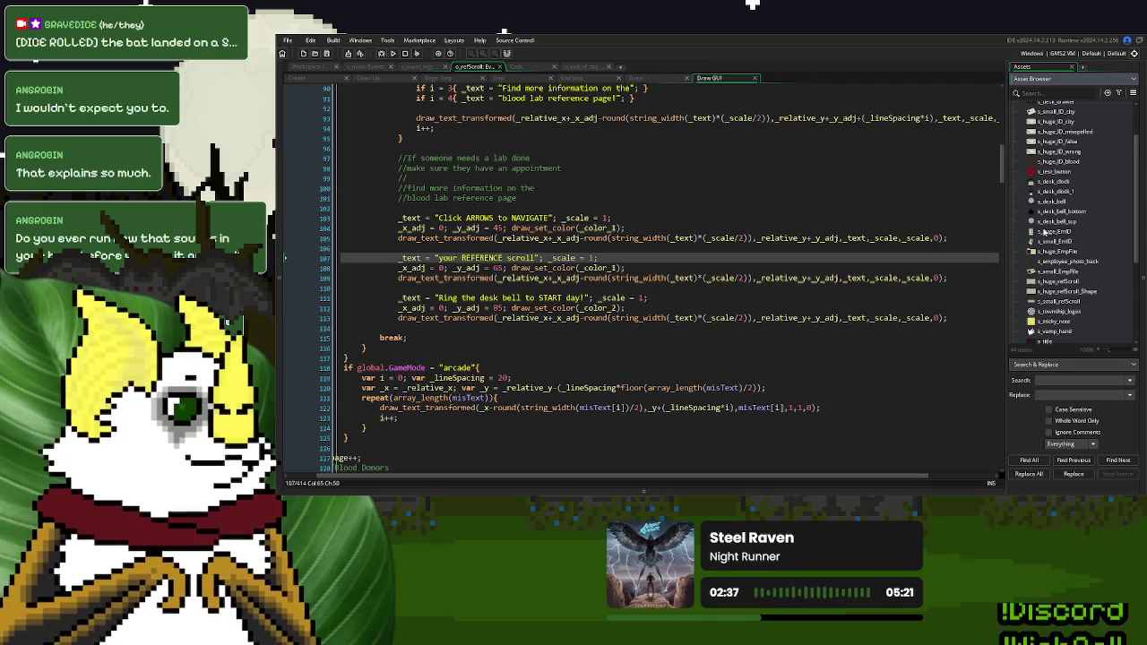
{"action": "scroll", "coordinate": [1043, 231], "scroll_direction": "up", "scroll_amount": 3}
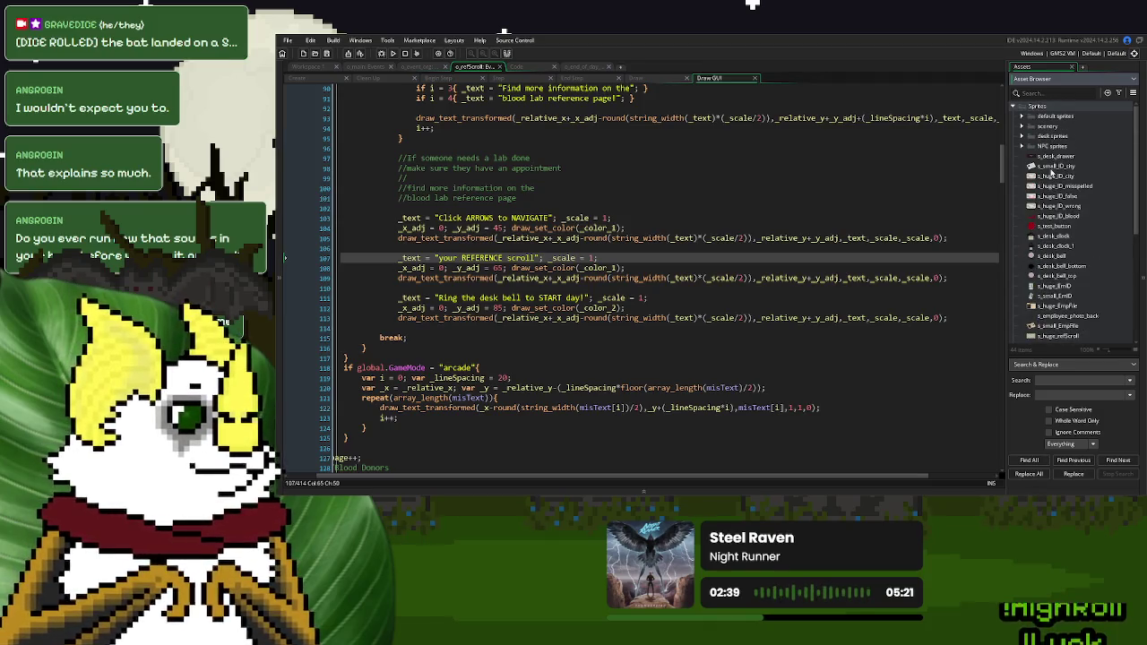
{"action": "scroll", "coordinate": [1050, 166], "scroll_direction": "down", "scroll_amount": 3}
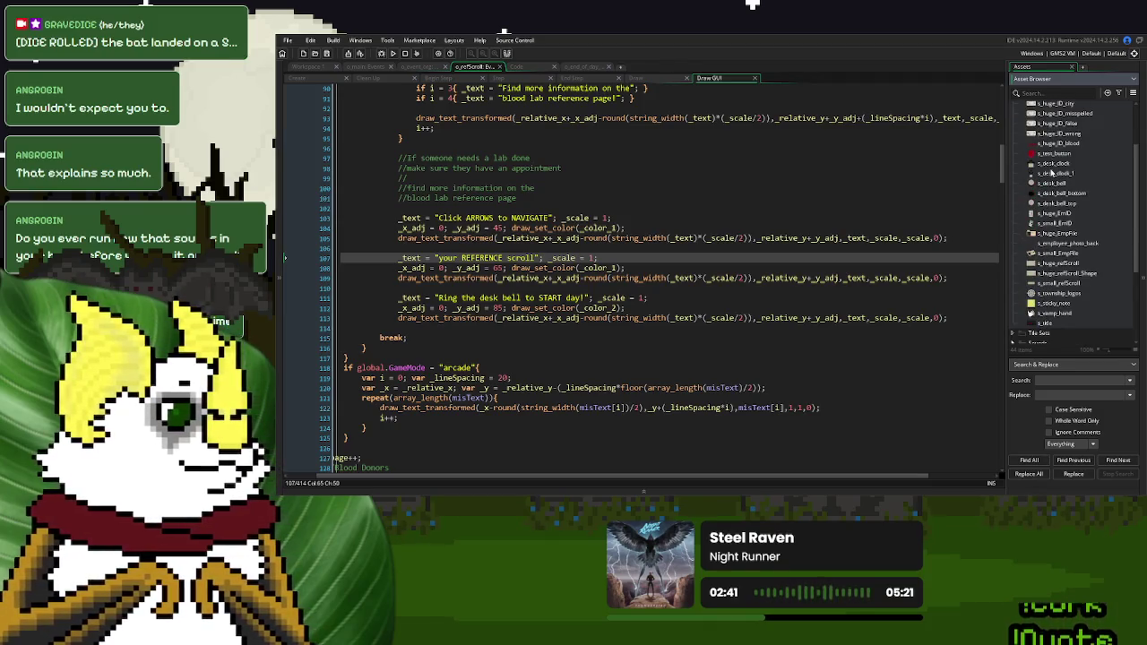
{"action": "double_click", "coordinate": [1053, 263]}
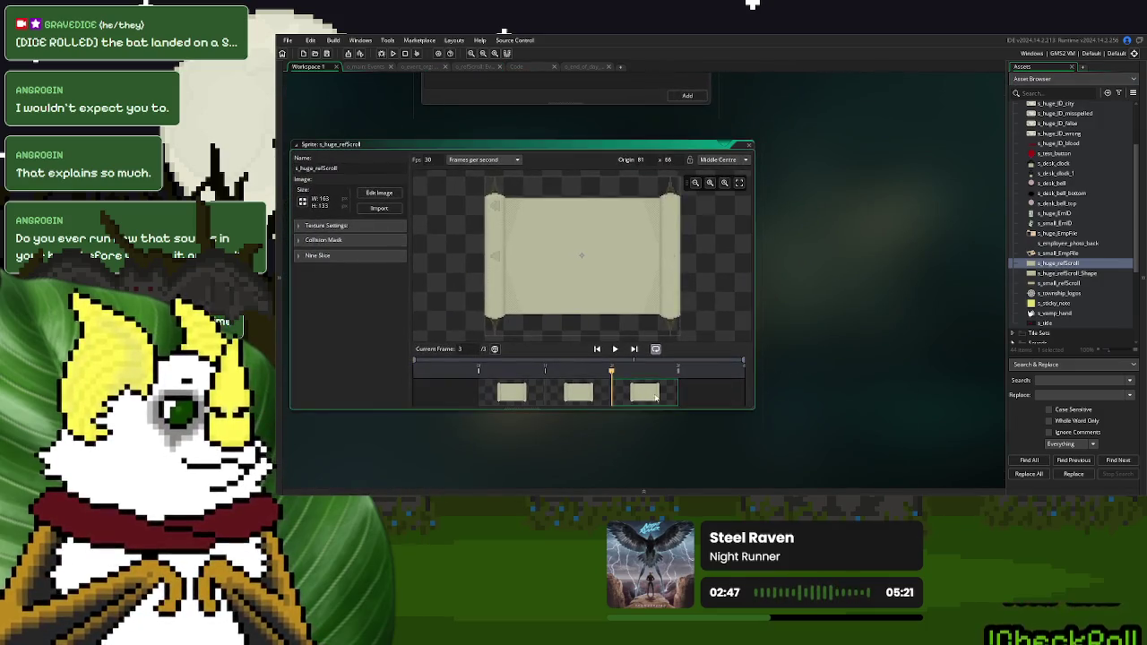
{"action": "left_click", "coordinate": [555, 396]}
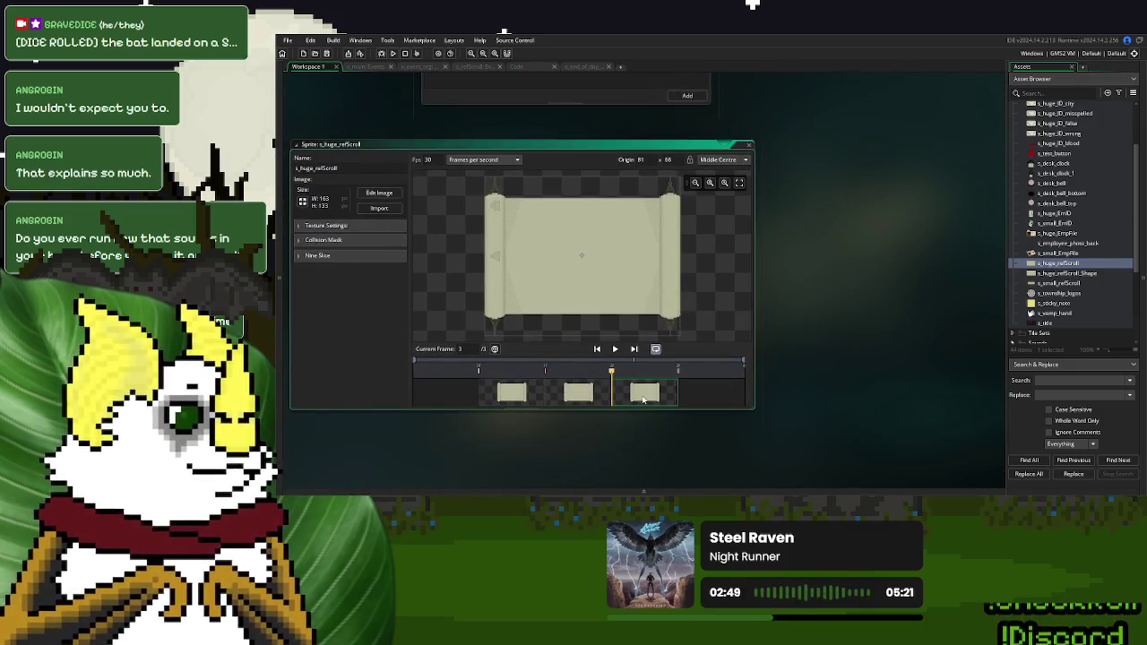
Duplicate s_huge_refScroll and rename the copy for the scroll buttons
{"action": "right_click", "coordinate": [1045, 270]}
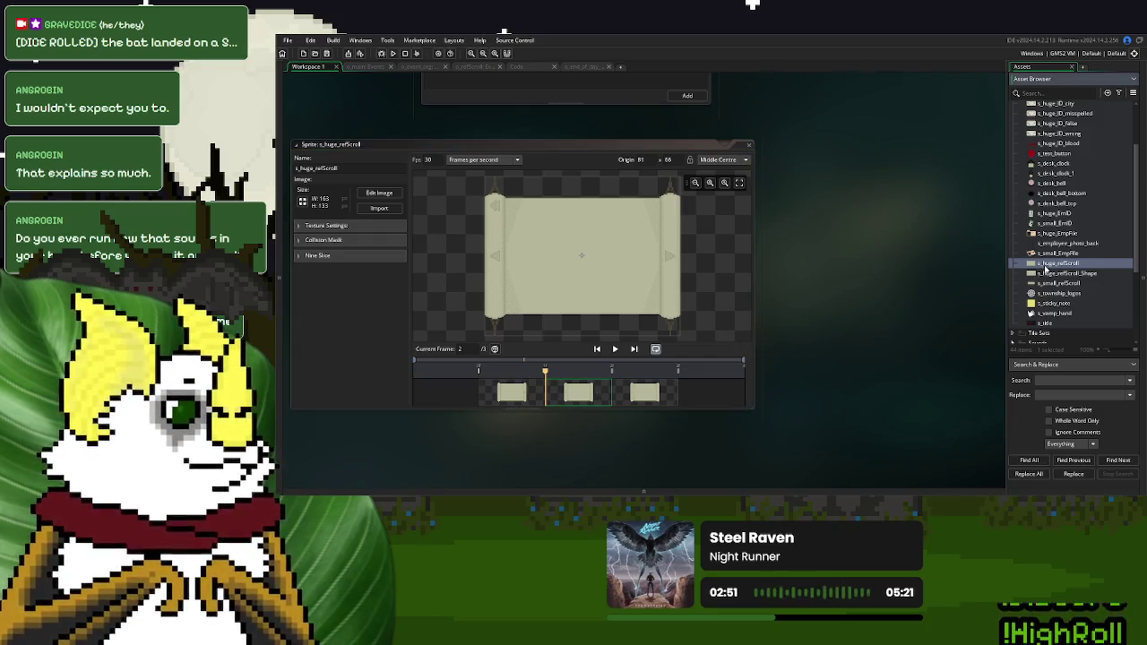
{"action": "left_click", "coordinate": [1060, 357]}
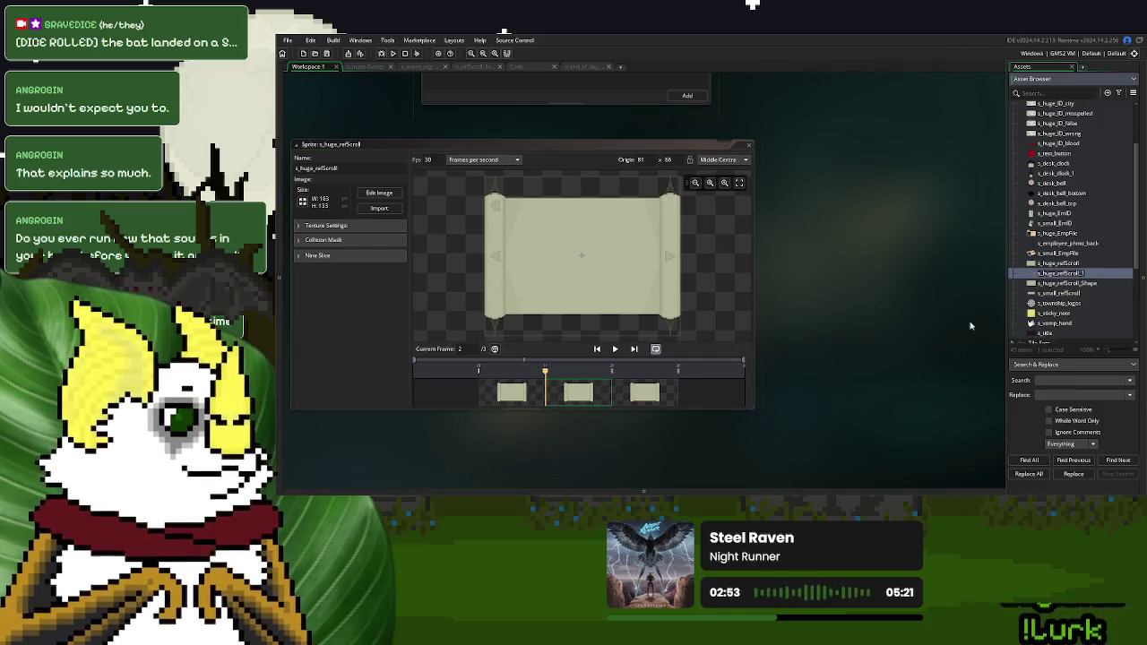
{"action": "key", "text": "Return"}
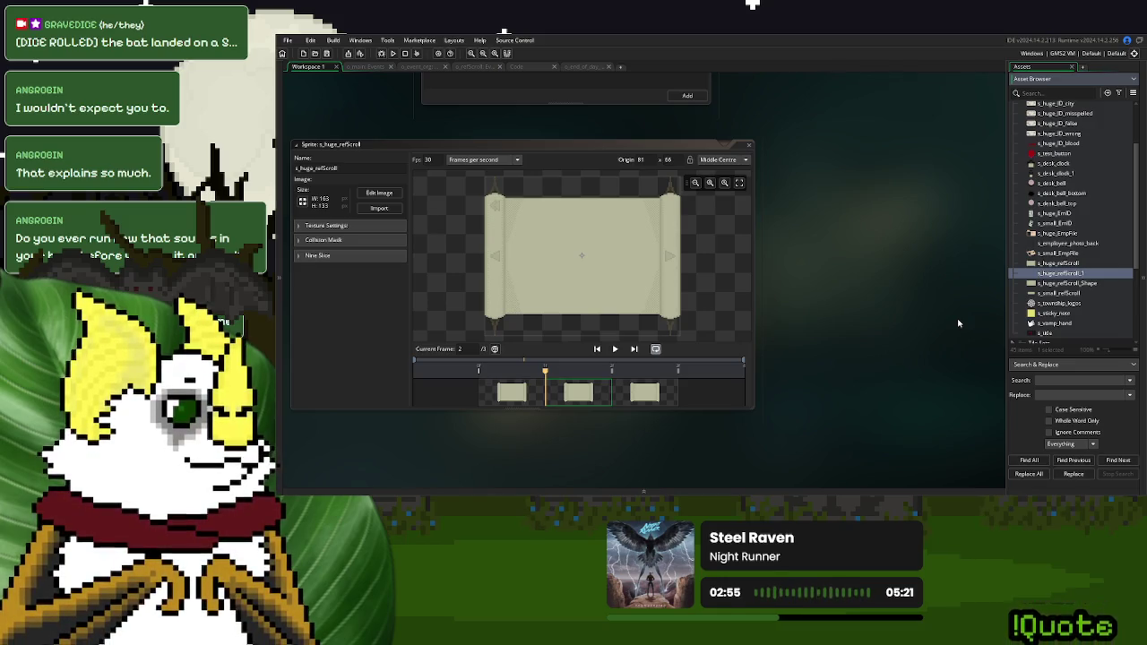
{"action": "key", "text": "BackSpace"}
{"action": "key", "text": "BackSpace"}
{"action": "key", "text": "BackSpace"}
{"action": "type", "text": "n"}
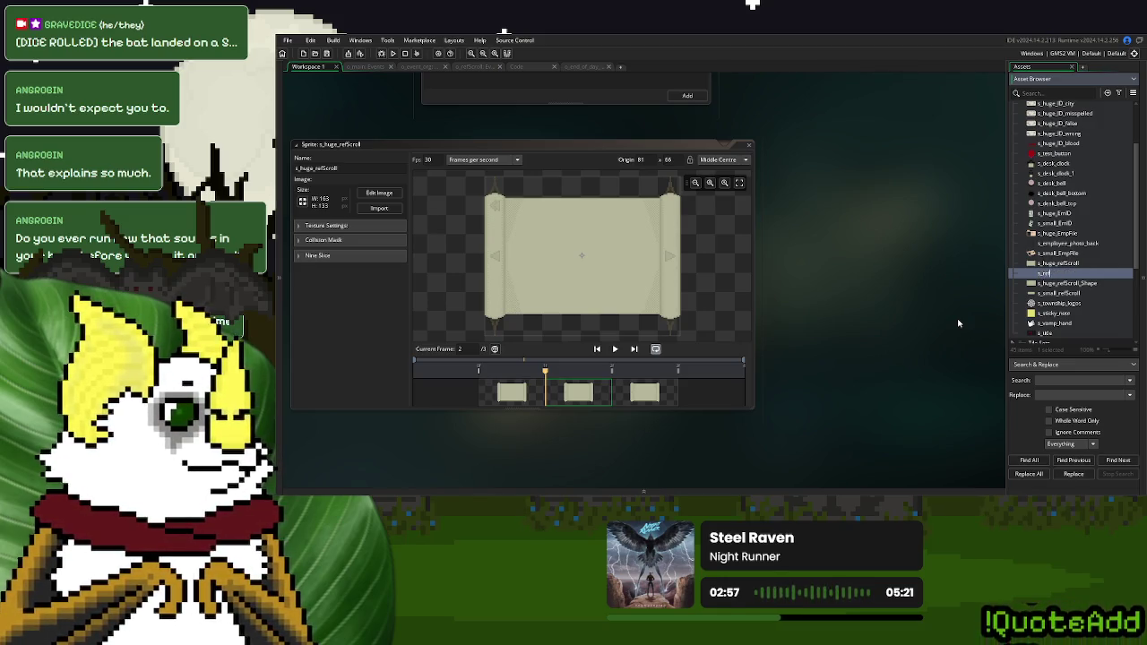
{"action": "type", "text": "Scroll"}
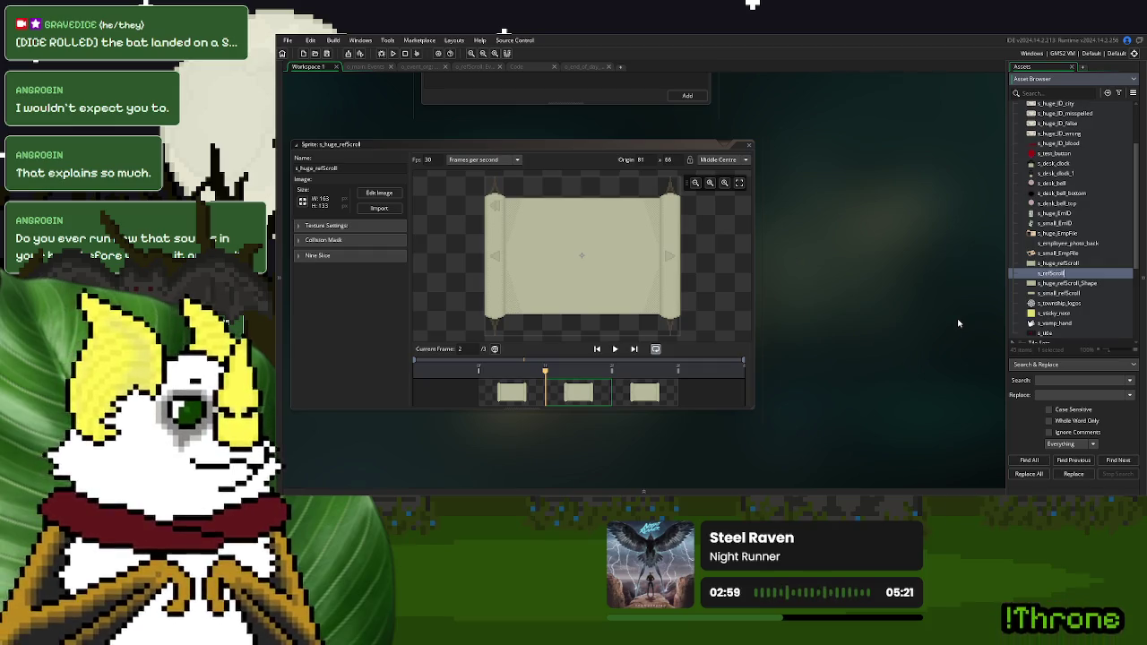
{"action": "type", "text": "_bu"}
{"action": "type", "text": "ons"}
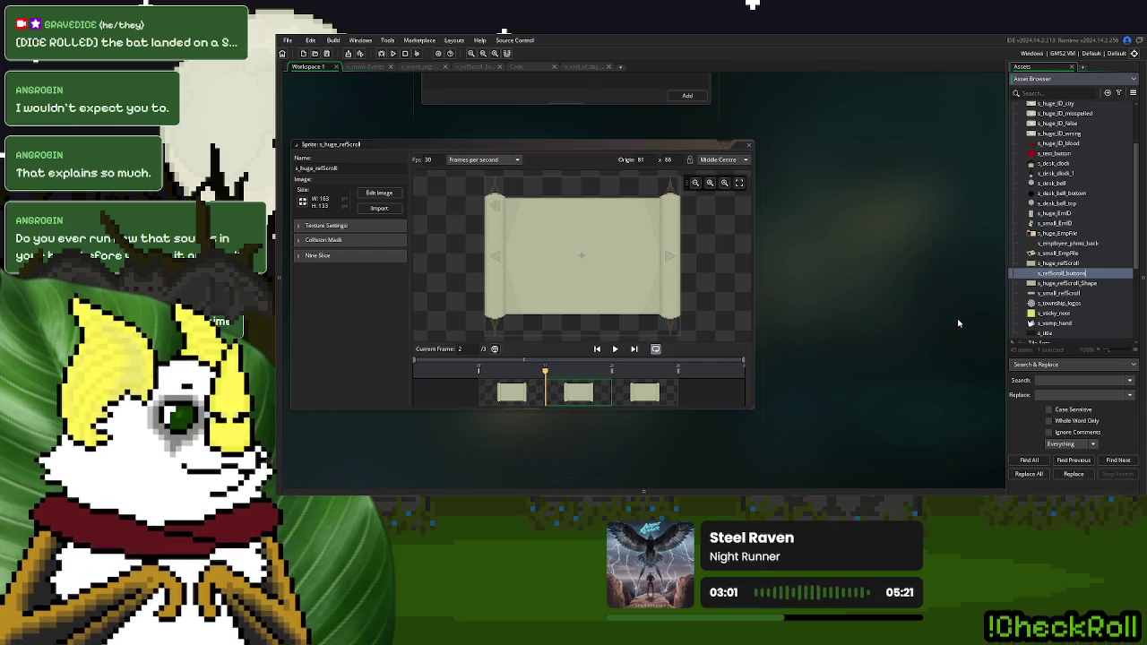
Open the copy's first frame in the Image Editor and Magic Wand a region of the scroll
{"action": "left_click", "coordinate": [527, 397]}
{"action": "double_click", "coordinate": [527, 397]}
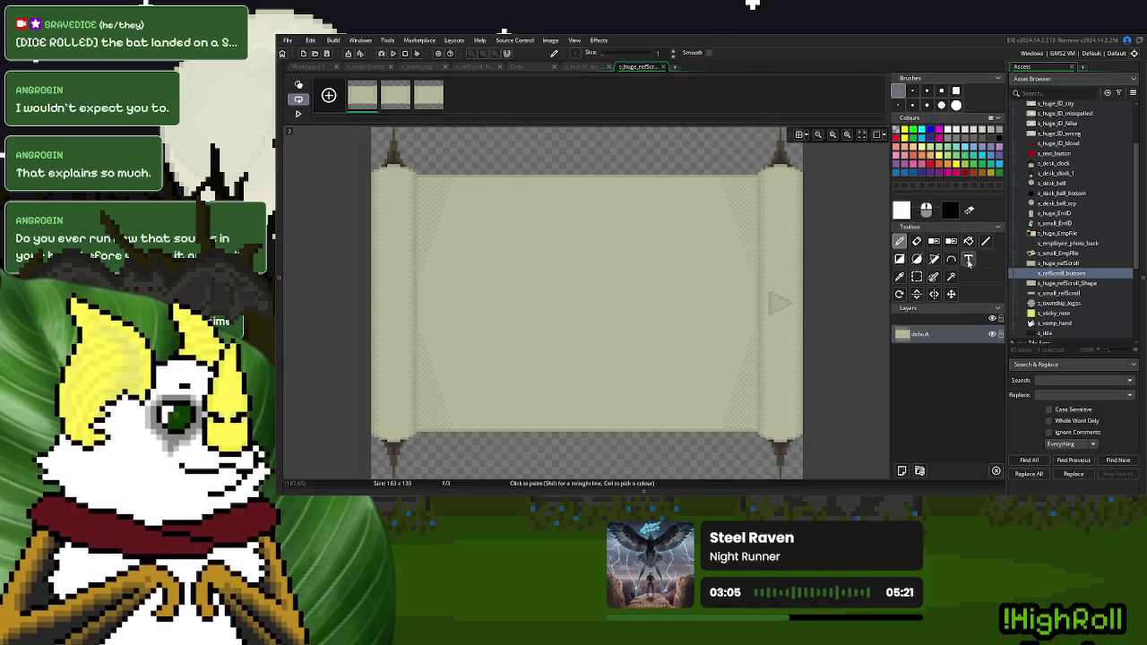
{"action": "left_click", "coordinate": [950, 276]}
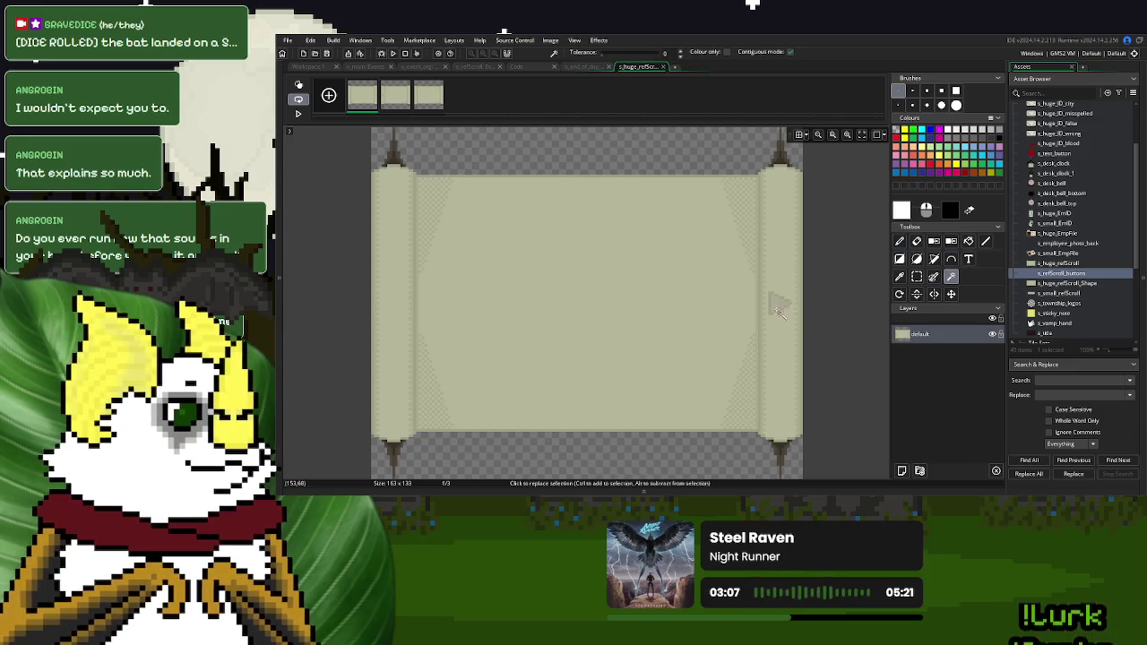
{"action": "scroll", "coordinate": [778, 309], "scroll_direction": "up", "scroll_amount": 3}
{"action": "scroll", "coordinate": [776, 310], "scroll_direction": "up", "scroll_amount": 5}
{"action": "left_click", "coordinate": [774, 308]}
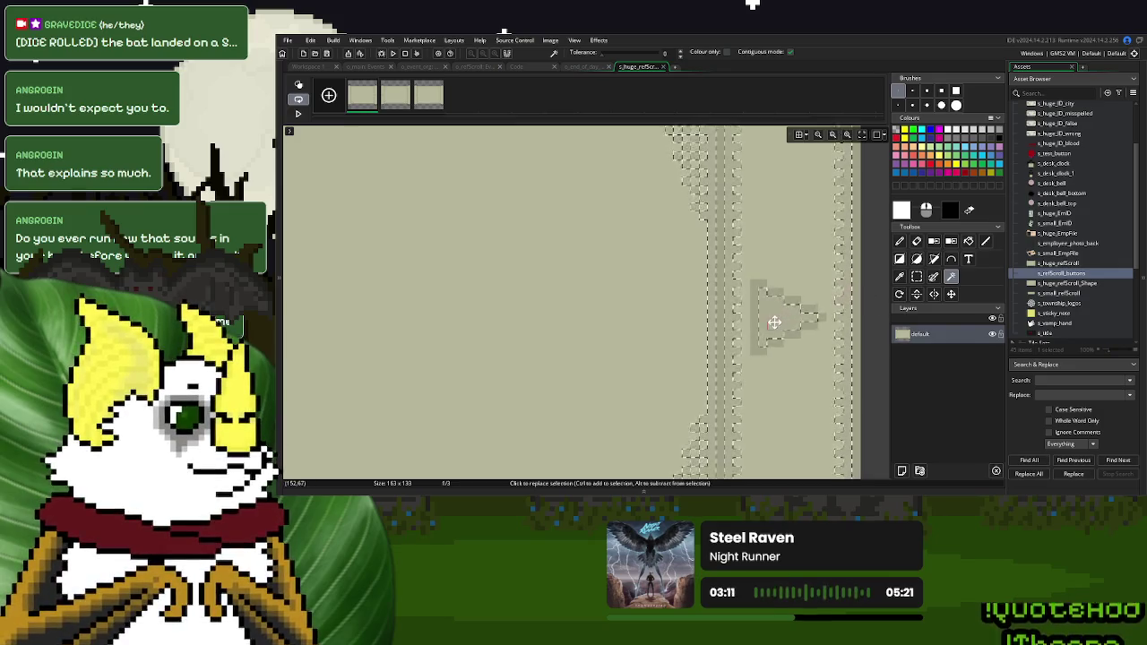
Magic Wand the right arrow, invert the selection and clear the rest of frame 1
{"action": "left_click", "coordinate": [769, 307]}
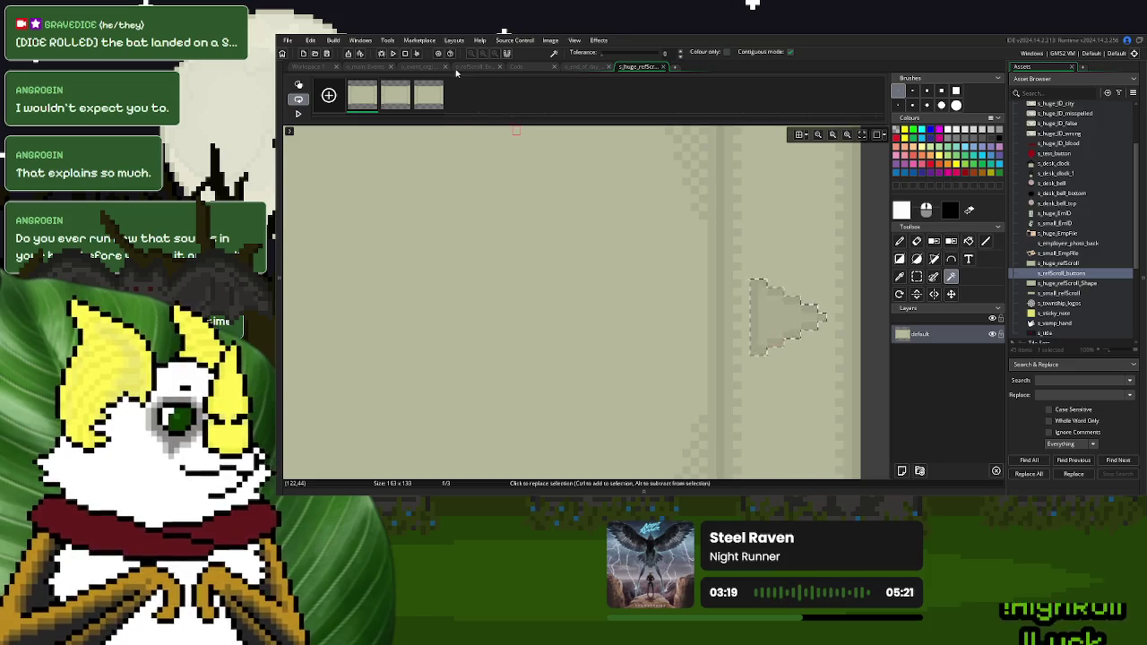
{"action": "scroll", "coordinate": [704, 359], "scroll_direction": "down", "scroll_amount": 3}
{"action": "scroll", "coordinate": [704, 359], "scroll_direction": "down", "scroll_amount": 5}
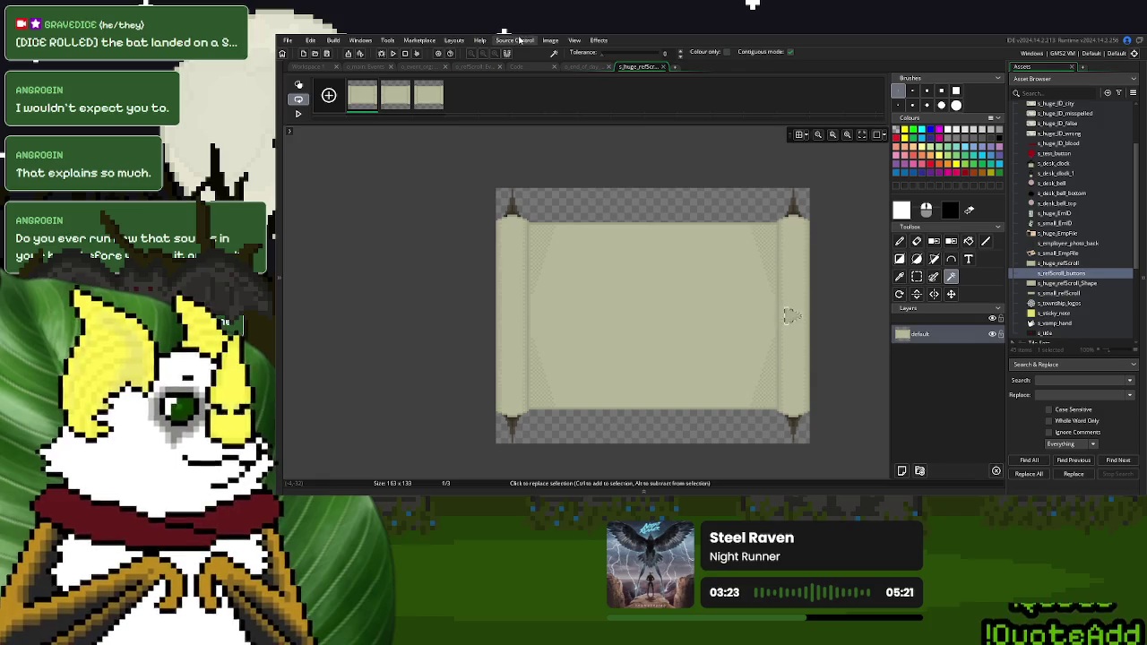
{"action": "left_click", "coordinate": [535, 42]}
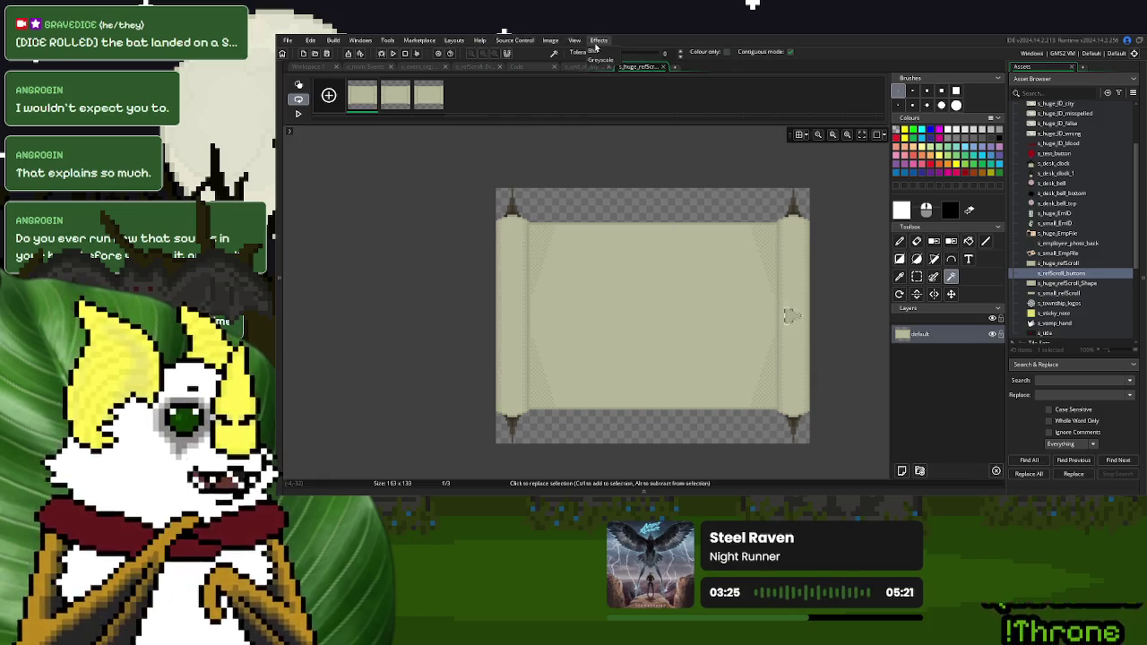
{"action": "left_click", "coordinate": [550, 40]}
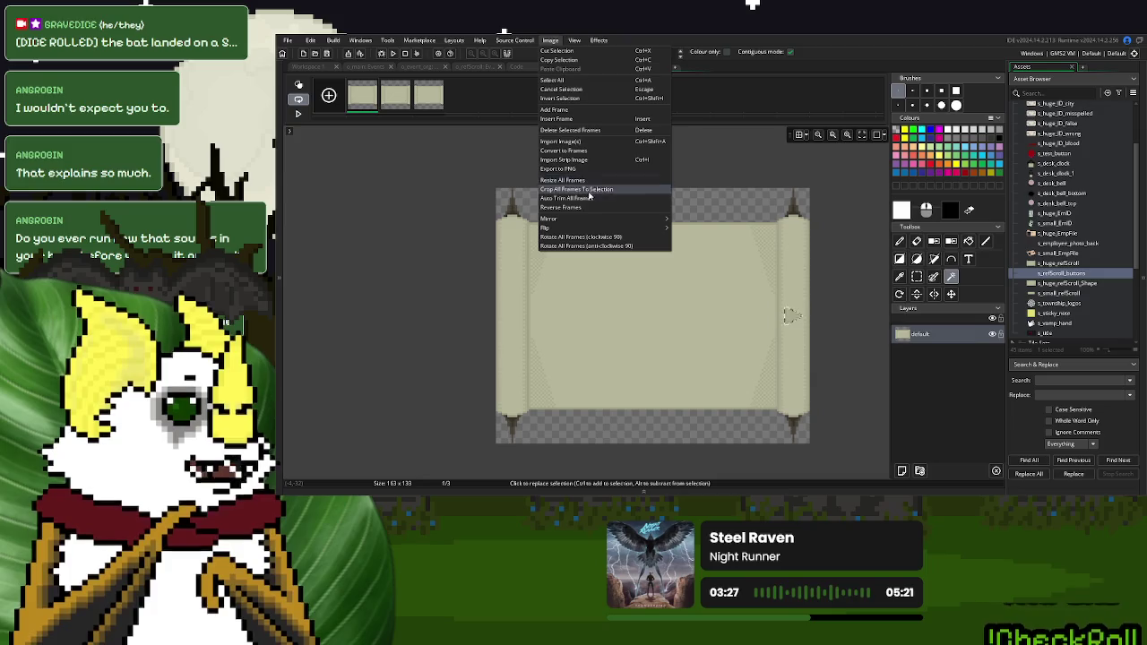
{"action": "left_click", "coordinate": [573, 108]}
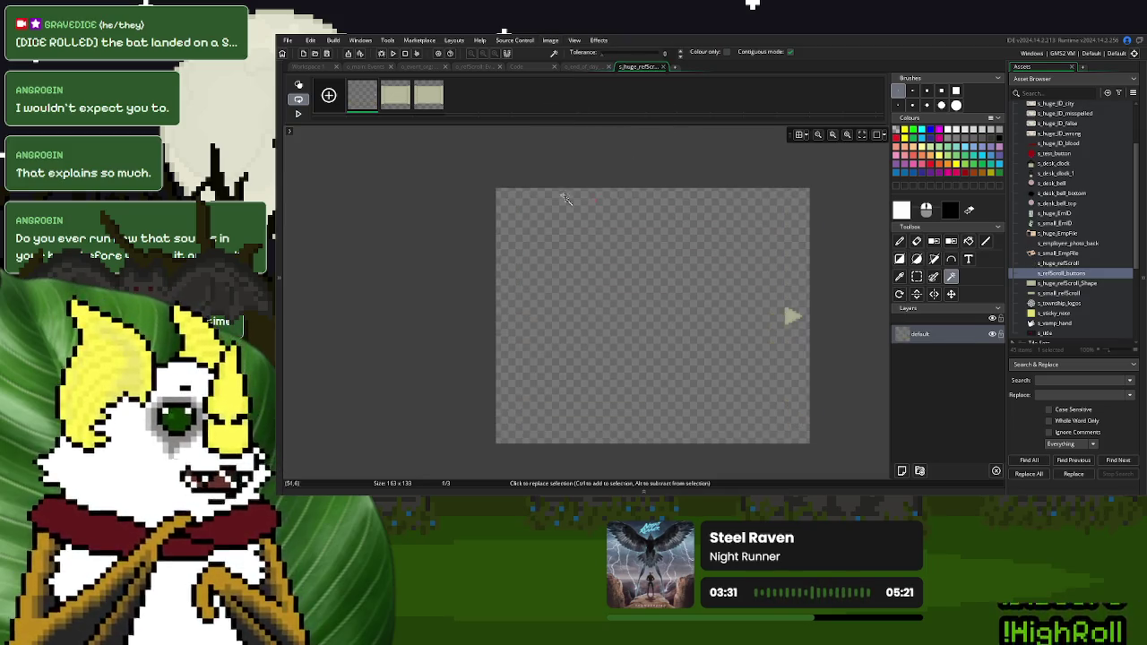
{"action": "left_click", "coordinate": [406, 83]}
On frame 2, select the arrow triangle, invert the selection and delete everything around it
{"action": "scroll", "coordinate": [793, 330], "scroll_direction": "up", "scroll_amount": 2}
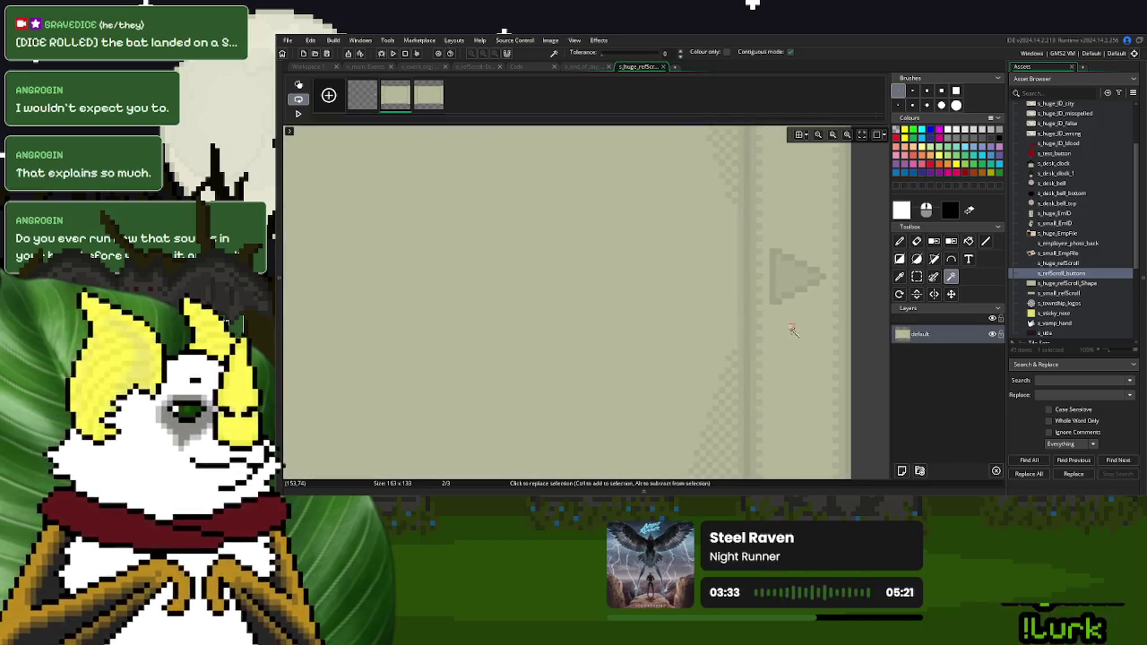
{"action": "left_click", "coordinate": [793, 273]}
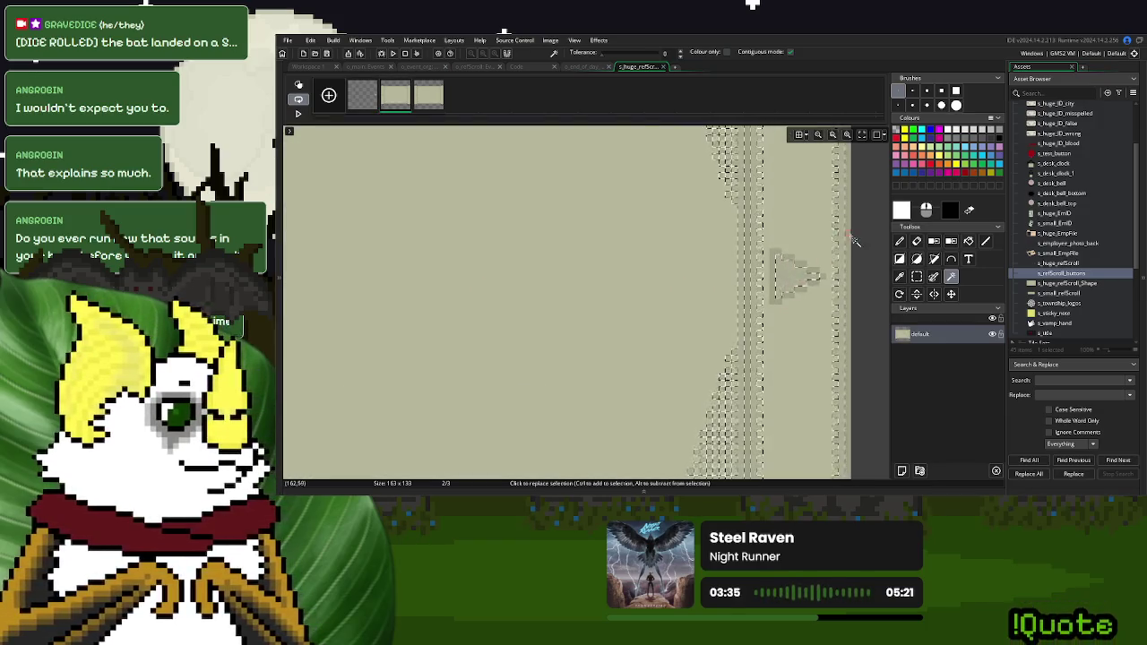
{"action": "left_click", "coordinate": [792, 278]}
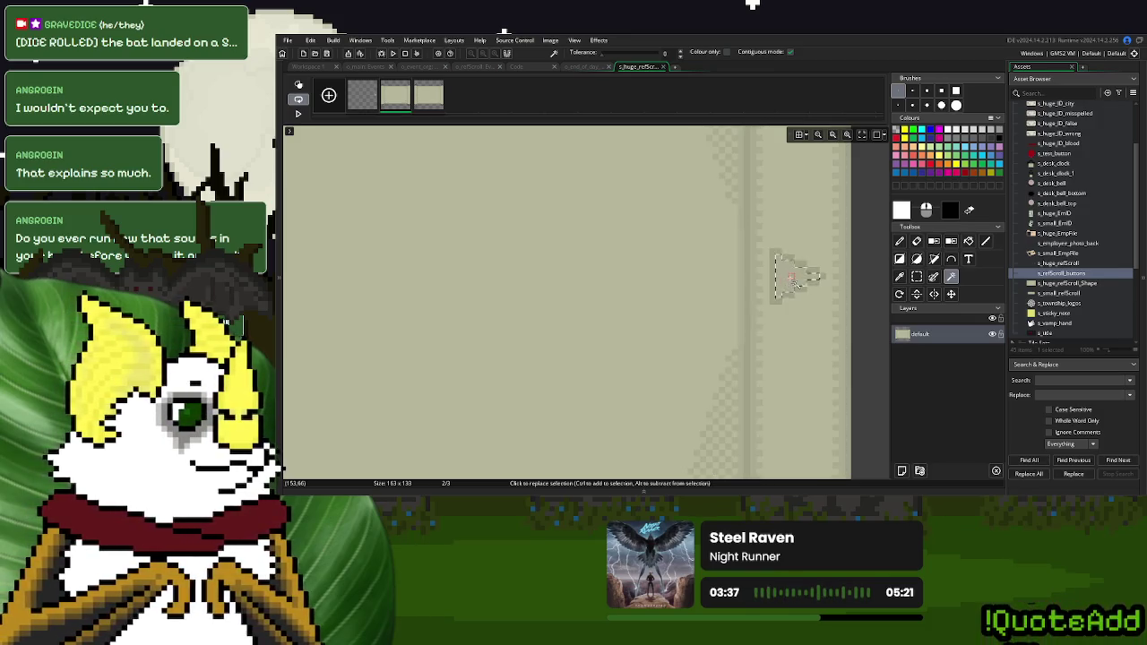
{"action": "scroll", "coordinate": [793, 277], "scroll_direction": "up", "scroll_amount": 1}
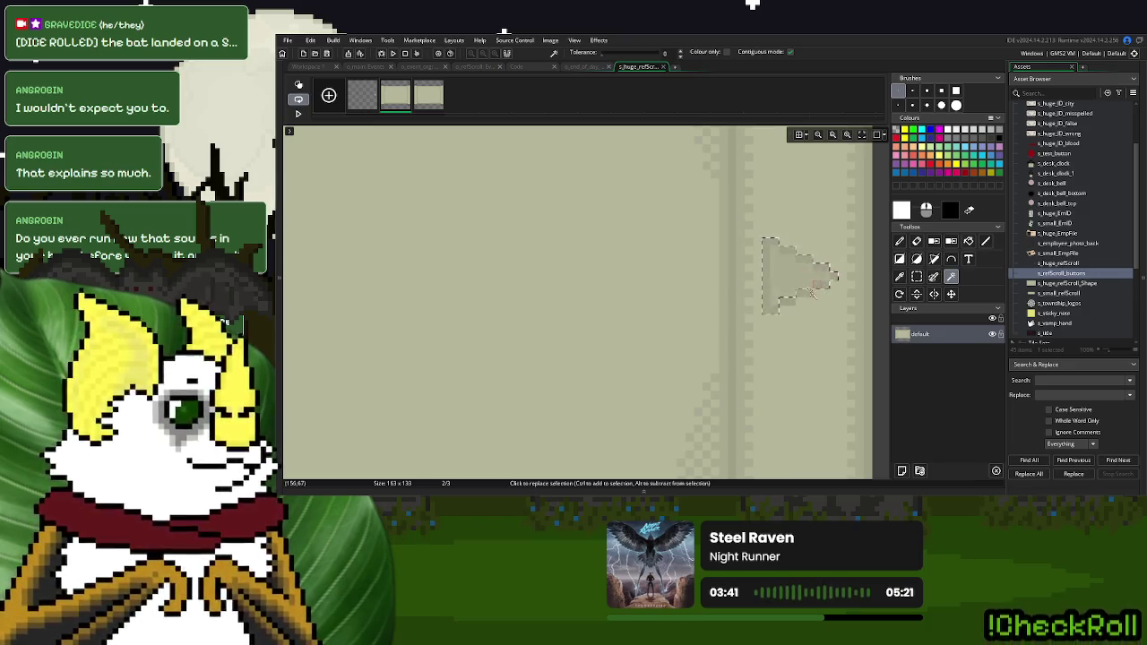
{"action": "scroll", "coordinate": [786, 302], "scroll_direction": "down", "scroll_amount": 2}
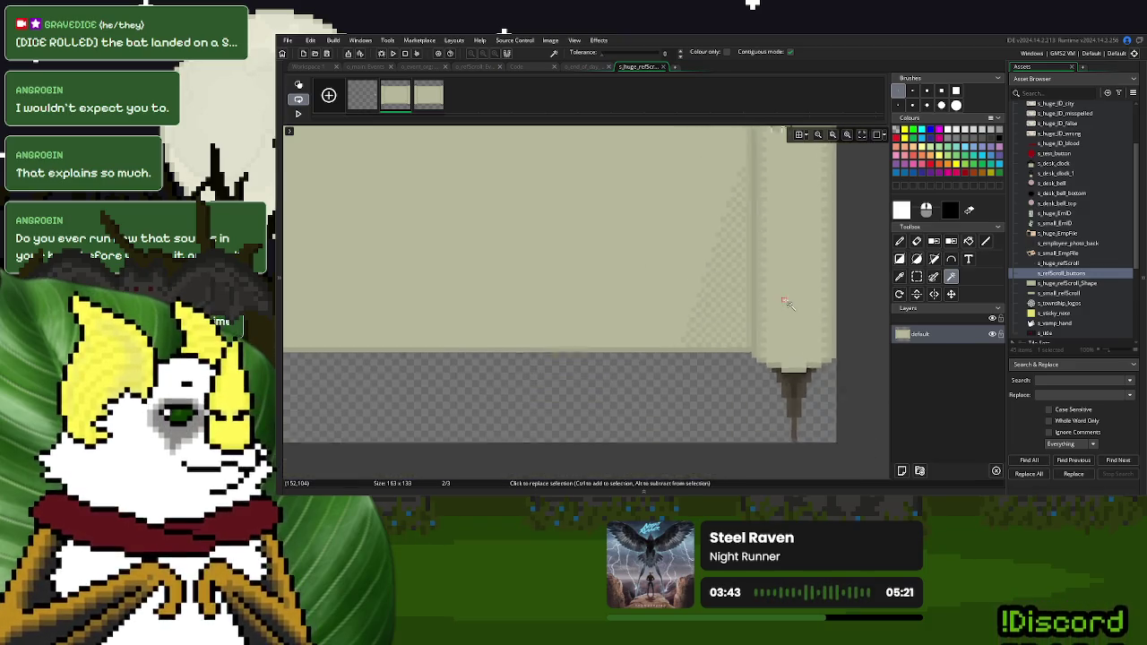
{"action": "scroll", "coordinate": [591, 260], "scroll_direction": "down", "scroll_amount": 2}
{"action": "scroll", "coordinate": [633, 254], "scroll_direction": "up", "scroll_amount": 3}
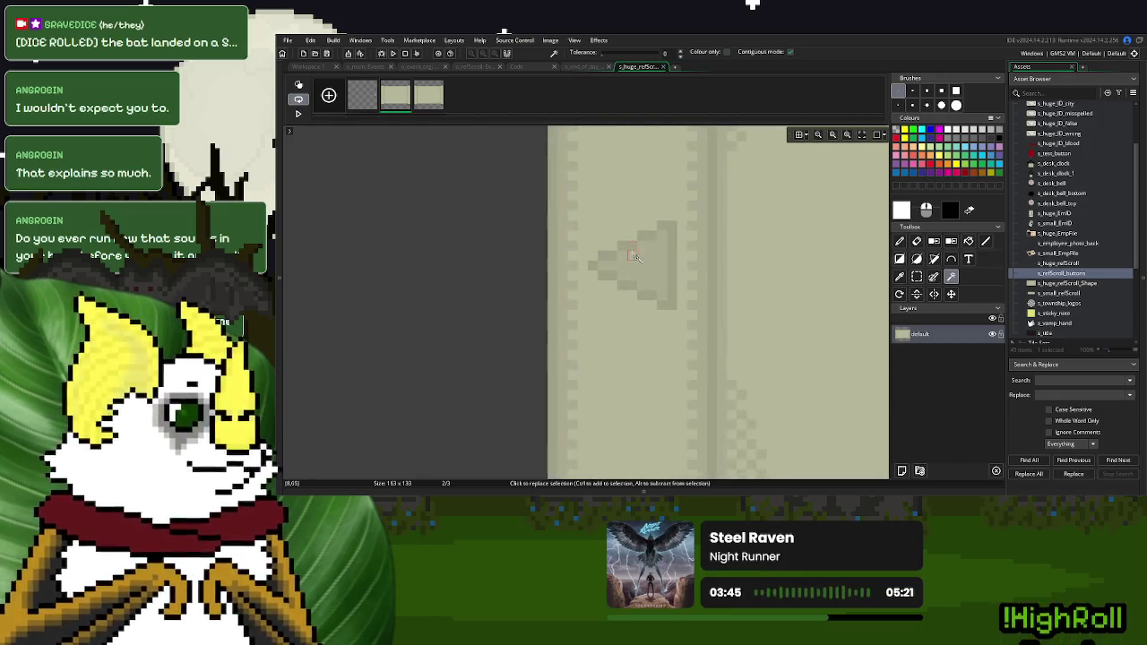
{"action": "scroll", "coordinate": [634, 254], "scroll_direction": "up", "scroll_amount": 1}
{"action": "left_click", "coordinate": [632, 251]}
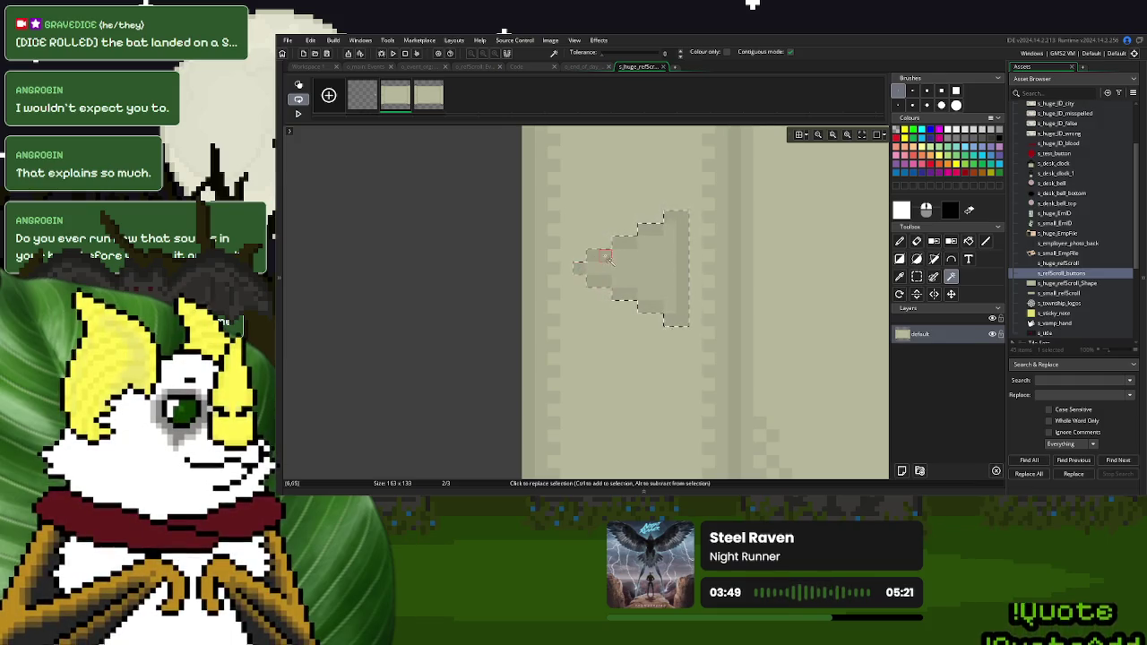
{"action": "scroll", "coordinate": [627, 260], "scroll_direction": "up", "scroll_amount": 2}
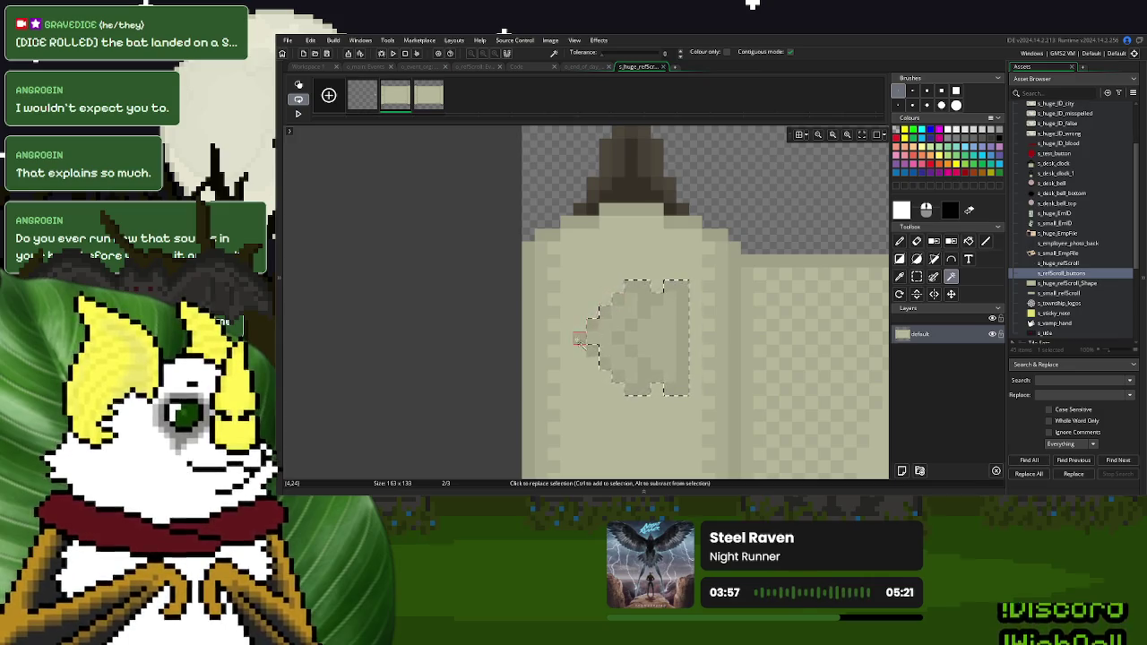
{"action": "left_click", "coordinate": [550, 41]}
{"action": "left_click", "coordinate": [566, 99]}
{"action": "key", "text": "Delete"}
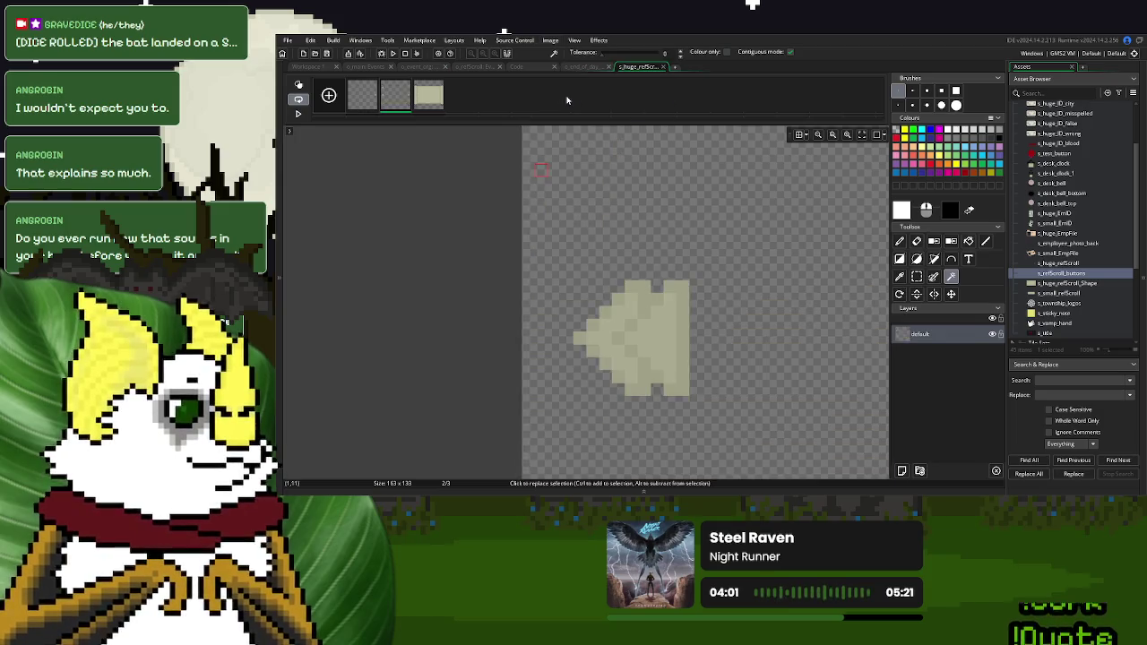
On frame 3, invert the selection around the left arrow and clear the surrounding image
{"action": "left_click", "coordinate": [432, 103]}
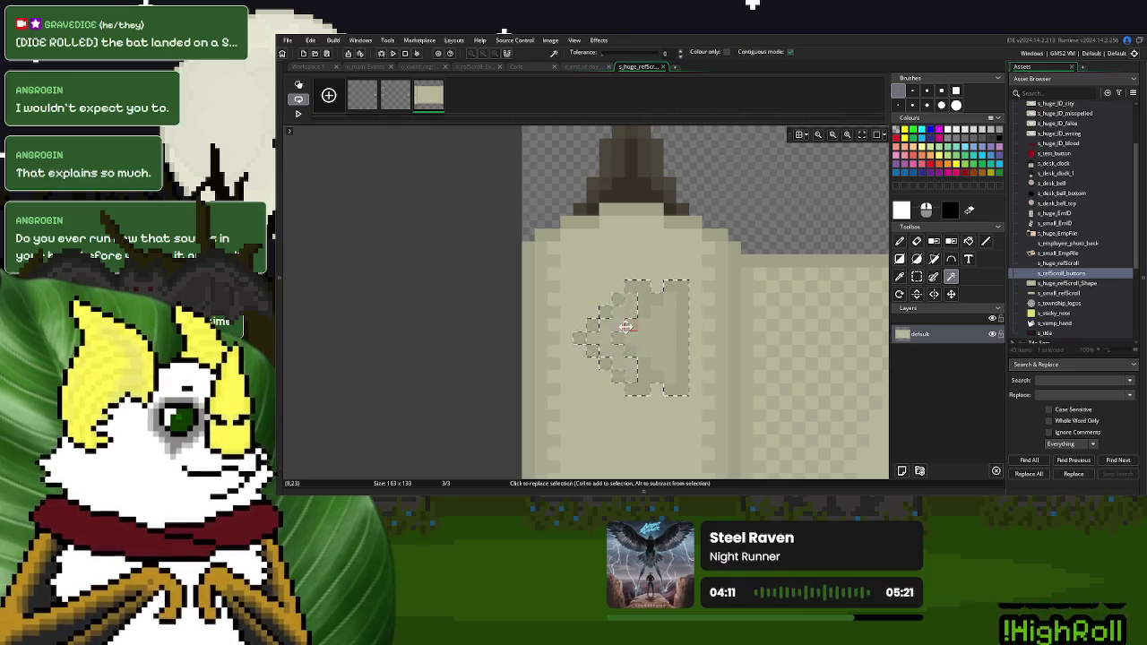
{"action": "scroll", "coordinate": [627, 326], "scroll_direction": "down", "scroll_amount": 5}
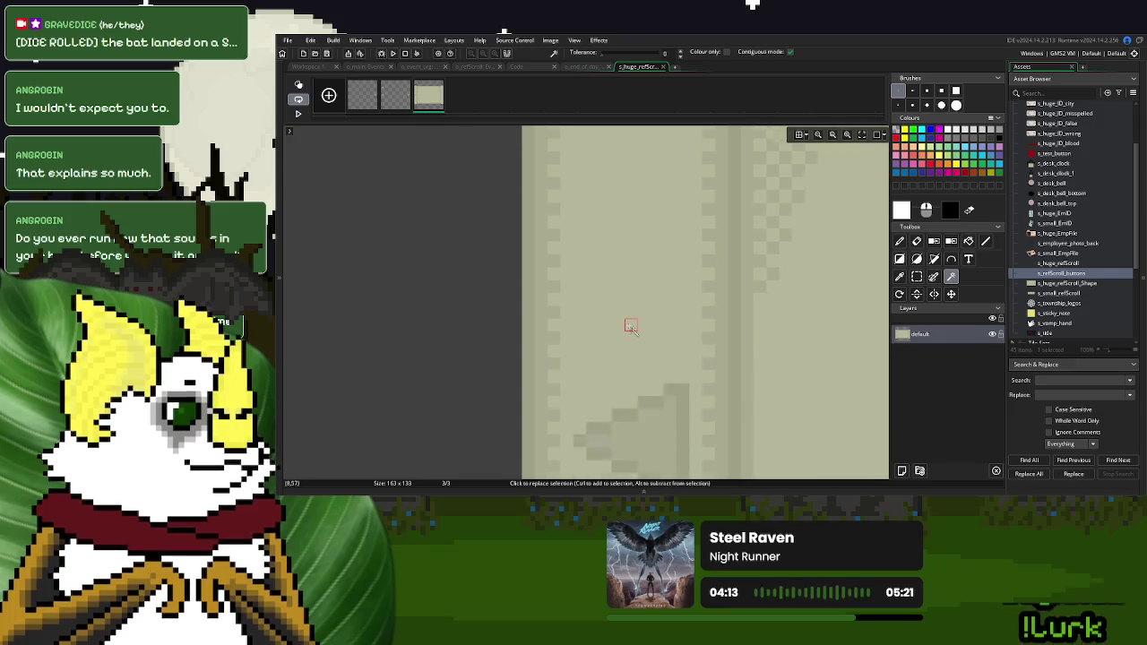
{"action": "scroll", "coordinate": [630, 326], "scroll_direction": "up", "scroll_amount": 5}
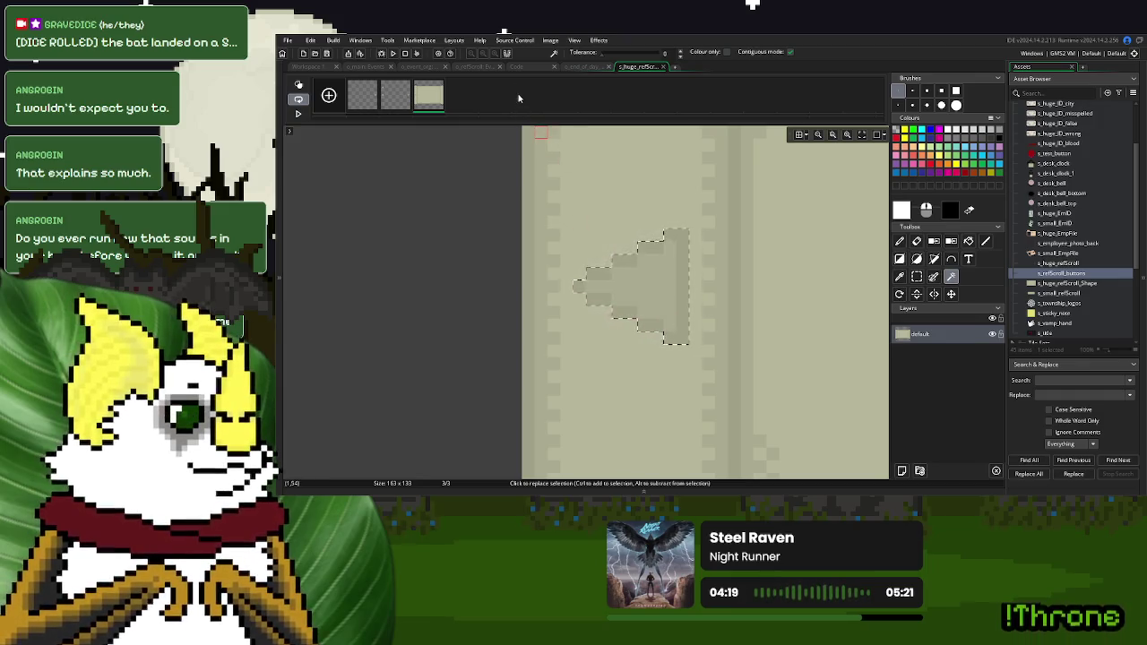
{"action": "left_click", "coordinate": [550, 40]}
{"action": "left_click", "coordinate": [555, 110]}
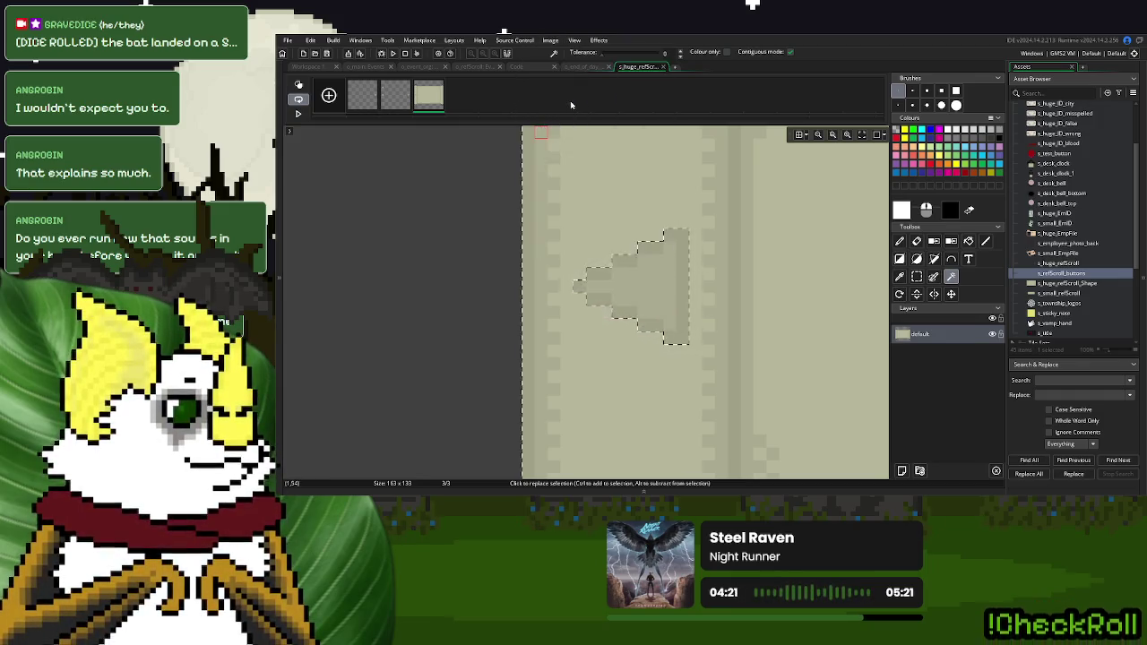
{"action": "key", "text": "ctrl+v"}
{"action": "scroll", "coordinate": [682, 244], "scroll_direction": "down", "scroll_amount": 3}
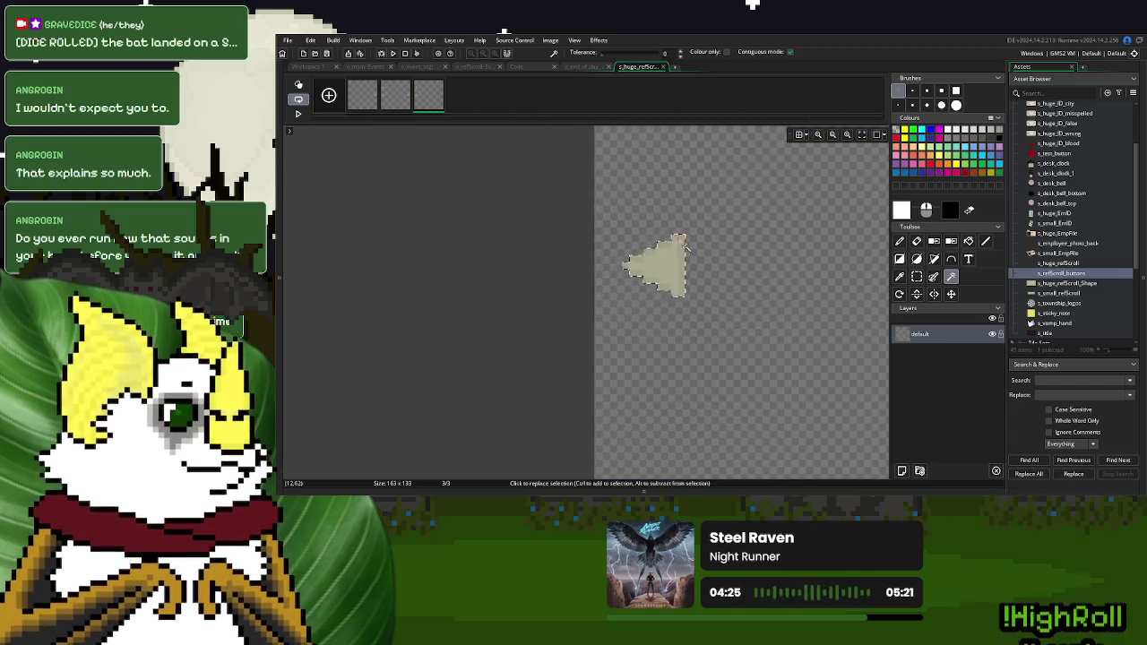
Paint the third frame's arrows dark red with a large round Pencil brush
{"action": "left_click", "coordinate": [966, 173]}
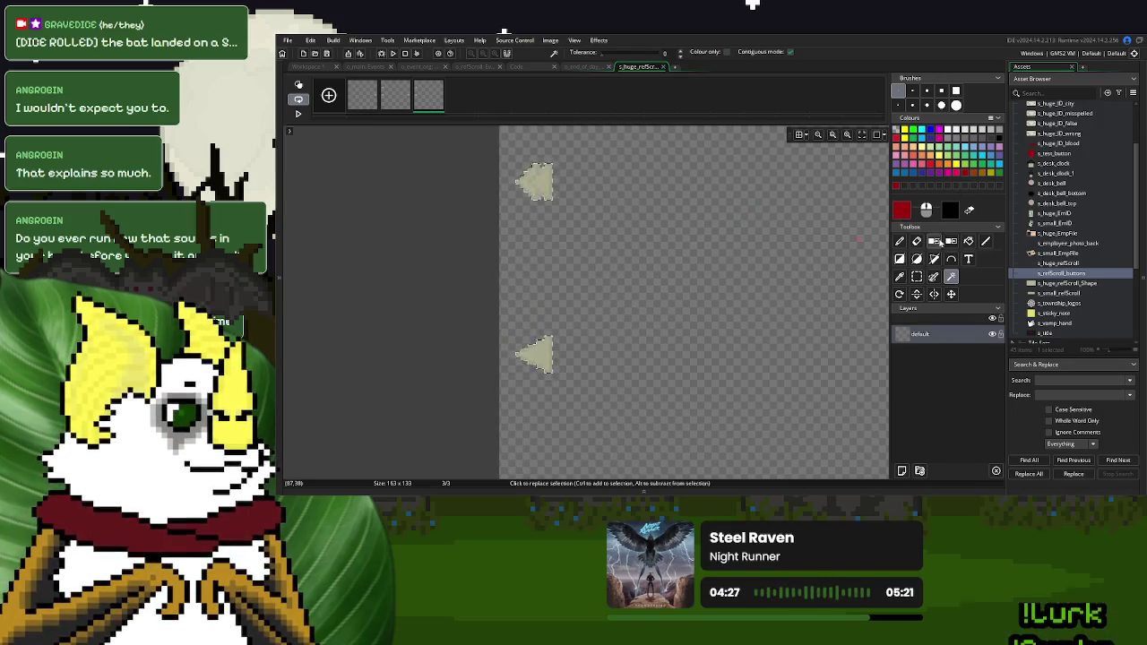
{"action": "left_click", "coordinate": [899, 240]}
{"action": "scroll", "coordinate": [641, 247], "scroll_direction": "up", "scroll_amount": 1}
{"action": "scroll", "coordinate": [641, 246], "scroll_direction": "up", "scroll_amount": 2}
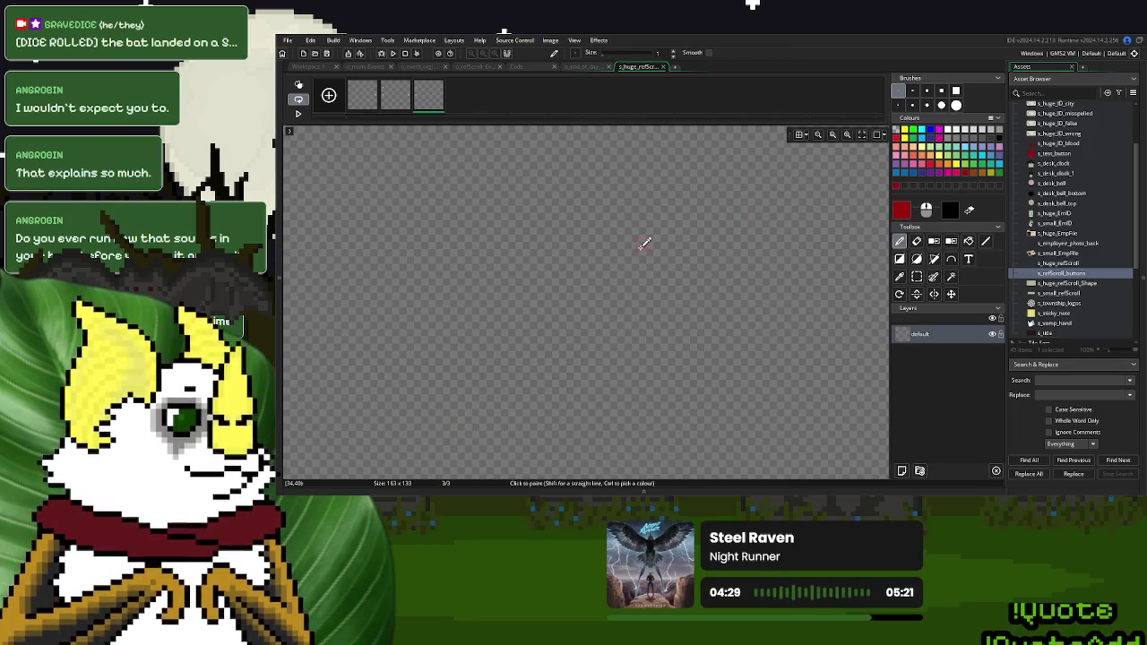
{"action": "left_click", "coordinate": [954, 105]}
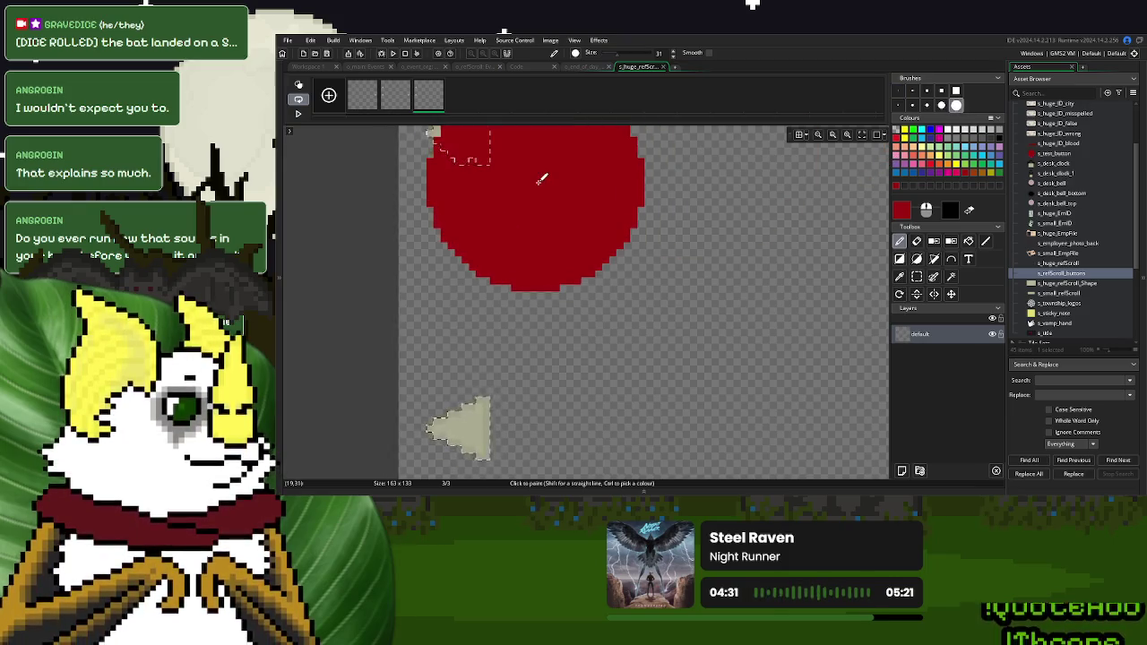
{"action": "scroll", "coordinate": [540, 173], "scroll_direction": "down", "scroll_amount": 3}
{"action": "mouse_move", "coordinate": [560, 230]}
{"action": "left_mouse_down"}
{"action": "mouse_move", "coordinate": [519, 128]}
{"action": "mouse_move", "coordinate": [529, 271]}
{"action": "left_mouse_up"}
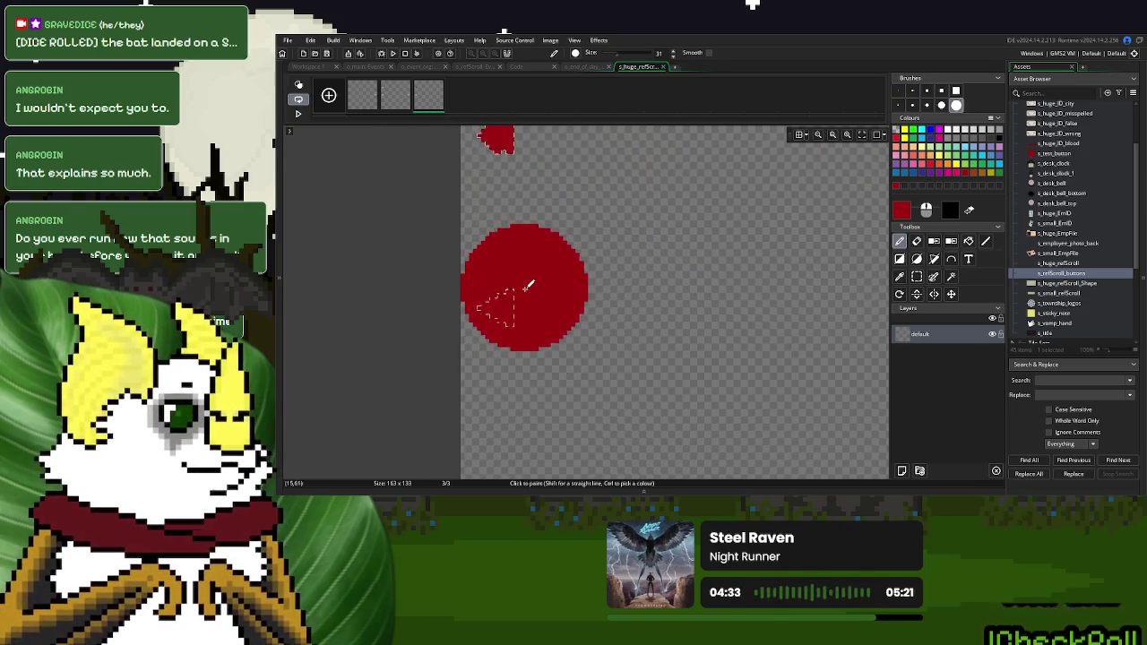
{"action": "double_click", "coordinate": [954, 173]}
{"action": "left_click_drag", "start_coordinate": [500, 218], "coordinate": [492, 220]}
{"action": "left_click", "coordinate": [530, 263]}
{"action": "left_click_drag", "start_coordinate": [519, 296], "coordinate": [525, 224]}
Paint the second frame's arrow red with the same brush
{"action": "key", "text": "Left"}
{"action": "key", "text": "Left"}
{"action": "key", "text": "Left"}
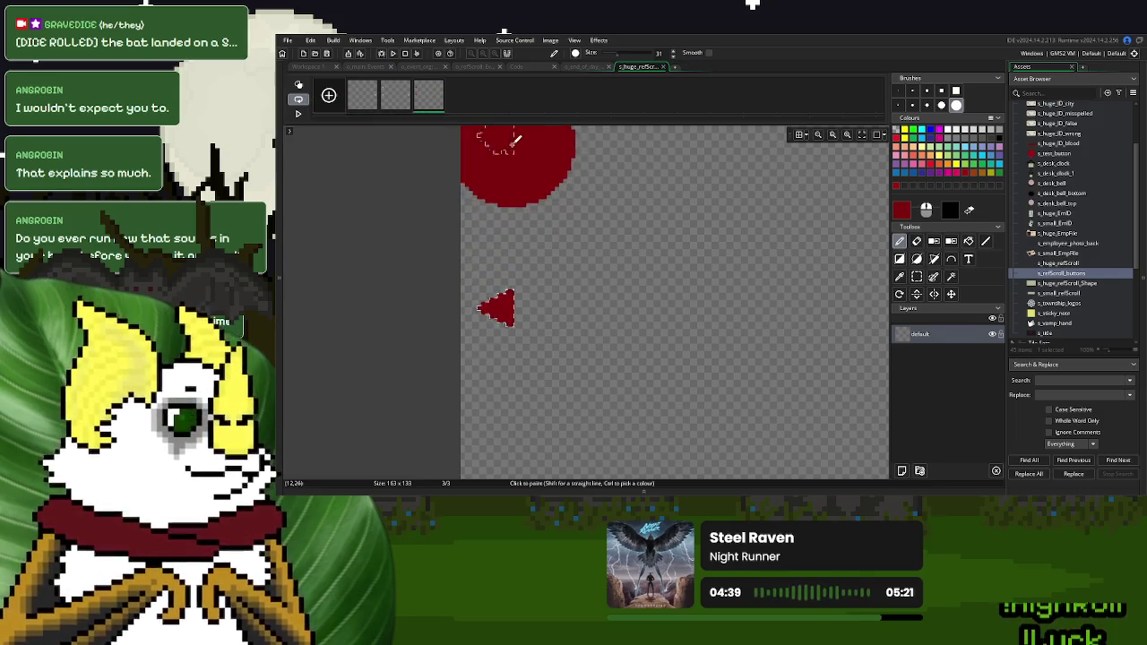
{"action": "mouse_move", "coordinate": [518, 154]}
{"action": "left_mouse_down"}
{"action": "mouse_move", "coordinate": [588, 224]}
{"action": "mouse_move", "coordinate": [353, 248]}
{"action": "left_mouse_up"}
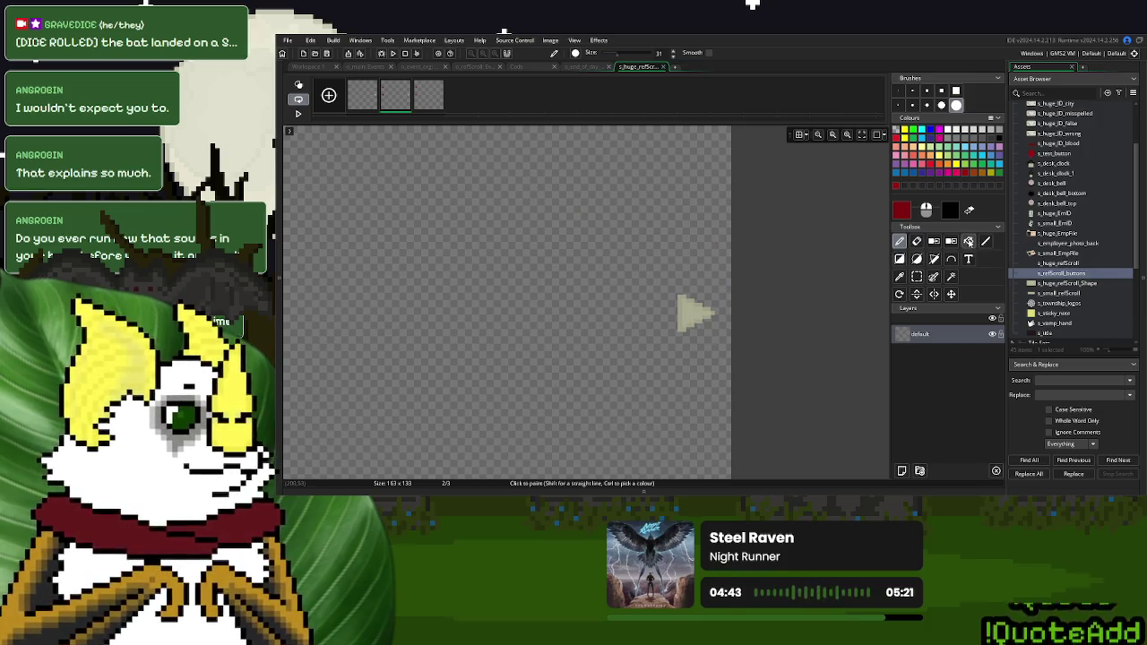
{"action": "left_click", "coordinate": [950, 276]}
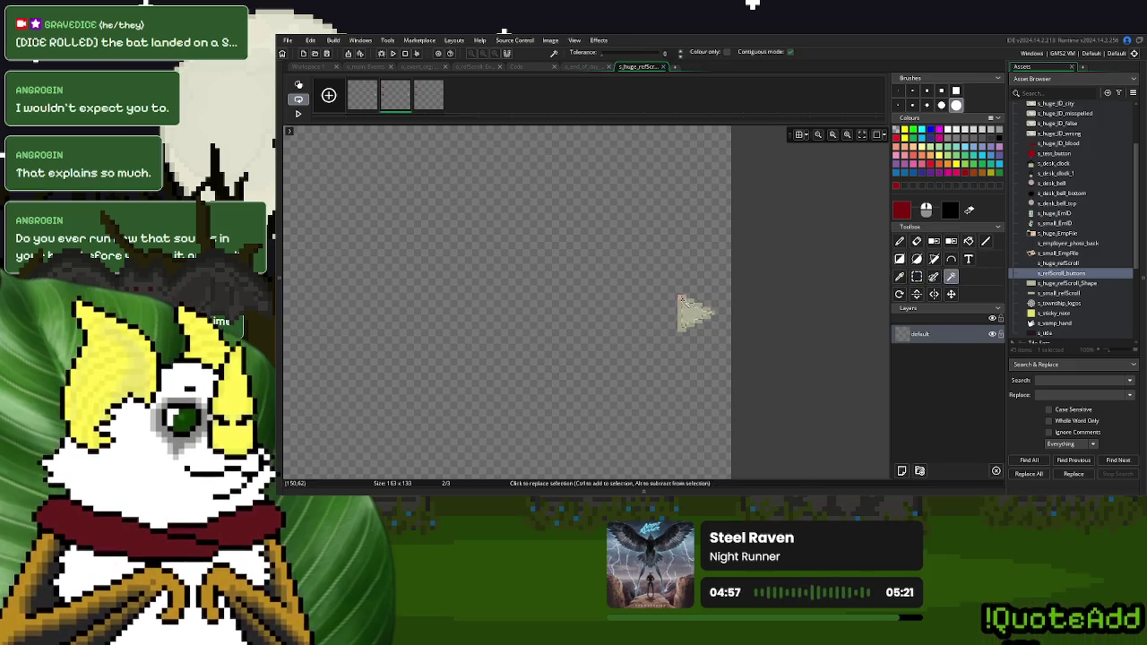
{"action": "left_click", "coordinate": [899, 241]}
{"action": "left_click", "coordinate": [690, 314]}
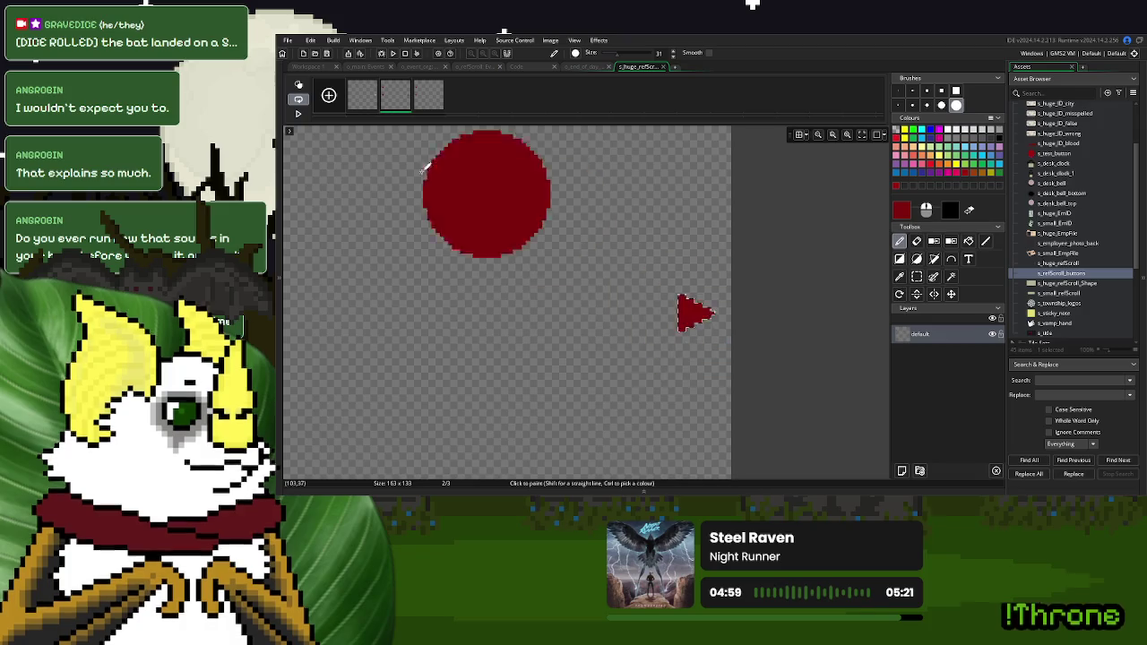
{"action": "left_click", "coordinate": [373, 104]}
{"action": "left_click", "coordinate": [917, 276]}
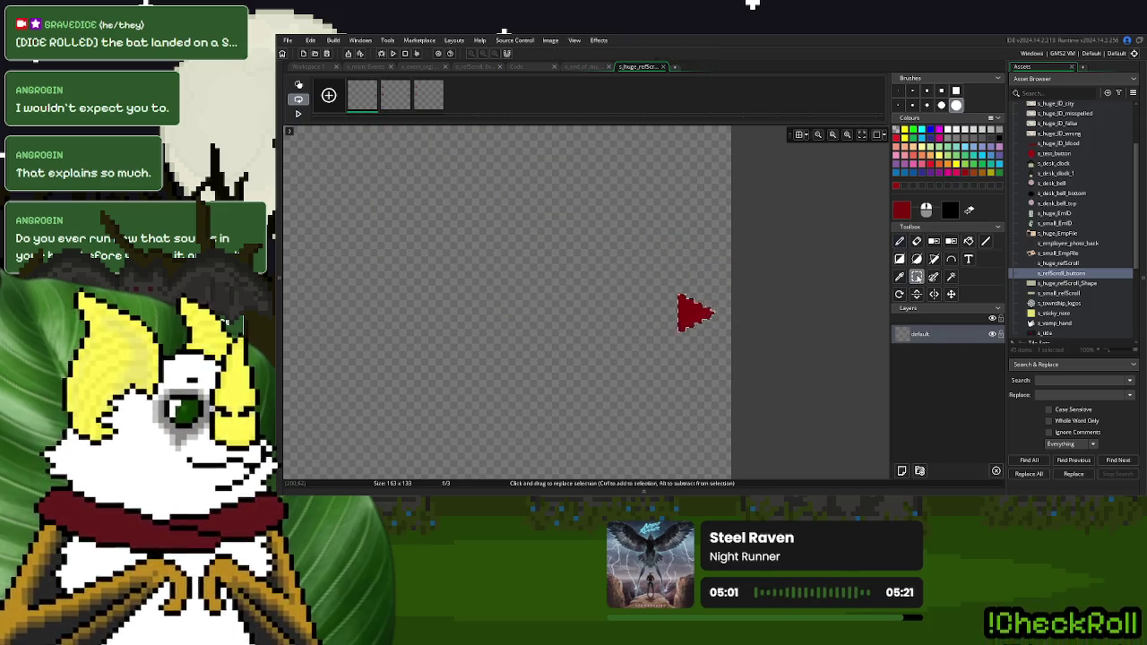
{"action": "scroll", "coordinate": [820, 277], "scroll_direction": "down", "scroll_amount": 3}
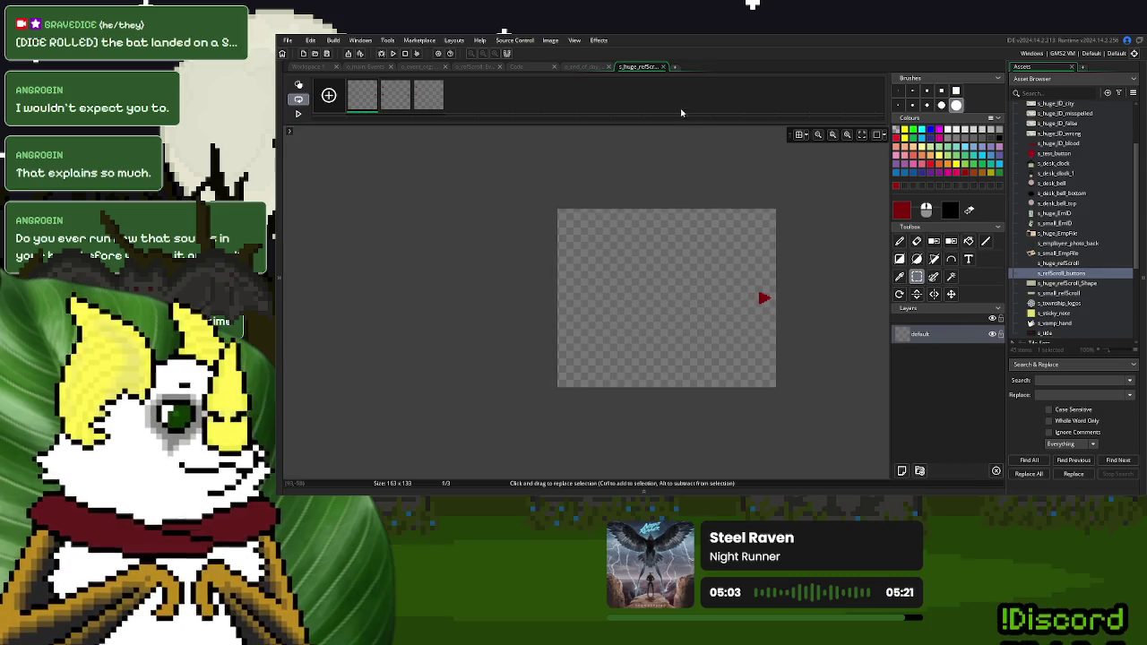
Close the image editor, open s_refScroll_buttons and paste the copied frames into s_huge_refScroll
{"action": "left_click", "coordinate": [663, 67]}
{"action": "left_click", "coordinate": [363, 166]}
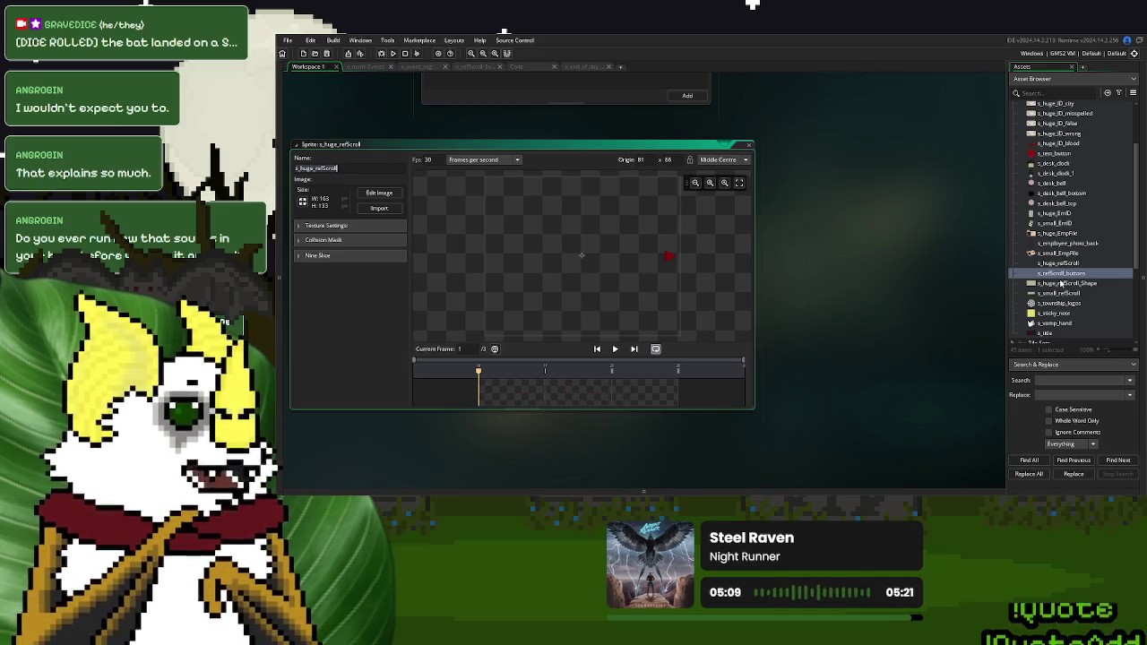
{"action": "left_click", "coordinate": [1069, 274]}
{"action": "double_click", "coordinate": [1069, 273]}
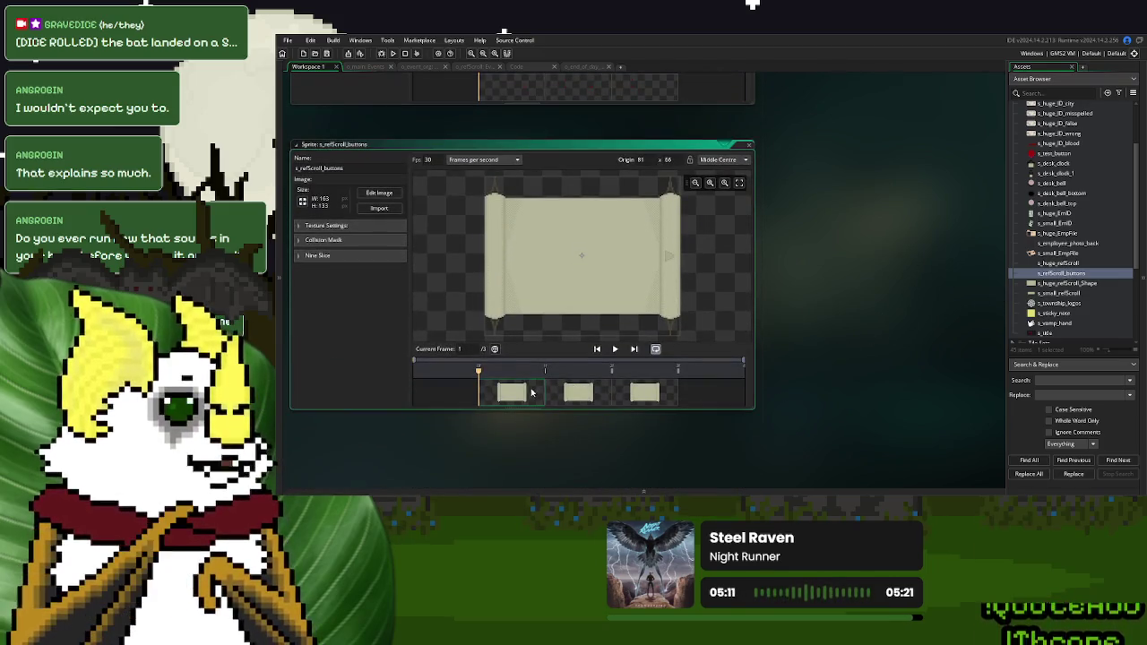
{"action": "left_click", "coordinate": [669, 402]}
{"action": "scroll", "coordinate": [830, 342], "scroll_direction": "up", "scroll_amount": 3}
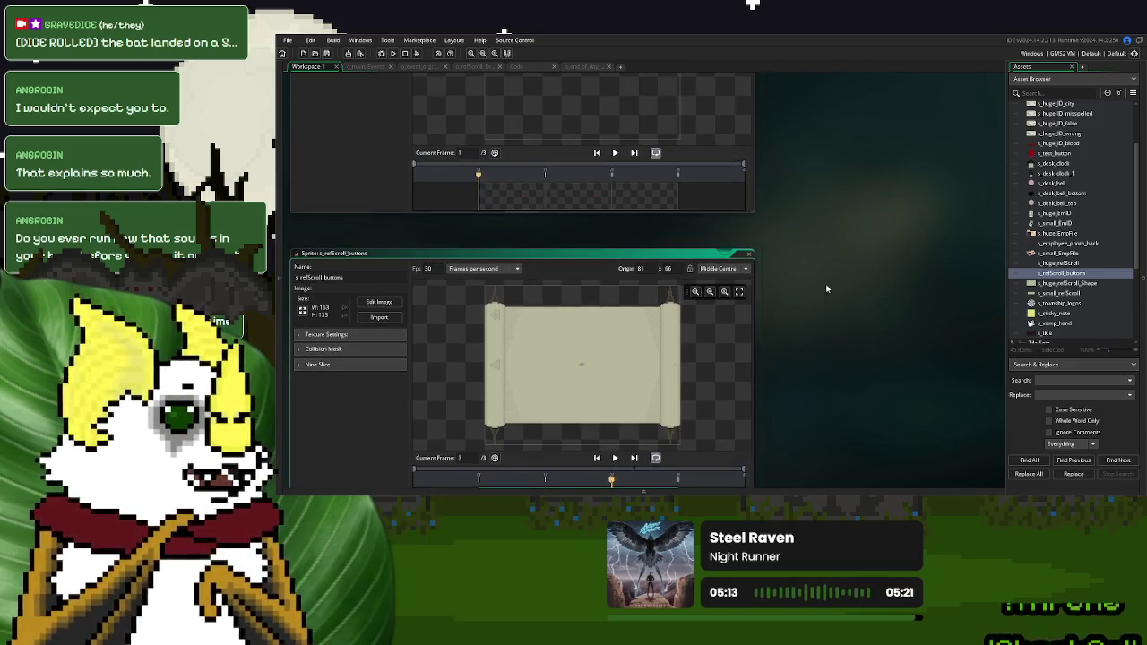
{"action": "key", "text": "ctrl+v"}
Paste the first three frames into s_refScroll_buttons, then undo to remove the scroll frames
{"action": "left_click", "coordinate": [466, 197]}
{"action": "left_click", "coordinate": [566, 203], "text": "shift"}
{"action": "scroll", "coordinate": [802, 308], "scroll_direction": "down", "scroll_amount": 3}
{"action": "left_click", "coordinate": [655, 399]}
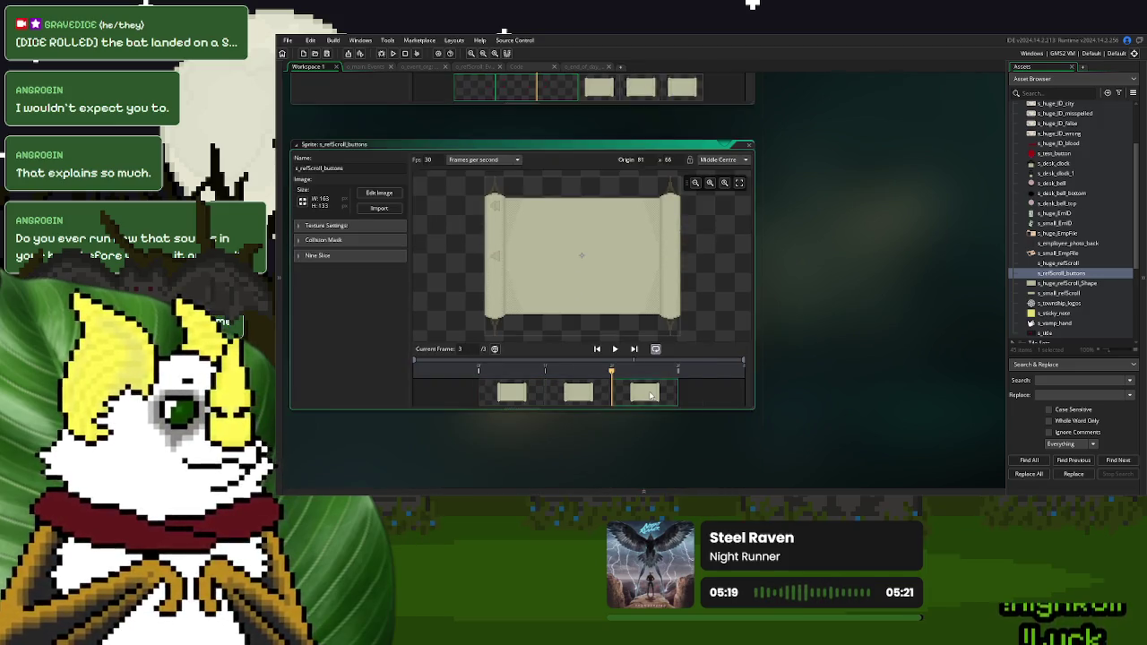
{"action": "key", "text": "ctrl+v"}
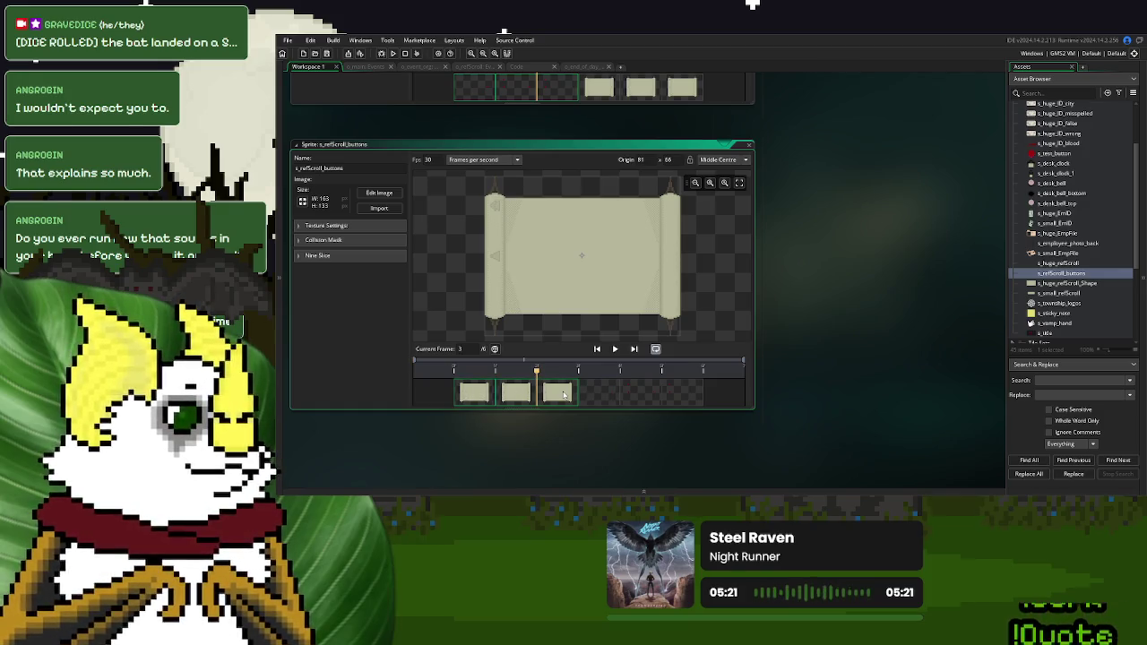
{"action": "key", "text": "ctrl+z"}
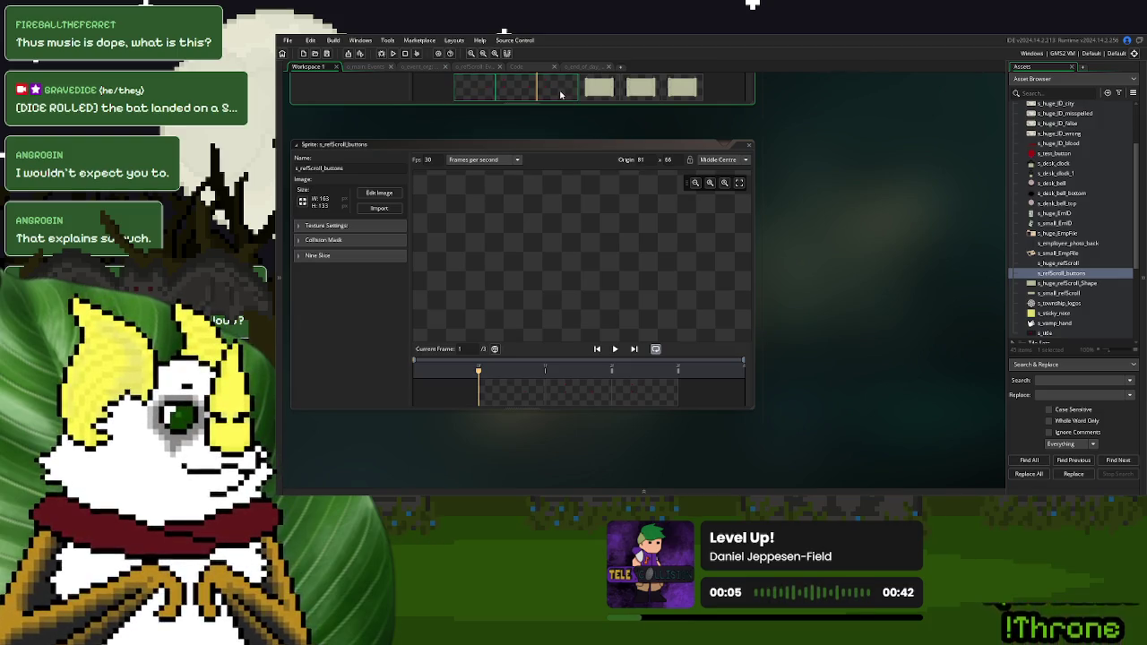
{"action": "left_click", "coordinate": [398, 196]}
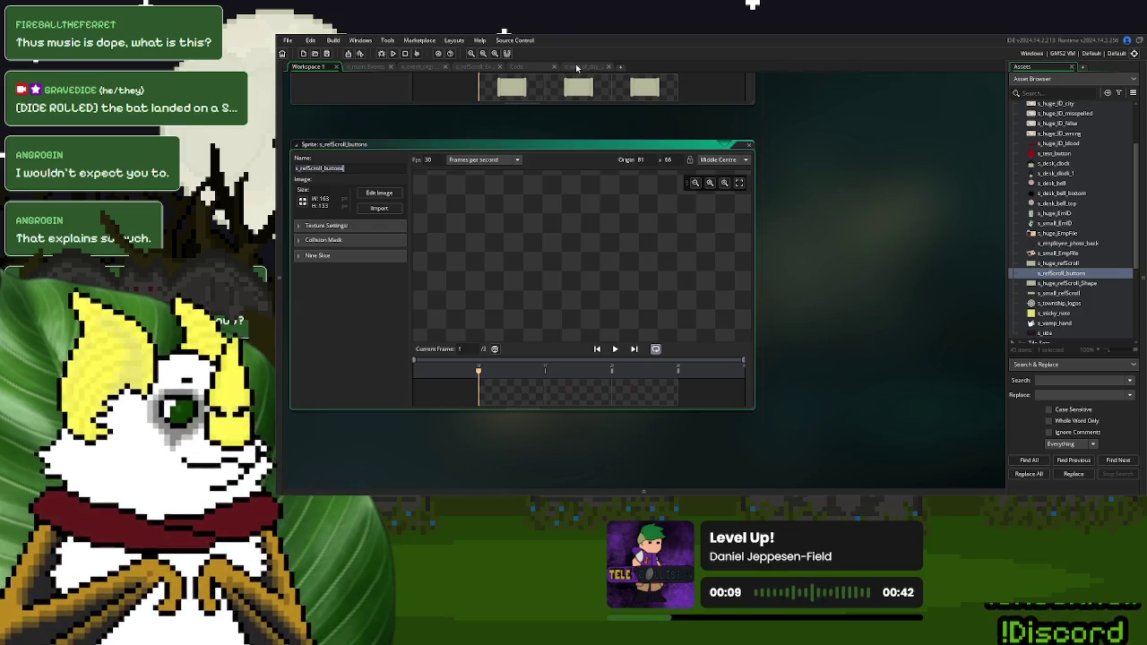
Return to the o_refScroll Events code and scroll to the Plasma Sale and Blood Labs sections
{"action": "left_click", "coordinate": [482, 67]}
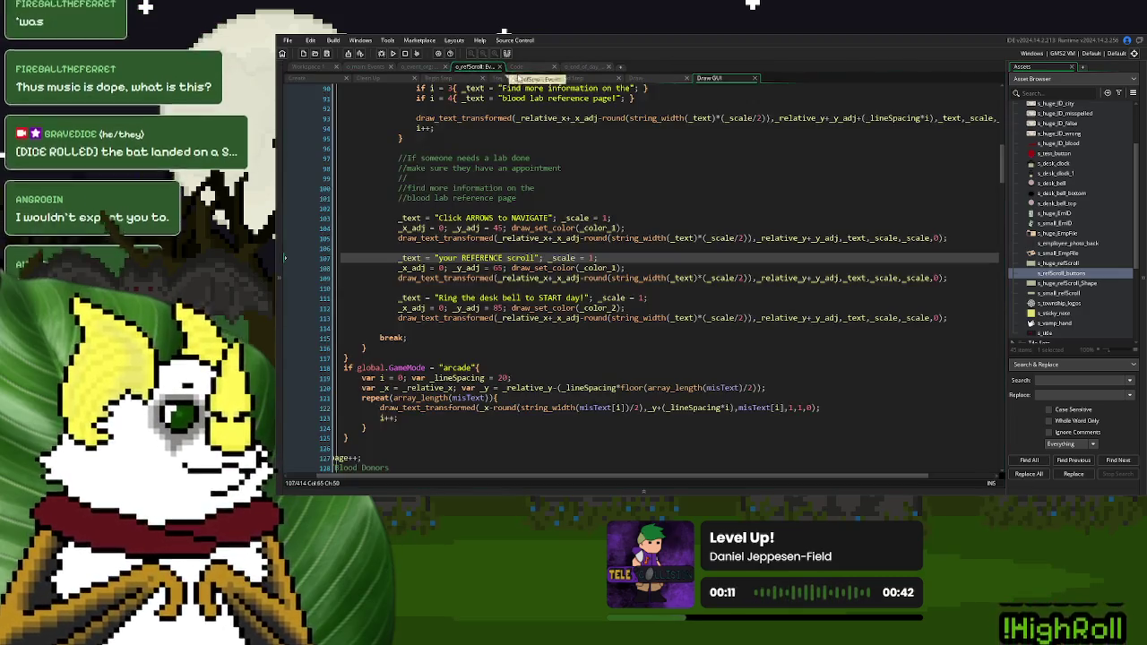
{"action": "scroll", "coordinate": [577, 272], "scroll_direction": "down", "scroll_amount": 15}
{"action": "scroll", "coordinate": [576, 271], "scroll_direction": "down", "scroll_amount": 6}
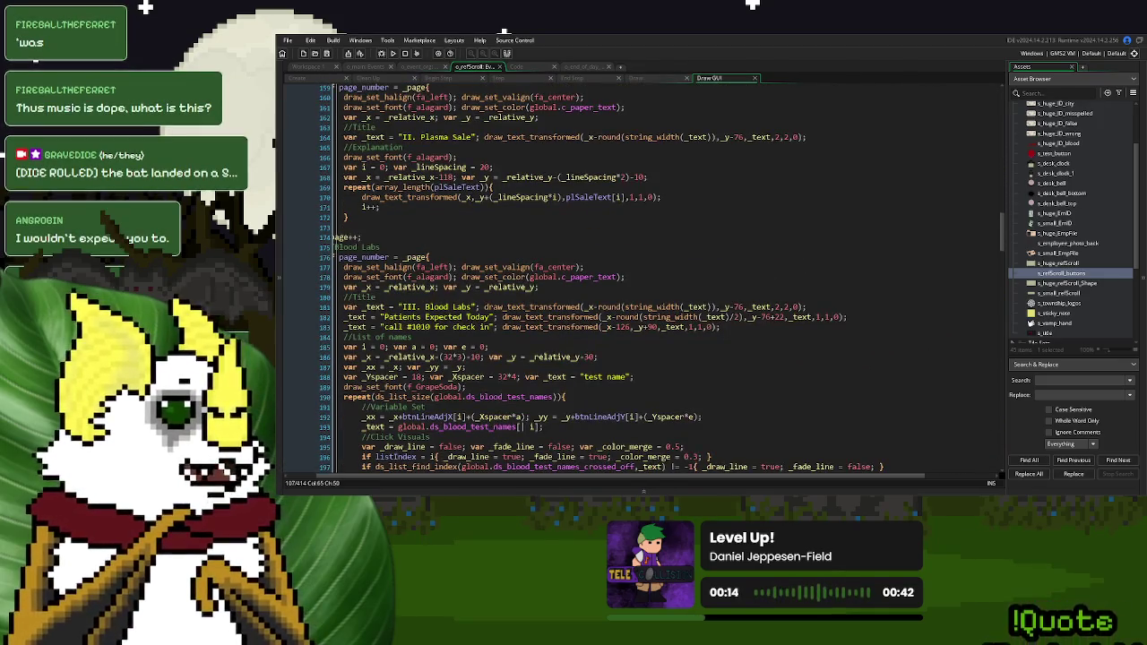
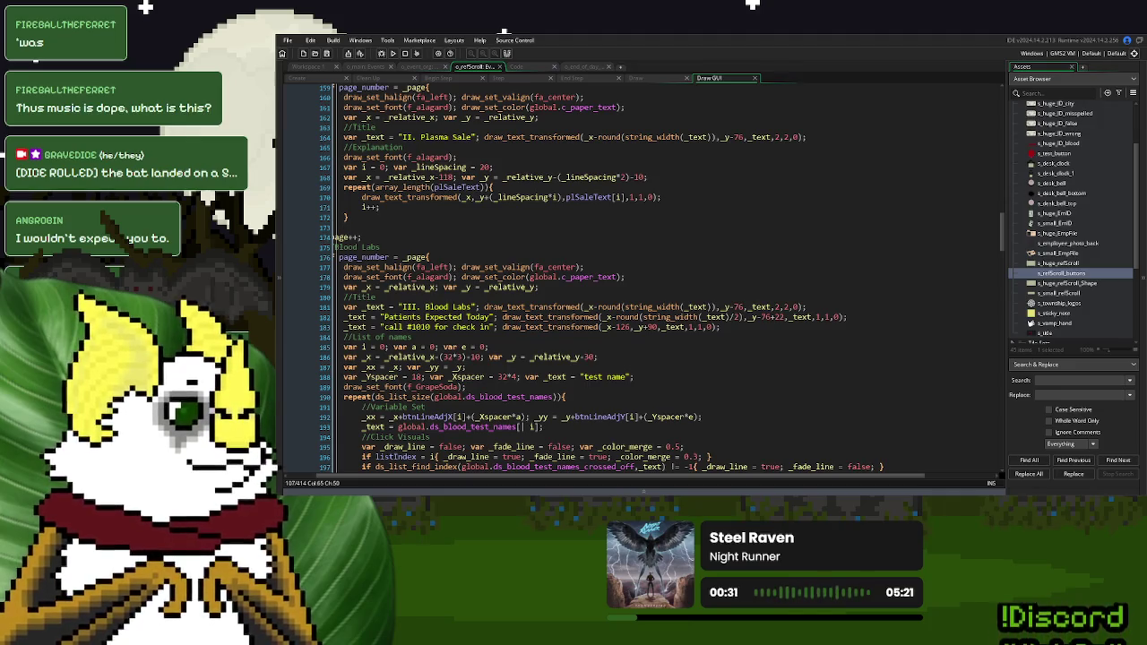
Review the Draw GUI code for the page-advance line and the Plasma Sale page's font and colour setup
{"action": "left_click", "coordinate": [367, 237]}
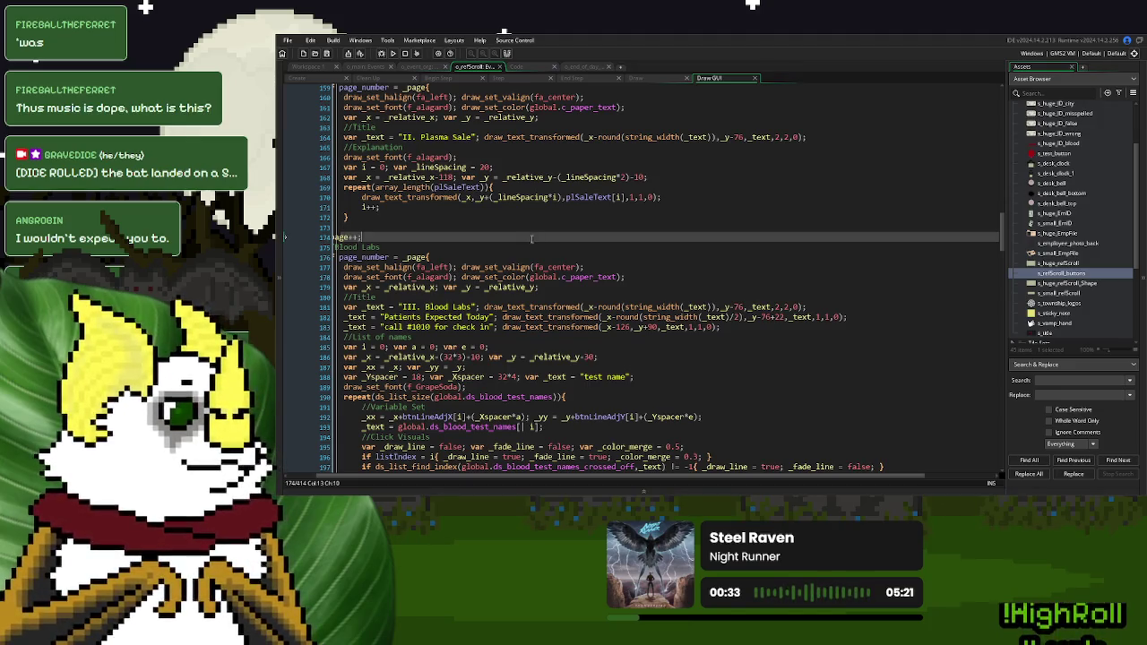
{"action": "left_click_drag", "start_coordinate": [724, 476], "coordinate": [597, 473]}
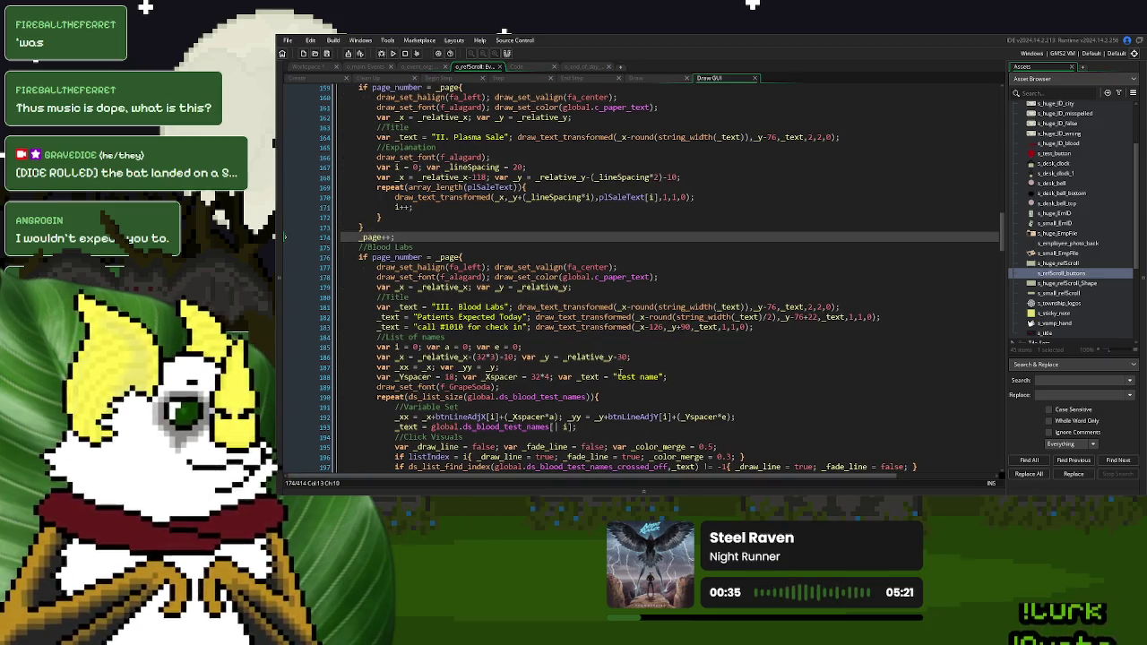
{"action": "scroll", "coordinate": [627, 367], "scroll_direction": "up", "scroll_amount": 3}
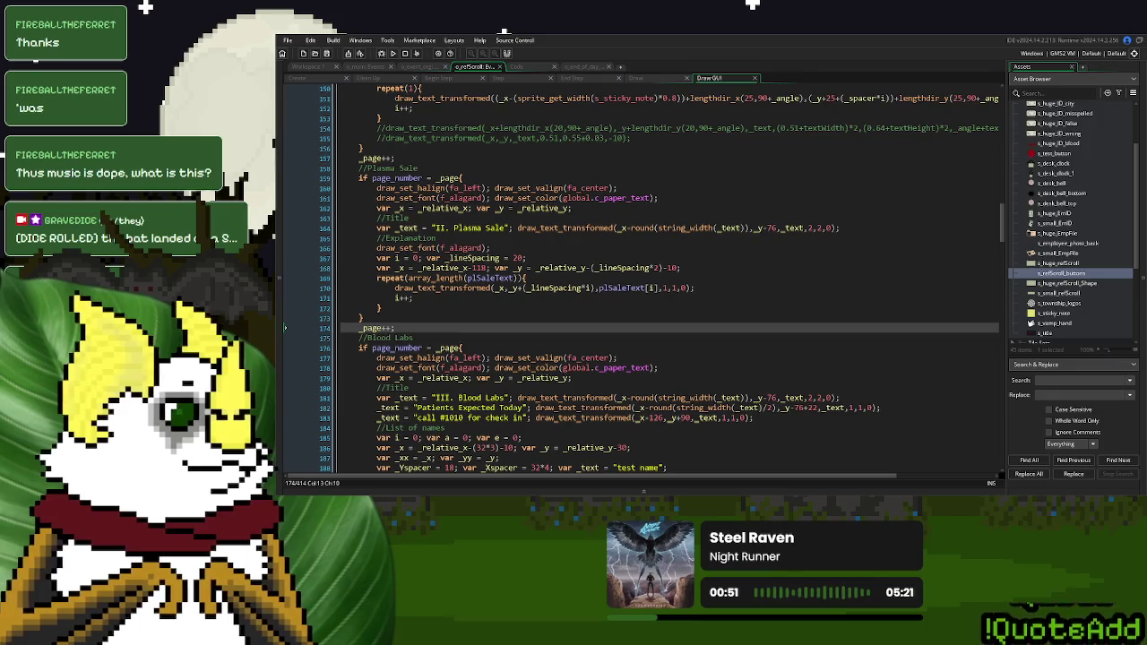
{"action": "left_click", "coordinate": [660, 198]}
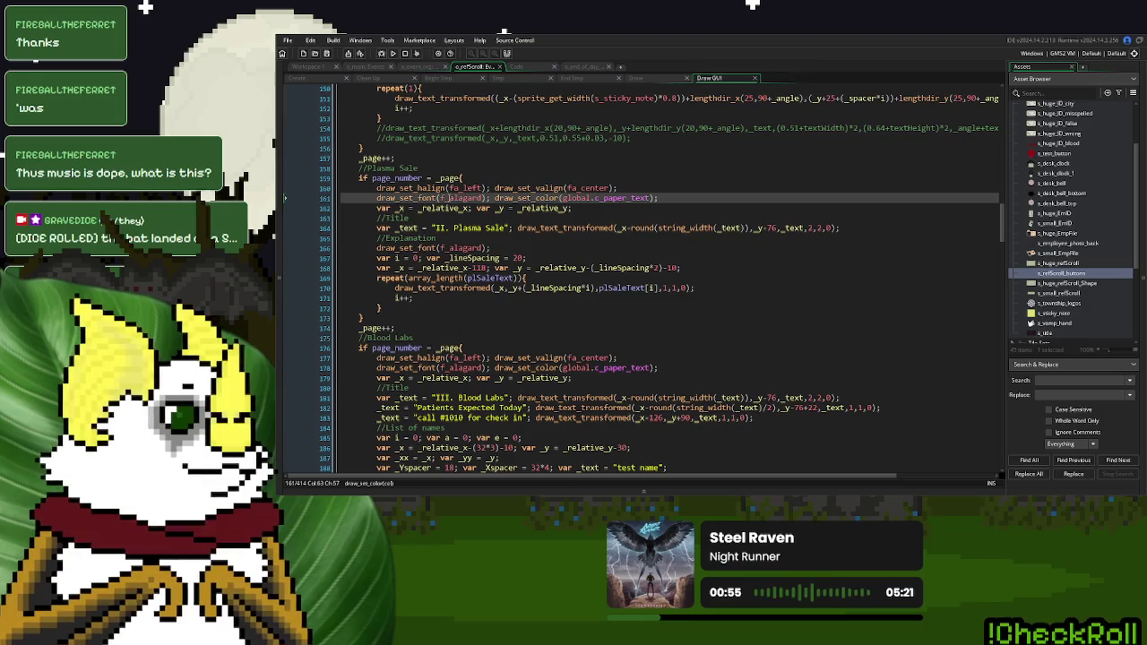
{"action": "left_click", "coordinate": [507, 245]}
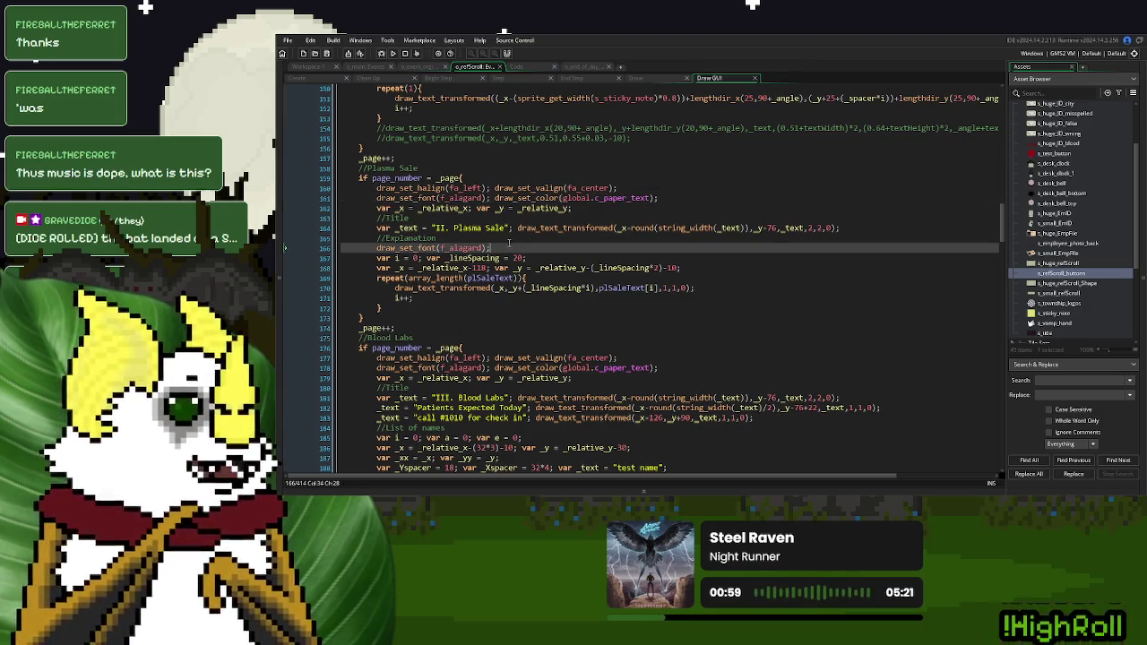
{"action": "scroll", "coordinate": [508, 243], "scroll_direction": "up", "scroll_amount": 5}
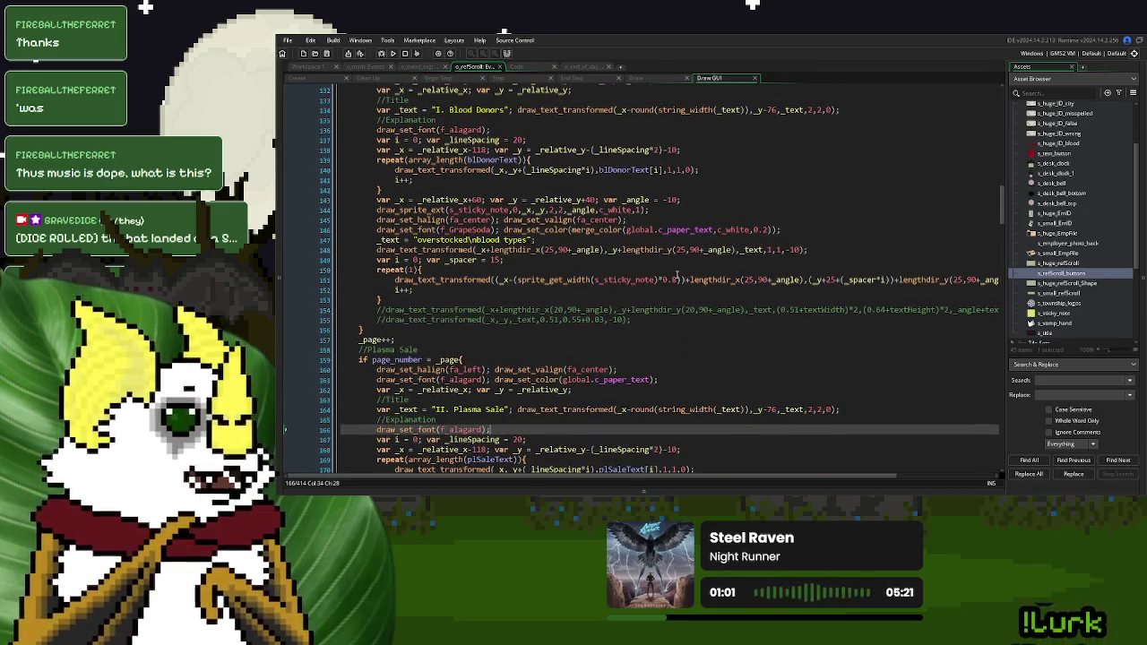
{"action": "scroll", "coordinate": [676, 274], "scroll_direction": "down", "scroll_amount": 4}
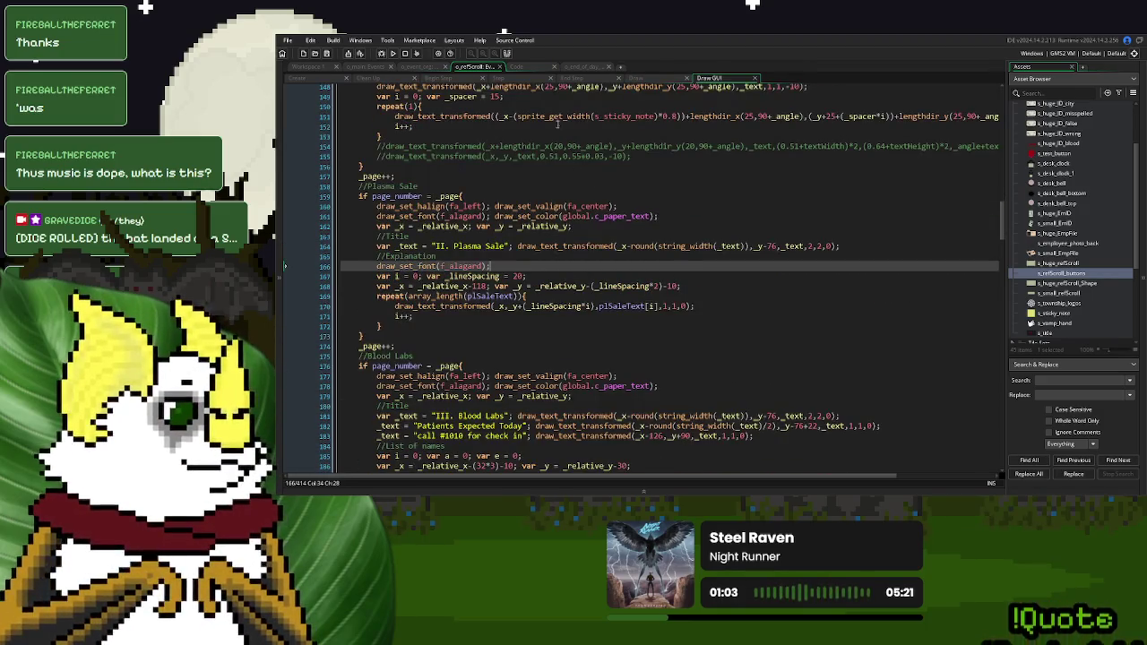
{"action": "scroll", "coordinate": [690, 315], "scroll_direction": "down", "scroll_amount": 20}
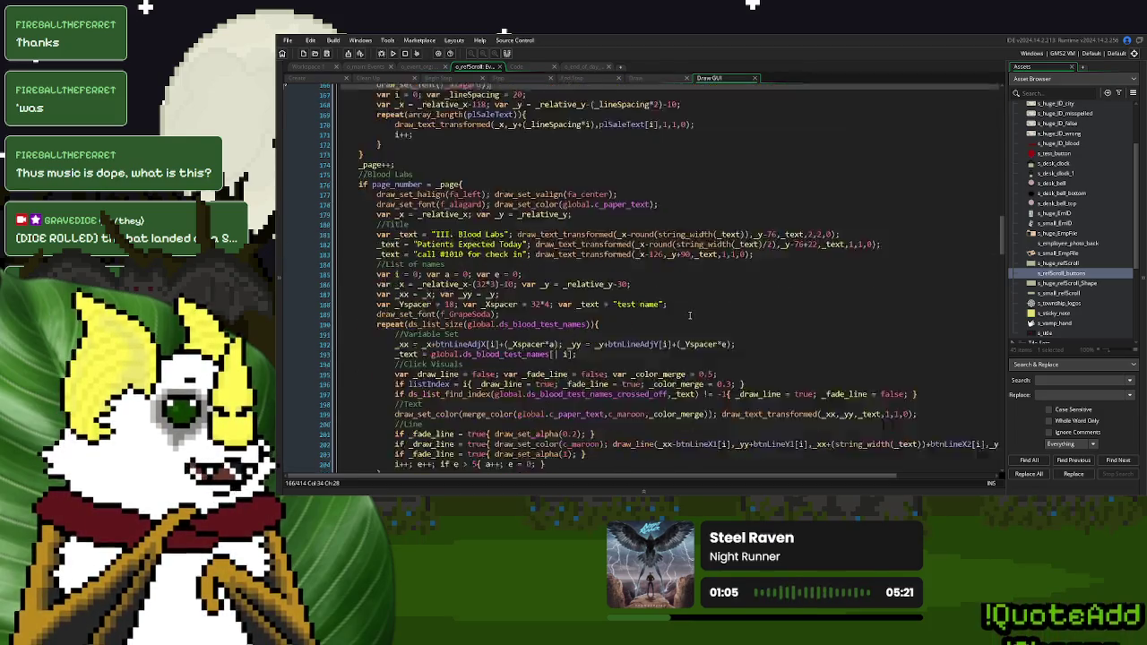
{"action": "scroll", "coordinate": [690, 312], "scroll_direction": "down", "scroll_amount": 20}
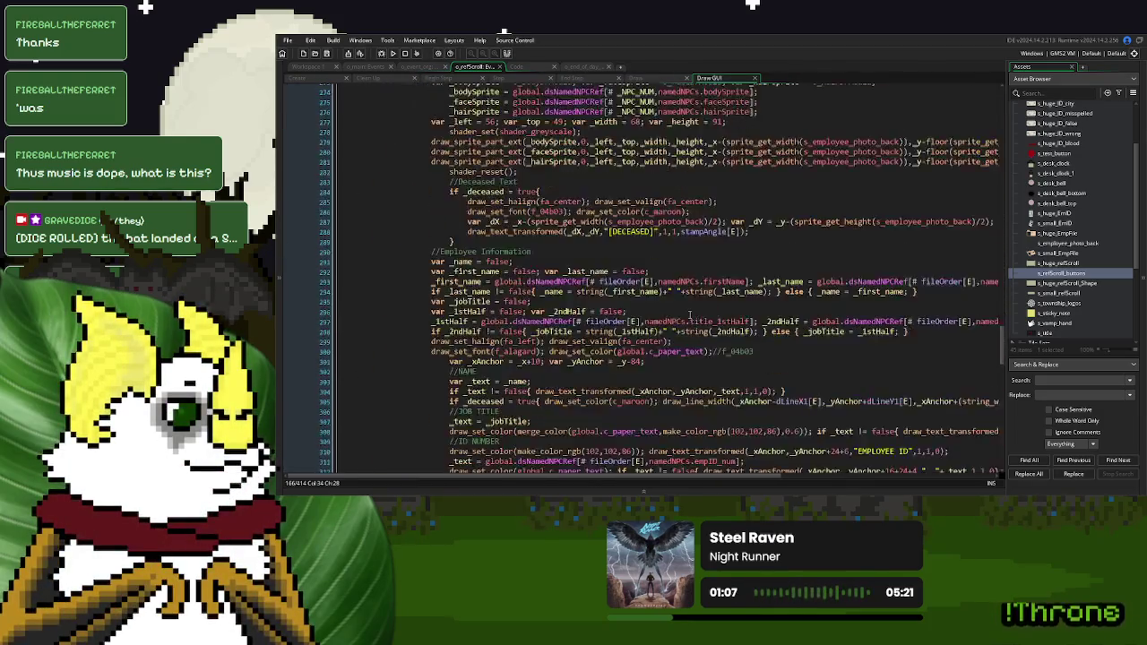
{"action": "scroll", "coordinate": [689, 315], "scroll_direction": "down", "scroll_amount": 8}
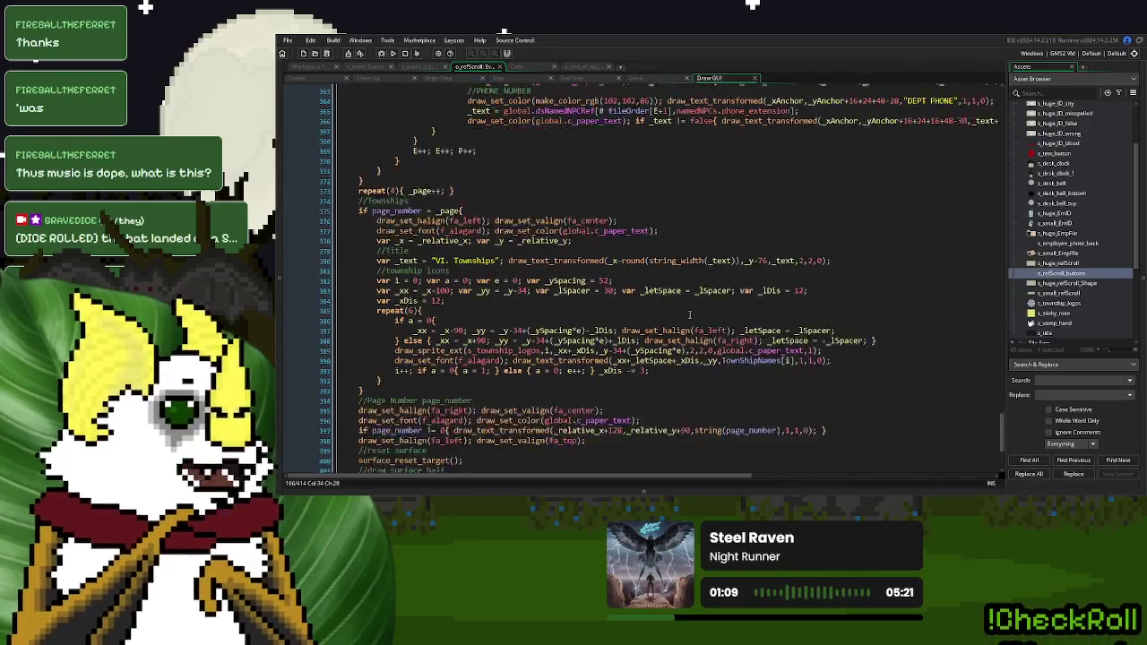
{"action": "left_click", "coordinate": [462, 338]}
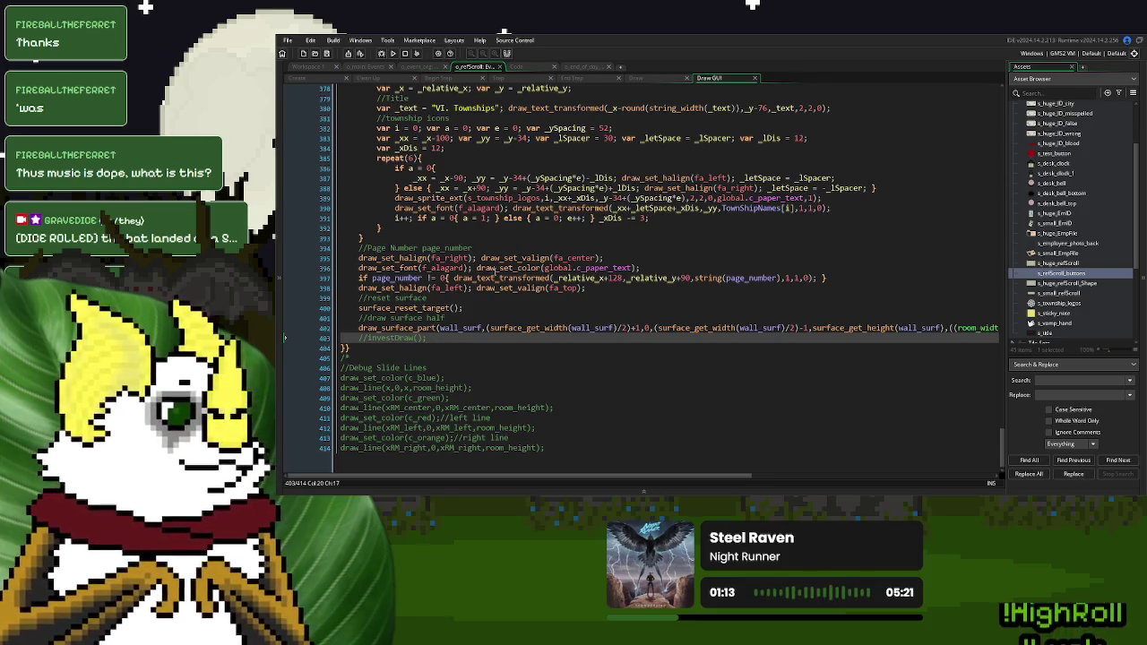
After the page-number code, add draw_sprite(s_refScroll_buttons,0,x,y);
{"action": "left_click", "coordinate": [609, 286]}
{"action": "key", "text": "Return"}
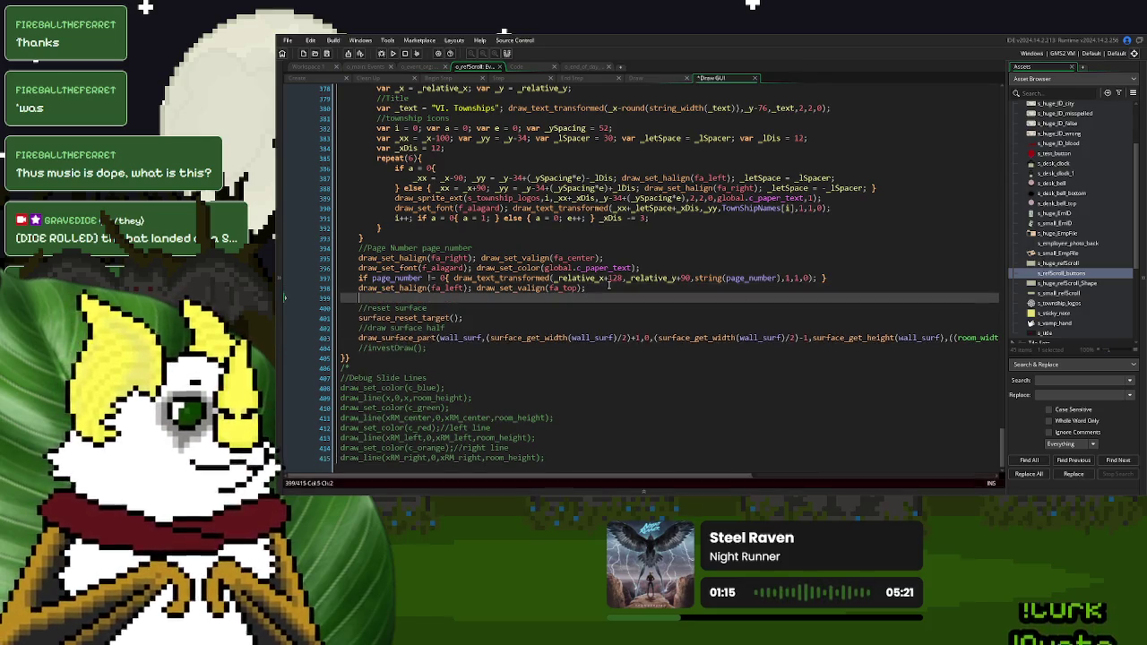
{"action": "type", "text": "draw_spr"}
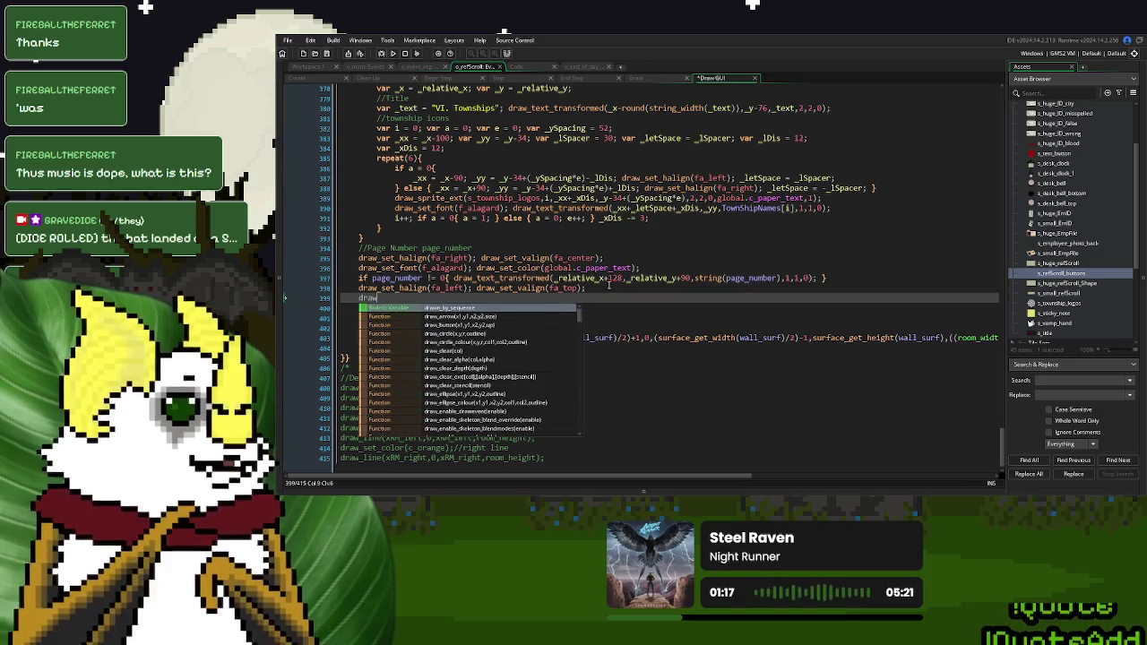
{"action": "key", "text": "Return"}
{"action": "type", "text": "s_refScroll_buttons"}
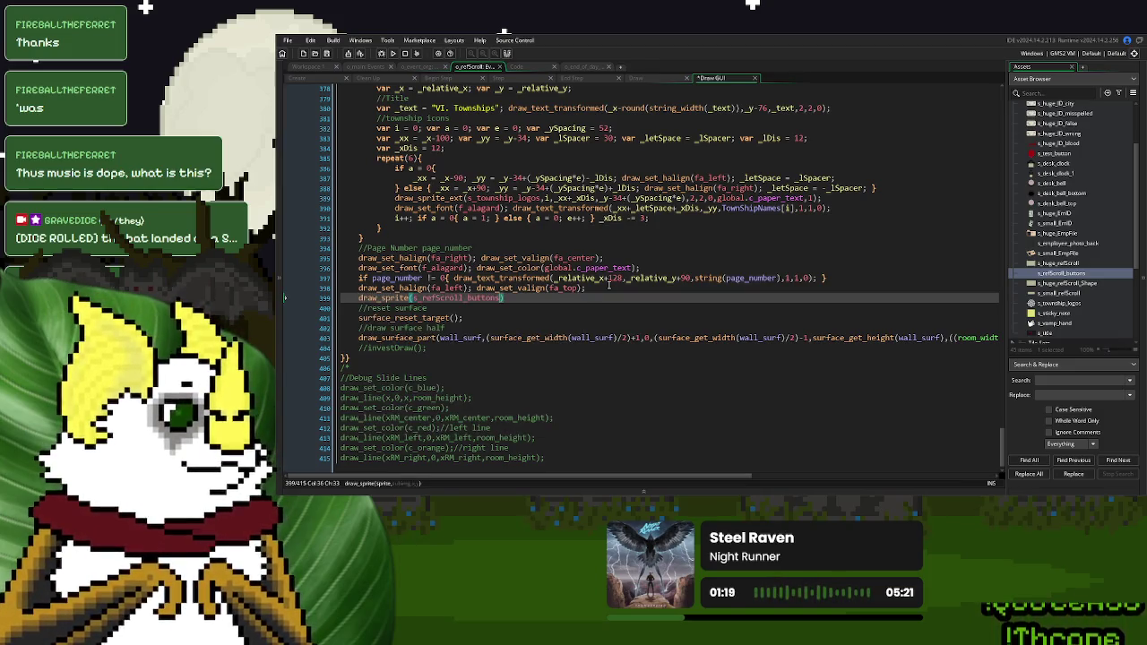
{"action": "type", "text": ",0,x"}
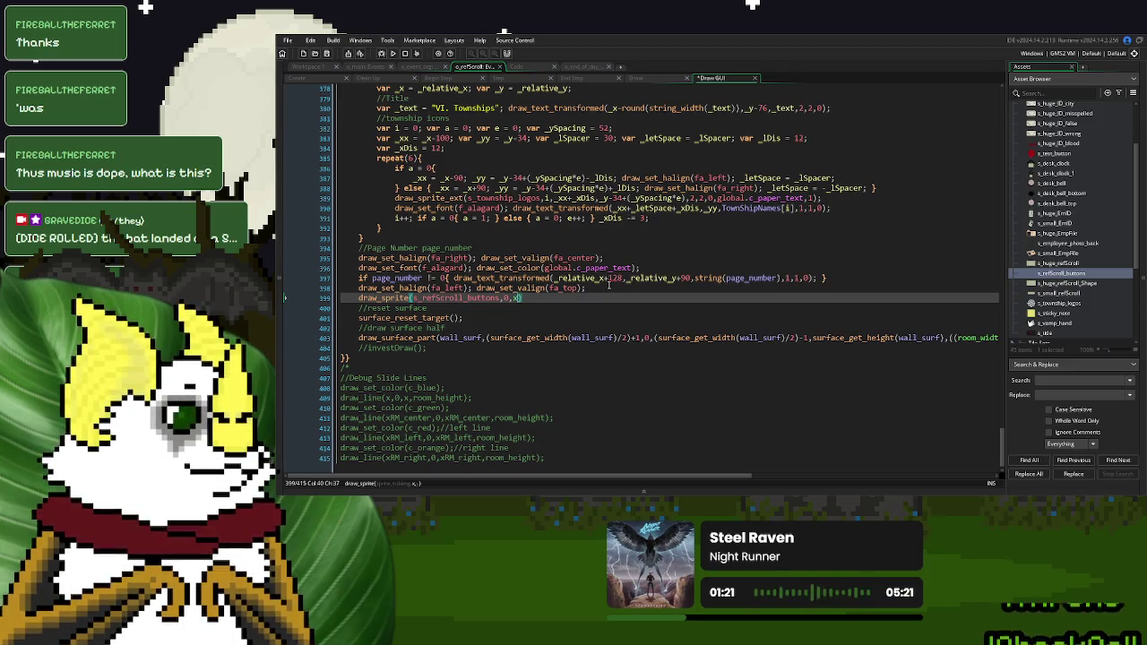
{"action": "type", "text": ",y);"}
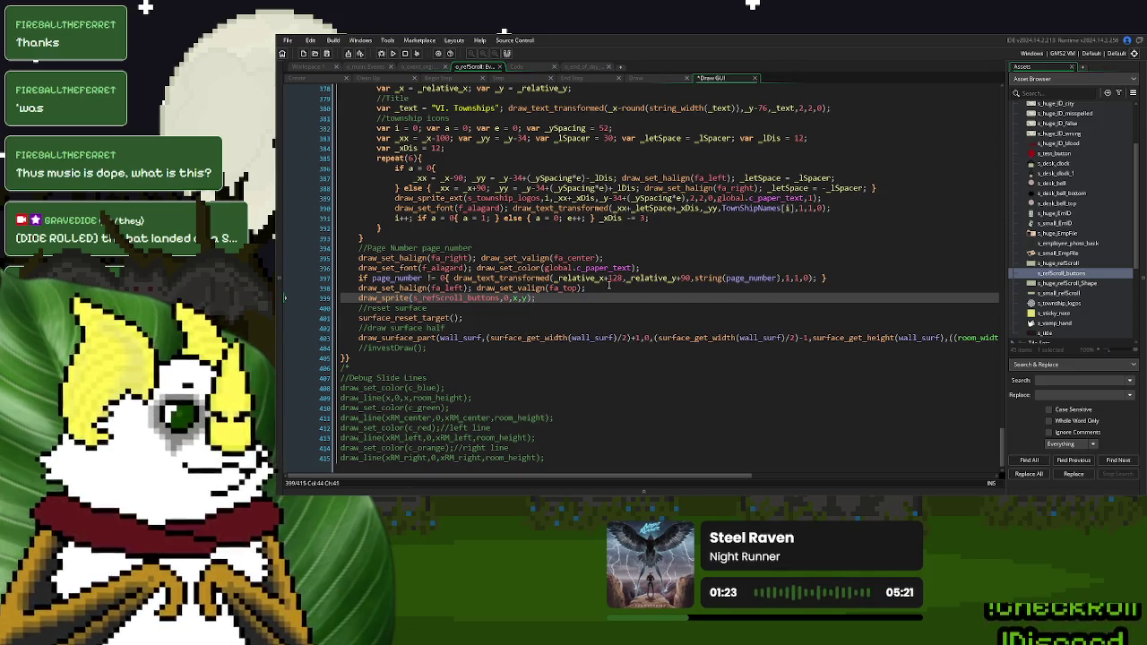
Copy the huge scroll's draw_sprite_ext line and paste it below the new draw_sprite line
{"action": "scroll", "coordinate": [609, 285], "scroll_direction": "up", "scroll_amount": 1}
{"action": "scroll", "coordinate": [663, 277], "scroll_direction": "up", "scroll_amount": 20}
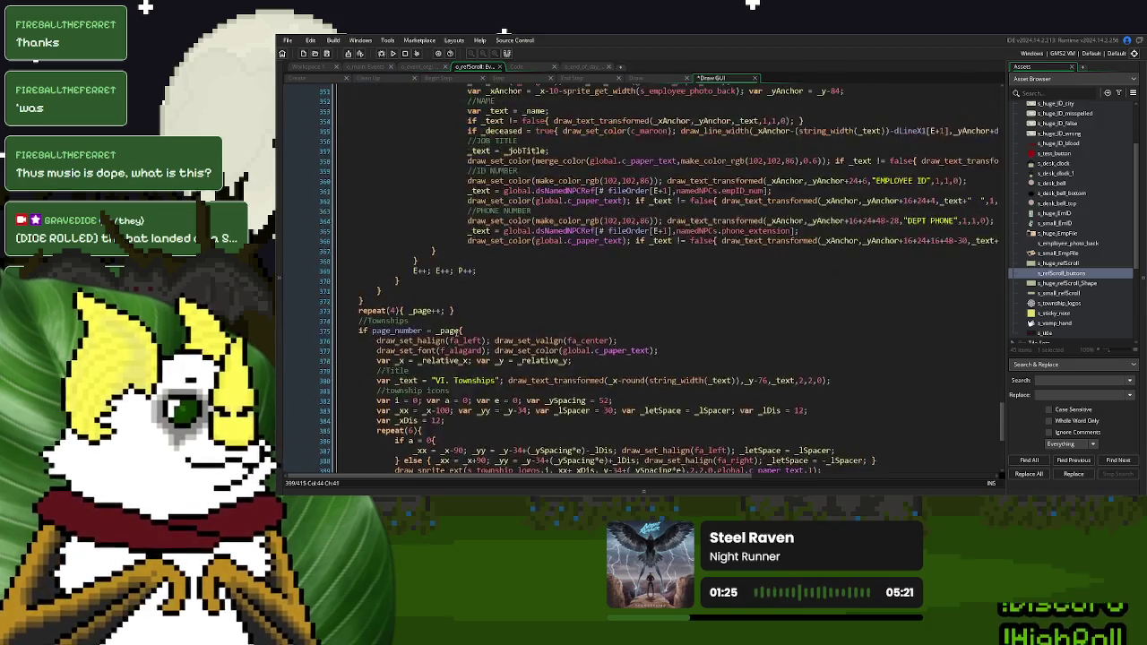
{"action": "scroll", "coordinate": [456, 332], "scroll_direction": "up", "scroll_amount": 20}
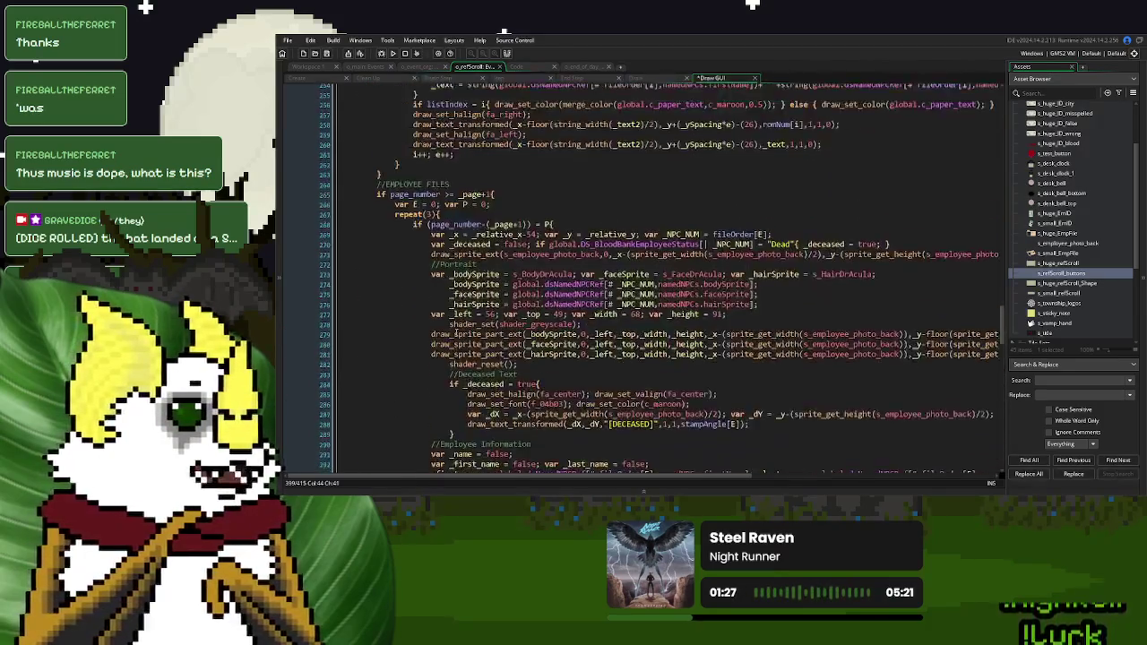
{"action": "scroll", "coordinate": [456, 332], "scroll_direction": "up", "scroll_amount": 20}
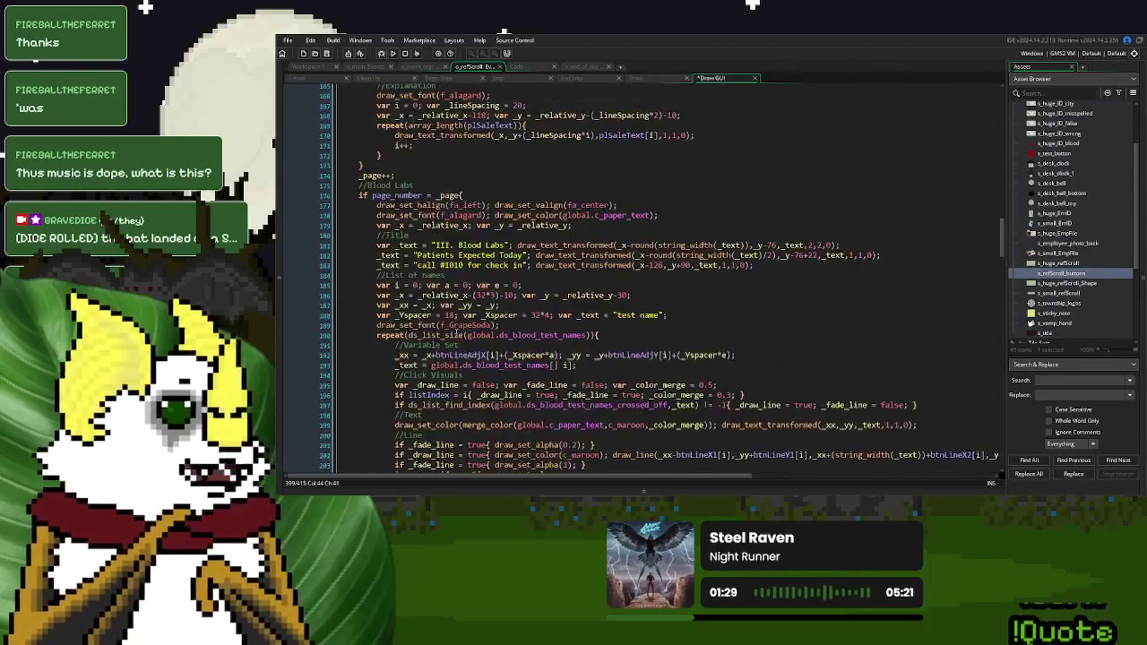
{"action": "scroll", "coordinate": [456, 332], "scroll_direction": "up", "scroll_amount": 15}
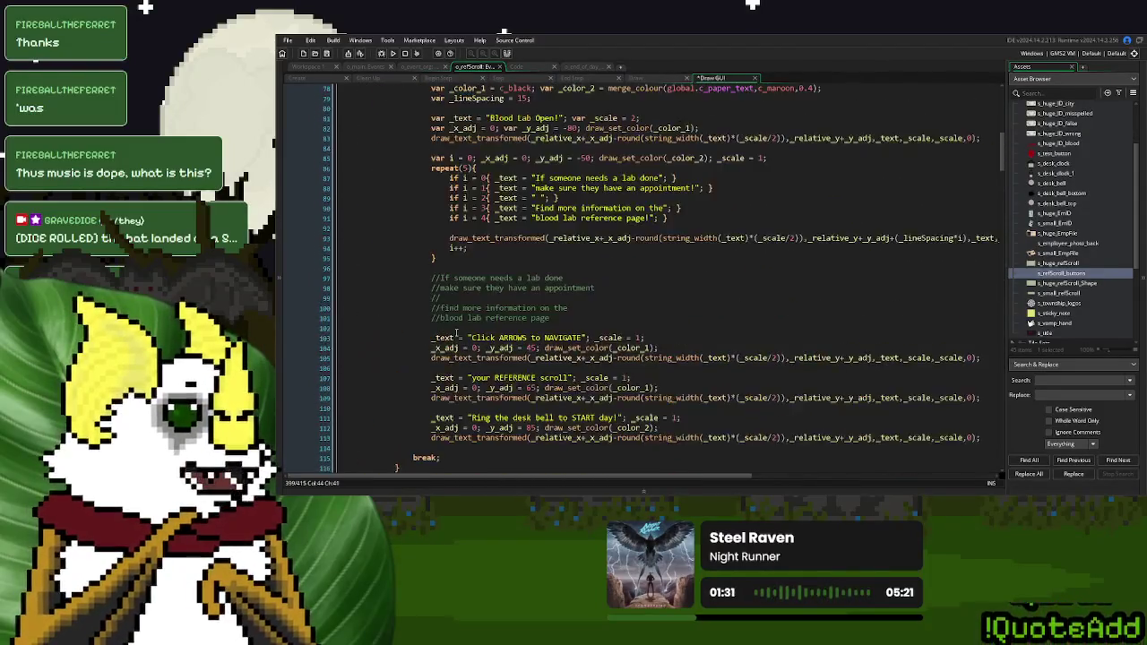
{"action": "scroll", "coordinate": [418, 315], "scroll_direction": "up", "scroll_amount": 4}
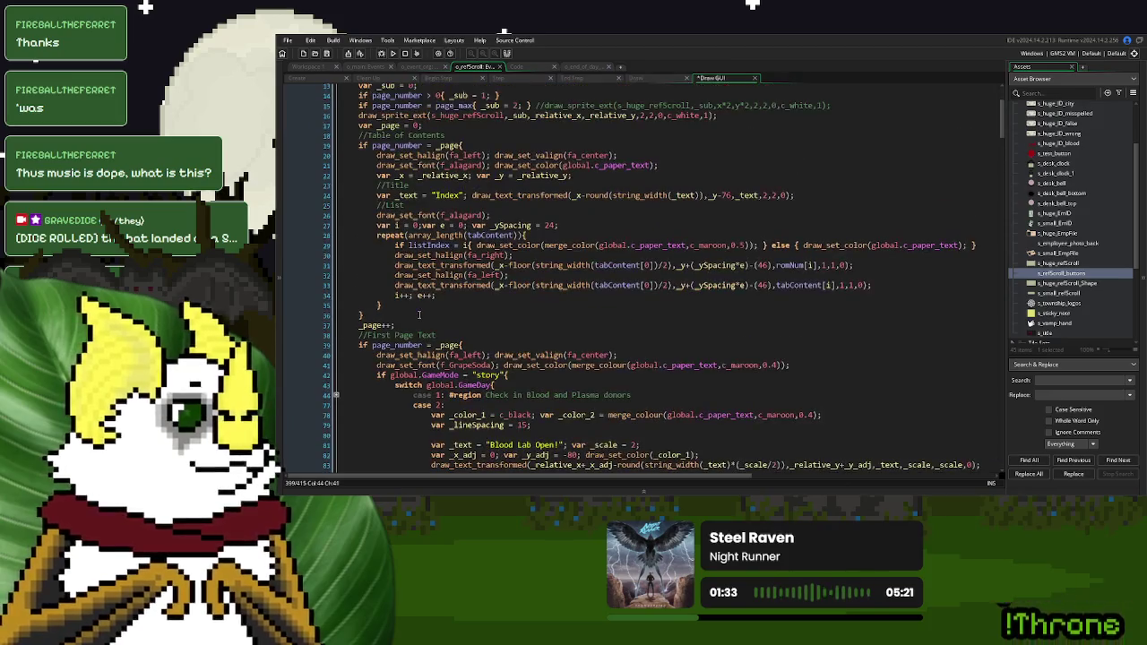
{"action": "scroll", "coordinate": [419, 315], "scroll_direction": "up", "scroll_amount": 4}
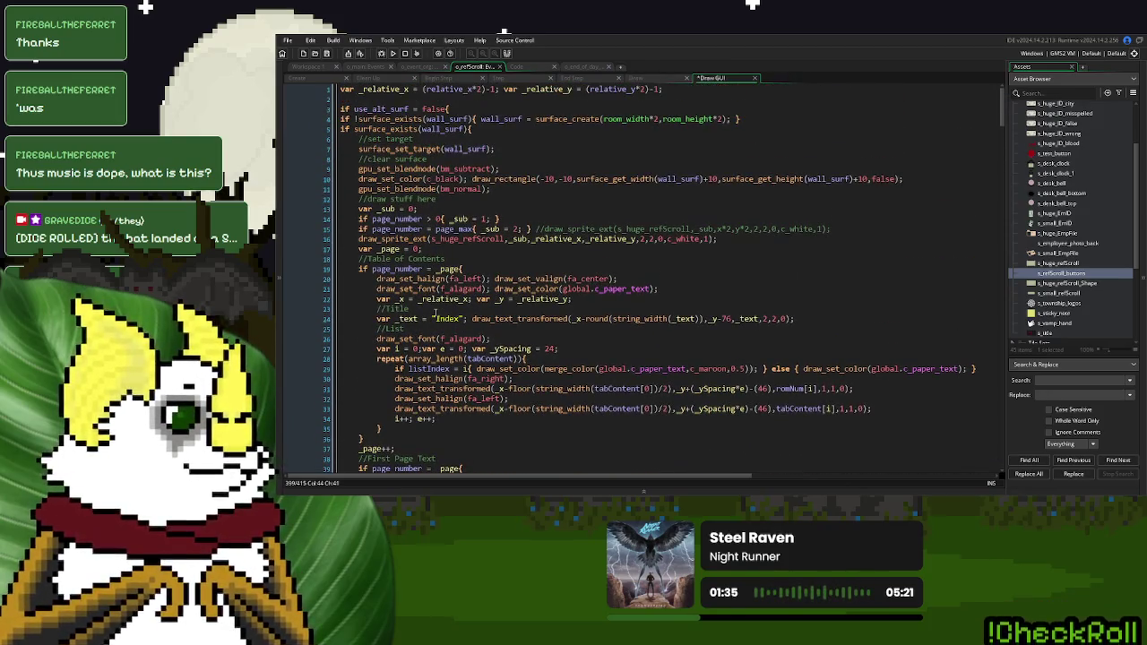
{"action": "scroll", "coordinate": [418, 299], "scroll_direction": "down", "scroll_amount": 9}
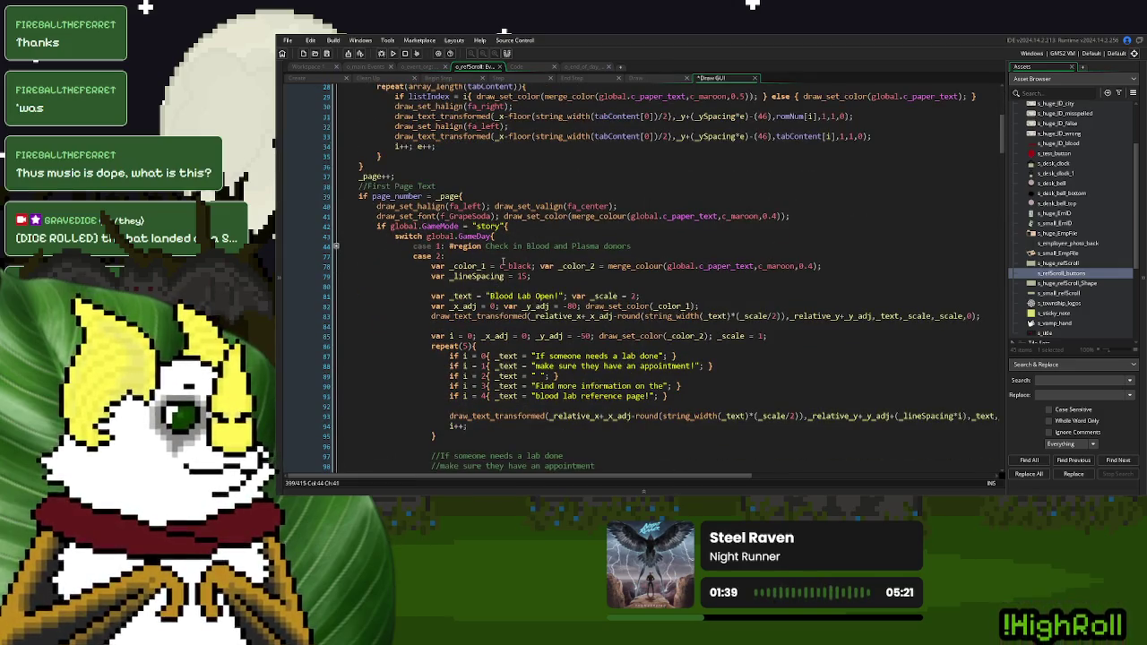
{"action": "scroll", "coordinate": [438, 216], "scroll_direction": "up", "scroll_amount": 7}
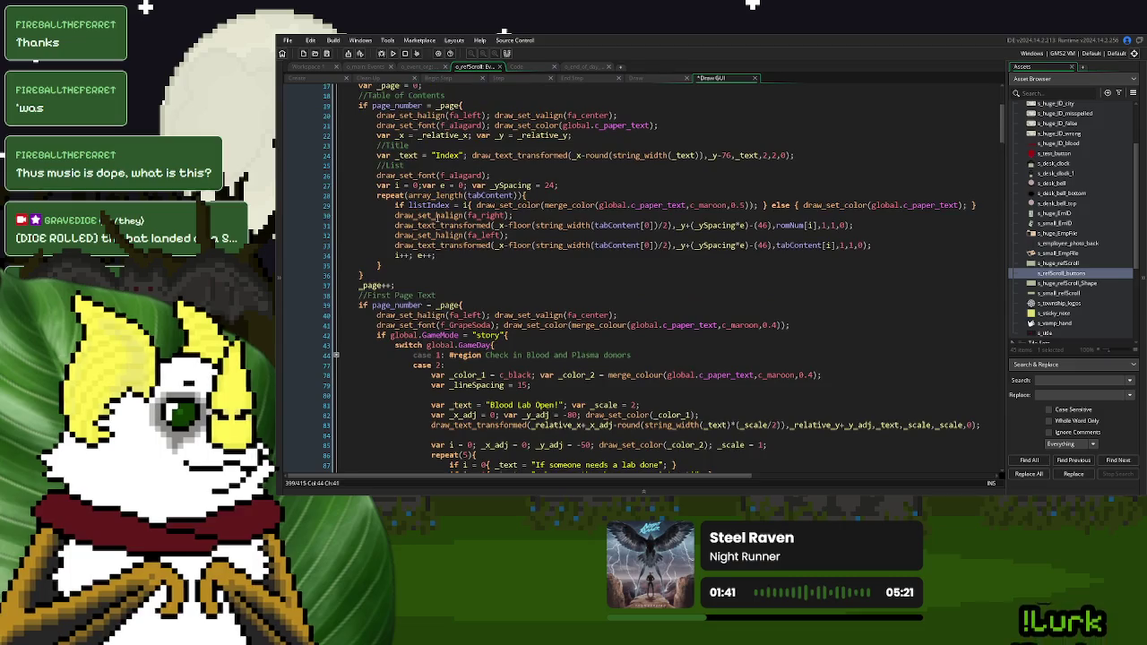
{"action": "scroll", "coordinate": [437, 216], "scroll_direction": "up", "scroll_amount": 3}
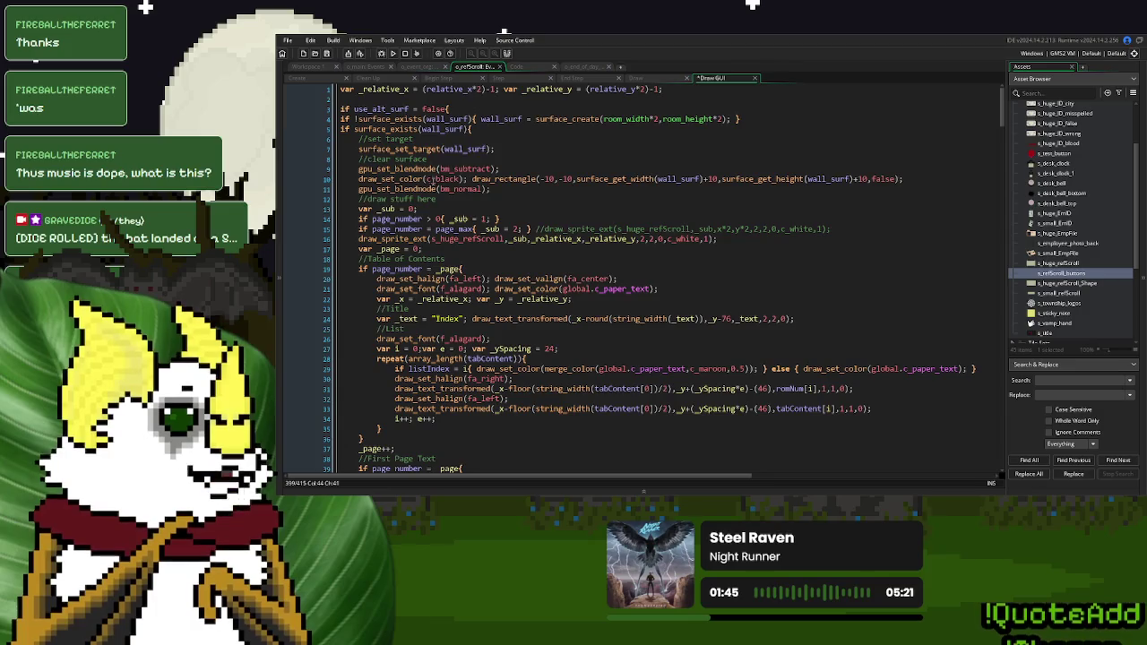
{"action": "left_click_drag", "start_coordinate": [727, 240], "coordinate": [353, 247]}
{"action": "key", "text": "ctrl+c"}
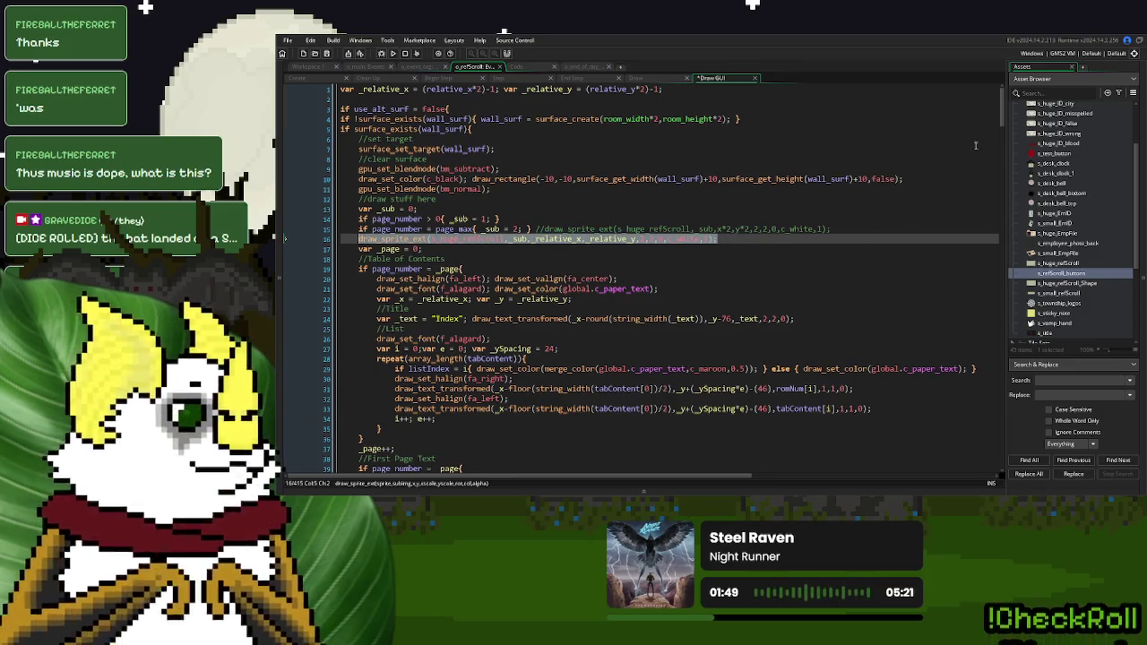
{"action": "left_click_drag", "start_coordinate": [1003, 106], "coordinate": [1002, 448]}
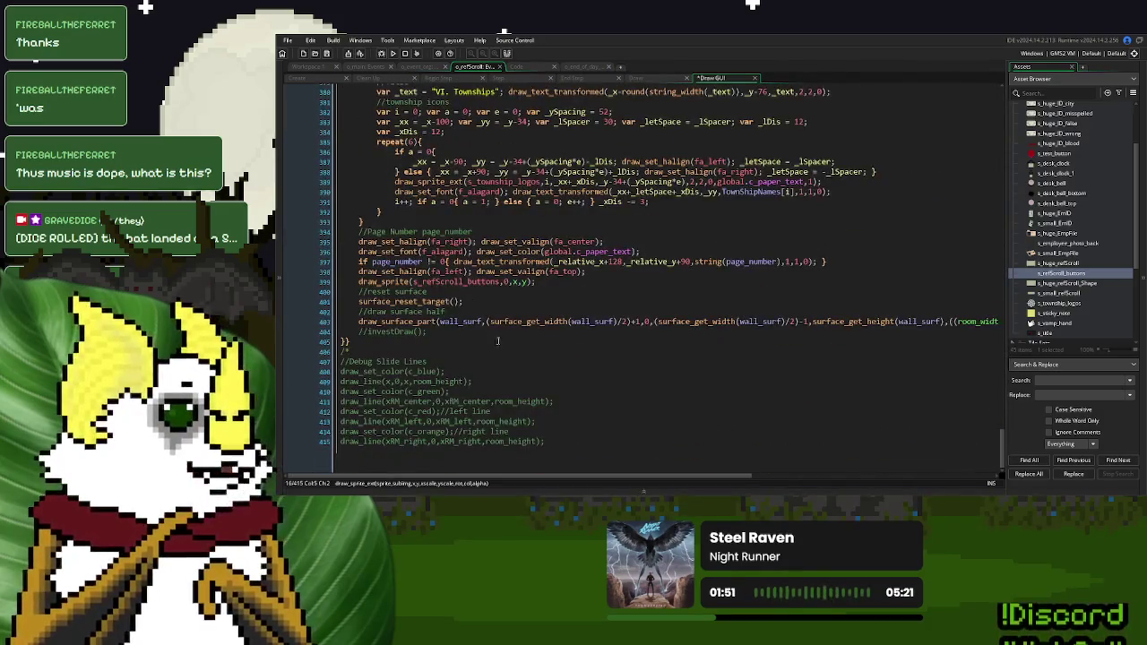
{"action": "key", "text": "Return"}
{"action": "key", "text": "ctrl+v"}
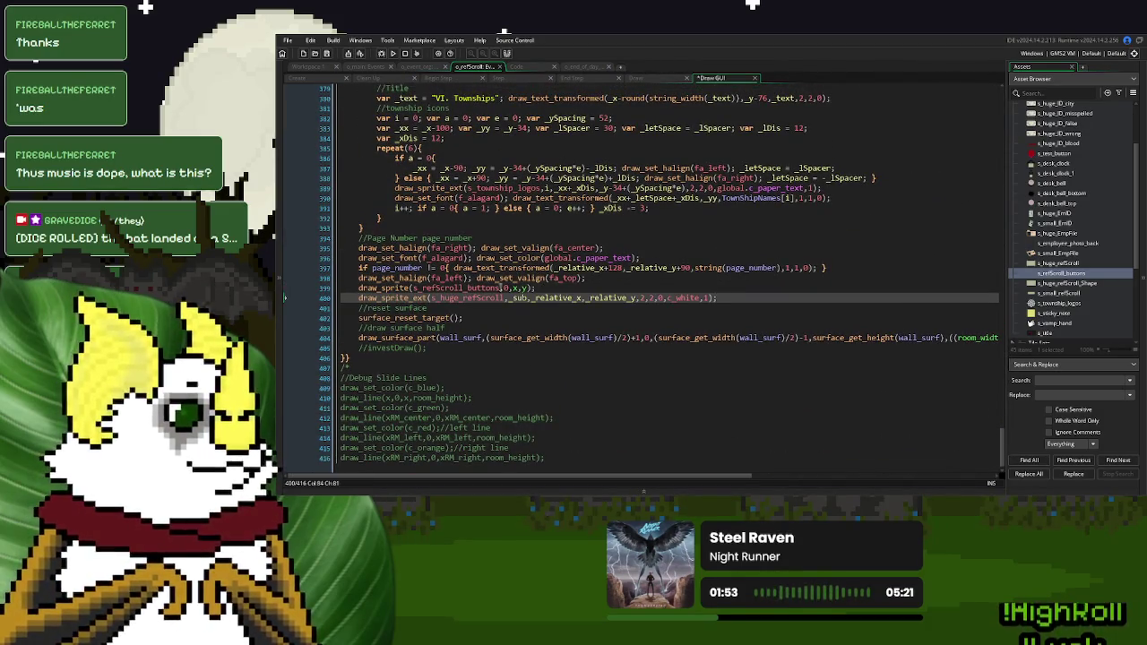
Make the copied draw_sprite_ext line draw s_refScroll_buttons, replacing the old line with a //button glow comment
{"action": "double_click", "coordinate": [485, 288]}
{"action": "key", "text": "ctrl+c"}
{"action": "double_click", "coordinate": [475, 298]}
{"action": "key", "text": "ctrl+v"}
{"action": "mouse_move", "coordinate": [538, 288]}
{"action": "left_mouse_down"}
{"action": "mouse_move", "coordinate": [340, 291]}
{"action": "mouse_move", "coordinate": [355, 292]}
{"action": "left_mouse_up"}
{"action": "type", "text": "//button glo"}
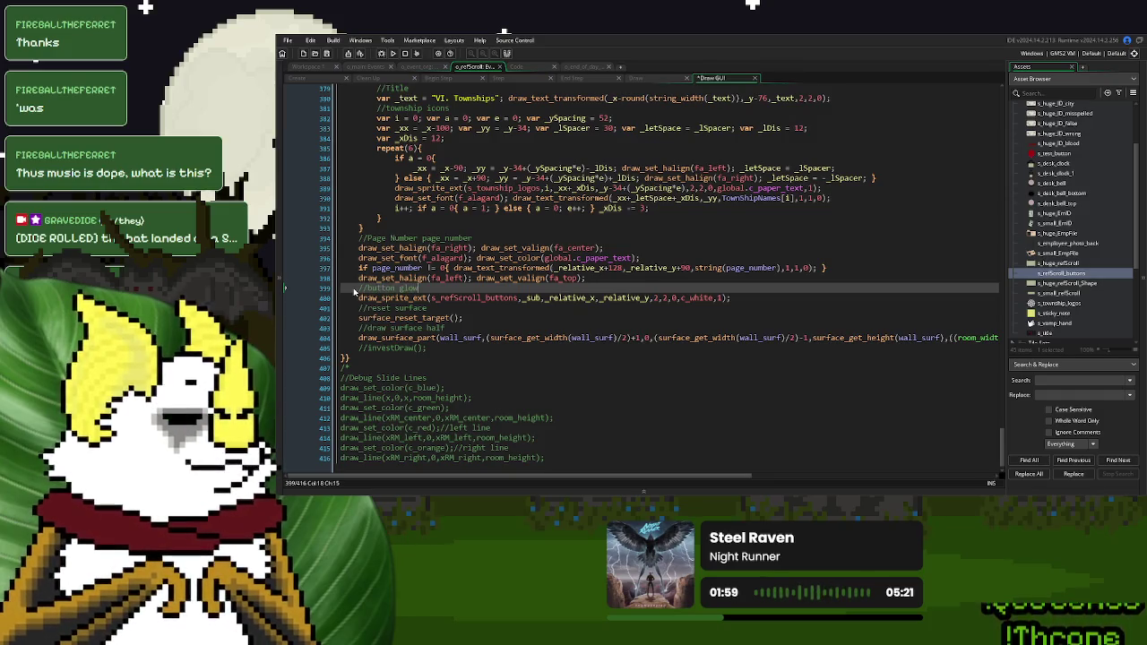
{"action": "left_click", "coordinate": [516, 248]}
In the Create event, add page_number_PIN = page_number; on a new line under page_number = 1
{"action": "left_click", "coordinate": [305, 77]}
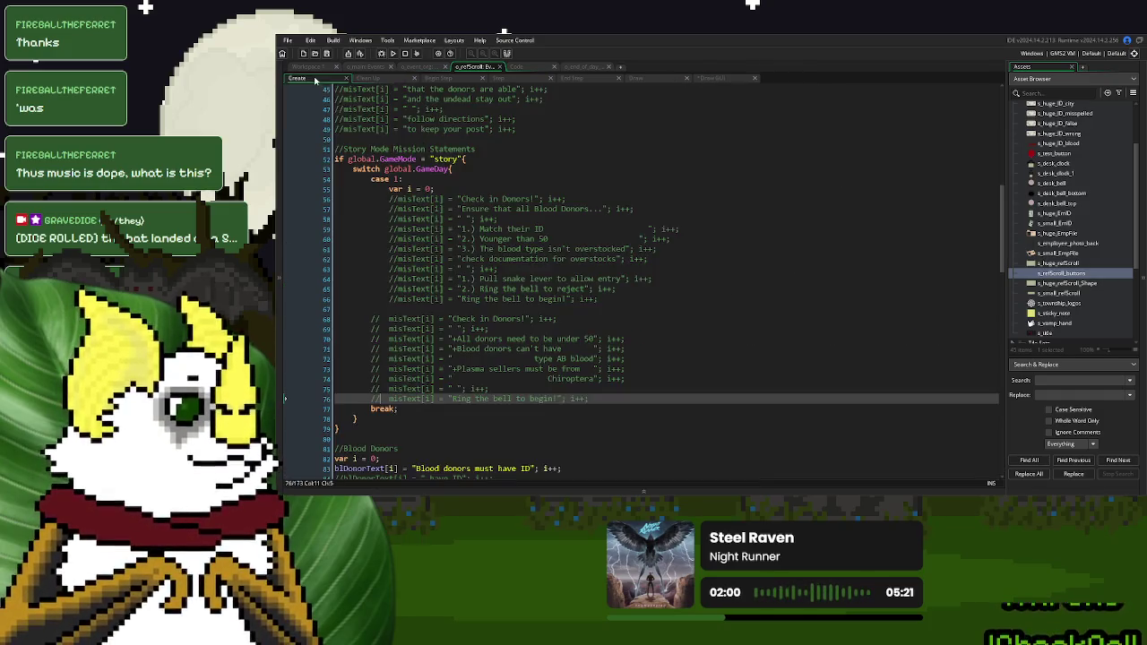
{"action": "scroll", "coordinate": [495, 265], "scroll_direction": "down", "scroll_amount": 14}
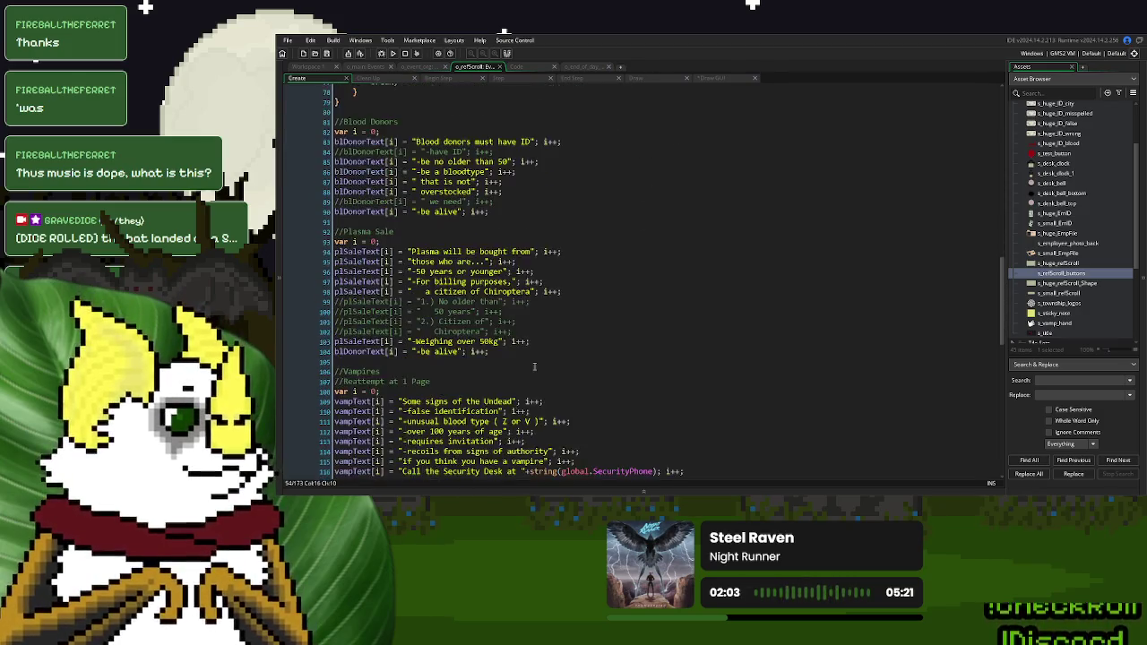
{"action": "scroll", "coordinate": [499, 352], "scroll_direction": "down", "scroll_amount": 17}
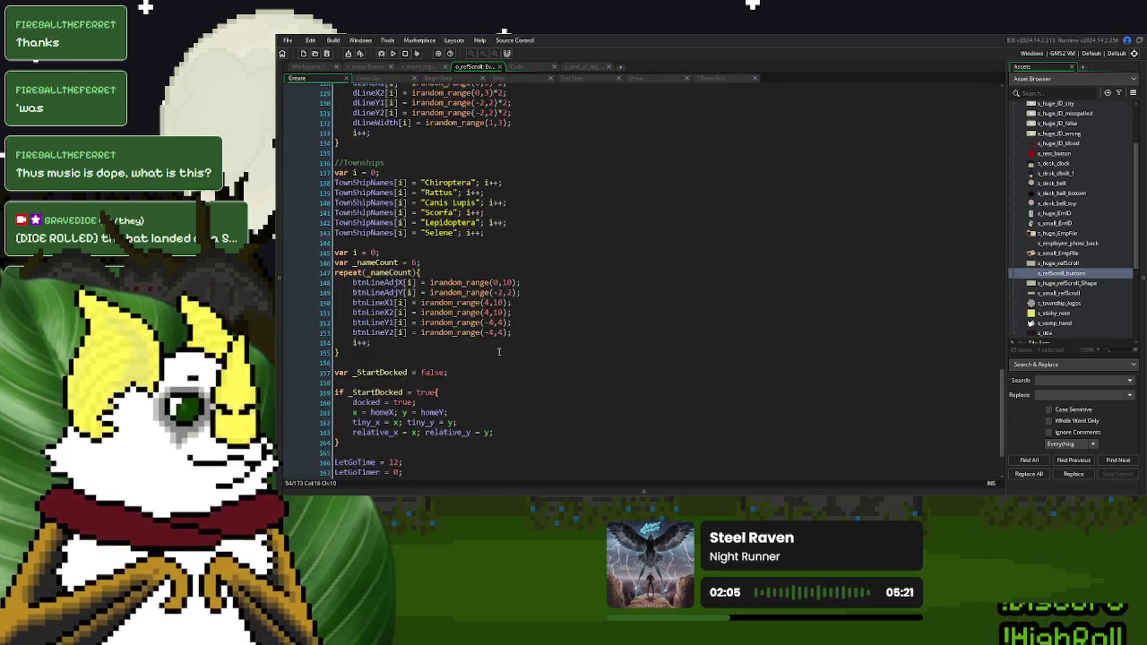
{"action": "scroll", "coordinate": [499, 352], "scroll_direction": "up", "scroll_amount": 19}
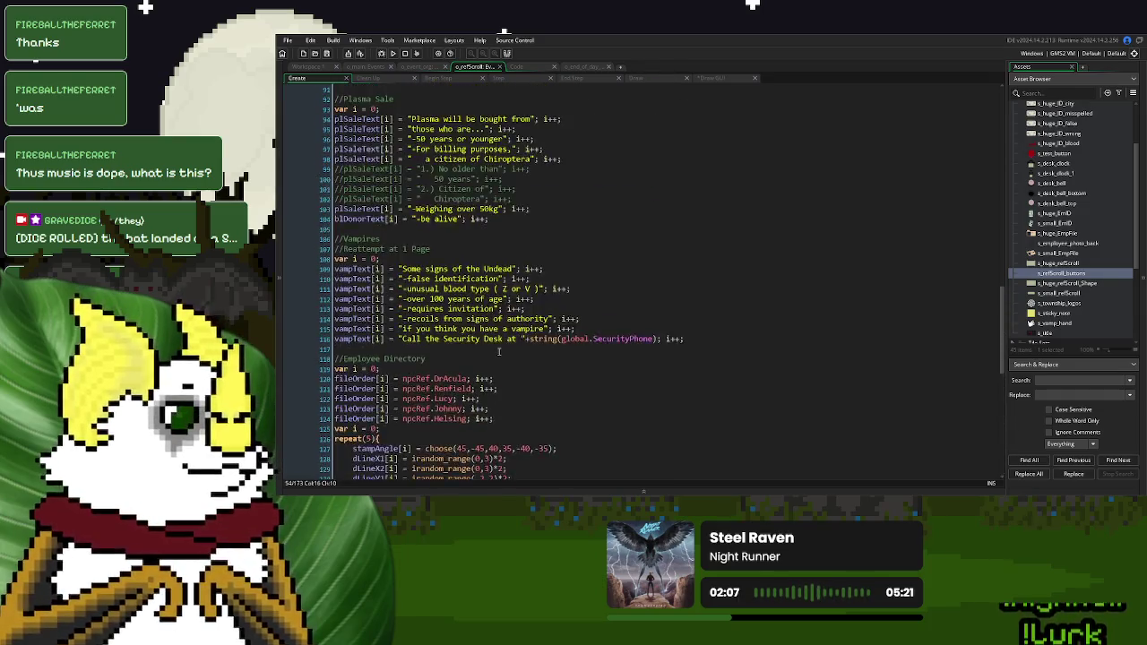
{"action": "scroll", "coordinate": [499, 352], "scroll_direction": "up", "scroll_amount": 20}
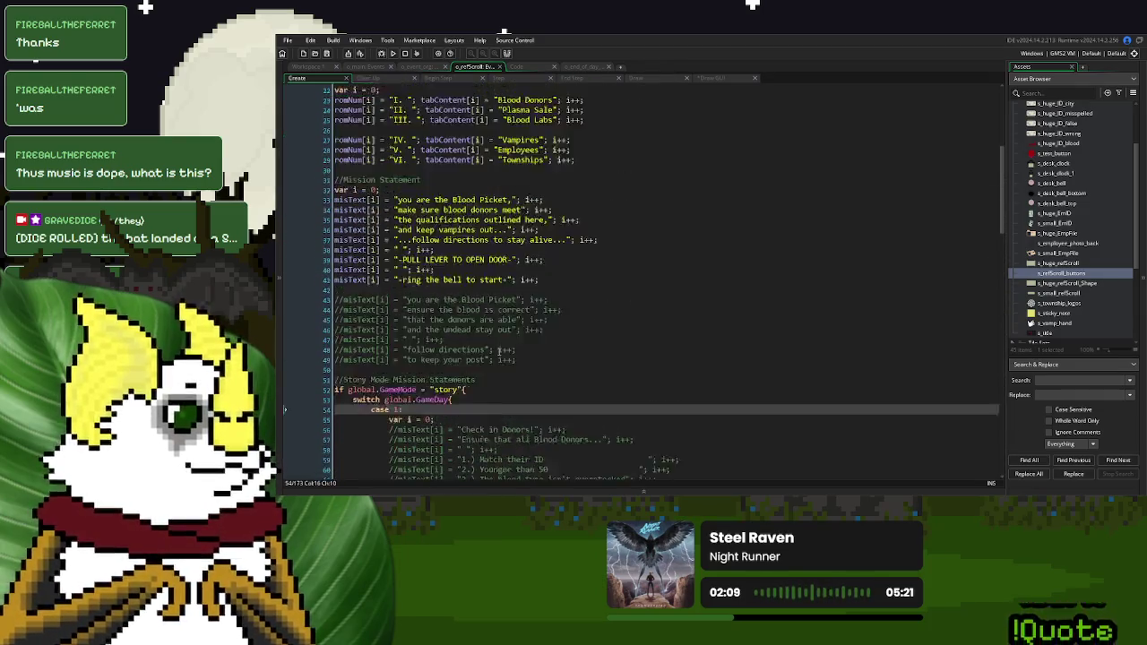
{"action": "scroll", "coordinate": [499, 352], "scroll_direction": "up", "scroll_amount": 2}
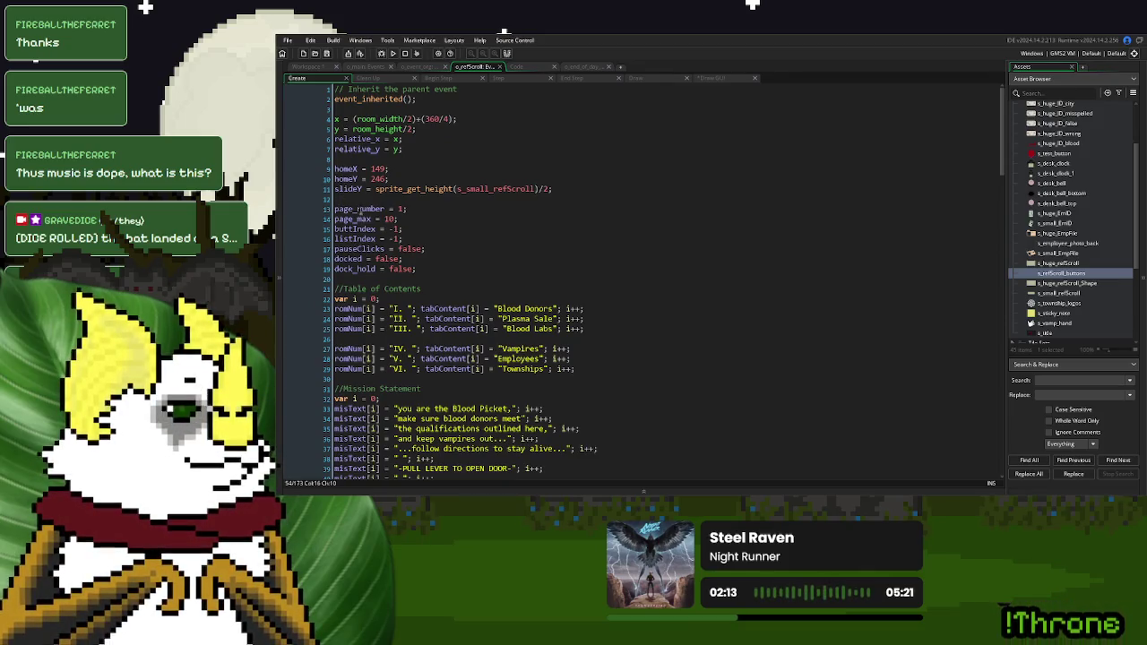
{"action": "double_click", "coordinate": [358, 209]}
{"action": "left_click", "coordinate": [431, 209]}
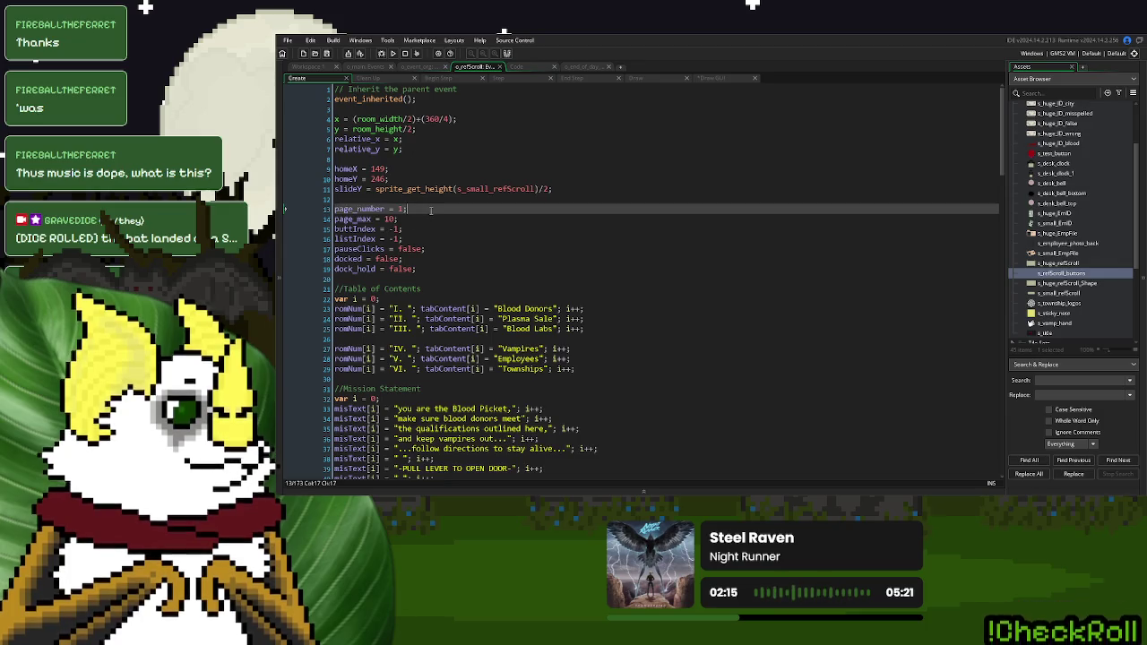
{"action": "key", "text": "Return"}
{"action": "type", "text": "p"}
{"action": "key", "text": "ctrl+v"}
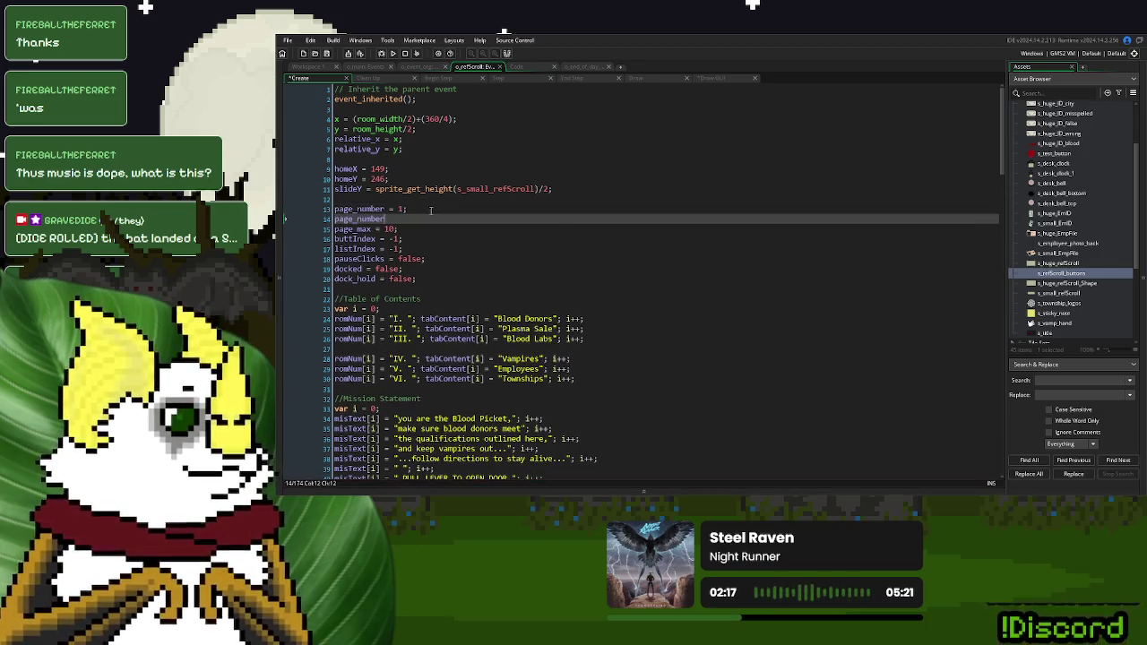
{"action": "type", "text": "PIN "}
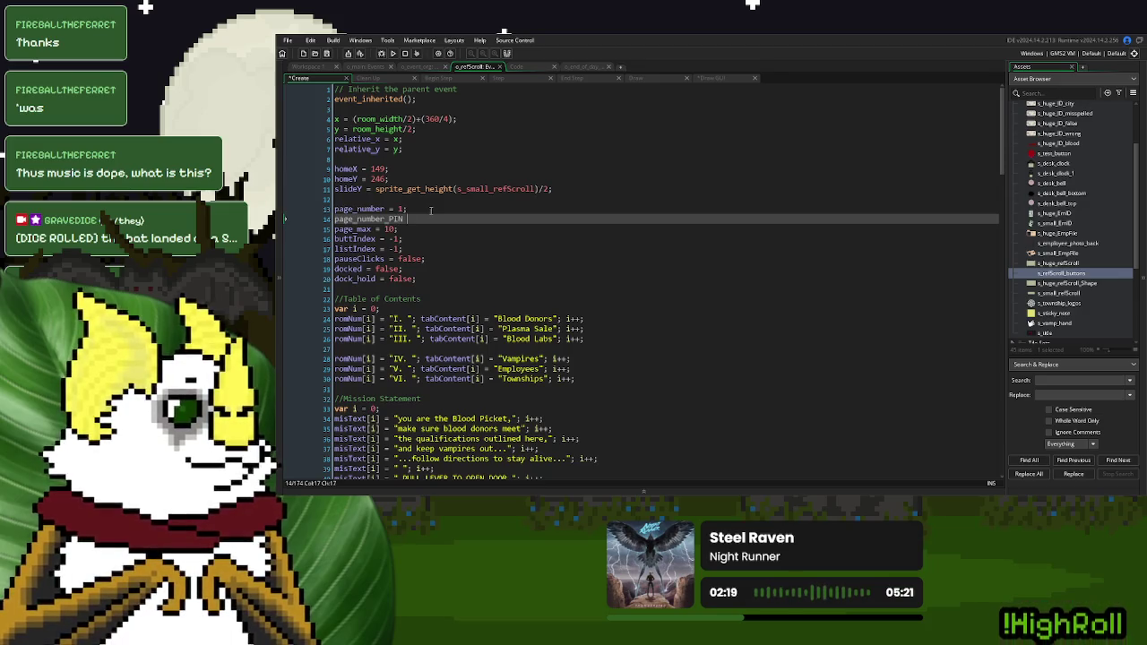
{"action": "type", "text": "="}
{"action": "key", "text": "ctrl+v"}
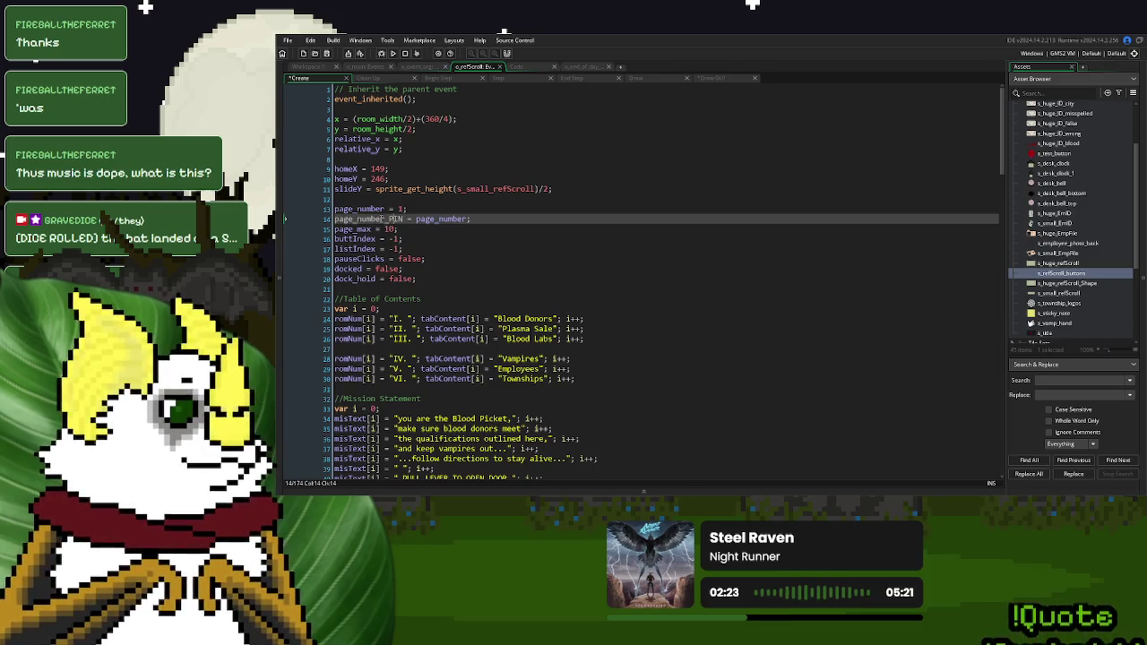
In the Step event, collapse the Button Click Outcome region and finish the glow clamp call with max)
{"action": "left_click", "coordinate": [506, 78]}
{"action": "left_click", "coordinate": [336, 259]}
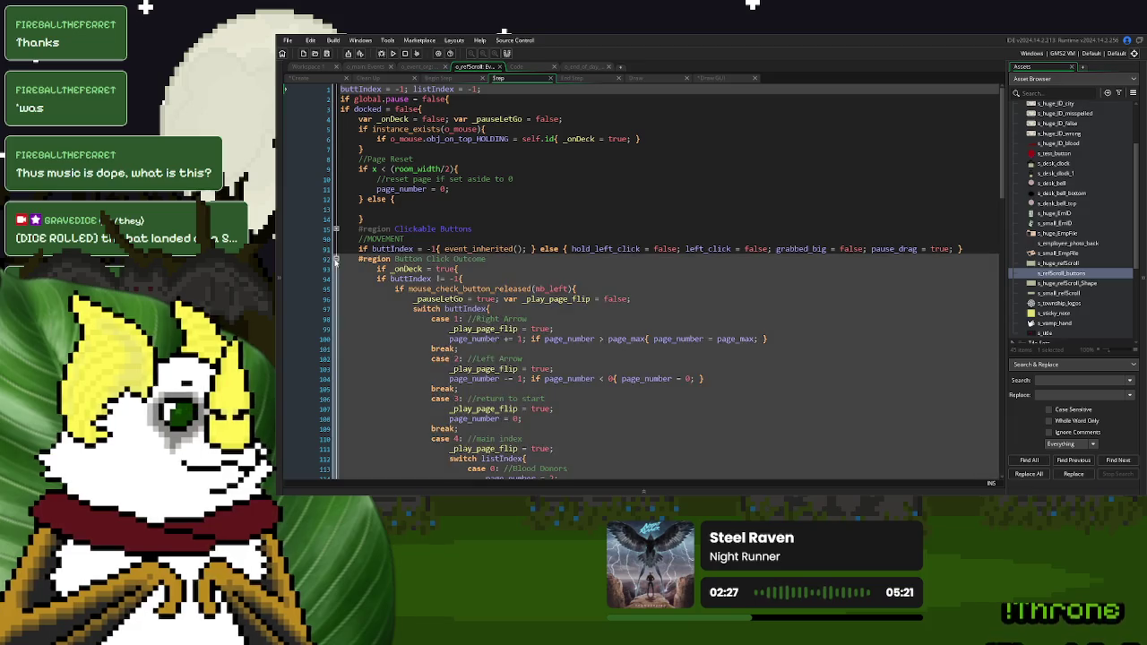
{"action": "left_click", "coordinate": [507, 90]}
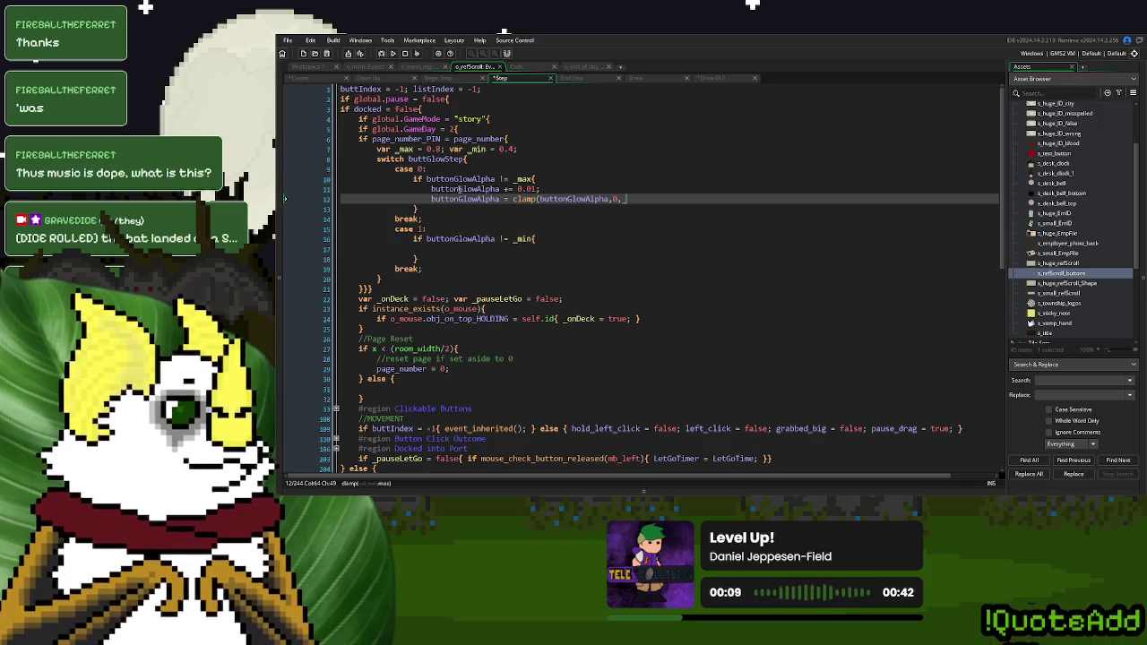
{"action": "key", "text": "BackSpace"}
{"action": "type", "text": "max);"}
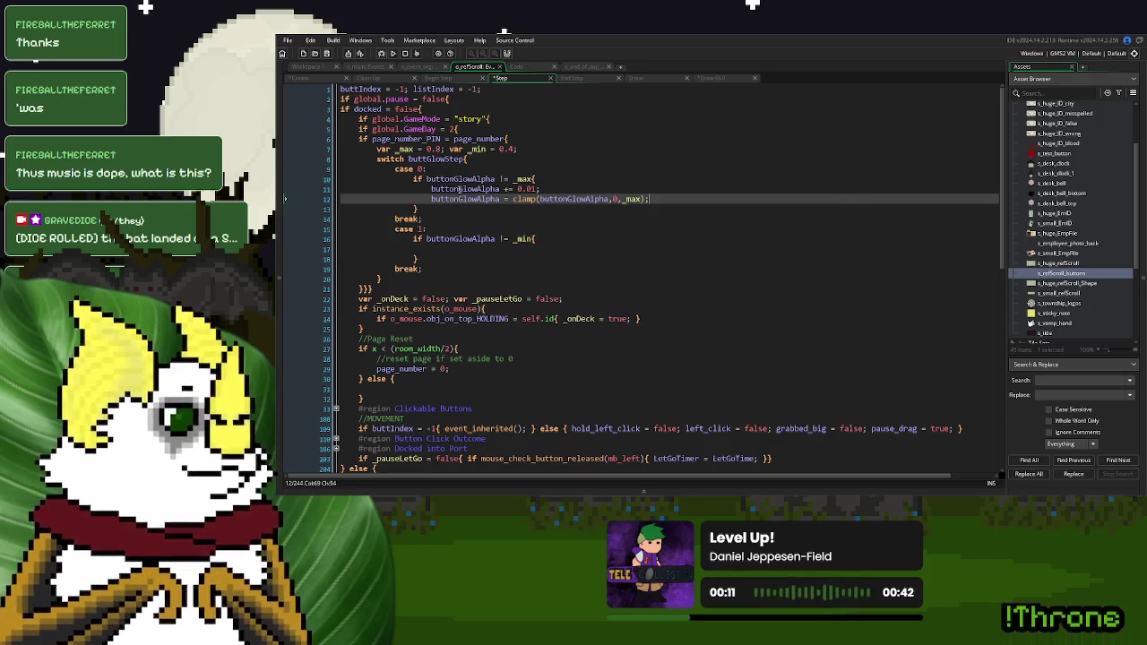
Copy the glow-increase lines under case 1, changing += to -= and clamping to _min
{"action": "left_click_drag", "start_coordinate": [657, 201], "coordinate": [432, 188]}
{"action": "key", "text": "ctrl+c"}
{"action": "left_click", "coordinate": [453, 250]}
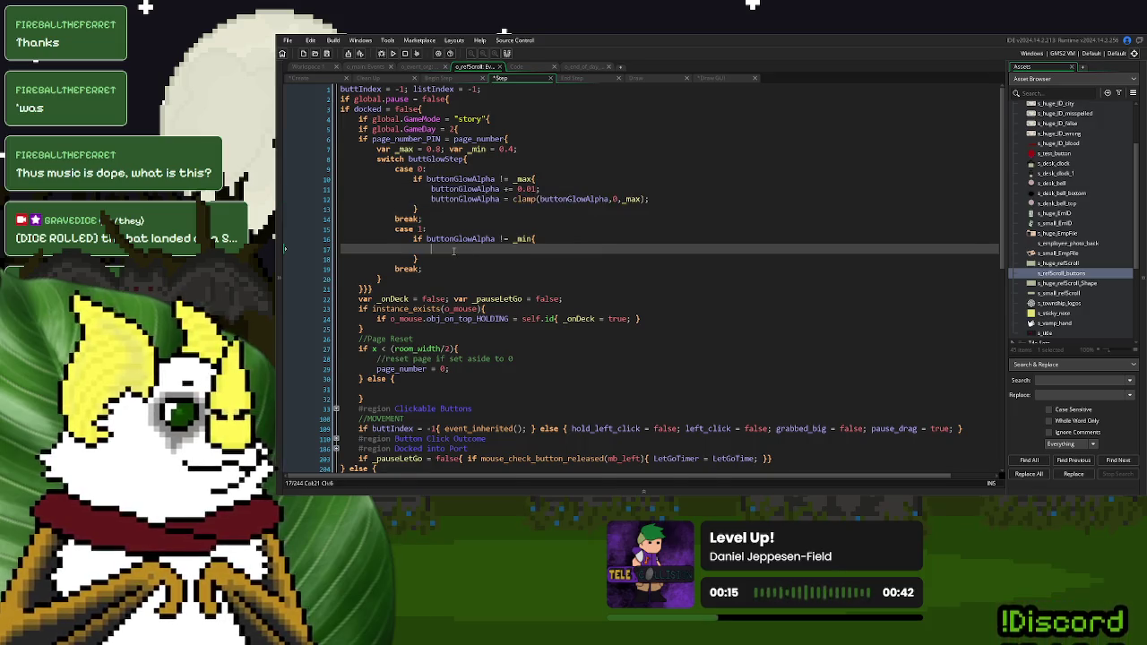
{"action": "key", "text": "ctrl+v"}
{"action": "left_click", "coordinate": [507, 249]}
{"action": "key", "text": "BackSpace"}
{"action": "type", "text": "-"}
{"action": "type", "text": "-"}
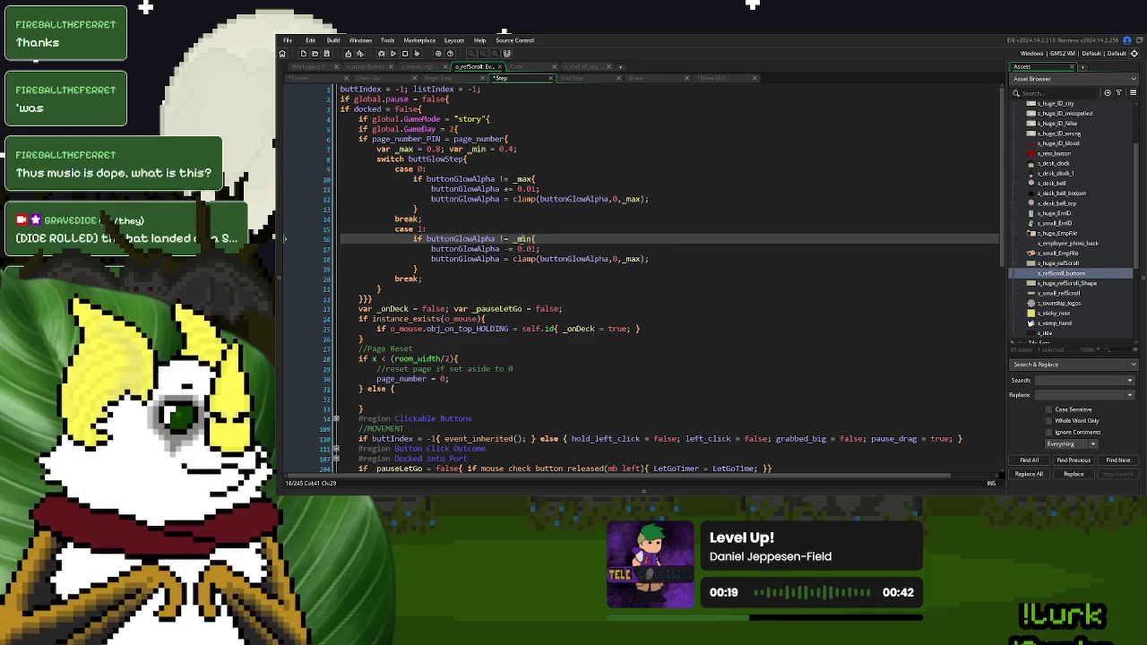
{"action": "double_click", "coordinate": [632, 259]}
{"action": "type", "text": "_min"}
Add else blocks resetting buttGlowStep after both glow branches
{"action": "left_click", "coordinate": [482, 211]}
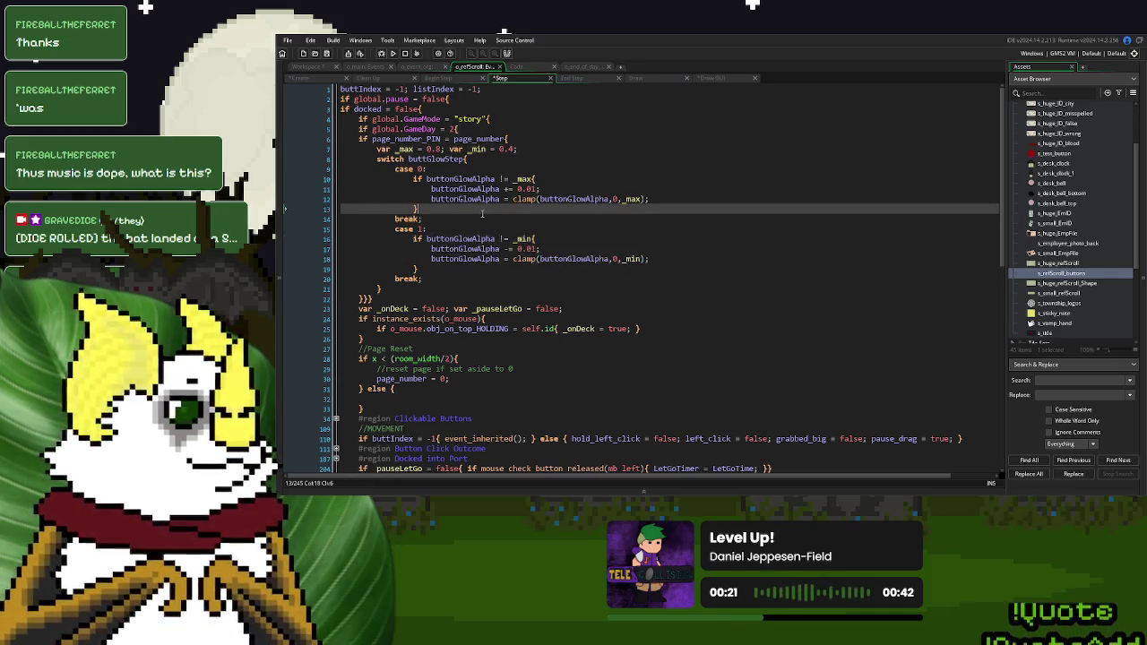
{"action": "type", "text": " else {"}
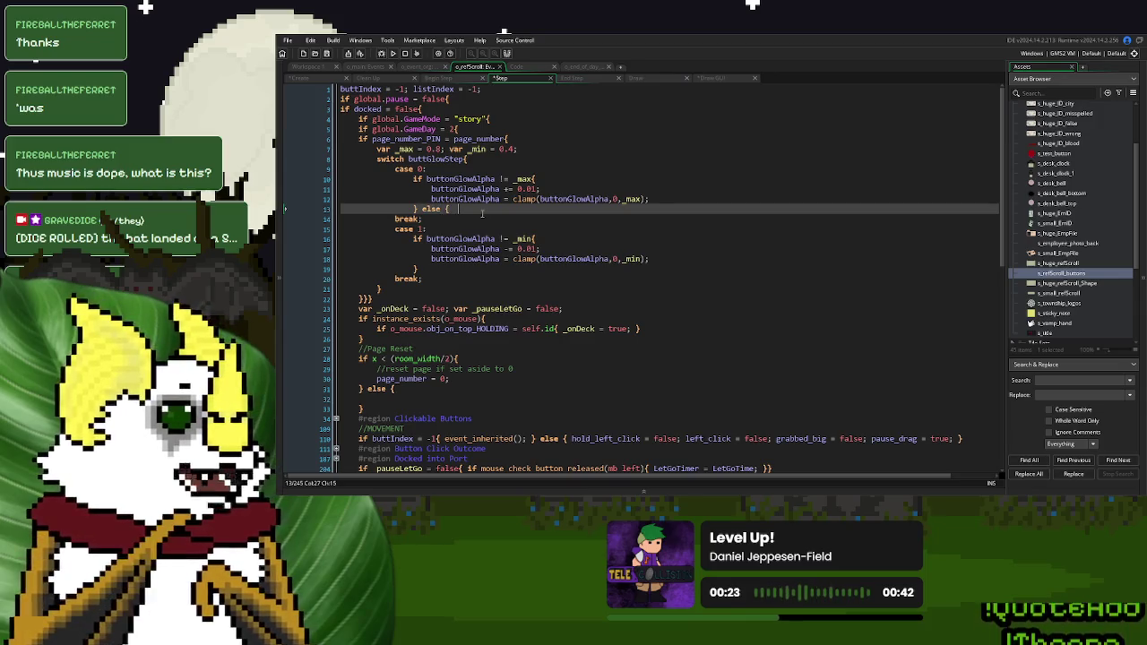
{"action": "double_click", "coordinate": [437, 158]}
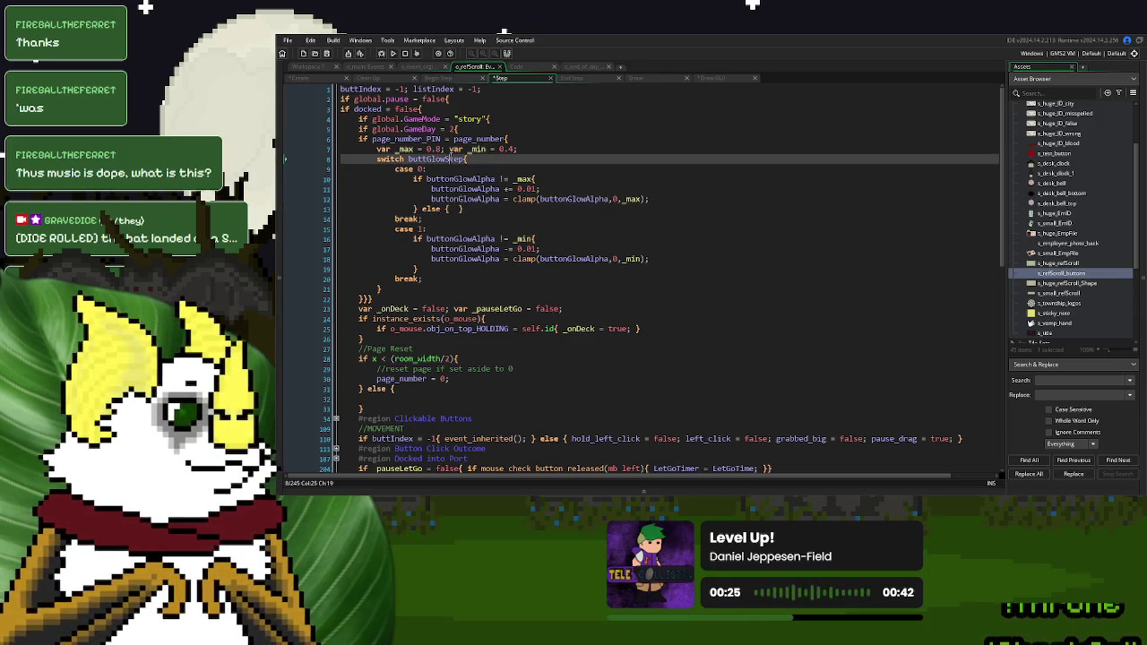
{"action": "key", "text": "ctrl+c"}
{"action": "left_click", "coordinate": [456, 209]}
{"action": "key", "text": "ctrl+v"}
{"action": "type", "text": "= "}
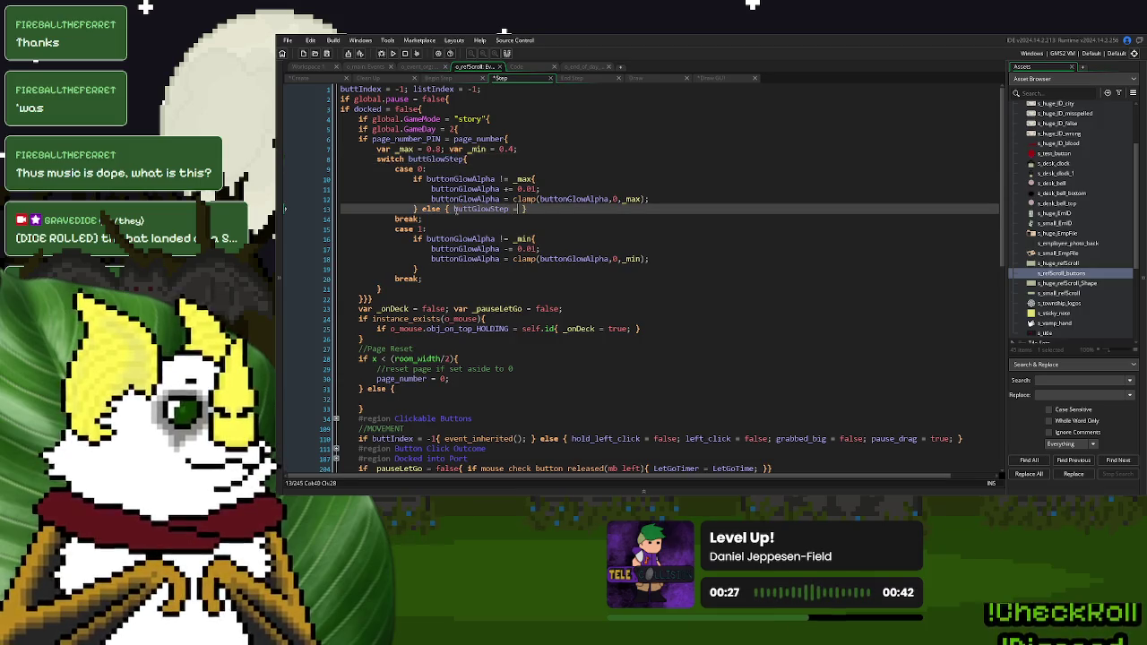
{"action": "type", "text": "1;"}
{"action": "left_click_drag", "start_coordinate": [554, 207], "coordinate": [417, 213]}
{"action": "left_click", "coordinate": [429, 268]}
{"action": "key", "text": "ctrl+v"}
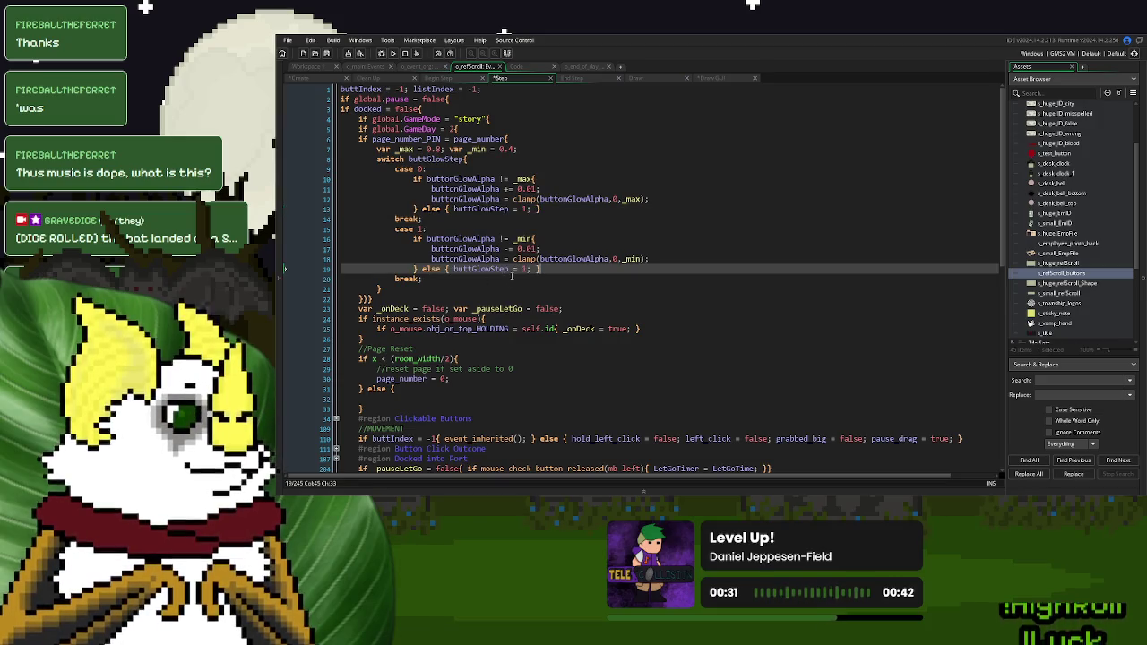
{"action": "key", "text": "BackSpace"}
{"action": "type", "text": "0"}
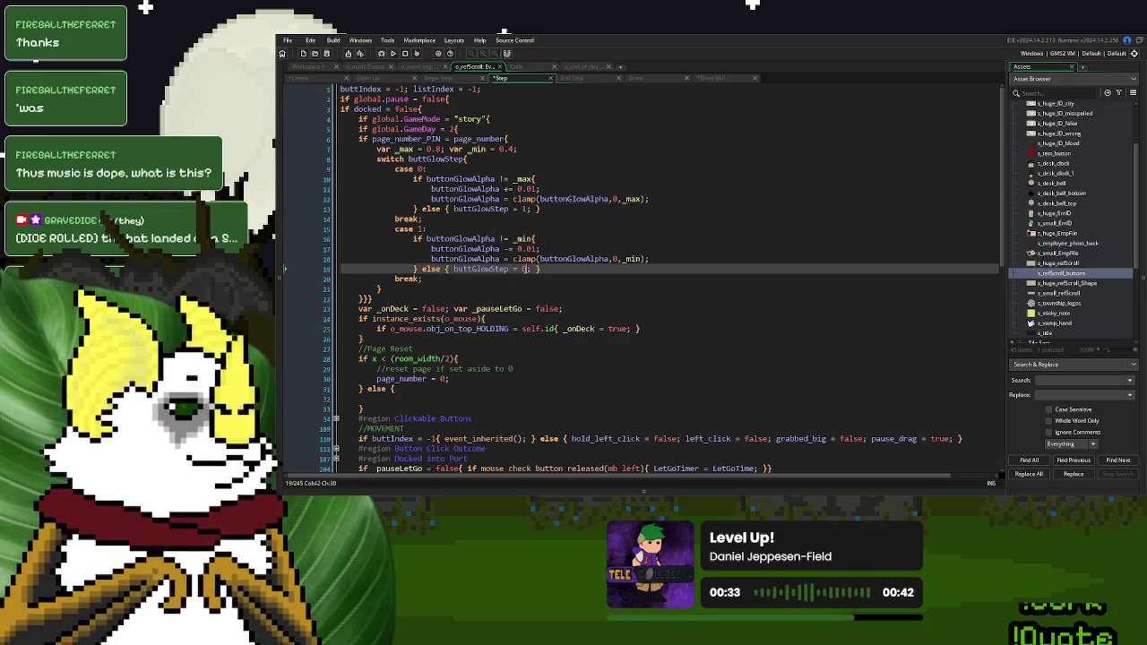
Declare var _spd = 0.05 on line 7, use it instead of 0.01, and clamp between _min and _max
{"action": "left_click", "coordinate": [531, 148]}
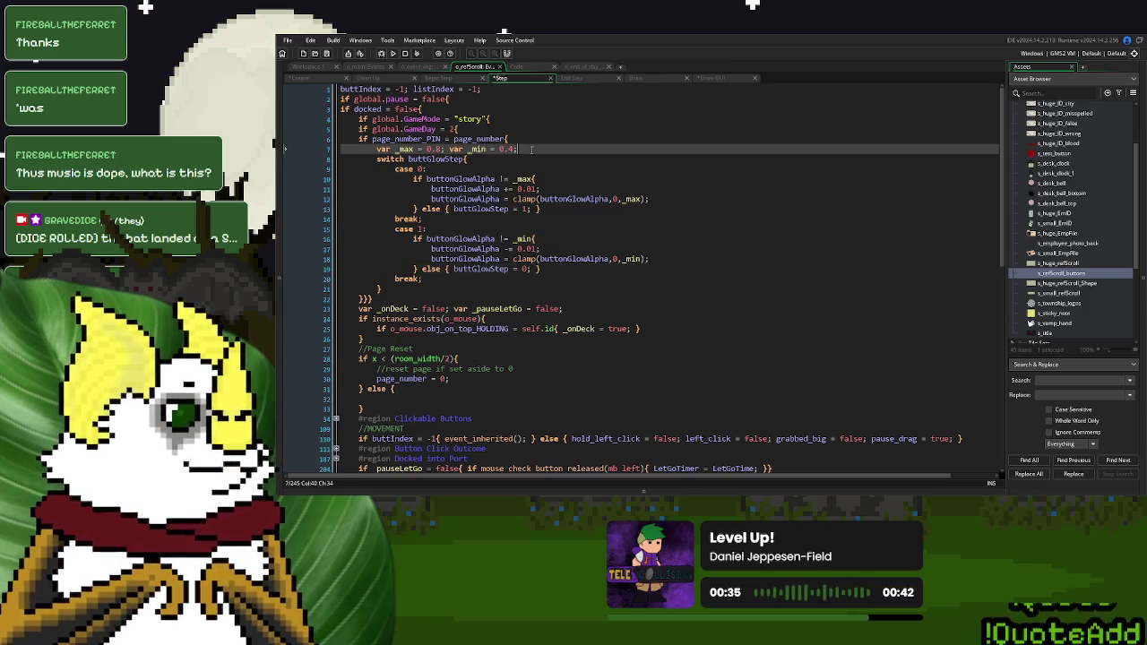
{"action": "type", "text": "var _spd = "}
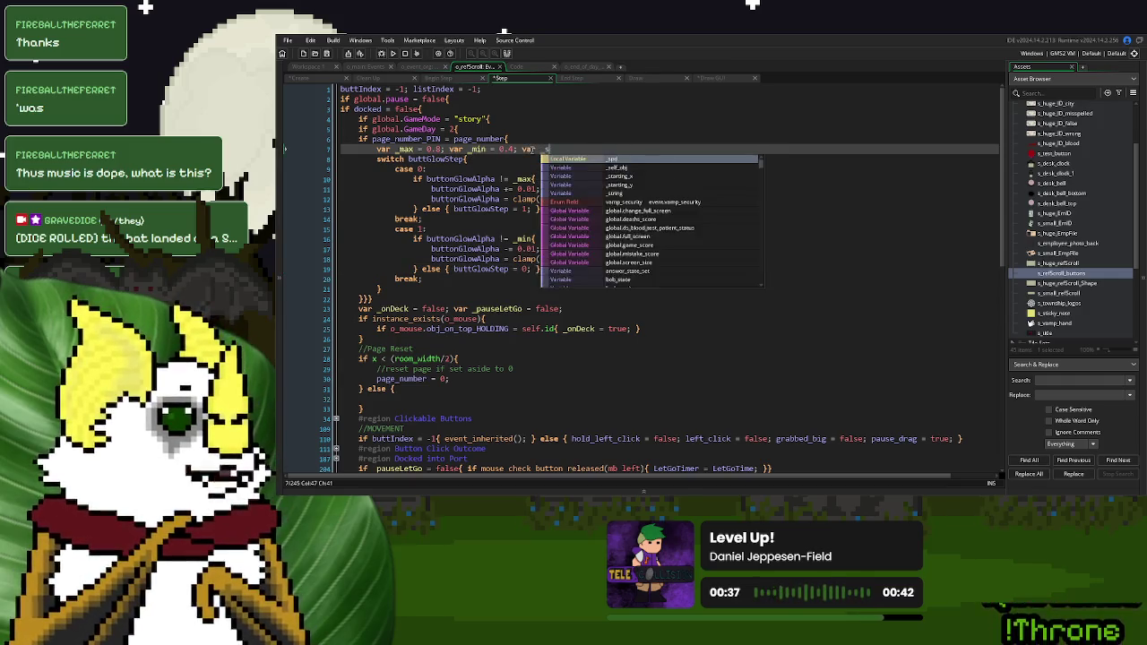
{"action": "type", "text": "0.05;"}
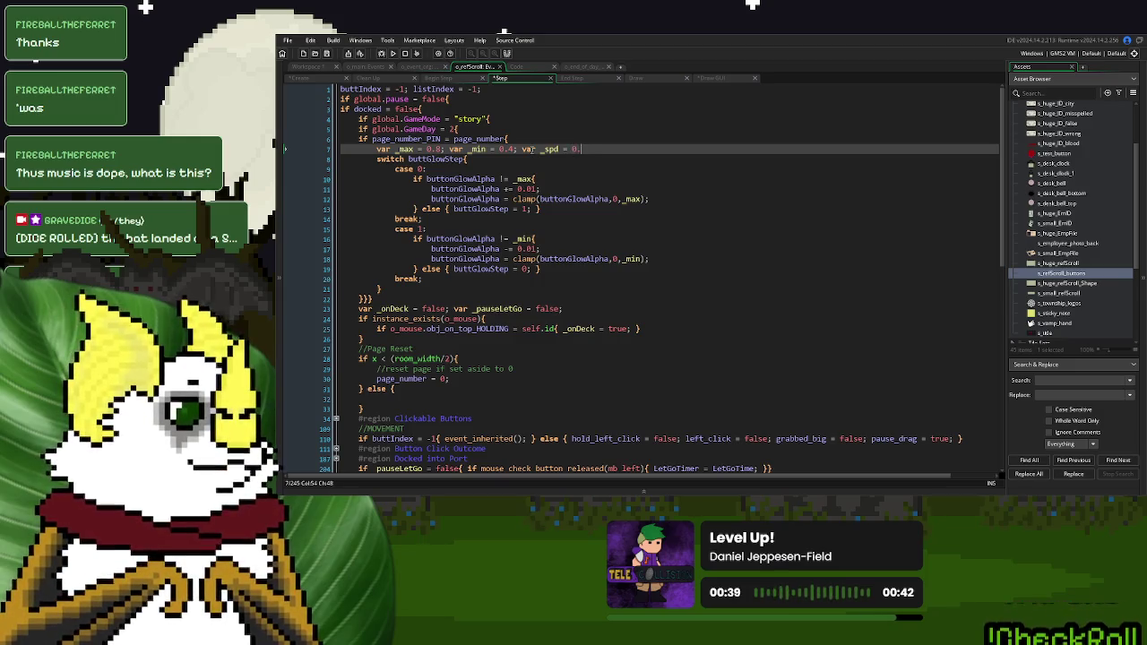
{"action": "double_click", "coordinate": [530, 189]}
{"action": "key", "text": "ctrl+v"}
{"action": "double_click", "coordinate": [529, 249]}
{"action": "key", "text": "ctrl+v"}
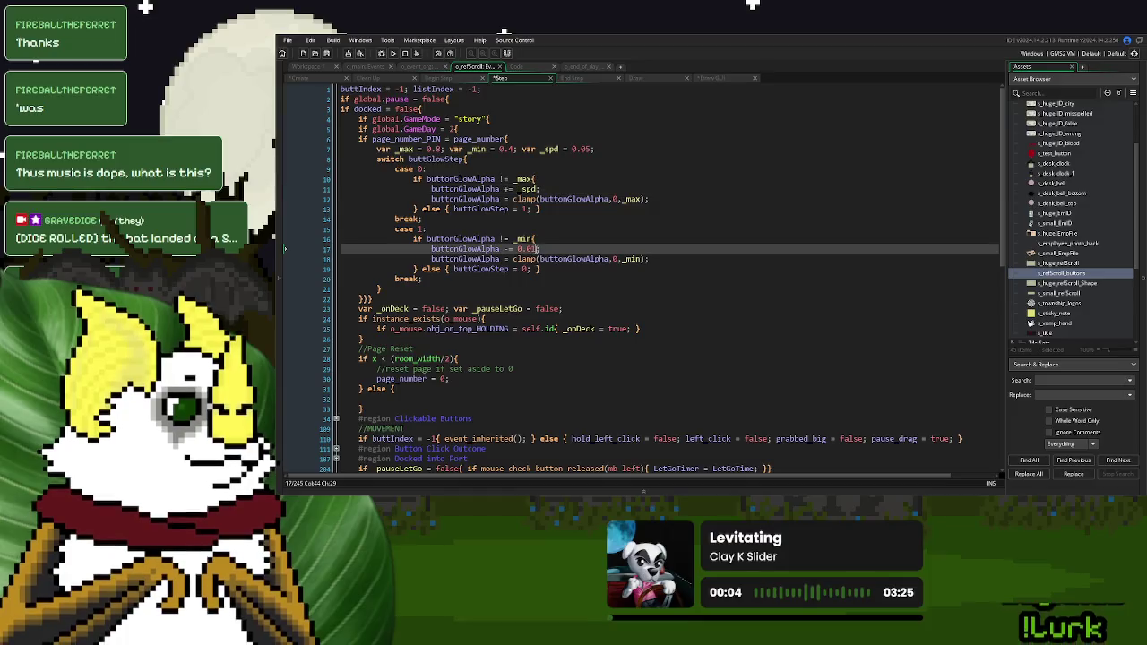
{"action": "type", "text": "_spd"}
{"action": "left_click", "coordinate": [642, 259]}
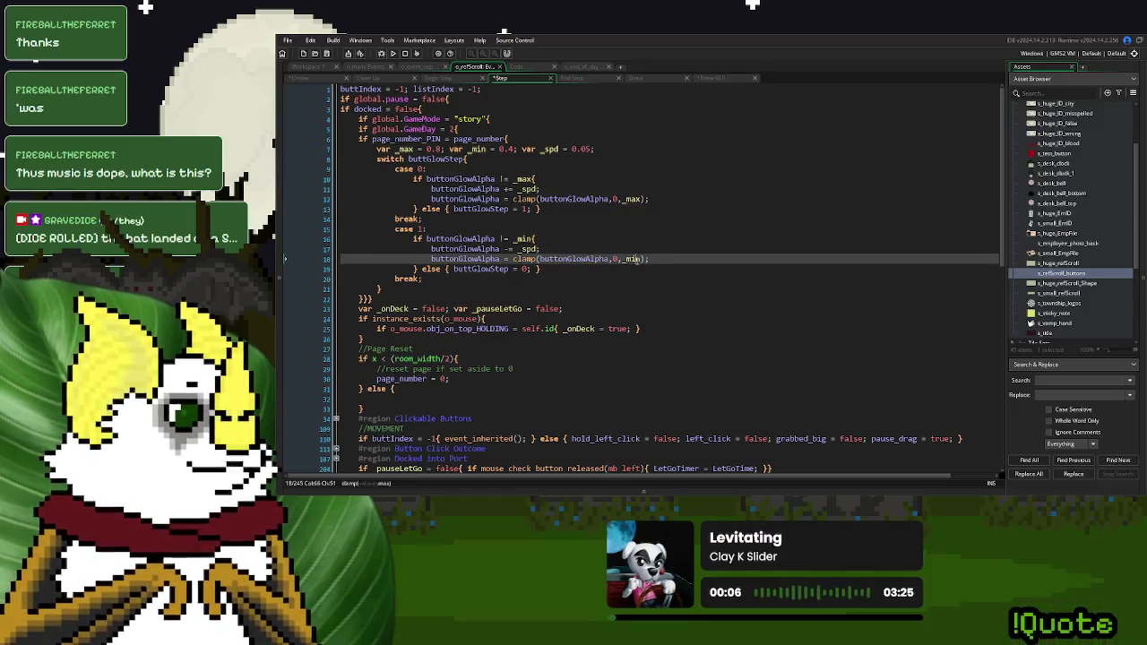
{"action": "left_click", "coordinate": [614, 259]}
{"action": "type", "text": "_min,"}
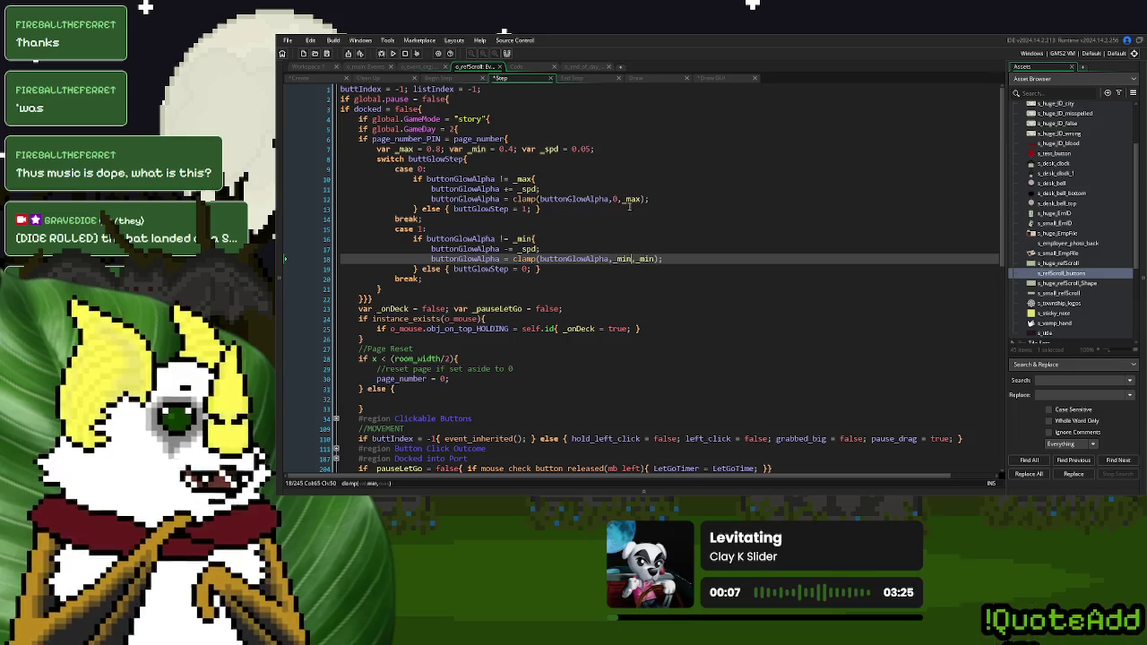
{"action": "type", "text": "_max"}
Add an else branch on line 22 setting buttonGlowAlpha = 0;, then run the game
{"action": "left_click", "coordinate": [580, 229]}
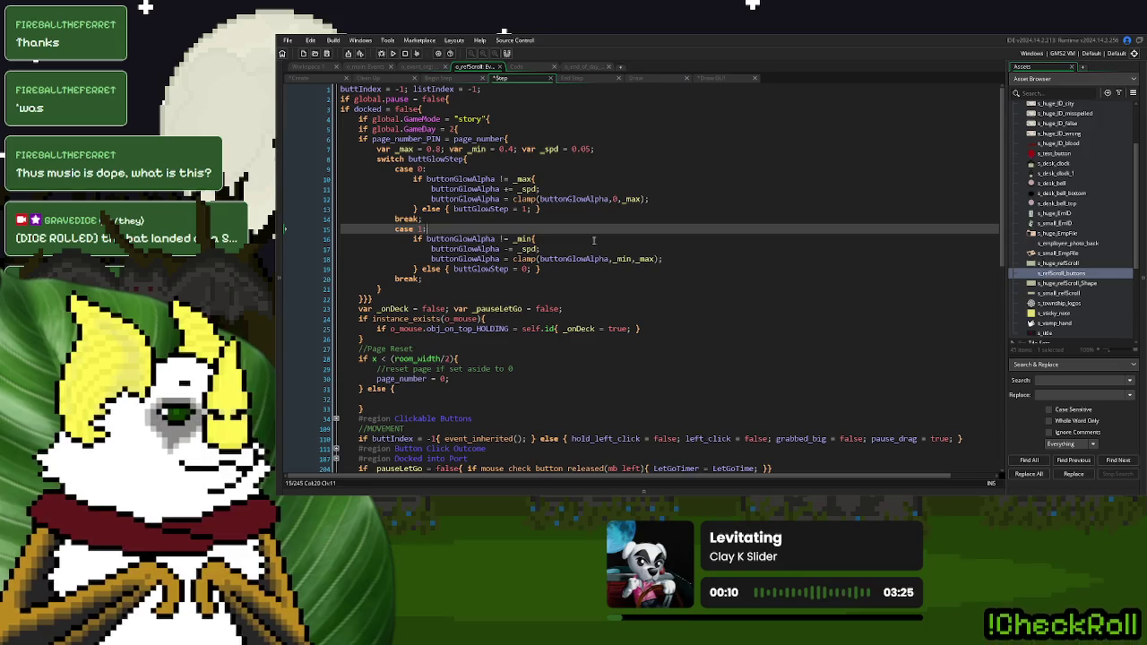
{"action": "left_click", "coordinate": [516, 139]}
{"action": "left_click", "coordinate": [363, 298]}
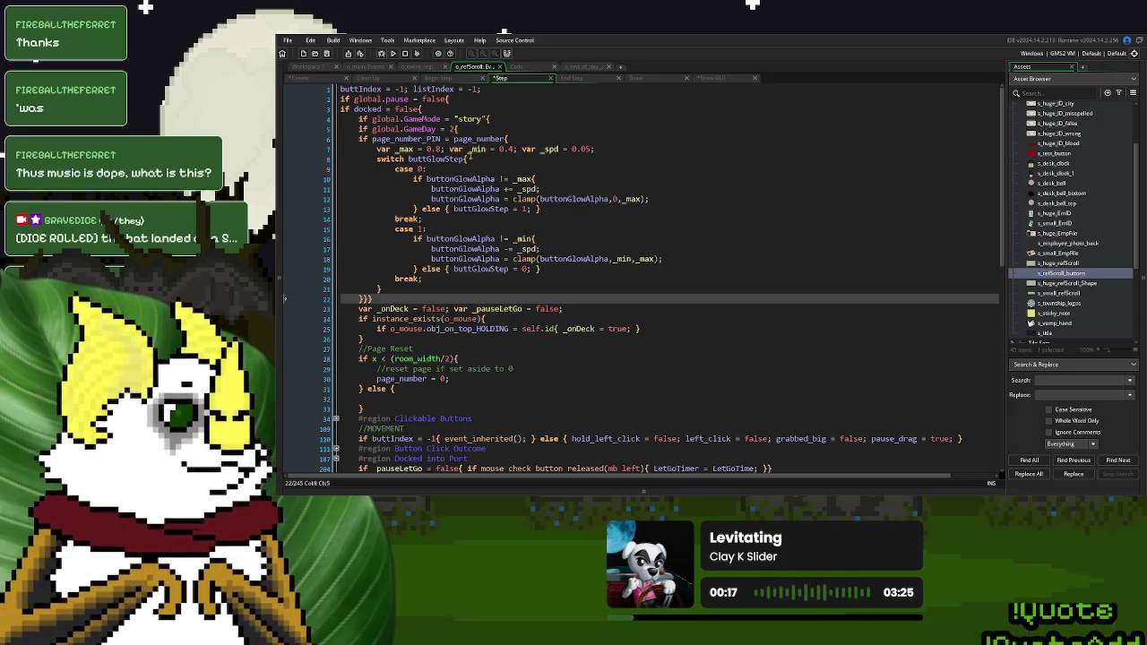
{"action": "left_click", "coordinate": [508, 139]}
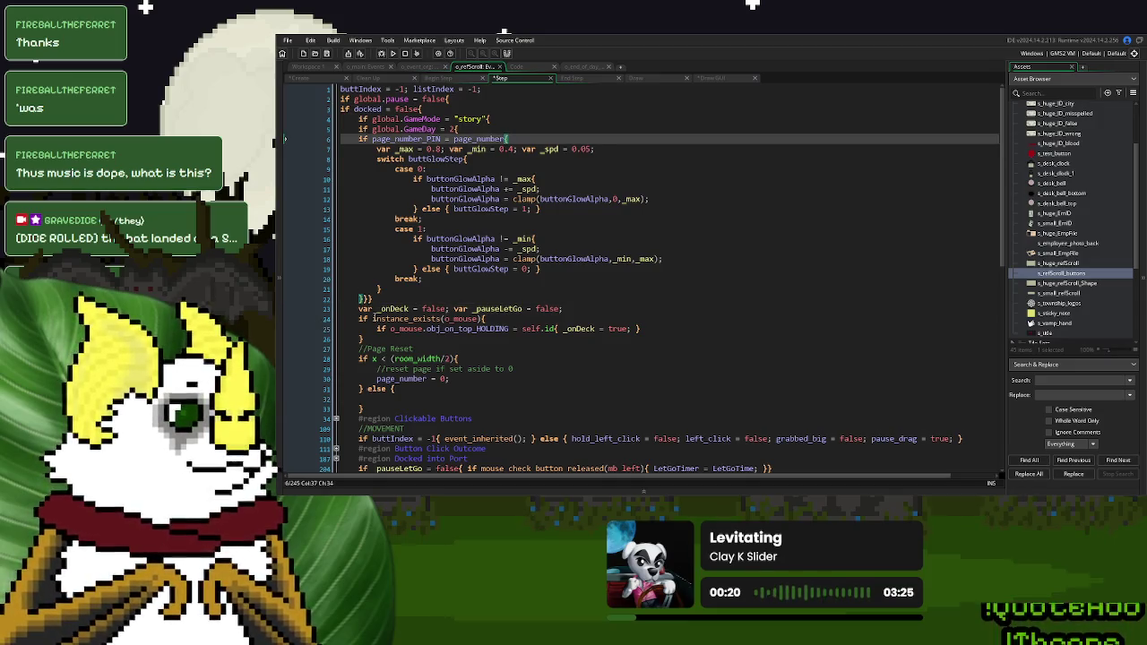
{"action": "left_click", "coordinate": [359, 297]}
{"action": "type", "text": "else {  }"}
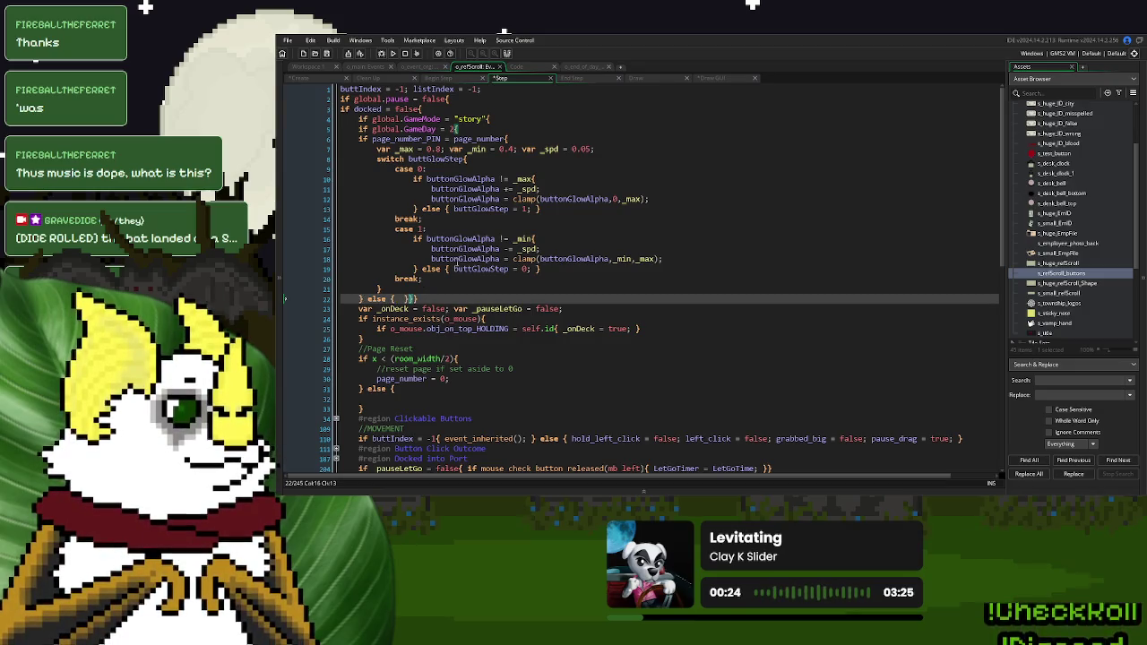
{"action": "double_click", "coordinate": [474, 259]}
{"action": "left_click", "coordinate": [401, 298]}
{"action": "key", "text": "ctrl+v"}
{"action": "type", "text": "0;"}
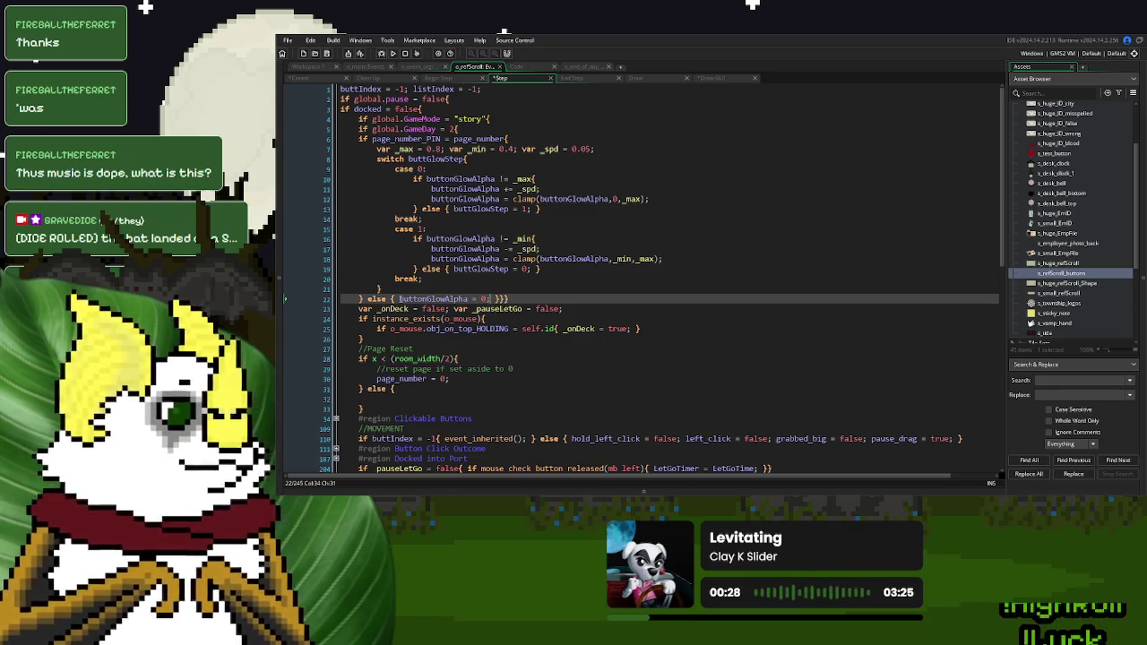
{"action": "left_click", "coordinate": [392, 53]}
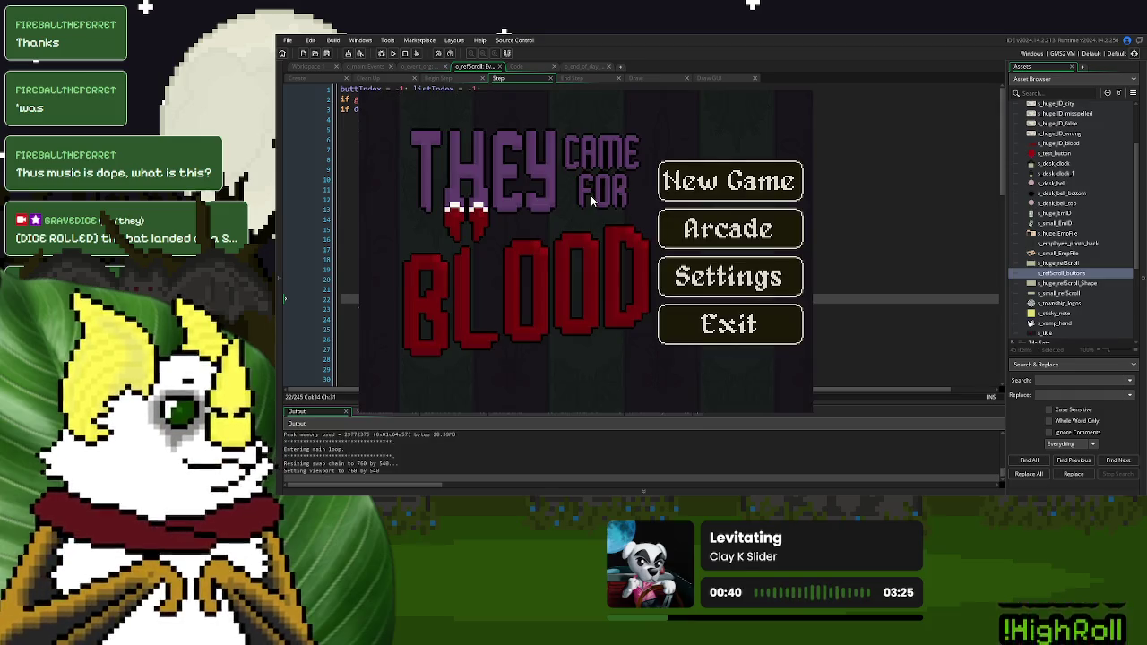
Start a New Game to reach the Blood Lab desk scene, then close the game
{"action": "left_click", "coordinate": [738, 199]}
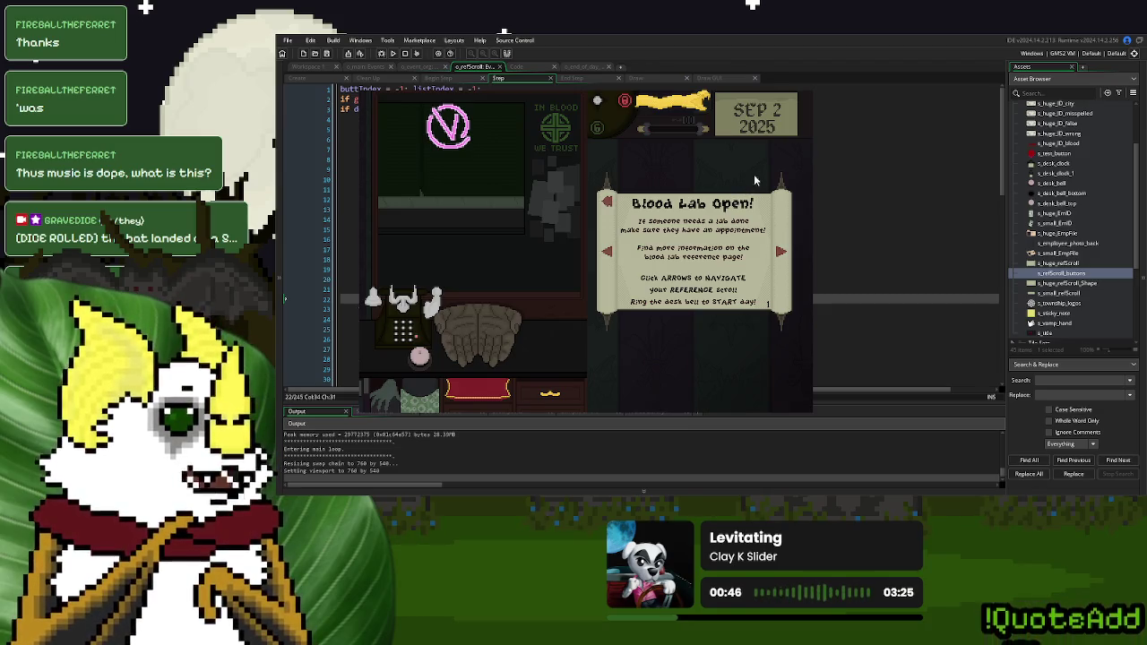
{"action": "key", "text": "Escape"}
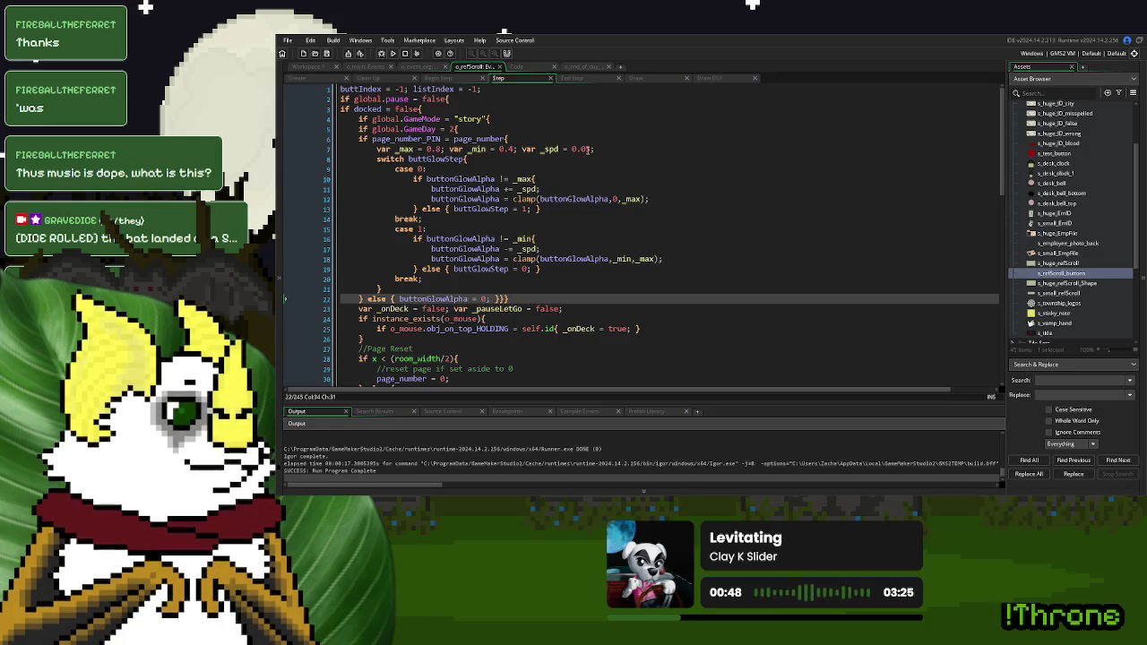
Slow the glow speed _spd to 0.01 and test it in a new game
{"action": "left_click", "coordinate": [586, 148]}
{"action": "type", "text": "1"}
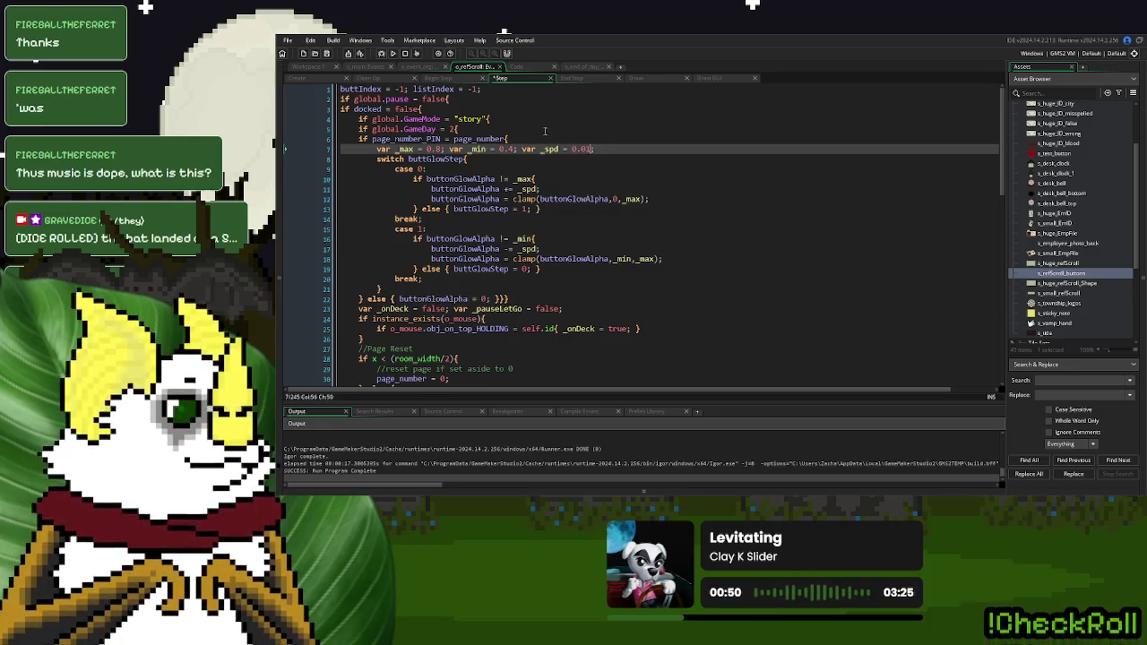
{"action": "left_click", "coordinate": [391, 54]}
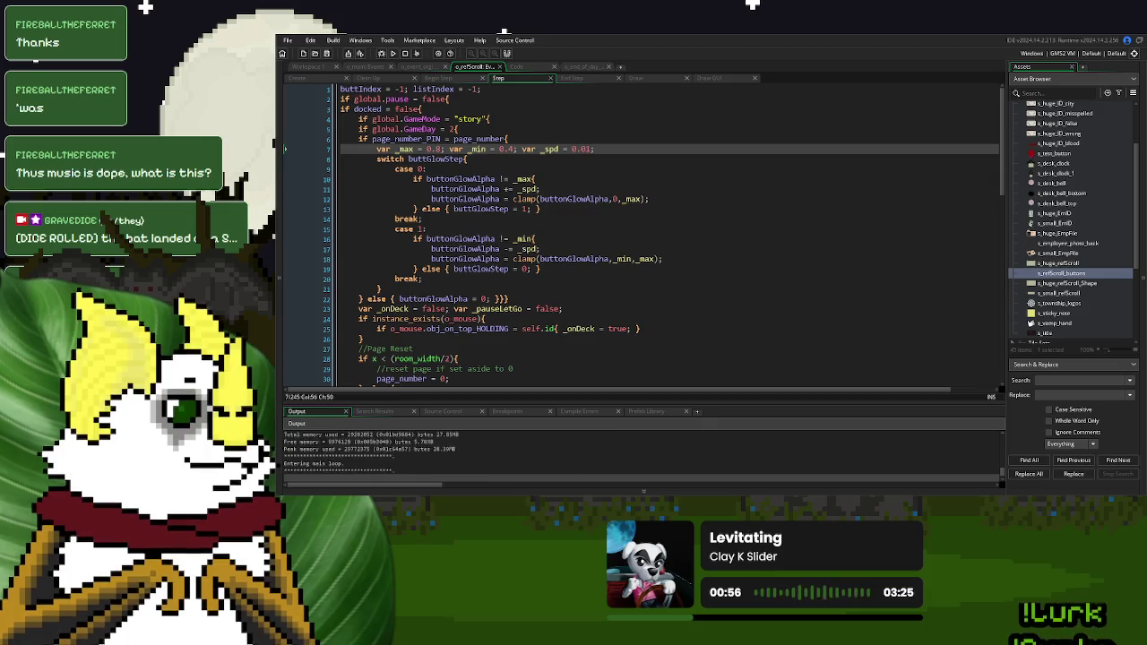
{"action": "left_click", "coordinate": [752, 179]}
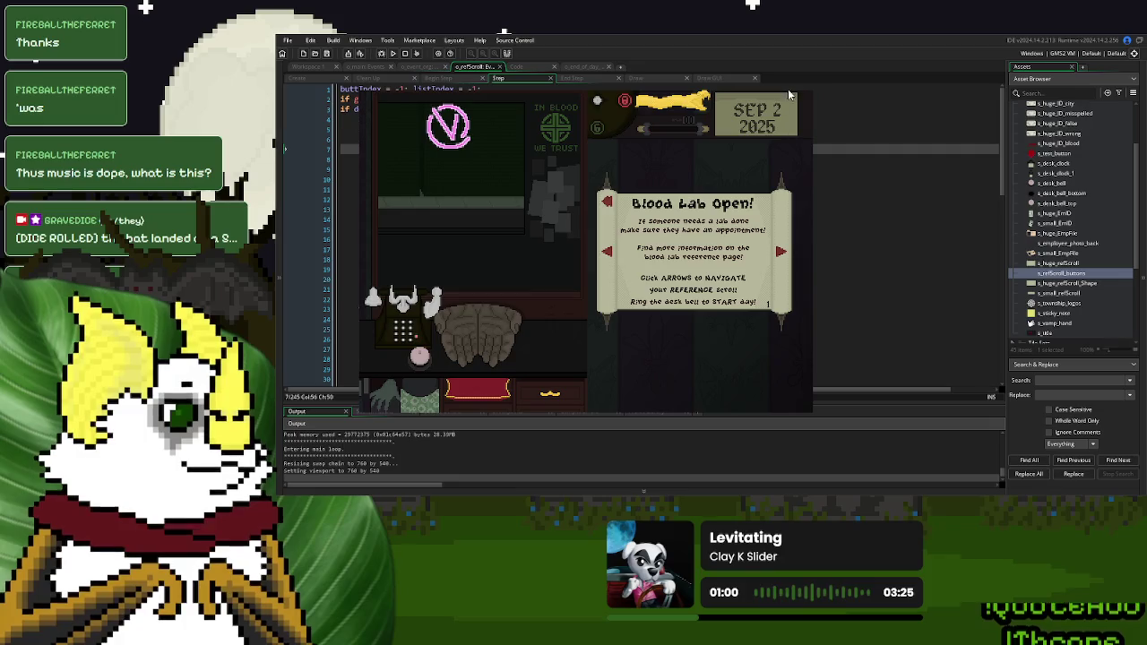
{"action": "key", "text": "Escape"}
Set the glow maximum to 0.6 and minimum to 0.1 on line 7, then rerun the game
{"action": "left_click", "coordinate": [438, 149]}
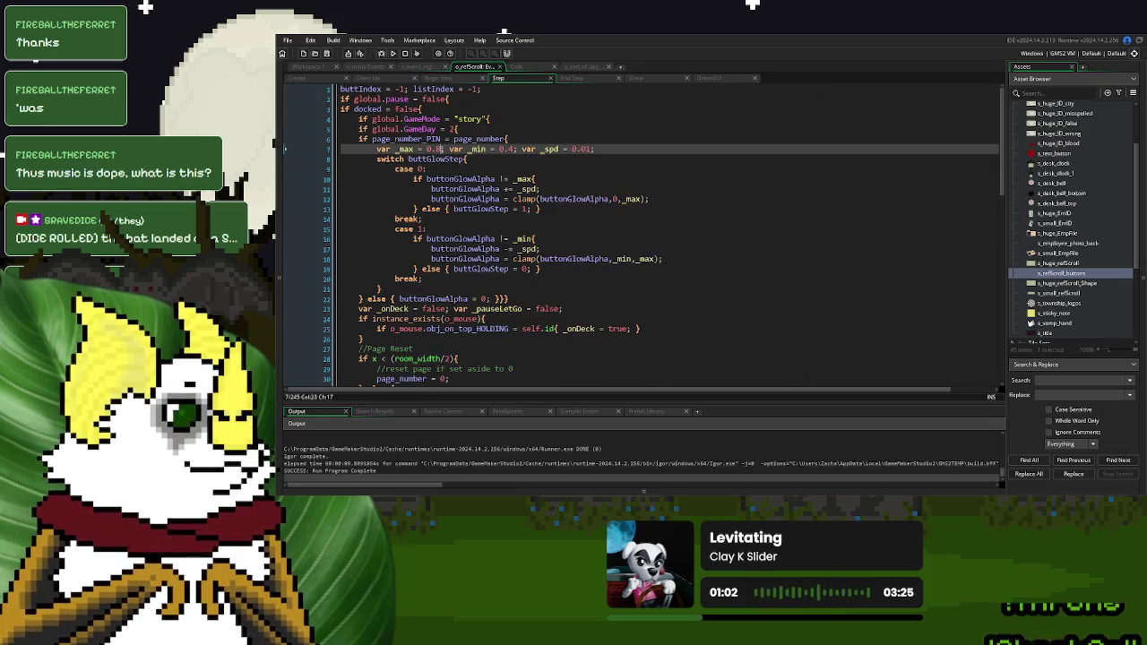
{"action": "key", "text": "Delete"}
{"action": "type", "text": "6"}
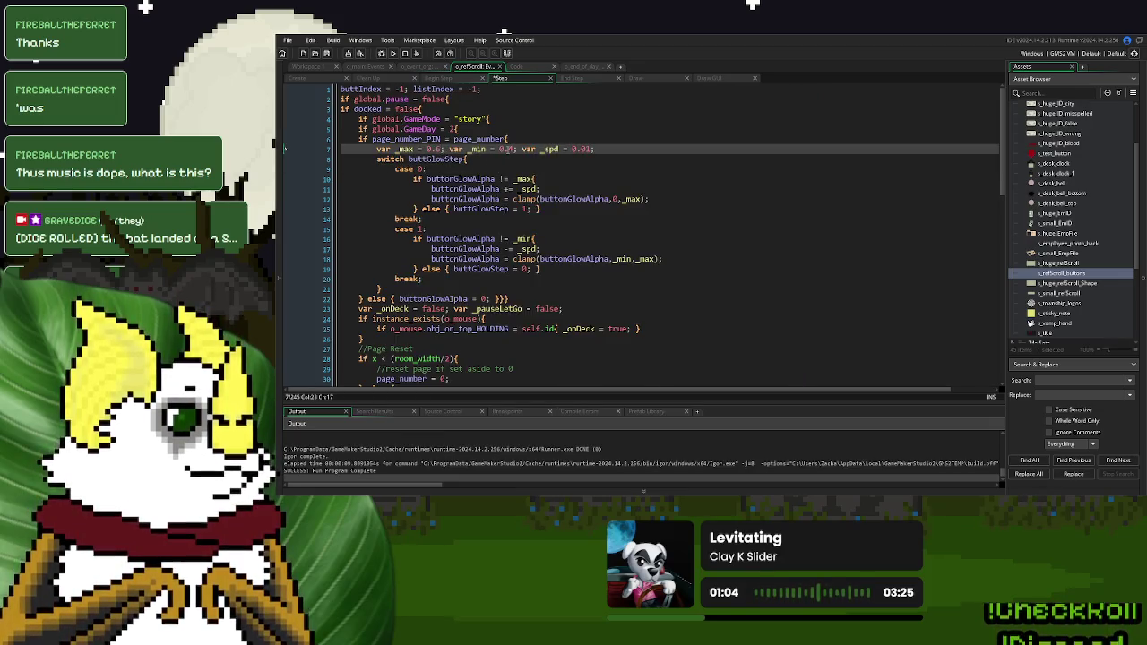
{"action": "left_click_drag", "start_coordinate": [507, 149], "coordinate": [513, 151]}
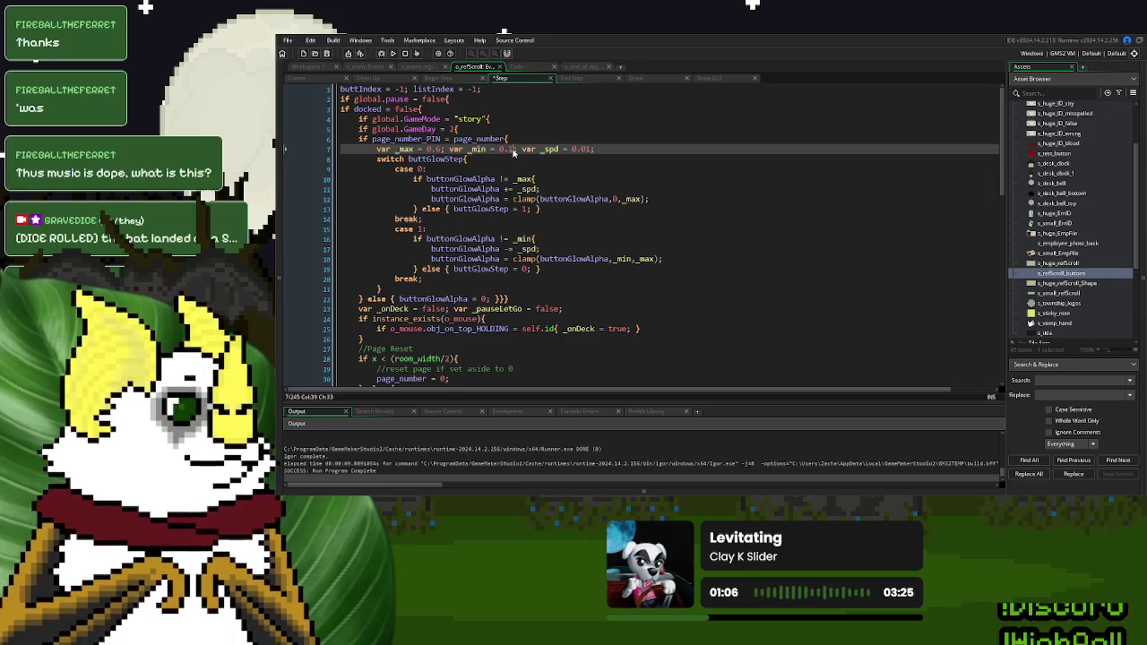
{"action": "left_click_drag", "start_coordinate": [591, 149], "coordinate": [587, 153]}
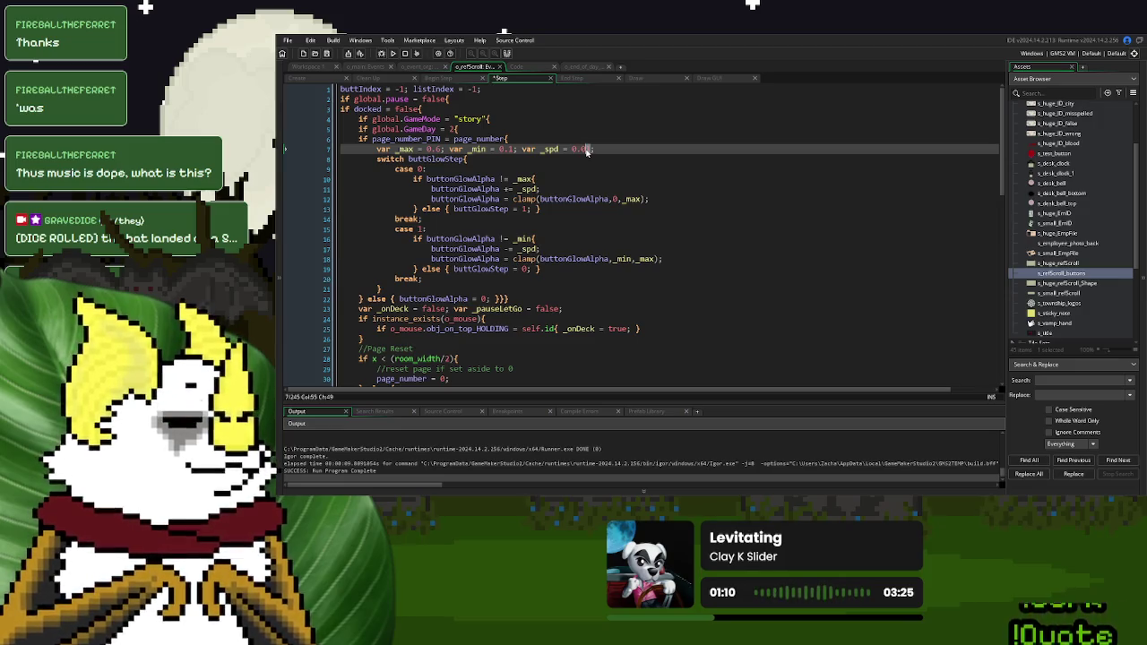
{"action": "left_click", "coordinate": [392, 52]}
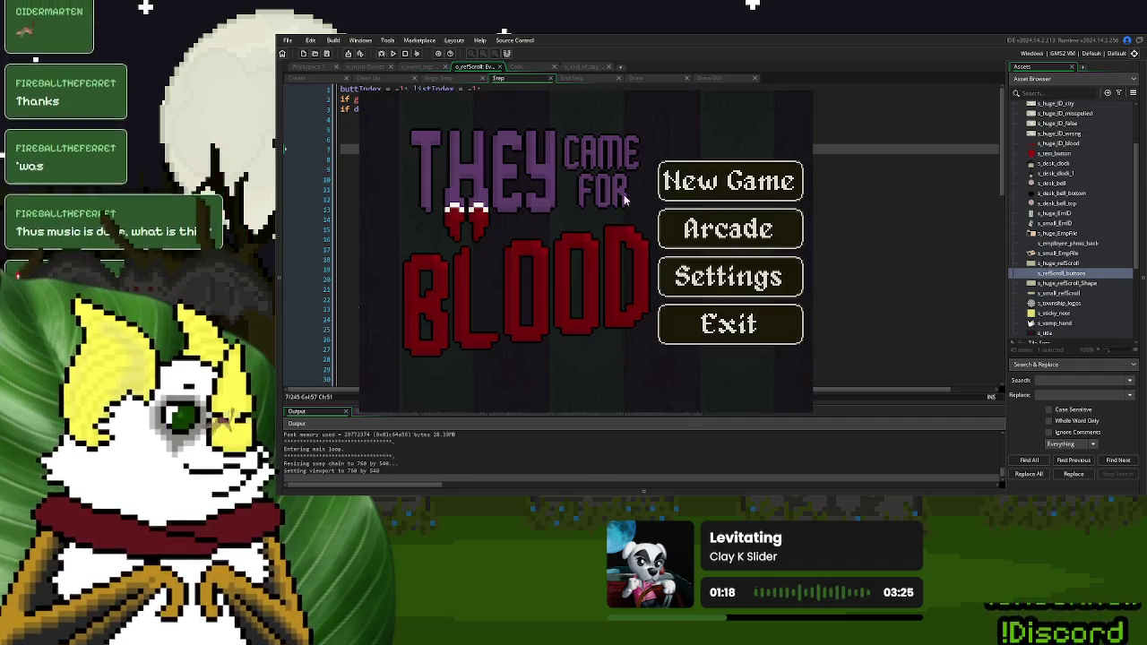
Start a New Game, page the reference scroll from Index back to Blood Lab Open!, then close the game
{"action": "left_click", "coordinate": [729, 187]}
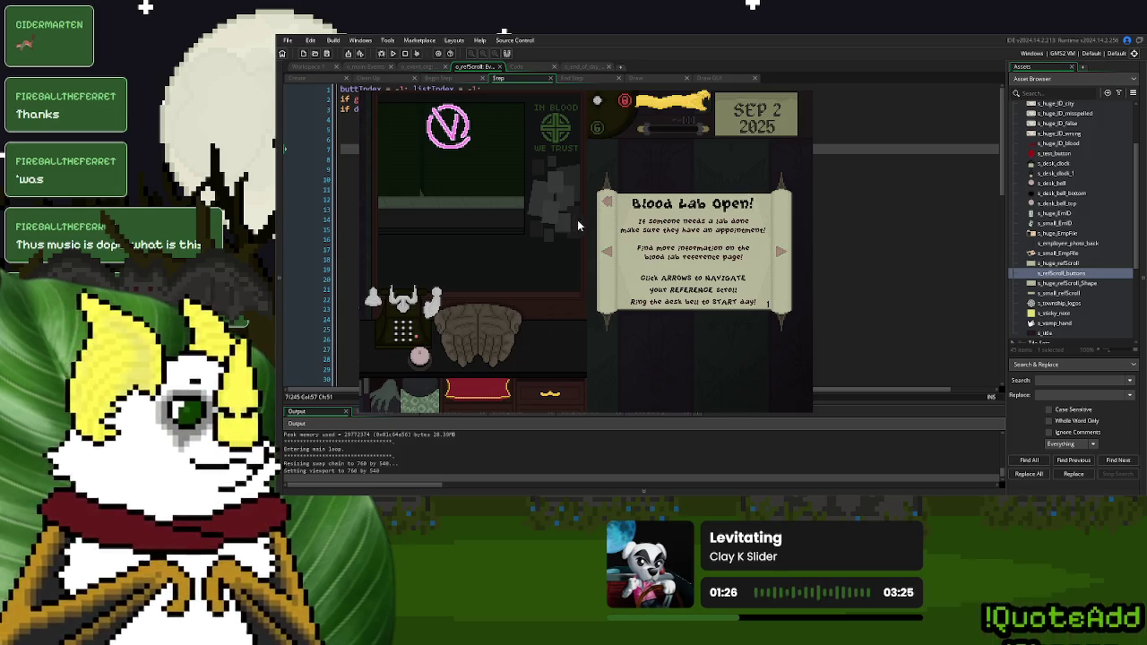
{"action": "left_click", "coordinate": [612, 202]}
{"action": "left_click", "coordinate": [777, 252]}
{"action": "left_click", "coordinate": [777, 252]}
{"action": "left_click", "coordinate": [608, 251]}
{"action": "left_click", "coordinate": [608, 251]}
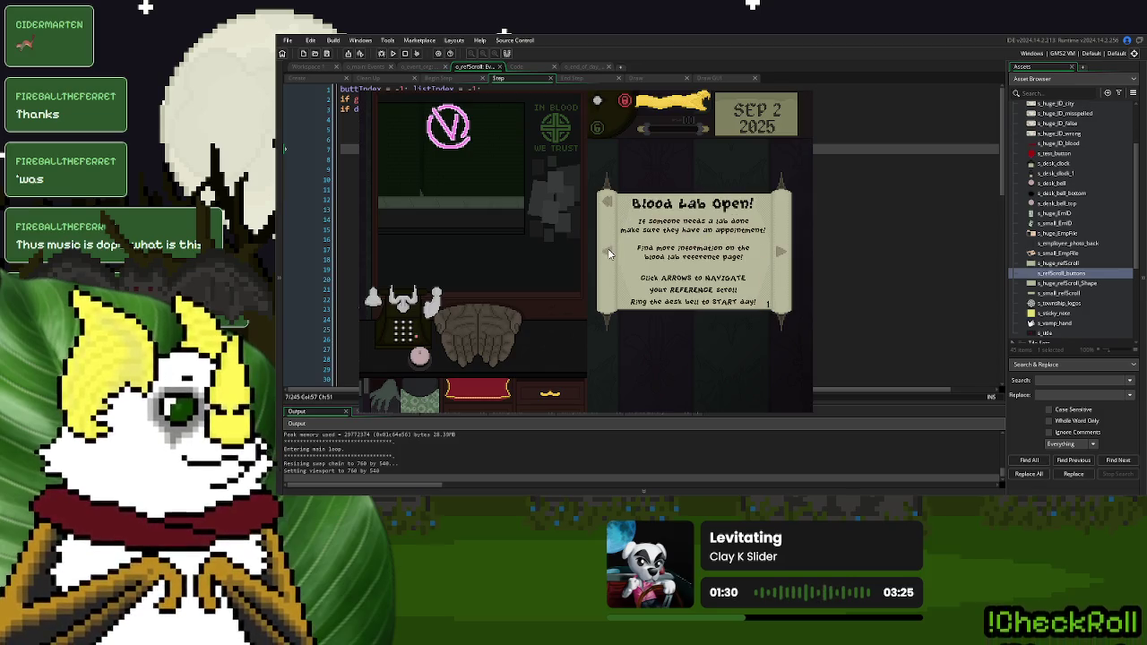
{"action": "key", "text": "Escape"}
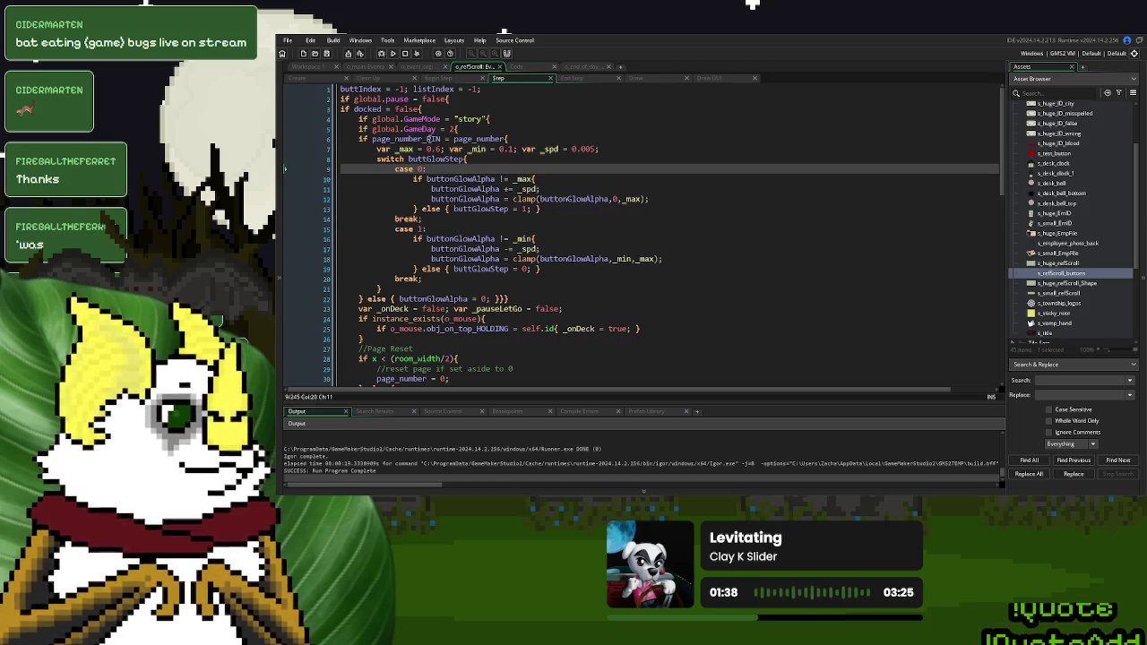
Append page_number_PIN = -10; after the alpha reset in line 22's else branch, then run the game
{"action": "left_click_drag", "start_coordinate": [442, 138], "coordinate": [371, 138]}
{"action": "key", "text": "ctrl+c"}
{"action": "left_click", "coordinate": [493, 298]}
{"action": "key", "text": "ctrl+v"}
{"action": "type", "text": "= -1"}
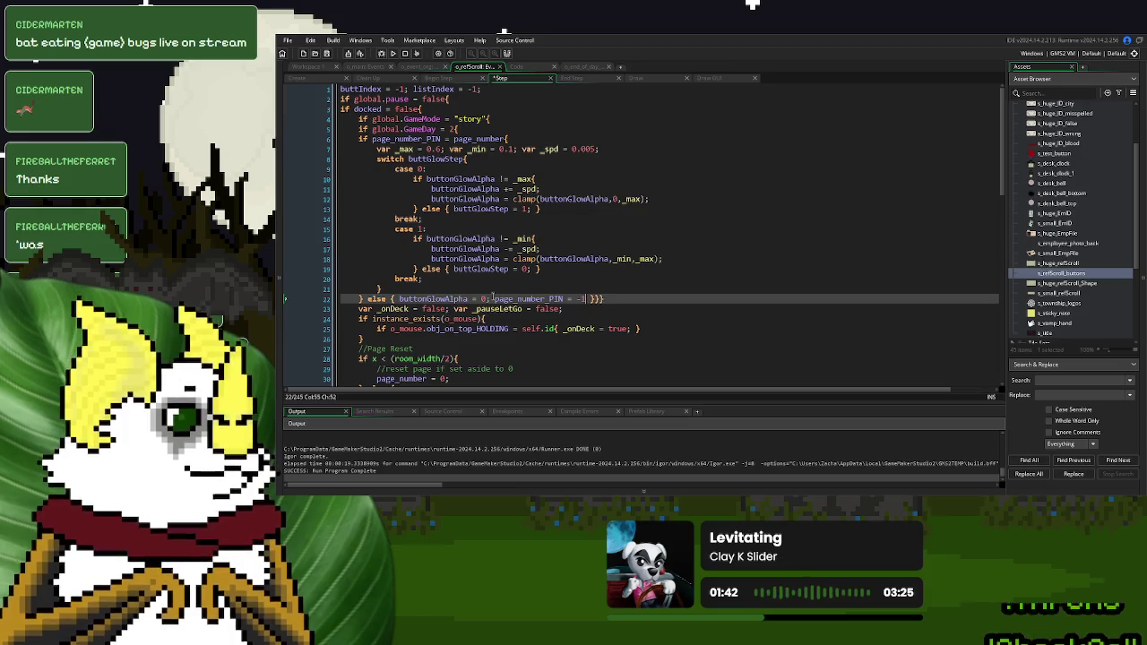
{"action": "type", "text": "10;"}
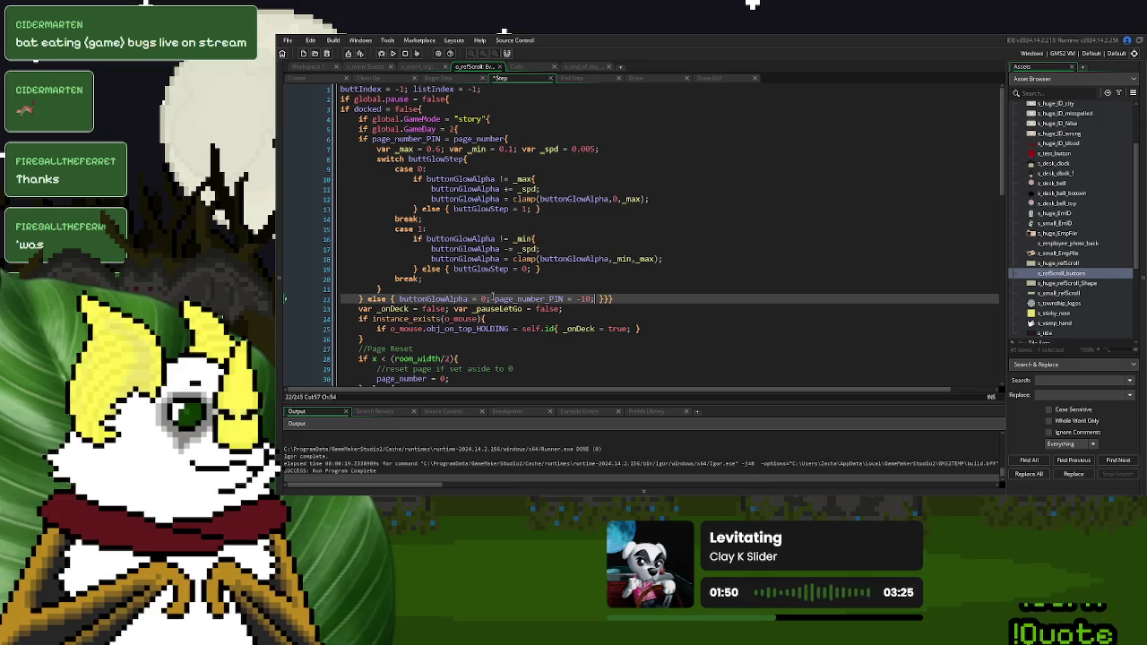
{"action": "left_click", "coordinate": [393, 53]}
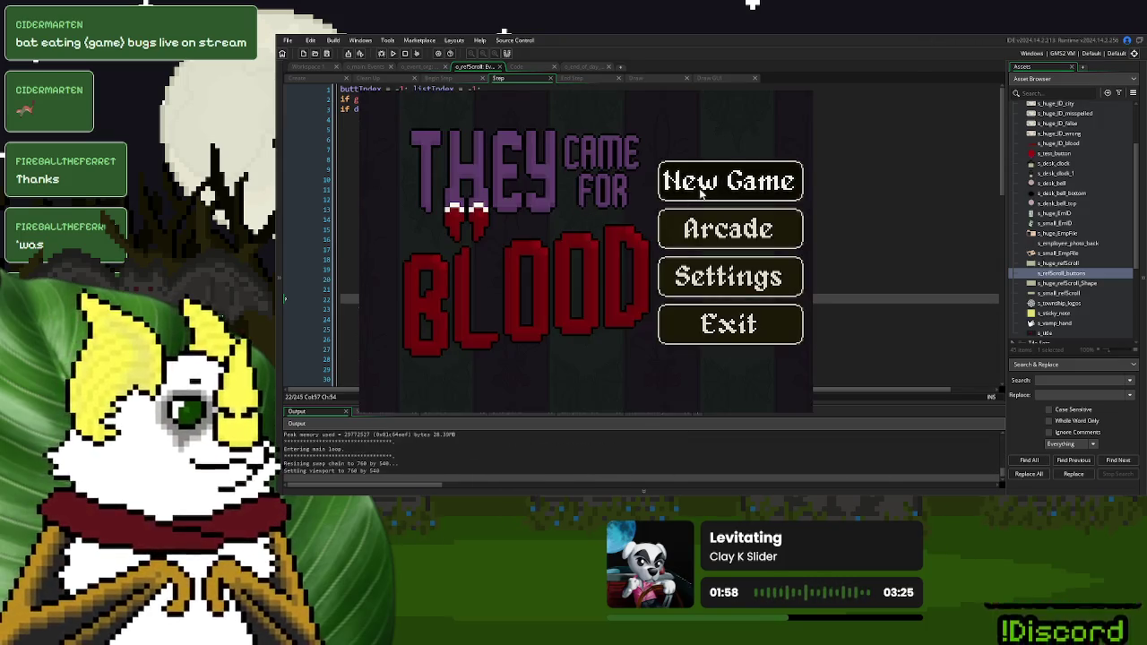
{"action": "left_click", "coordinate": [702, 192]}
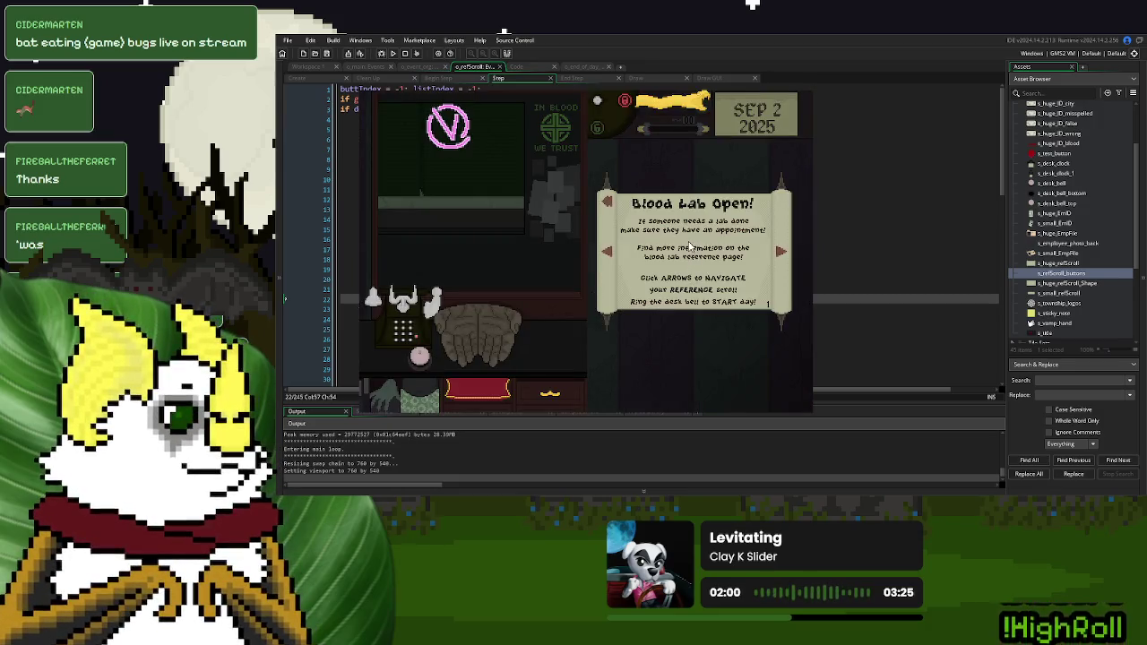
{"action": "left_click", "coordinate": [739, 254]}
{"action": "left_click", "coordinate": [778, 255]}
{"action": "left_click", "coordinate": [778, 255]}
{"action": "left_click", "coordinate": [779, 256]}
{"action": "left_click", "coordinate": [607, 199]}
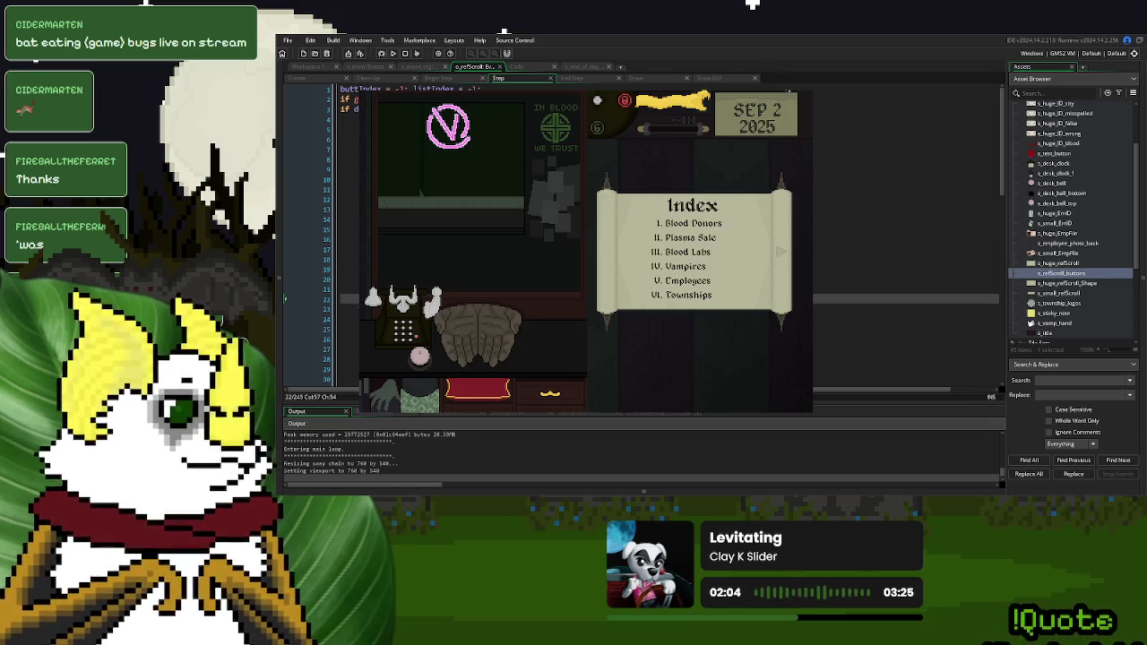
{"action": "key", "text": "Escape"}
{"action": "left_click", "coordinate": [412, 188]}
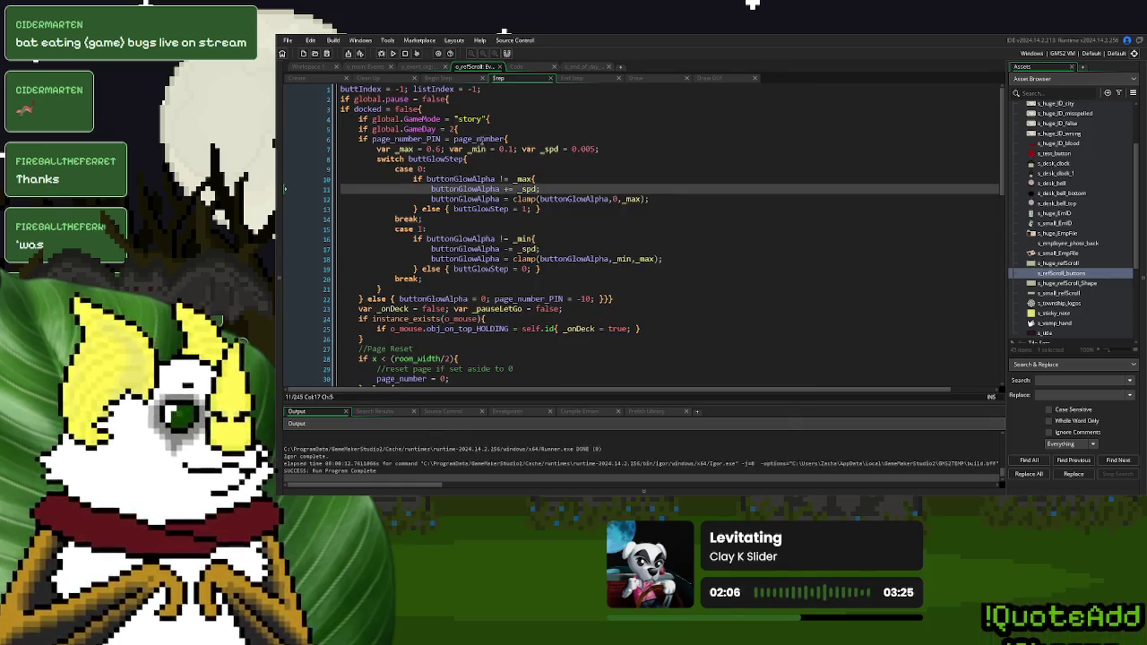
Change the glow maximum on line 7 from 0.6 to 0.4 and switch to o_refScroll's Create event
{"action": "left_click", "coordinate": [437, 149]}
{"action": "type", "text": "4"}
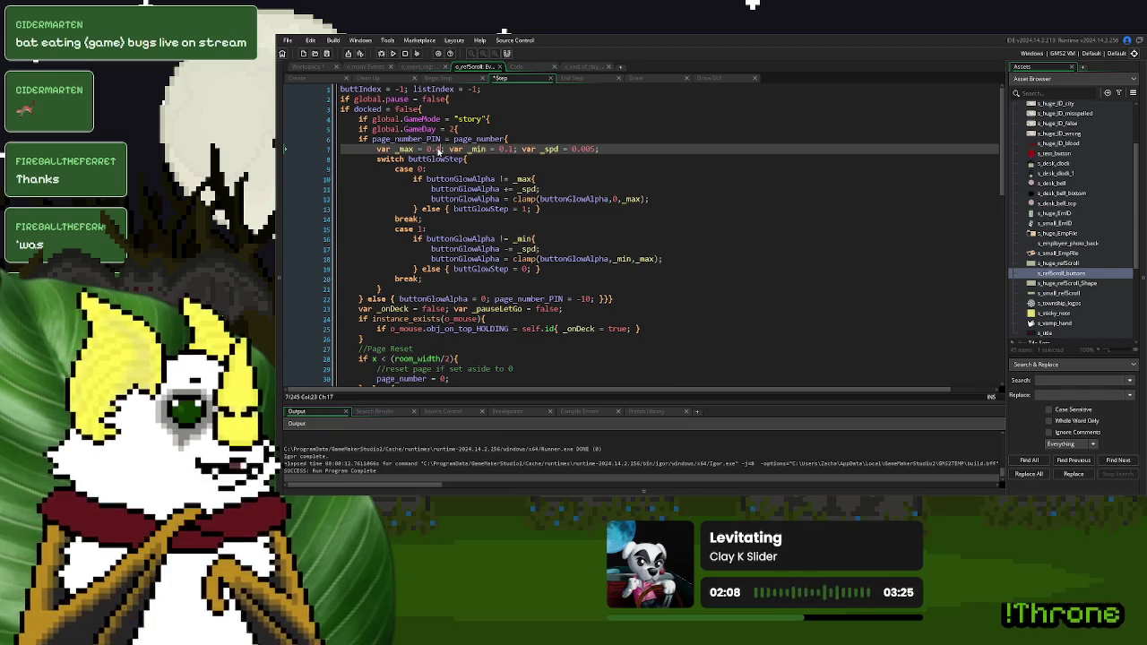
{"action": "left_click", "coordinate": [500, 180]}
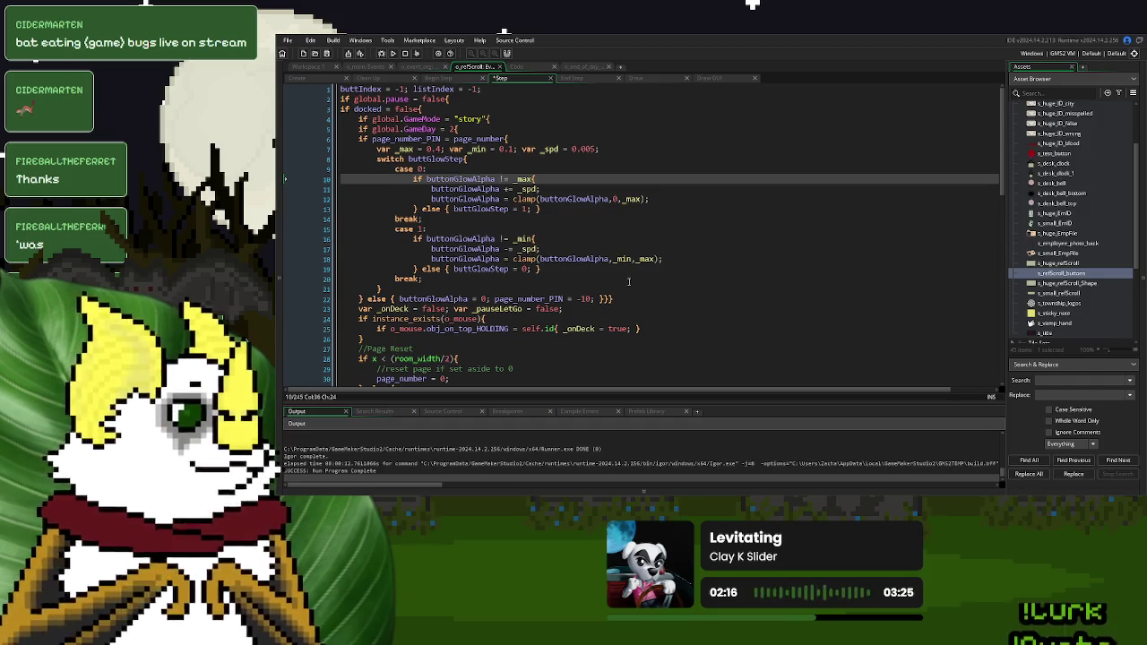
{"action": "left_click", "coordinate": [325, 83]}
{"action": "left_click", "coordinate": [408, 259]}
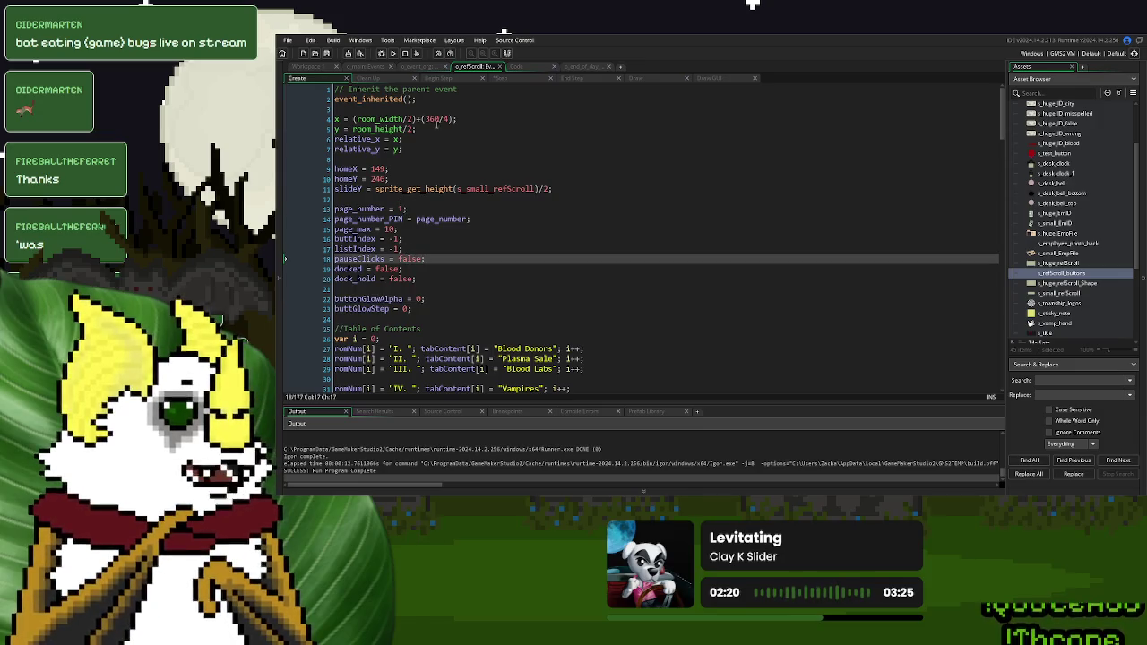
Set global.GameDay to 1 in o_event_org's Create event and test-run the game
{"action": "left_click", "coordinate": [409, 67]}
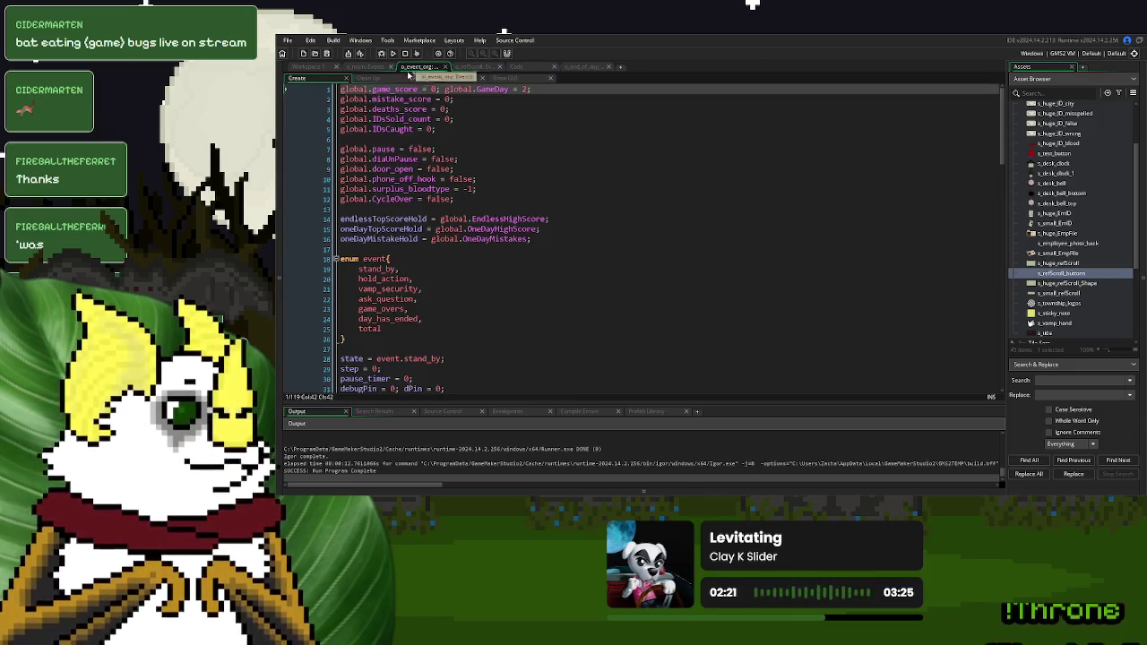
{"action": "double_click", "coordinate": [525, 89]}
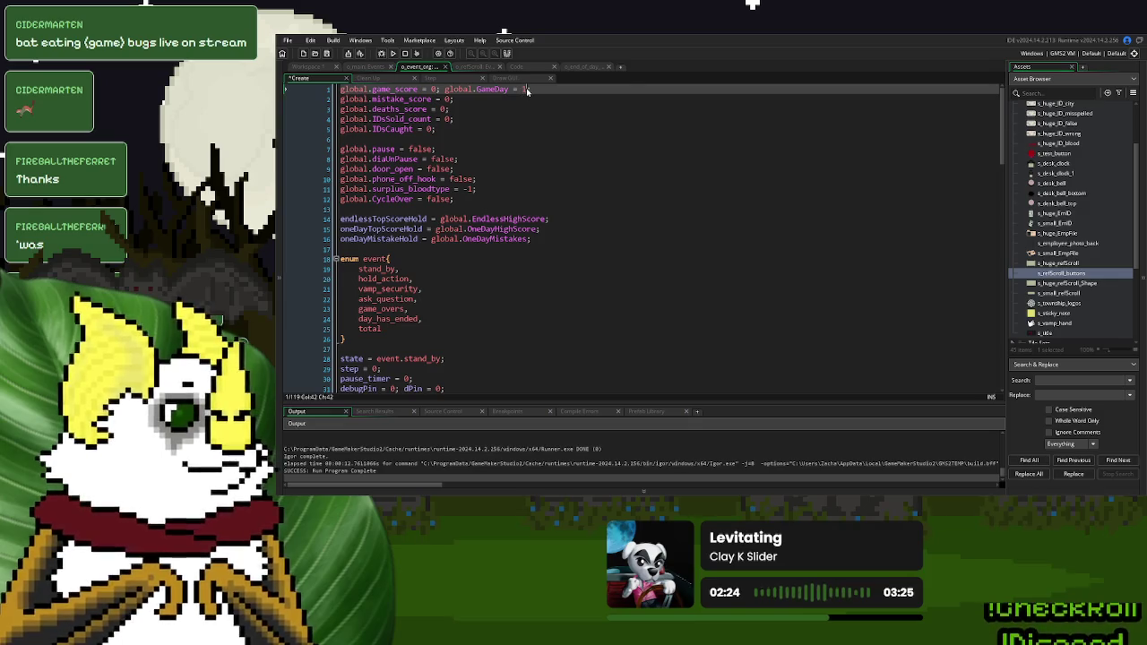
{"action": "type", "text": "1;"}
{"action": "left_click", "coordinate": [395, 54]}
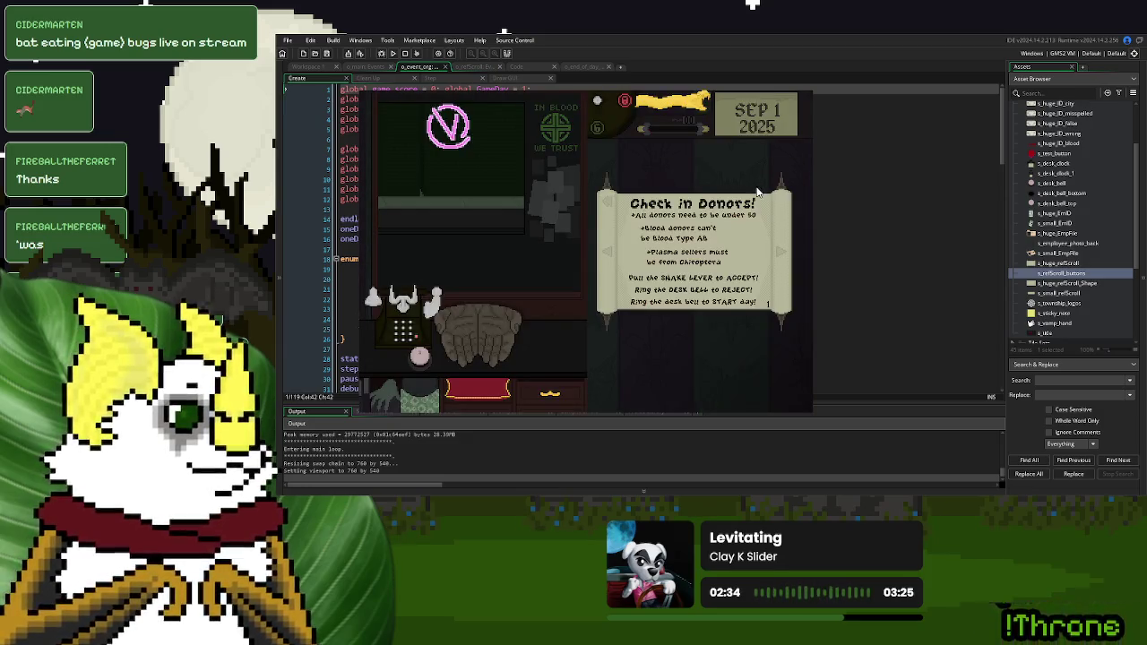
{"action": "key", "text": "Escape"}
Restore the starting GameDay to 2 and look over the end-of-day Draw GUI and StorySpawnActor code
{"action": "left_click_drag", "start_coordinate": [527, 90], "coordinate": [522, 90]}
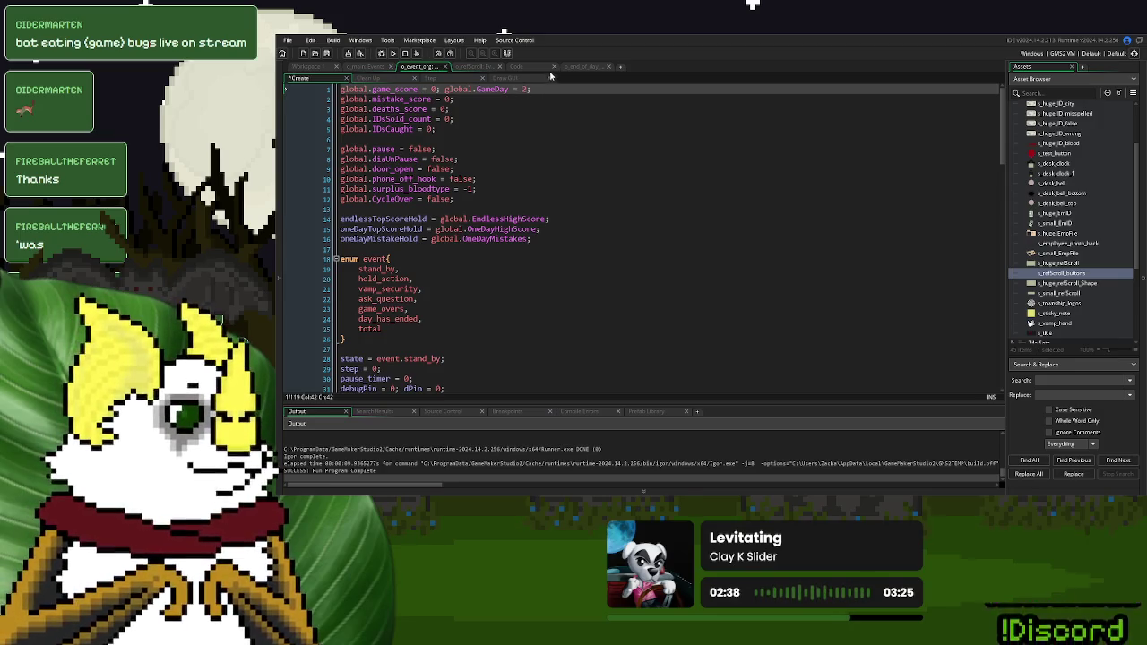
{"action": "left_click", "coordinate": [578, 67]}
{"action": "left_click", "coordinate": [518, 68]}
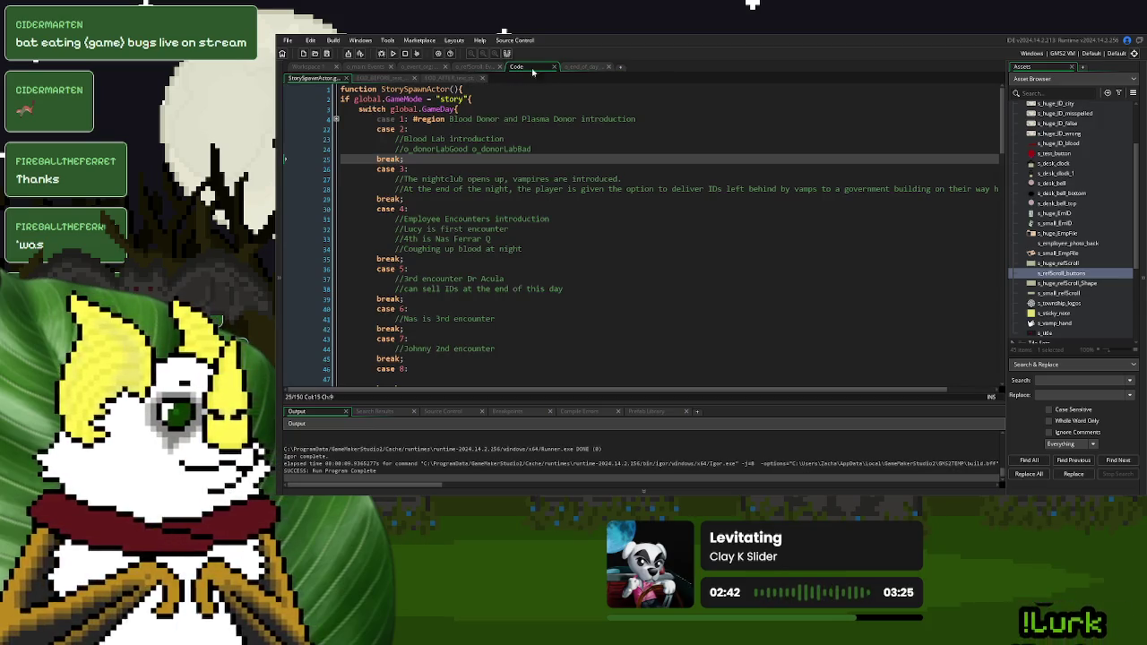
{"action": "left_click", "coordinate": [467, 68]}
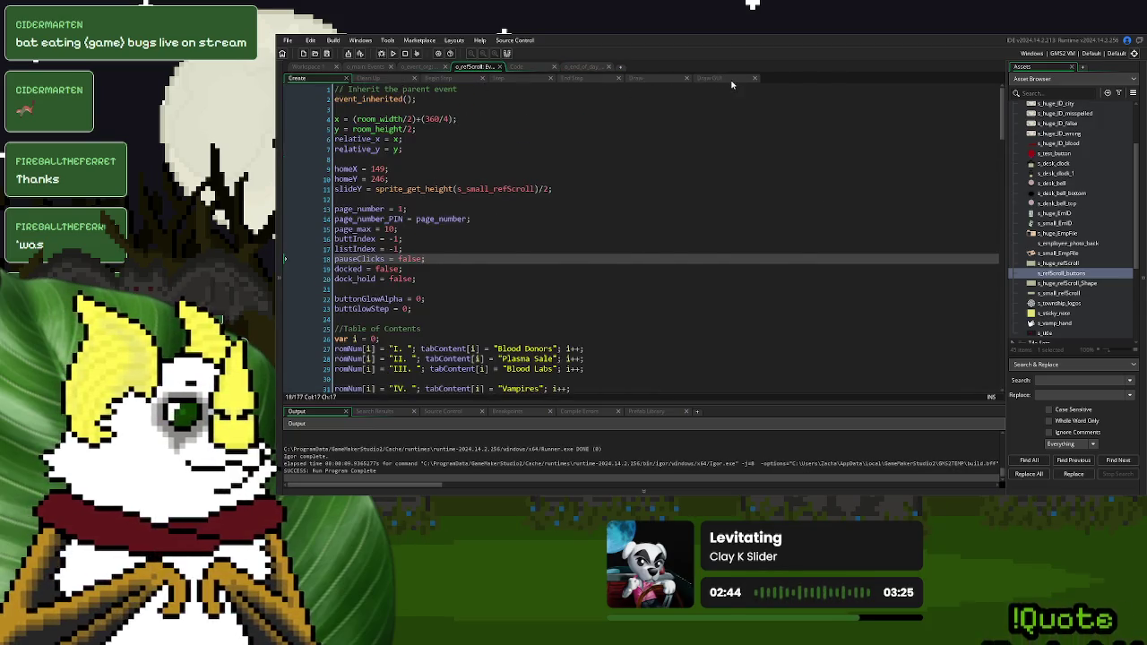
In the scroll's Draw GUI code, replace 'Ring the desk bell to START day!' with 'Place scroll on pillow to put away!' and run the game
{"action": "left_click", "coordinate": [719, 79]}
{"action": "scroll", "coordinate": [593, 289], "scroll_direction": "up", "scroll_amount": 10}
{"action": "scroll", "coordinate": [593, 288], "scroll_direction": "up", "scroll_amount": 20}
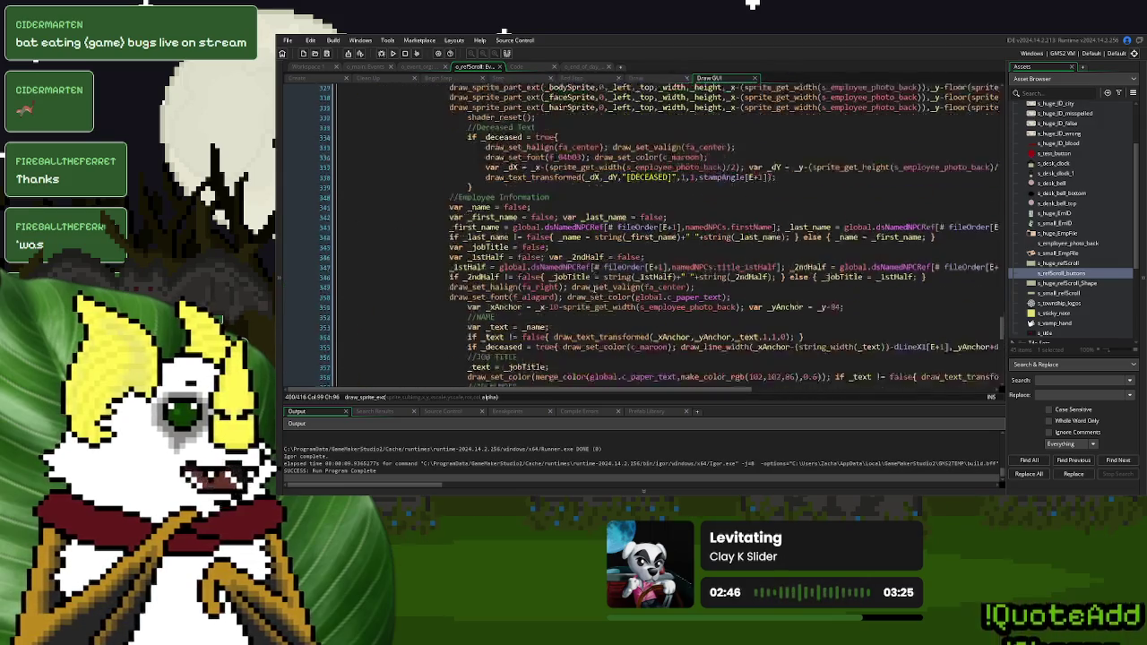
{"action": "scroll", "coordinate": [592, 288], "scroll_direction": "up", "scroll_amount": 15}
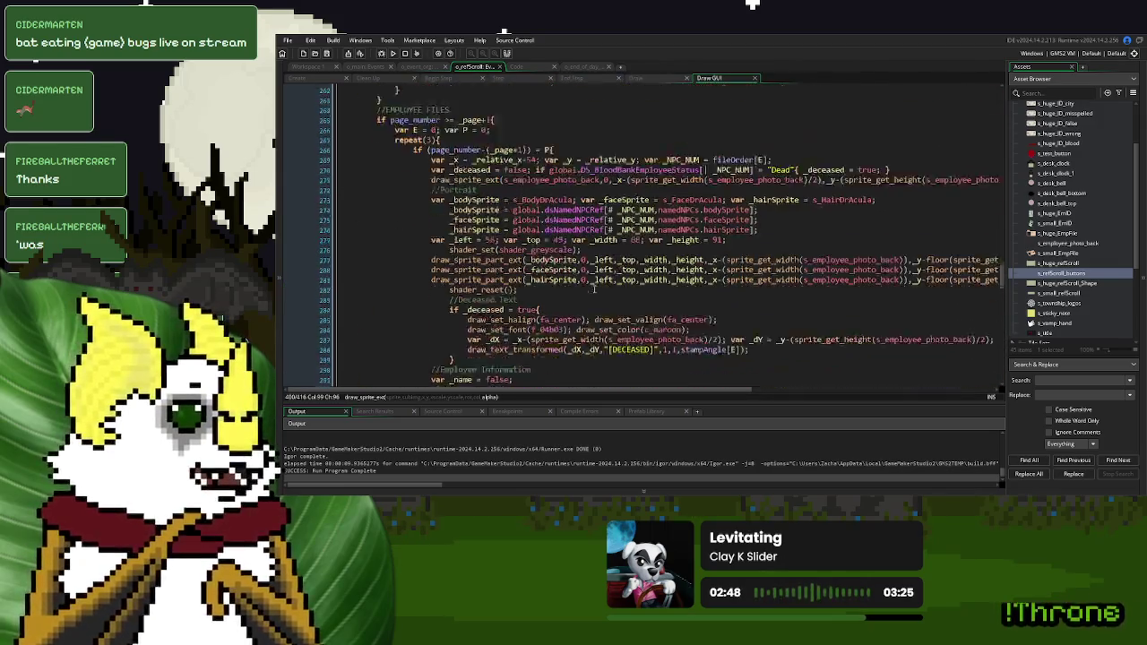
{"action": "scroll", "coordinate": [594, 287], "scroll_direction": "up", "scroll_amount": 20}
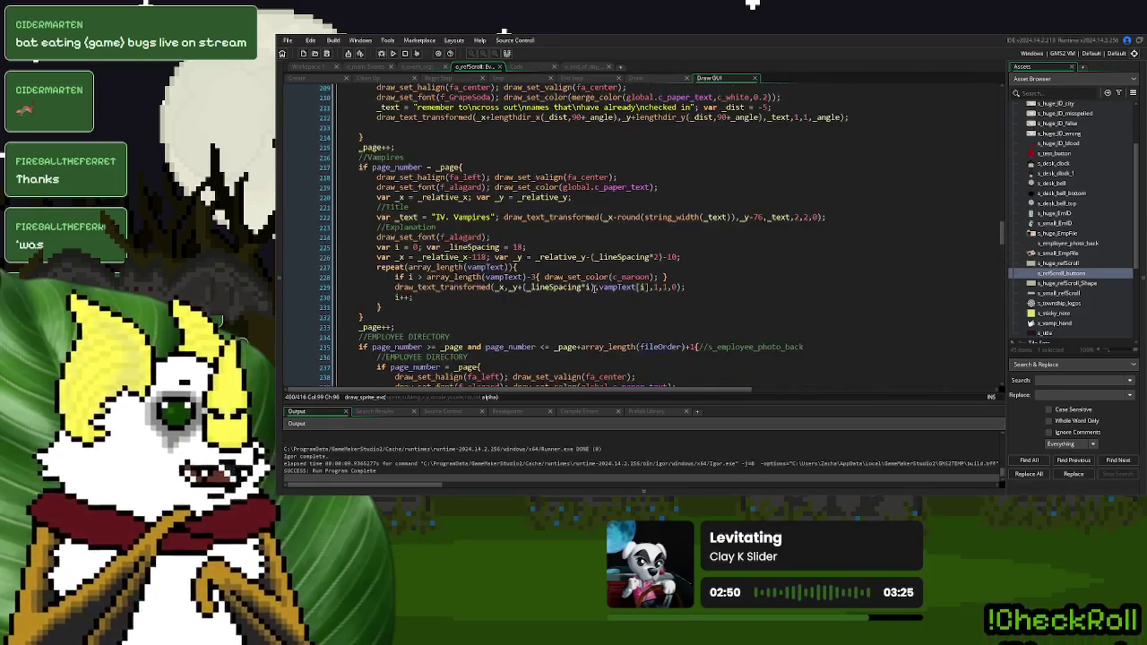
{"action": "scroll", "coordinate": [594, 288], "scroll_direction": "up", "scroll_amount": 20}
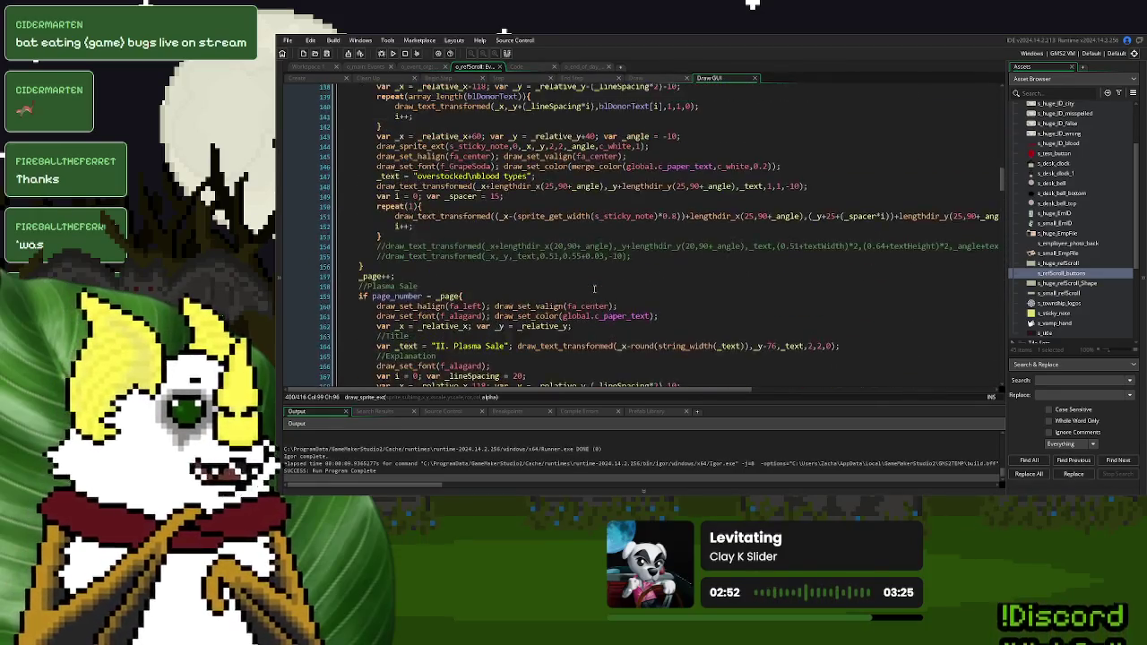
{"action": "scroll", "coordinate": [594, 288], "scroll_direction": "up", "scroll_amount": 1}
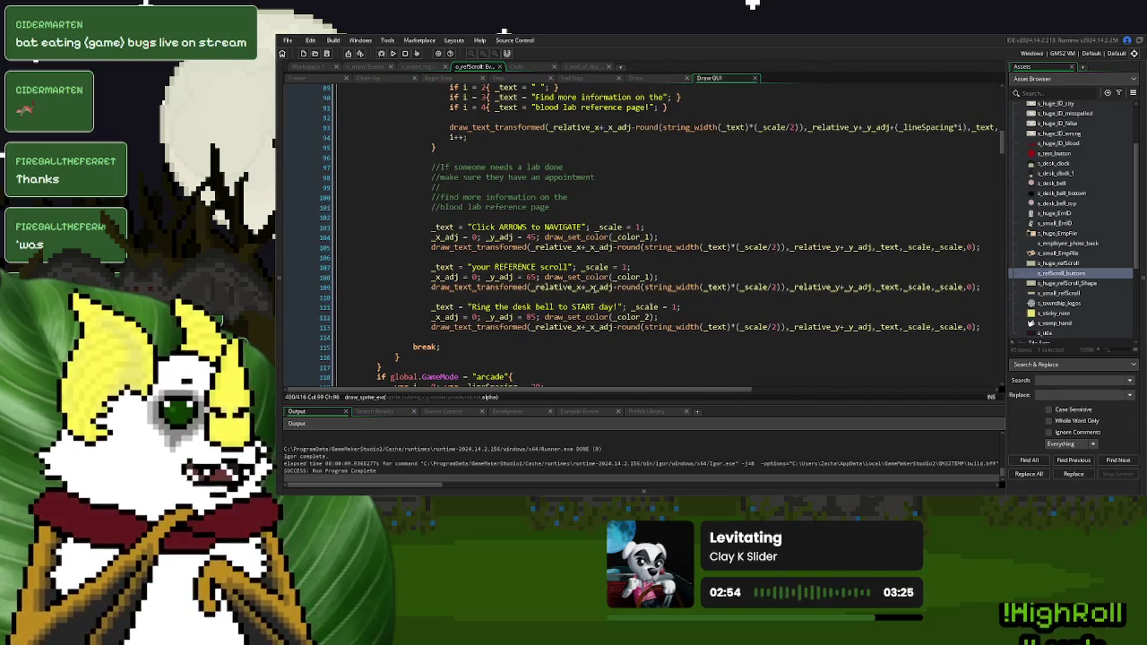
{"action": "left_click_drag", "start_coordinate": [618, 307], "coordinate": [472, 310]}
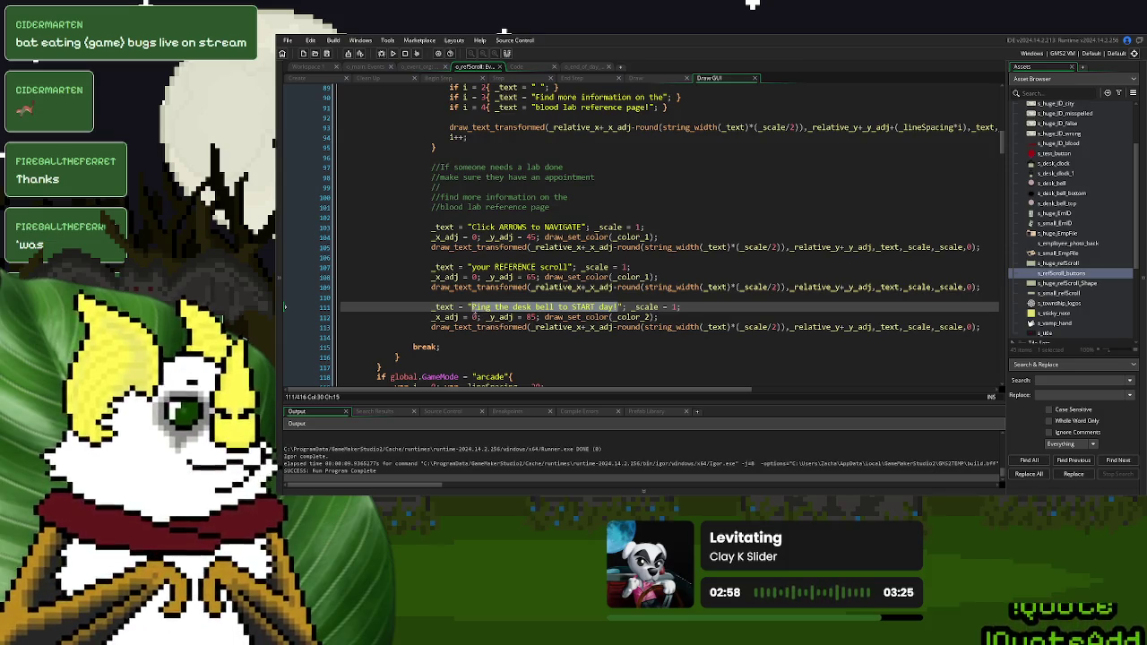
{"action": "type", "text": "Place scr"}
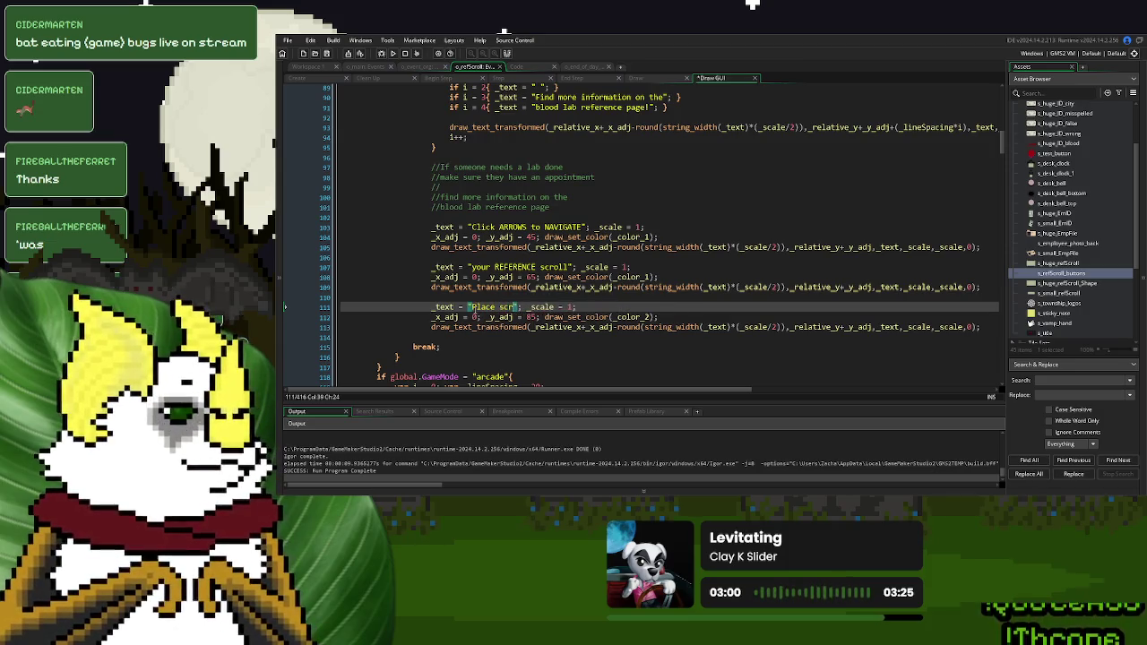
{"action": "type", "text": "oll on p"}
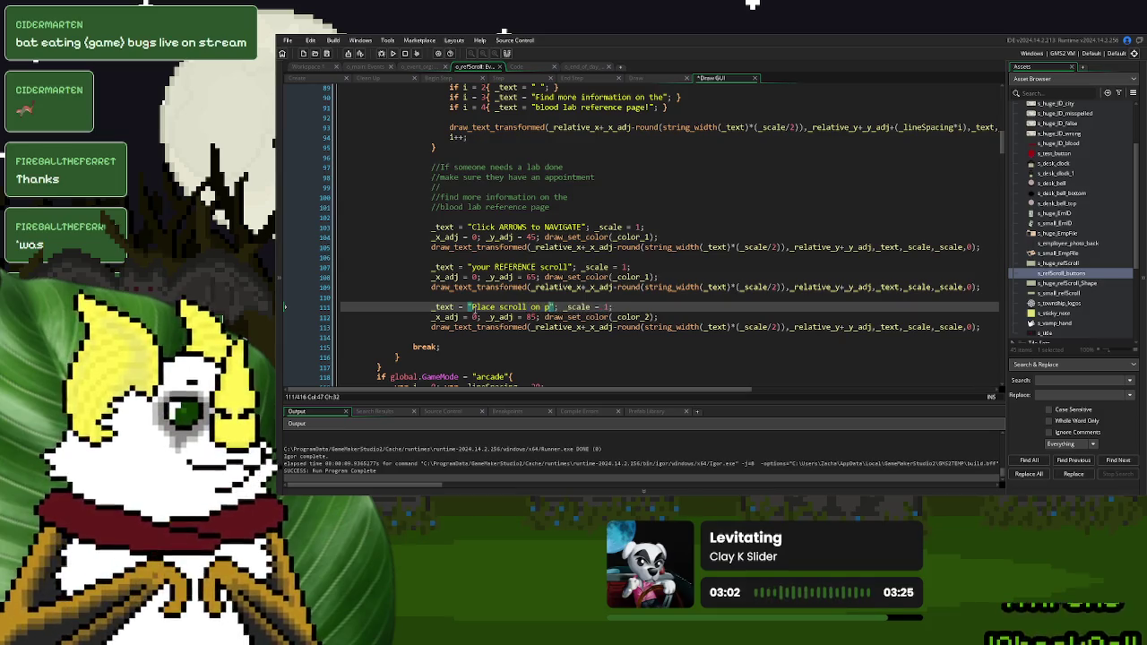
{"action": "type", "text": "illow to pu"}
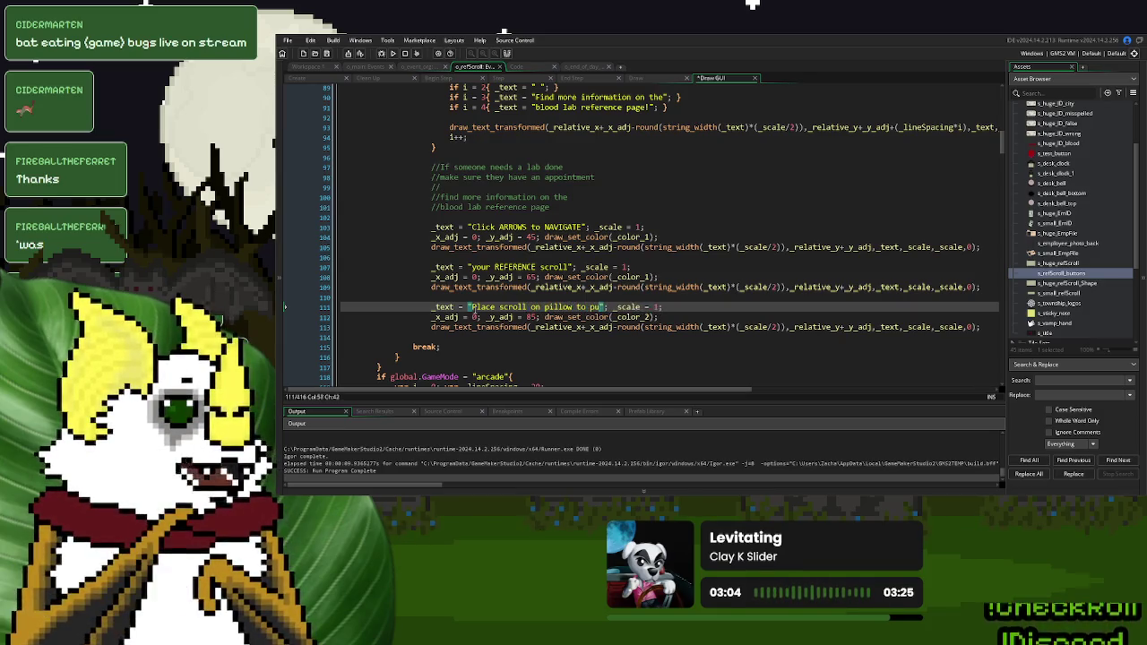
{"action": "type", "text": "t away!"}
{"action": "left_click", "coordinate": [392, 53]}
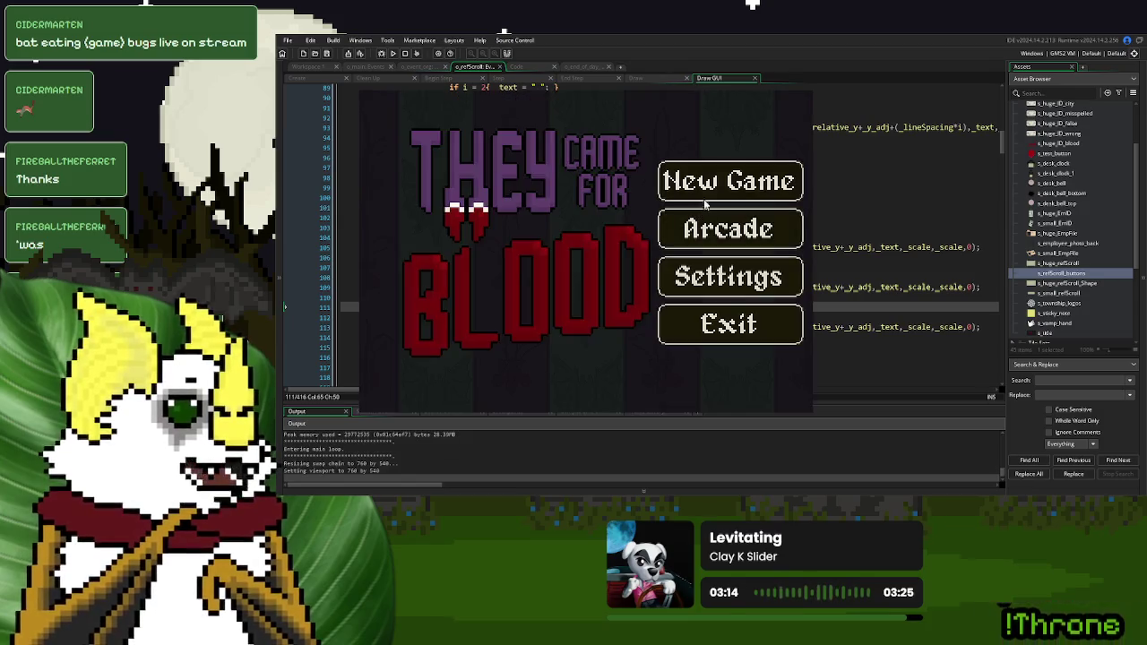
Start a new game, put the scroll on the pillow, reopen it to Blood Lab Open, then close the game
{"action": "left_click", "coordinate": [706, 193]}
{"action": "left_click_drag", "start_coordinate": [733, 247], "coordinate": [486, 365]}
{"action": "left_click", "coordinate": [491, 370]}
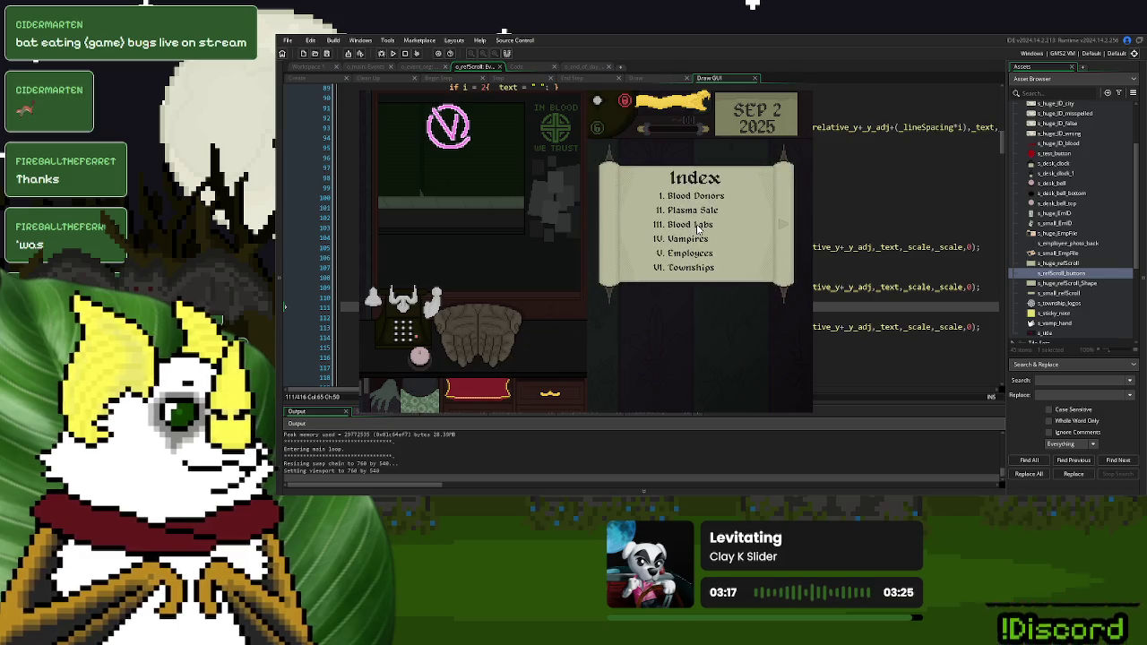
{"action": "left_click", "coordinate": [788, 228]}
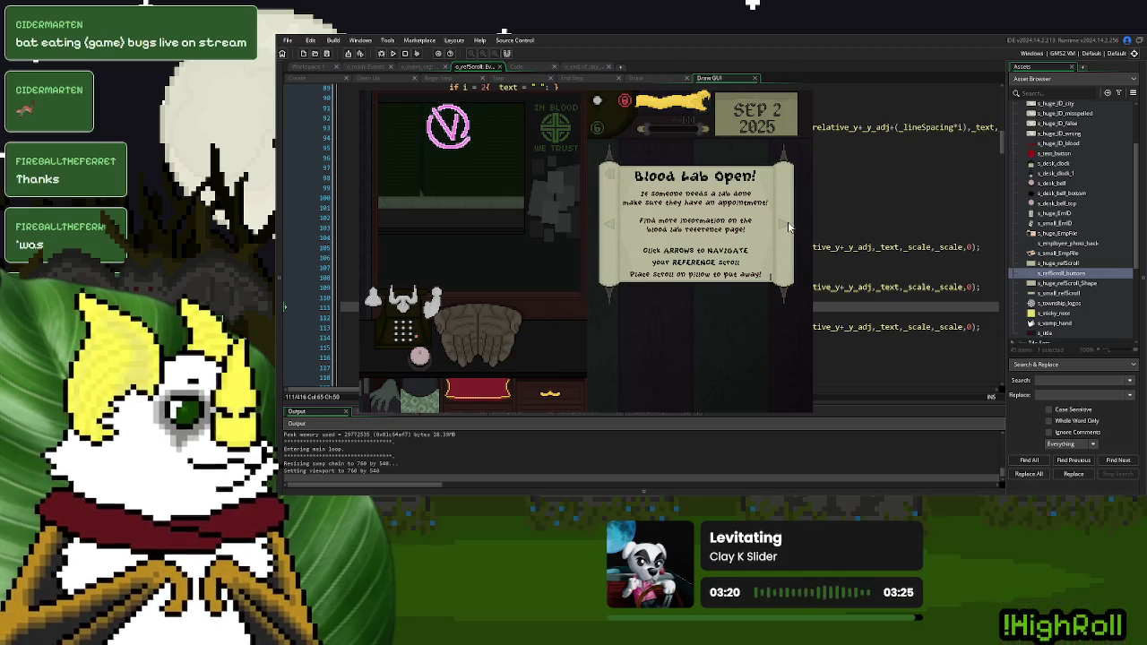
{"action": "left_click", "coordinate": [804, 92]}
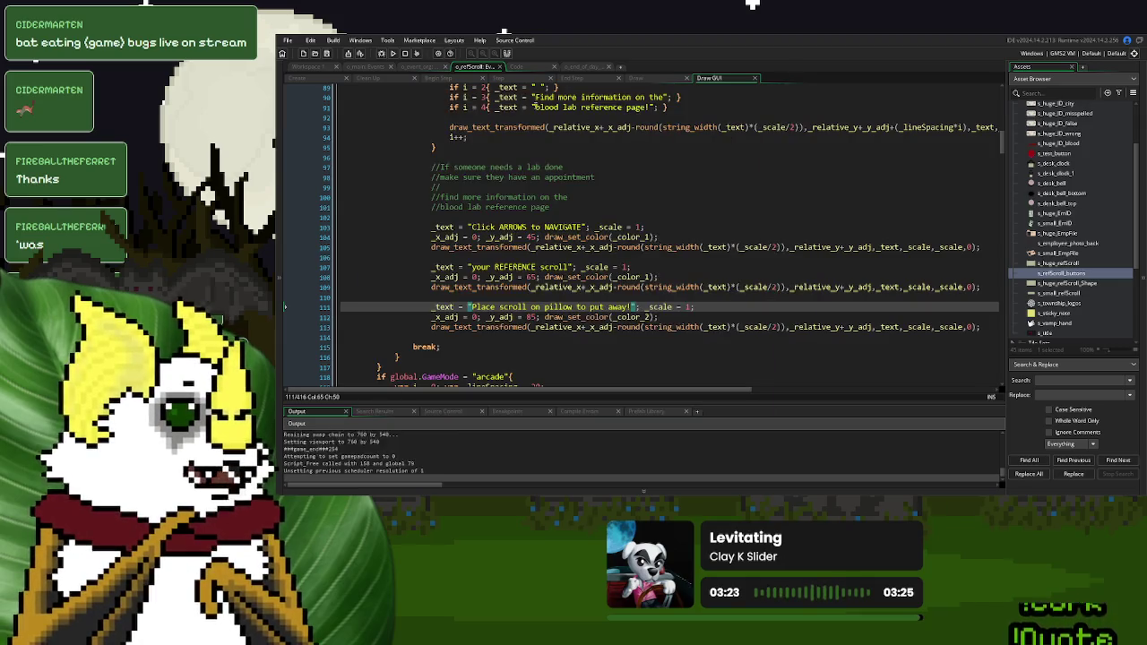
Switch to the o_end_of_day Draw GUI code and rebuild the game to its title menu
{"action": "left_click", "coordinate": [406, 68]}
{"action": "left_click", "coordinate": [580, 68]}
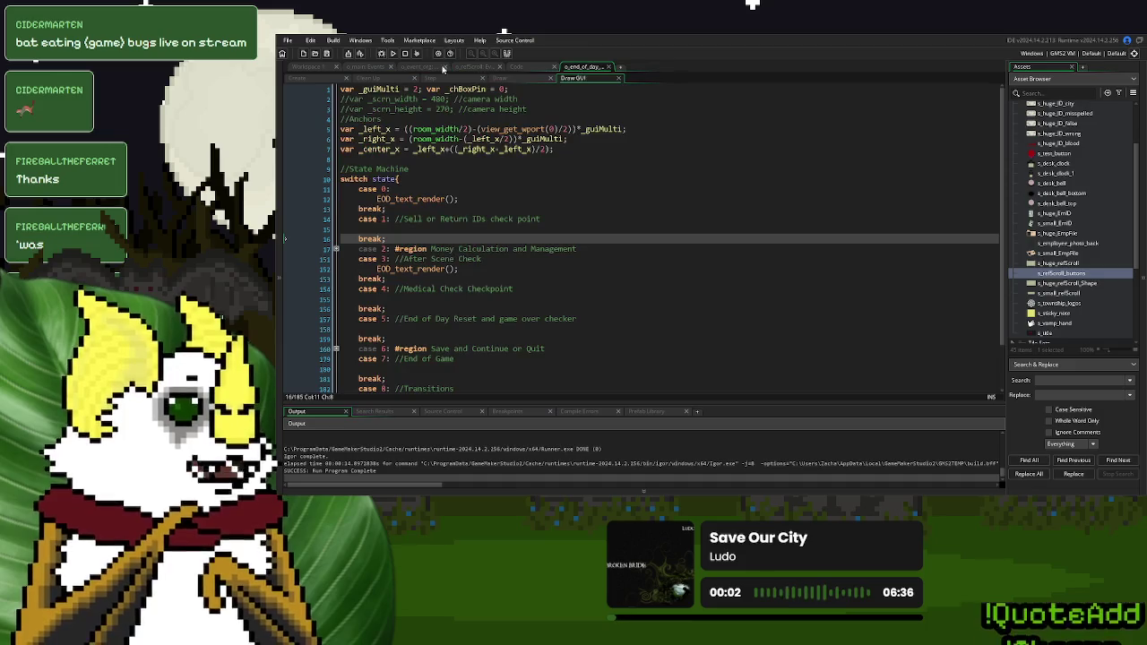
{"action": "left_click", "coordinate": [393, 54]}
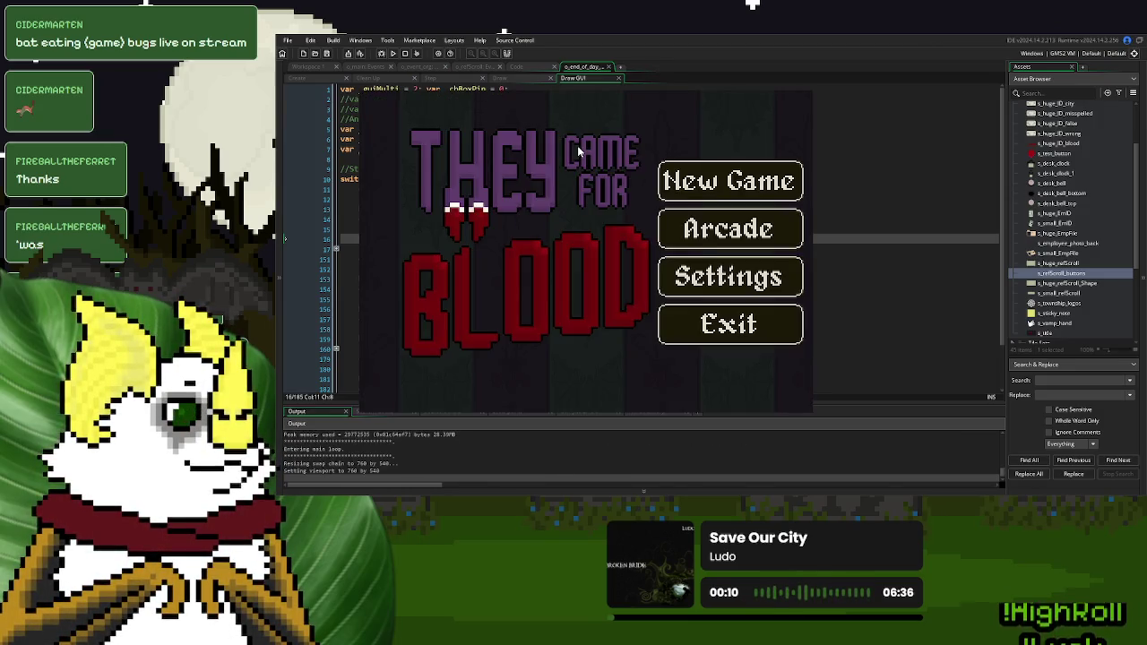
Start a new game, play to the Blood Lab Open desk scene, then quit back to the end-of-day code
{"action": "left_click", "coordinate": [670, 172]}
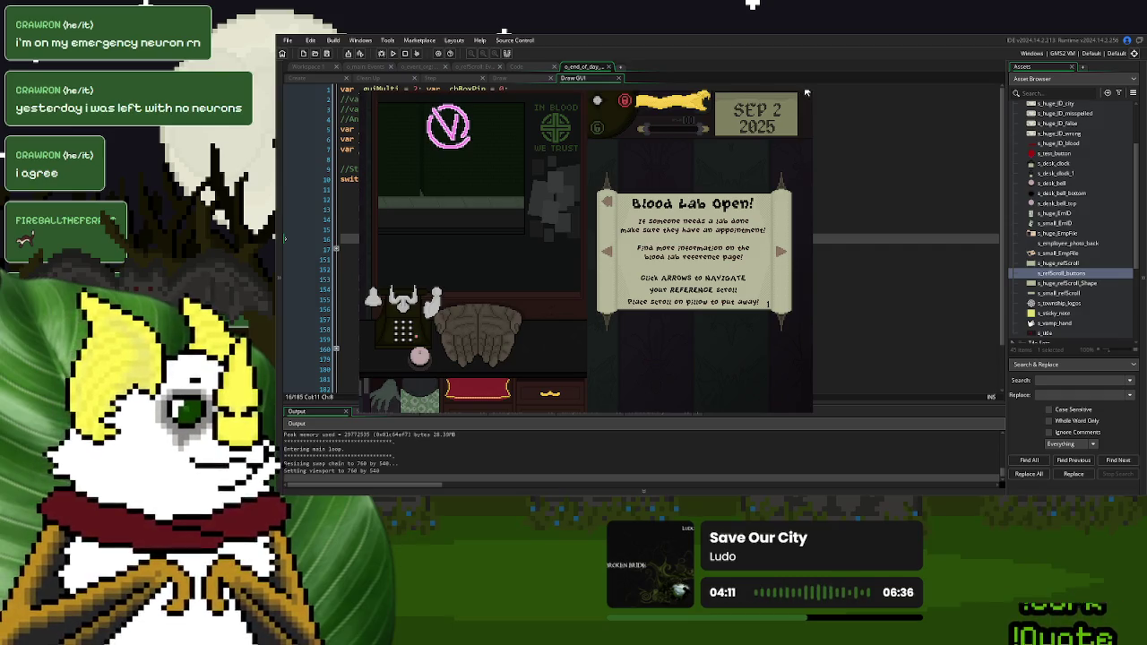
{"action": "key", "text": "Escape"}
{"action": "left_click", "coordinate": [590, 221]}
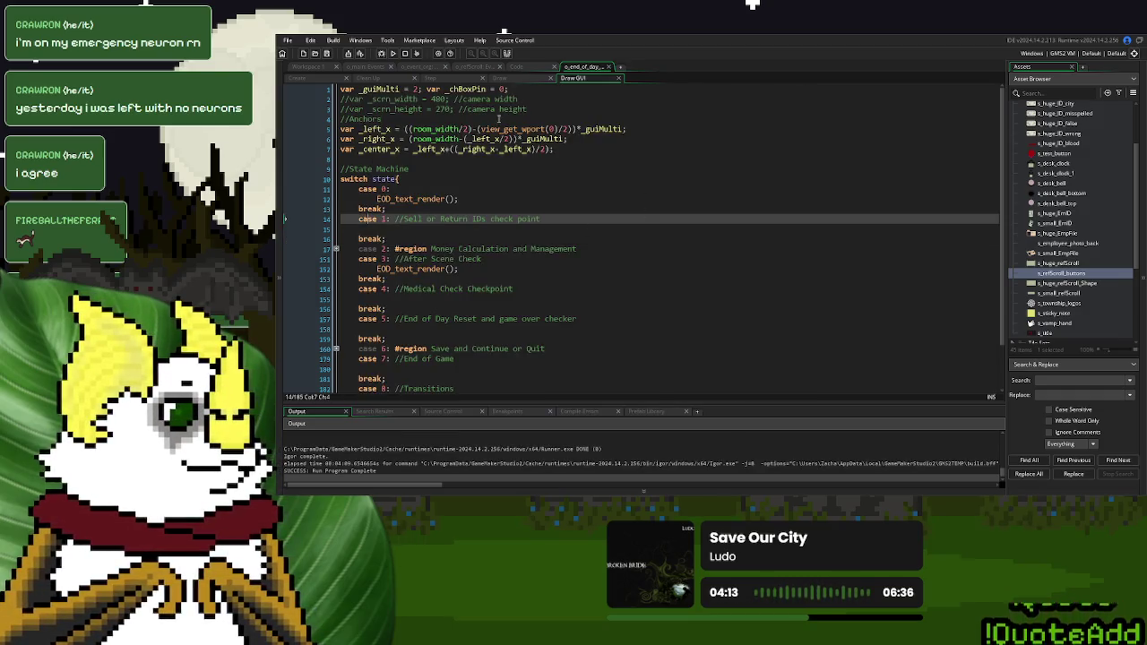
In StorySpawnActor, paste case 1's _actor donor-choosing code over case 2's placeholder comment
{"action": "left_click", "coordinate": [517, 69]}
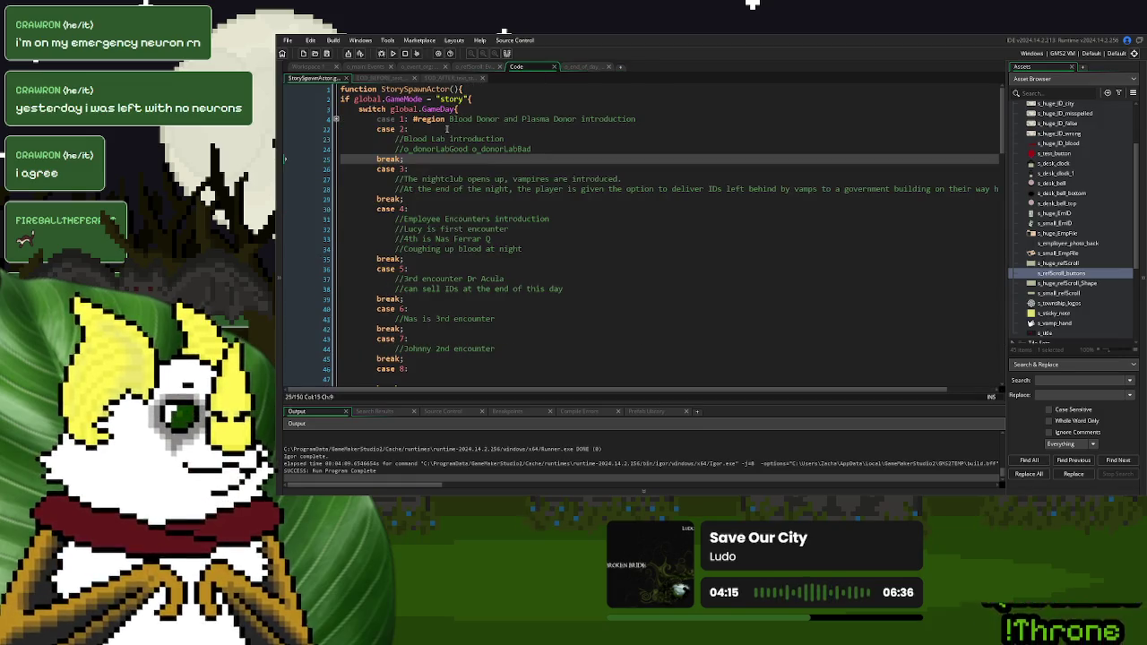
{"action": "left_click", "coordinate": [335, 119]}
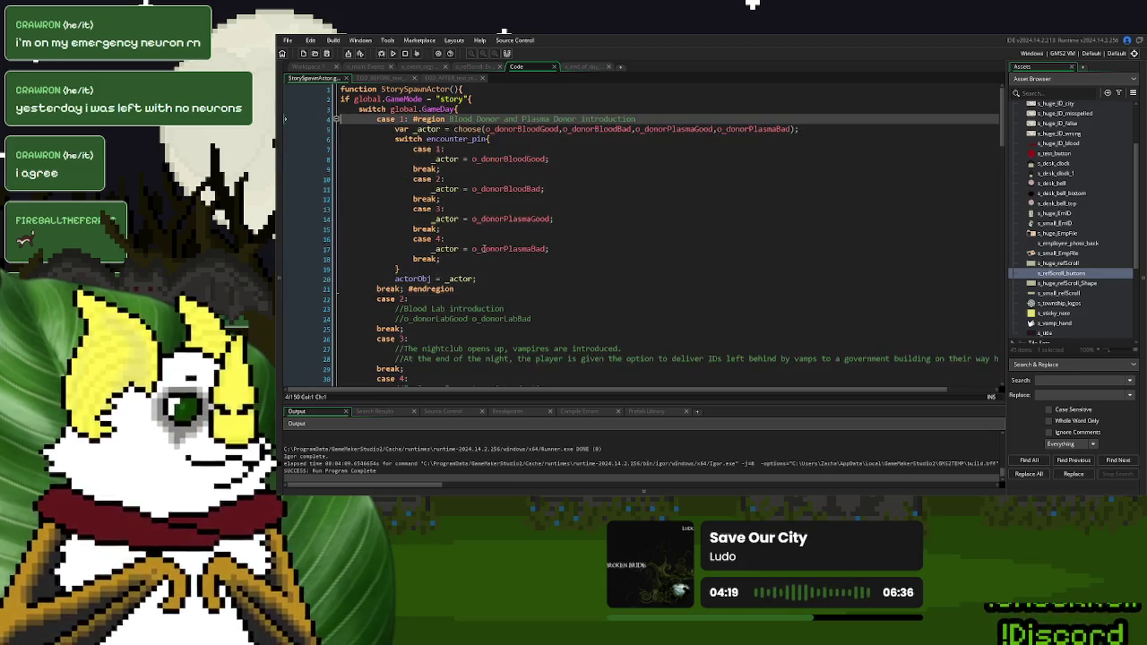
{"action": "mouse_move", "coordinate": [481, 282]}
{"action": "left_mouse_down"}
{"action": "mouse_move", "coordinate": [421, 269]}
{"action": "mouse_move", "coordinate": [395, 129]}
{"action": "left_mouse_up"}
{"action": "key", "text": "ctrl+c"}
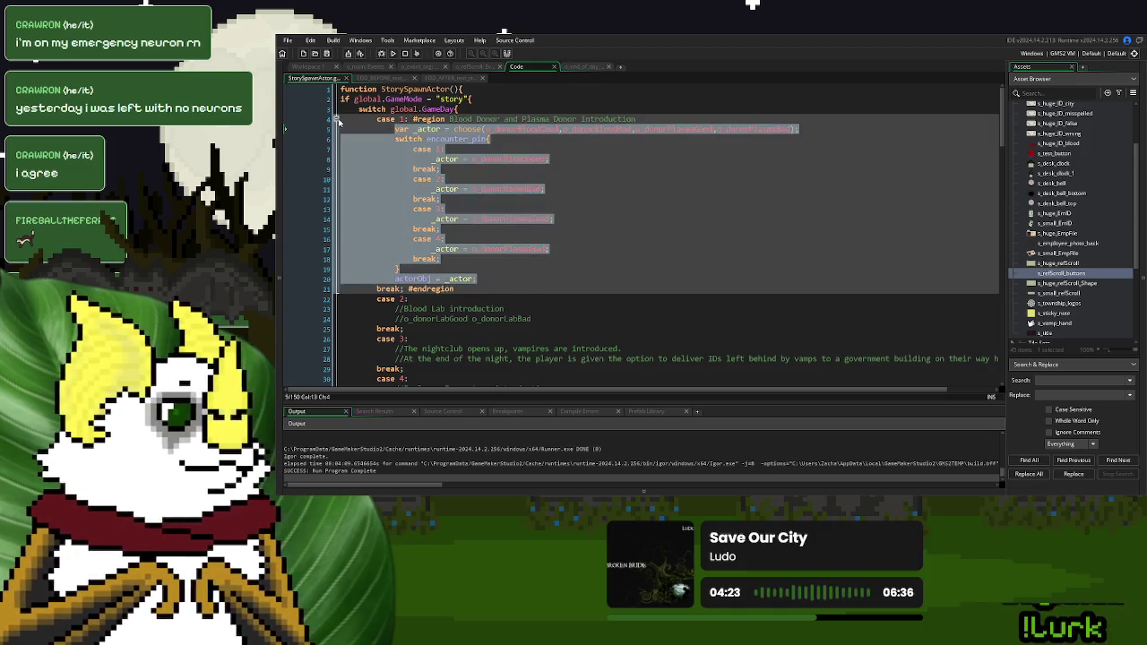
{"action": "left_click", "coordinate": [338, 119]}
{"action": "left_click_drag", "start_coordinate": [530, 149], "coordinate": [395, 149]}
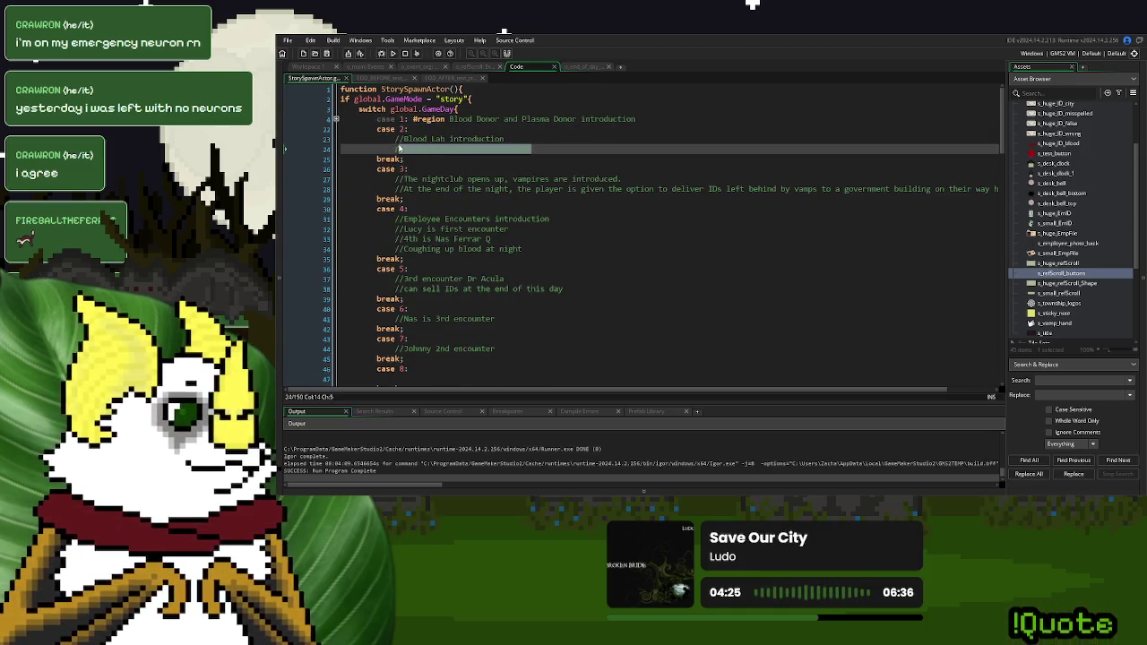
{"action": "key", "text": "ctrl+v"}
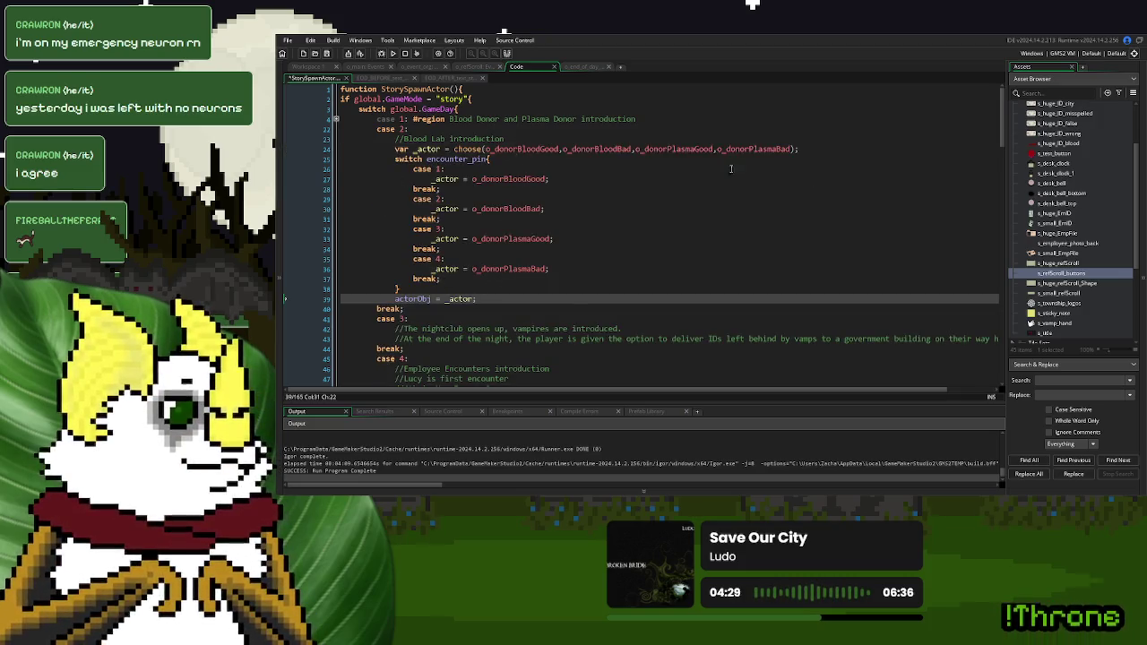
Append o_donorLabGood and o_donorLabBad to the choose list on line 24
{"action": "left_click", "coordinate": [791, 148]}
{"action": "type", "text": ",o_donor"}
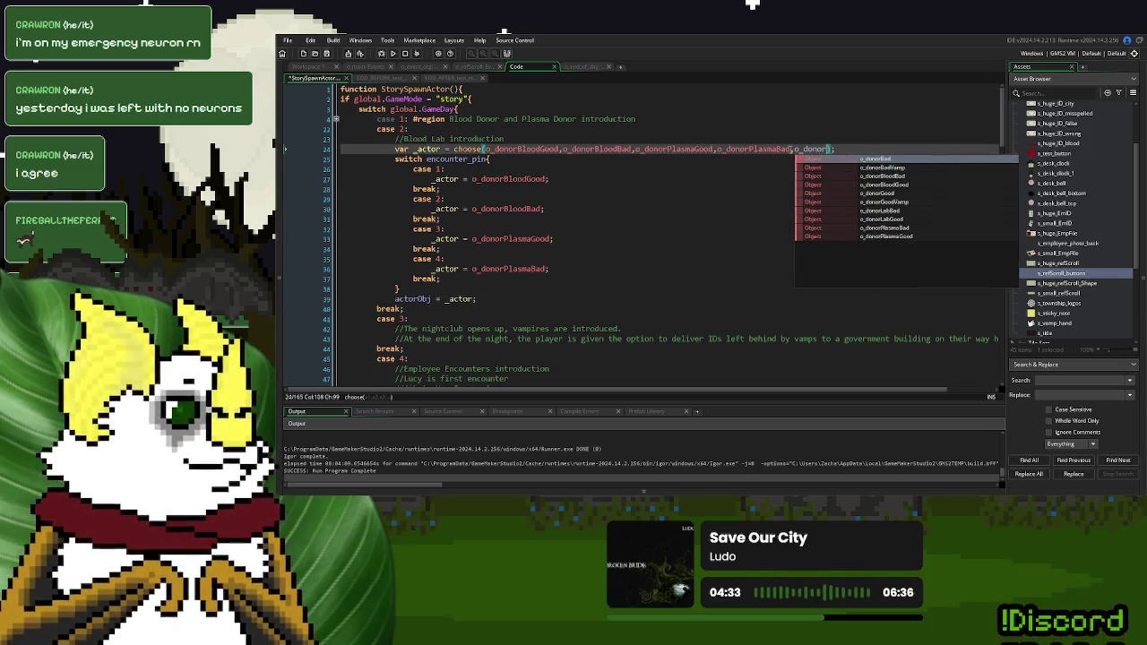
{"action": "type", "text": "B"}
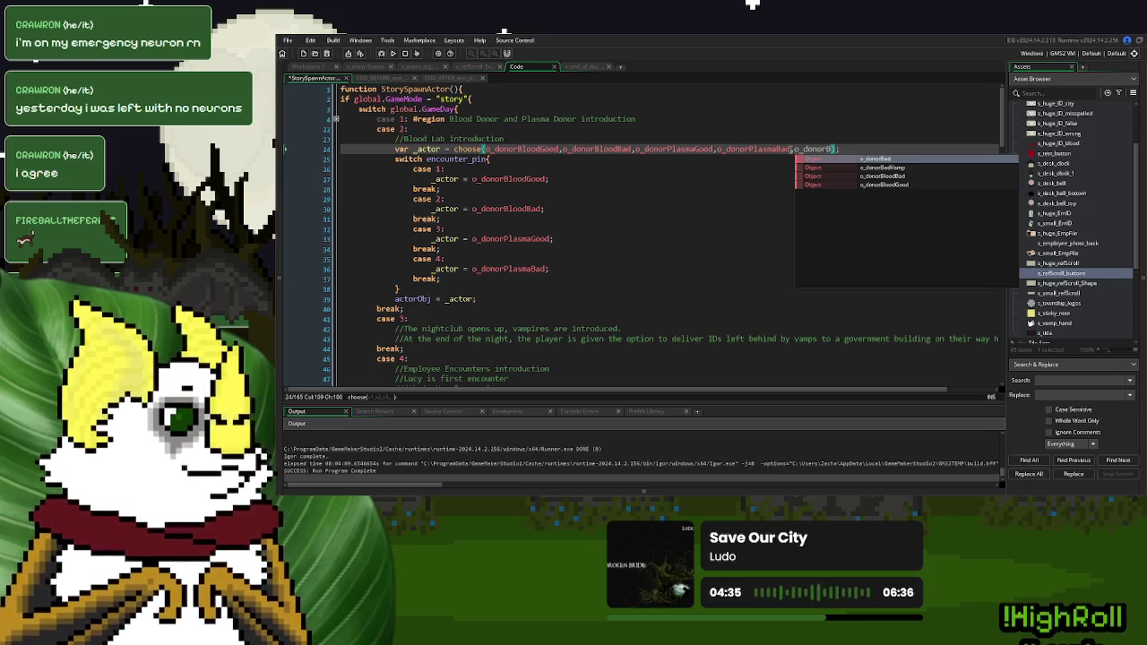
{"action": "key", "text": "BackSpace"}
{"action": "type", "text": "L"}
{"action": "type", "text": "abg"}
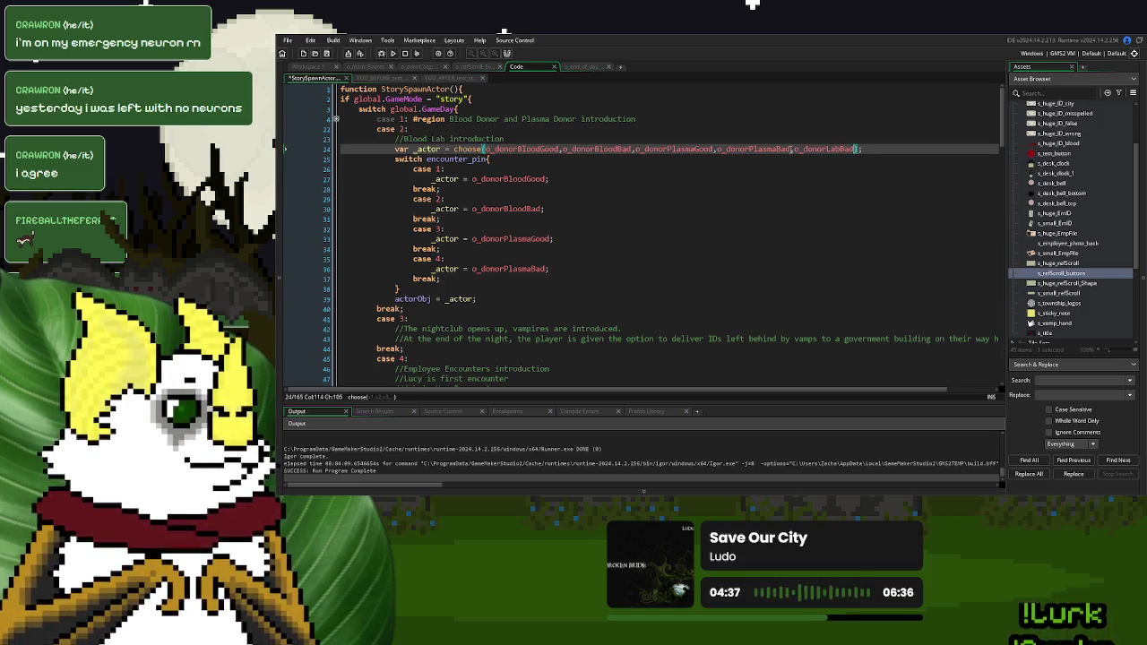
{"action": "key", "text": "Return"}
{"action": "type", "text": ",o_donorLab"}
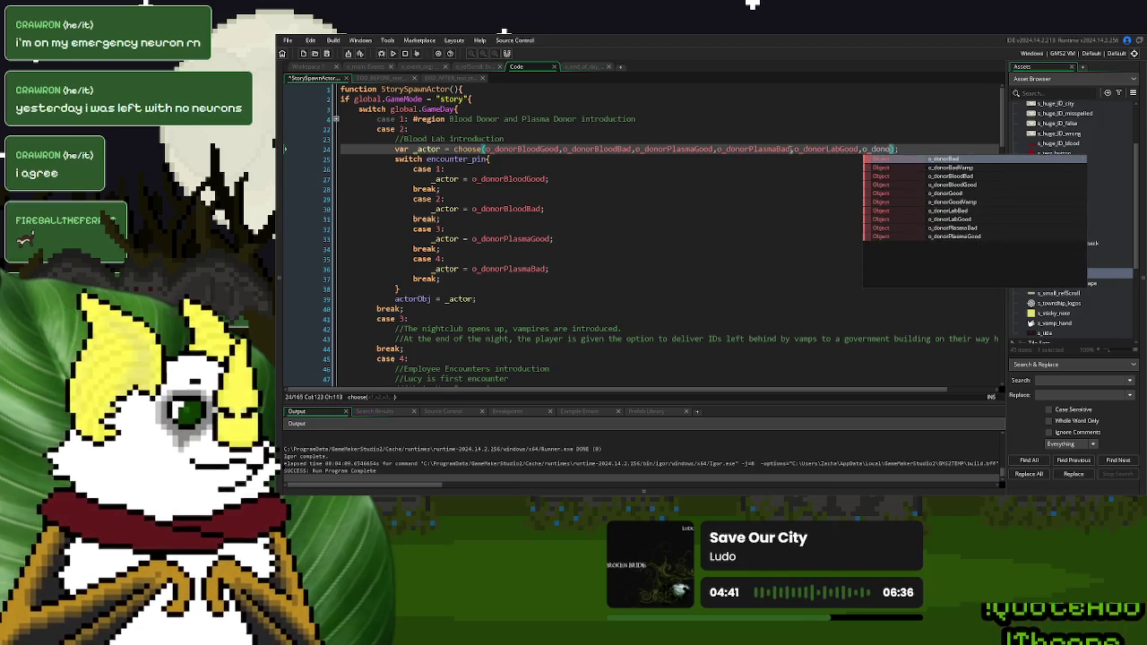
{"action": "key", "text": "Return"}
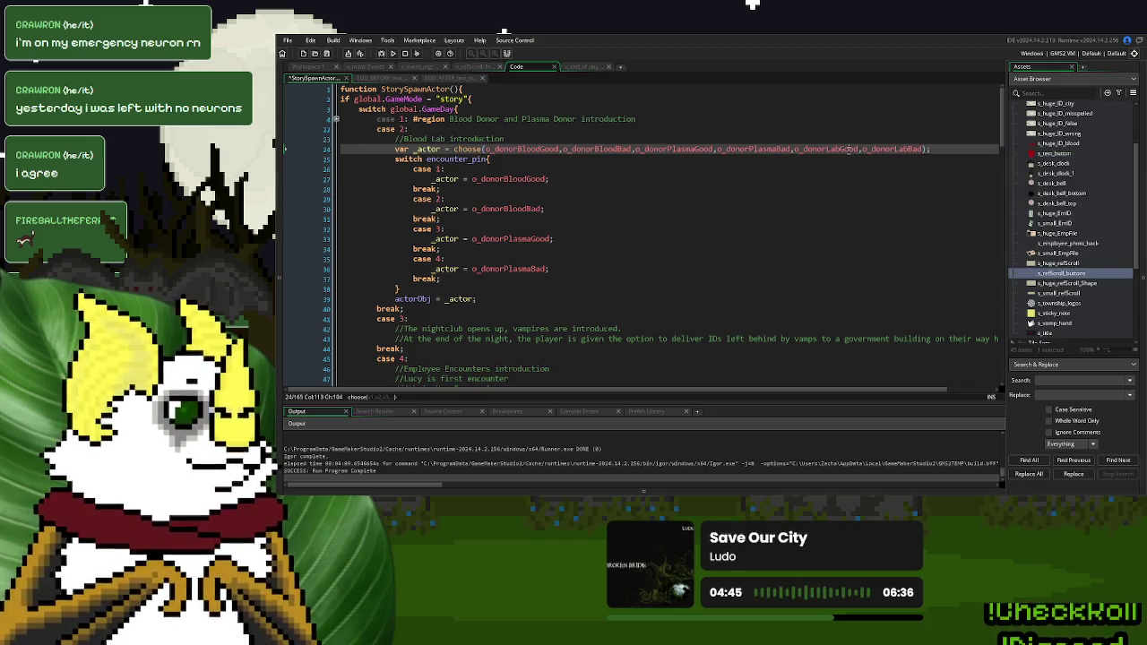
Paste o_donorLabGood into the first case names and o_donorLabBad into case 3
{"action": "left_click_drag", "start_coordinate": [794, 149], "coordinate": [858, 149]}
{"action": "key", "text": "ctrl+c"}
{"action": "double_click", "coordinate": [527, 179]}
{"action": "key", "text": "ctrl+v"}
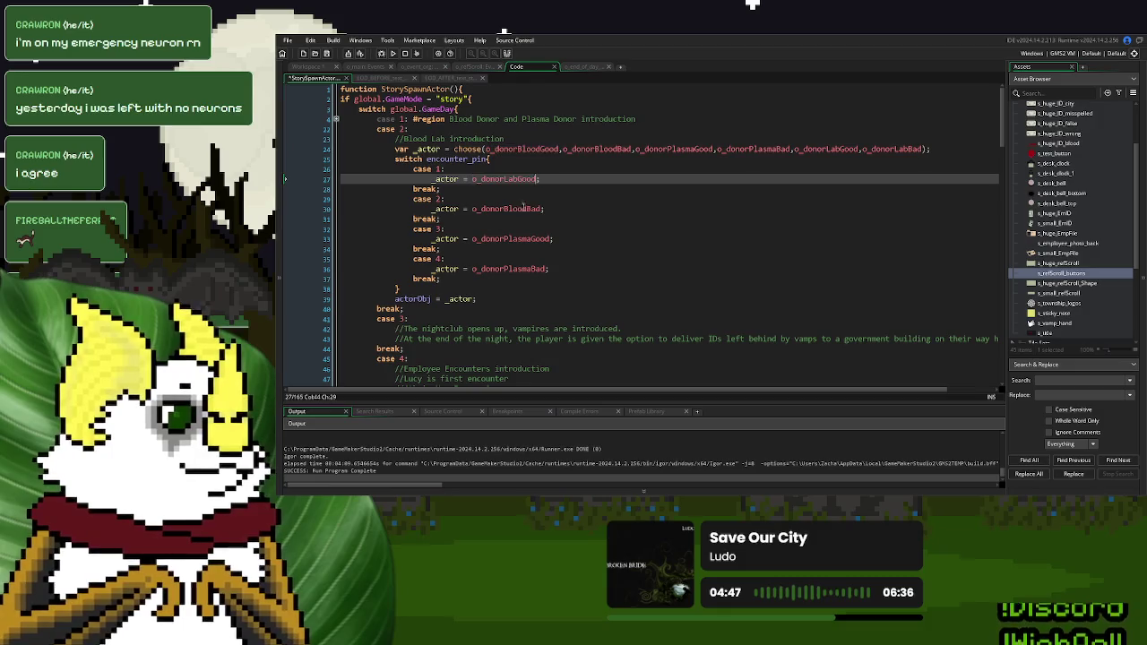
{"action": "double_click", "coordinate": [525, 209]}
{"action": "key", "text": "ctrl+v"}
{"action": "left_click", "coordinate": [928, 149]}
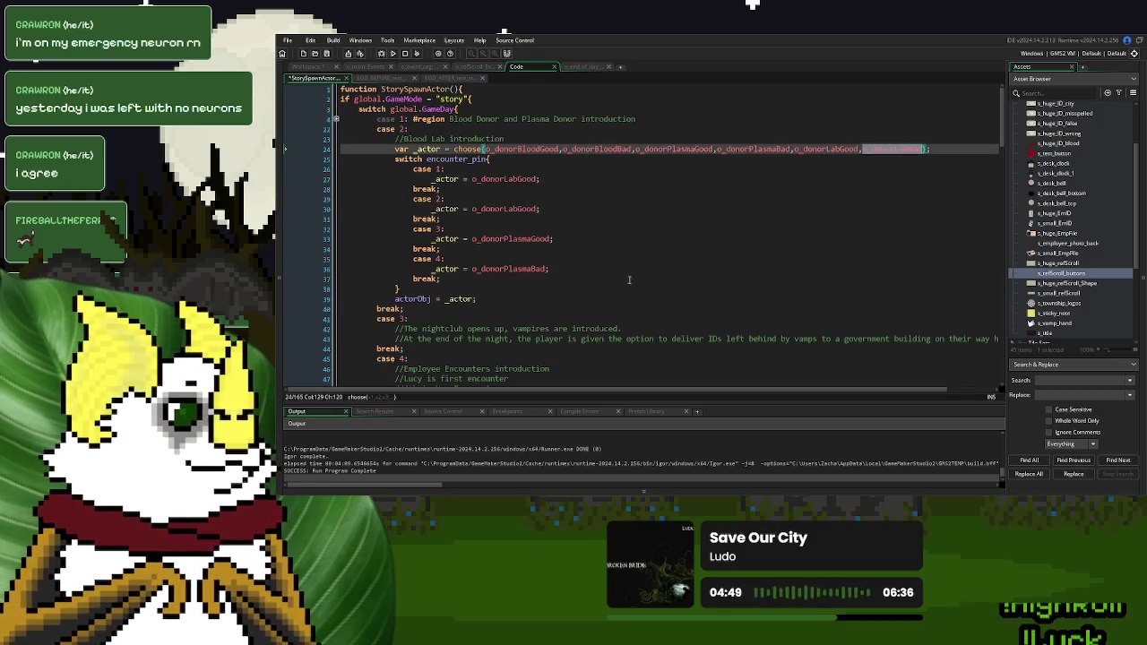
{"action": "double_click", "coordinate": [510, 238]}
{"action": "key", "text": "ctrl+v"}
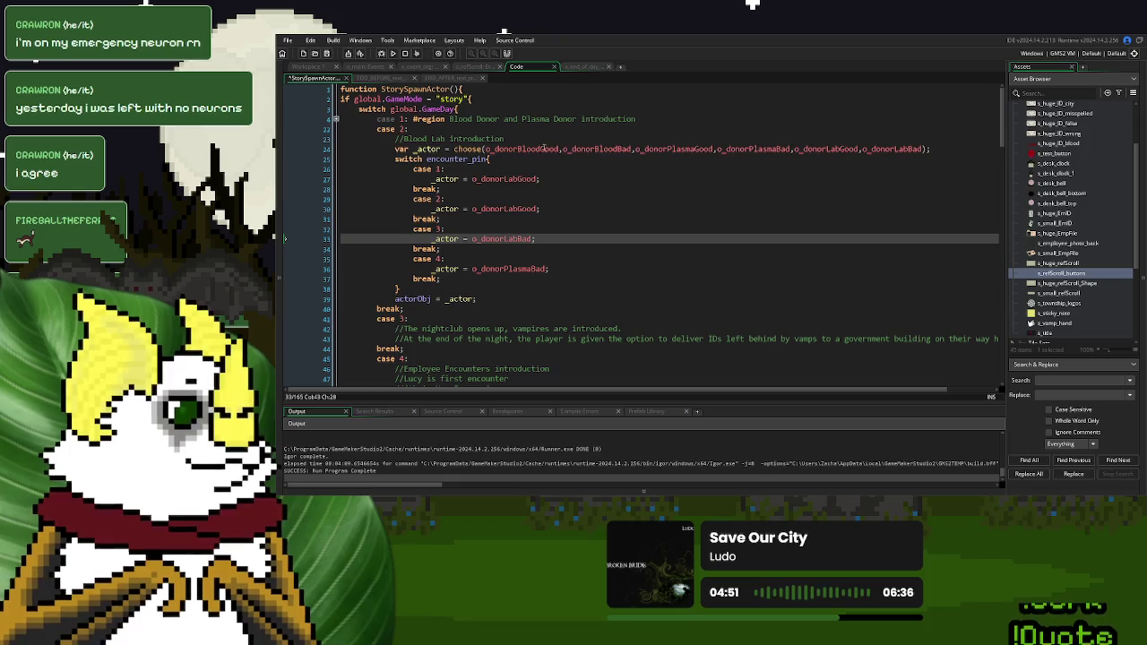
Set case 2 to o_donorBloodGood and case 4 to o_donorLabGood
{"action": "double_click", "coordinate": [549, 149]}
{"action": "double_click", "coordinate": [517, 208]}
{"action": "key", "text": "ctrl+v"}
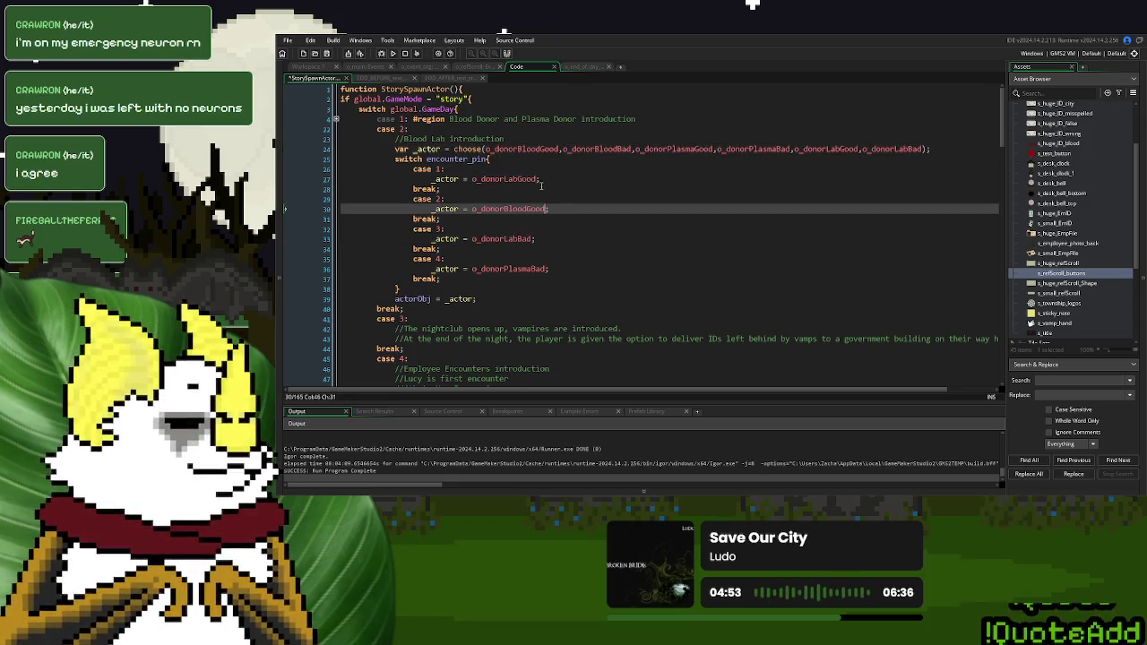
{"action": "double_click", "coordinate": [520, 179]}
{"action": "key", "text": "ctrl+c"}
{"action": "double_click", "coordinate": [511, 268]}
{"action": "key", "text": "ctrl+v"}
Review the four encounter_pin cases down to the switch's last break
{"action": "left_click", "coordinate": [569, 198]}
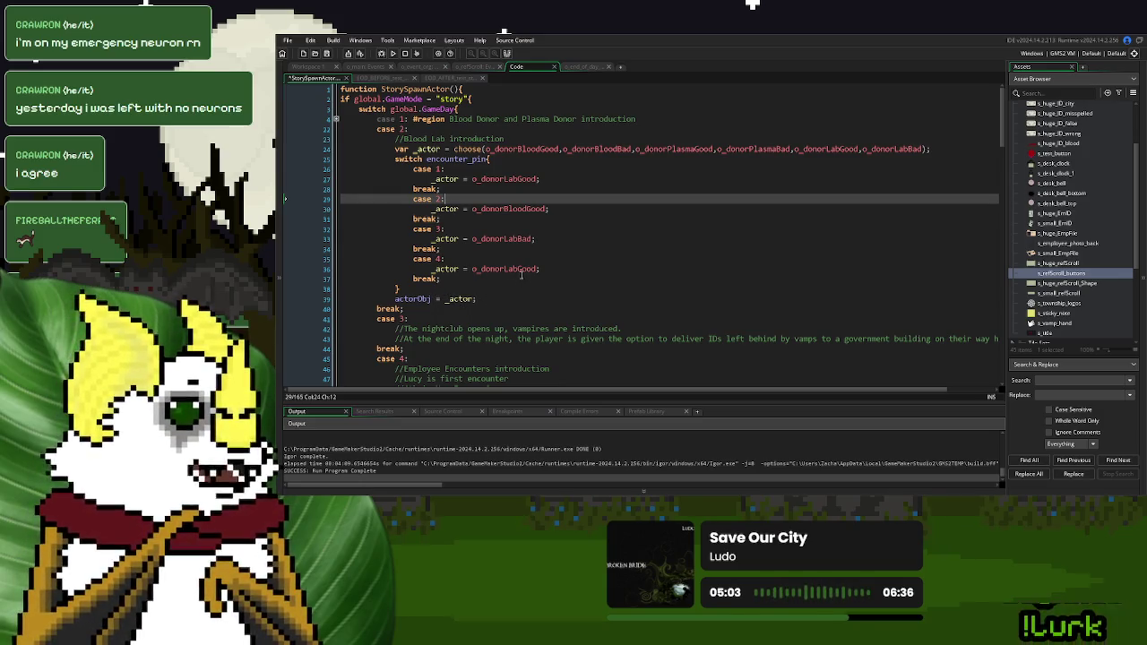
{"action": "left_click", "coordinate": [454, 280]}
{"action": "left_click_drag", "start_coordinate": [454, 280], "coordinate": [412, 170]}
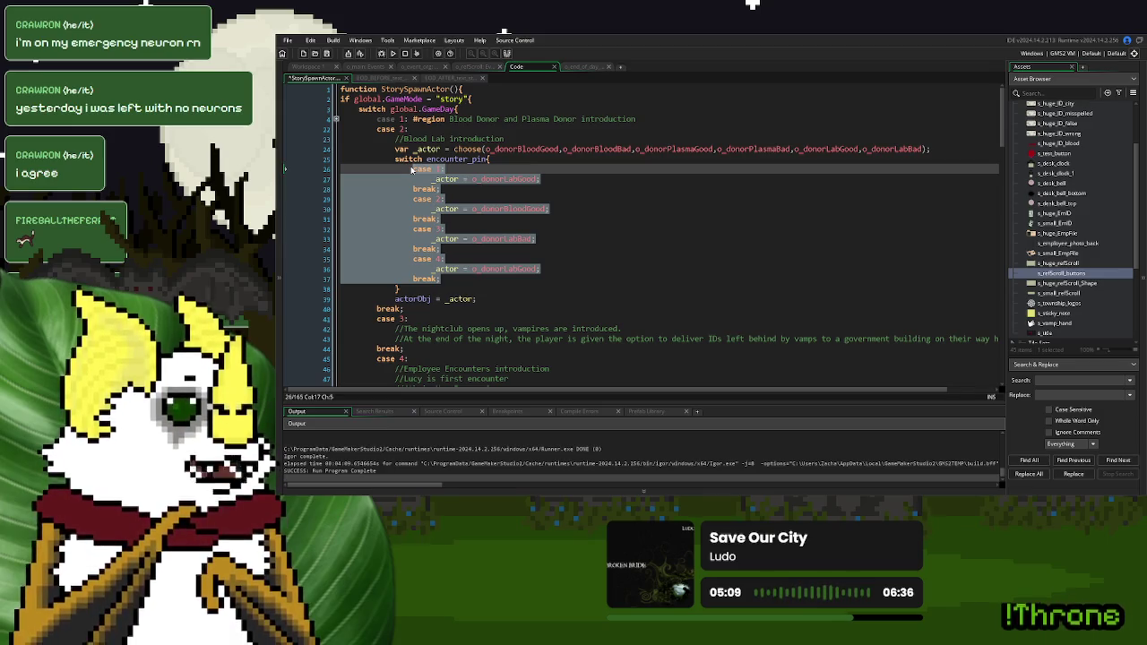
{"action": "left_click", "coordinate": [538, 201]}
{"action": "key", "text": "Up"}
{"action": "key", "text": "Up"}
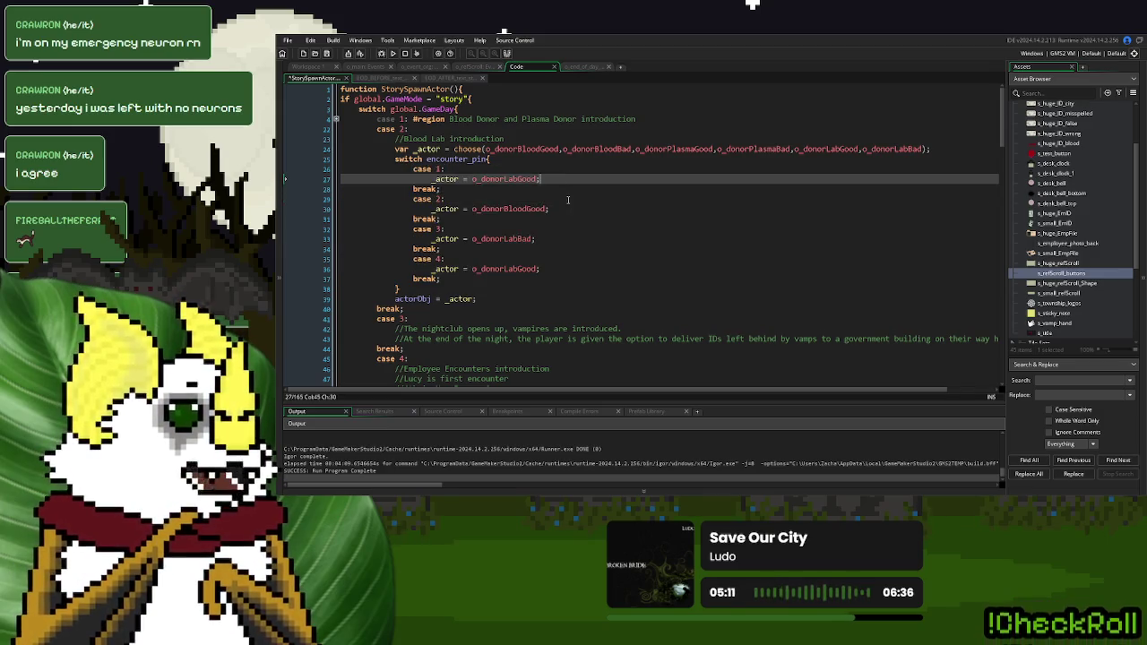
{"action": "key", "text": "Down"}
{"action": "key", "text": "Down"}
{"action": "key", "text": "Down"}
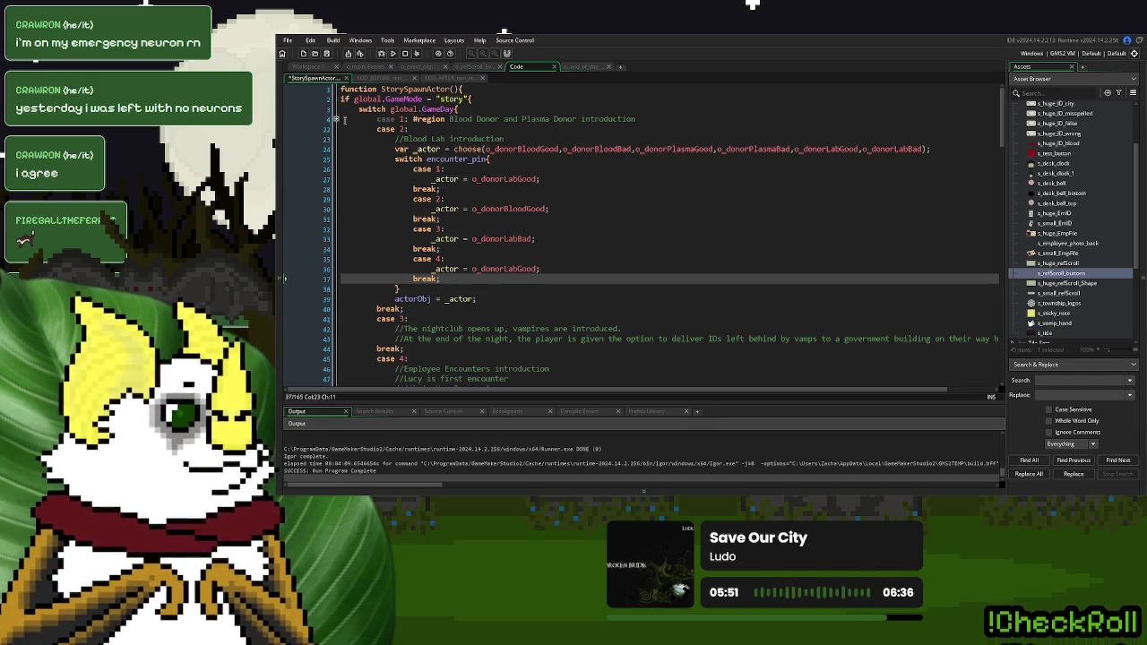
Put #region on the case 2 line and #endregion after case 2's break
{"action": "left_click", "coordinate": [337, 119]}
{"action": "left_click", "coordinate": [336, 119]}
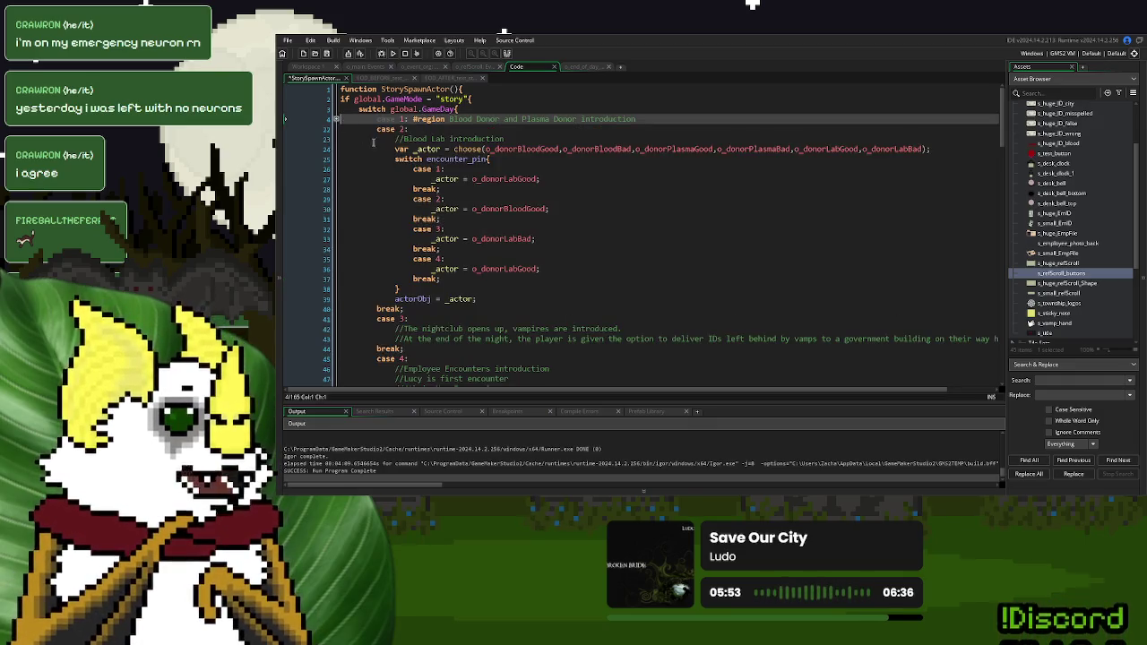
{"action": "left_click", "coordinate": [410, 139]}
{"action": "key", "text": "BackSpace"}
{"action": "key", "text": "BackSpace"}
{"action": "key", "text": "BackSpace"}
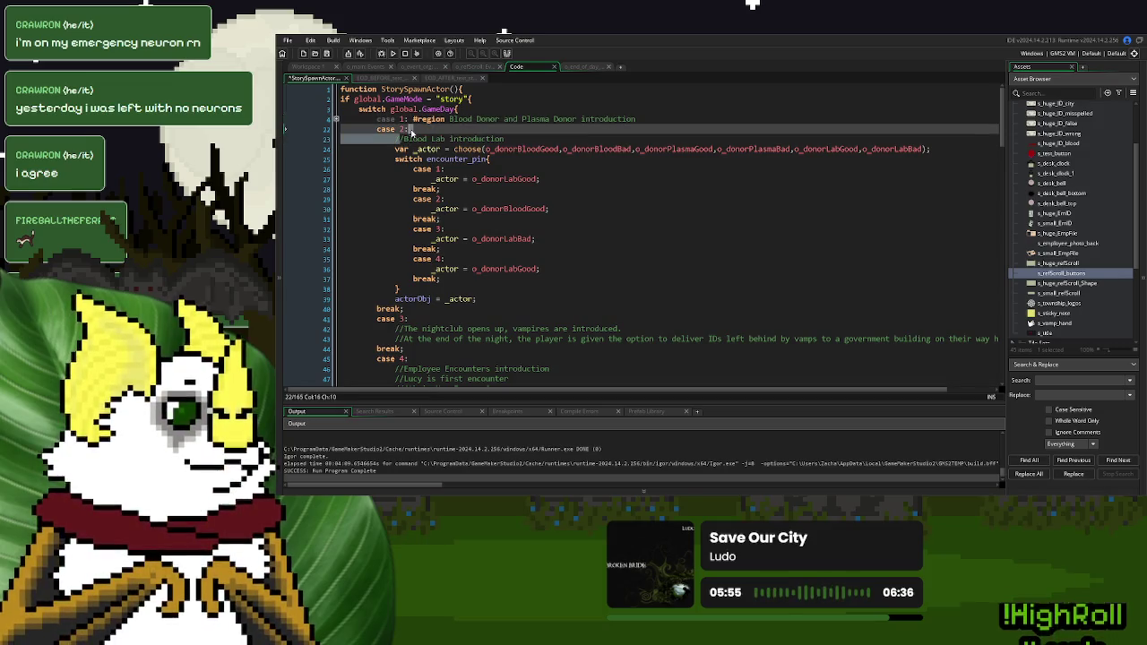
{"action": "type", "text": "#region //Blood Lab introduction"}
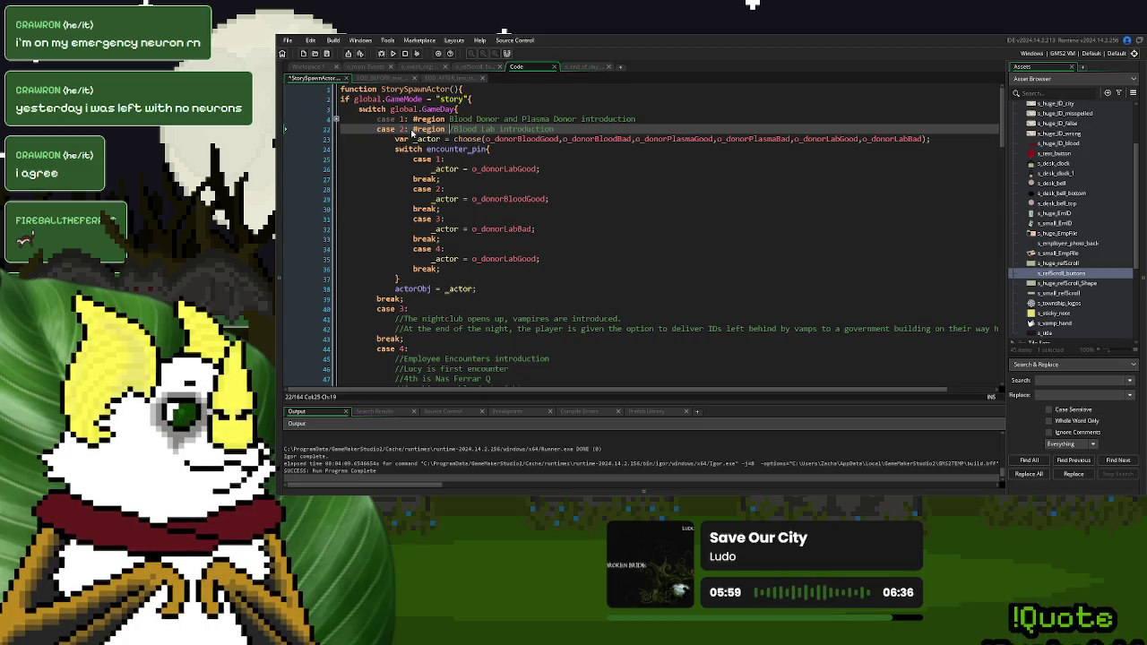
{"action": "key", "text": "Delete"}
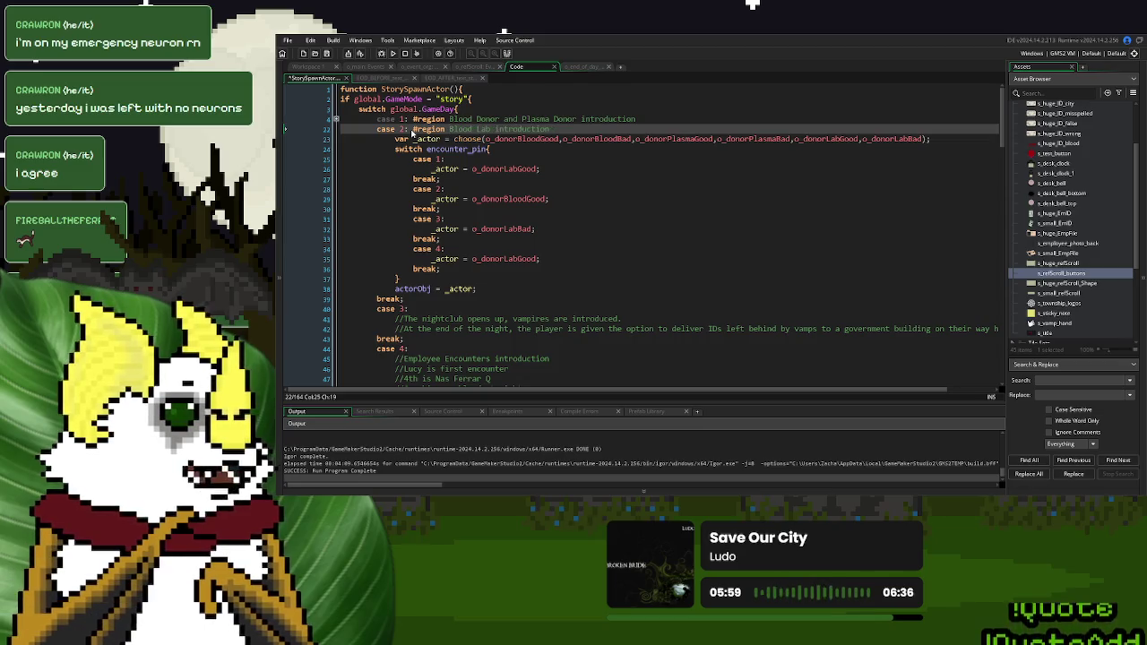
{"action": "left_click", "coordinate": [455, 301]}
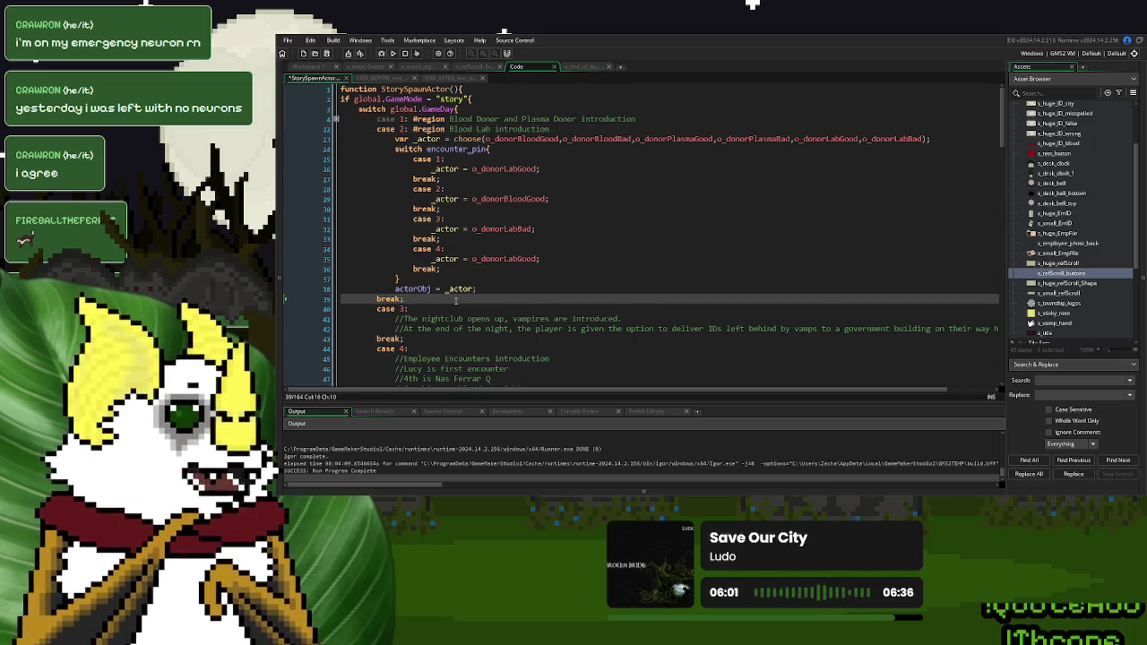
{"action": "type", "text": " #region"}
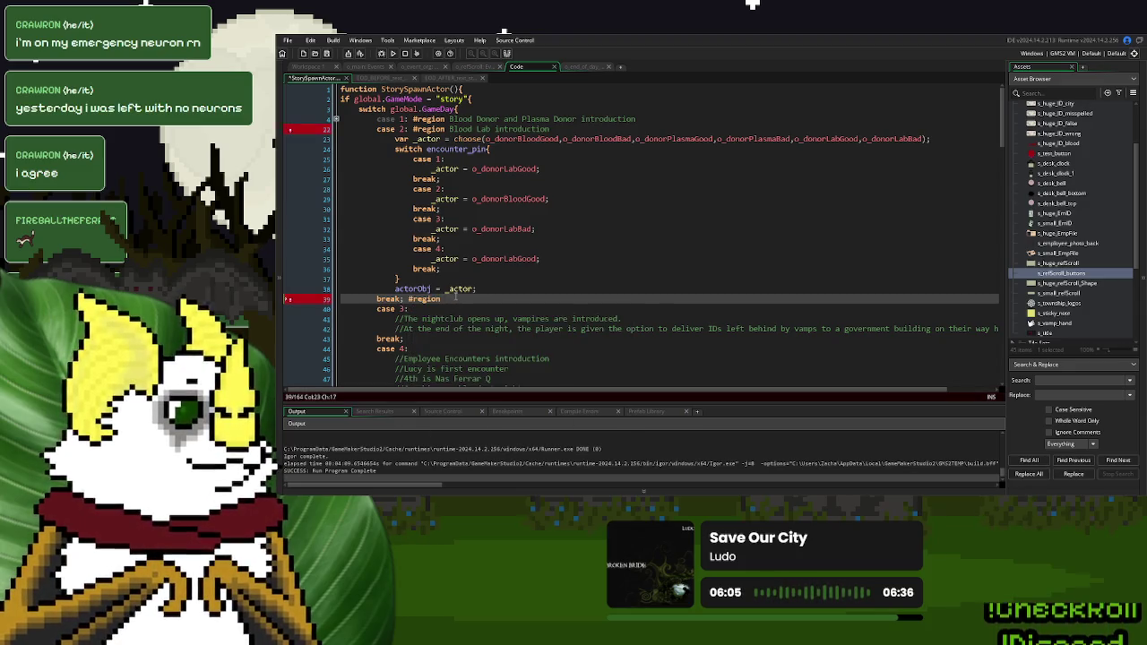
{"action": "key", "text": "BackSpace"}
{"action": "key", "text": "BackSpace"}
{"action": "key", "text": "BackSpace"}
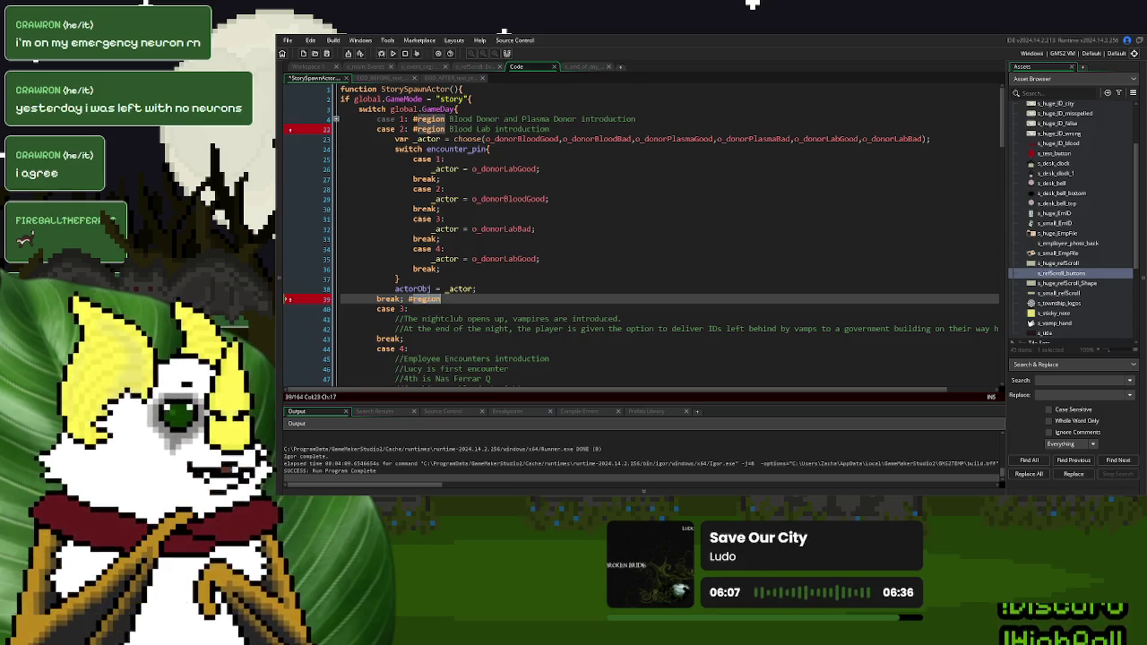
{"action": "type", "text": "endregion"}
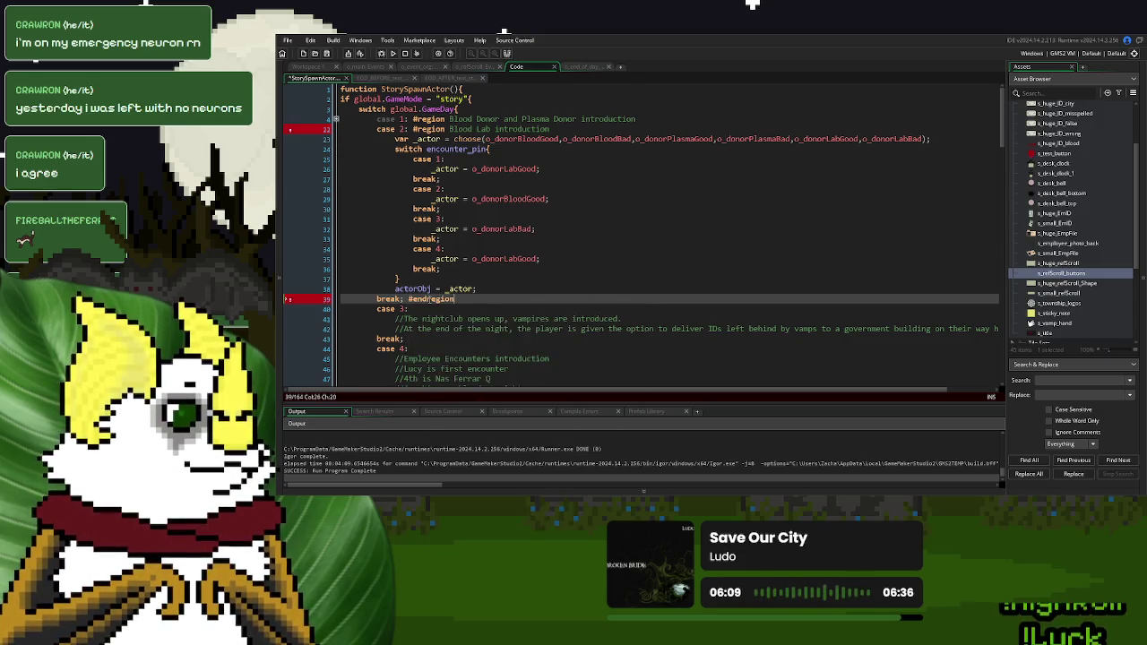
{"action": "left_click", "coordinate": [514, 277]}
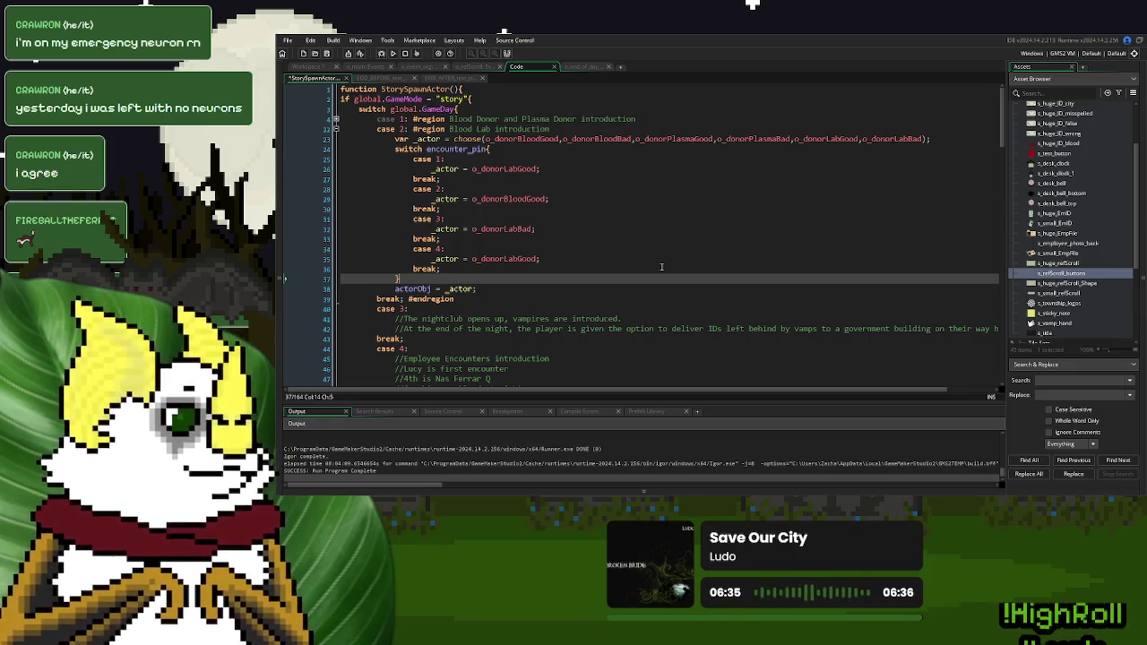
{"action": "scroll", "coordinate": [1049, 176], "scroll_direction": "up", "scroll_amount": 3}
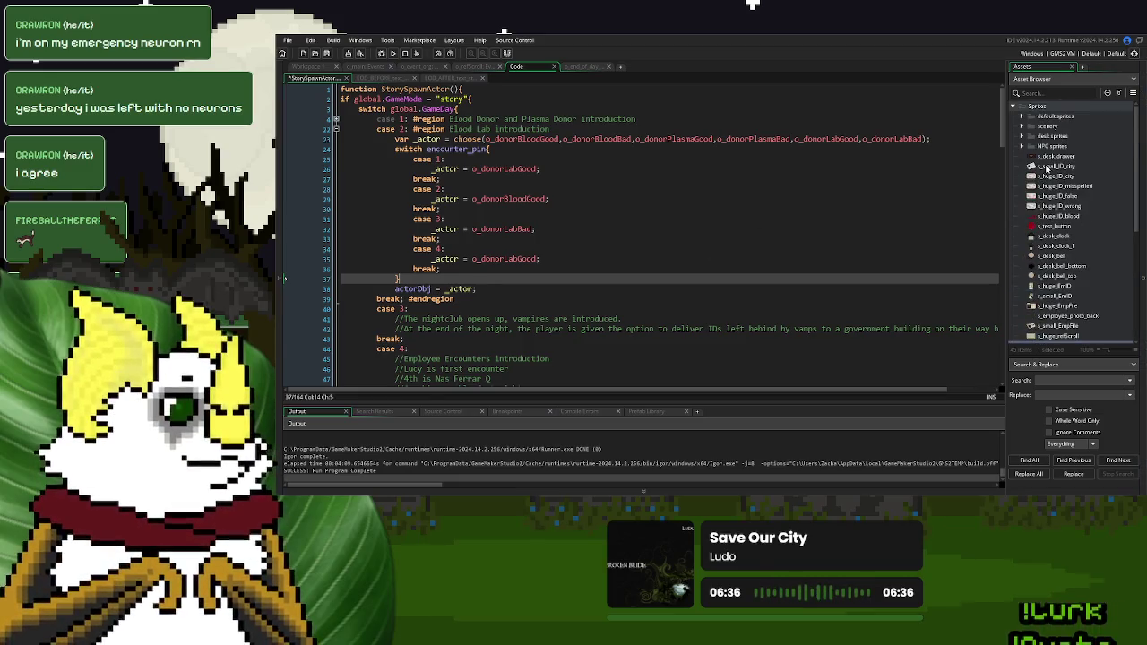
Open s_street_view's image, zoom in on the pink V logo, then close the image editor
{"action": "left_click", "coordinate": [1022, 128]}
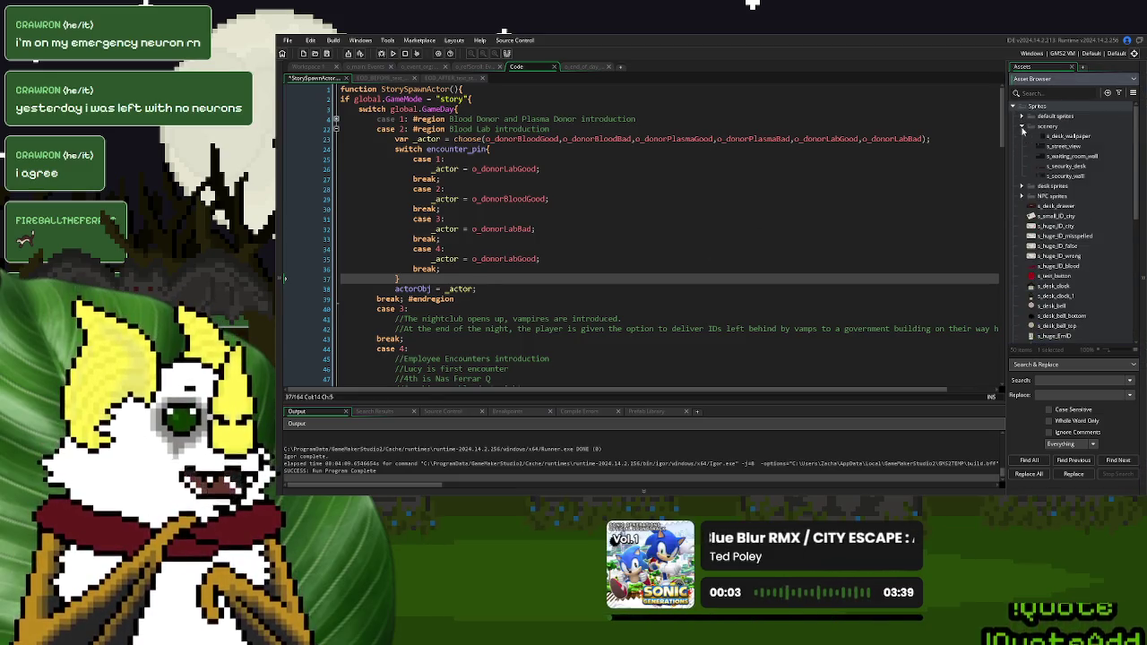
{"action": "double_click", "coordinate": [1062, 145]}
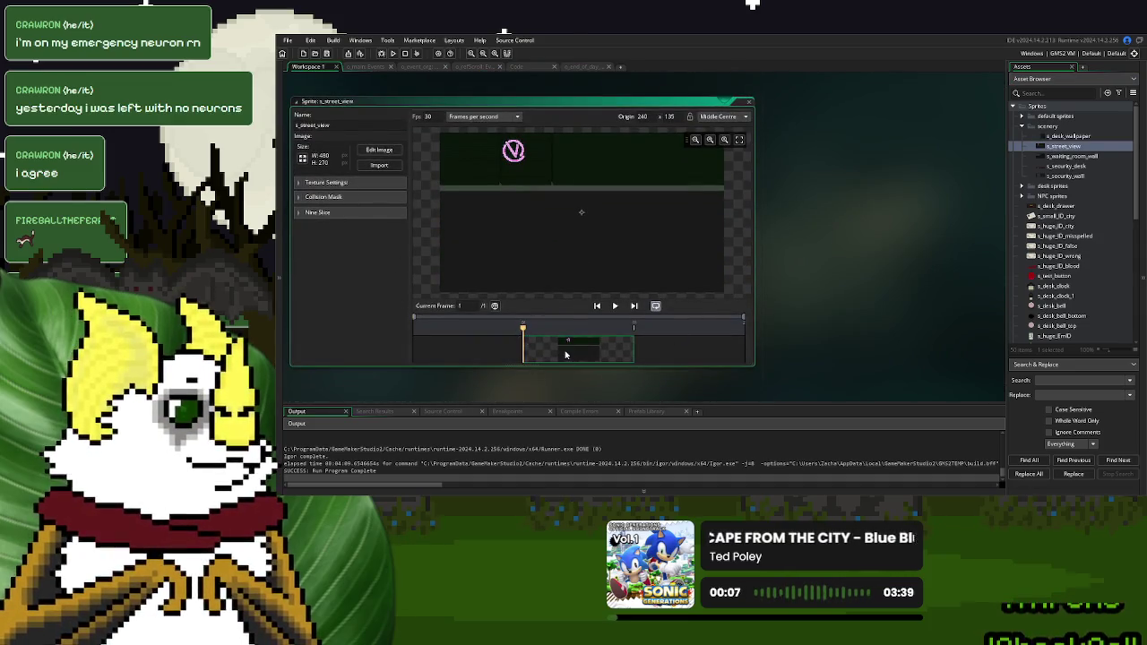
{"action": "double_click", "coordinate": [565, 355]}
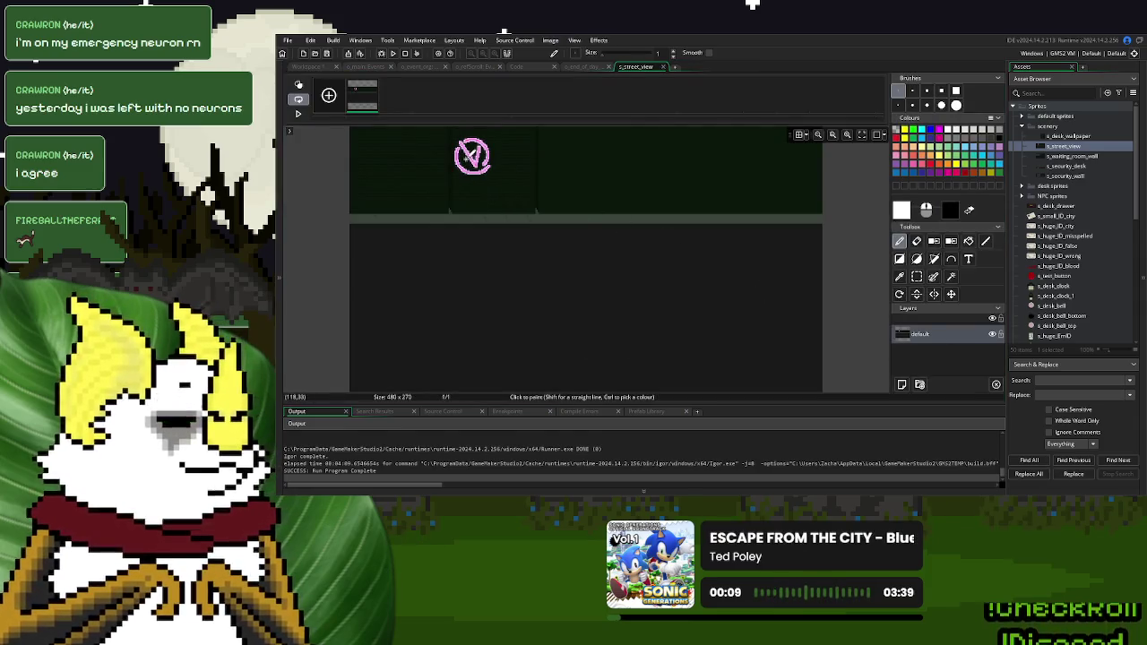
{"action": "scroll", "coordinate": [466, 158], "scroll_direction": "up", "scroll_amount": 6}
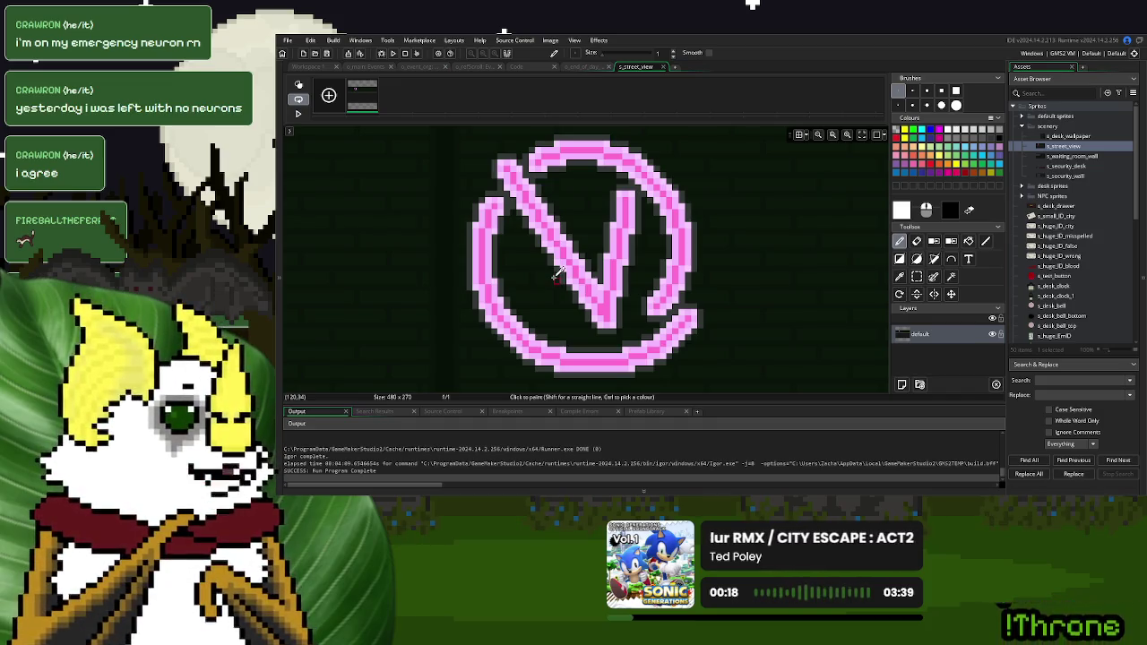
{"action": "scroll", "coordinate": [555, 269], "scroll_direction": "down", "scroll_amount": 4}
{"action": "scroll", "coordinate": [556, 274], "scroll_direction": "down", "scroll_amount": 1}
{"action": "left_click_drag", "start_coordinate": [597, 317], "coordinate": [663, 215]}
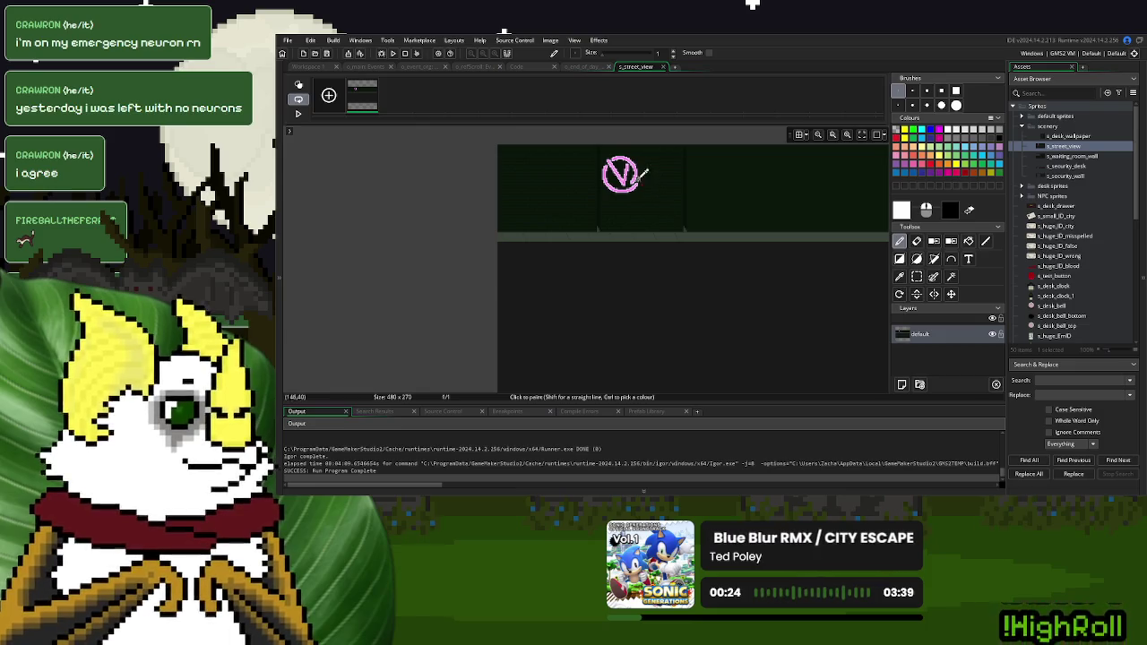
{"action": "scroll", "coordinate": [620, 162], "scroll_direction": "up", "scroll_amount": 3}
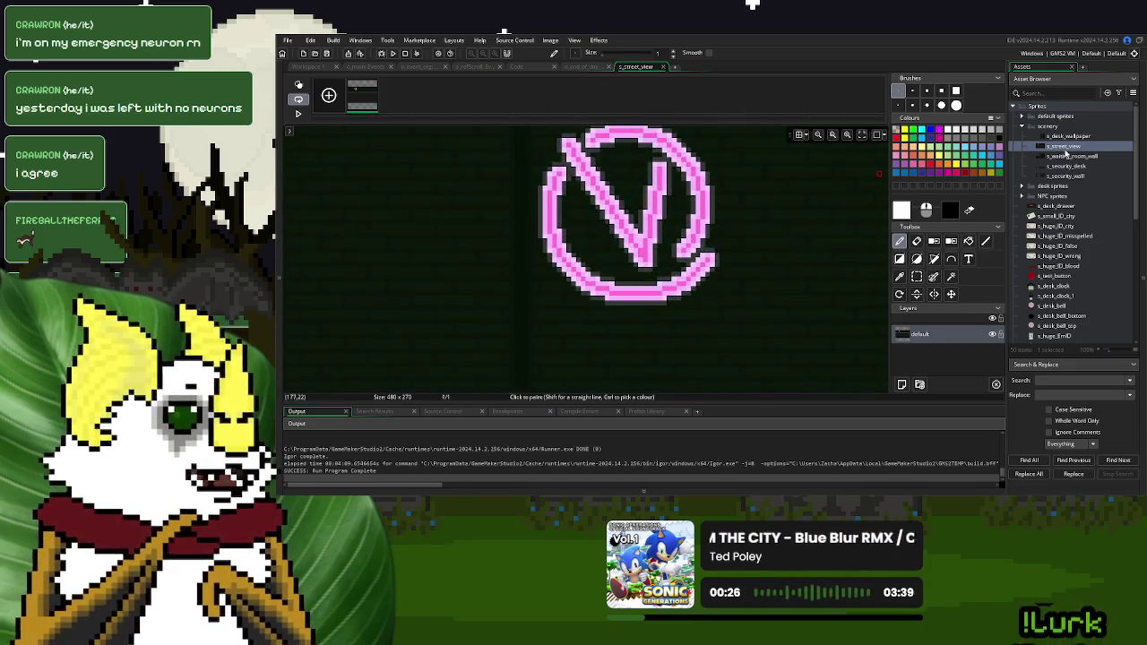
{"action": "right_click", "coordinate": [1066, 152]}
{"action": "left_click", "coordinate": [509, 93]}
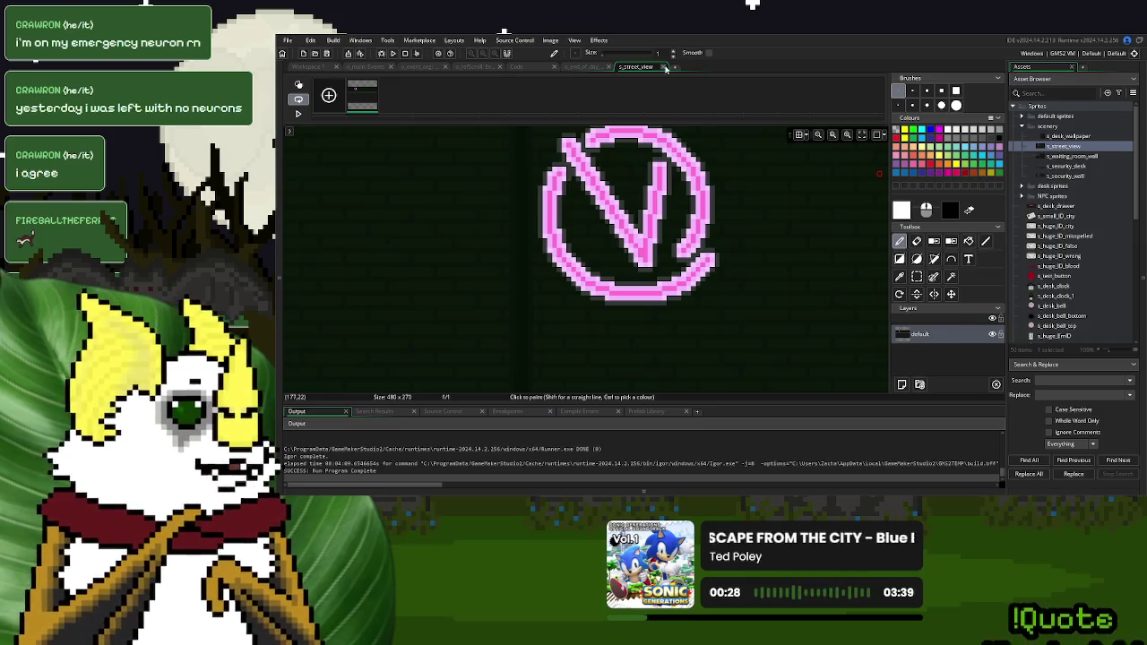
{"action": "left_click", "coordinate": [663, 67]}
{"action": "right_click", "coordinate": [1073, 151]}
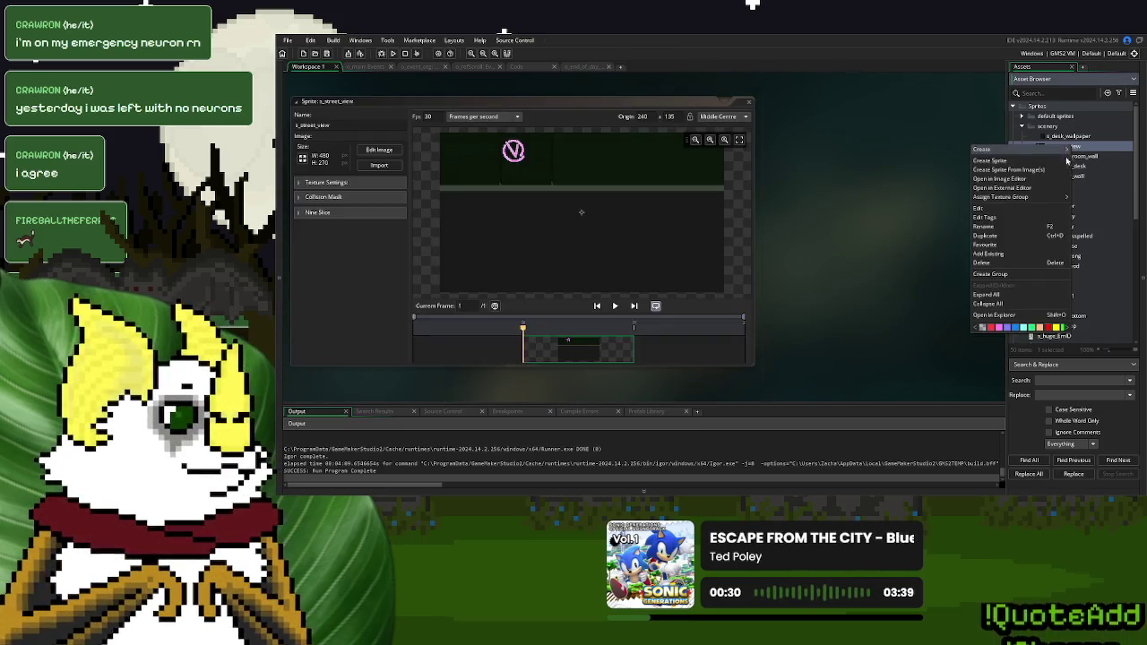
Duplicate s_street_view as s_street_view_banked and open the copy
{"action": "left_click", "coordinate": [981, 240]}
{"action": "key", "text": "BackSpace"}
{"action": "type", "text": "banked"}
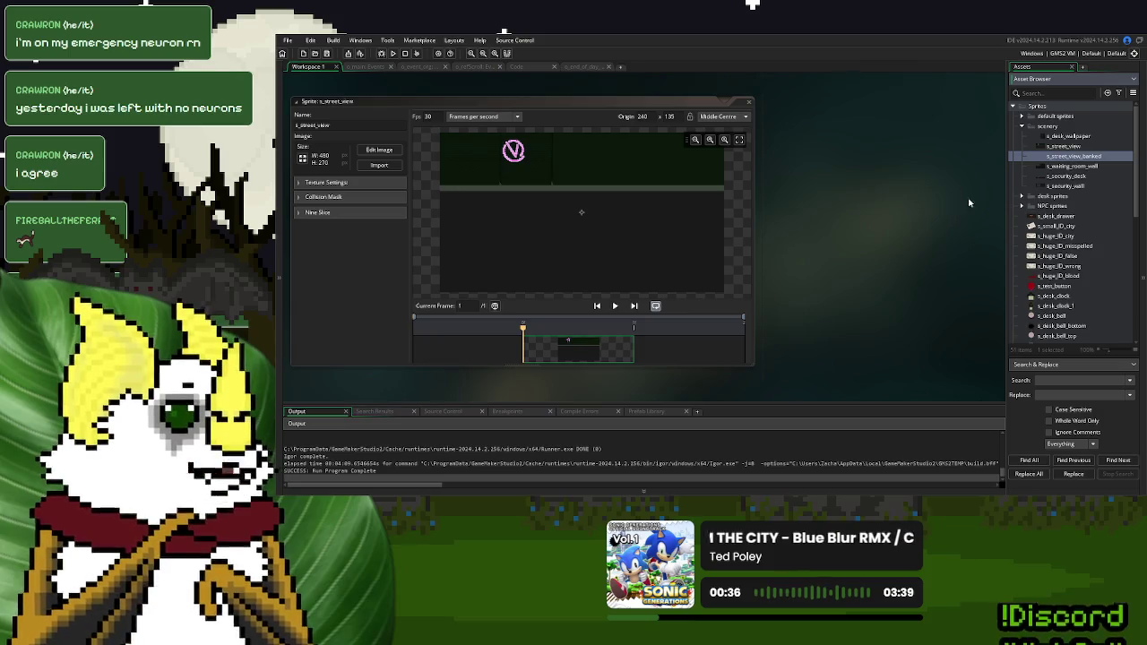
{"action": "double_click", "coordinate": [1071, 156]}
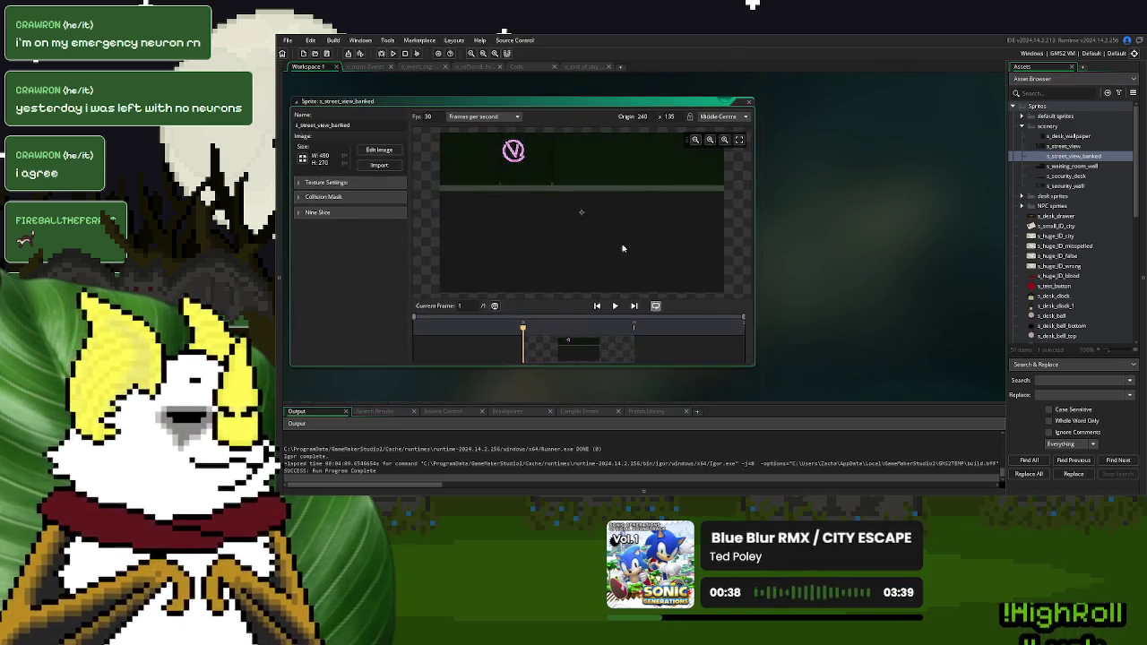
Make another s_street_view copy renamed with 'on_wallp_sign', then open s_street_view's image for editing
{"action": "right_click", "coordinate": [1040, 148]}
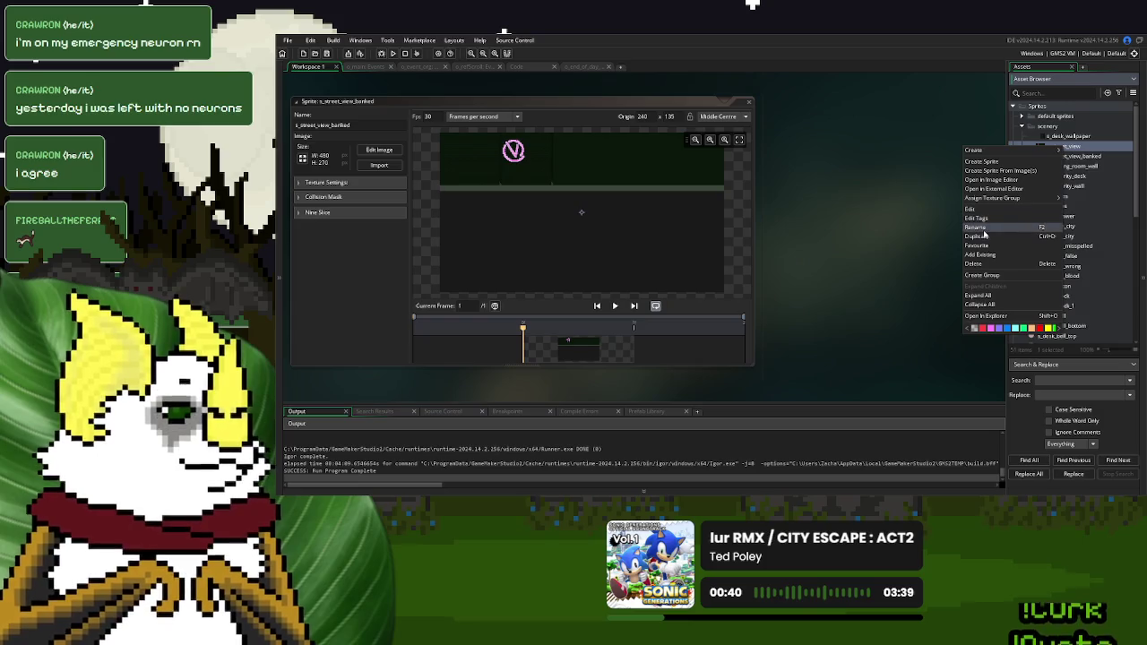
{"action": "left_click", "coordinate": [985, 235]}
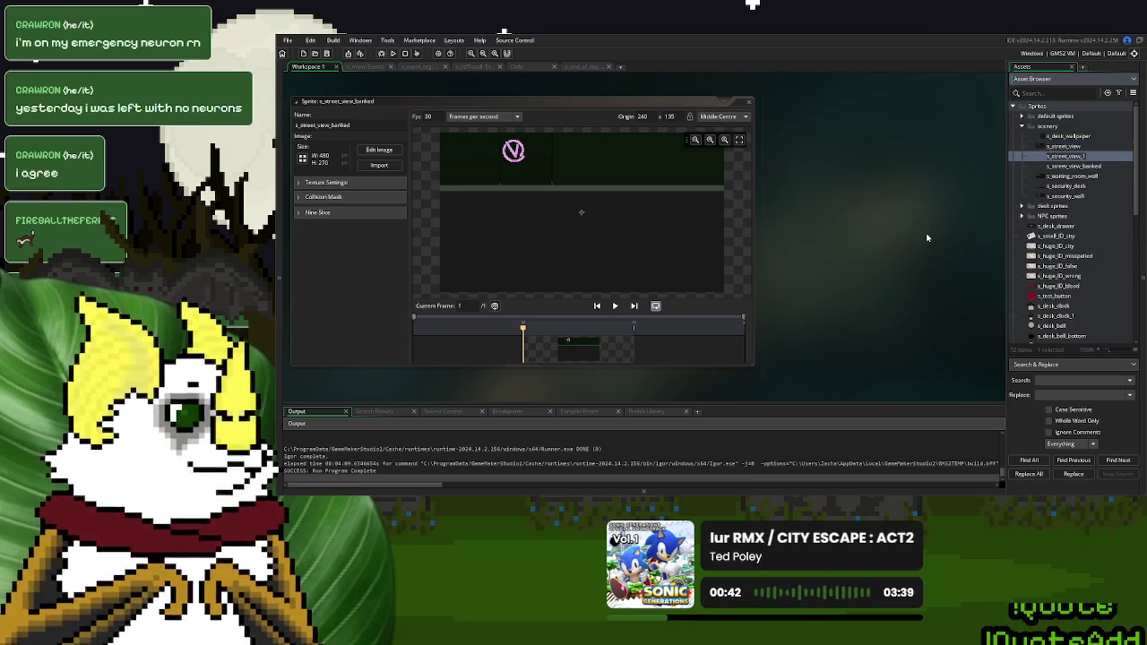
{"action": "key", "text": "BackSpace"}
{"action": "key", "text": "BackSpace"}
{"action": "key", "text": "BackSpace"}
{"action": "type", "text": "s_new"}
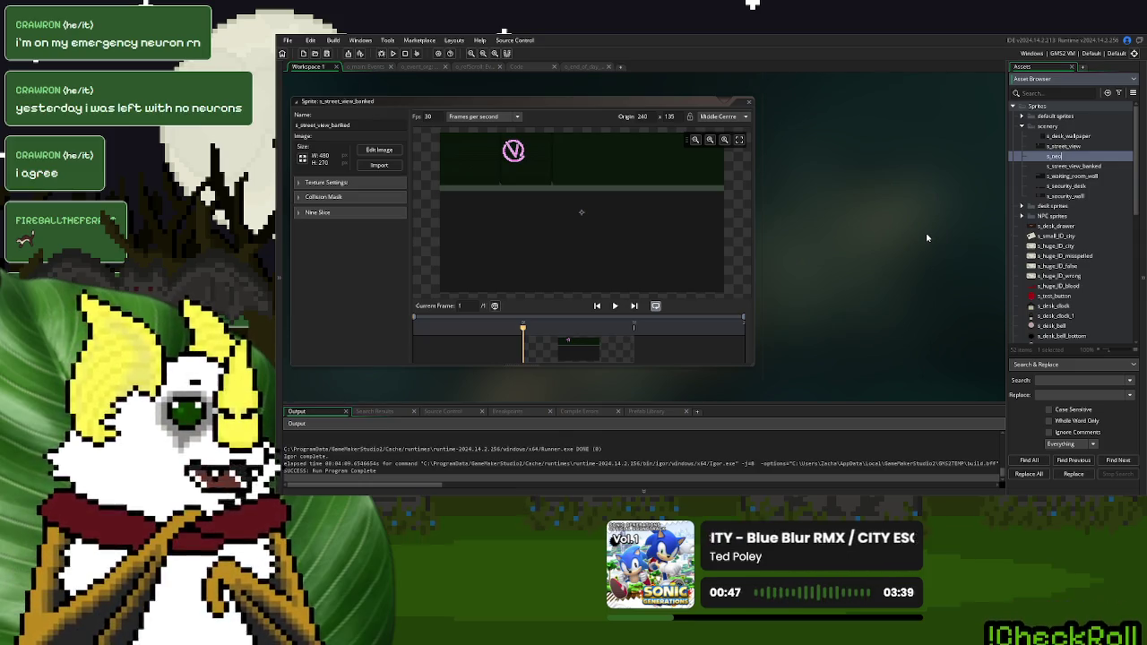
{"action": "type", "text": "on_wall"}
{"action": "type", "text": "p"}
{"action": "type", "text": "_sign"}
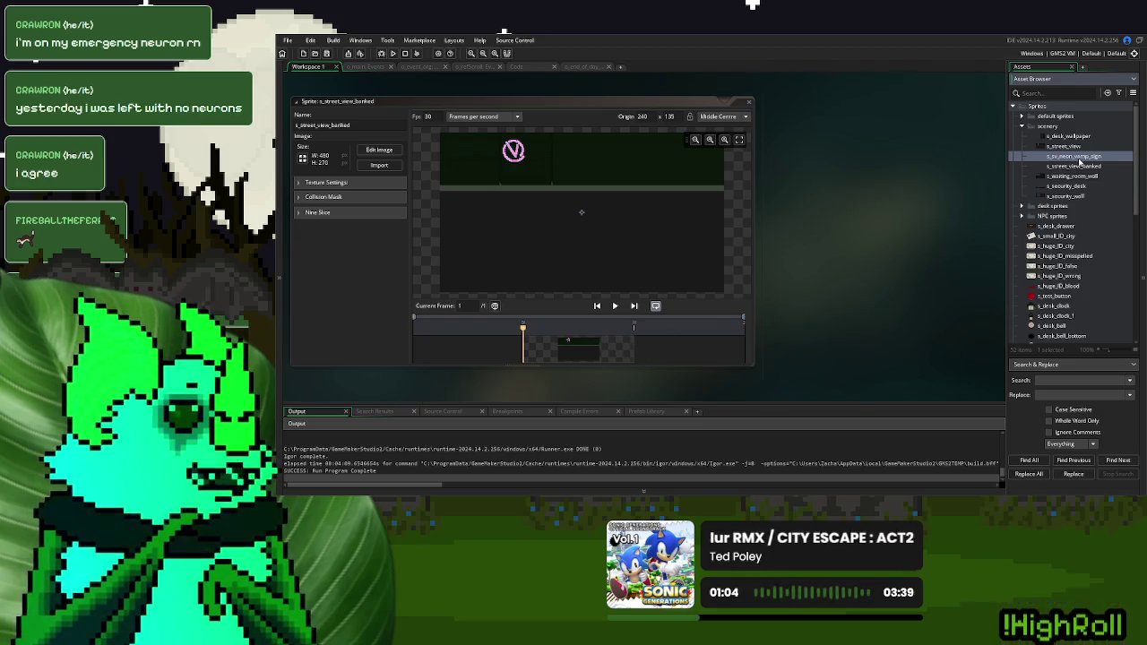
{"action": "double_click", "coordinate": [1073, 146]}
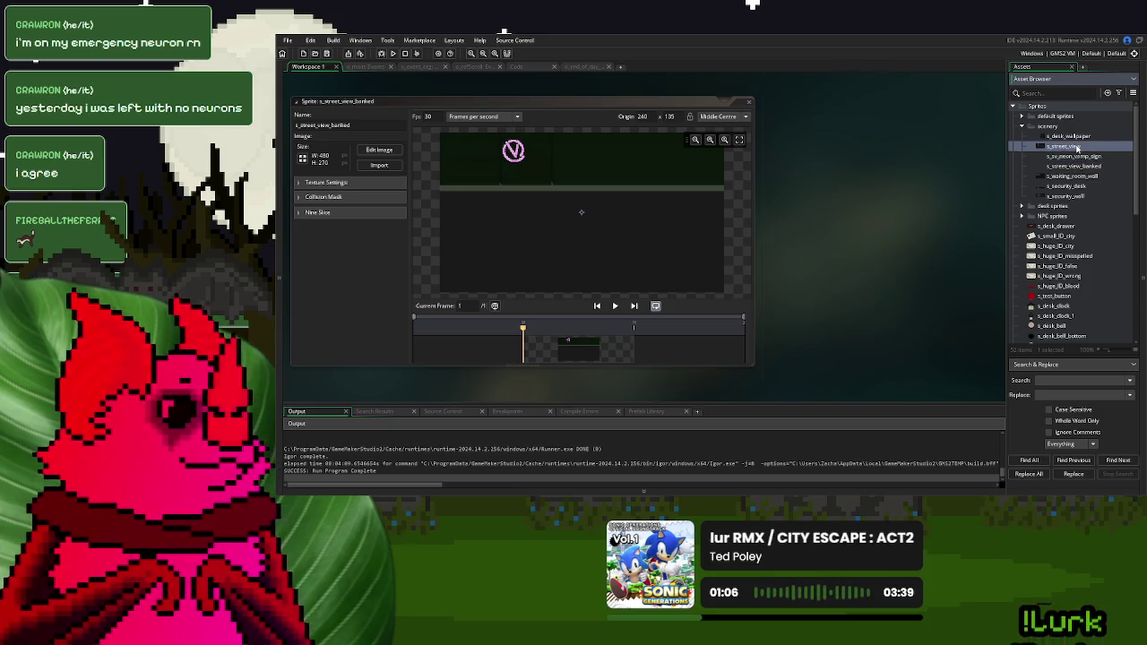
{"action": "double_click", "coordinate": [571, 355]}
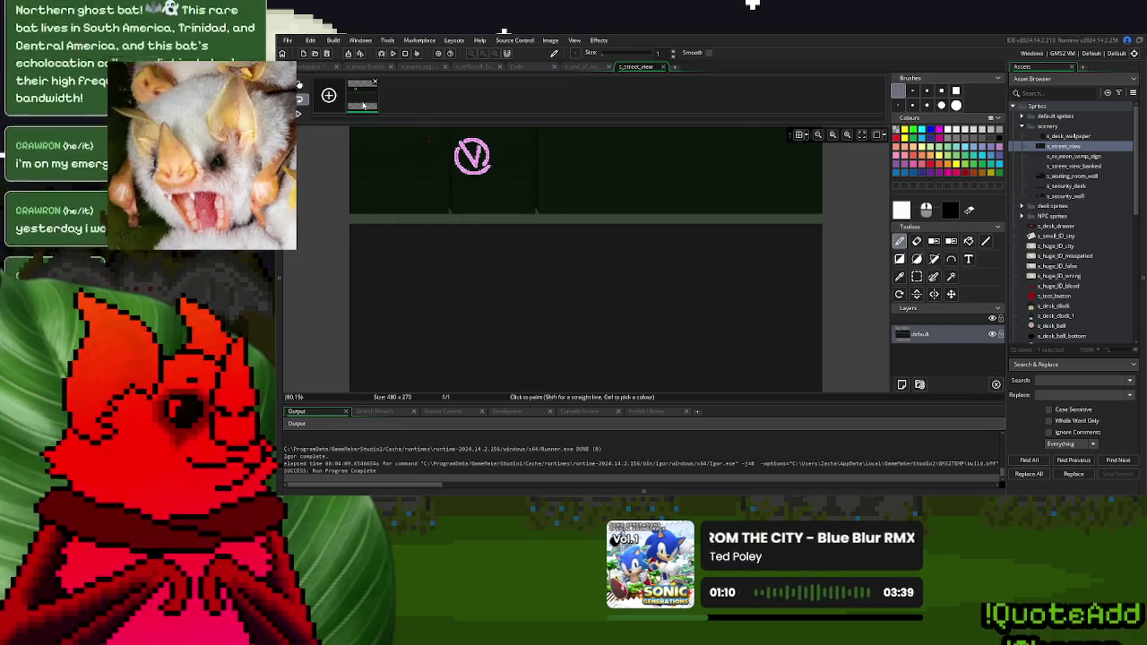
On frame 2, magic-wand select the dark background around the V logo and delete it
{"action": "left_click", "coordinate": [390, 106]}
{"action": "scroll", "coordinate": [483, 161], "scroll_direction": "up", "scroll_amount": 4}
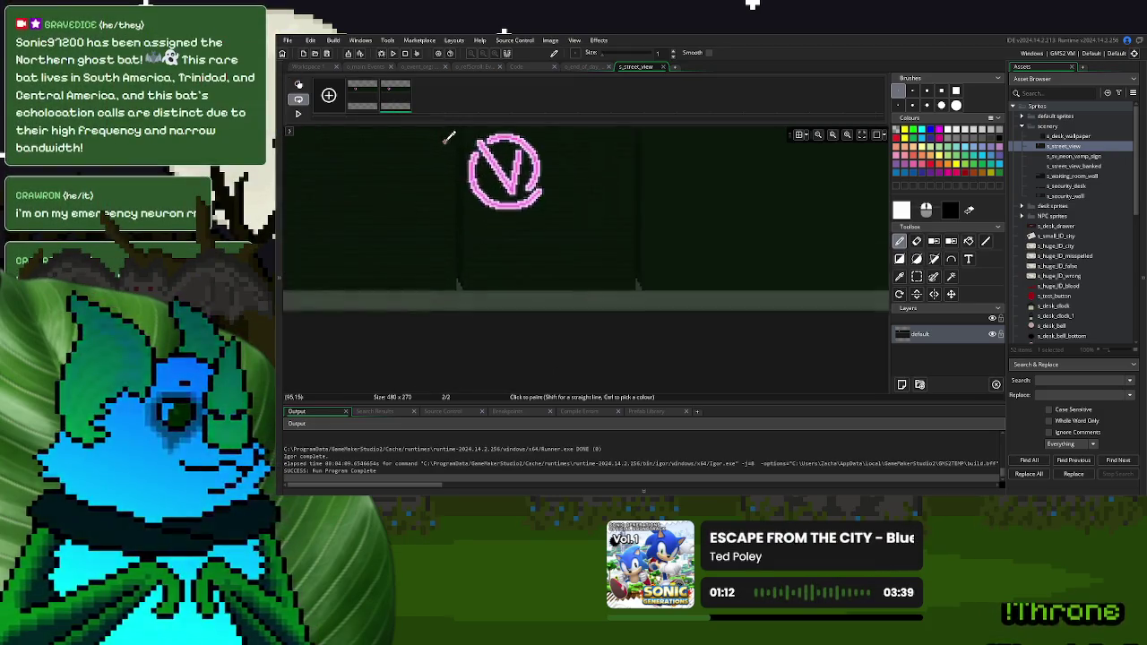
{"action": "scroll", "coordinate": [492, 165], "scroll_direction": "up", "scroll_amount": 1}
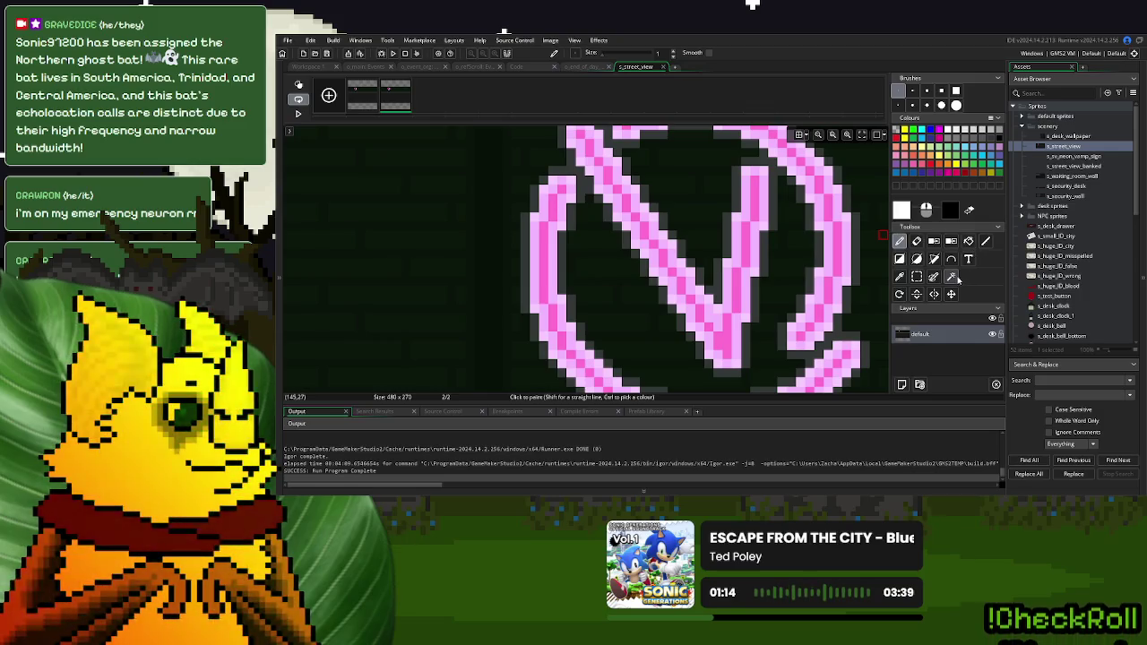
{"action": "left_click", "coordinate": [953, 278]}
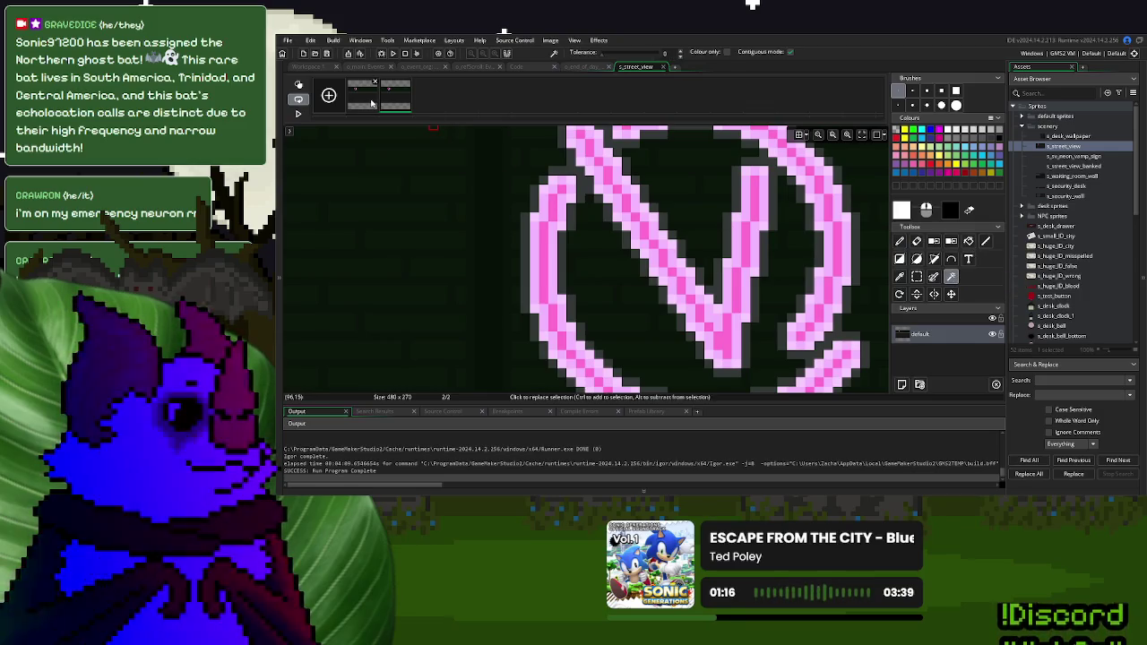
{"action": "left_click", "coordinate": [535, 156]}
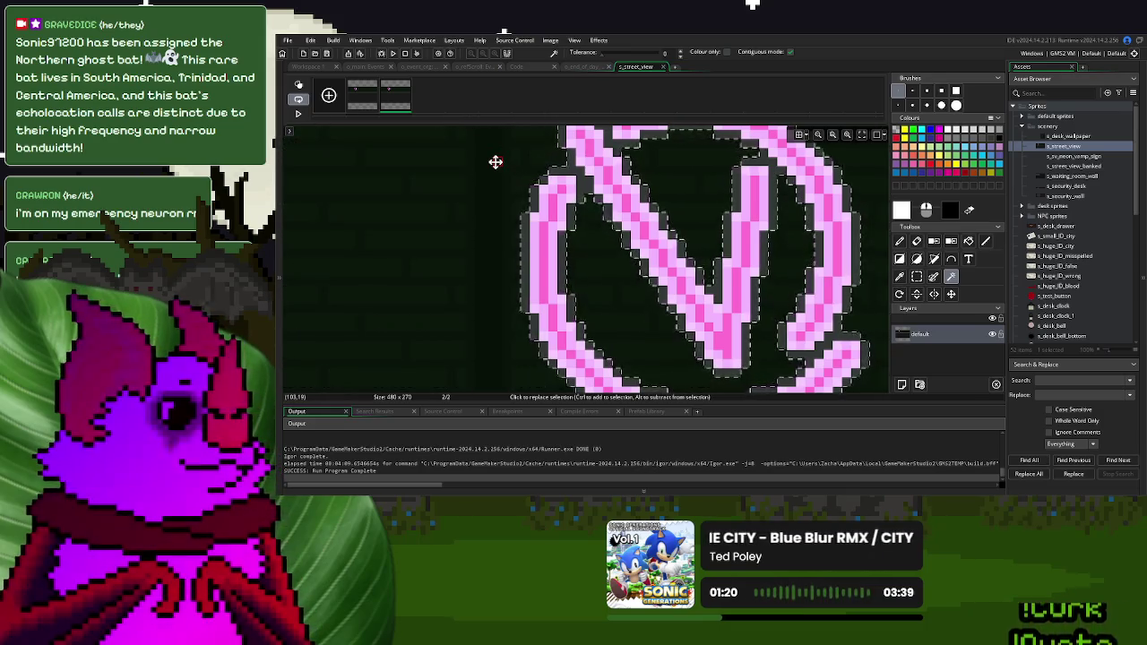
{"action": "key", "text": "Delete"}
Select the leftover green ground on frame 2 and delete it
{"action": "scroll", "coordinate": [531, 266], "scroll_direction": "down", "scroll_amount": 8}
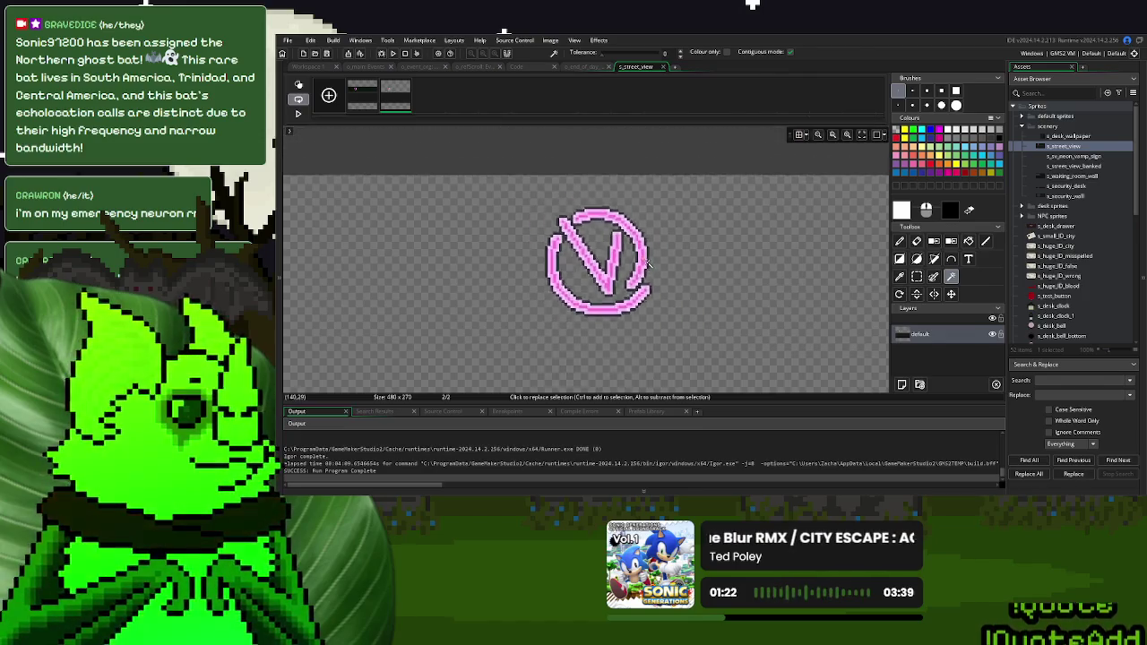
{"action": "scroll", "coordinate": [680, 226], "scroll_direction": "up", "scroll_amount": 5}
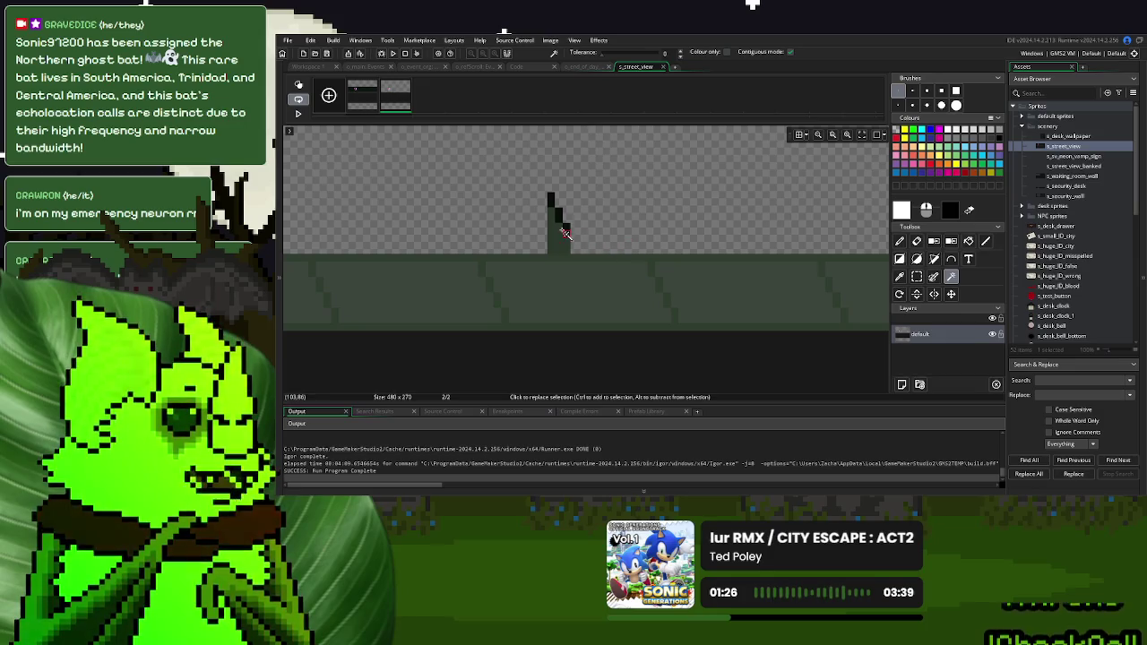
{"action": "left_click", "coordinate": [587, 267]}
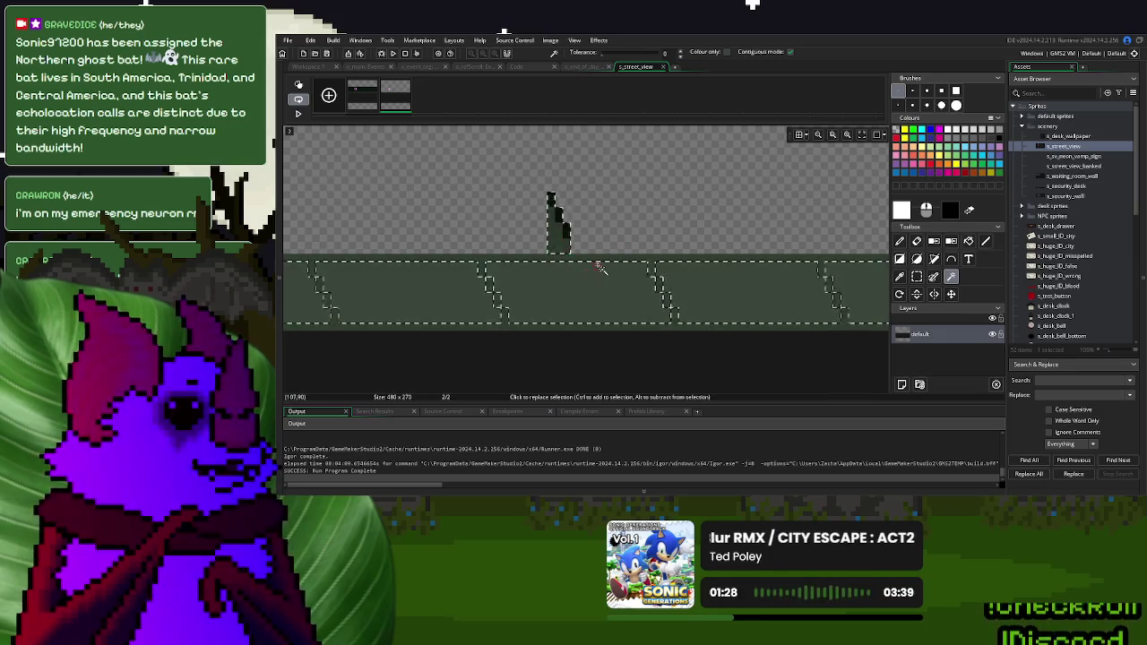
{"action": "key", "text": "ctrl+a"}
{"action": "key", "text": "Delete"}
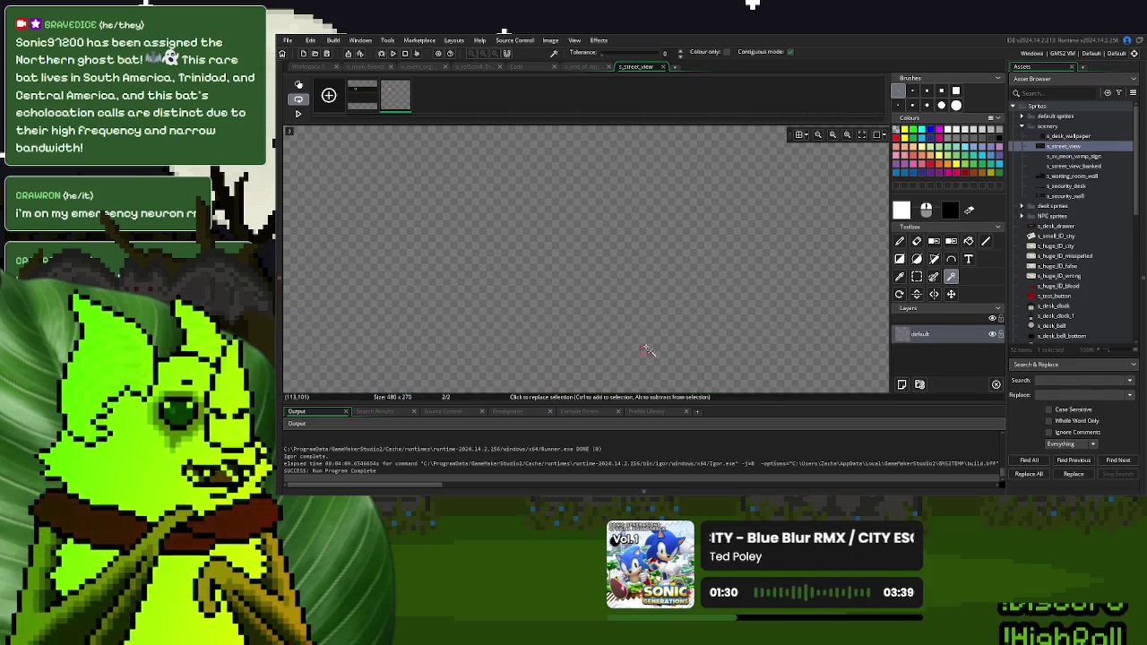
{"action": "scroll", "coordinate": [647, 292], "scroll_direction": "down", "scroll_amount": 5}
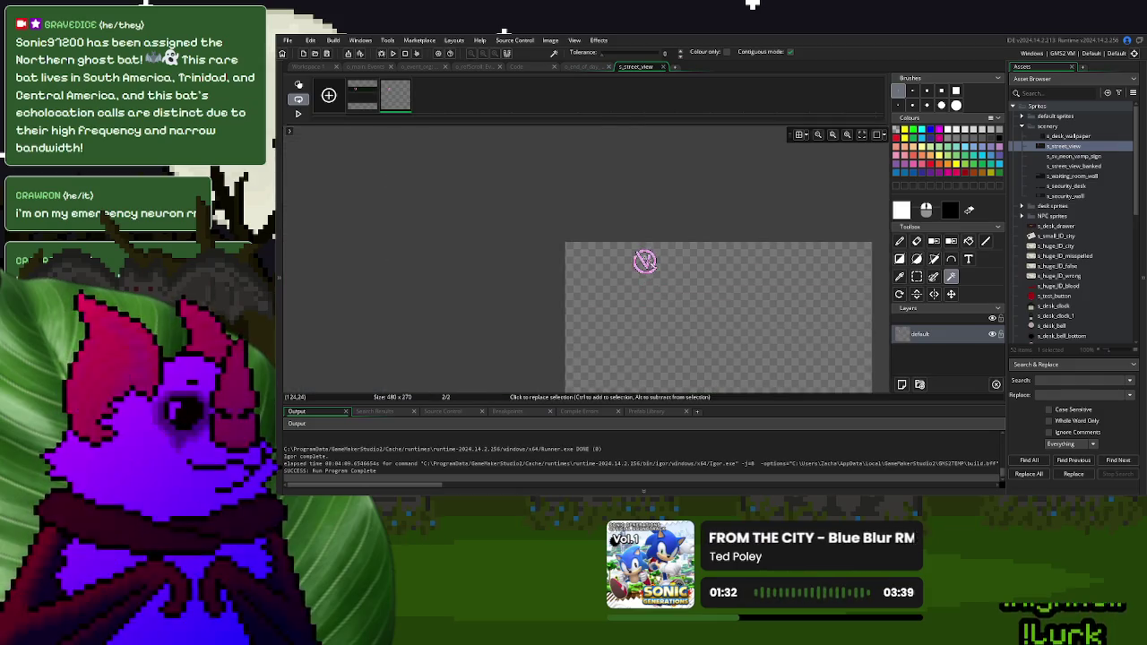
{"action": "scroll", "coordinate": [645, 261], "scroll_direction": "up", "scroll_amount": 5}
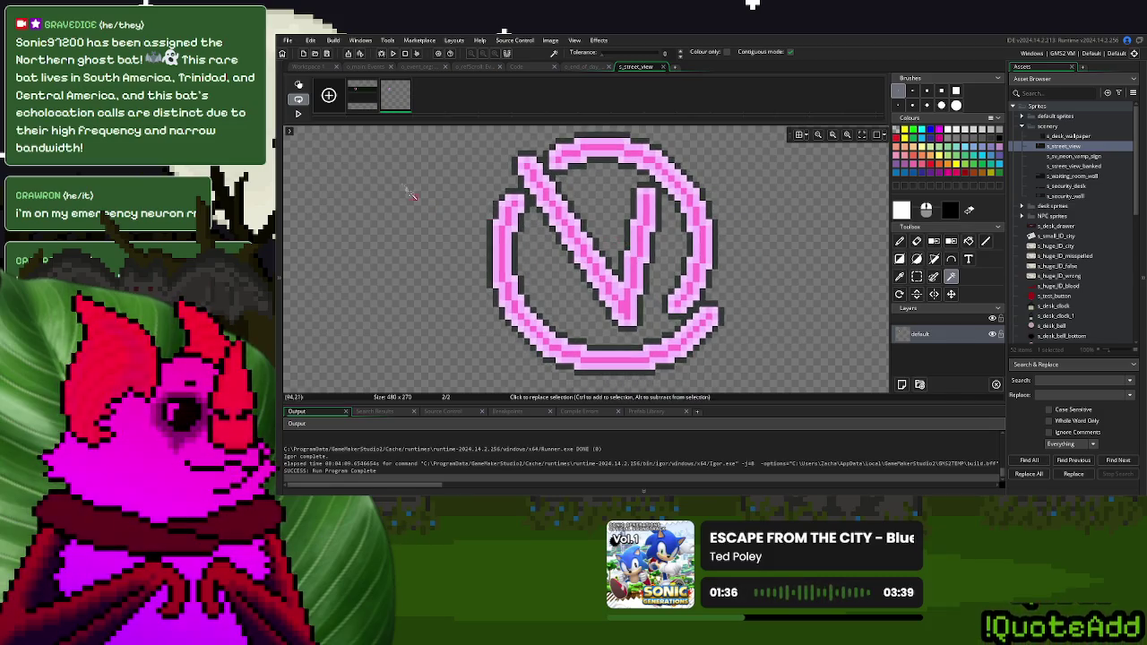
Return to the first brick frame and zoom in on the logo area
{"action": "left_click", "coordinate": [359, 106]}
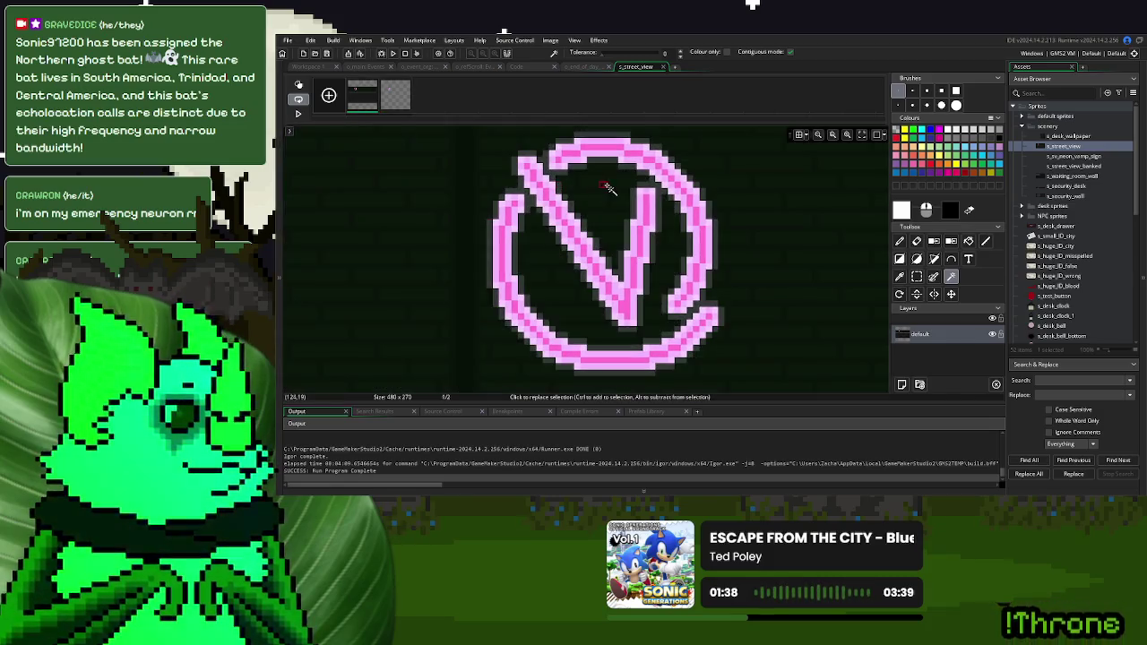
{"action": "scroll", "coordinate": [617, 134], "scroll_direction": "up", "scroll_amount": 3}
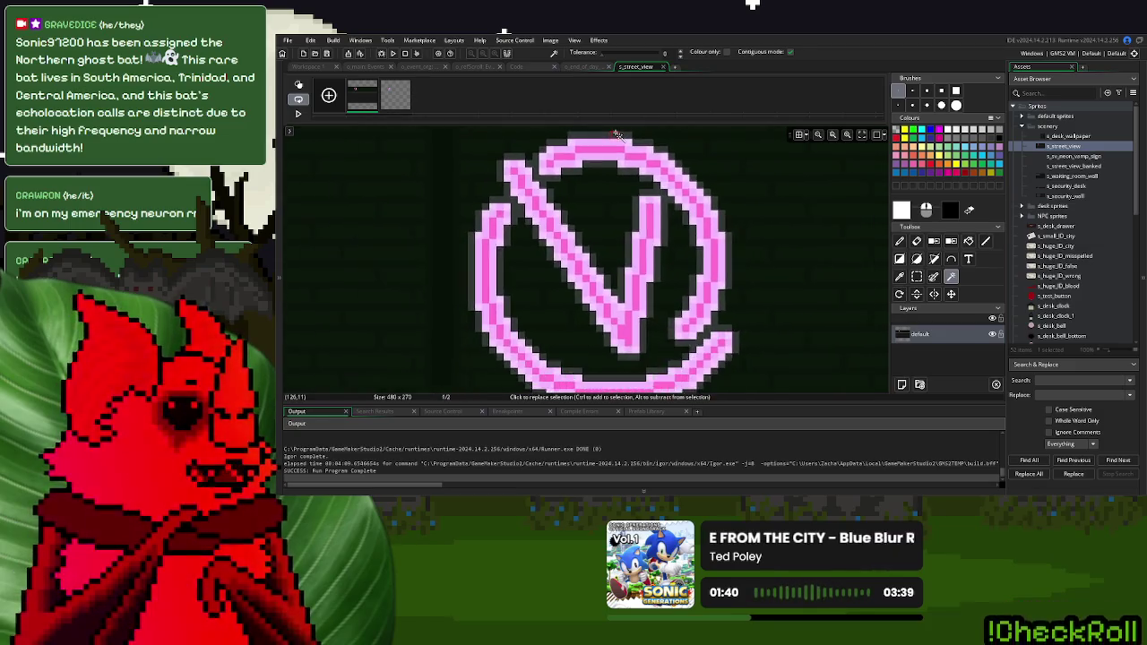
{"action": "scroll", "coordinate": [595, 287], "scroll_direction": "up", "scroll_amount": 3}
{"action": "scroll", "coordinate": [594, 300], "scroll_direction": "down", "scroll_amount": 5}
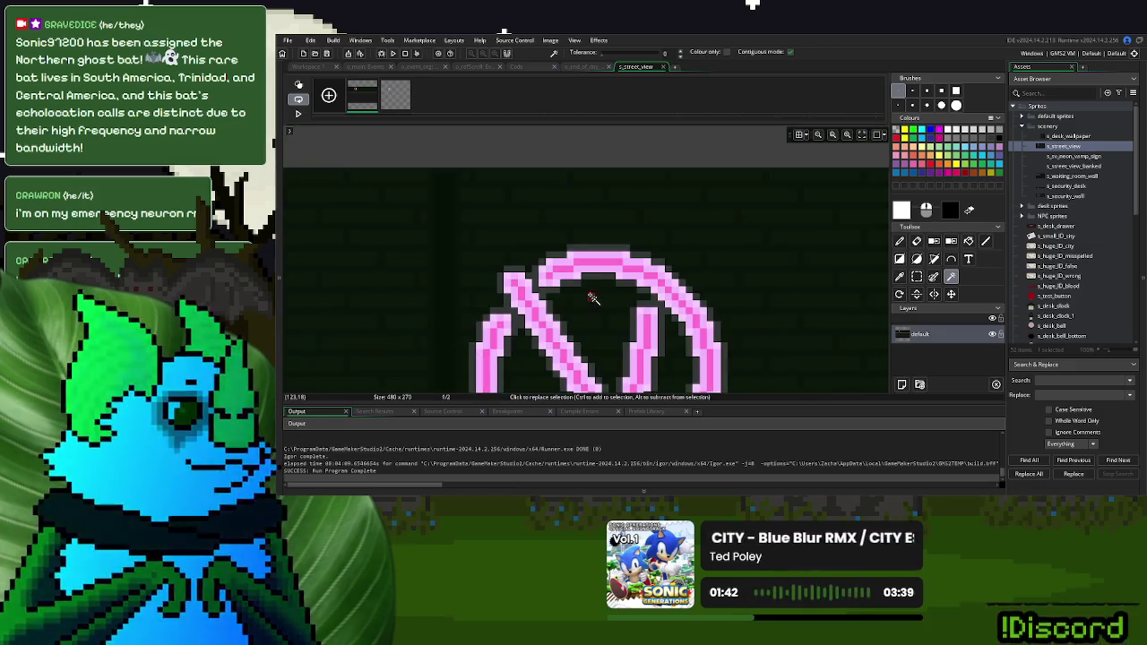
{"action": "scroll", "coordinate": [618, 287], "scroll_direction": "up", "scroll_amount": 3}
{"action": "scroll", "coordinate": [629, 283], "scroll_direction": "up", "scroll_amount": 1}
Paint dark straight lines over the pink glow along the top row of the arch
{"action": "key", "text": "d"}
{"action": "left_click", "coordinate": [708, 217], "text": "ctrl"}
{"action": "left_click", "coordinate": [987, 240]}
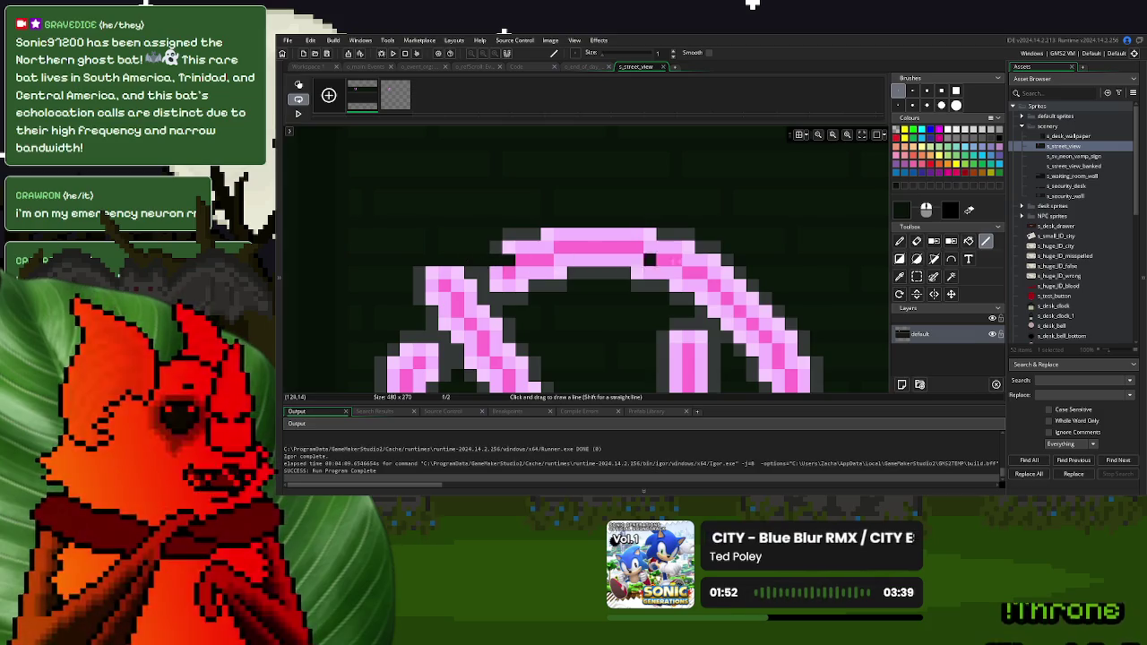
{"action": "left_click_drag", "start_coordinate": [688, 260], "coordinate": [715, 261]}
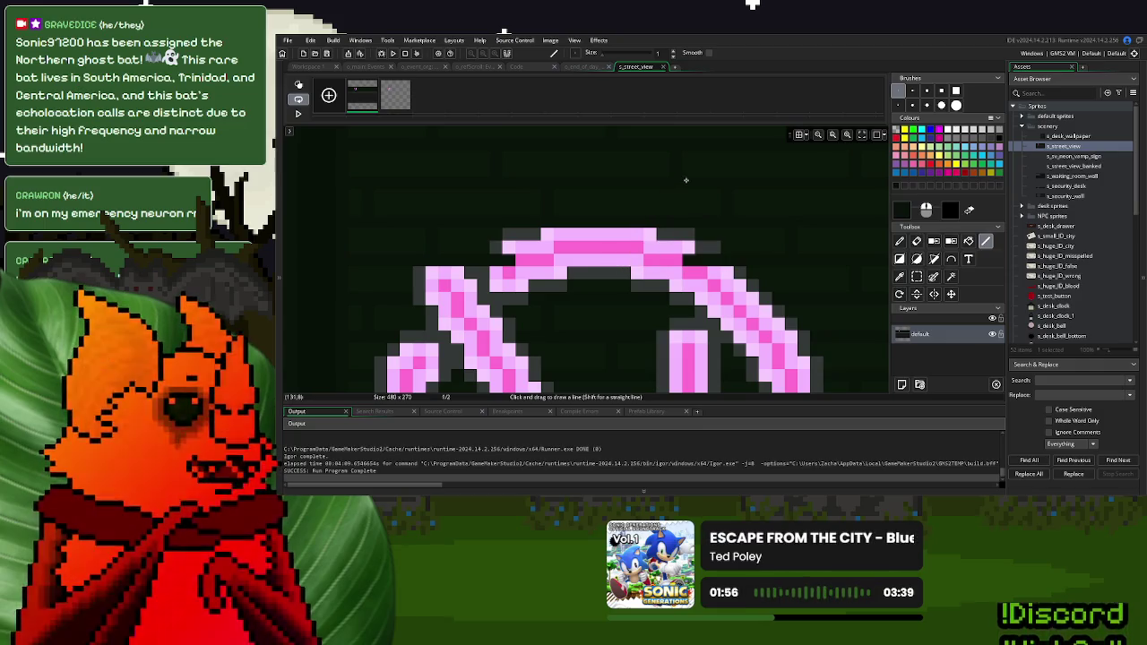
{"action": "scroll", "coordinate": [687, 189], "scroll_direction": "up", "scroll_amount": 2}
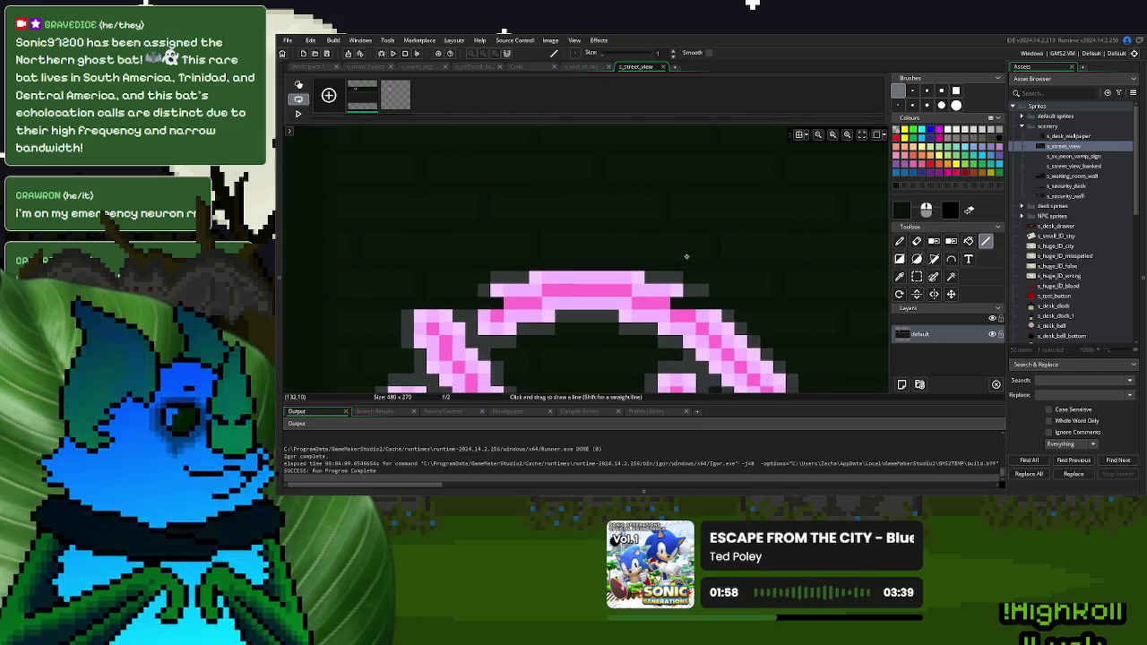
{"action": "scroll", "coordinate": [690, 278], "scroll_direction": "down", "scroll_amount": 4}
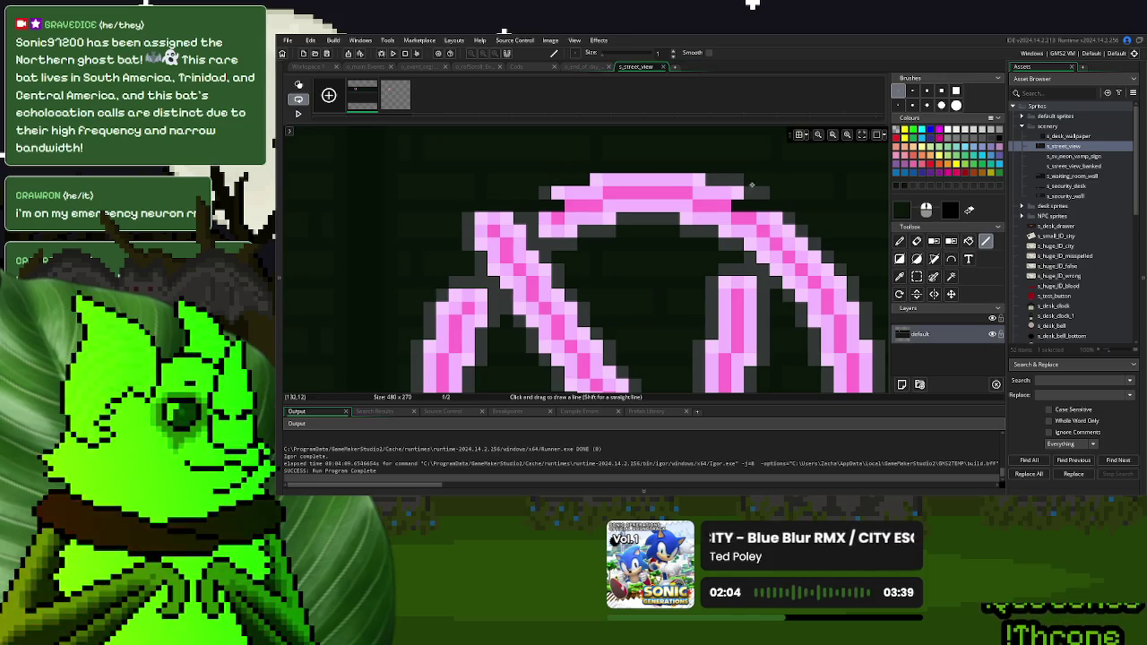
{"action": "left_click_drag", "start_coordinate": [743, 182], "coordinate": [527, 192]}
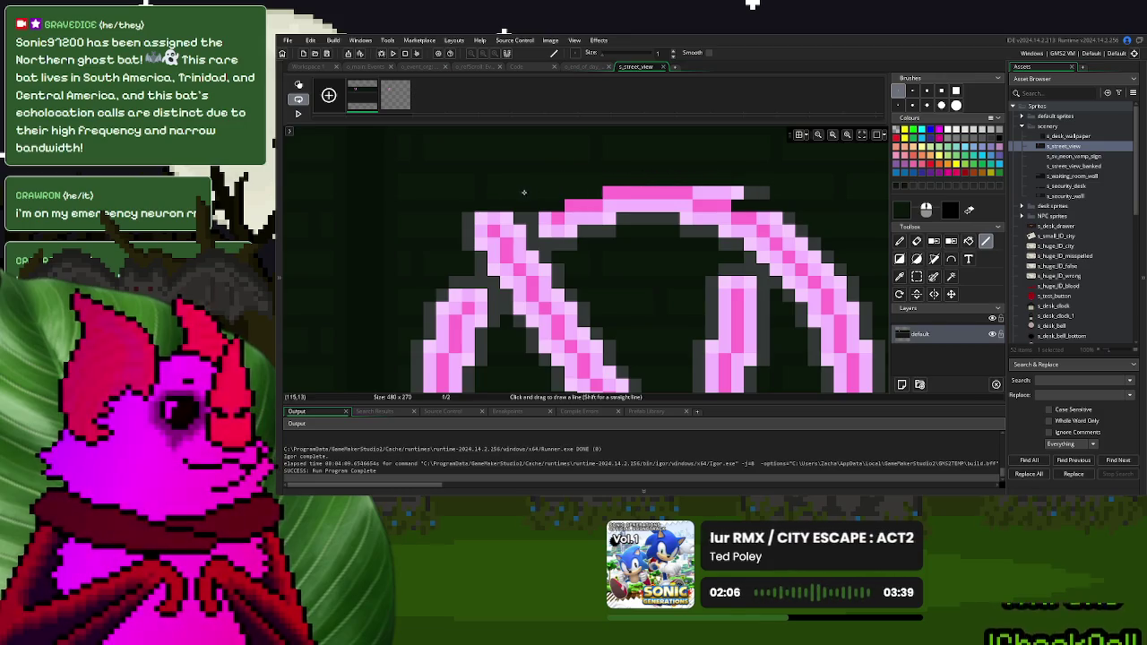
{"action": "left_click_drag", "start_coordinate": [703, 190], "coordinate": [776, 190]}
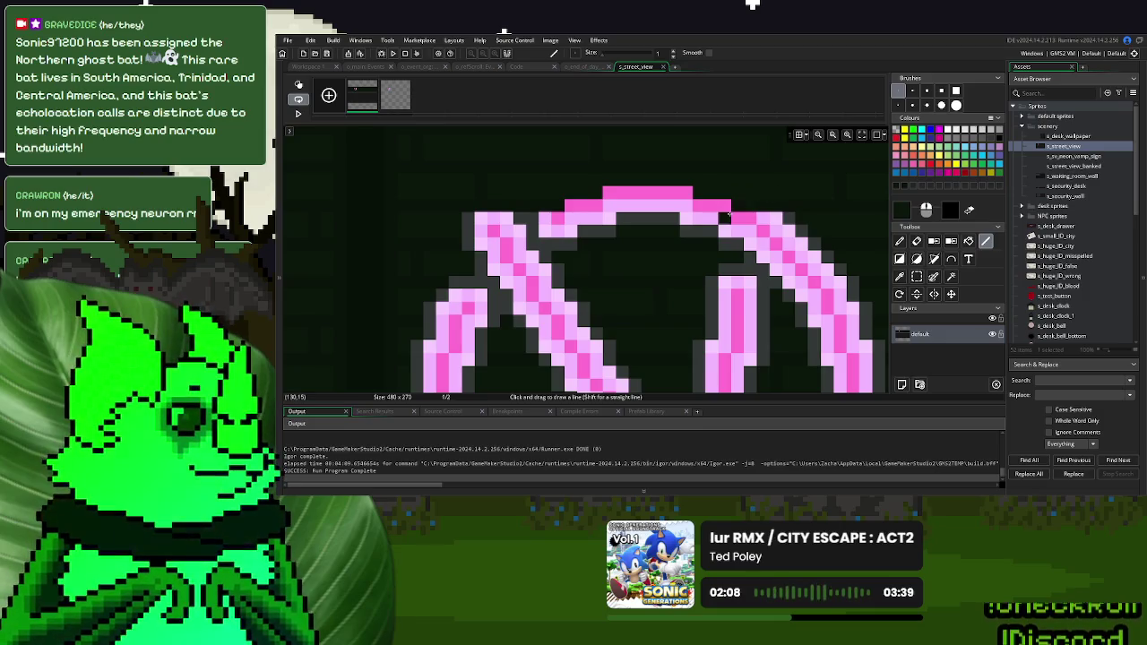
Darken the light-pink glow pixels on the arch's right side and edges
{"action": "scroll", "coordinate": [728, 215], "scroll_direction": "up", "scroll_amount": 2}
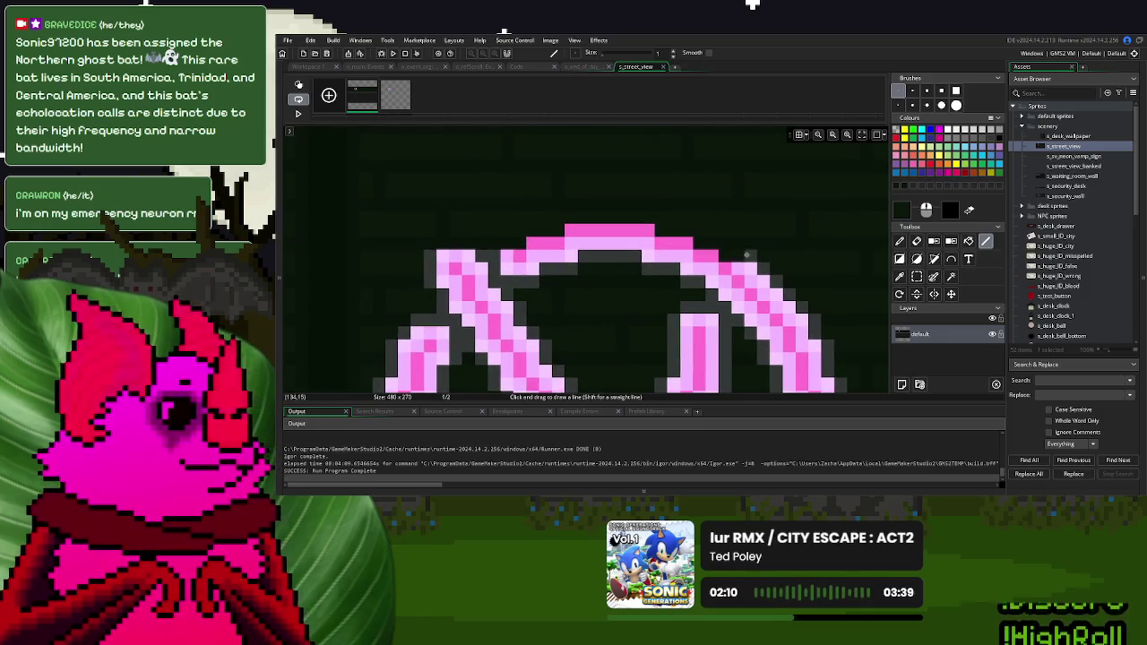
{"action": "left_click_drag", "start_coordinate": [739, 267], "coordinate": [779, 267]}
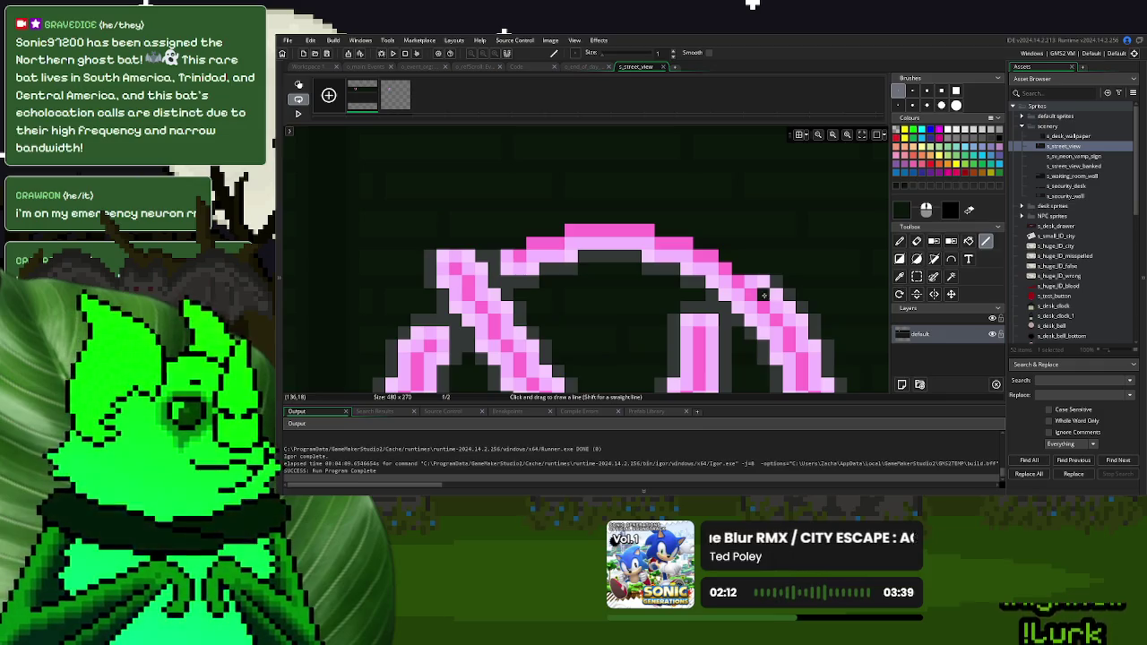
{"action": "scroll", "coordinate": [670, 269], "scroll_direction": "right", "scroll_amount": 3}
{"action": "left_click", "coordinate": [616, 245]}
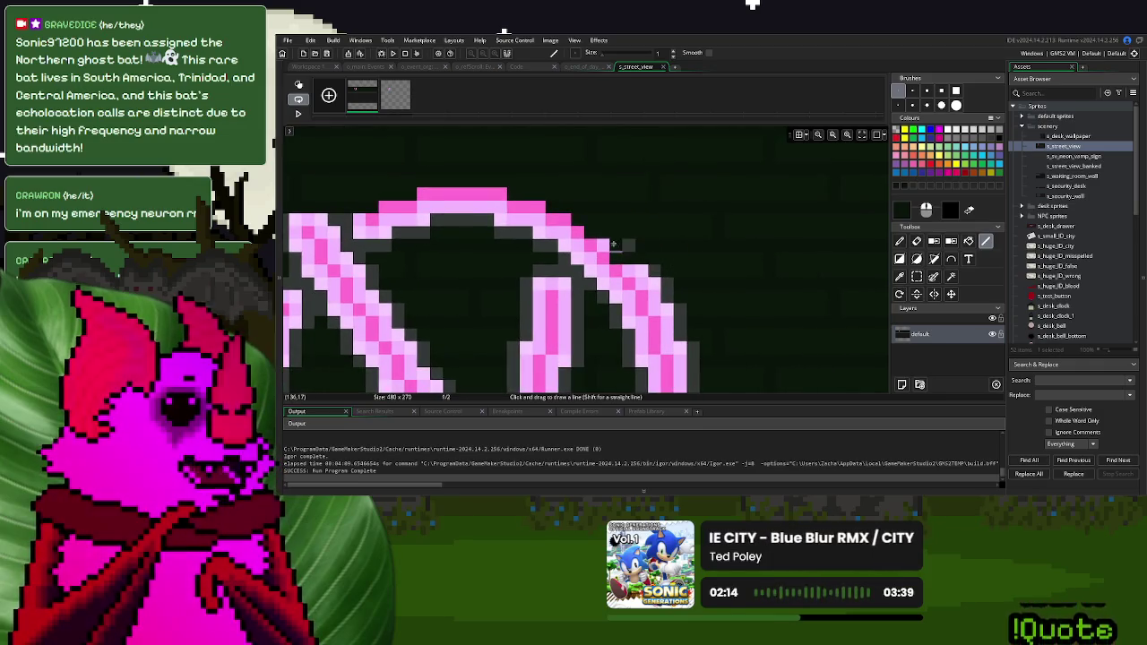
{"action": "left_click", "coordinate": [655, 283]}
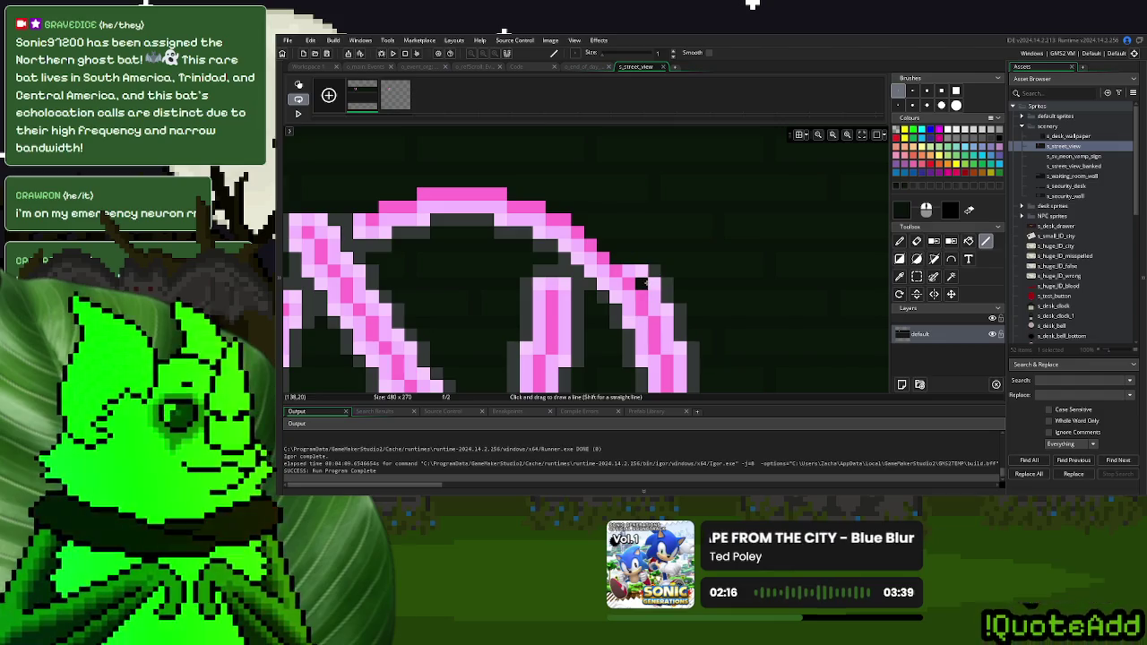
{"action": "left_click", "coordinate": [657, 270]}
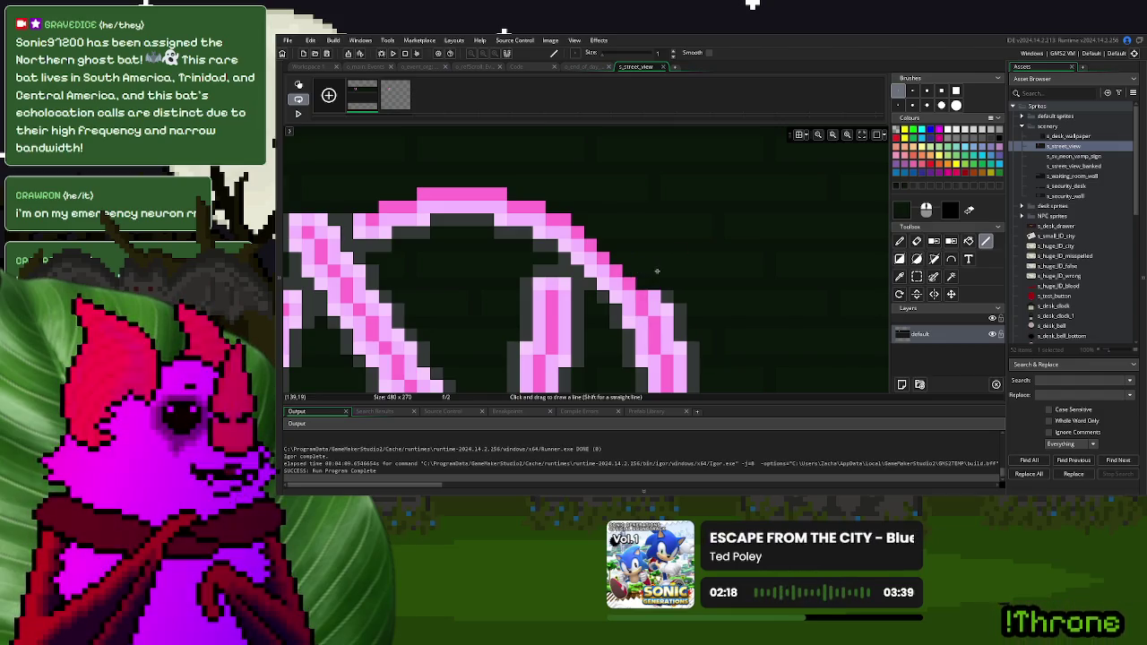
{"action": "left_click", "coordinate": [670, 321]}
{"action": "scroll", "coordinate": [676, 319], "scroll_direction": "down", "scroll_amount": 2}
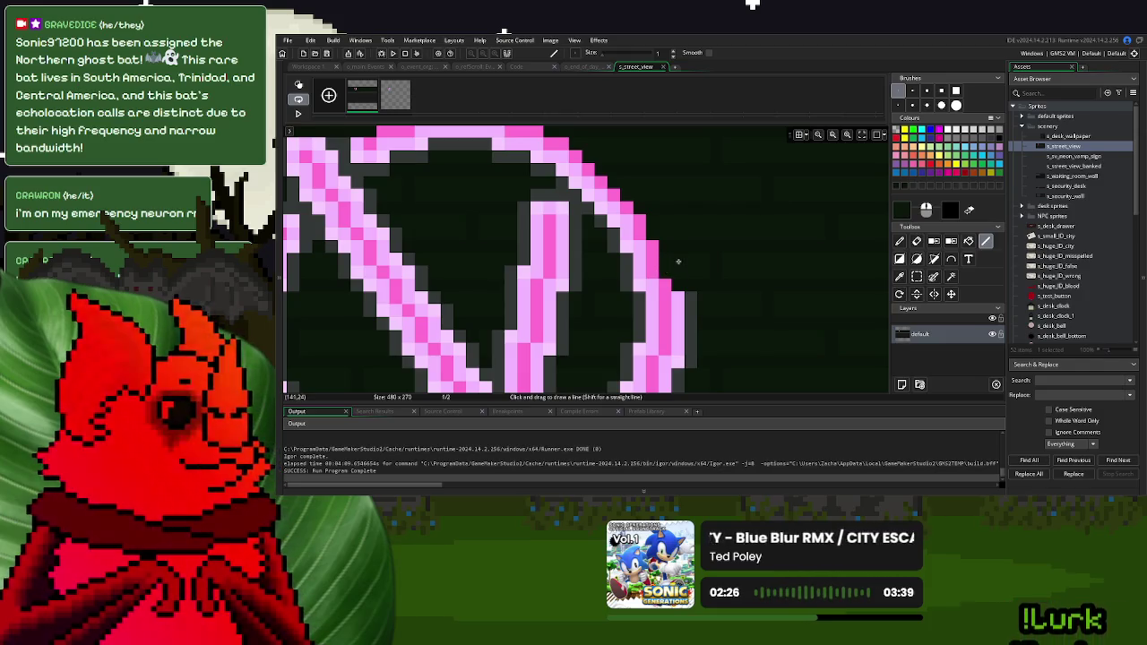
{"action": "scroll", "coordinate": [678, 261], "scroll_direction": "down", "scroll_amount": 2}
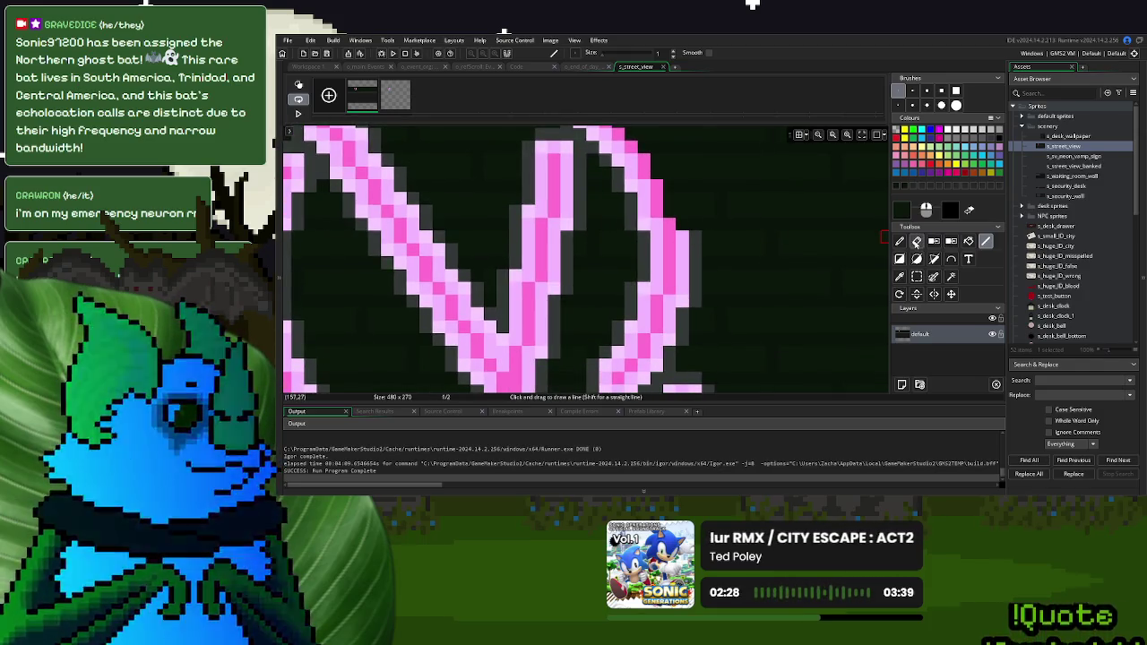
Paint out the pink glow near the logo's lower tail and erase the stray pixel by the stroke tip
{"action": "left_click", "coordinate": [899, 241]}
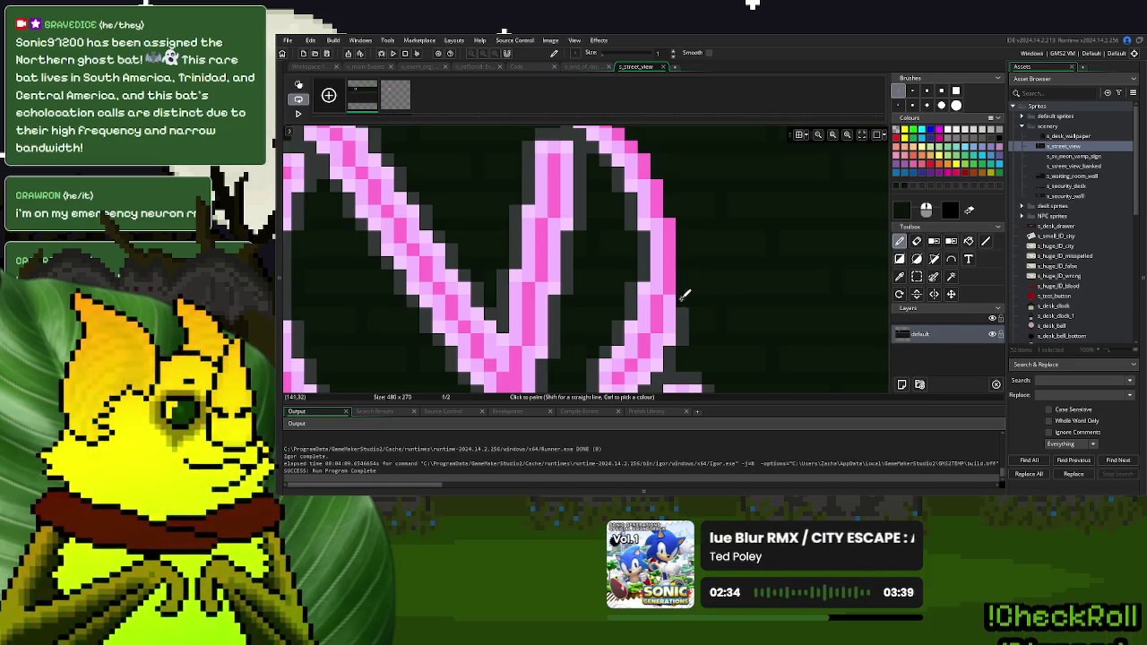
{"action": "left_click_drag", "start_coordinate": [687, 296], "coordinate": [717, 258]}
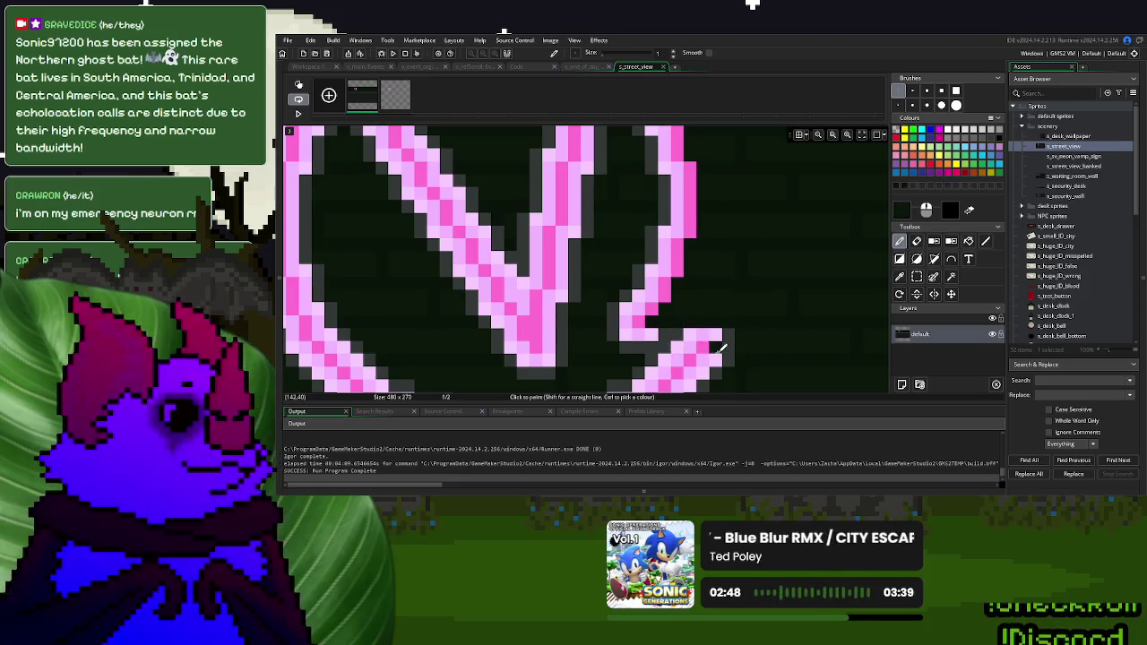
{"action": "mouse_move", "coordinate": [725, 348]}
{"action": "left_mouse_down"}
{"action": "mouse_move", "coordinate": [720, 328]}
{"action": "mouse_move", "coordinate": [614, 335]}
{"action": "mouse_move", "coordinate": [690, 341]}
{"action": "mouse_move", "coordinate": [744, 260]}
{"action": "left_mouse_up"}
{"action": "scroll", "coordinate": [728, 308], "scroll_direction": "up", "scroll_amount": 1}
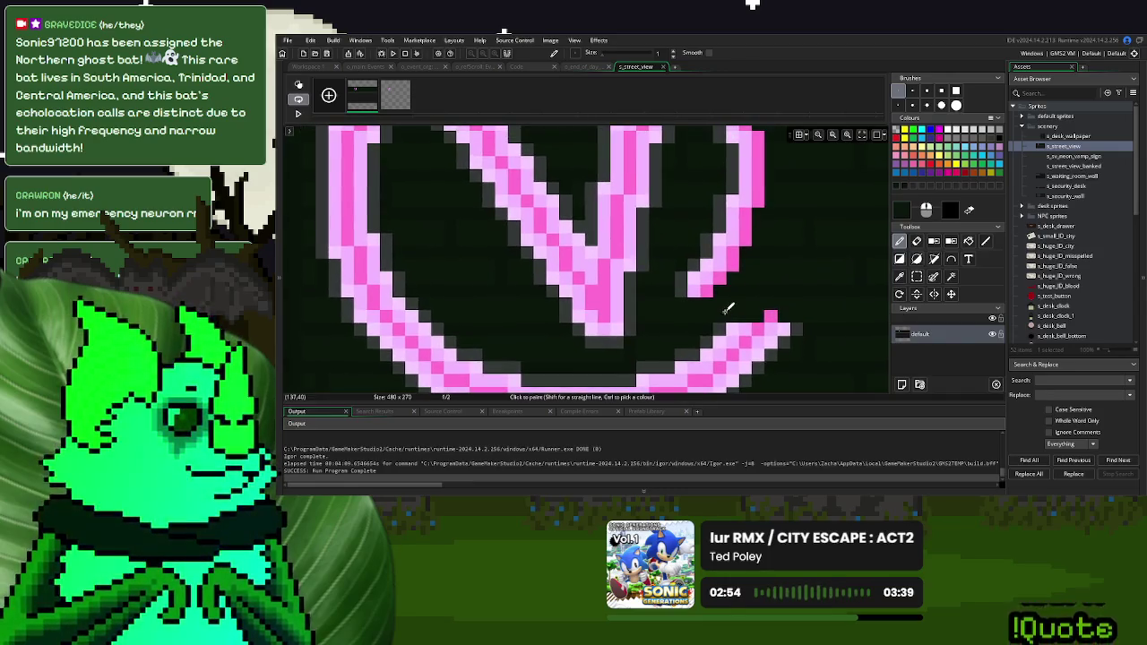
{"action": "scroll", "coordinate": [693, 262], "scroll_direction": "up", "scroll_amount": 1}
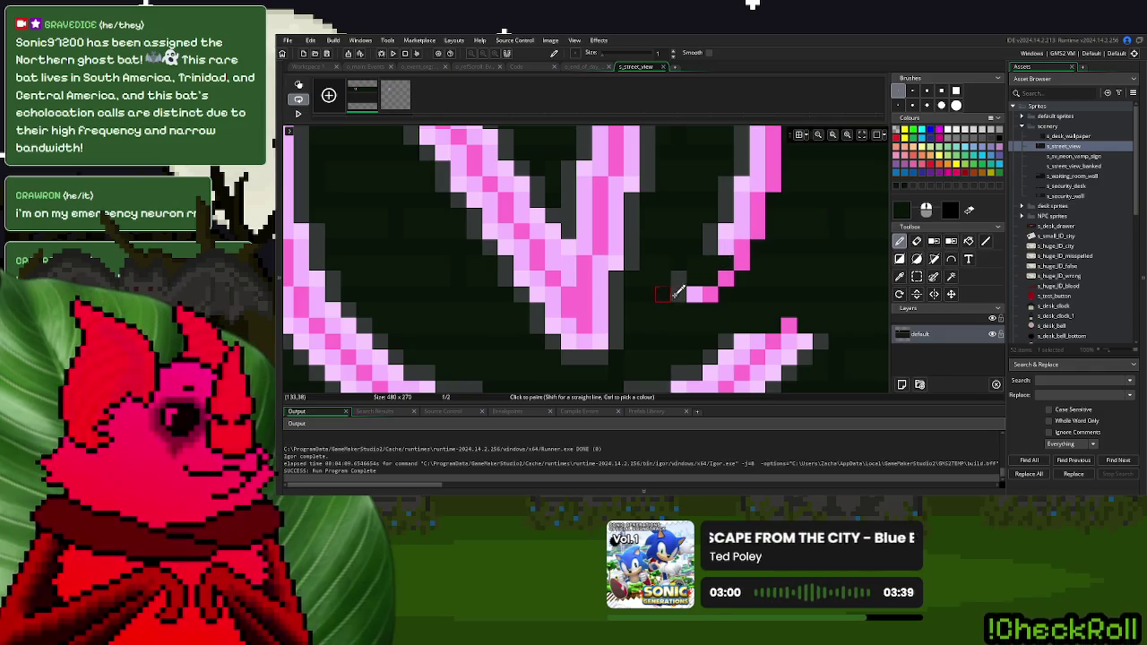
{"action": "right_click", "coordinate": [694, 294]}
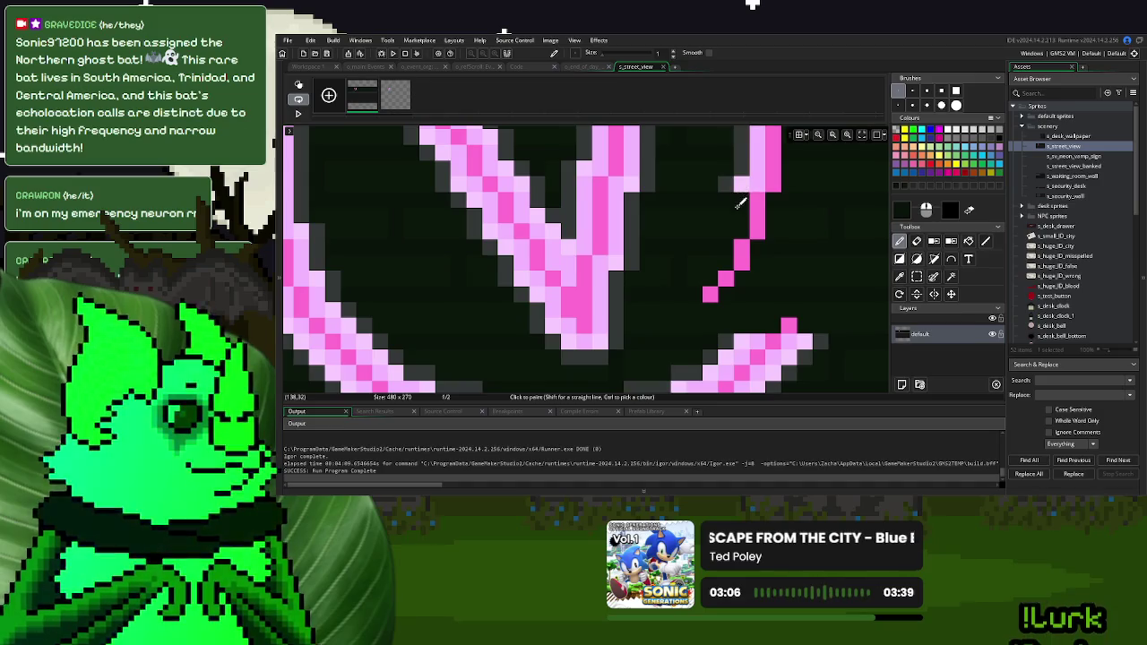
Cover the remaining light-pink glow rows along the loop's top stroke with dark pixels
{"action": "left_click_drag", "start_coordinate": [739, 201], "coordinate": [690, 300]}
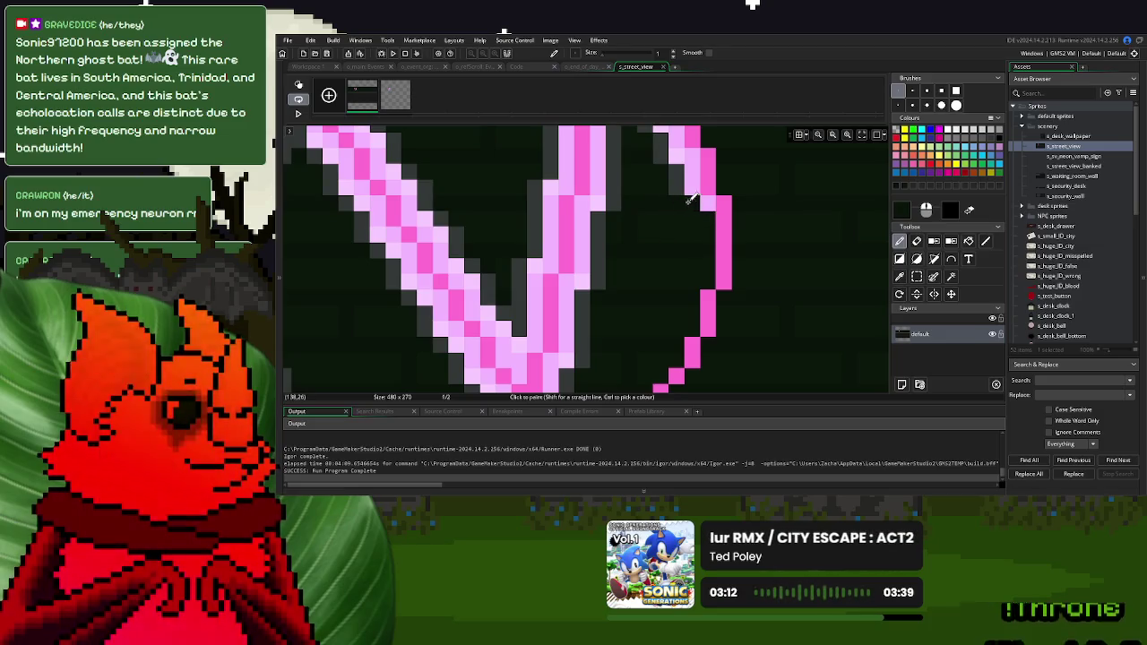
{"action": "scroll", "coordinate": [699, 206], "scroll_direction": "up", "scroll_amount": 3}
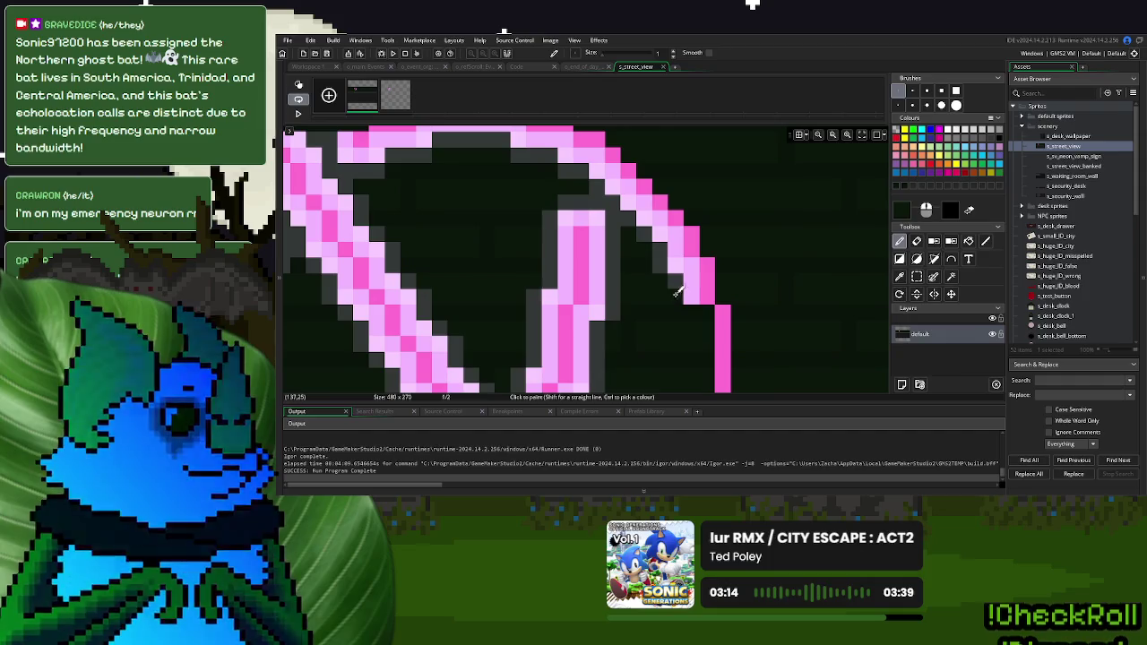
{"action": "mouse_move", "coordinate": [651, 260]}
{"action": "left_mouse_down"}
{"action": "mouse_move", "coordinate": [691, 259]}
{"action": "mouse_move", "coordinate": [651, 235]}
{"action": "left_mouse_up"}
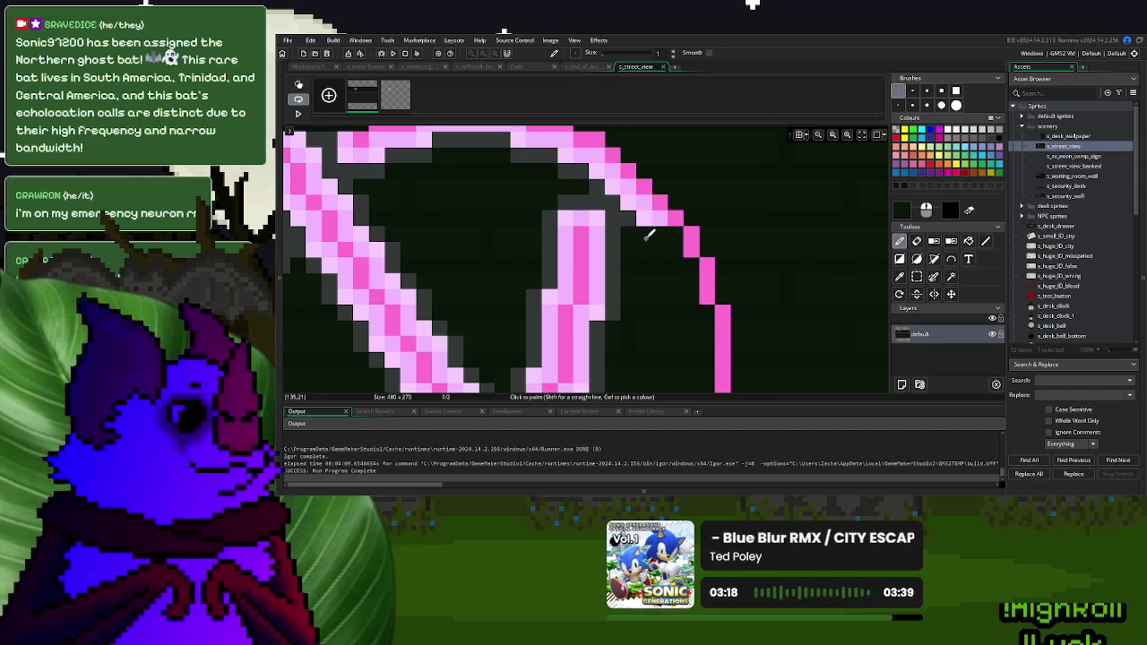
{"action": "mouse_move", "coordinate": [713, 215]}
{"action": "left_mouse_down"}
{"action": "mouse_move", "coordinate": [550, 215]}
{"action": "mouse_move", "coordinate": [588, 197]}
{"action": "mouse_move", "coordinate": [643, 199]}
{"action": "mouse_move", "coordinate": [629, 186]}
{"action": "left_mouse_up"}
{"action": "mouse_move", "coordinate": [548, 169]}
{"action": "left_mouse_down"}
{"action": "mouse_move", "coordinate": [613, 168]}
{"action": "mouse_move", "coordinate": [564, 167]}
{"action": "left_mouse_up"}
{"action": "mouse_move", "coordinate": [722, 257]}
{"action": "left_mouse_down"}
{"action": "mouse_move", "coordinate": [744, 258]}
{"action": "mouse_move", "coordinate": [668, 255]}
{"action": "mouse_move", "coordinate": [679, 235]}
{"action": "mouse_move", "coordinate": [564, 242]}
{"action": "mouse_move", "coordinate": [481, 227]}
{"action": "mouse_move", "coordinate": [755, 225]}
{"action": "mouse_move", "coordinate": [674, 243]}
{"action": "mouse_move", "coordinate": [643, 226]}
{"action": "mouse_move", "coordinate": [564, 225]}
{"action": "mouse_move", "coordinate": [579, 243]}
{"action": "mouse_move", "coordinate": [637, 236]}
{"action": "mouse_move", "coordinate": [619, 248]}
{"action": "mouse_move", "coordinate": [620, 274]}
{"action": "mouse_move", "coordinate": [661, 283]}
{"action": "left_mouse_up"}
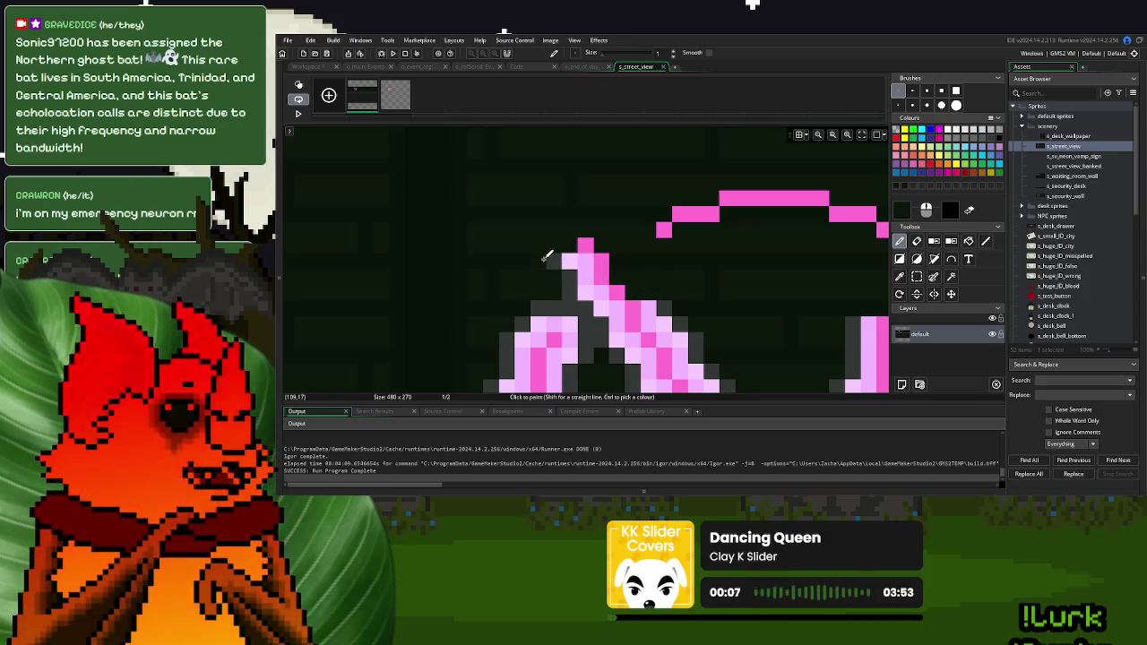
Darken the pink glow pixels to the left of and along the V's diagonal stroke
{"action": "mouse_move", "coordinate": [540, 258]}
{"action": "left_mouse_down"}
{"action": "mouse_move", "coordinate": [591, 258]}
{"action": "mouse_move", "coordinate": [604, 285]}
{"action": "mouse_move", "coordinate": [573, 287]}
{"action": "mouse_move", "coordinate": [582, 271]}
{"action": "mouse_move", "coordinate": [593, 280]}
{"action": "mouse_move", "coordinate": [624, 221]}
{"action": "left_mouse_up"}
{"action": "left_click_drag", "start_coordinate": [564, 244], "coordinate": [632, 242]}
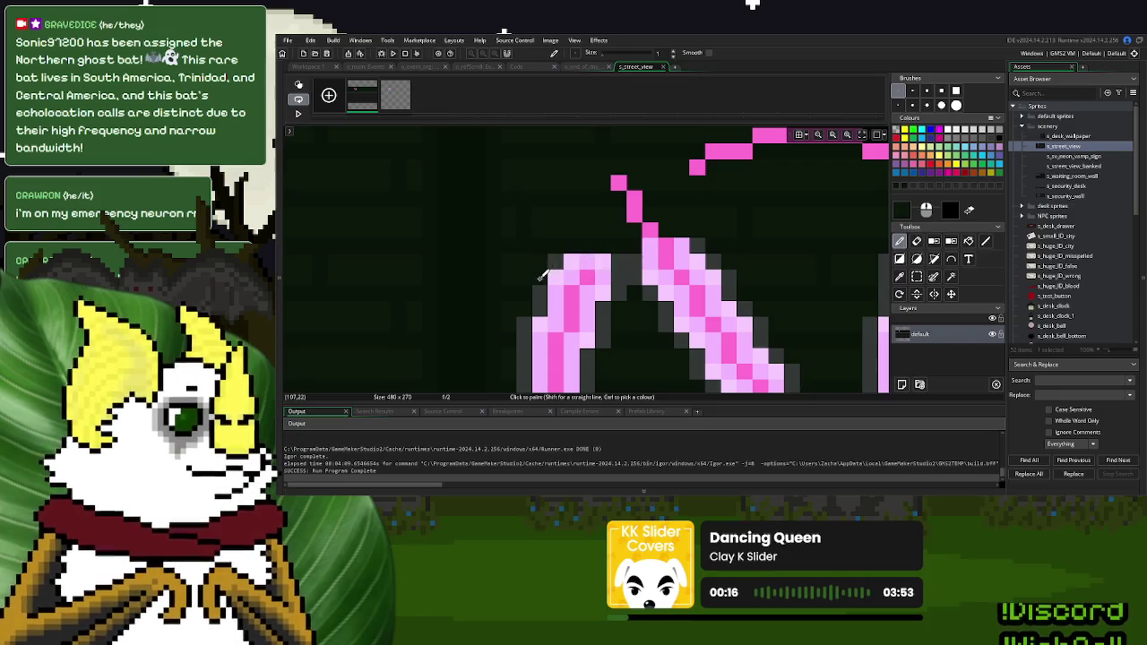
{"action": "mouse_move", "coordinate": [559, 256]}
{"action": "left_mouse_down"}
{"action": "mouse_move", "coordinate": [652, 259]}
{"action": "mouse_move", "coordinate": [637, 266]}
{"action": "left_mouse_up"}
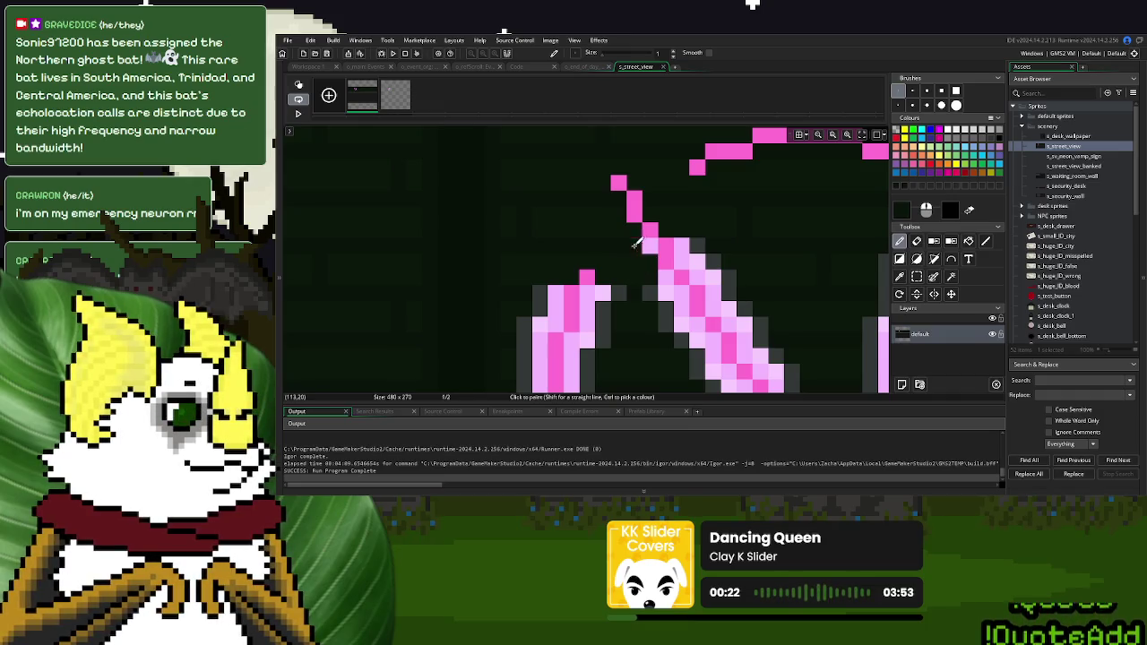
{"action": "mouse_move", "coordinate": [701, 241]}
{"action": "left_mouse_down"}
{"action": "mouse_move", "coordinate": [691, 257]}
{"action": "mouse_move", "coordinate": [708, 269]}
{"action": "mouse_move", "coordinate": [729, 266]}
{"action": "mouse_move", "coordinate": [774, 292]}
{"action": "mouse_move", "coordinate": [538, 286]}
{"action": "left_mouse_up"}
{"action": "mouse_move", "coordinate": [631, 275]}
{"action": "left_mouse_down"}
{"action": "mouse_move", "coordinate": [672, 278]}
{"action": "mouse_move", "coordinate": [686, 320]}
{"action": "mouse_move", "coordinate": [593, 309]}
{"action": "mouse_move", "coordinate": [536, 324]}
{"action": "mouse_move", "coordinate": [543, 308]}
{"action": "mouse_move", "coordinate": [525, 325]}
{"action": "mouse_move", "coordinate": [538, 339]}
{"action": "mouse_move", "coordinate": [611, 338]}
{"action": "left_mouse_up"}
{"action": "left_click", "coordinate": [696, 339]}
{"action": "mouse_move", "coordinate": [727, 309]}
{"action": "left_mouse_down"}
{"action": "mouse_move", "coordinate": [712, 309]}
{"action": "mouse_move", "coordinate": [751, 306]}
{"action": "mouse_move", "coordinate": [730, 322]}
{"action": "mouse_move", "coordinate": [783, 328]}
{"action": "mouse_move", "coordinate": [750, 336]}
{"action": "left_mouse_up"}
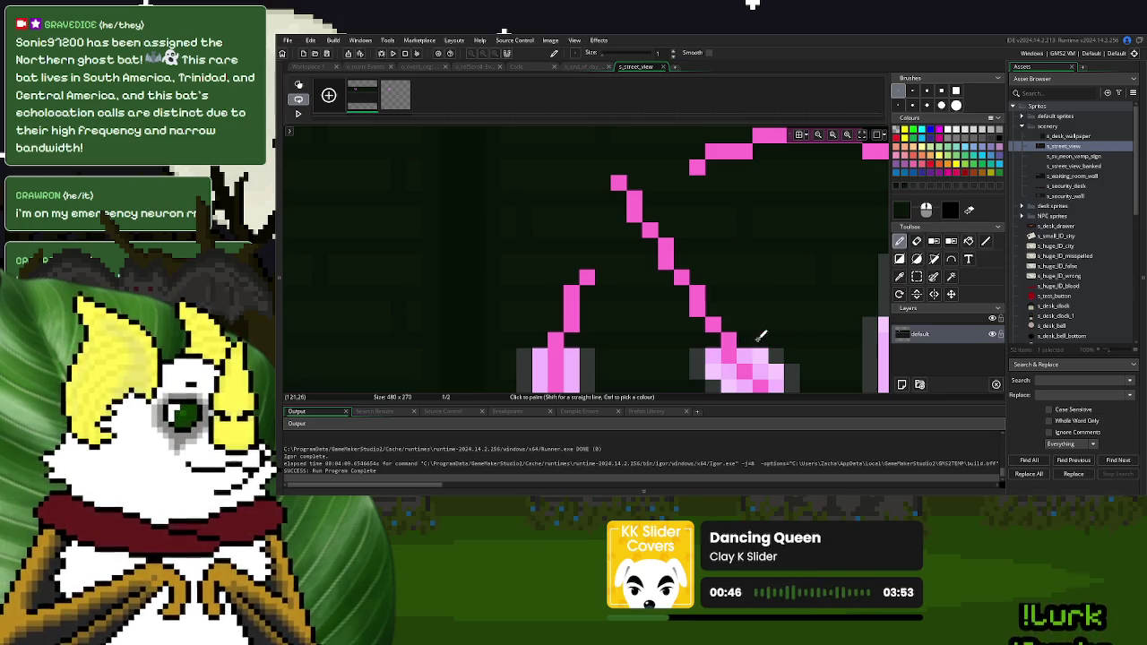
Clean the glow from the right arm's corner and lower join and the V's bottom
{"action": "scroll", "coordinate": [698, 331], "scroll_direction": "right", "scroll_amount": 3}
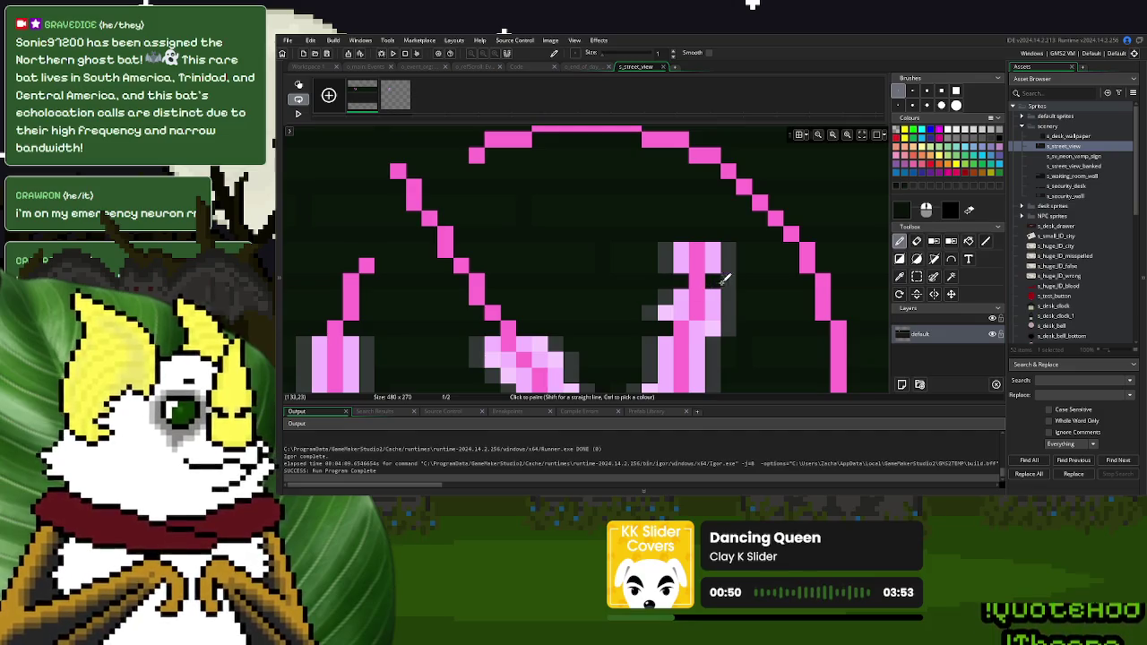
{"action": "scroll", "coordinate": [681, 251], "scroll_direction": "down", "scroll_amount": 3}
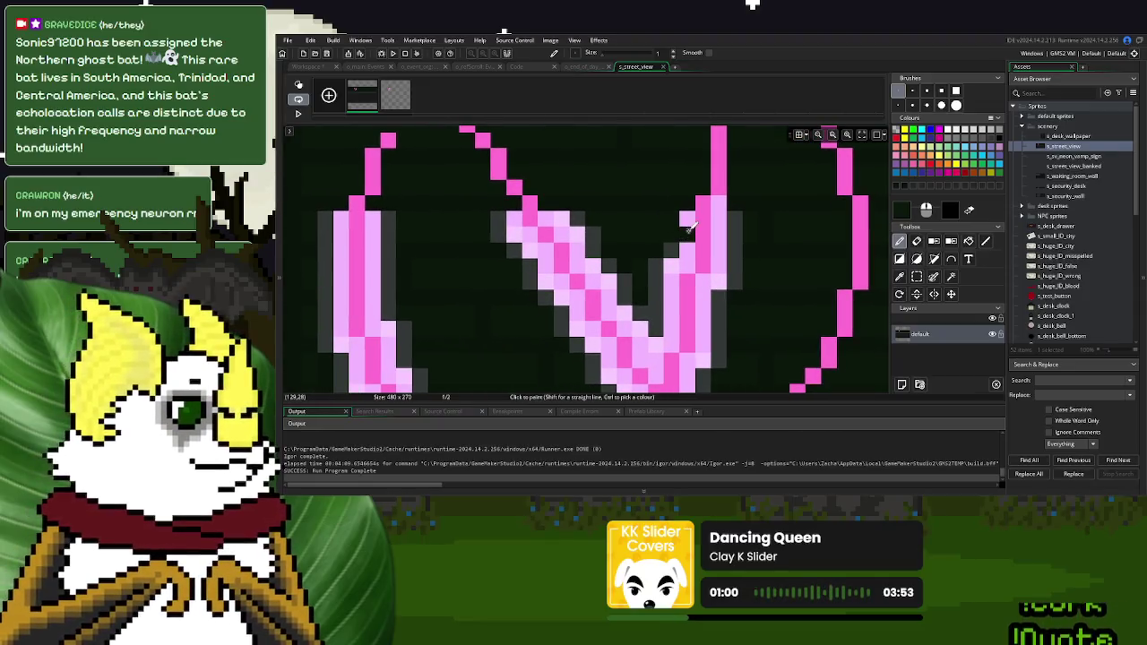
{"action": "left_click", "coordinate": [718, 204]}
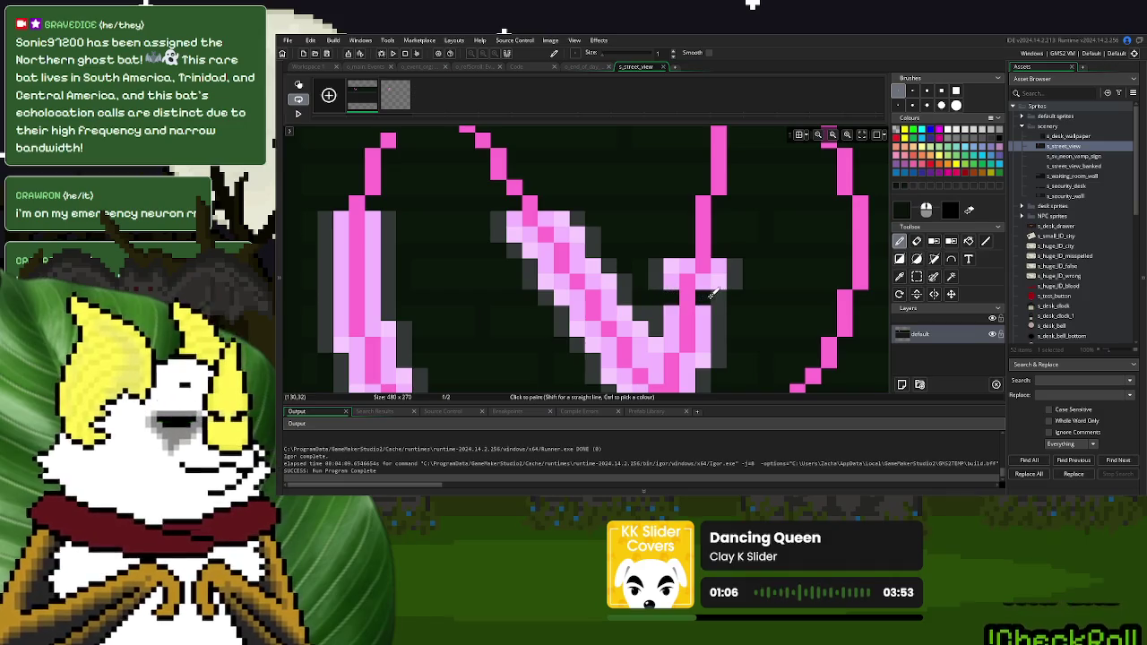
{"action": "mouse_move", "coordinate": [766, 275]}
{"action": "left_mouse_down"}
{"action": "mouse_move", "coordinate": [712, 274]}
{"action": "mouse_move", "coordinate": [734, 265]}
{"action": "mouse_move", "coordinate": [725, 261]}
{"action": "mouse_move", "coordinate": [600, 272]}
{"action": "left_mouse_up"}
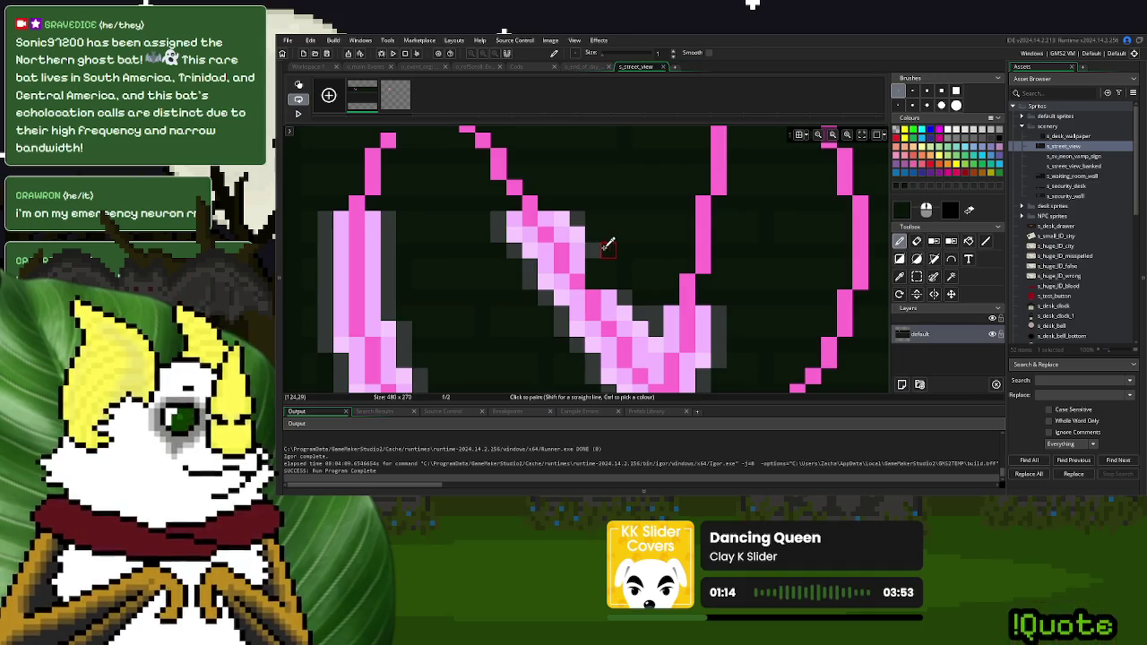
{"action": "left_click", "coordinate": [576, 233]}
{"action": "mouse_move", "coordinate": [555, 221]}
{"action": "left_mouse_down"}
{"action": "mouse_move", "coordinate": [566, 233]}
{"action": "mouse_move", "coordinate": [508, 236]}
{"action": "mouse_move", "coordinate": [505, 220]}
{"action": "mouse_move", "coordinate": [550, 276]}
{"action": "mouse_move", "coordinate": [525, 257]}
{"action": "mouse_move", "coordinate": [543, 266]}
{"action": "mouse_move", "coordinate": [582, 253]}
{"action": "mouse_move", "coordinate": [524, 294]}
{"action": "mouse_move", "coordinate": [642, 298]}
{"action": "mouse_move", "coordinate": [617, 314]}
{"action": "mouse_move", "coordinate": [627, 305]}
{"action": "mouse_move", "coordinate": [637, 323]}
{"action": "mouse_move", "coordinate": [563, 314]}
{"action": "mouse_move", "coordinate": [670, 312]}
{"action": "mouse_move", "coordinate": [664, 327]}
{"action": "mouse_move", "coordinate": [596, 324]}
{"action": "left_mouse_up"}
{"action": "left_click_drag", "start_coordinate": [699, 324], "coordinate": [709, 314]}
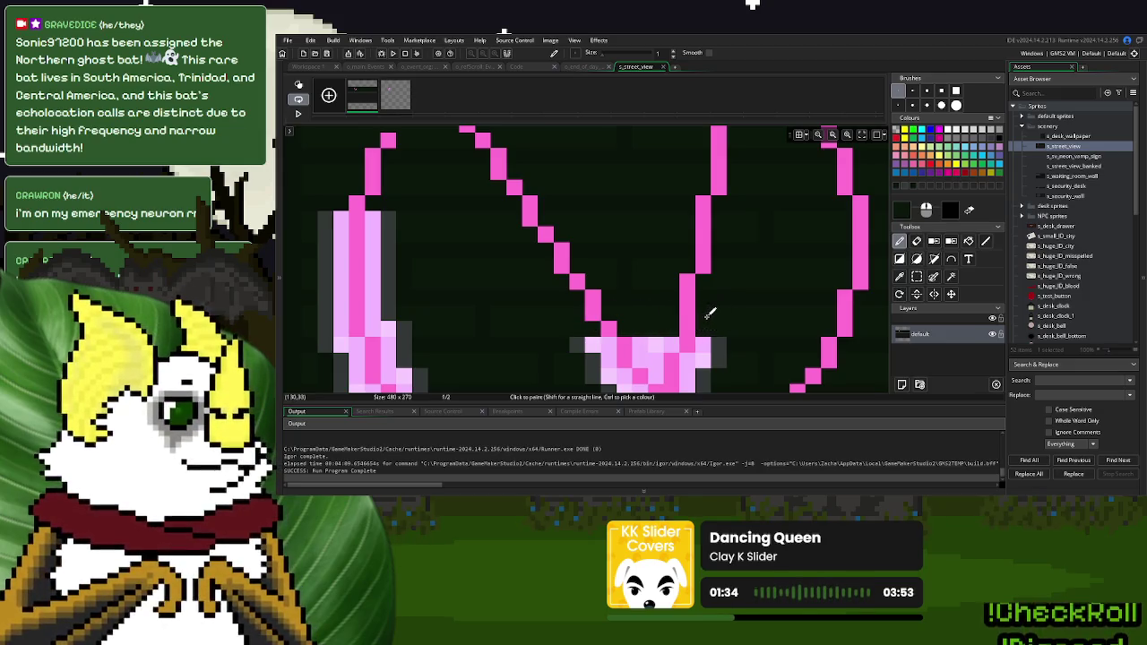
Darken the light-pink glow rows at the V's bottom and left side
{"action": "scroll", "coordinate": [722, 338], "scroll_direction": "down", "scroll_amount": 3}
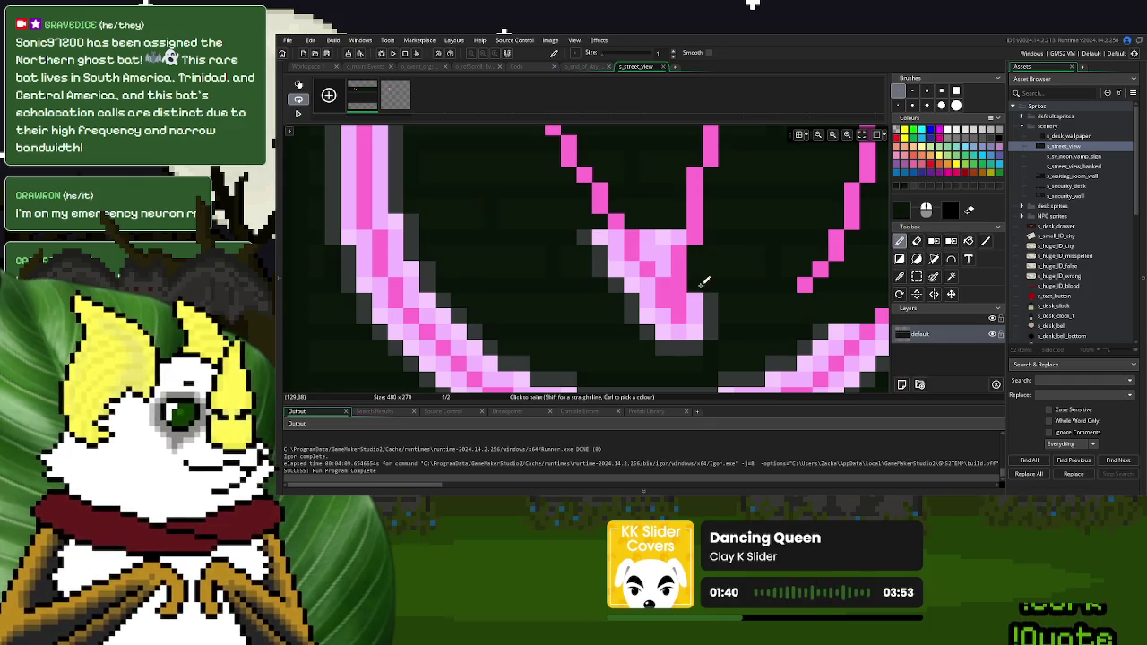
{"action": "mouse_move", "coordinate": [740, 333]}
{"action": "left_mouse_down"}
{"action": "mouse_move", "coordinate": [638, 330]}
{"action": "mouse_move", "coordinate": [655, 344]}
{"action": "left_mouse_up"}
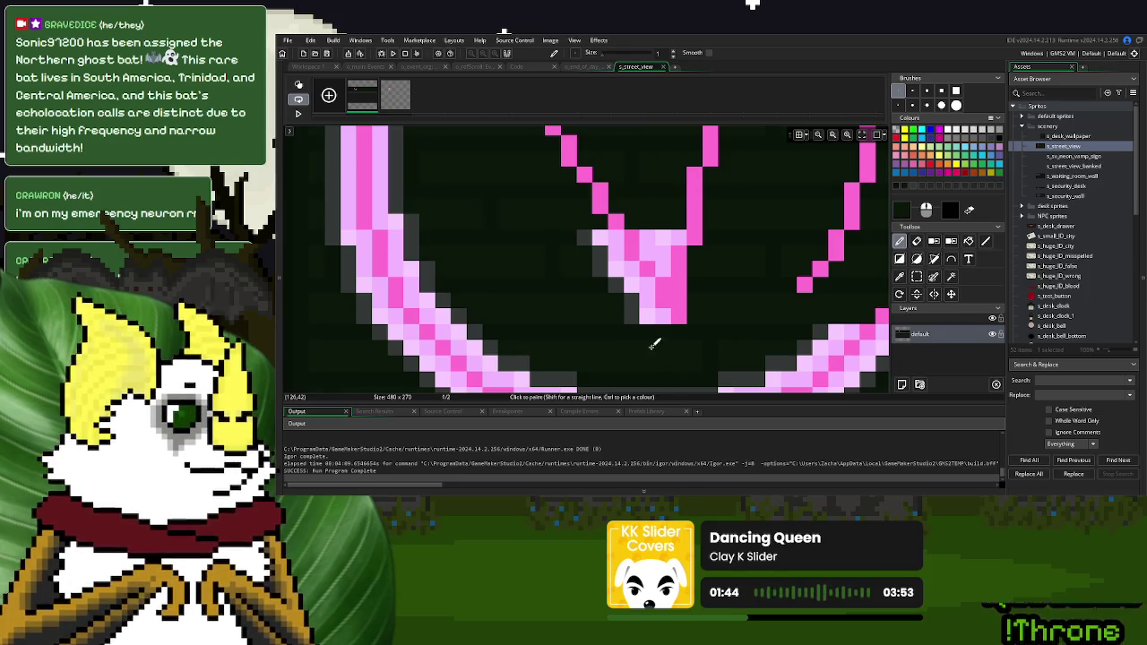
{"action": "mouse_move", "coordinate": [603, 305]}
{"action": "left_mouse_down"}
{"action": "mouse_move", "coordinate": [667, 313]}
{"action": "mouse_move", "coordinate": [640, 312]}
{"action": "mouse_move", "coordinate": [622, 269]}
{"action": "mouse_move", "coordinate": [584, 258]}
{"action": "mouse_move", "coordinate": [597, 244]}
{"action": "mouse_move", "coordinate": [627, 266]}
{"action": "mouse_move", "coordinate": [647, 253]}
{"action": "left_mouse_up"}
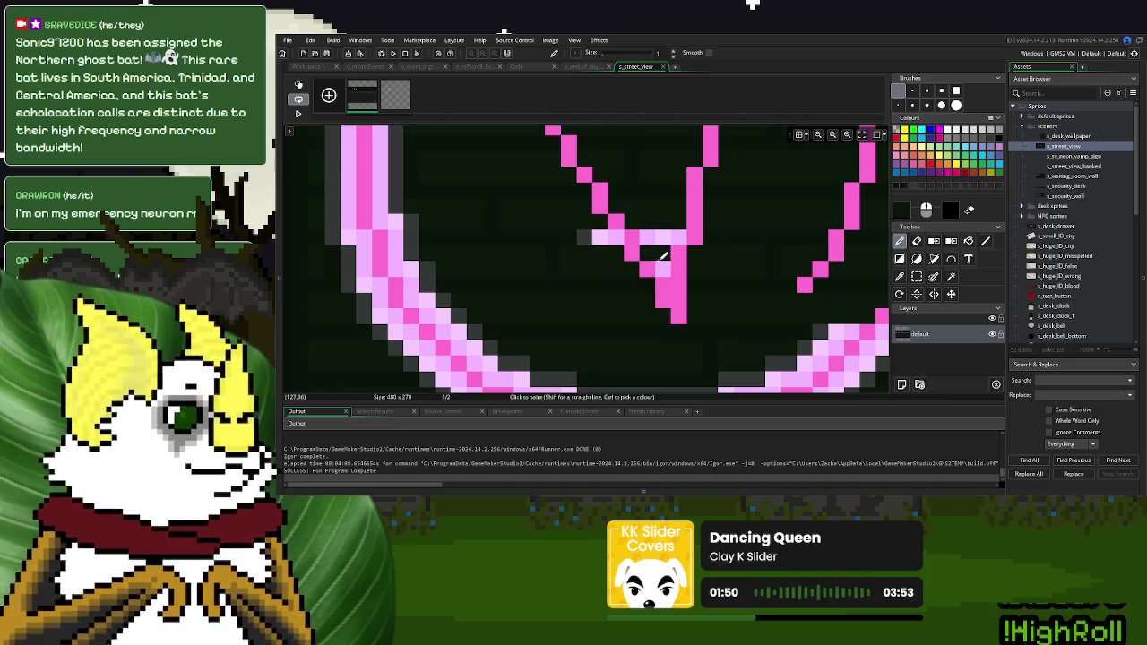
{"action": "left_click_drag", "start_coordinate": [573, 235], "coordinate": [660, 234]}
Paint out the glow along the left stroke and on both sides of the pink stroke
{"action": "scroll", "coordinate": [674, 231], "scroll_direction": "down", "scroll_amount": 3}
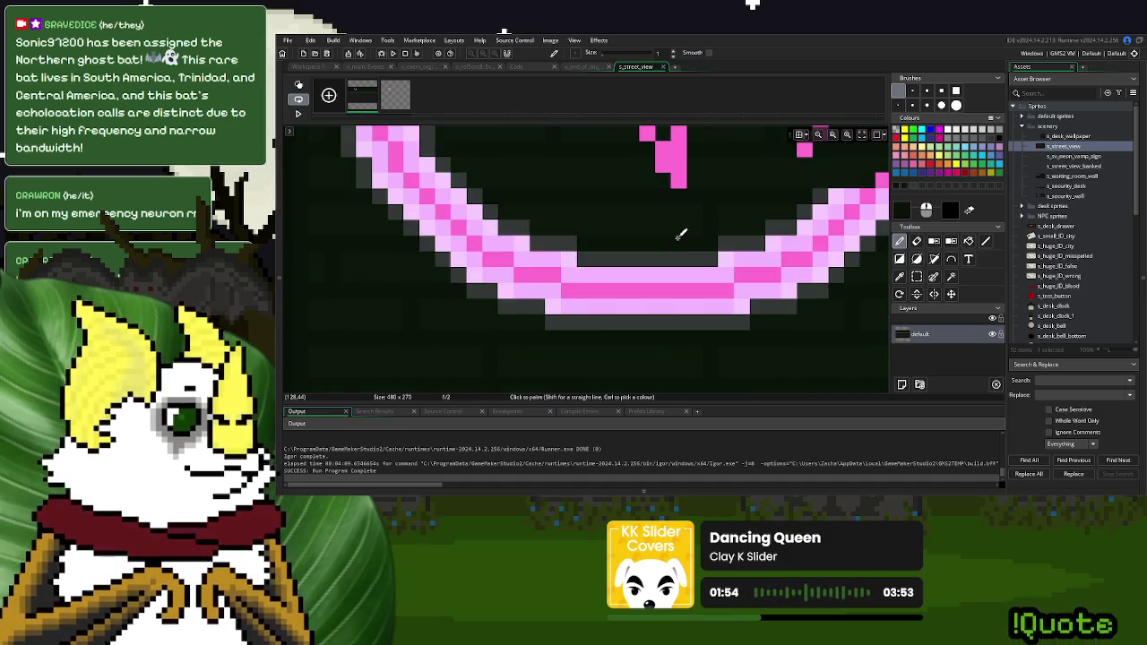
{"action": "scroll", "coordinate": [679, 233], "scroll_direction": "up", "scroll_amount": 2}
{"action": "scroll", "coordinate": [504, 185], "scroll_direction": "up", "scroll_amount": 1}
{"action": "scroll", "coordinate": [440, 184], "scroll_direction": "up", "scroll_amount": 1}
{"action": "scroll", "coordinate": [461, 185], "scroll_direction": "up", "scroll_amount": 1}
{"action": "scroll", "coordinate": [589, 180], "scroll_direction": "up", "scroll_amount": 1}
{"action": "scroll", "coordinate": [588, 179], "scroll_direction": "left", "scroll_amount": 2}
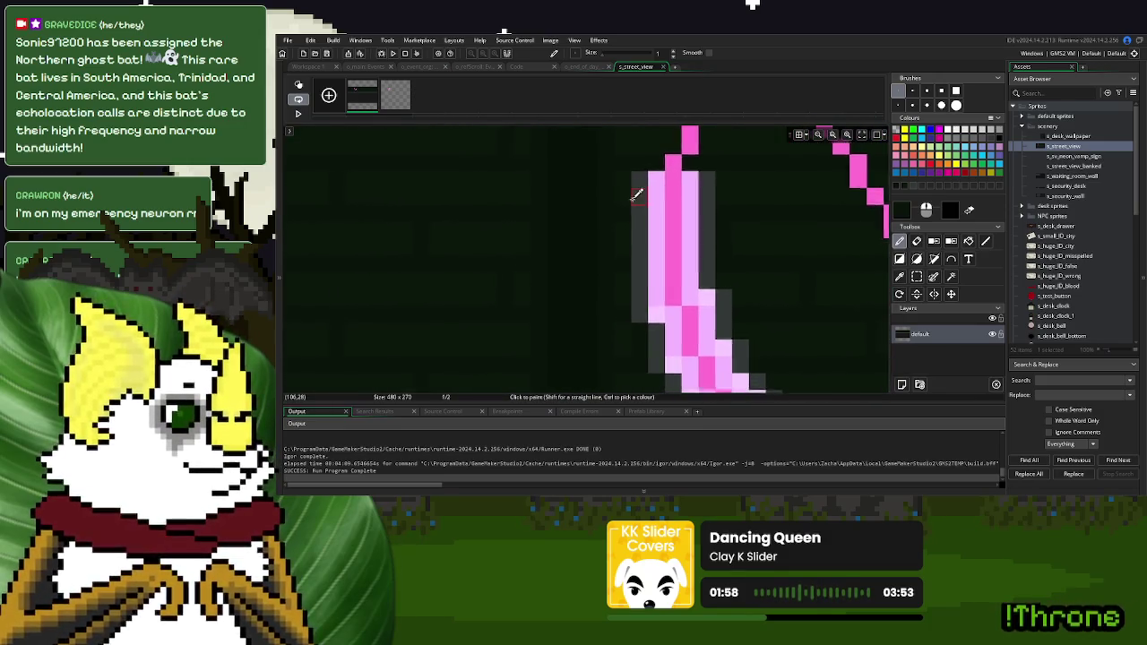
{"action": "mouse_move", "coordinate": [659, 178]}
{"action": "left_mouse_down"}
{"action": "mouse_move", "coordinate": [638, 288]}
{"action": "mouse_move", "coordinate": [645, 309]}
{"action": "mouse_move", "coordinate": [722, 243]}
{"action": "mouse_move", "coordinate": [719, 179]}
{"action": "mouse_move", "coordinate": [697, 185]}
{"action": "mouse_move", "coordinate": [708, 232]}
{"action": "mouse_move", "coordinate": [717, 212]}
{"action": "mouse_move", "coordinate": [637, 211]}
{"action": "mouse_move", "coordinate": [663, 257]}
{"action": "mouse_move", "coordinate": [753, 289]}
{"action": "mouse_move", "coordinate": [727, 302]}
{"action": "mouse_move", "coordinate": [706, 291]}
{"action": "mouse_move", "coordinate": [637, 326]}
{"action": "mouse_move", "coordinate": [653, 326]}
{"action": "left_mouse_up"}
{"action": "scroll", "coordinate": [653, 325], "scroll_direction": "down", "scroll_amount": 3}
{"action": "mouse_move", "coordinate": [671, 221]}
{"action": "left_mouse_down"}
{"action": "mouse_move", "coordinate": [634, 208]}
{"action": "mouse_move", "coordinate": [686, 185]}
{"action": "mouse_move", "coordinate": [732, 188]}
{"action": "left_mouse_up"}
{"action": "left_click_drag", "start_coordinate": [676, 242], "coordinate": [628, 240]}
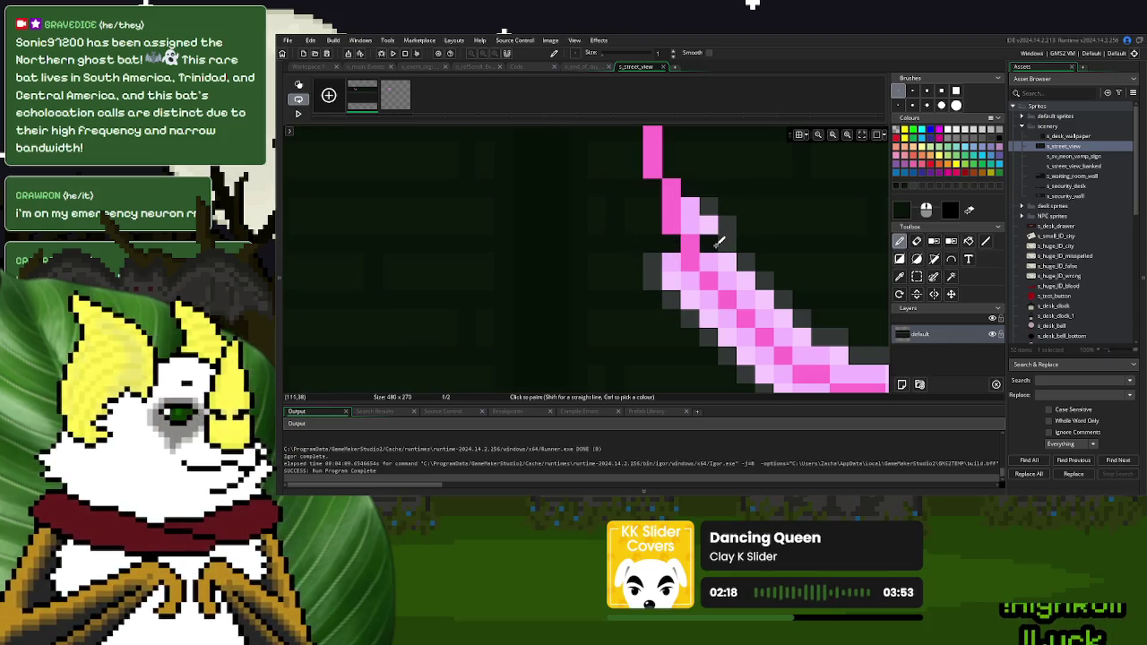
{"action": "mouse_move", "coordinate": [761, 223]}
{"action": "left_mouse_down"}
{"action": "mouse_move", "coordinate": [693, 220]}
{"action": "mouse_move", "coordinate": [712, 206]}
{"action": "left_mouse_up"}
{"action": "mouse_move", "coordinate": [681, 256]}
{"action": "left_mouse_down"}
{"action": "mouse_move", "coordinate": [668, 279]}
{"action": "mouse_move", "coordinate": [719, 256]}
{"action": "mouse_move", "coordinate": [703, 260]}
{"action": "mouse_move", "coordinate": [745, 258]}
{"action": "mouse_move", "coordinate": [768, 274]}
{"action": "mouse_move", "coordinate": [758, 297]}
{"action": "mouse_move", "coordinate": [801, 297]}
{"action": "mouse_move", "coordinate": [657, 300]}
{"action": "mouse_move", "coordinate": [707, 319]}
{"action": "mouse_move", "coordinate": [686, 313]}
{"action": "mouse_move", "coordinate": [709, 332]}
{"action": "mouse_move", "coordinate": [760, 313]}
{"action": "mouse_move", "coordinate": [845, 328]}
{"action": "mouse_move", "coordinate": [555, 244]}
{"action": "mouse_move", "coordinate": [488, 258]}
{"action": "mouse_move", "coordinate": [577, 257]}
{"action": "left_mouse_up"}
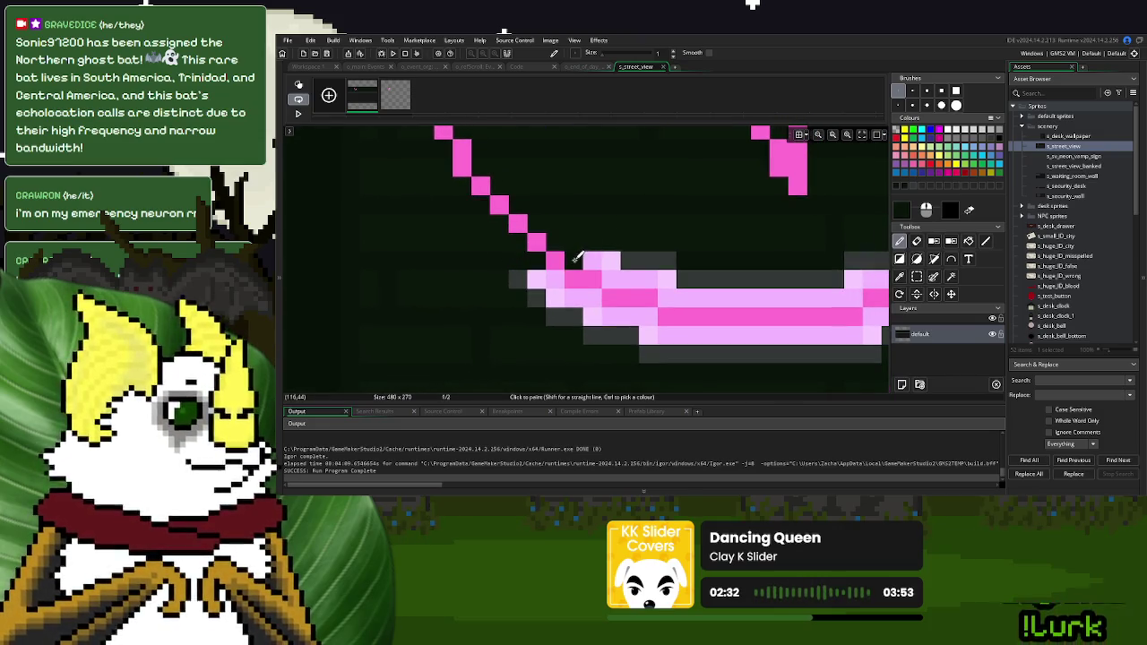
Remove the glow along the bottom bar's top edge and right end
{"action": "left_click_drag", "start_coordinate": [705, 258], "coordinate": [598, 253]}
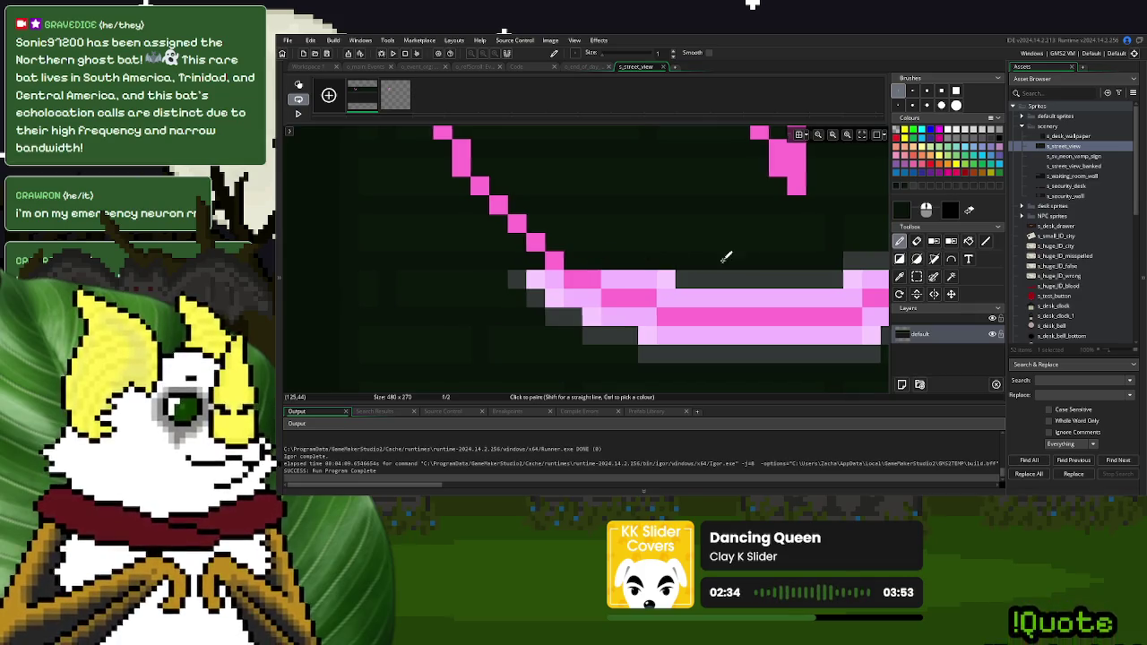
{"action": "scroll", "coordinate": [743, 257], "scroll_direction": "right", "scroll_amount": 3}
{"action": "mouse_move", "coordinate": [768, 231]}
{"action": "left_mouse_down"}
{"action": "mouse_move", "coordinate": [772, 219]}
{"action": "mouse_move", "coordinate": [855, 220]}
{"action": "mouse_move", "coordinate": [865, 240]}
{"action": "mouse_move", "coordinate": [823, 238]}
{"action": "mouse_move", "coordinate": [822, 258]}
{"action": "mouse_move", "coordinate": [733, 237]}
{"action": "mouse_move", "coordinate": [752, 256]}
{"action": "mouse_move", "coordinate": [699, 253]}
{"action": "left_mouse_up"}
{"action": "mouse_move", "coordinate": [769, 273]}
{"action": "left_mouse_down"}
{"action": "mouse_move", "coordinate": [817, 272]}
{"action": "mouse_move", "coordinate": [803, 290]}
{"action": "mouse_move", "coordinate": [761, 292]}
{"action": "mouse_move", "coordinate": [782, 306]}
{"action": "mouse_move", "coordinate": [716, 311]}
{"action": "mouse_move", "coordinate": [700, 294]}
{"action": "mouse_move", "coordinate": [421, 290]}
{"action": "mouse_move", "coordinate": [456, 312]}
{"action": "mouse_move", "coordinate": [642, 311]}
{"action": "mouse_move", "coordinate": [511, 278]}
{"action": "mouse_move", "coordinate": [521, 262]}
{"action": "mouse_move", "coordinate": [488, 263]}
{"action": "left_mouse_up"}
{"action": "scroll", "coordinate": [589, 302], "scroll_direction": "left", "scroll_amount": 3}
Strip the light-pink glow pixels from the circle's lower arc
{"action": "left_click_drag", "start_coordinate": [612, 299], "coordinate": [525, 299]}
{"action": "scroll", "coordinate": [714, 317], "scroll_direction": "right", "scroll_amount": 4}
{"action": "left_click", "coordinate": [595, 303]}
{"action": "mouse_move", "coordinate": [605, 300]}
{"action": "left_mouse_down"}
{"action": "mouse_move", "coordinate": [682, 301]}
{"action": "mouse_move", "coordinate": [588, 320]}
{"action": "mouse_move", "coordinate": [312, 319]}
{"action": "mouse_move", "coordinate": [417, 337]}
{"action": "mouse_move", "coordinate": [602, 336]}
{"action": "left_mouse_up"}
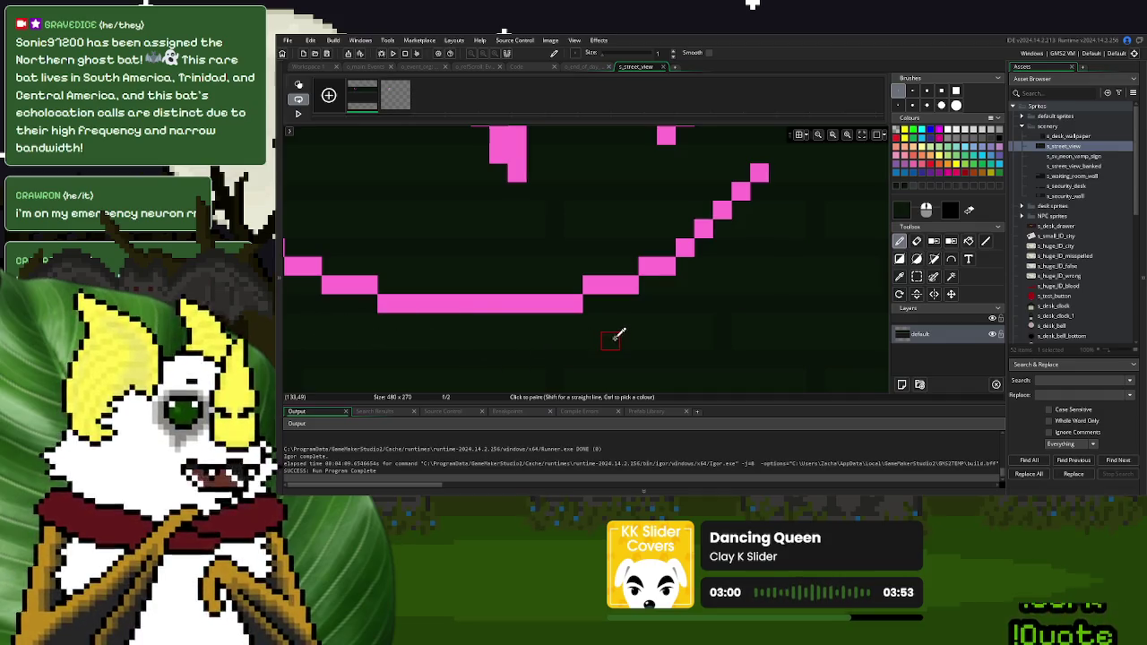
{"action": "scroll", "coordinate": [615, 336], "scroll_direction": "down", "scroll_amount": 5}
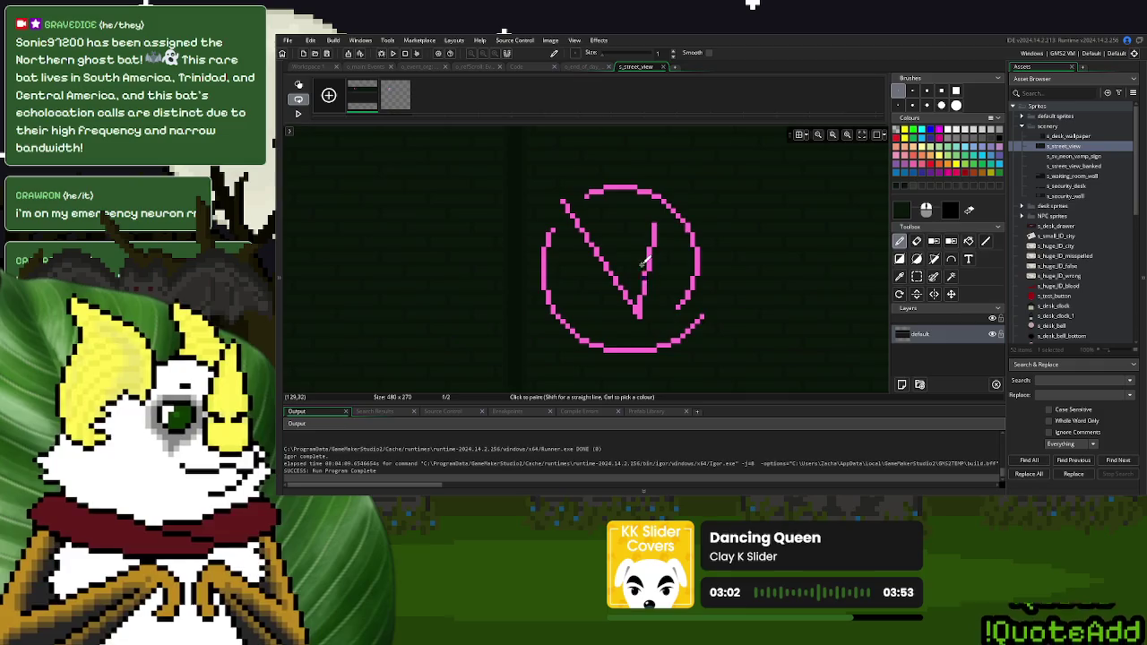
{"action": "scroll", "coordinate": [634, 269], "scroll_direction": "up", "scroll_amount": 5}
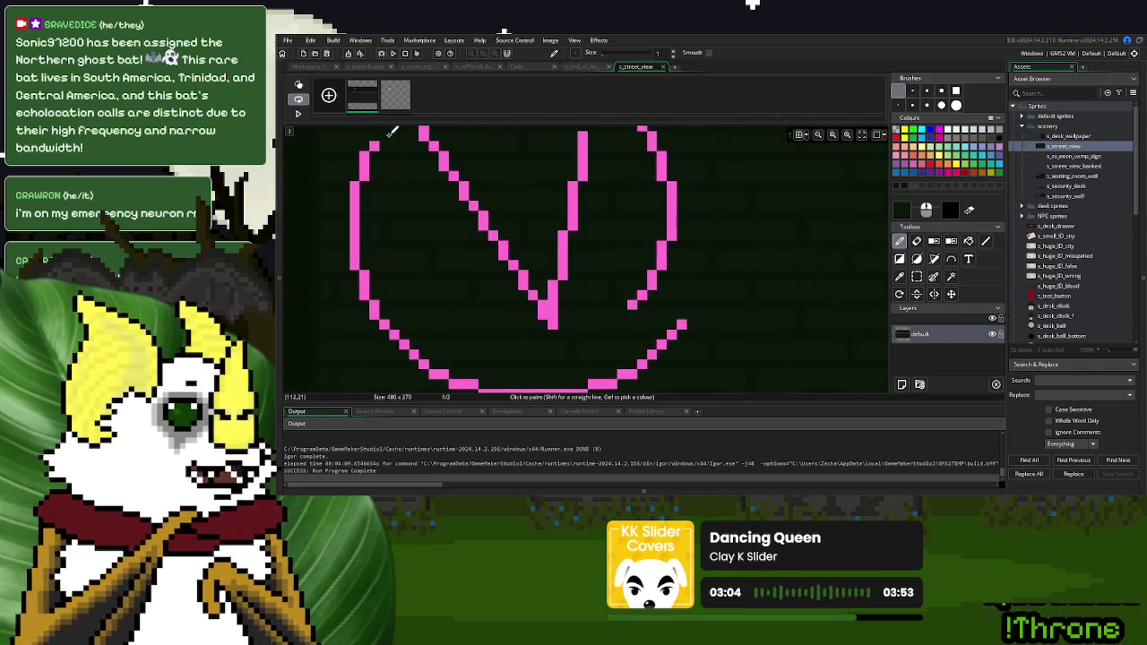
Check frames 1 and 2, then select the thin pink drawing by colour
{"action": "left_click", "coordinate": [394, 101]}
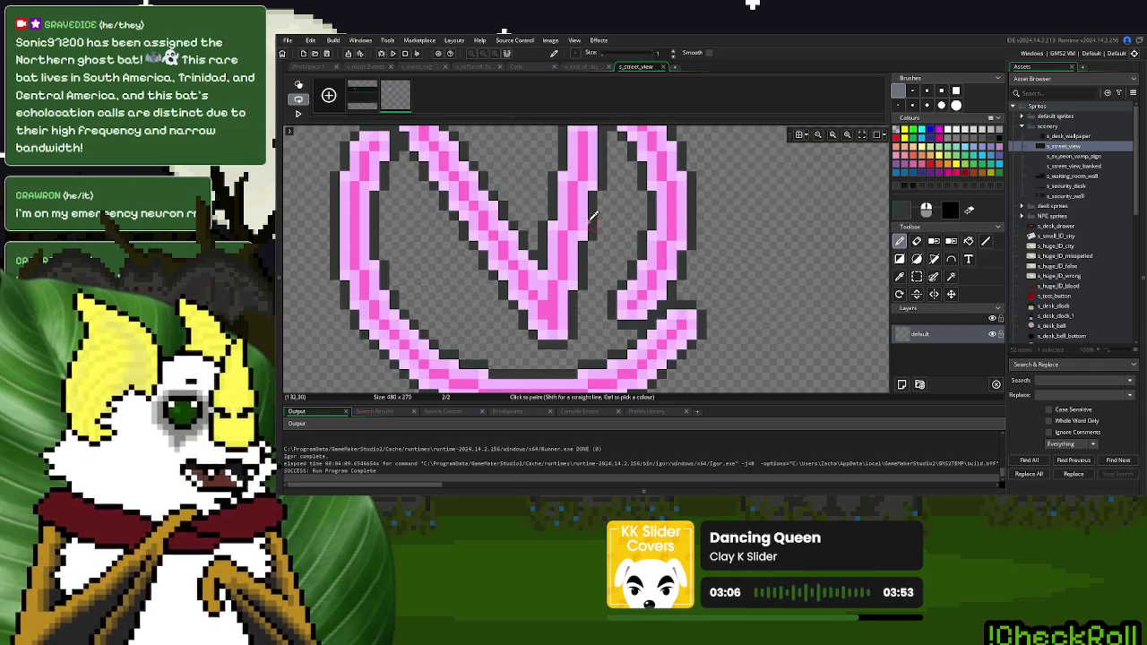
{"action": "left_click", "coordinate": [372, 103]}
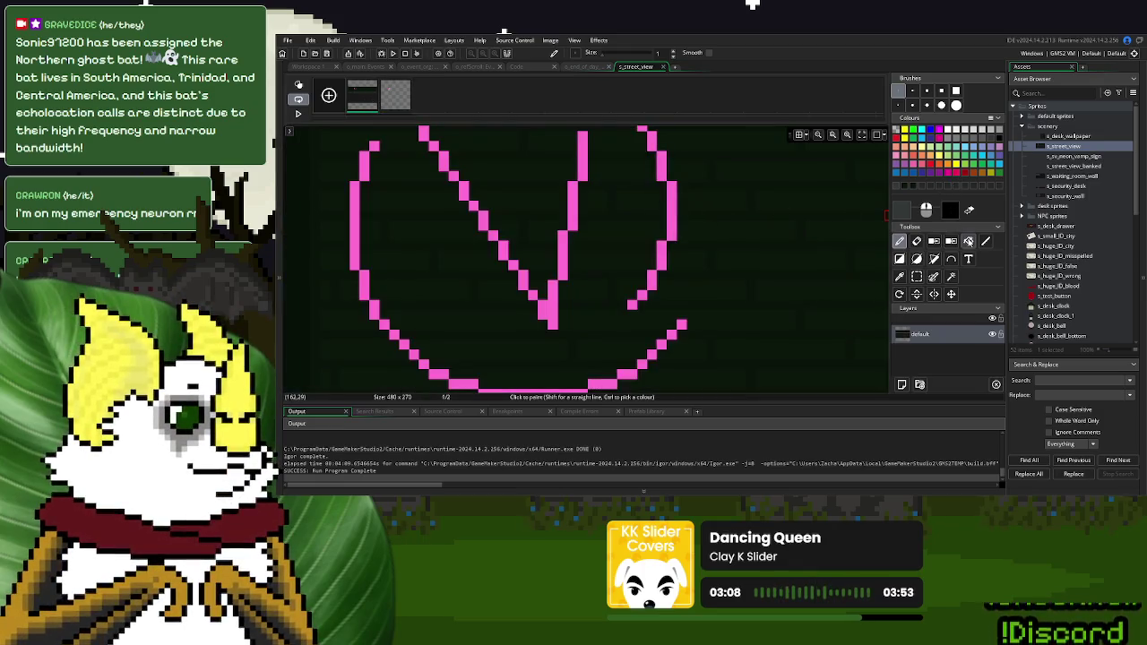
{"action": "left_click", "coordinate": [951, 276]}
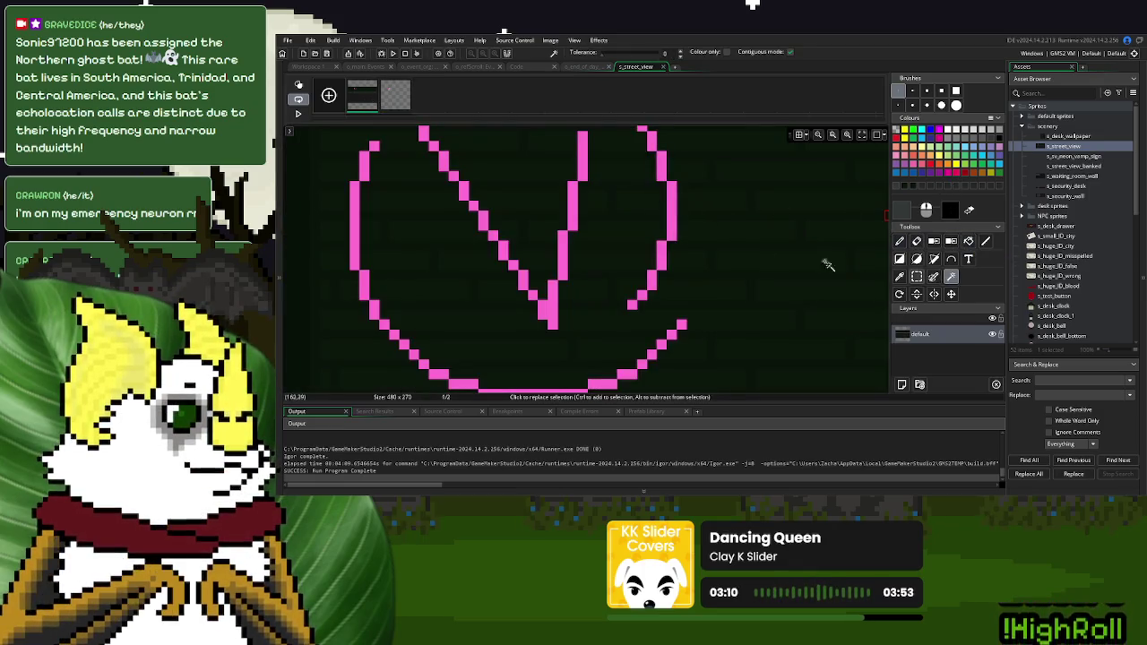
{"action": "left_click", "coordinate": [674, 219]}
{"action": "left_click", "coordinate": [956, 105]}
{"action": "scroll", "coordinate": [641, 215], "scroll_direction": "down", "scroll_amount": 3}
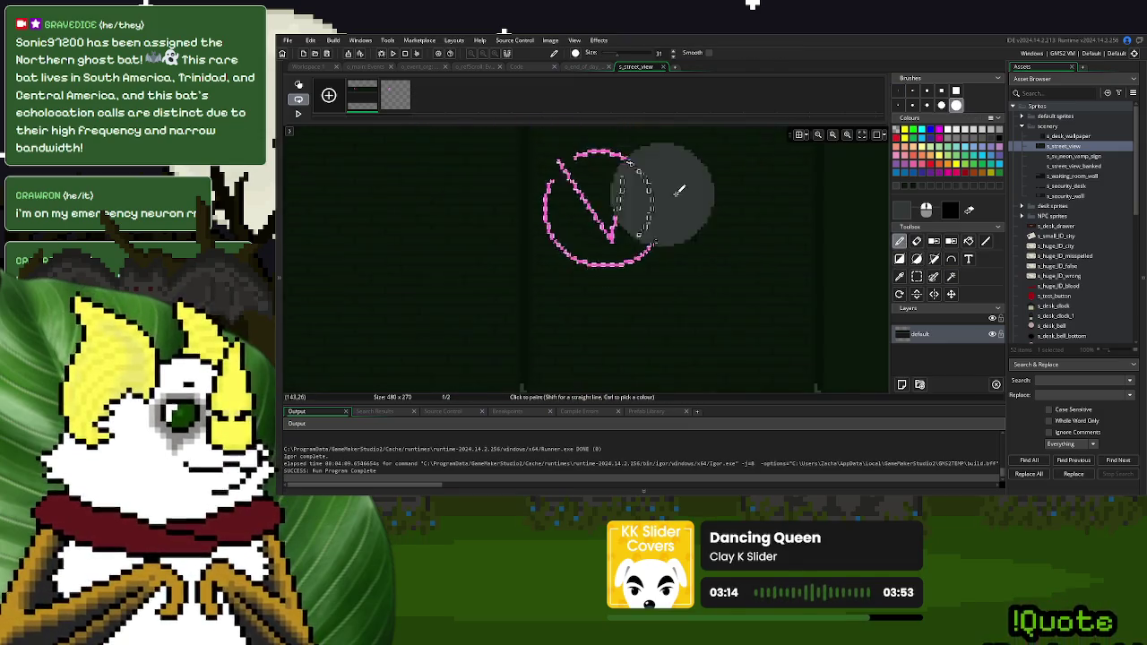
{"action": "scroll", "coordinate": [645, 220], "scroll_direction": "down", "scroll_amount": 3}
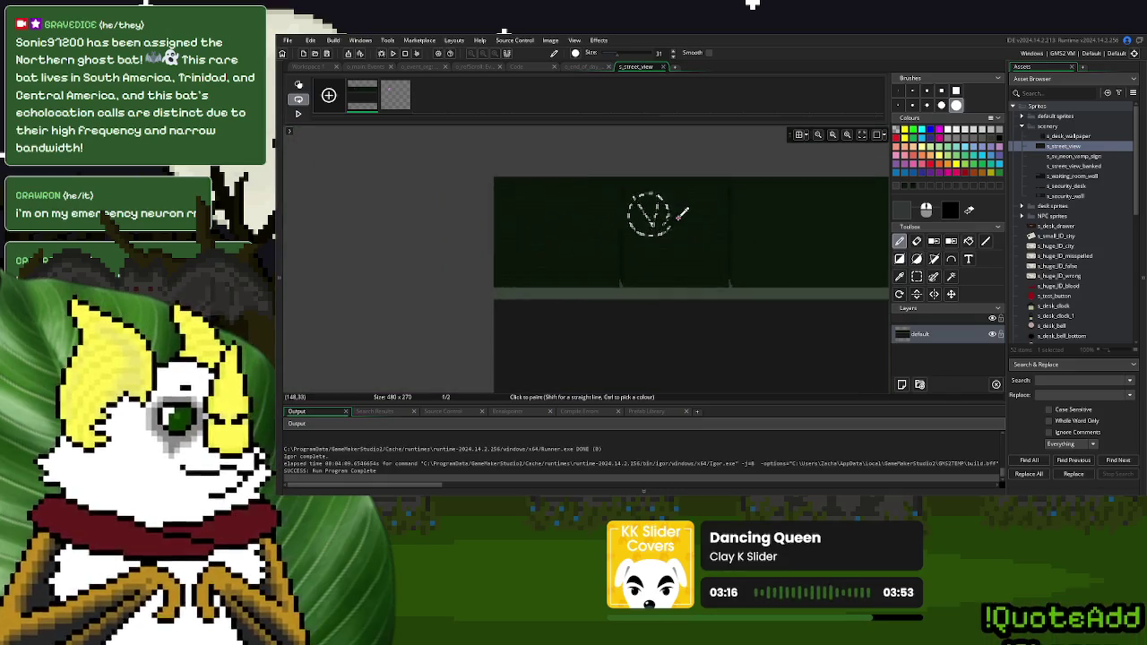
Clear the selection, centre the drawing, and set the Pencil to a 1-pixel brush
{"action": "left_click", "coordinate": [916, 276]}
{"action": "left_click", "coordinate": [862, 265]}
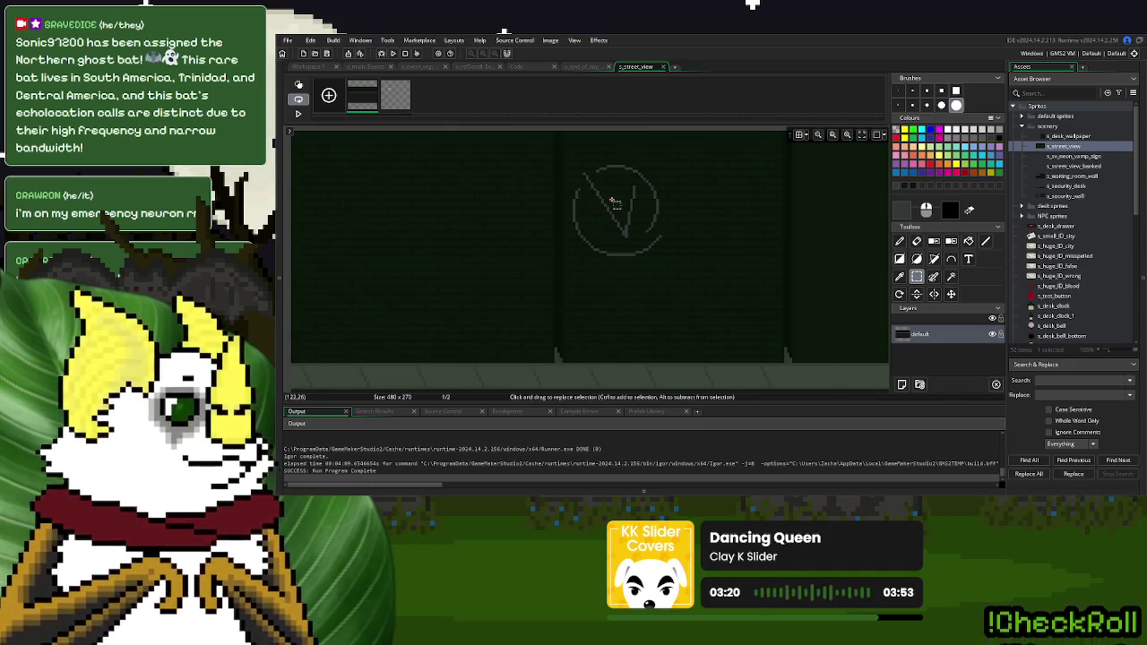
{"action": "scroll", "coordinate": [612, 201], "scroll_direction": "up", "scroll_amount": 3}
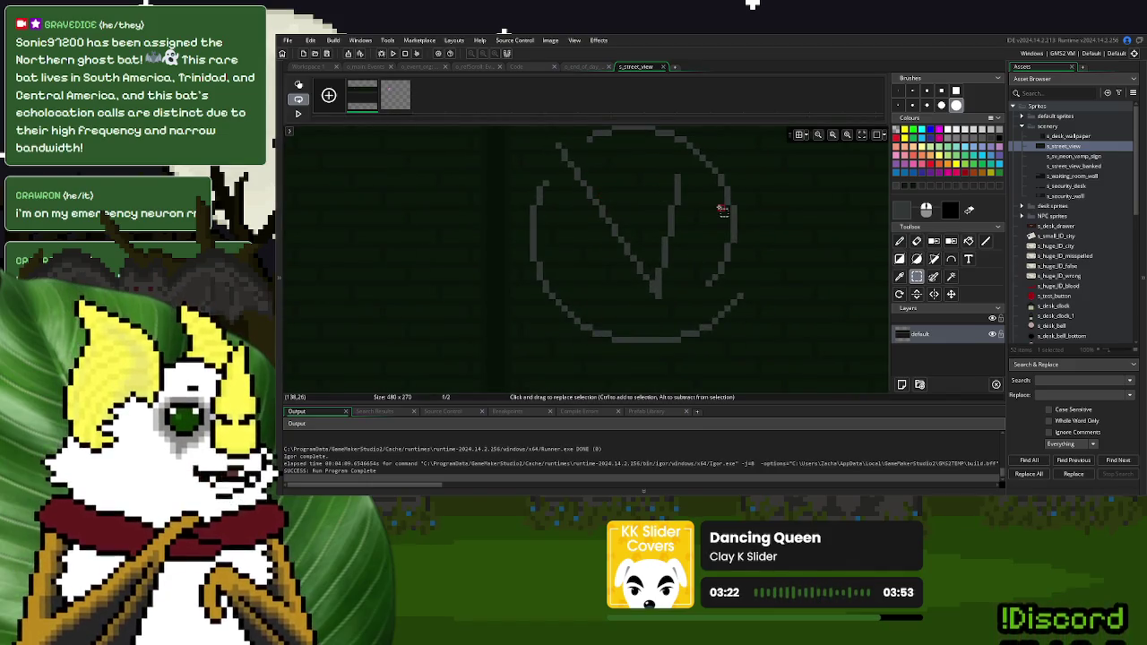
{"action": "left_click_drag", "start_coordinate": [722, 210], "coordinate": [773, 238]}
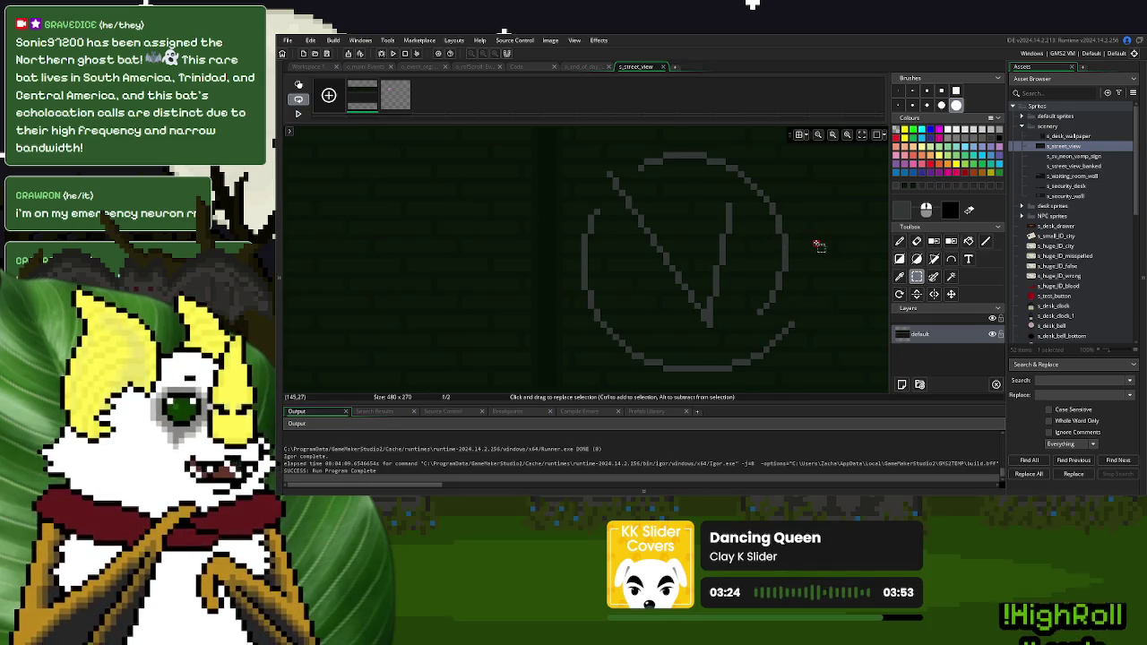
{"action": "scroll", "coordinate": [633, 231], "scroll_direction": "down", "scroll_amount": 2}
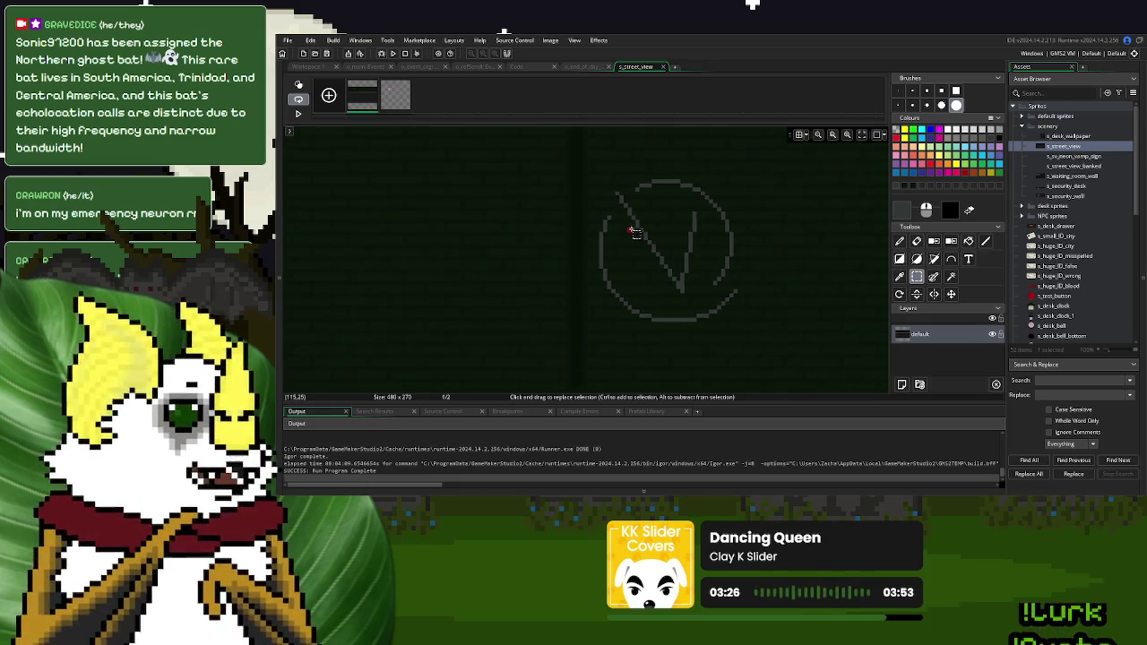
{"action": "scroll", "coordinate": [649, 201], "scroll_direction": "up", "scroll_amount": 3}
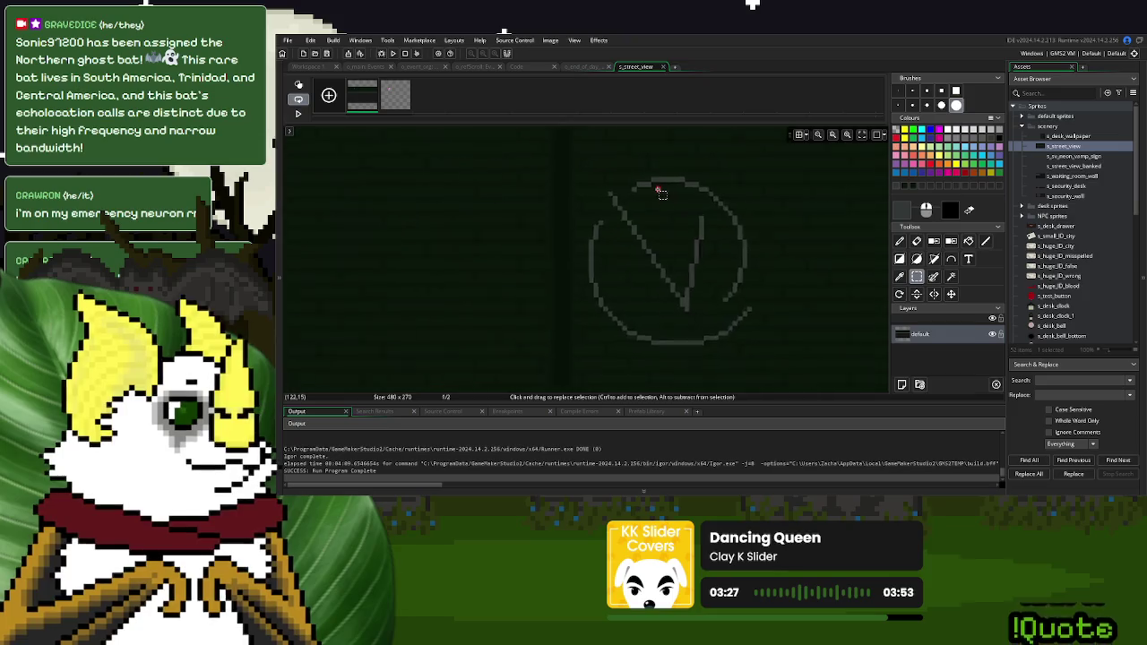
{"action": "left_click", "coordinate": [899, 241]}
{"action": "left_click", "coordinate": [899, 91]}
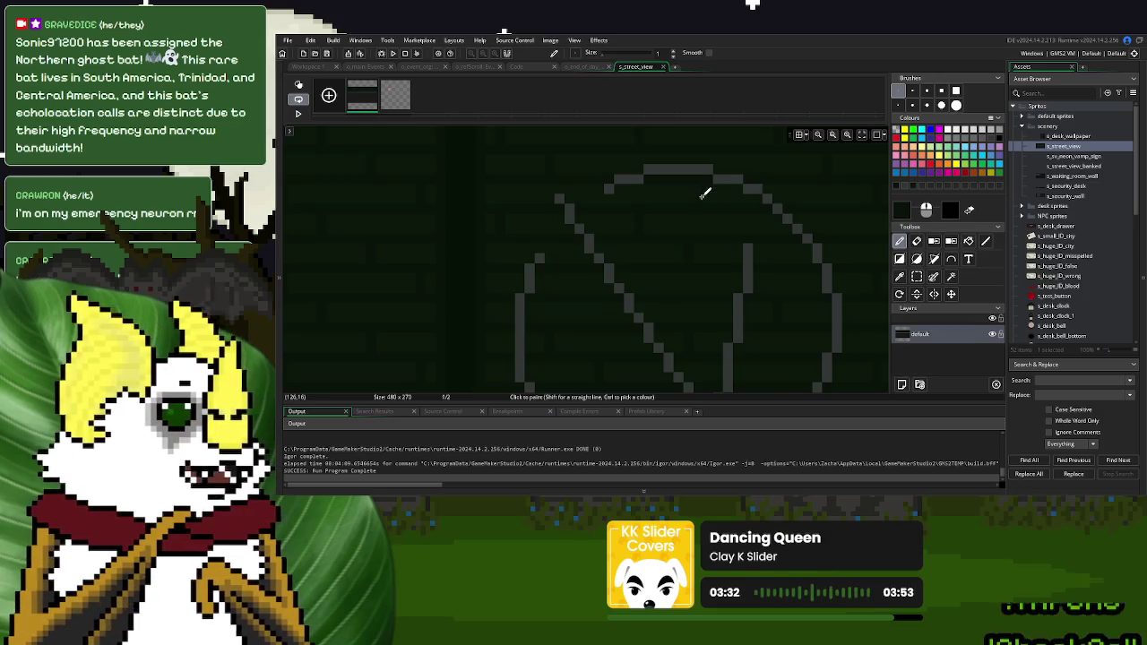
Inspect the finished circled V logo, close the image editor, and view frame 2 of s_street_view
{"action": "mouse_move", "coordinate": [799, 270]}
{"action": "left_mouse_down"}
{"action": "mouse_move", "coordinate": [817, 229]}
{"action": "mouse_move", "coordinate": [774, 257]}
{"action": "left_mouse_up"}
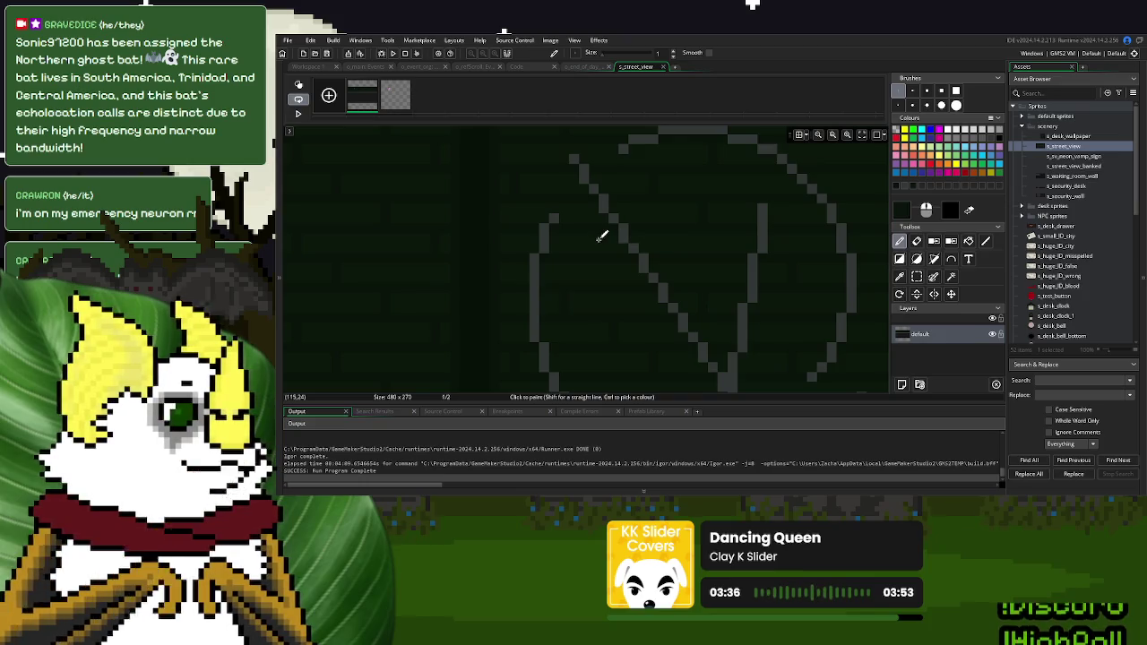
{"action": "scroll", "coordinate": [618, 251], "scroll_direction": "down", "scroll_amount": 1}
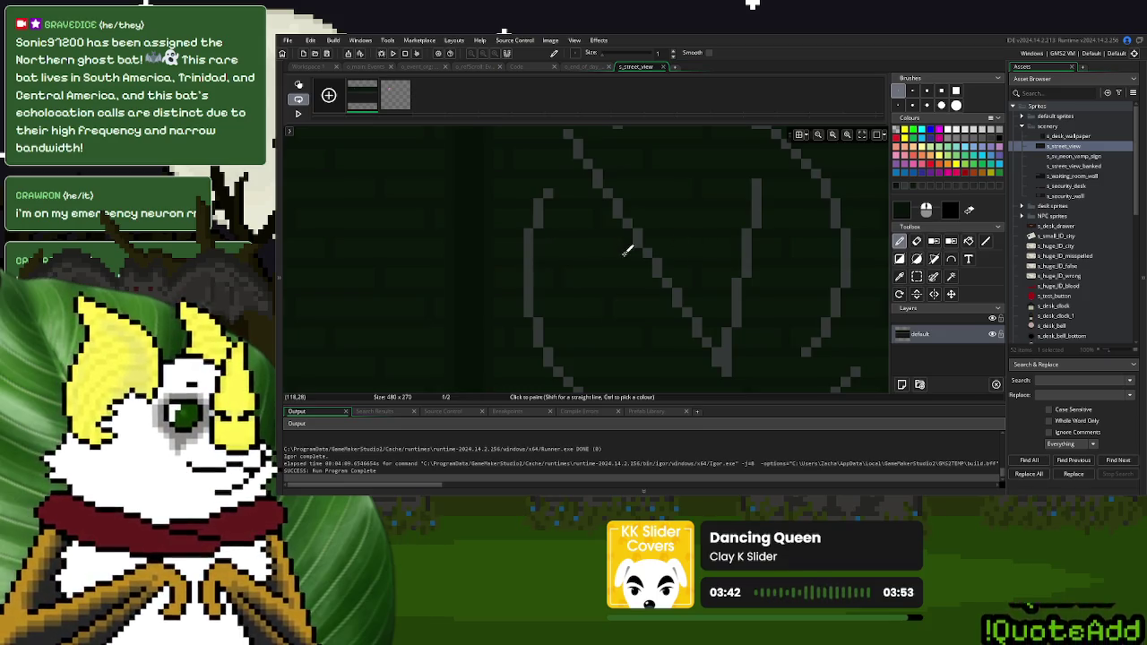
{"action": "left_click_drag", "start_coordinate": [780, 293], "coordinate": [720, 268]}
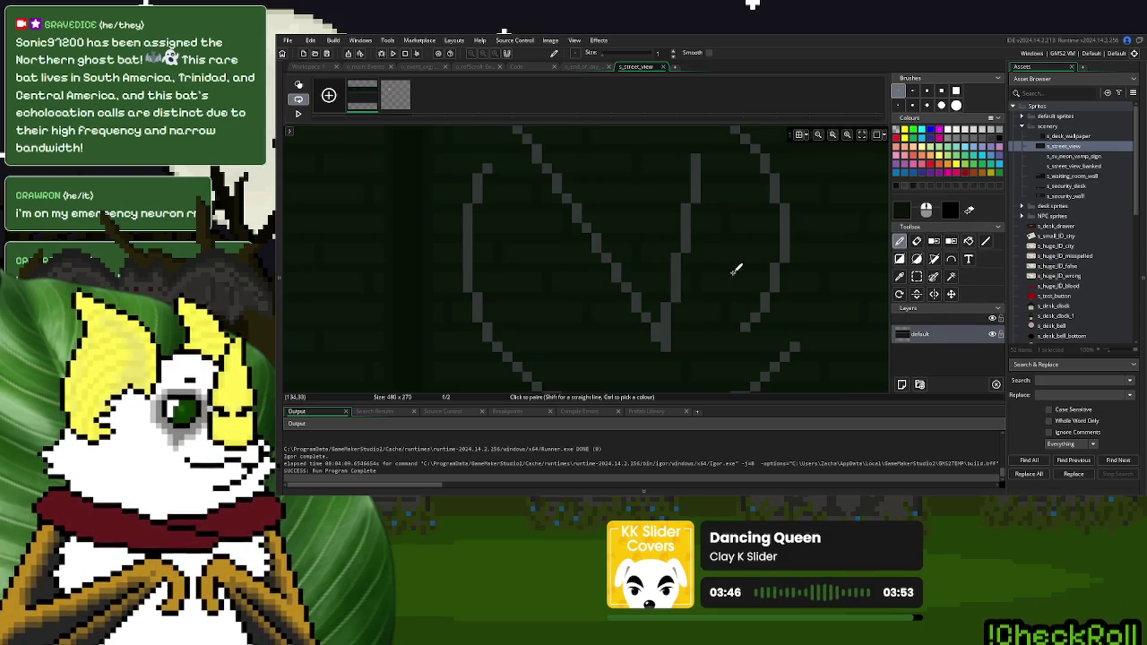
{"action": "scroll", "coordinate": [731, 270], "scroll_direction": "up", "scroll_amount": 1}
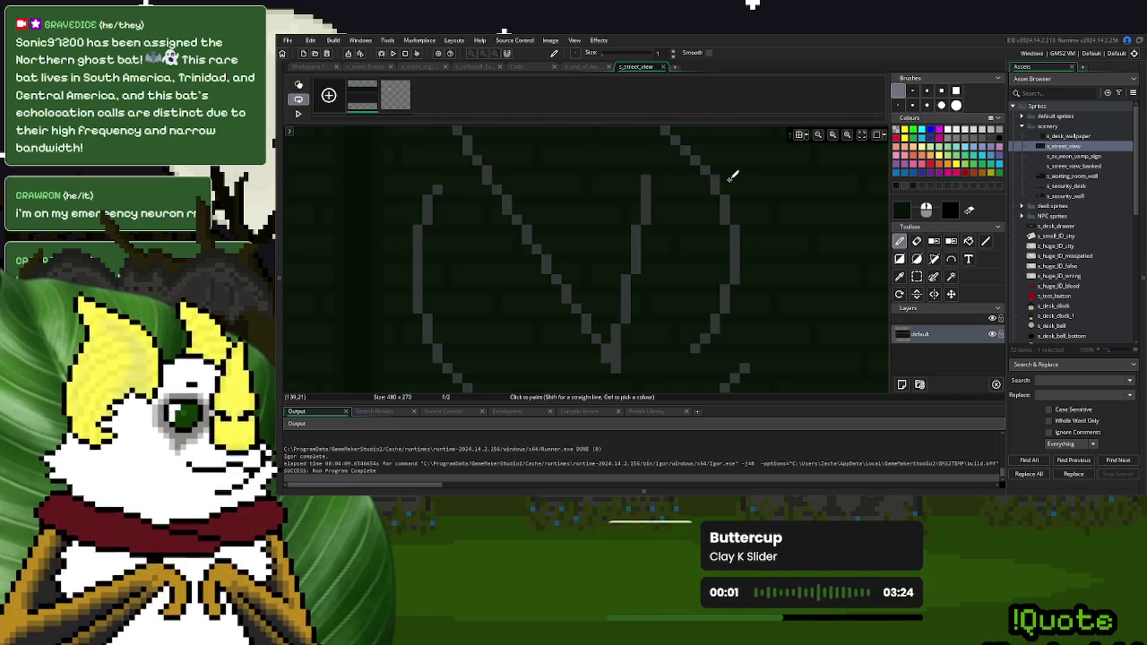
{"action": "scroll", "coordinate": [745, 185], "scroll_direction": "up", "scroll_amount": 4}
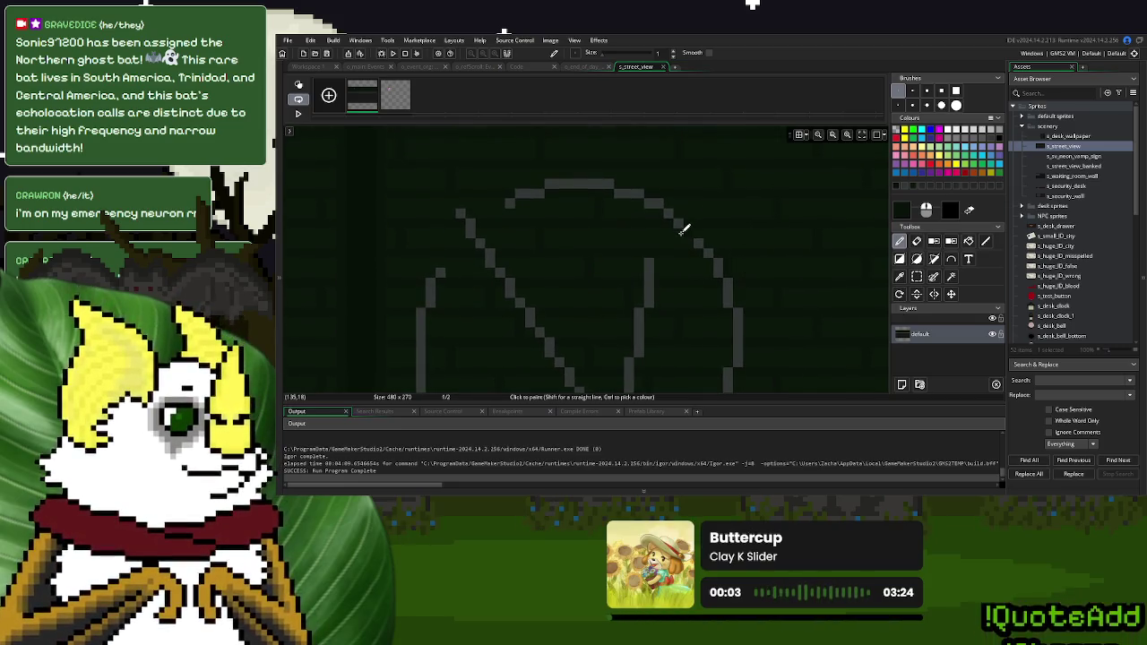
{"action": "scroll", "coordinate": [681, 237], "scroll_direction": "down", "scroll_amount": 4}
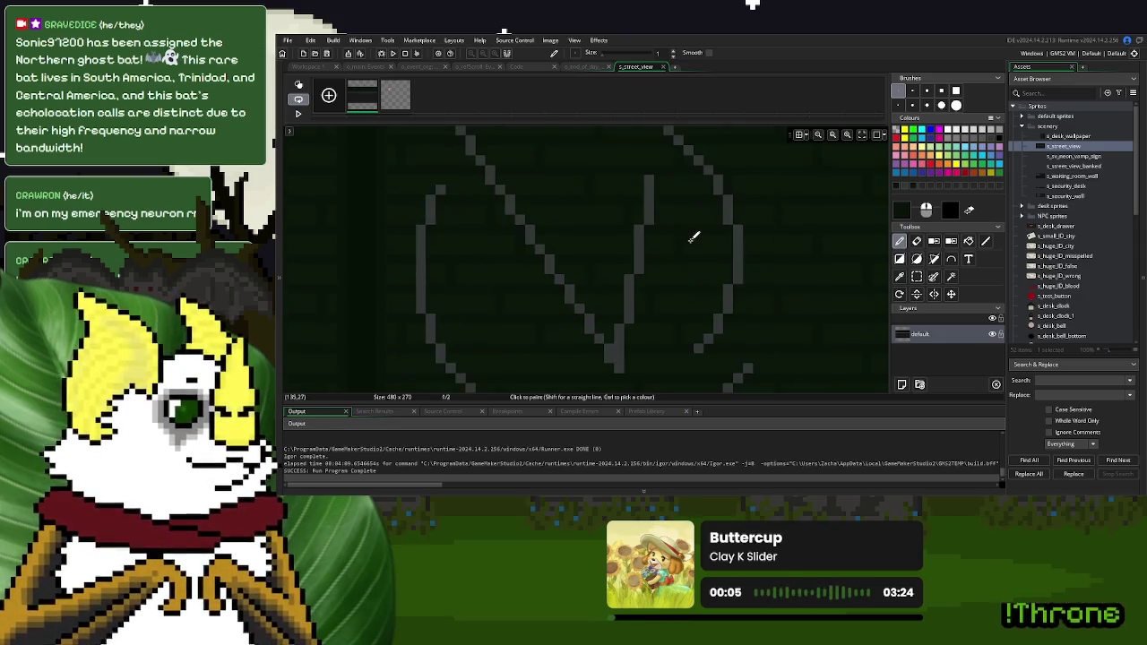
{"action": "scroll", "coordinate": [740, 262], "scroll_direction": "up", "scroll_amount": 3}
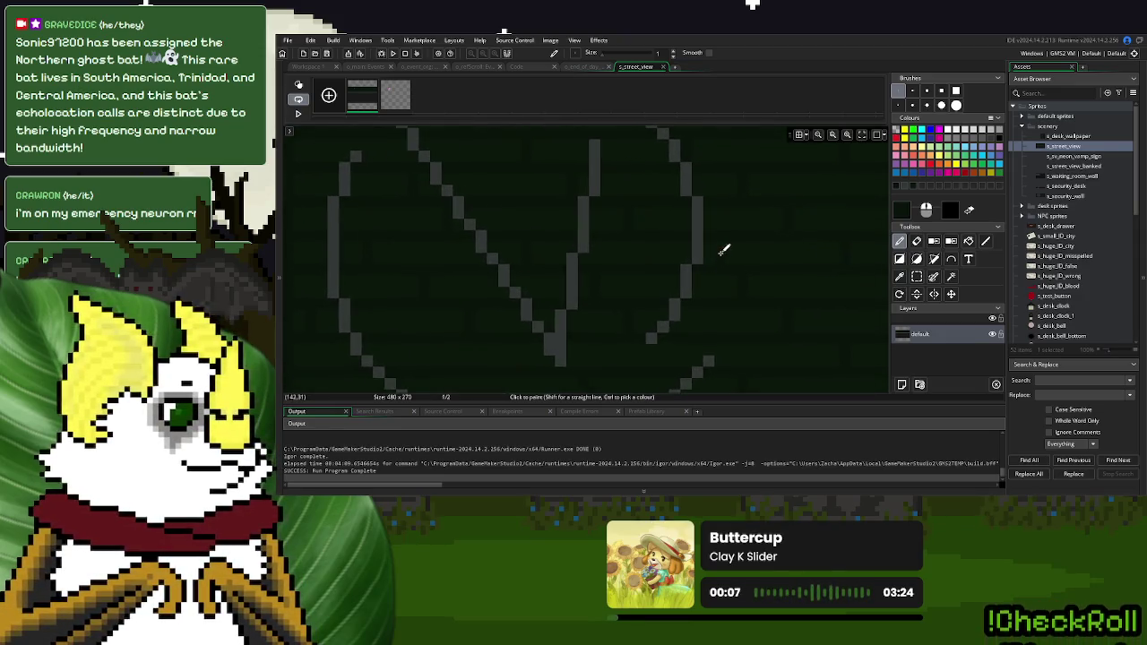
{"action": "scroll", "coordinate": [724, 248], "scroll_direction": "down", "scroll_amount": 5}
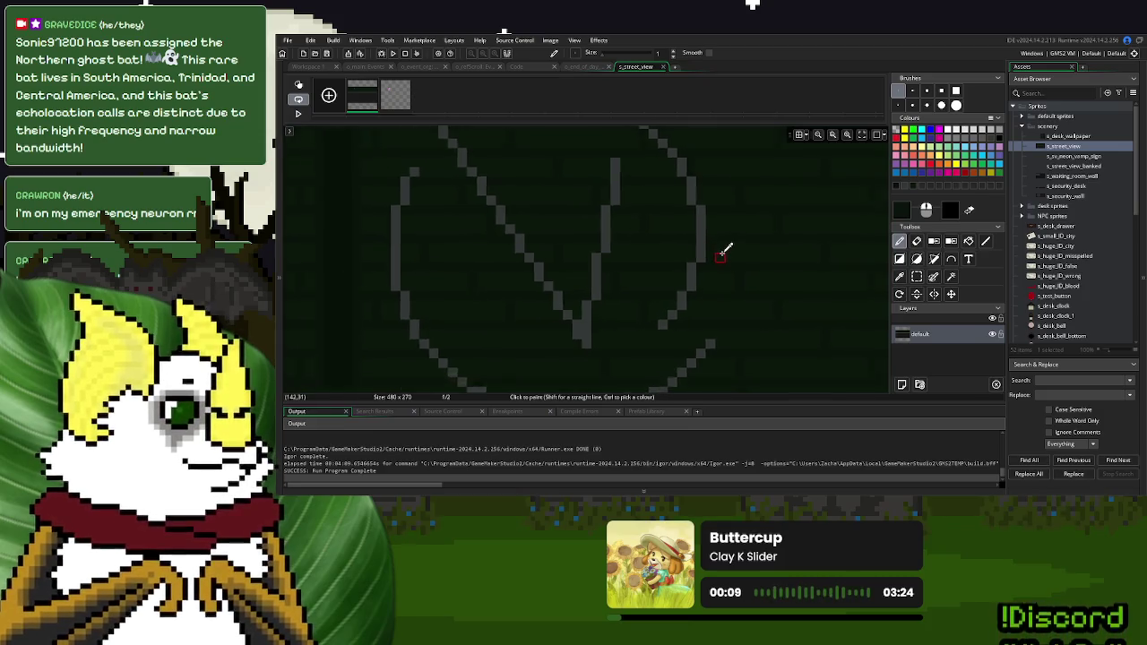
{"action": "scroll", "coordinate": [681, 275], "scroll_direction": "up", "scroll_amount": 1}
{"action": "scroll", "coordinate": [573, 296], "scroll_direction": "up", "scroll_amount": 3}
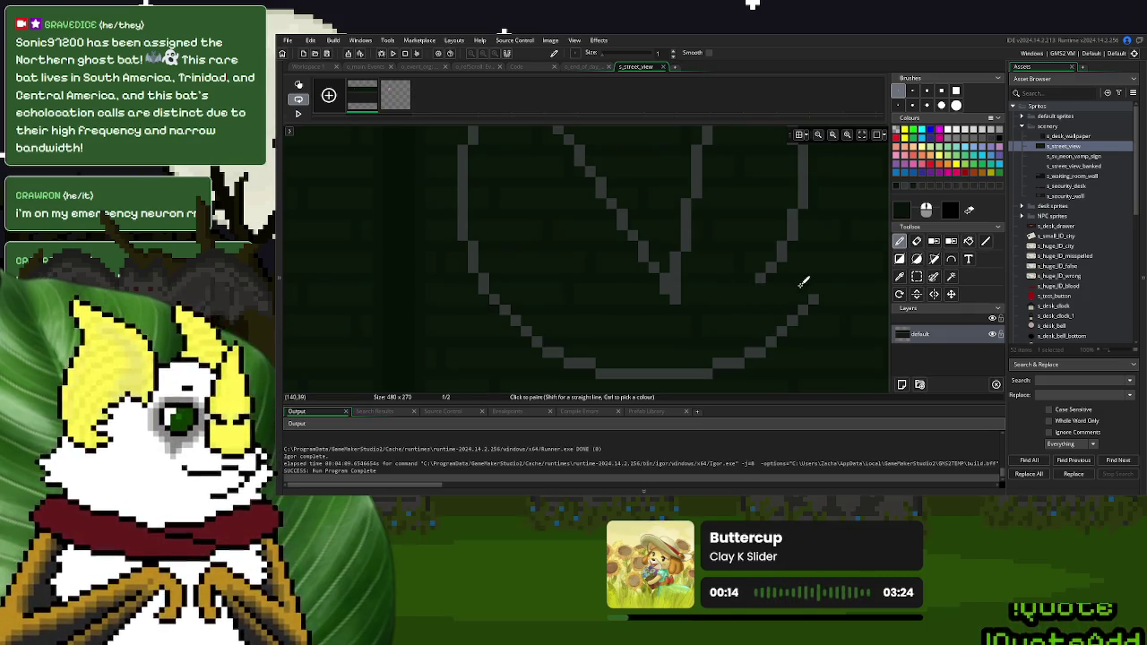
{"action": "scroll", "coordinate": [704, 274], "scroll_direction": "down", "scroll_amount": 5}
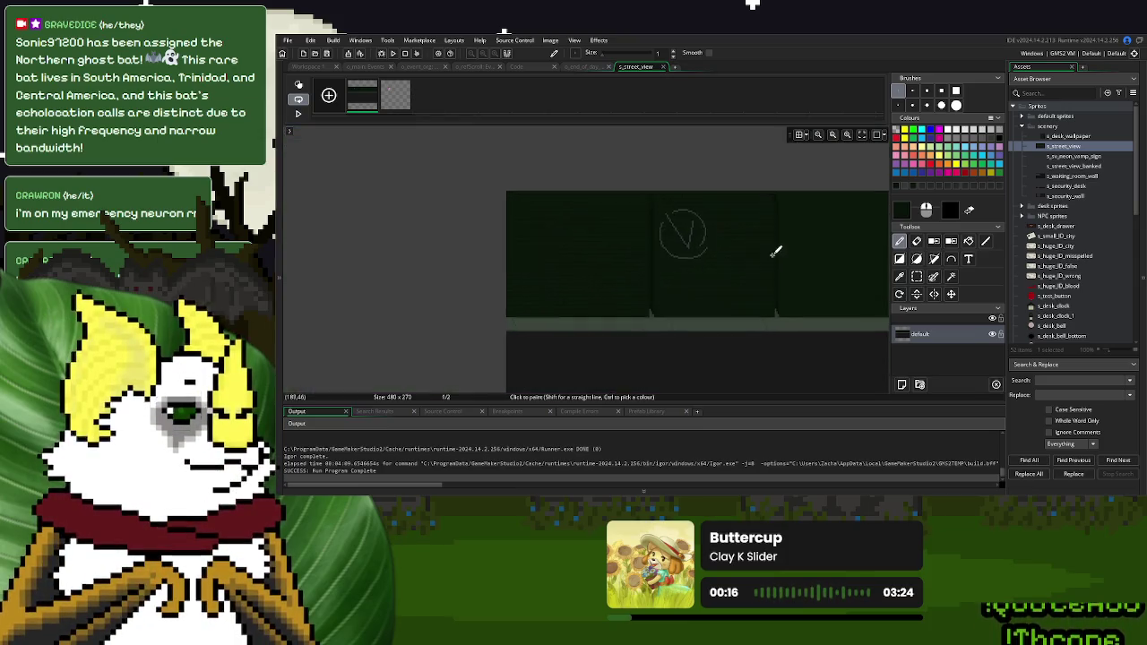
{"action": "scroll", "coordinate": [704, 244], "scroll_direction": "up", "scroll_amount": 1}
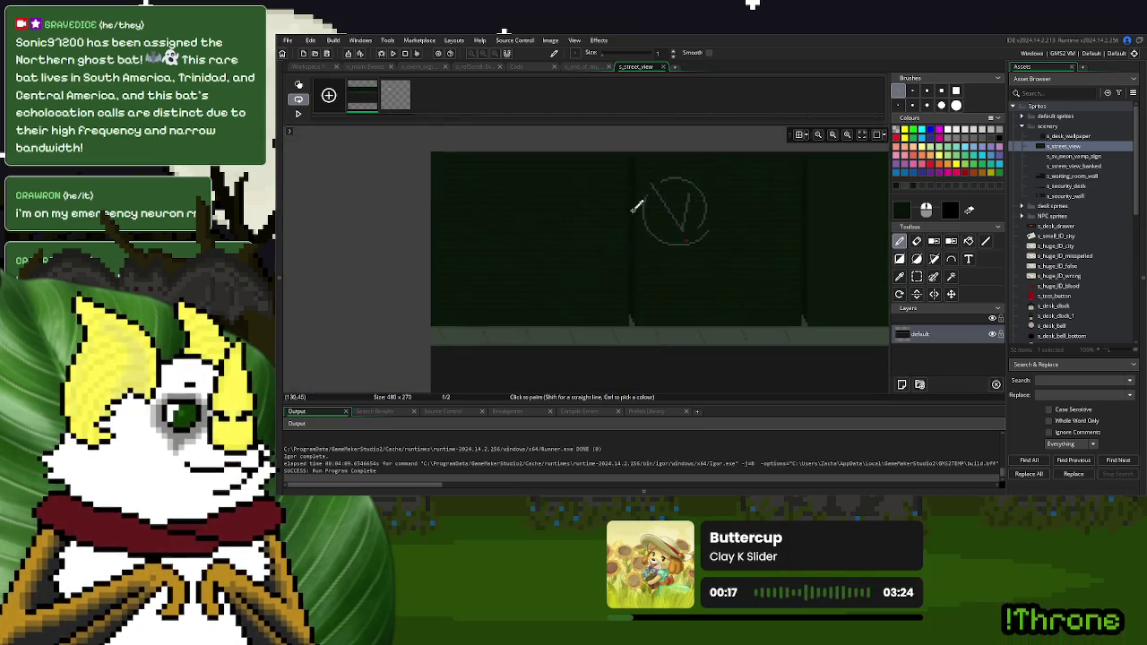
{"action": "left_click", "coordinate": [662, 67]}
{"action": "left_click", "coordinate": [629, 346]}
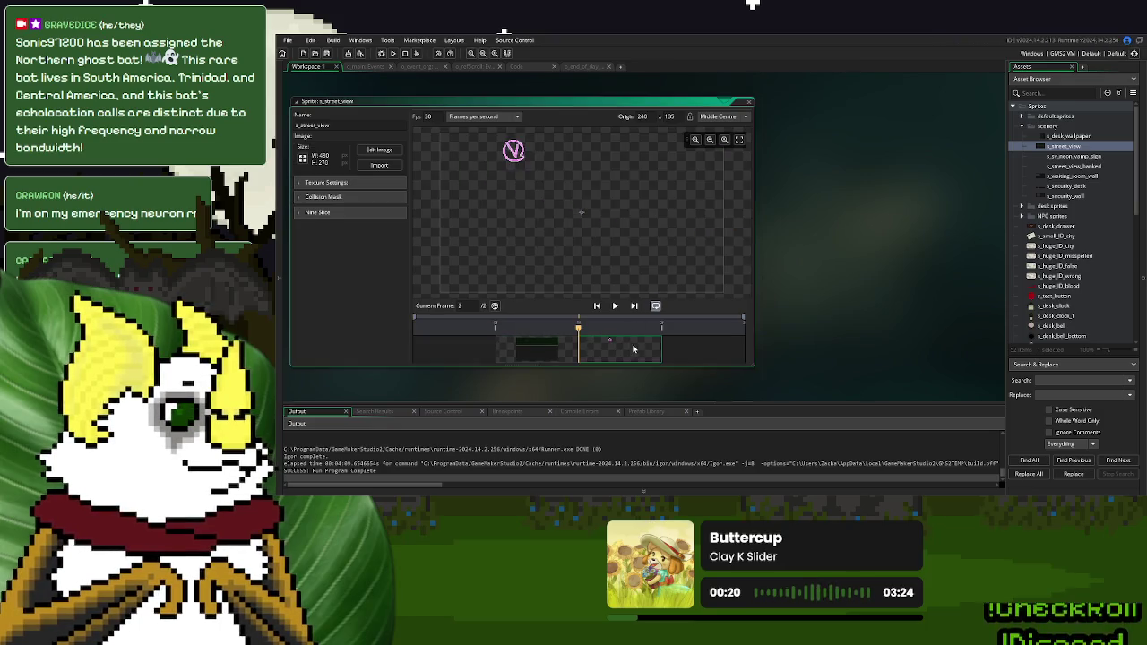
Delete the dark-background first frame from the s_sv_neon_vamp_sign sprite
{"action": "double_click", "coordinate": [1073, 158]}
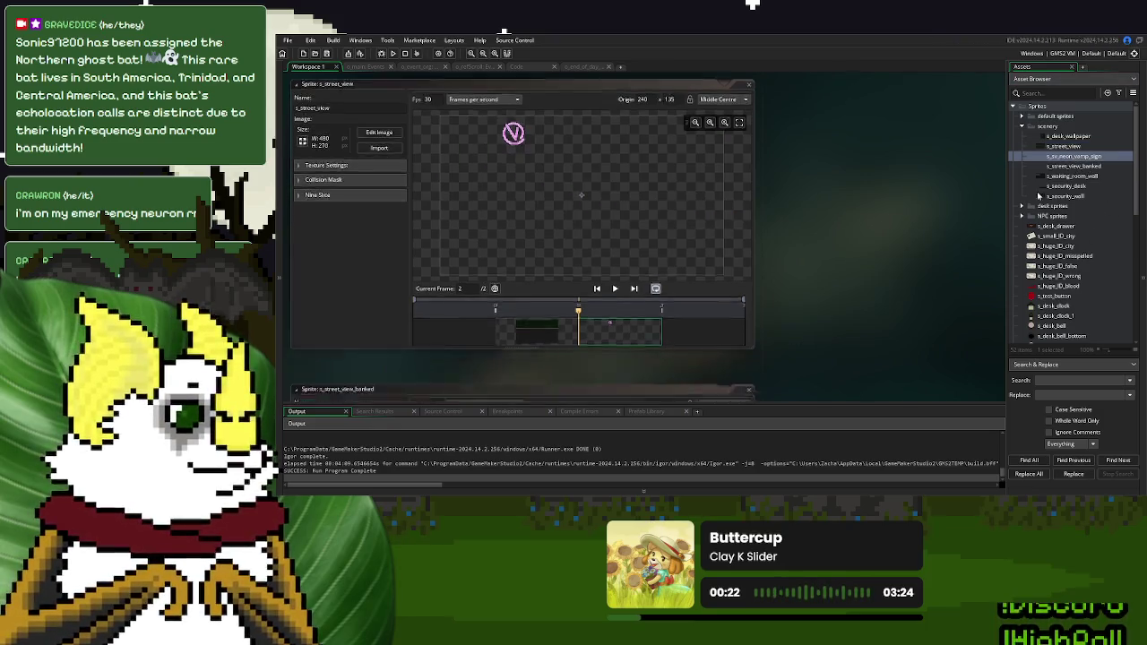
{"action": "left_click", "coordinate": [554, 348]}
{"action": "key", "text": "Delete"}
{"action": "key", "text": "ctrl+z"}
{"action": "key", "text": "Delete"}
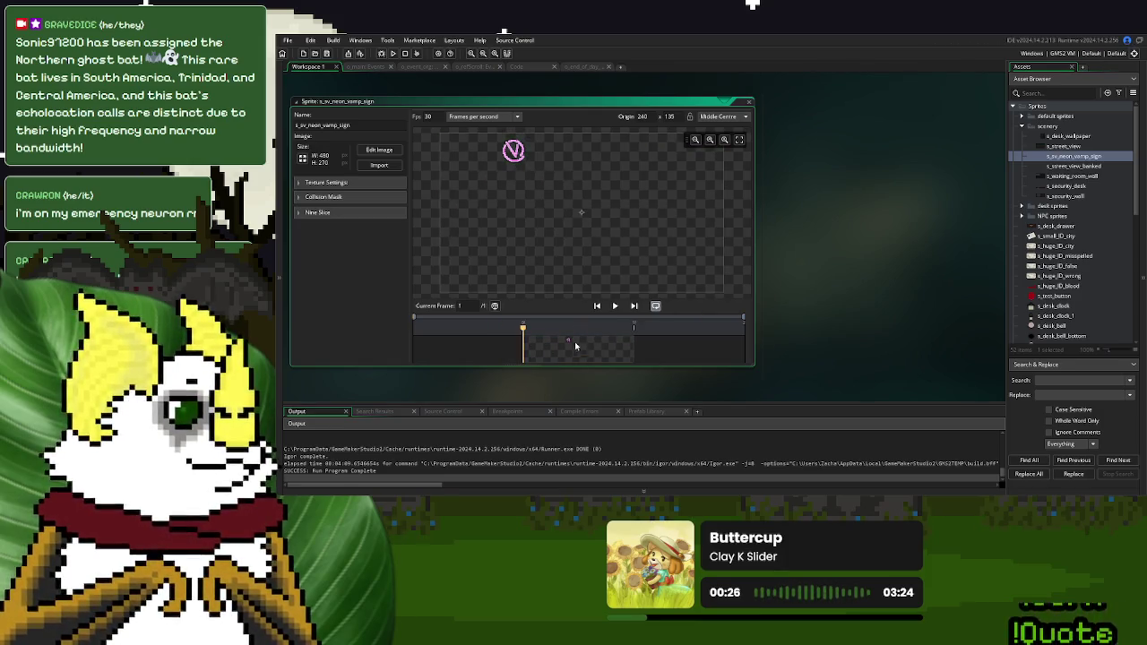
{"action": "left_click", "coordinate": [339, 126]}
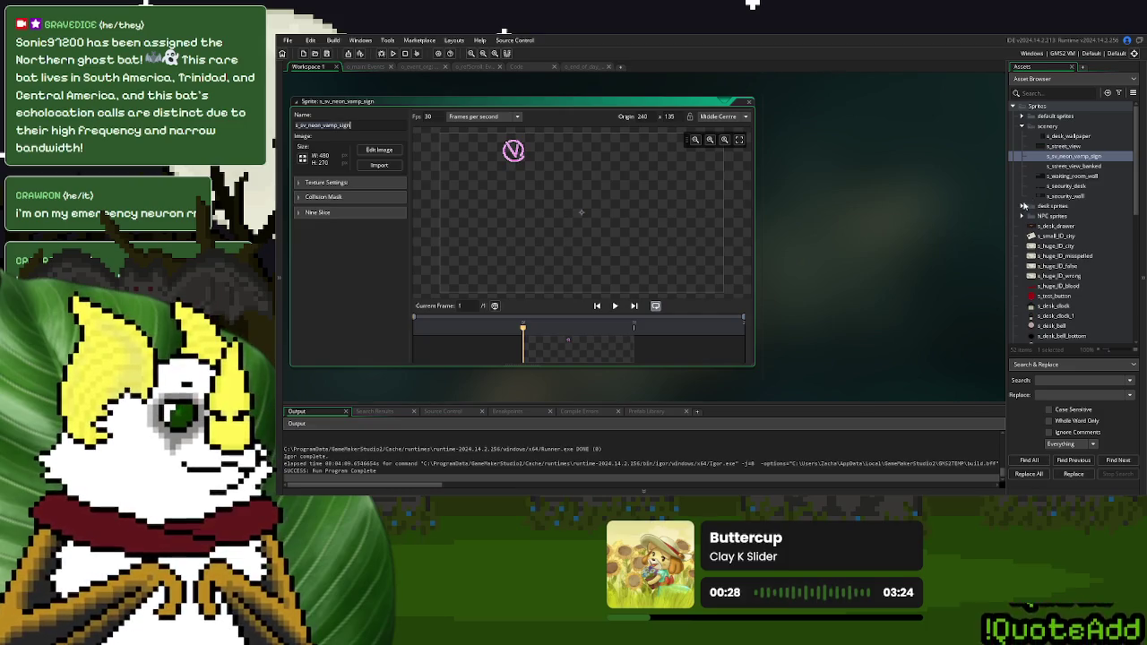
{"action": "scroll", "coordinate": [1021, 207], "scroll_direction": "down", "scroll_amount": 10}
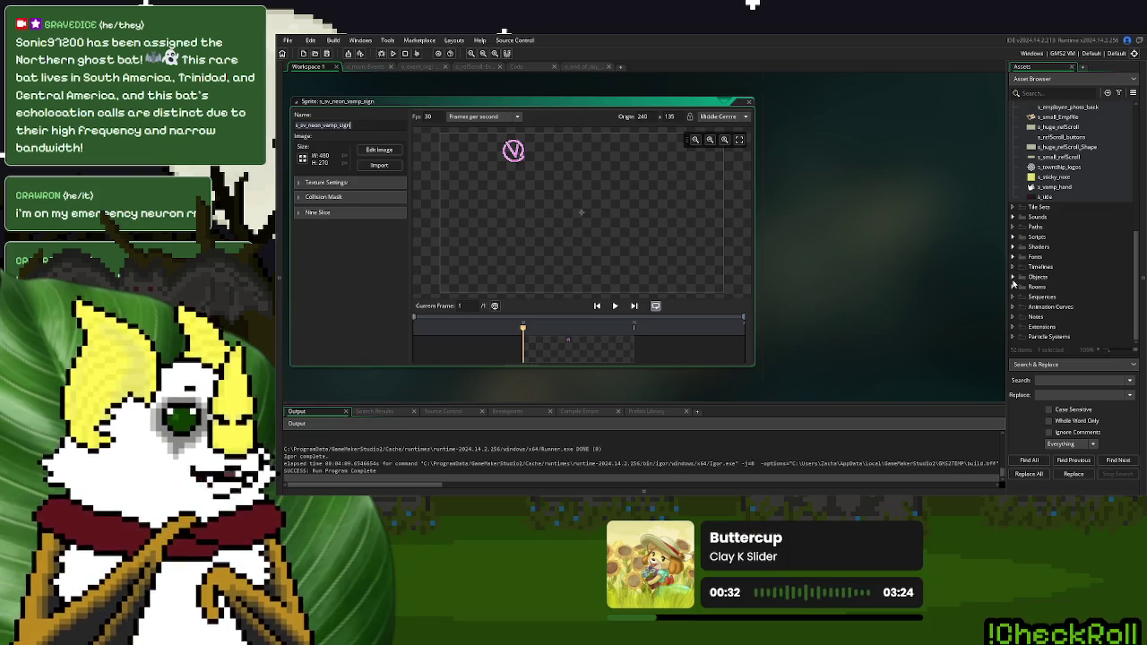
Create the o_neon_street_sign object and assign it the s_sv_neon_vamp_sign sprite
{"action": "left_click", "coordinate": [1013, 277]}
{"action": "scroll", "coordinate": [1053, 282], "scroll_direction": "down", "scroll_amount": 4}
{"action": "scroll", "coordinate": [1052, 282], "scroll_direction": "down", "scroll_amount": 5}
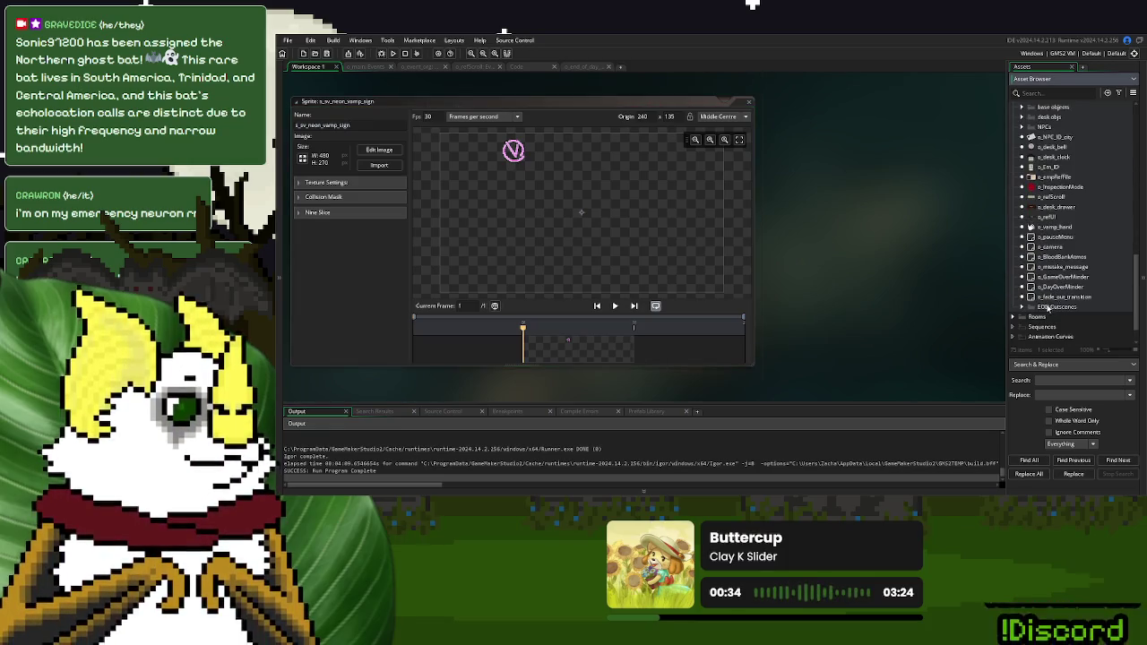
{"action": "right_click", "coordinate": [1044, 306]}
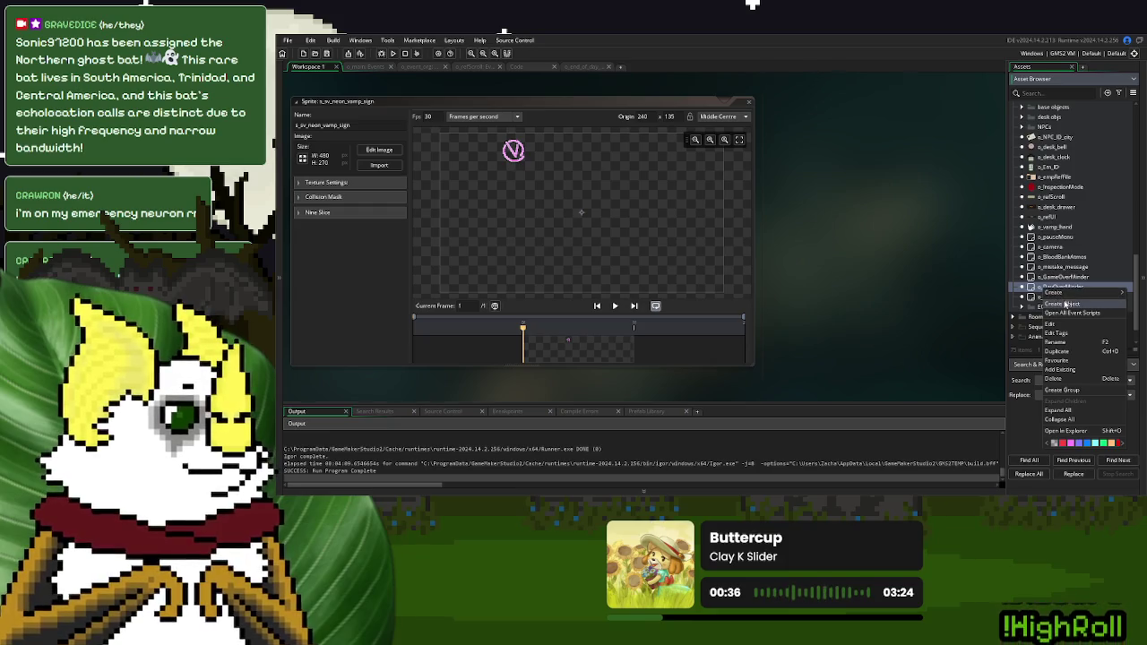
{"action": "left_click", "coordinate": [1066, 305]}
{"action": "type", "text": "o_re"}
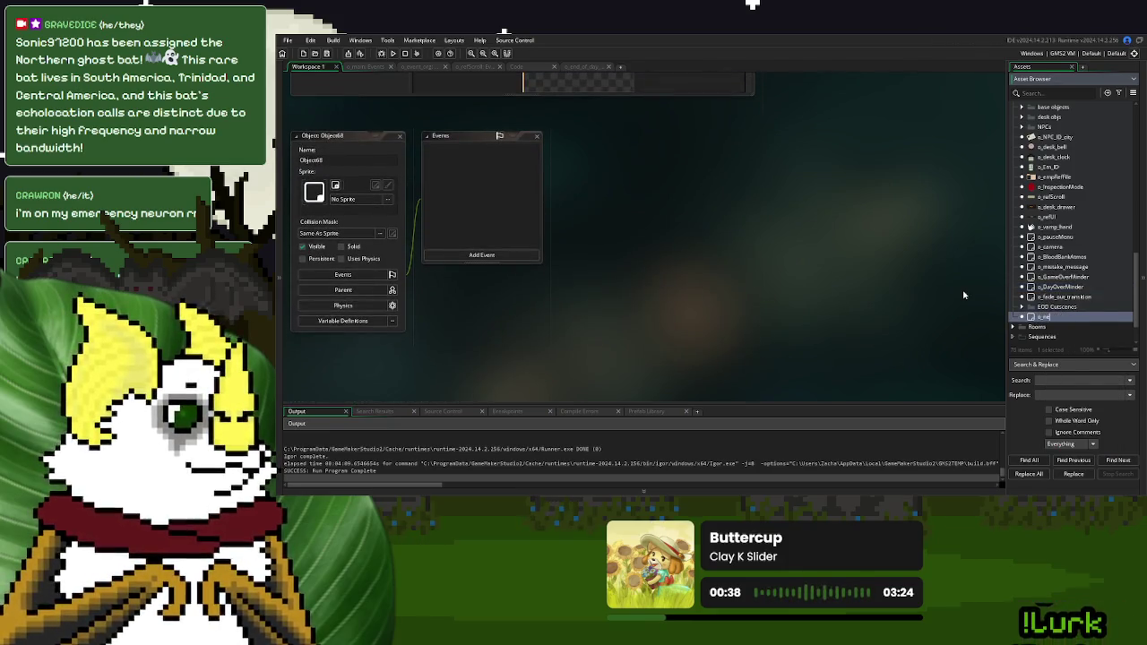
{"action": "type", "text": "on_"}
{"action": "type", "text": "sign"}
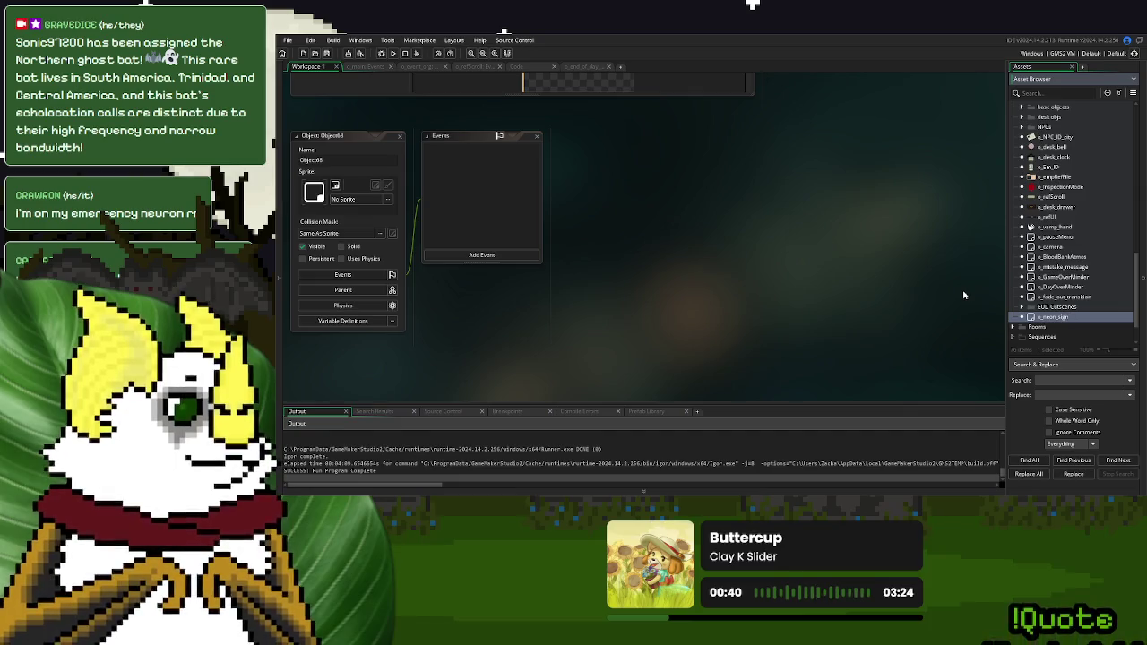
{"action": "key", "text": "BackSpace"}
{"action": "key", "text": "BackSpace"}
{"action": "key", "text": "BackSpace"}
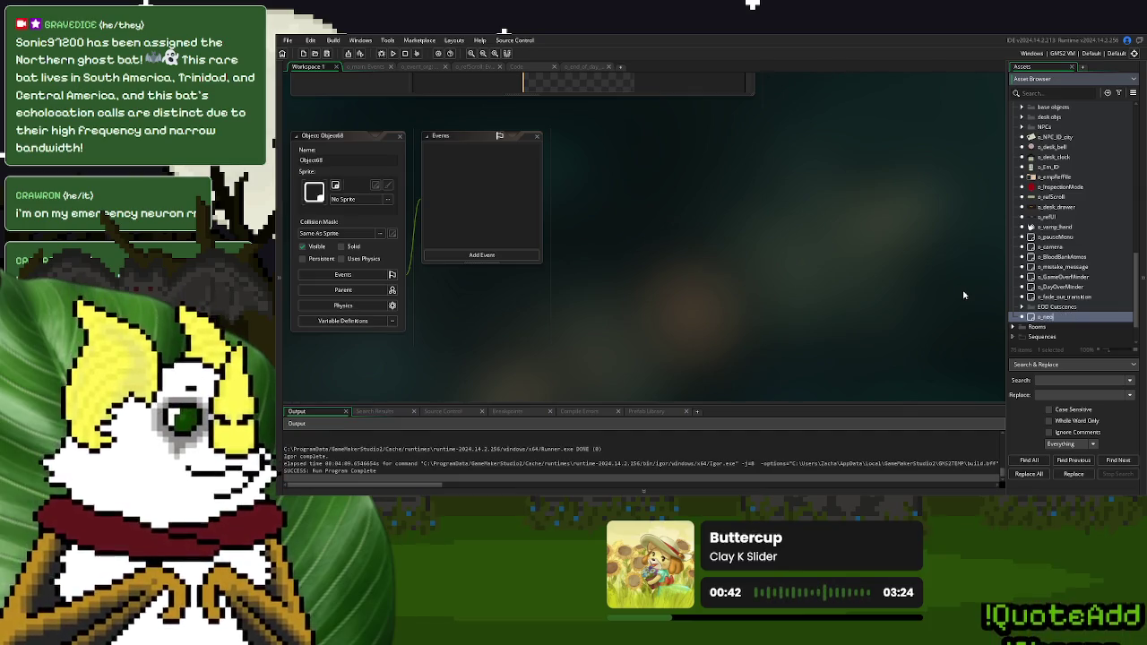
{"action": "type", "text": "sign"}
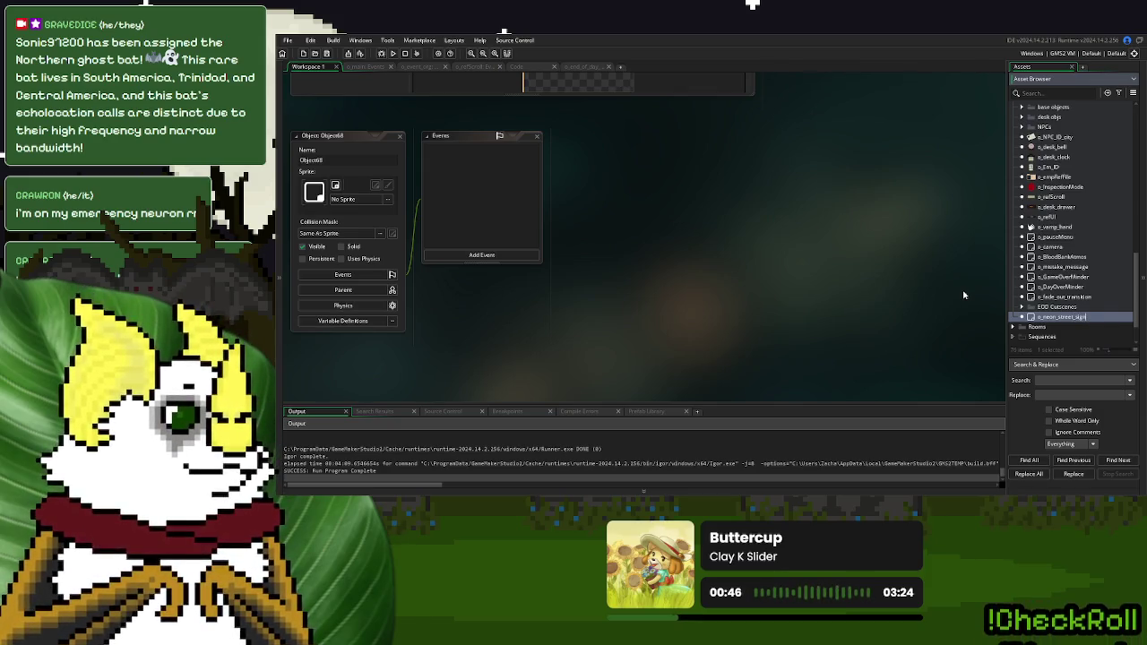
{"action": "scroll", "coordinate": [1030, 226], "scroll_direction": "down", "scroll_amount": 5}
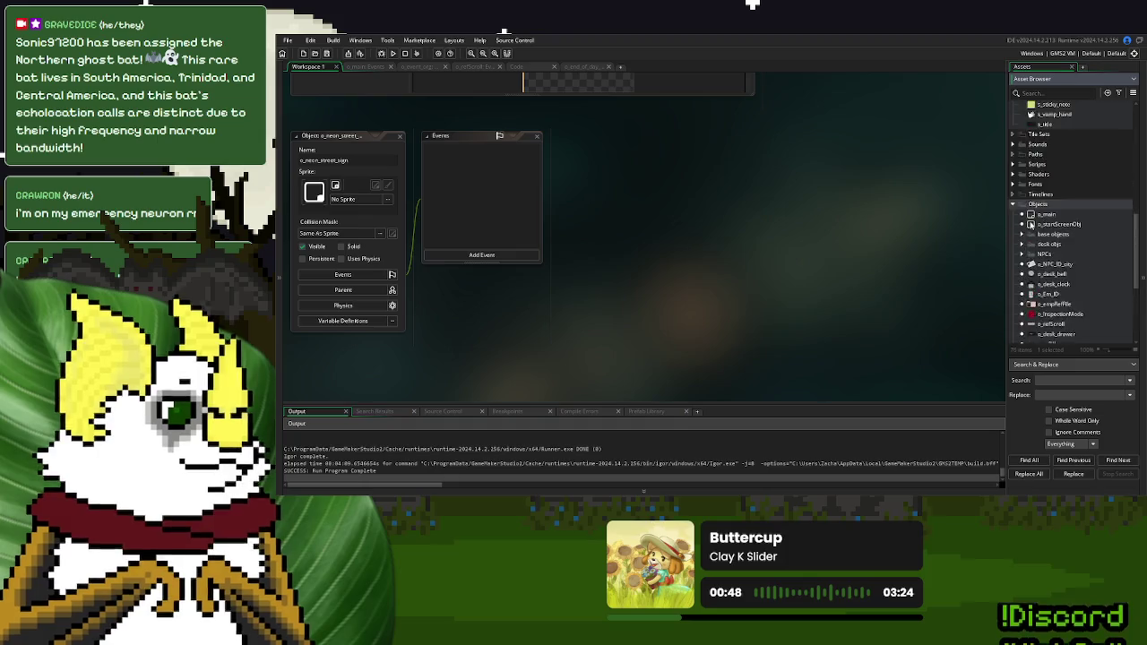
{"action": "scroll", "coordinate": [1030, 226], "scroll_direction": "up", "scroll_amount": 5}
{"action": "left_click_drag", "start_coordinate": [1071, 157], "coordinate": [363, 196]}
Open r_BloodBank from the Rooms folder in the room editor
{"action": "scroll", "coordinate": [1028, 293], "scroll_direction": "down", "scroll_amount": 10}
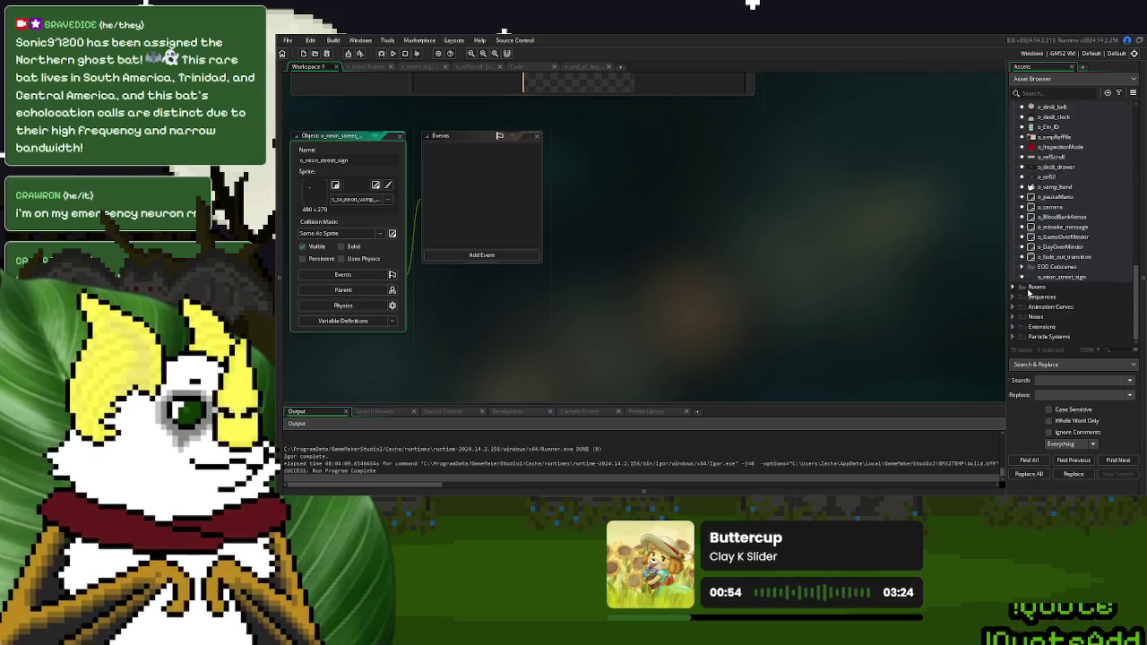
{"action": "left_click", "coordinate": [1014, 287]}
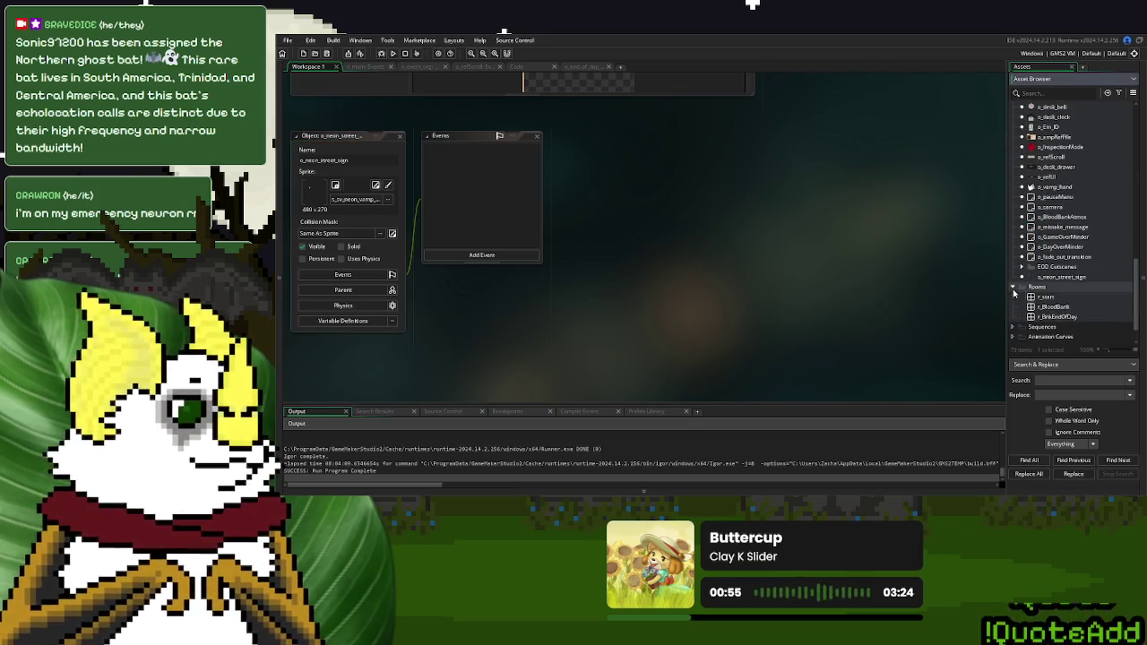
{"action": "left_click", "coordinate": [1065, 308]}
{"action": "double_click", "coordinate": [1065, 307]}
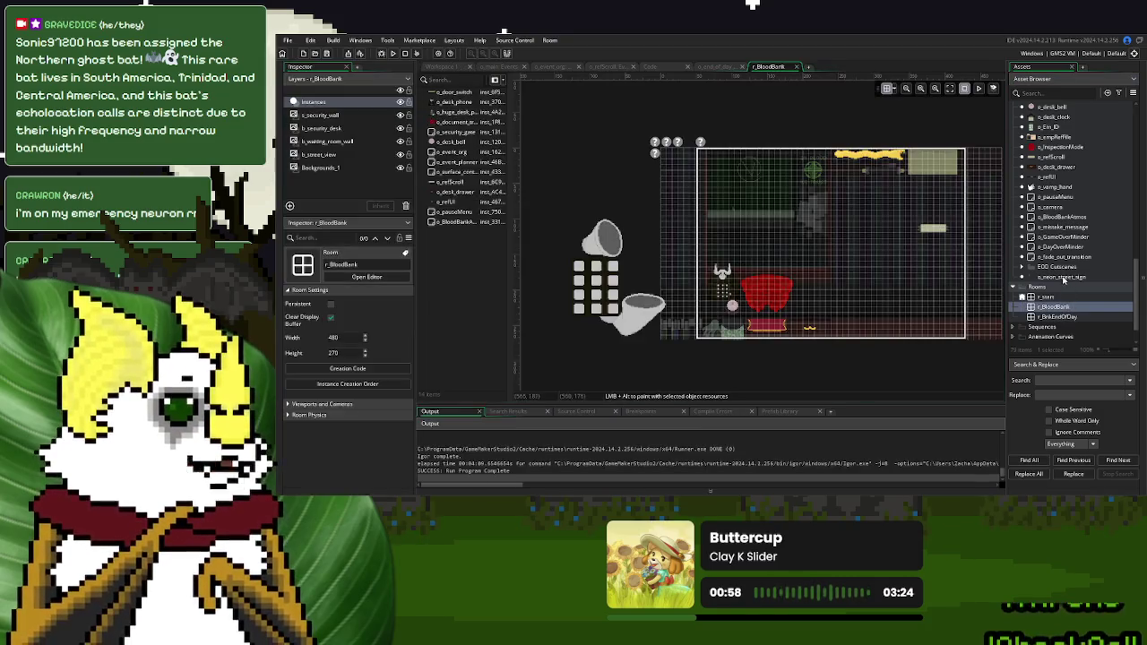
Drop an o_neon_street_sign instance into r_BloodBank, then delete that first placement
{"action": "mouse_move", "coordinate": [1085, 283]}
{"action": "left_mouse_down"}
{"action": "mouse_move", "coordinate": [641, 193]}
{"action": "mouse_move", "coordinate": [806, 257]}
{"action": "mouse_move", "coordinate": [830, 242]}
{"action": "left_mouse_up"}
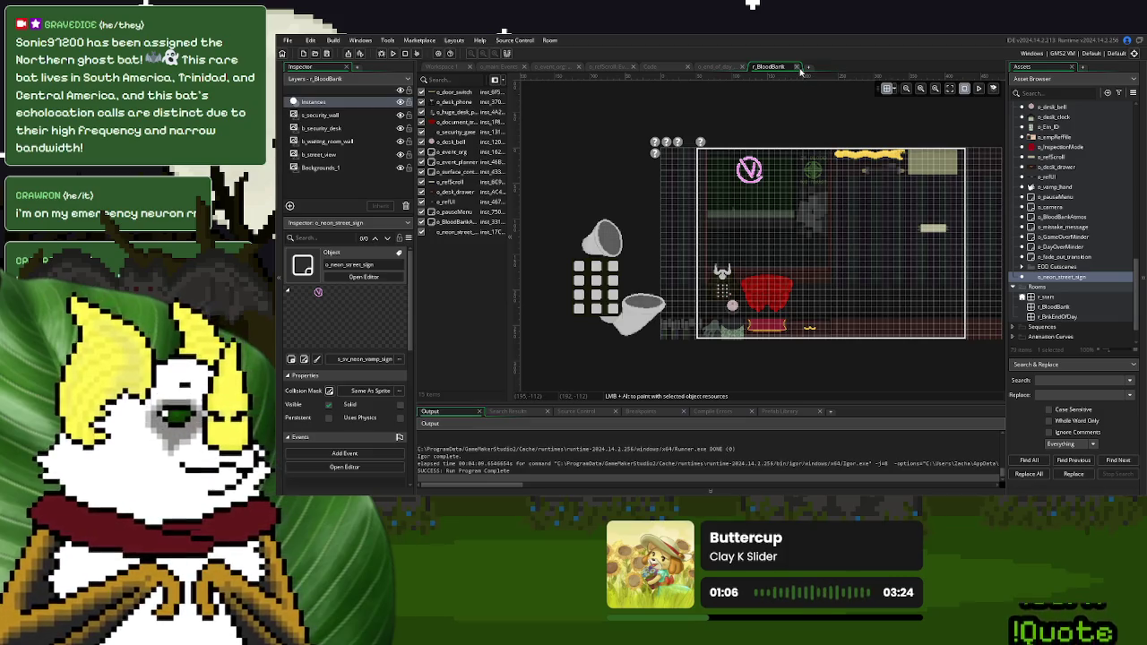
{"action": "left_click", "coordinate": [454, 233]}
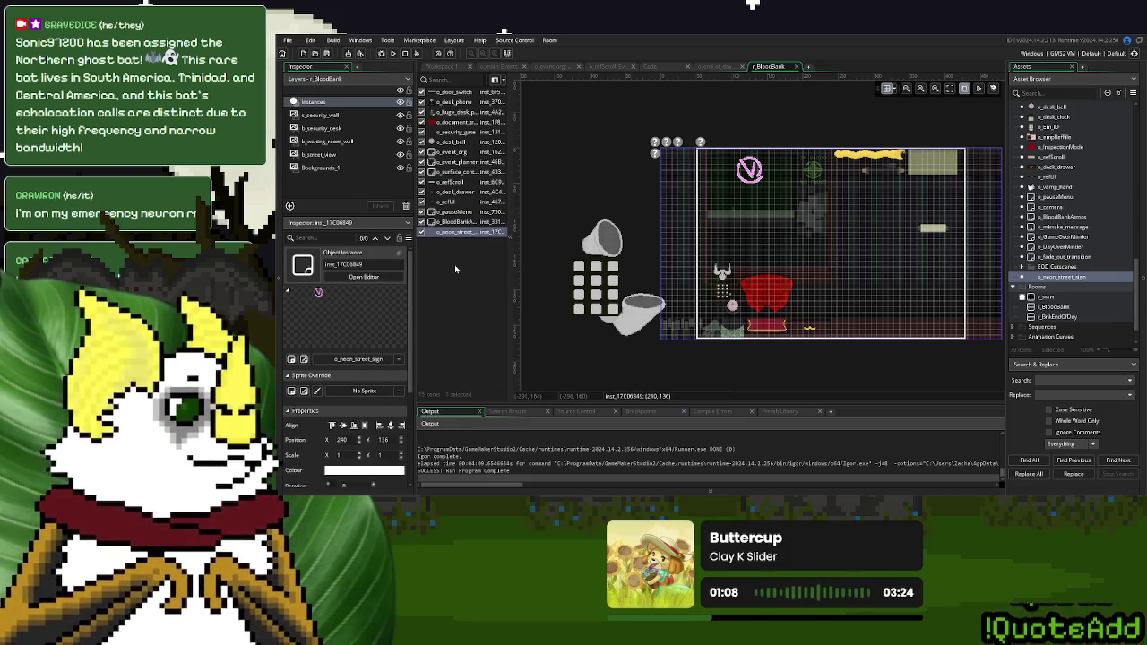
{"action": "left_click_drag", "start_coordinate": [455, 99], "coordinate": [452, 92]}
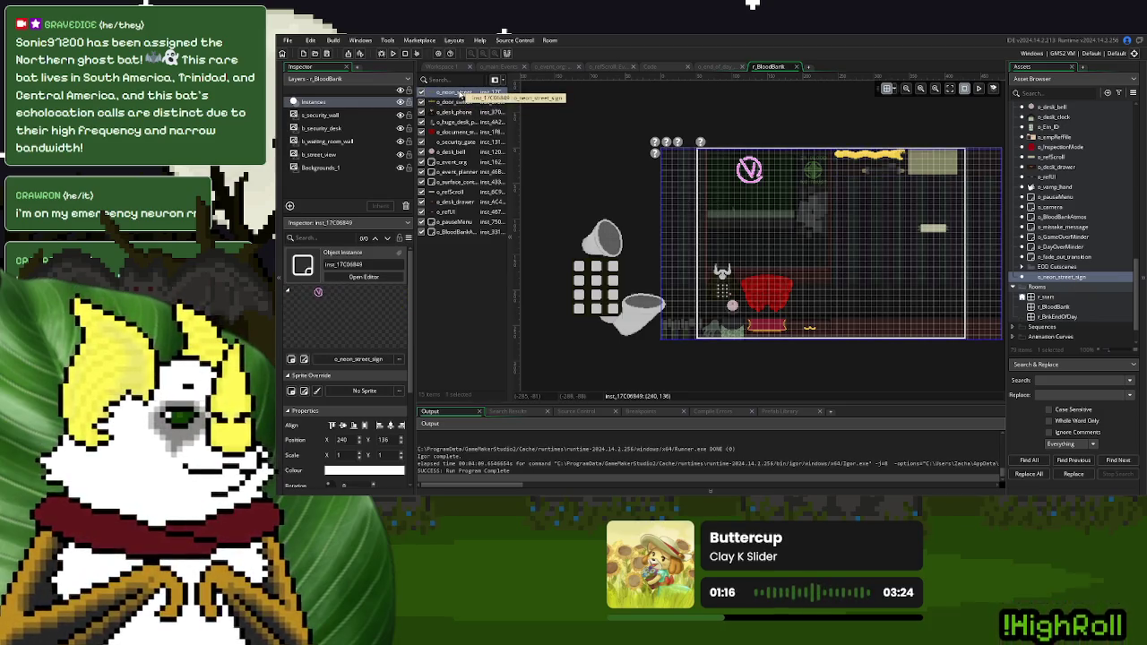
{"action": "key", "text": "Delete"}
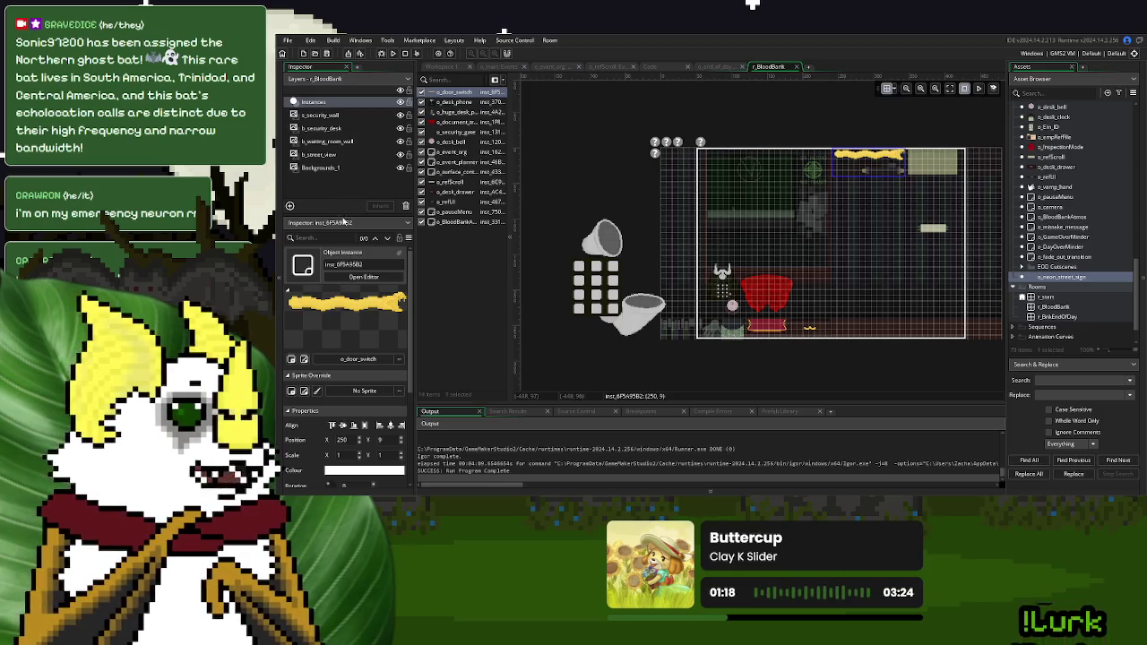
Add a new Instance layer named neon_sign and place the neon V sign on it
{"action": "left_click", "coordinate": [290, 205]}
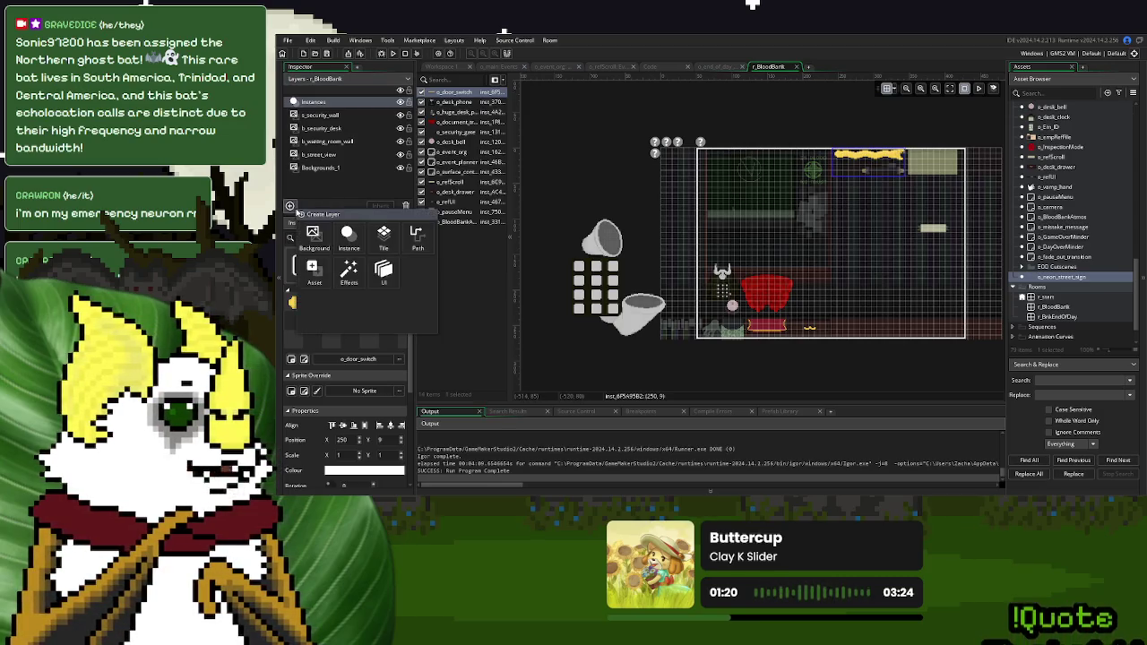
{"action": "left_click", "coordinate": [351, 237]}
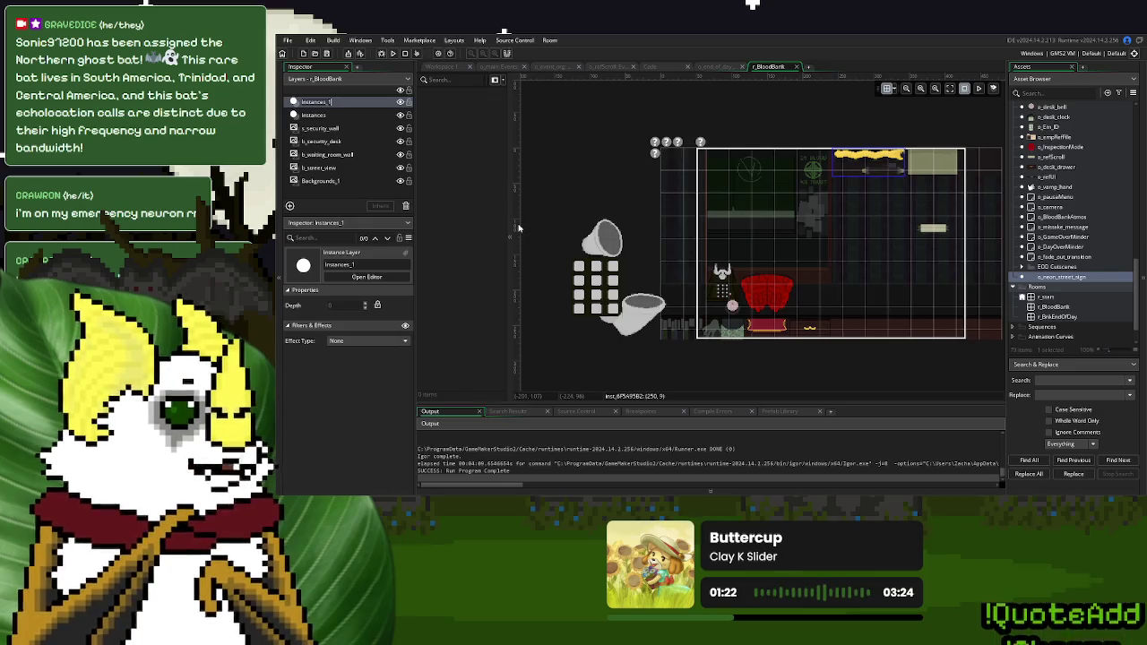
{"action": "type", "text": "neon"}
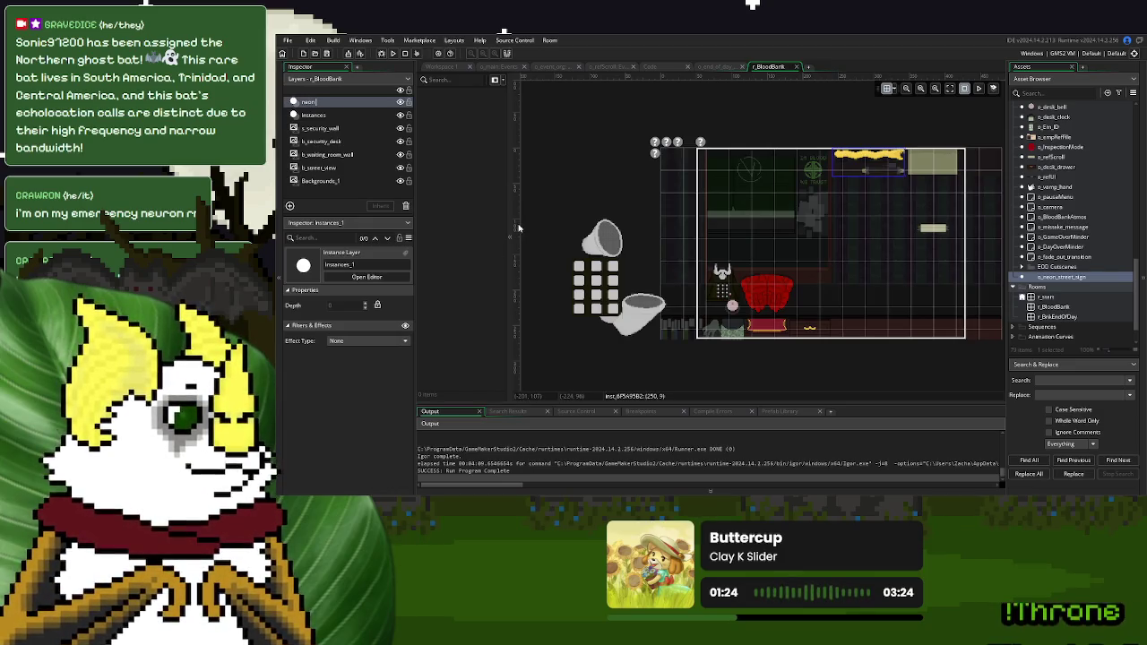
{"action": "type", "text": "ewgn"}
{"action": "key", "text": "Return"}
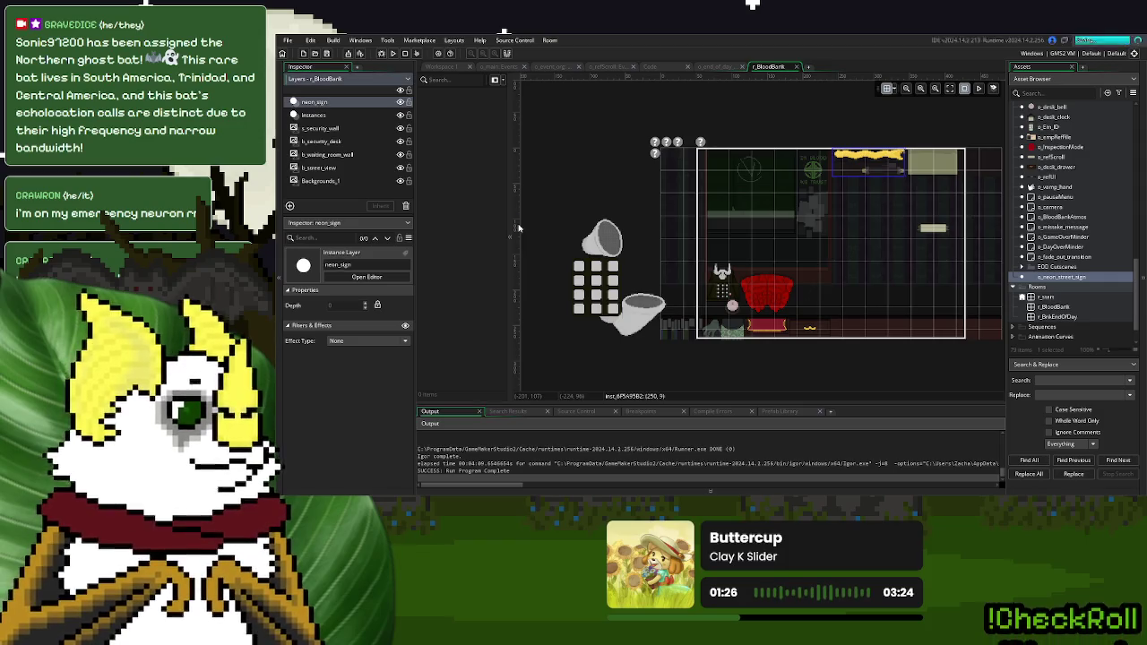
{"action": "mouse_move", "coordinate": [853, 244]}
{"action": "left_mouse_down"}
{"action": "mouse_move", "coordinate": [814, 232]}
{"action": "mouse_move", "coordinate": [835, 247]}
{"action": "left_mouse_up"}
Set the room grid to 16 and move the sign to 240, 144
{"action": "left_click", "coordinate": [895, 91]}
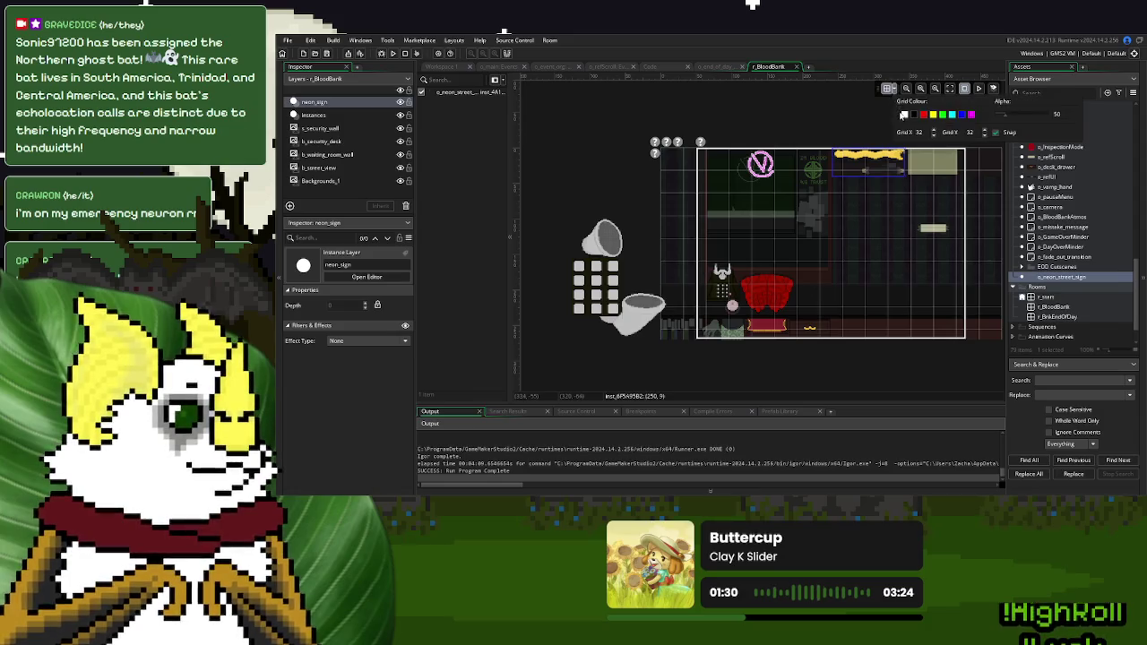
{"action": "type", "text": "16"}
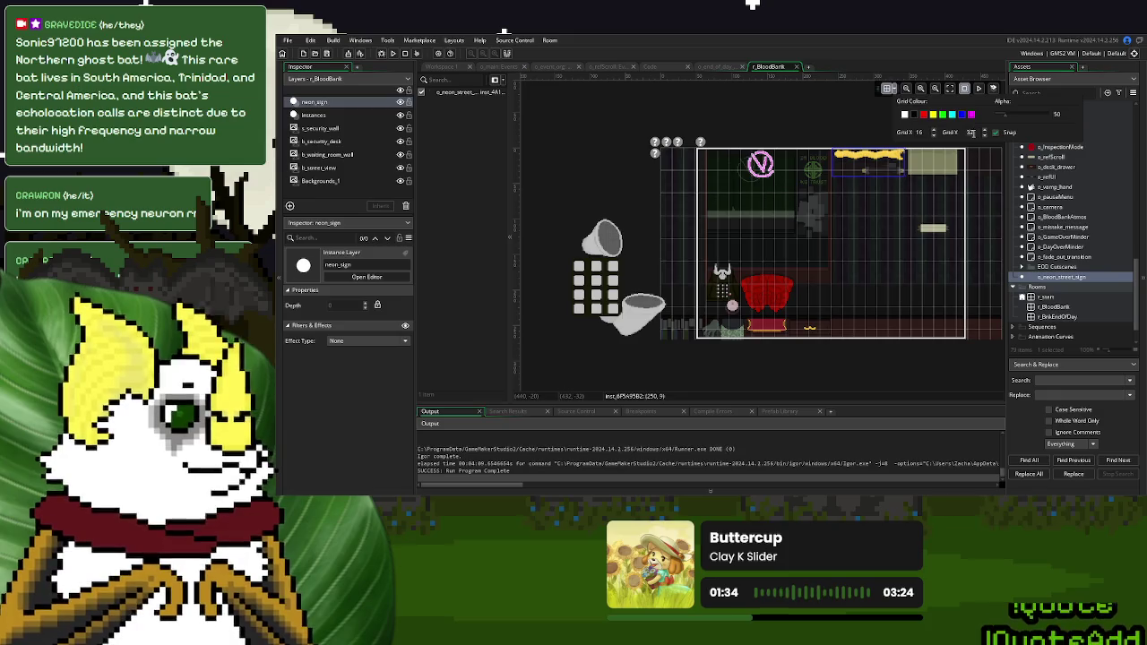
{"action": "left_click", "coordinate": [761, 167]}
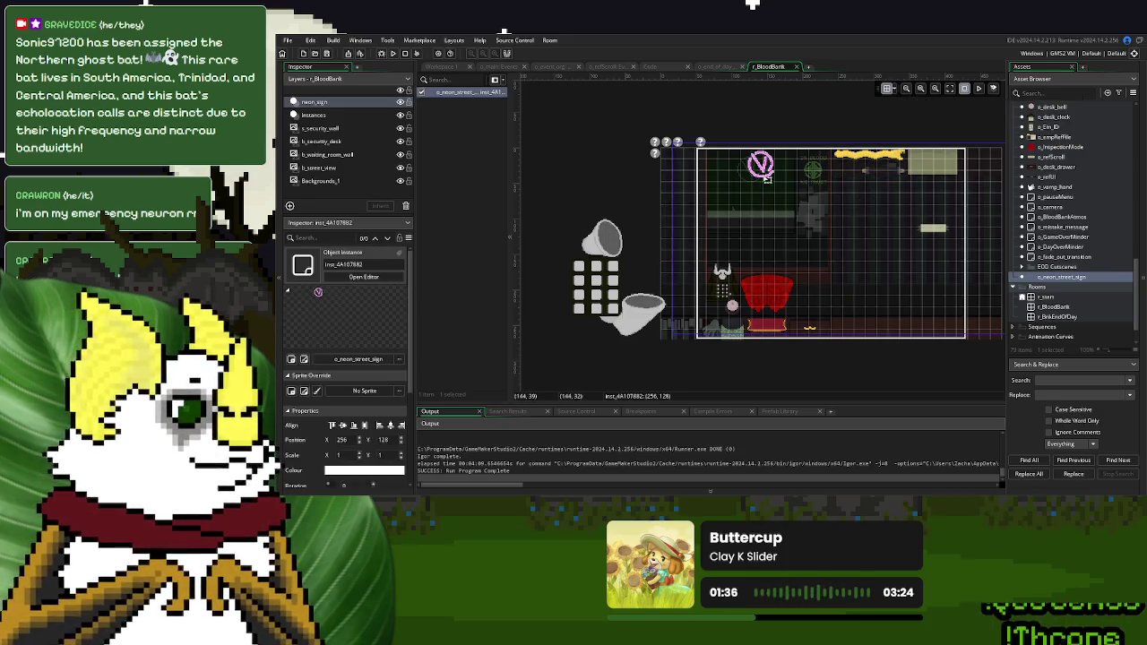
{"action": "left_click_drag", "start_coordinate": [761, 167], "coordinate": [749, 179]}
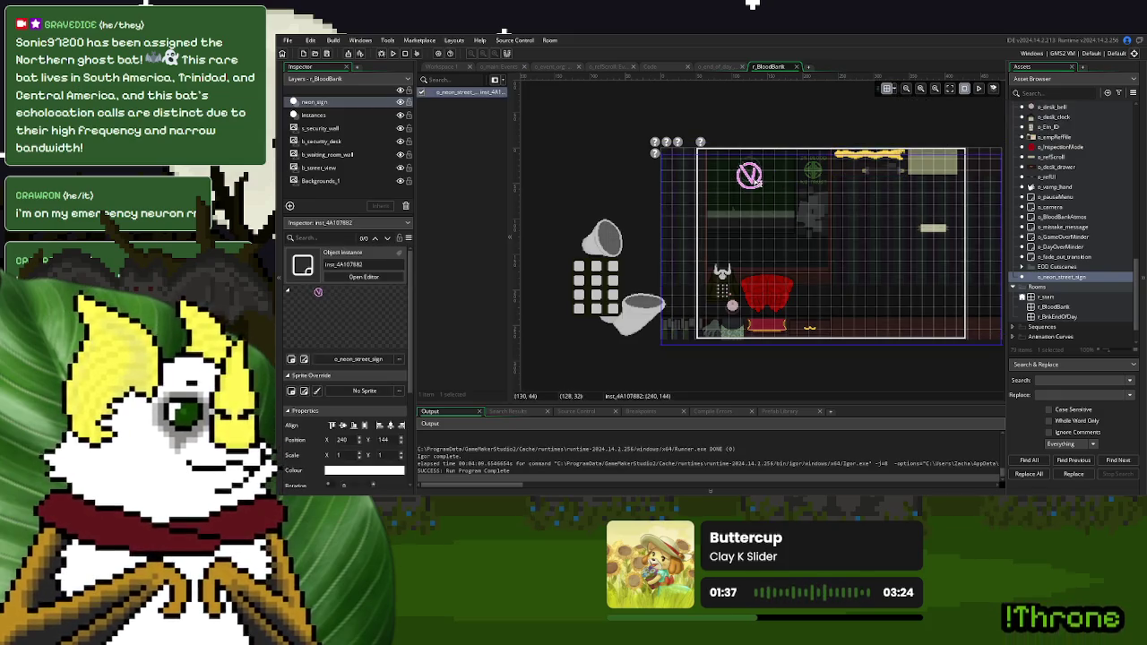
Switch the grid to 8 and fine-tune the sign's position to 248, 135
{"action": "left_click", "coordinate": [893, 91]}
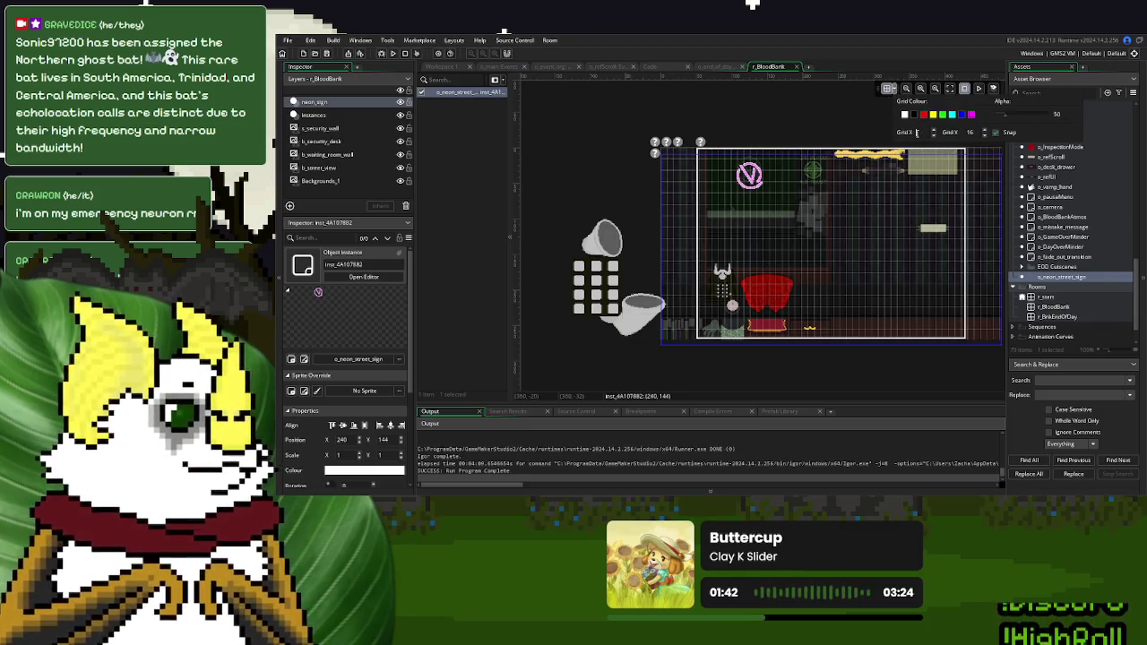
{"action": "type", "text": "8"}
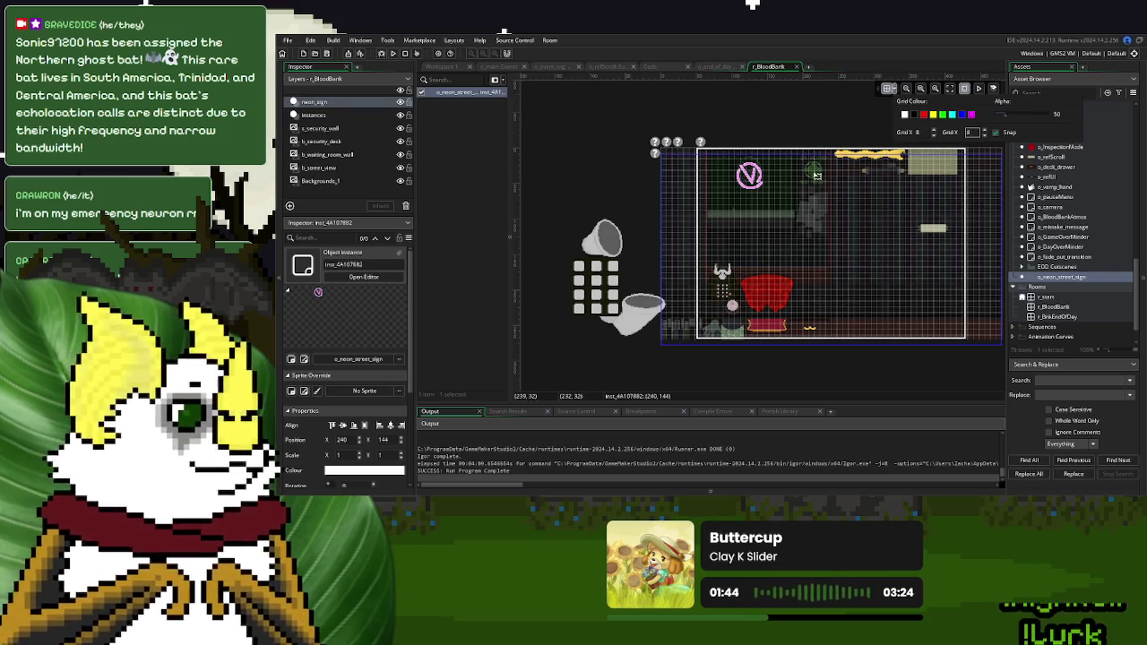
{"action": "left_click_drag", "start_coordinate": [773, 202], "coordinate": [772, 194]}
{"action": "scroll", "coordinate": [754, 176], "scroll_direction": "up", "scroll_amount": 3}
{"action": "scroll", "coordinate": [755, 176], "scroll_direction": "up", "scroll_amount": 5}
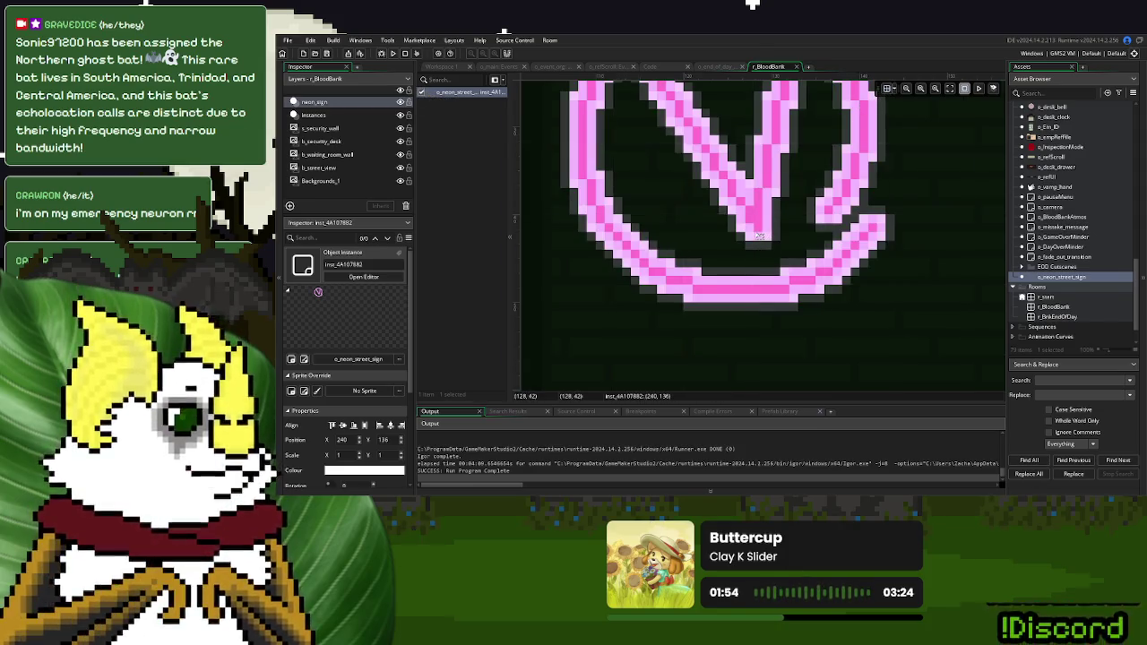
{"action": "left_click_drag", "start_coordinate": [758, 235], "coordinate": [759, 225]}
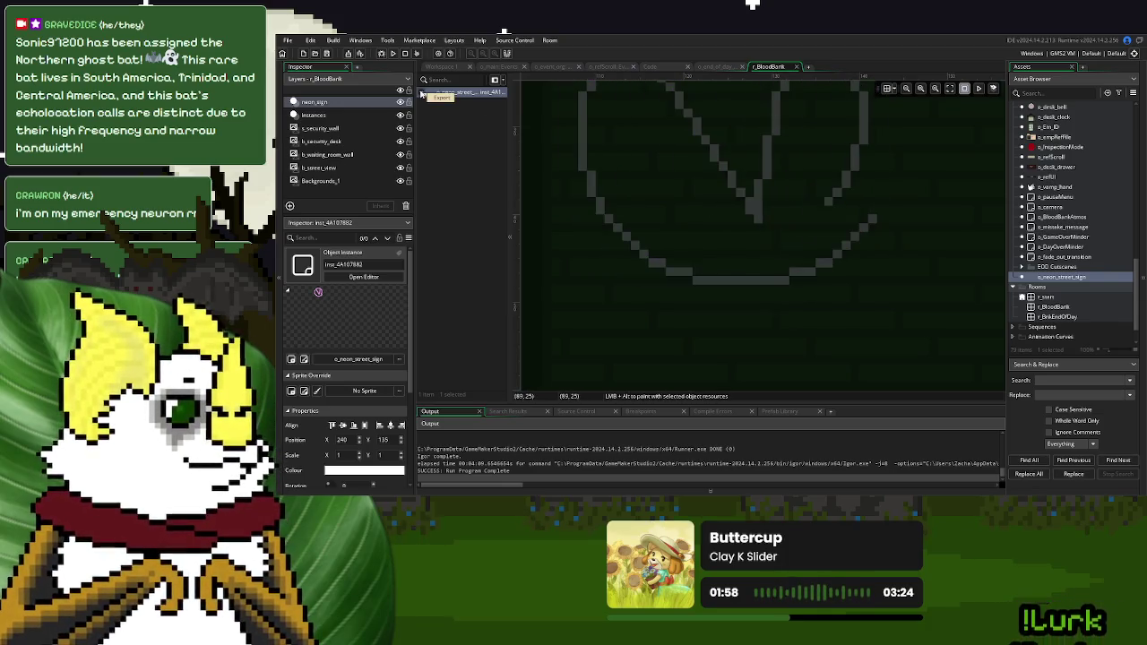
{"action": "scroll", "coordinate": [782, 242], "scroll_direction": "down", "scroll_amount": 5}
{"action": "left_click_drag", "start_coordinate": [782, 243], "coordinate": [736, 209]}
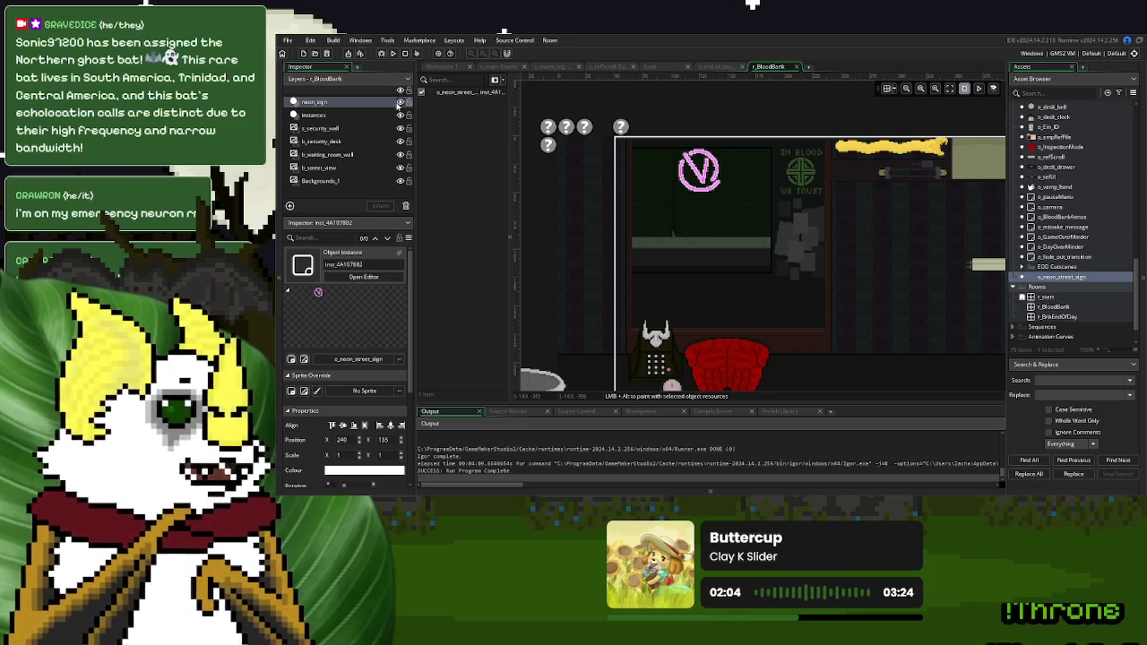
Move the neon_sign layer below b_waiting_room_wall, just above the street view, and reopen o_neon_street_sign
{"action": "left_click", "coordinate": [399, 102]}
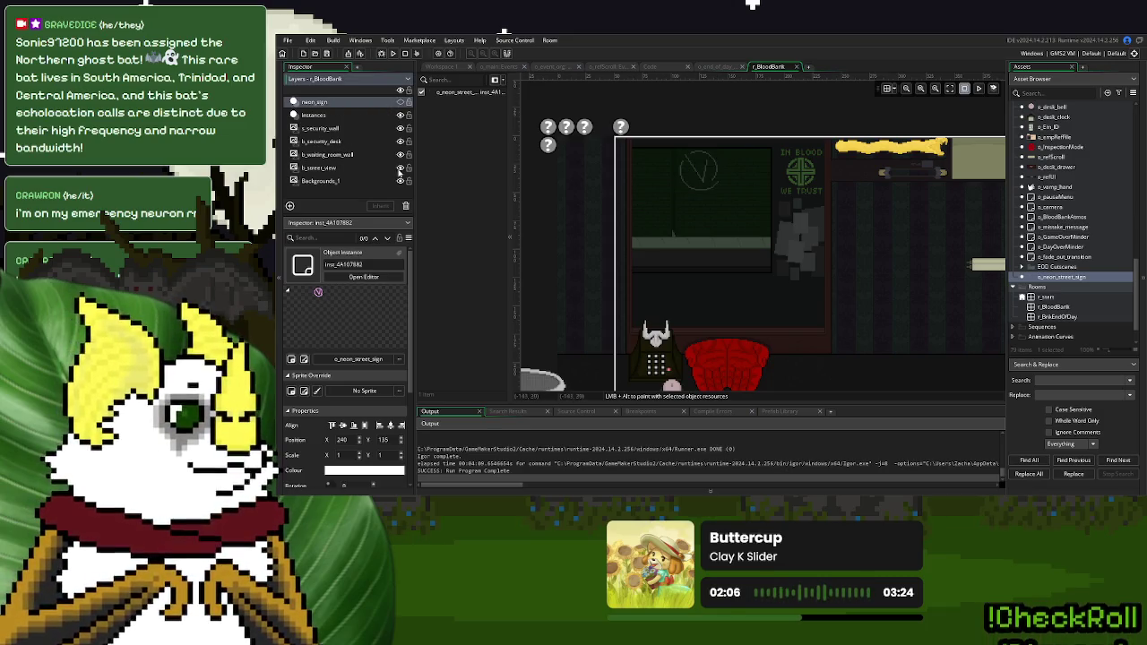
{"action": "left_click", "coordinate": [399, 168]}
{"action": "left_click", "coordinate": [399, 167]}
{"action": "left_click_drag", "start_coordinate": [361, 106], "coordinate": [364, 165]}
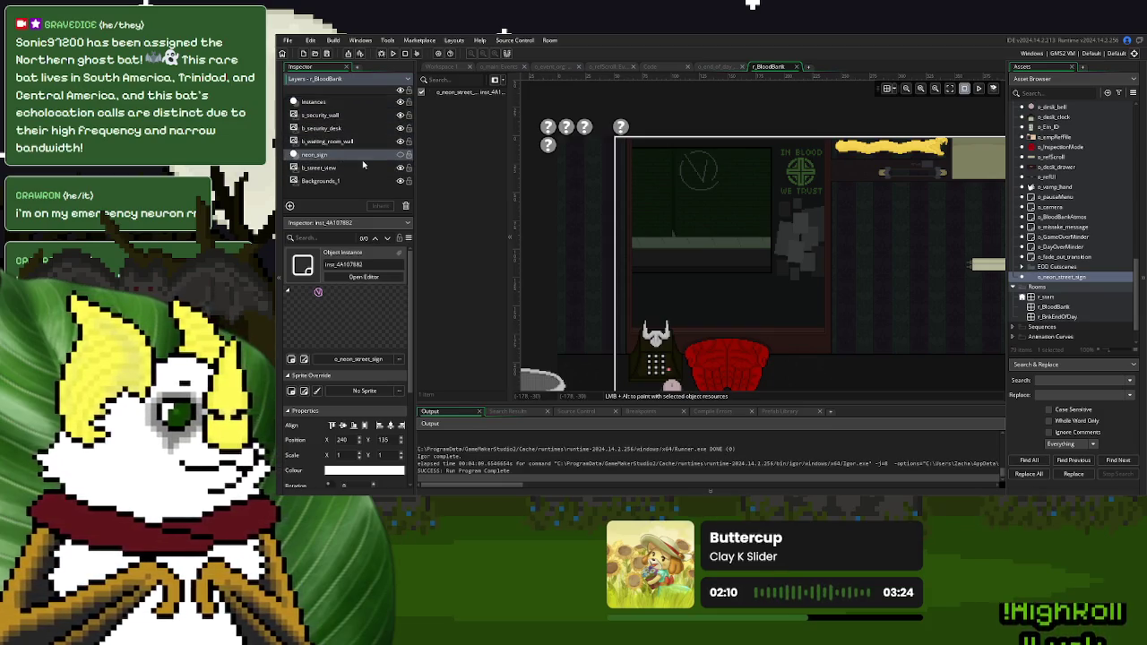
{"action": "left_click", "coordinate": [399, 154]}
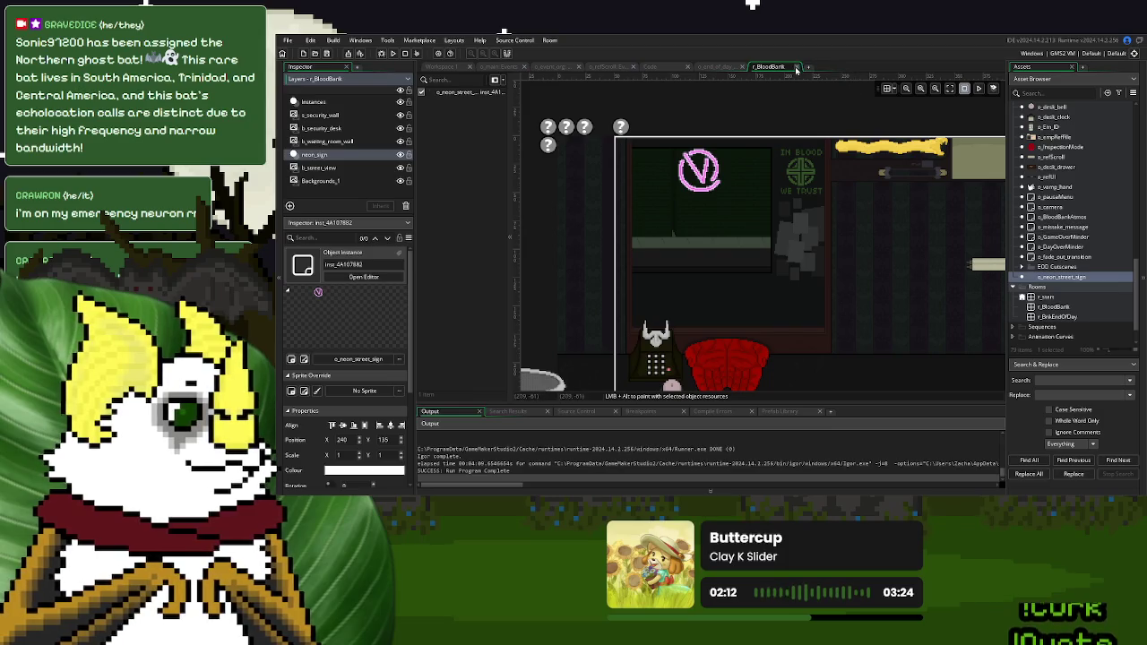
{"action": "double_click", "coordinate": [1088, 276]}
{"action": "left_click", "coordinate": [607, 256]}
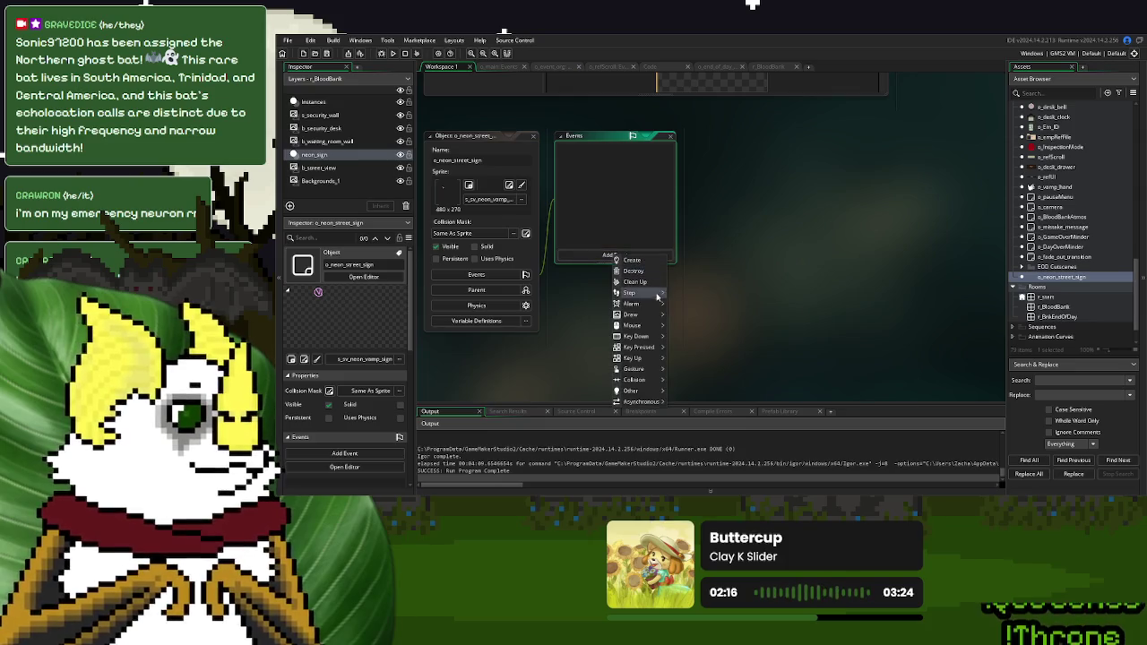
Add an empty Create event to o_neon_street_sign, then view o_main's Create code at global.GameDay = 1
{"action": "mouse_move", "coordinate": [669, 318]}
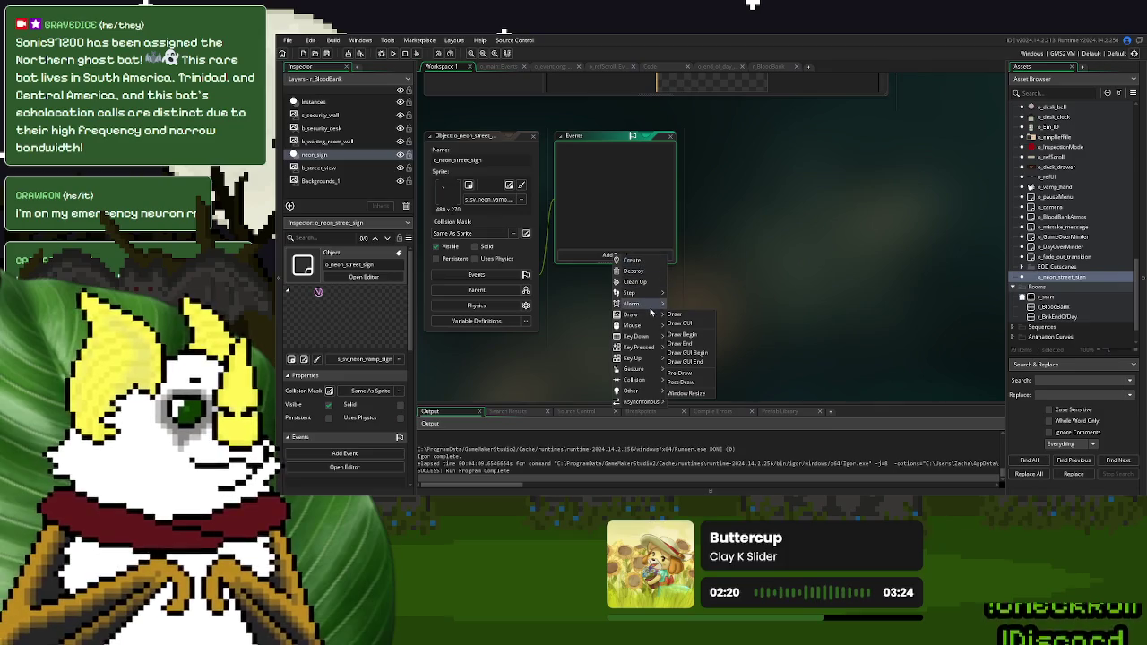
{"action": "mouse_move", "coordinate": [650, 296]}
{"action": "left_click", "coordinate": [630, 259]}
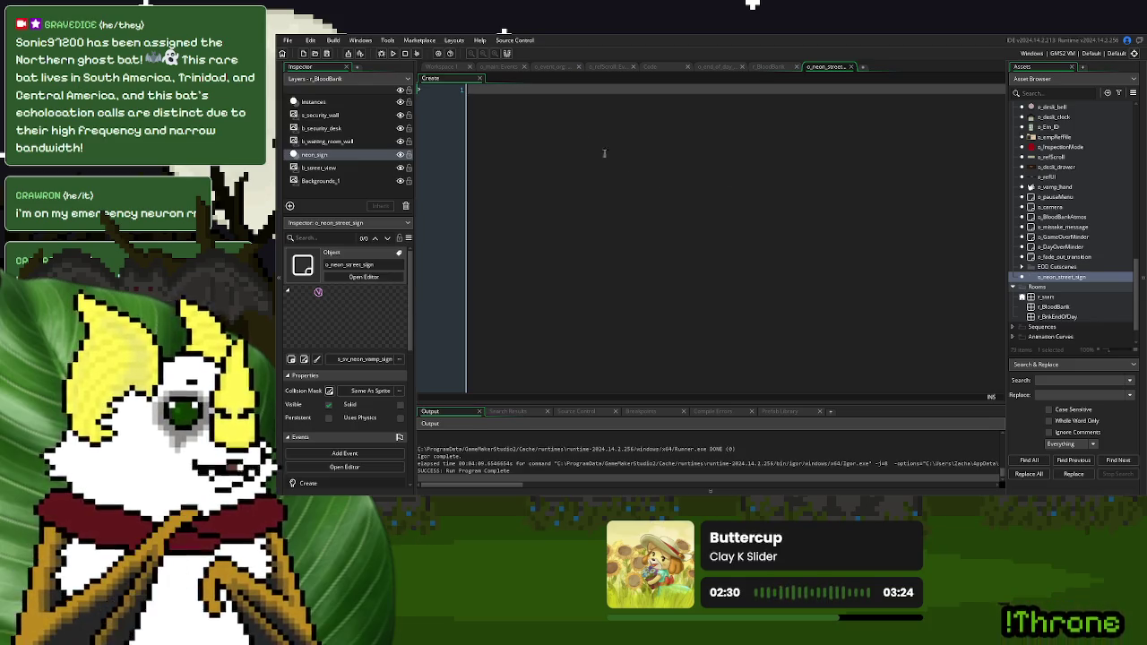
{"action": "left_click", "coordinate": [508, 68]}
{"action": "left_click", "coordinate": [579, 239]}
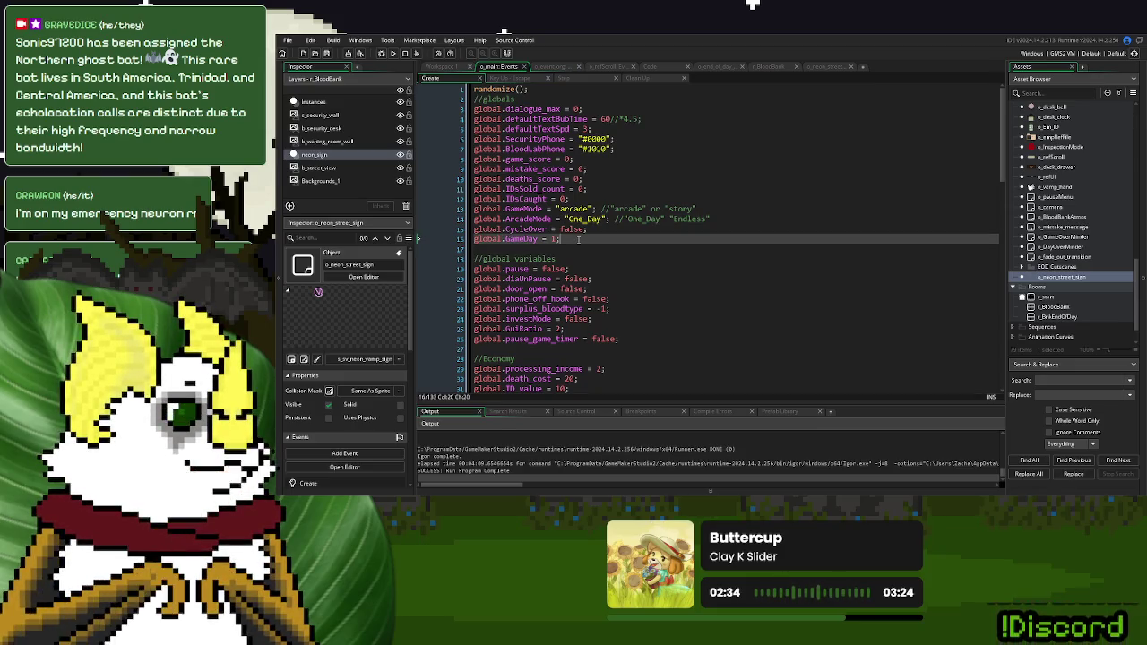
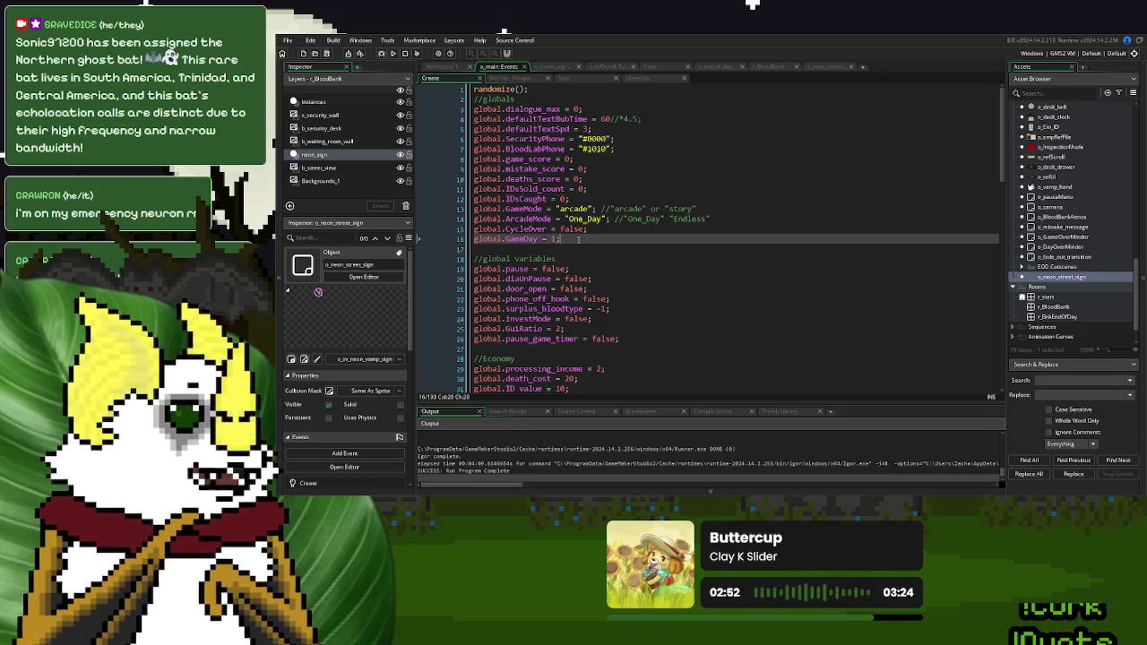
Add a club_open entry below none in o_main's flag enum
{"action": "scroll", "coordinate": [577, 240], "scroll_direction": "down", "scroll_amount": 13}
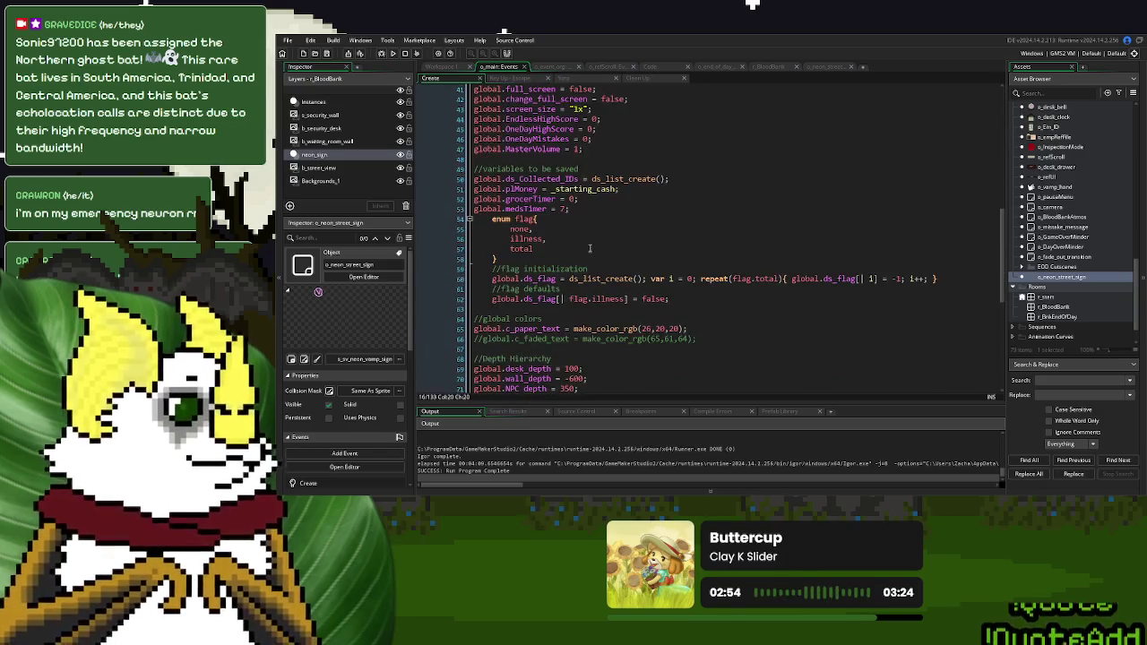
{"action": "left_click", "coordinate": [569, 248]}
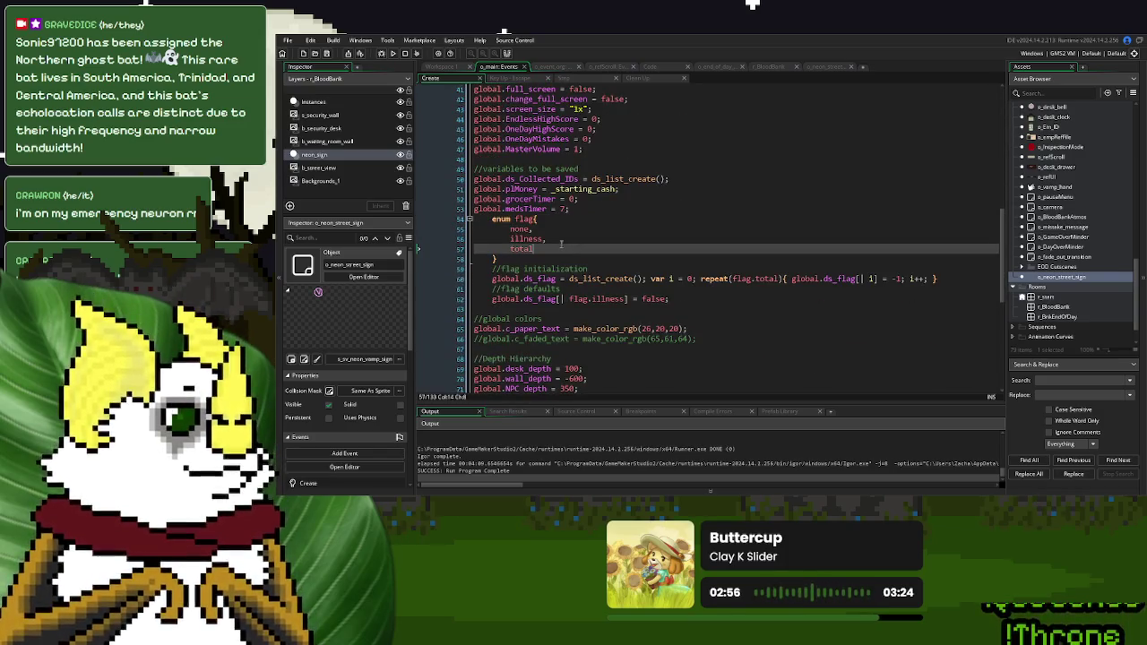
{"action": "left_click", "coordinate": [559, 231]}
{"action": "key", "text": "Return"}
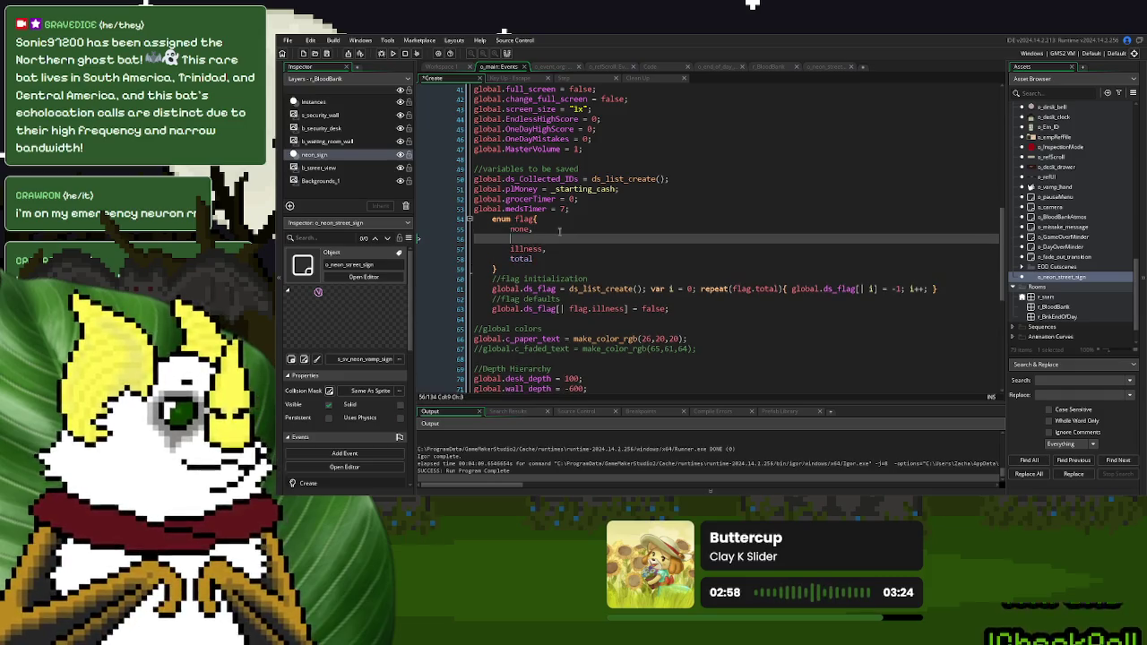
{"action": "type", "text": "club_open,"}
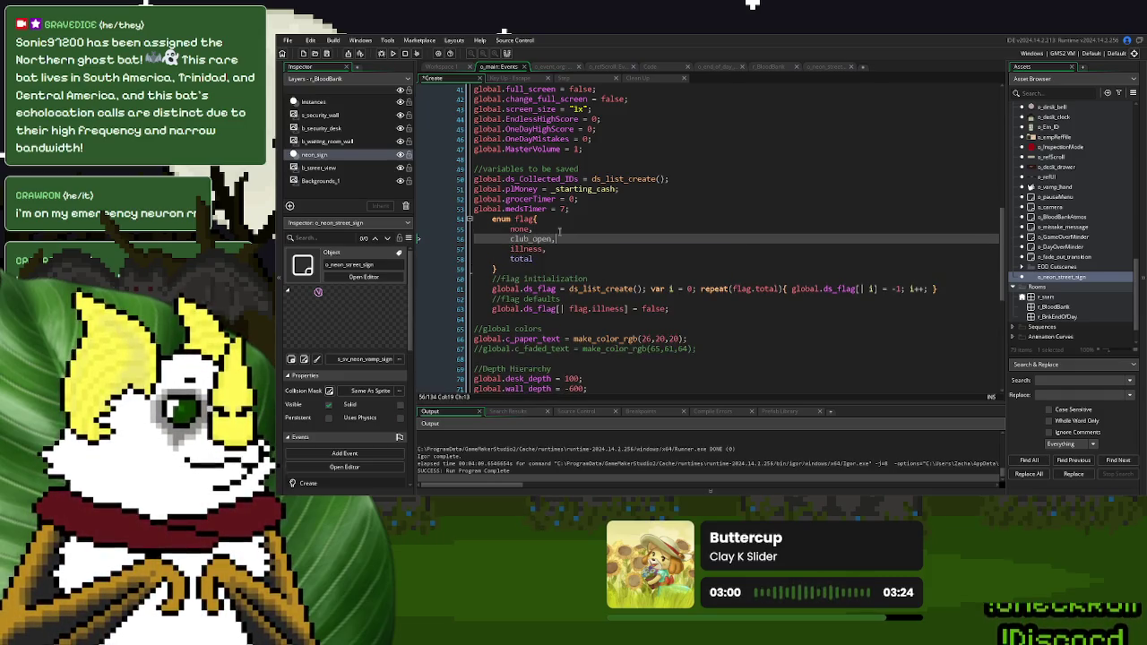
Duplicate the illness default line and rename the copy to club_open, defaulting to false
{"action": "left_click", "coordinate": [666, 312]}
{"action": "left_click", "coordinate": [621, 301]}
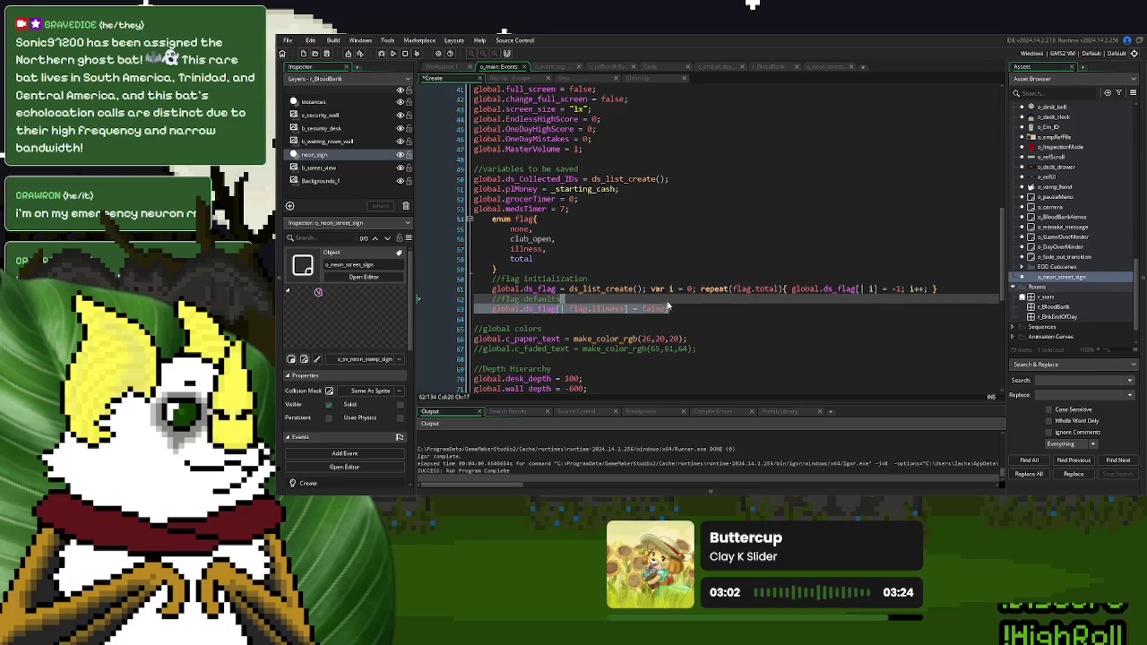
{"action": "key", "text": "ctrl+d"}
{"action": "double_click", "coordinate": [531, 238]}
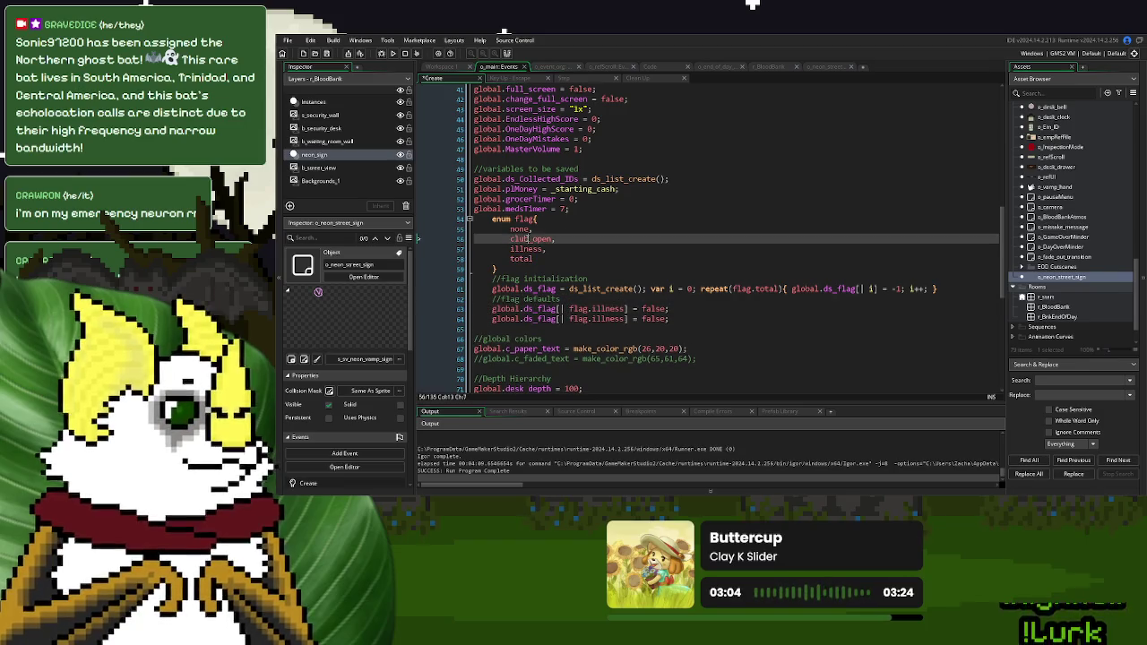
{"action": "key", "text": "ctrl+c"}
{"action": "double_click", "coordinate": [607, 308]}
{"action": "key", "text": "ctrl+v"}
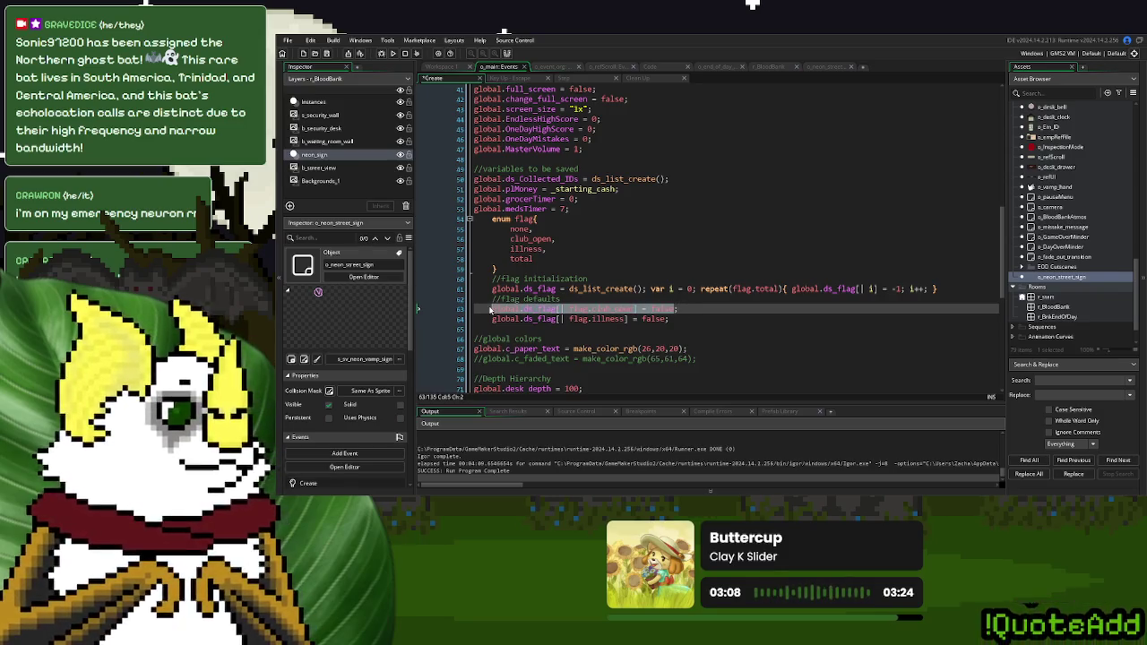
{"action": "left_click", "coordinate": [824, 68]}
In the neon sign's Create code, write if global.ds_flag[| flag.club_open] = false with a block
{"action": "type", "text": "if global.ds_flag[| flag.club_open] = false"}
{"action": "key", "text": "BackSpace"}
{"action": "key", "text": "BackSpace"}
{"action": "key", "text": "BackSpace"}
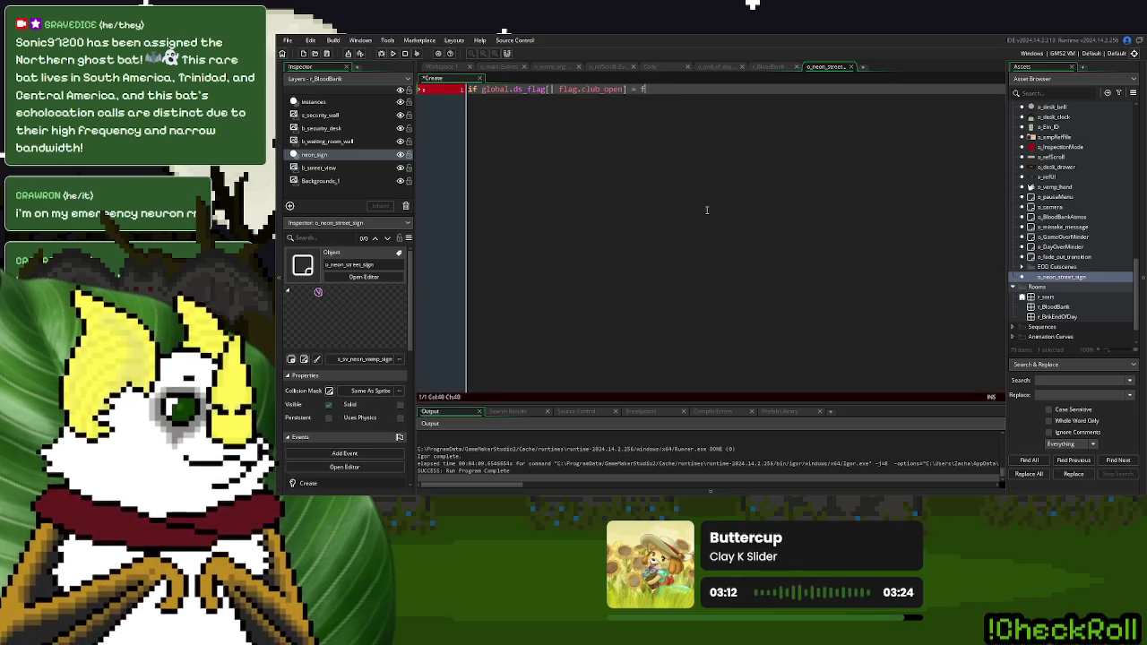
{"action": "type", "text": "rue{"}
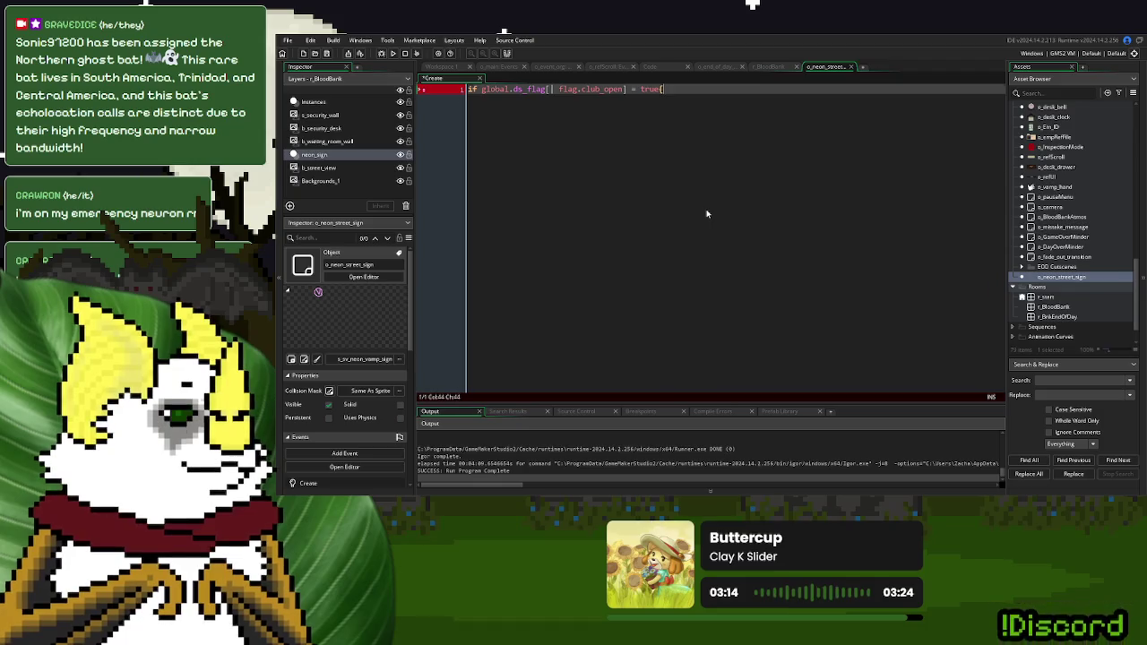
{"action": "key", "text": "Return"}
{"action": "left_click", "coordinate": [645, 89]}
{"action": "double_click", "coordinate": [645, 89]}
{"action": "type", "text": "false"}
{"action": "key", "text": "Escape"}
{"action": "left_click", "coordinate": [510, 97]}
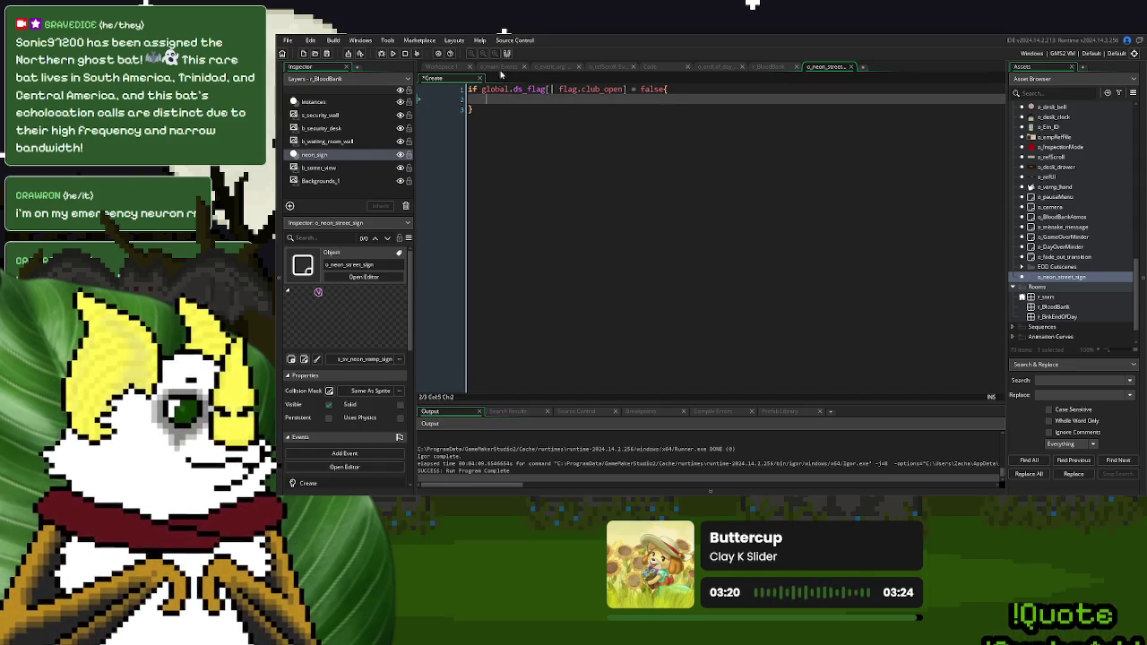
{"action": "left_click", "coordinate": [466, 89]}
{"action": "key", "text": "Return"}
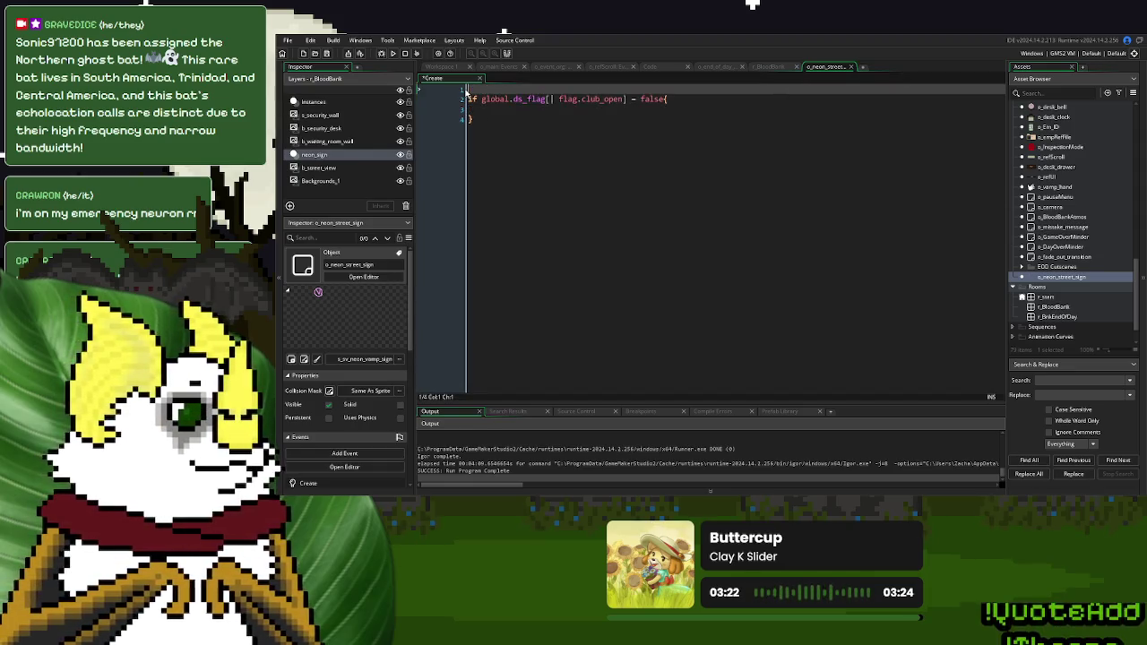
{"action": "type", "text": "va"}
{"action": "key", "text": "BackSpace"}
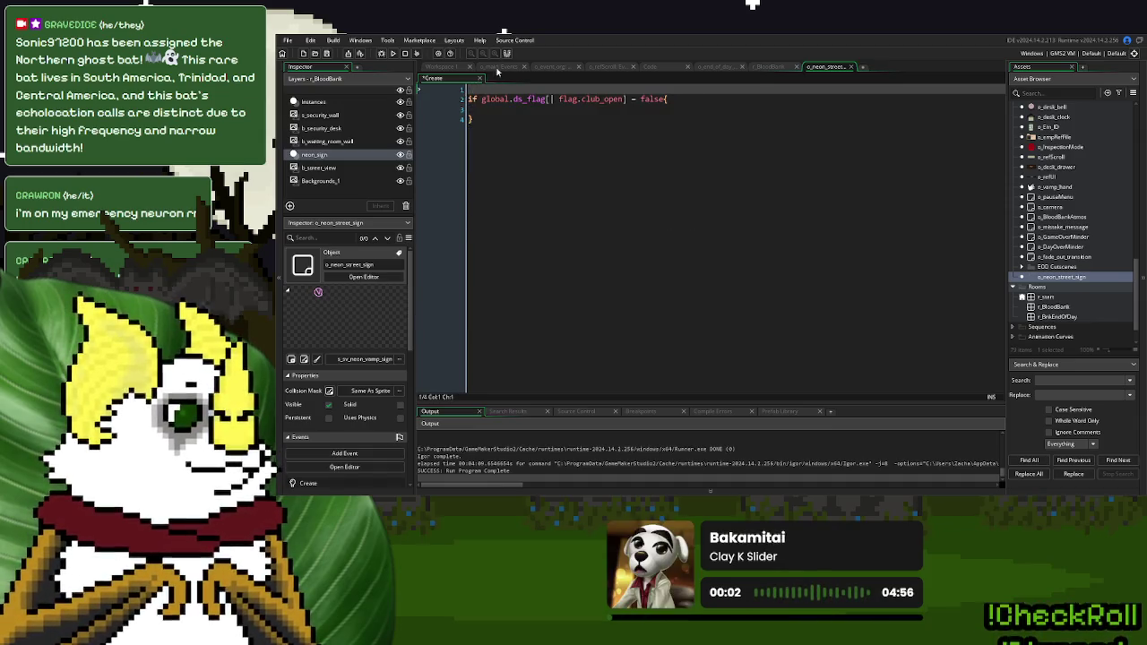
Copy the GameMode arcade check from o_main onto the sign's first line and close its outer block
{"action": "left_click", "coordinate": [497, 68]}
{"action": "scroll", "coordinate": [587, 157], "scroll_direction": "up", "scroll_amount": 13}
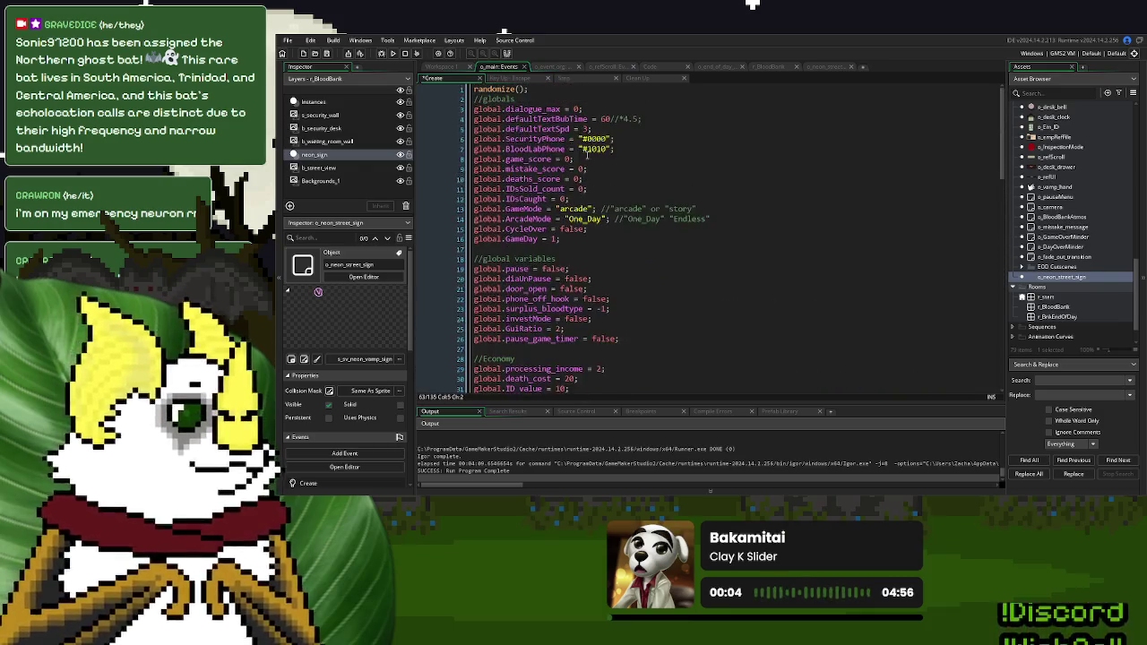
{"action": "left_click_drag", "start_coordinate": [593, 209], "coordinate": [458, 209]}
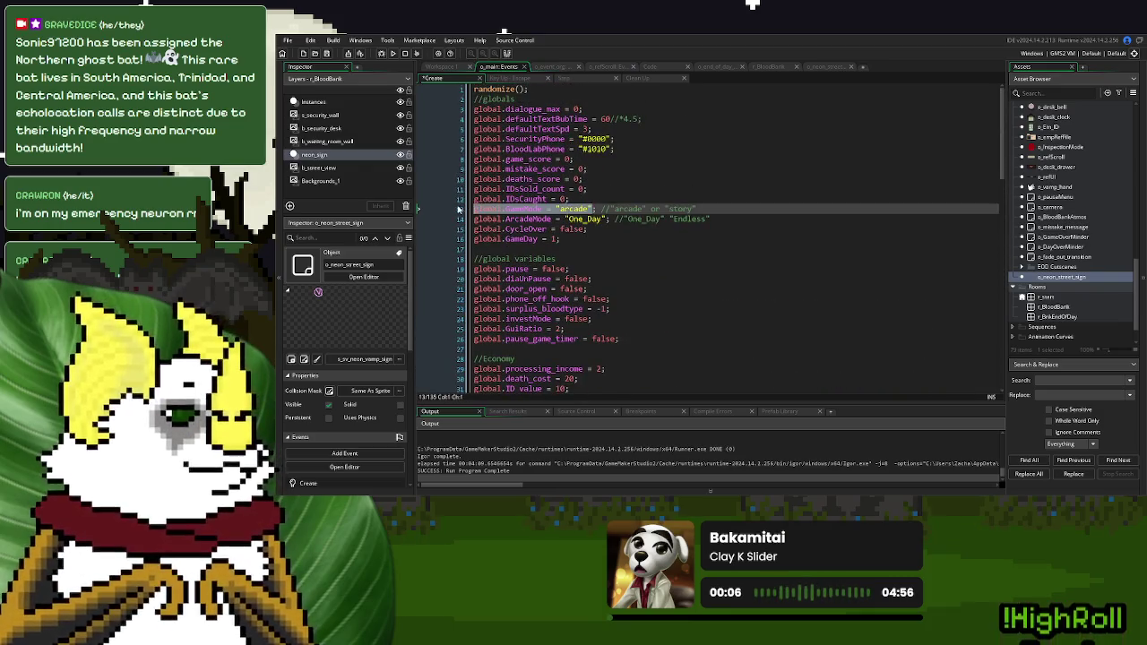
{"action": "left_click", "coordinate": [825, 67]}
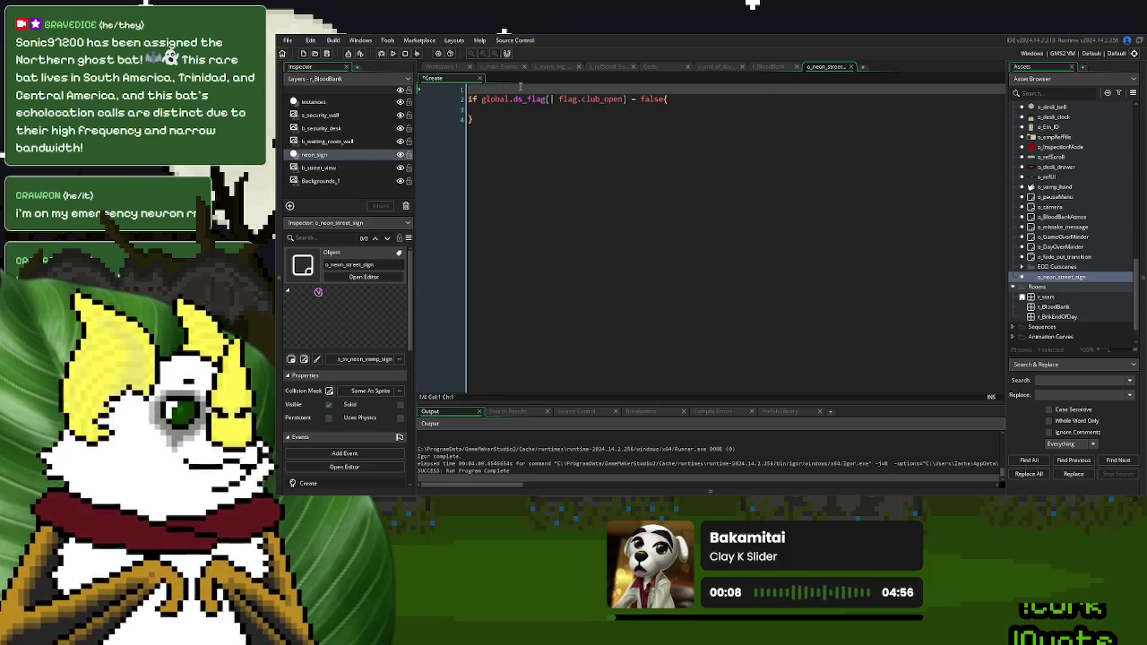
{"action": "key", "text": "ctrl+v"}
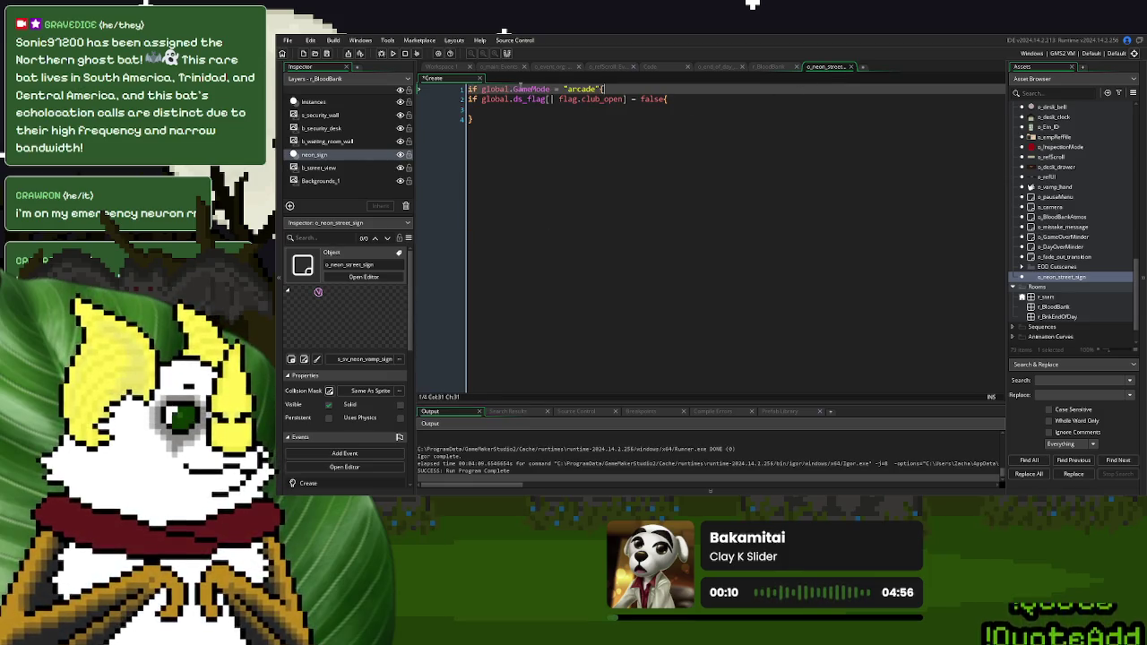
{"action": "left_click", "coordinate": [472, 118]}
{"action": "type", "text": "}"}
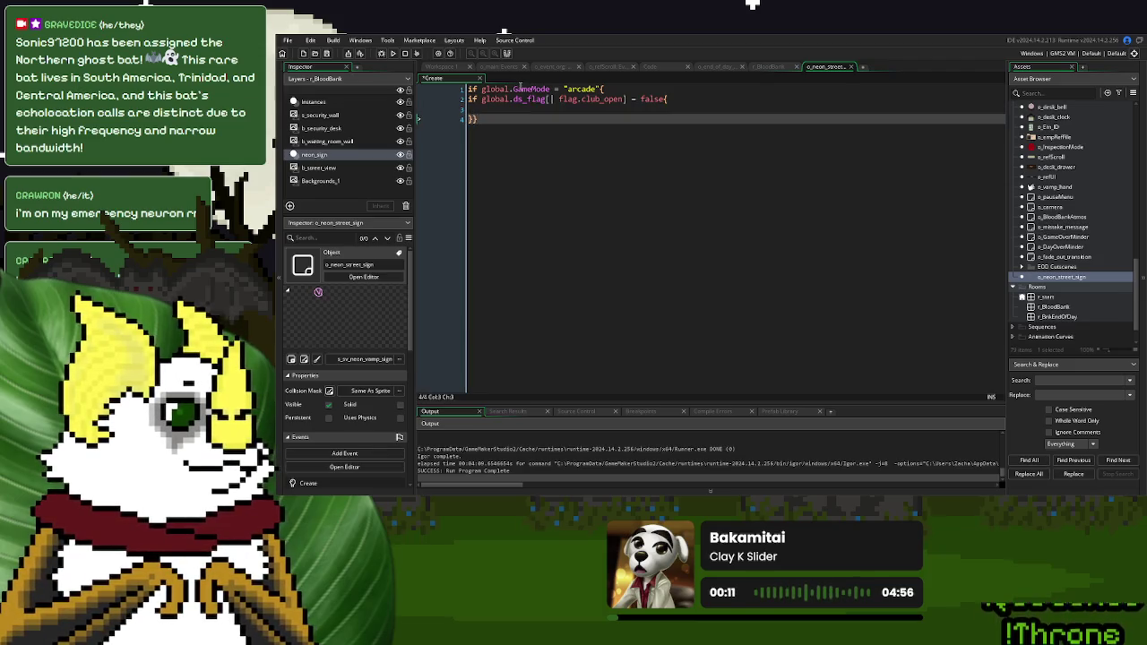
Make it GameMode != "arcade", add instance_destroy(self); inside, and run the game
{"action": "left_click", "coordinate": [552, 89]}
{"action": "type", "text": "!"}
{"action": "left_click", "coordinate": [583, 111]}
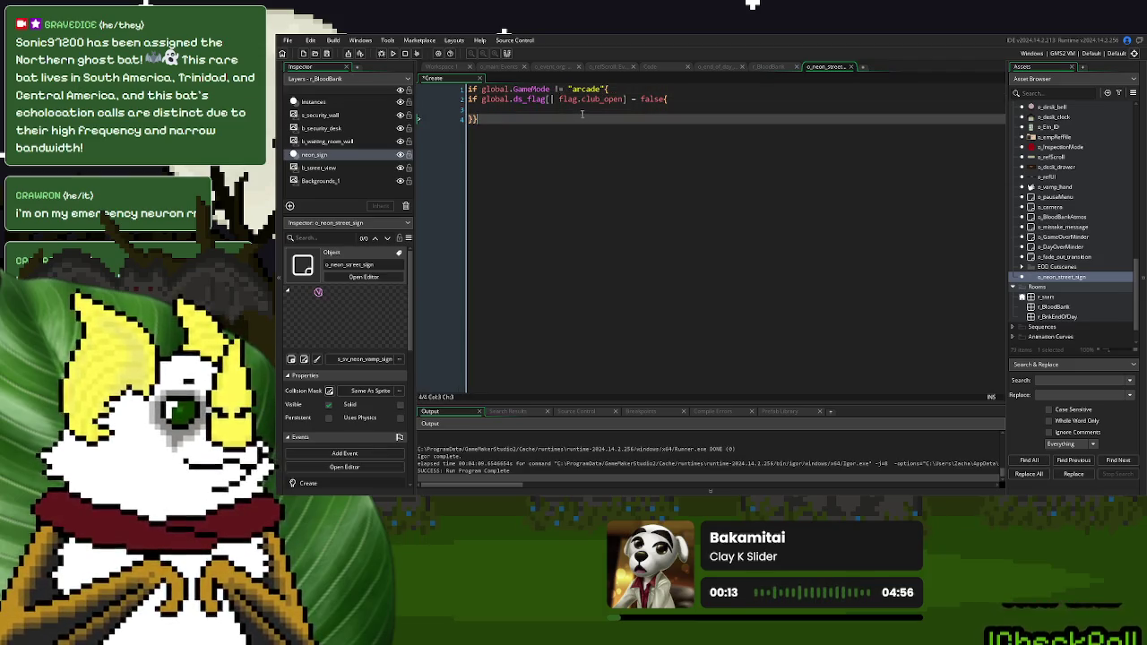
{"action": "type", "text": "instance_destr"}
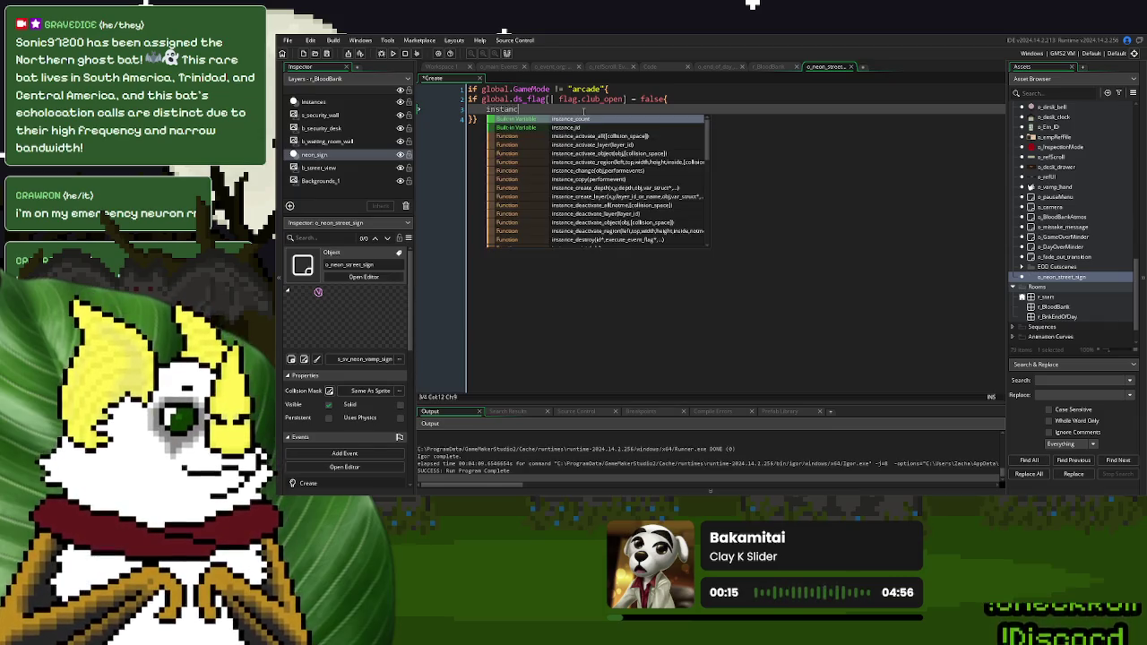
{"action": "type", "text": "oy(self);"}
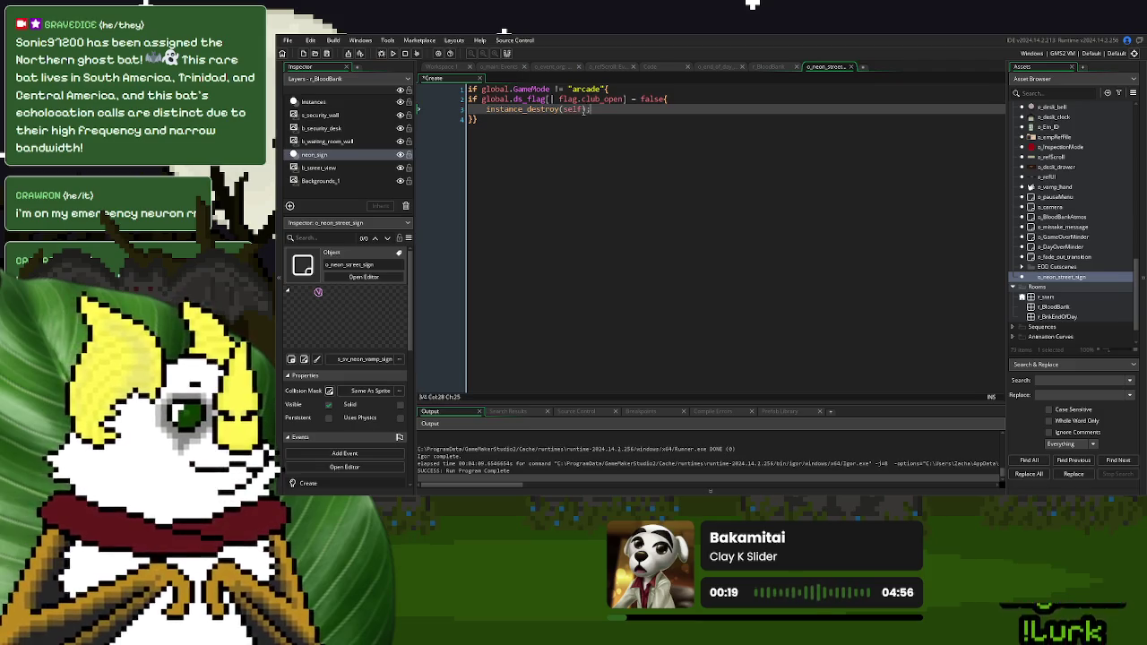
{"action": "left_click", "coordinate": [590, 117]}
{"action": "left_click", "coordinate": [395, 54]}
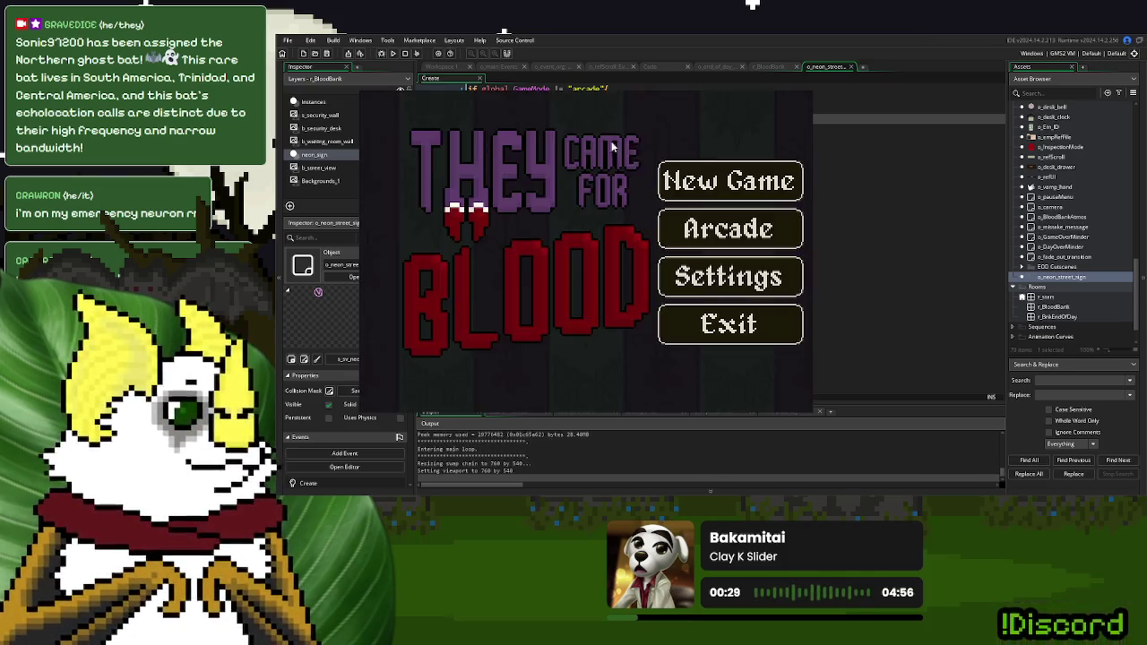
{"action": "left_click", "coordinate": [756, 197]}
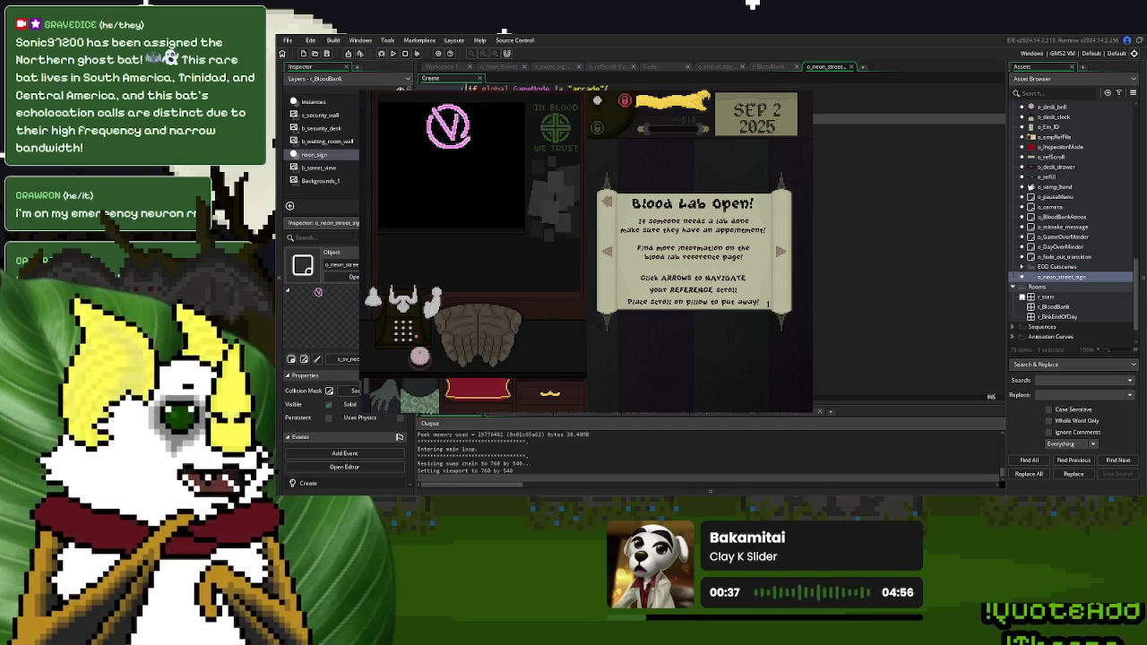
{"action": "key", "text": "Escape"}
{"action": "scroll", "coordinate": [1053, 177], "scroll_direction": "up", "scroll_amount": 5}
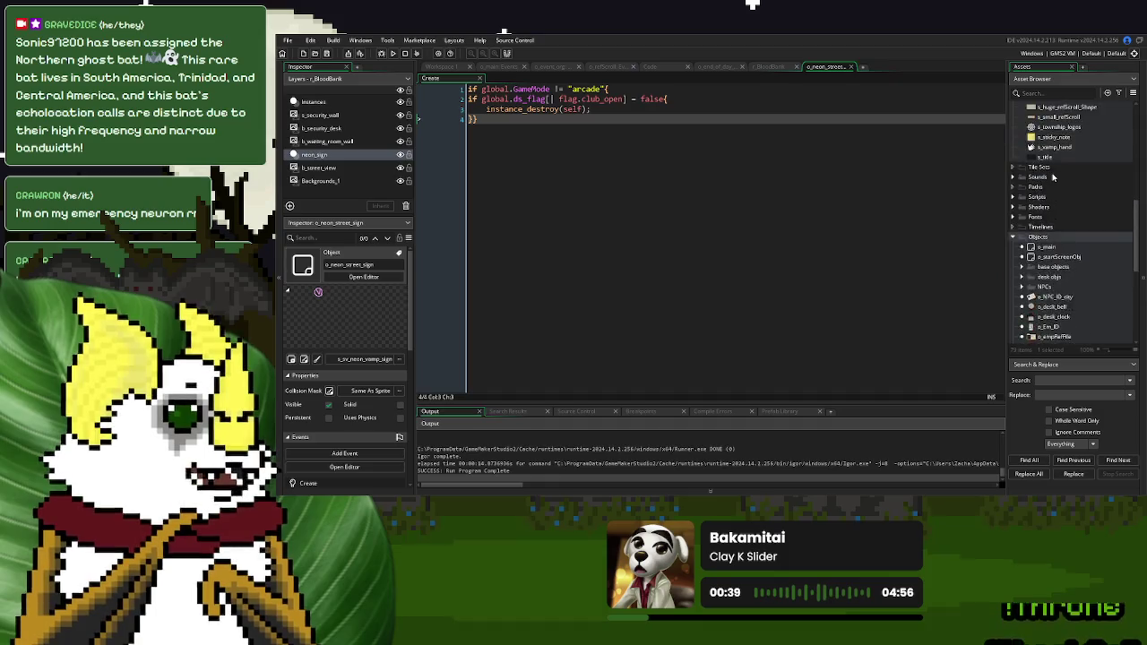
Delete the neon sign frame from the s_street_view sprite and test a new game
{"action": "scroll", "coordinate": [1052, 176], "scroll_direction": "up", "scroll_amount": 5}
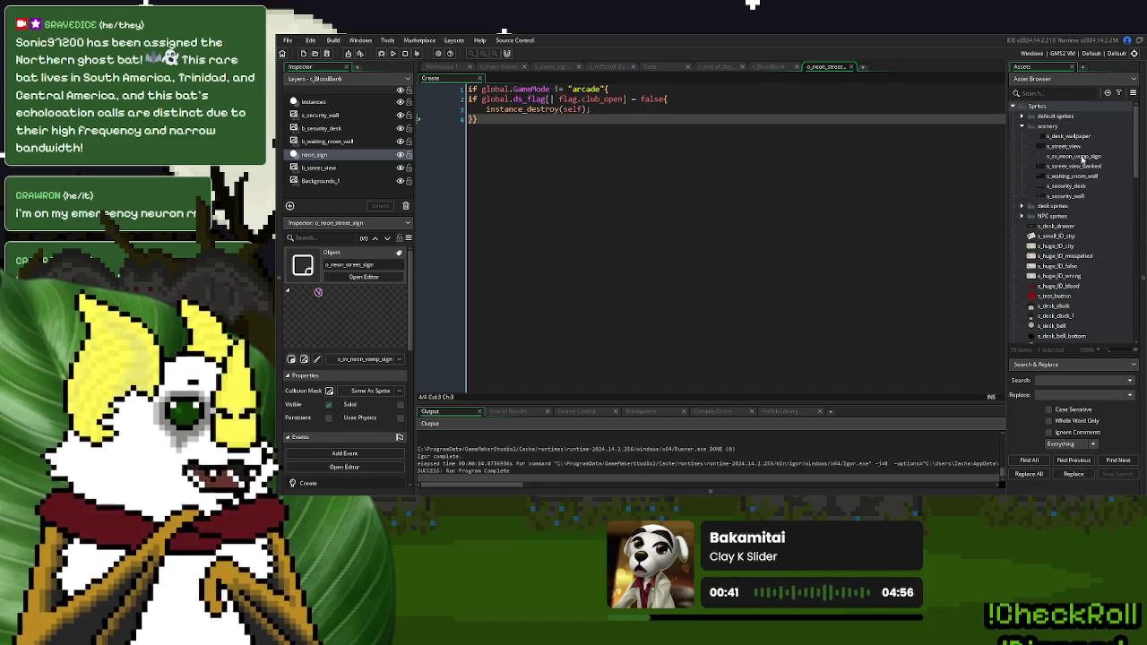
{"action": "double_click", "coordinate": [1065, 146]}
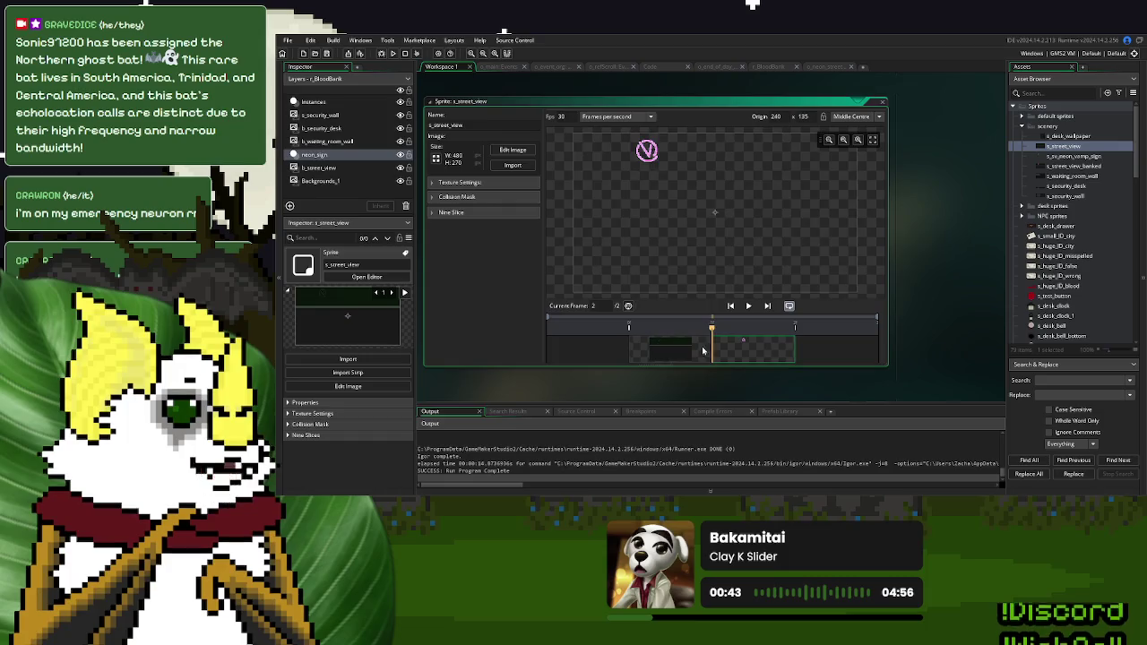
{"action": "key", "text": "Delete"}
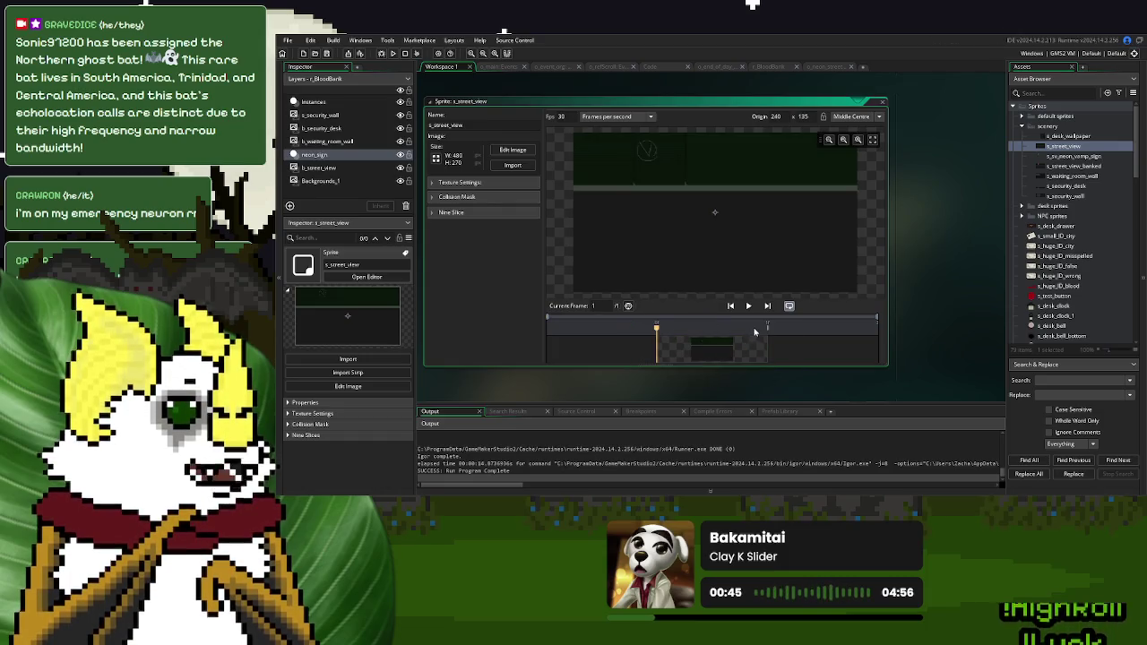
{"action": "left_click", "coordinate": [406, 54]}
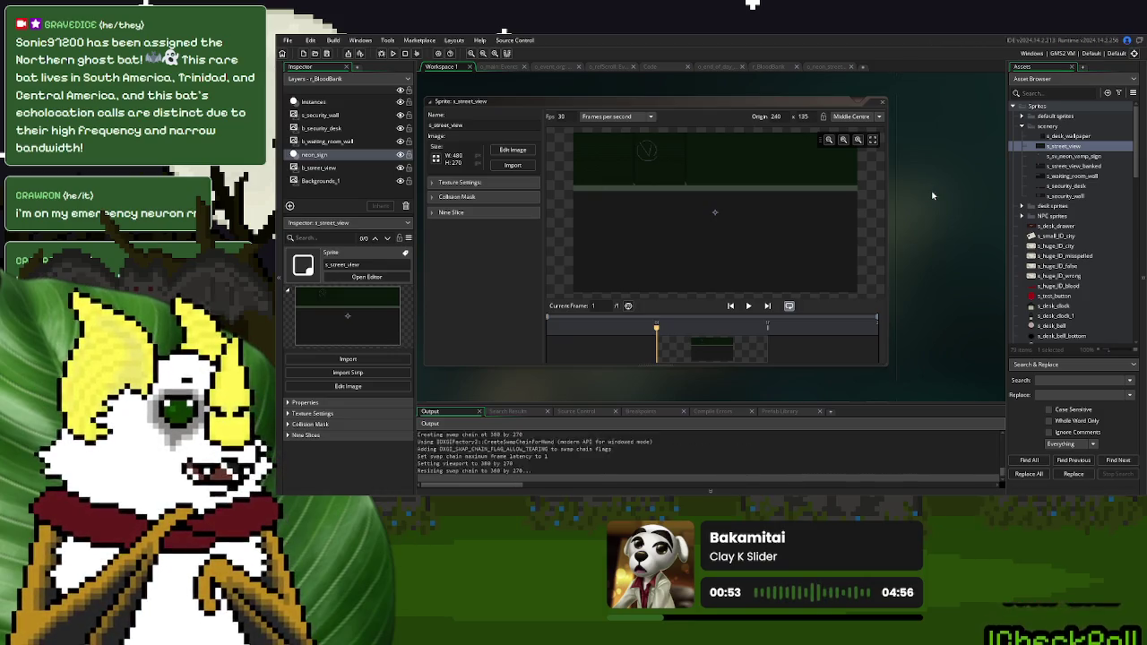
{"action": "left_click", "coordinate": [667, 181]}
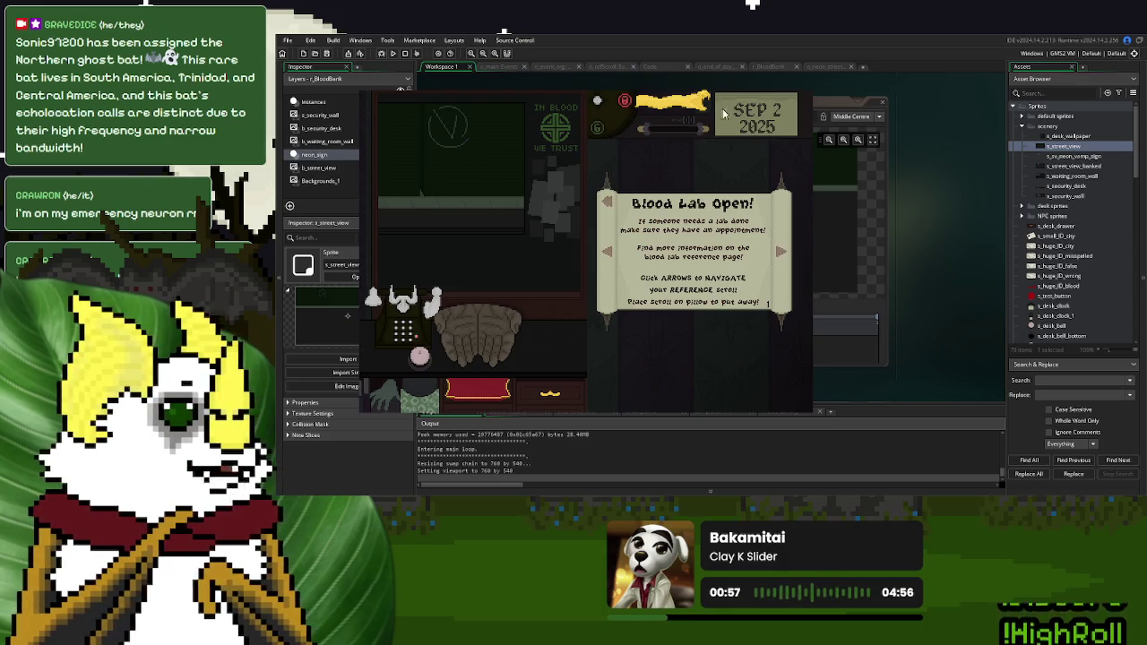
{"action": "key", "text": "Escape"}
Close all workspace editors, then copy the club_open flag check from the neon sign's Create code
{"action": "right_click", "coordinate": [910, 103]}
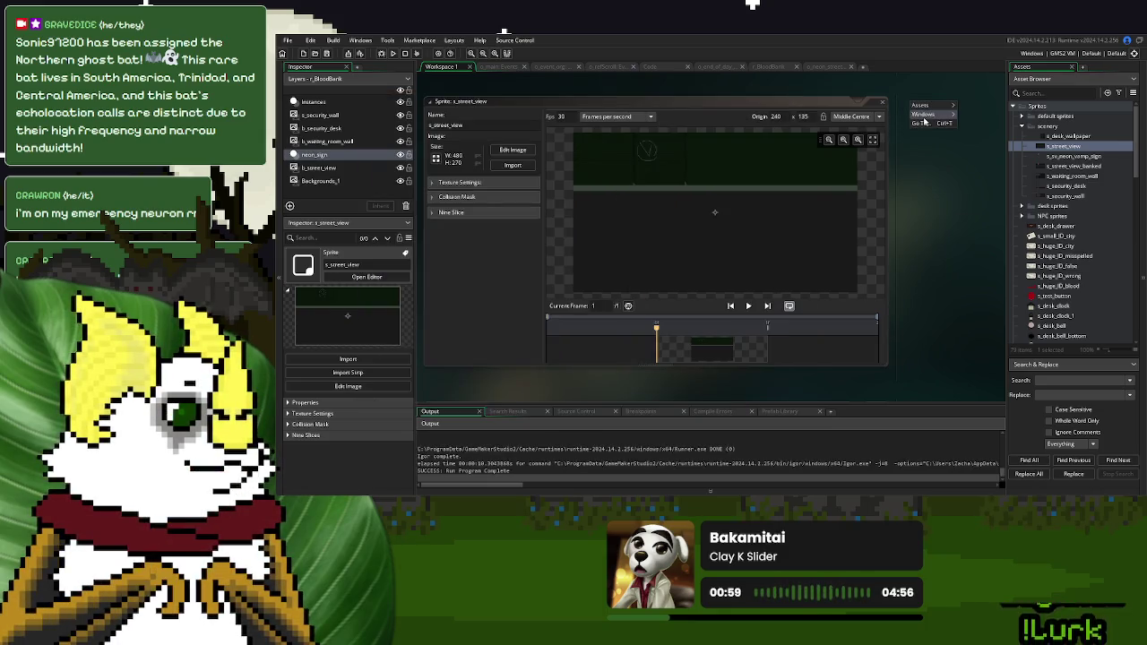
{"action": "mouse_move", "coordinate": [926, 114]}
{"action": "left_click", "coordinate": [979, 210]}
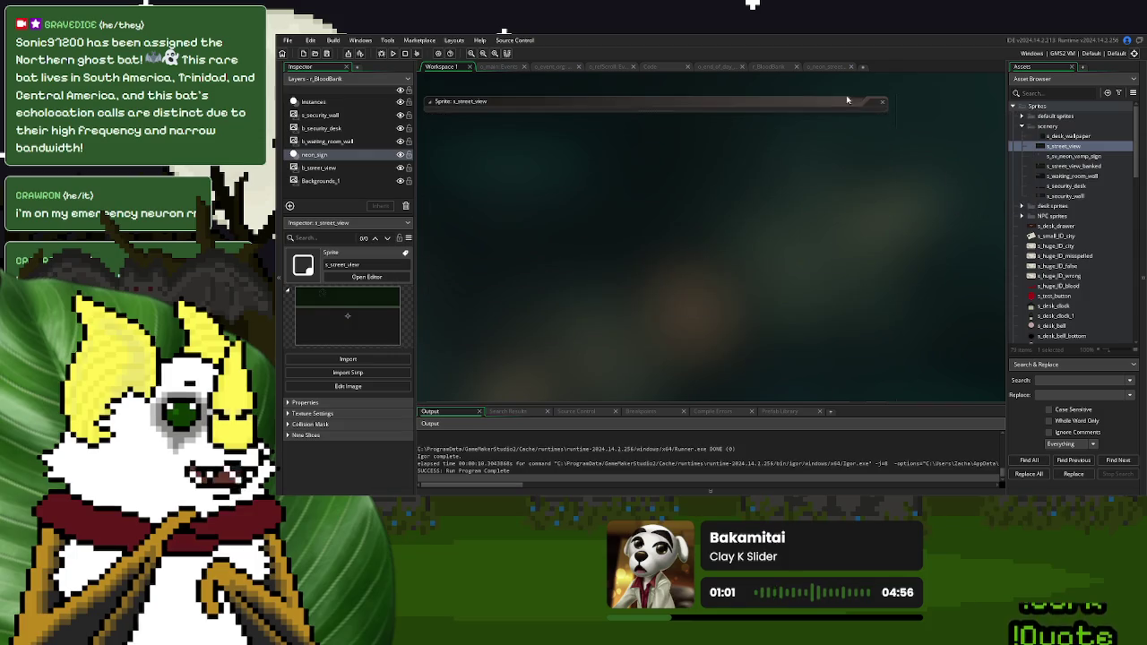
{"action": "left_click", "coordinate": [804, 71]}
{"action": "left_click_drag", "start_coordinate": [667, 99], "coordinate": [481, 99]}
{"action": "key", "text": "ctrl+c"}
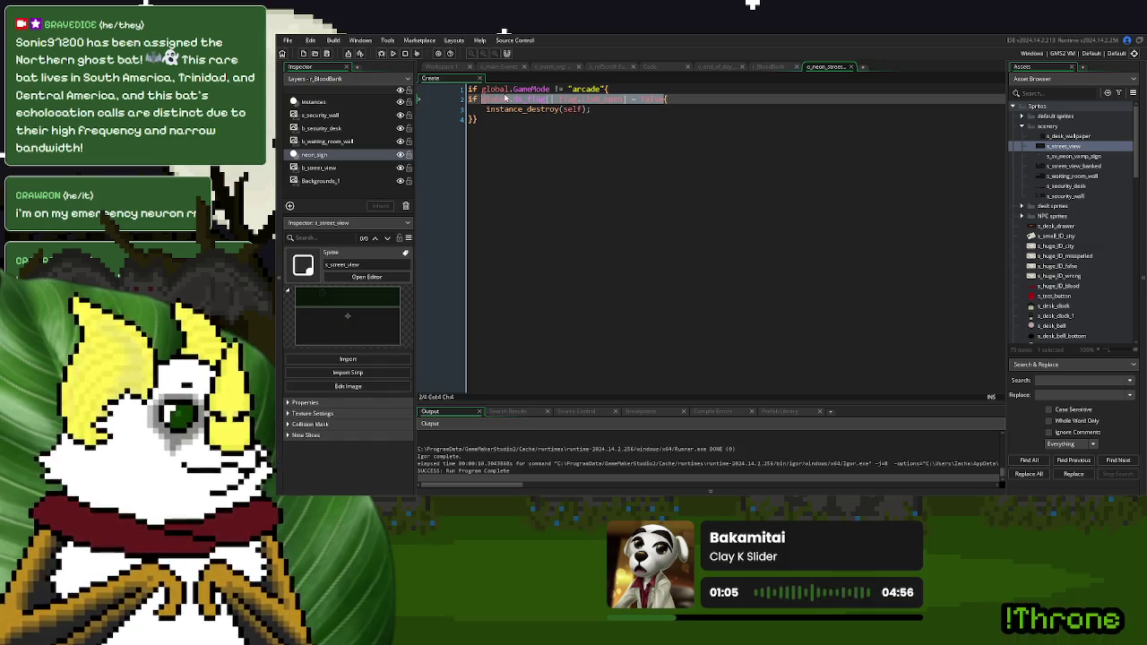
In o_event_org's Create code, add a //flag checks comment and start an if global.GameDay condition
{"action": "left_click", "coordinate": [554, 68]}
{"action": "scroll", "coordinate": [620, 156], "scroll_direction": "down", "scroll_amount": 5}
{"action": "scroll", "coordinate": [620, 157], "scroll_direction": "down", "scroll_amount": 20}
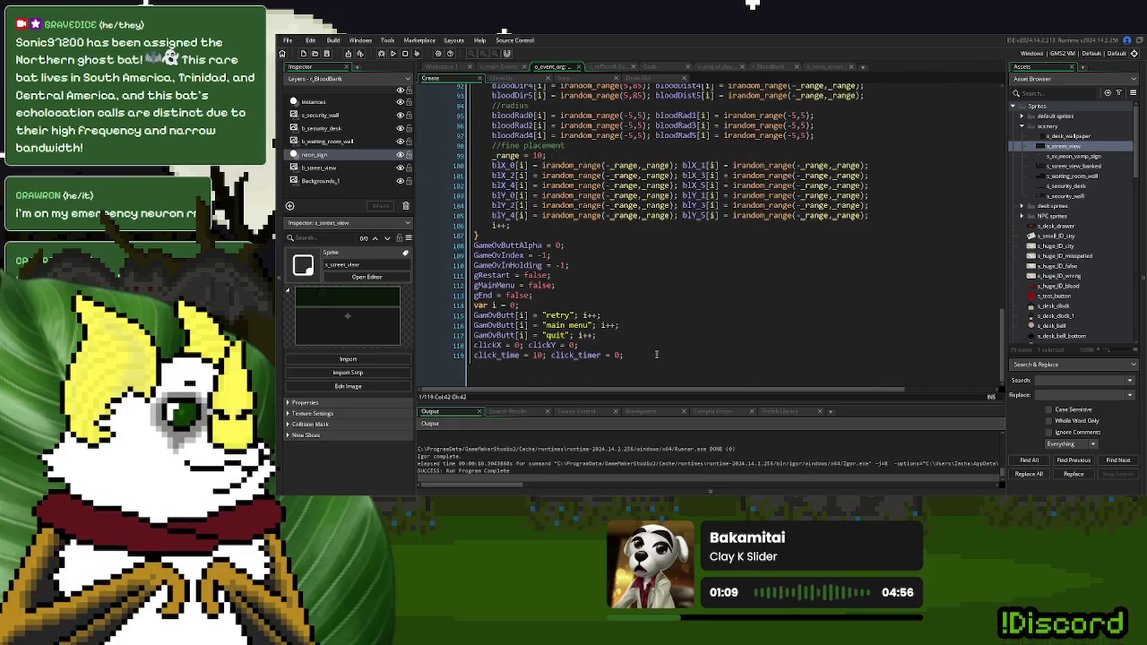
{"action": "left_click", "coordinate": [655, 354]}
{"action": "key", "text": "Return"}
{"action": "type", "text": "/flag checks"}
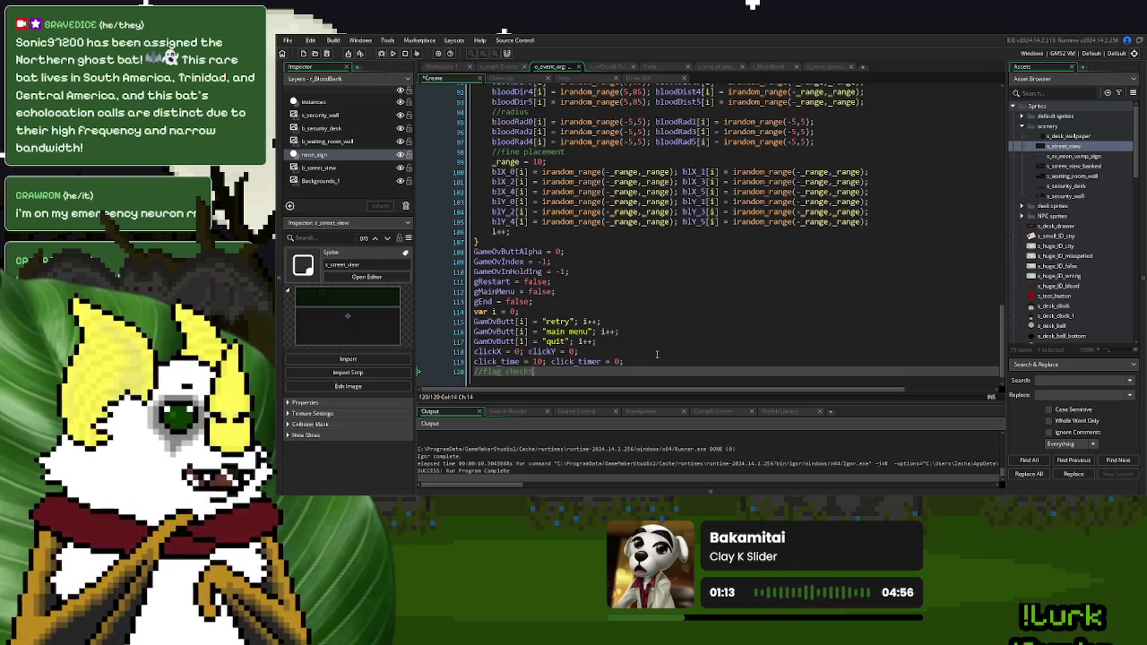
{"action": "key", "text": "Return"}
{"action": "type", "text": "lobal."}
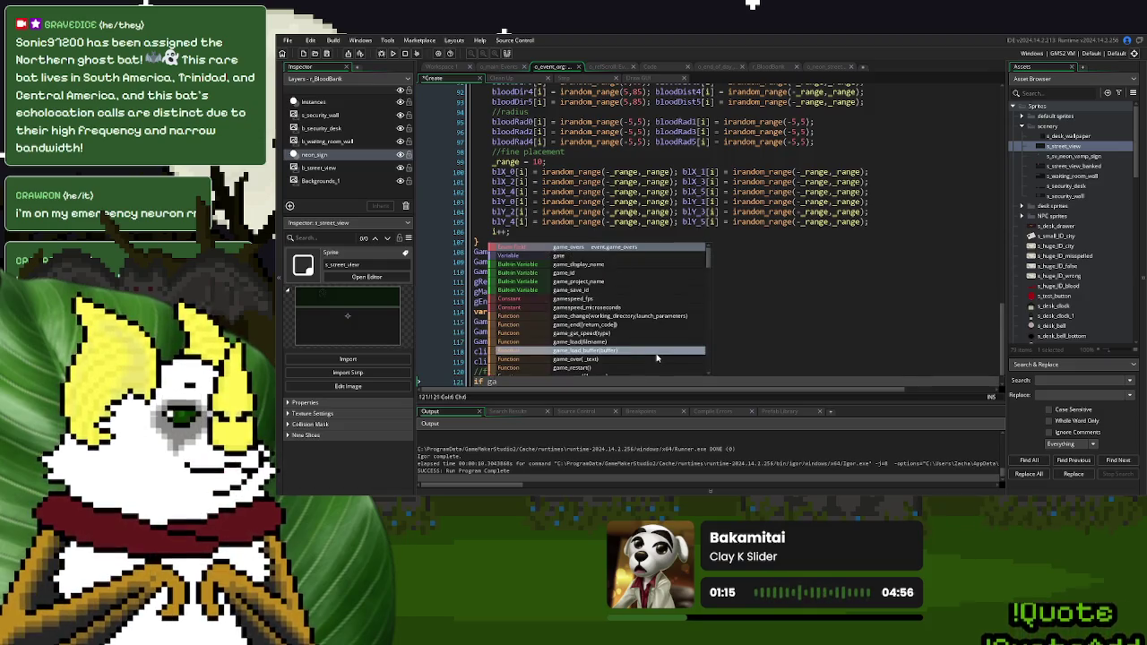
{"action": "type", "text": "game"}
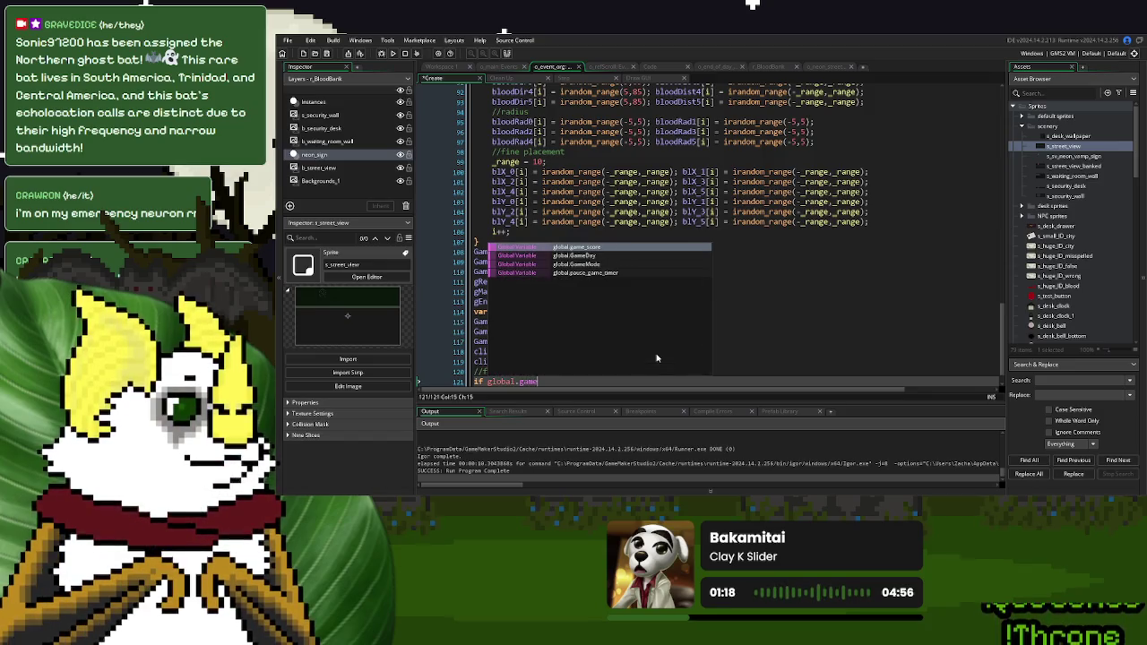
{"action": "key", "text": "Down"}
{"action": "key", "text": "Return"}
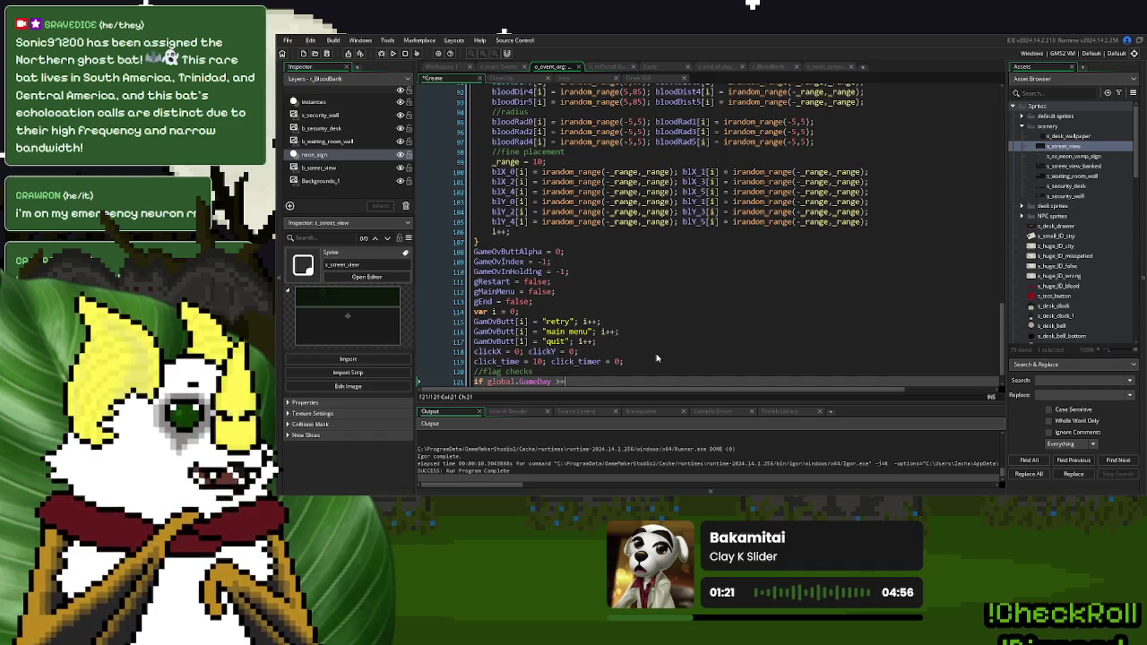
Complete it as GameDay >= 3, setting flag.club_open to true inside the block
{"action": "key", "text": "Return"}
{"action": "key", "text": "Return"}
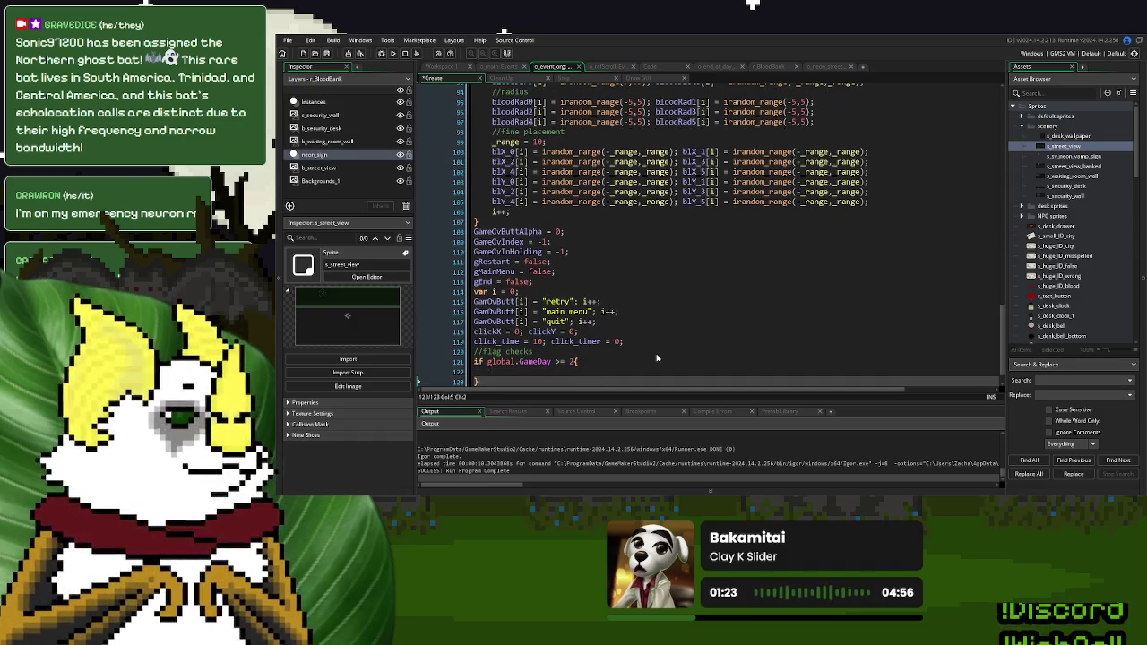
{"action": "key", "text": "ctrl+v"}
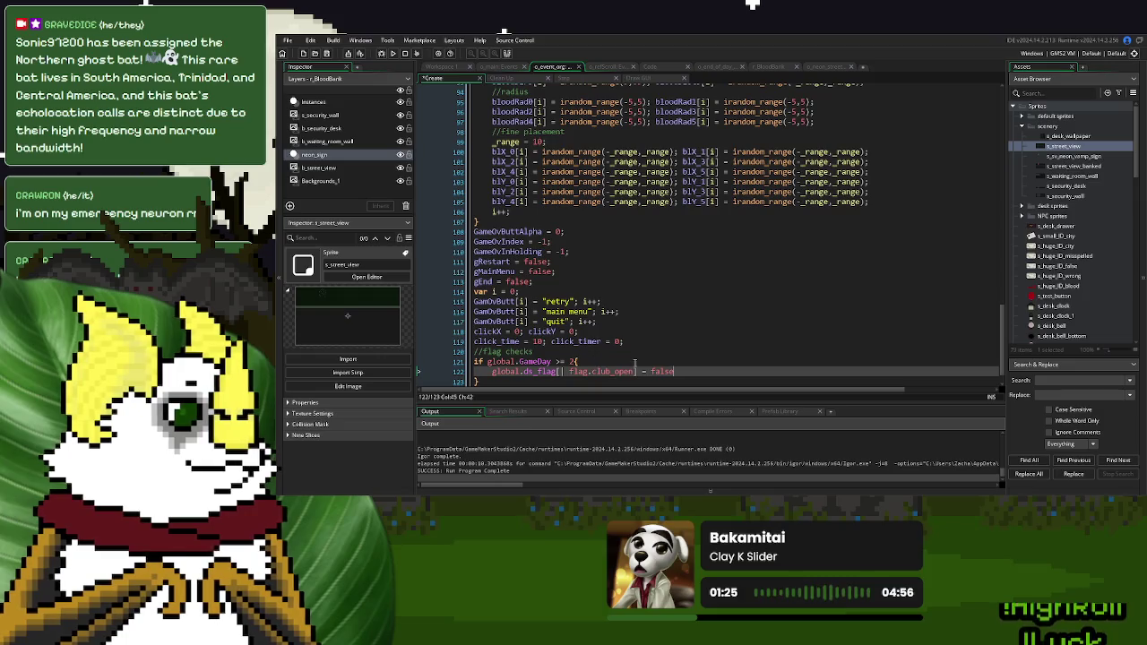
{"action": "left_click", "coordinate": [572, 362]}
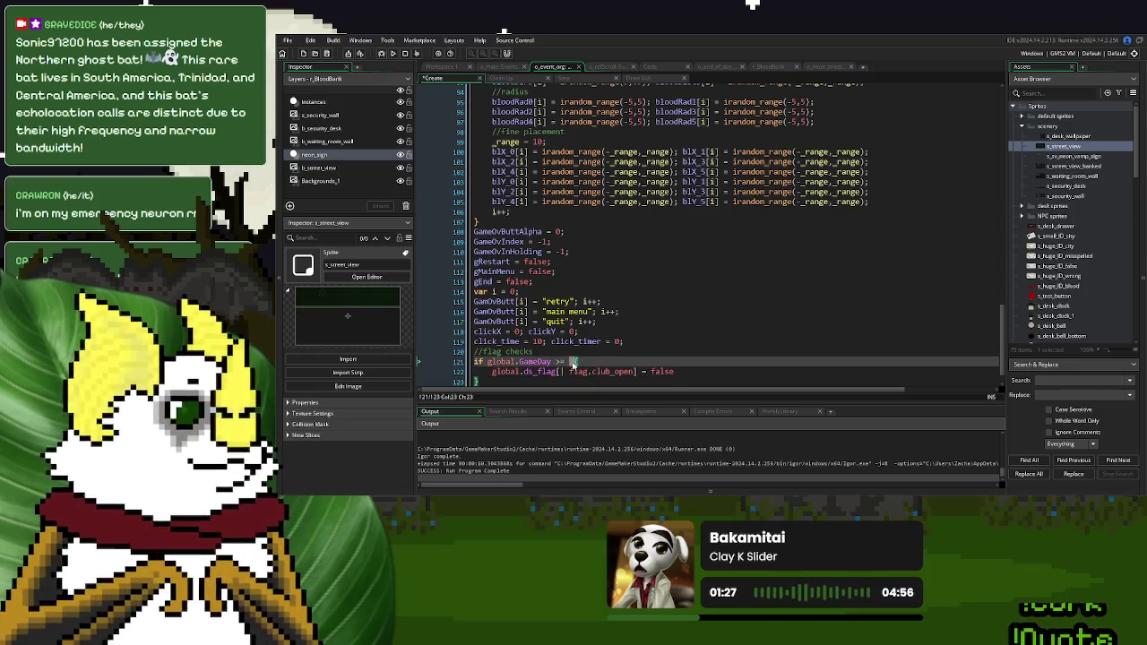
{"action": "type", "text": "3"}
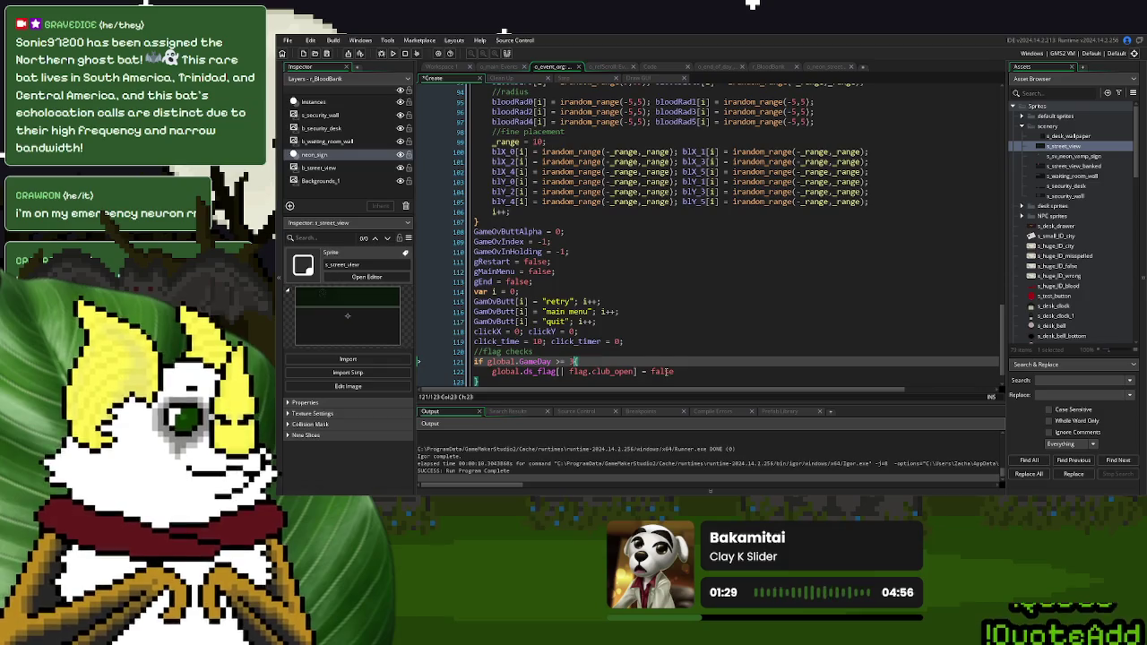
{"action": "double_click", "coordinate": [664, 371]}
{"action": "type", "text": "true;"}
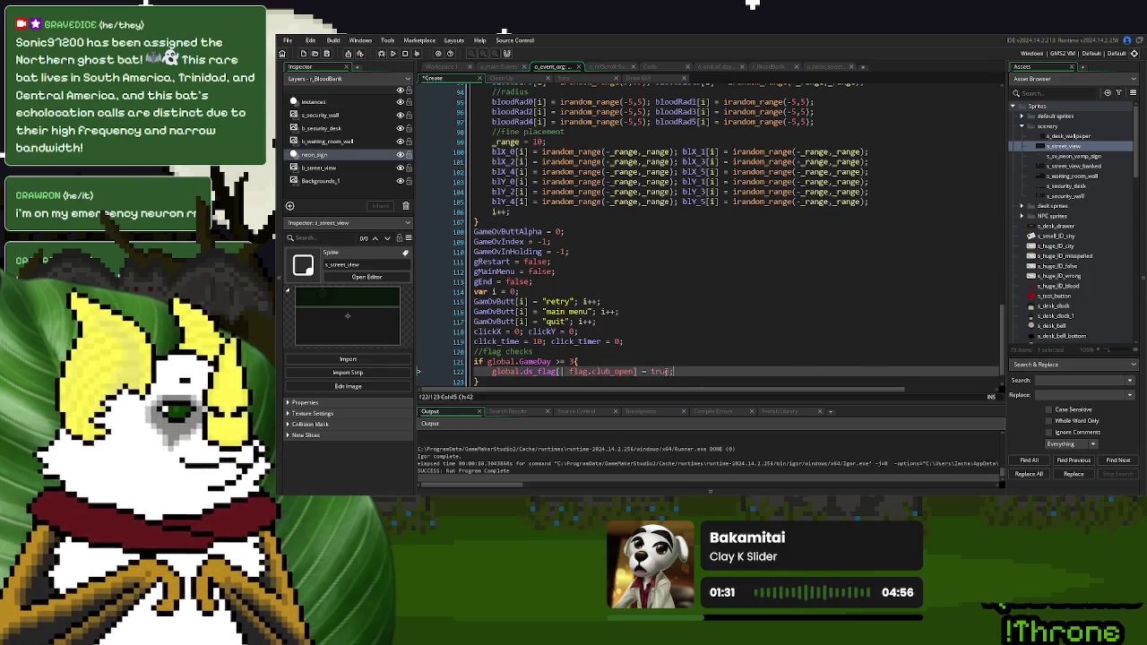
Set the starting GameDay to 3 and test a new game starting Sep 3 2025
{"action": "scroll", "coordinate": [829, 318], "scroll_direction": "up", "scroll_amount": 2}
{"action": "scroll", "coordinate": [829, 318], "scroll_direction": "up", "scroll_amount": 20}
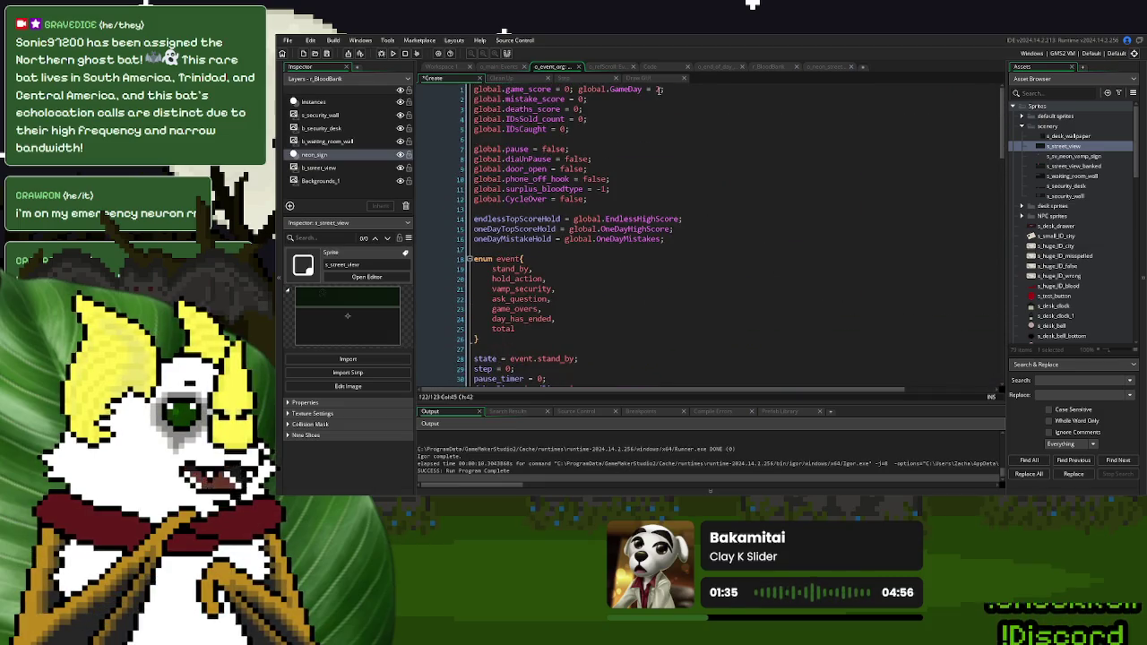
{"action": "left_click", "coordinate": [658, 90]}
{"action": "type", "text": "3;"}
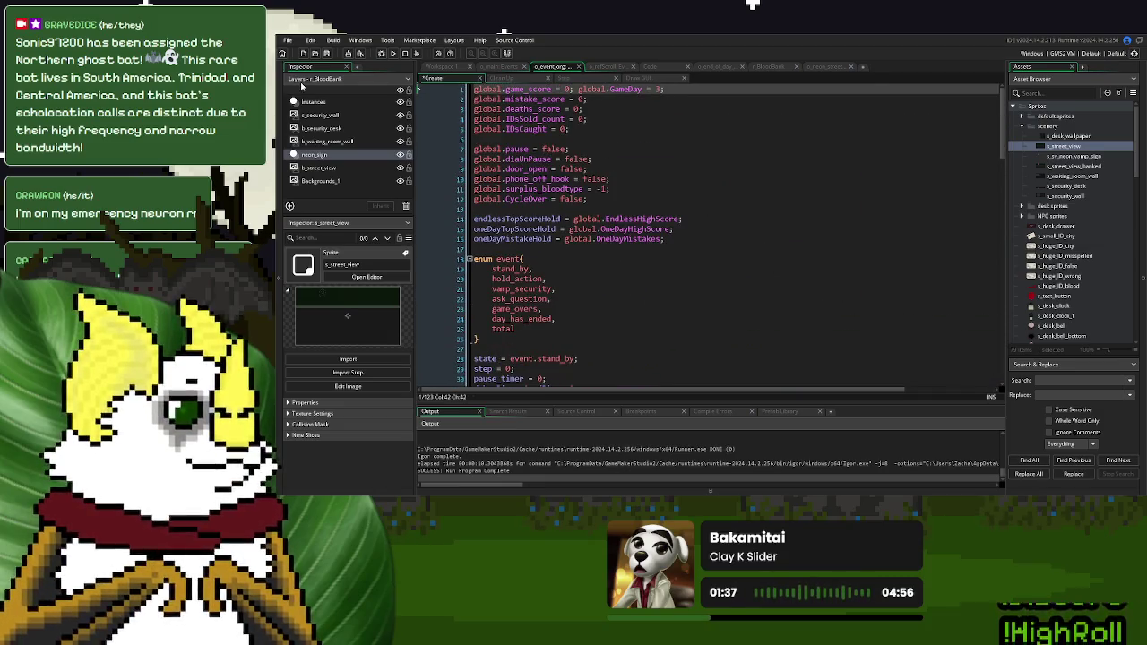
{"action": "left_click", "coordinate": [392, 55]}
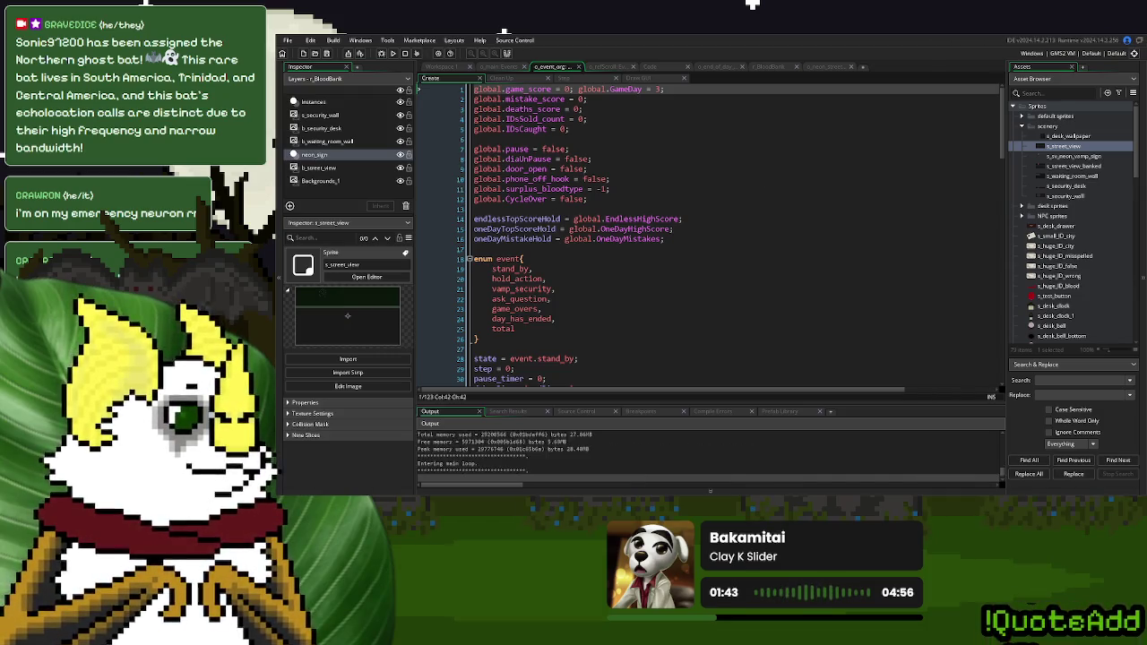
{"action": "left_click", "coordinate": [714, 178]}
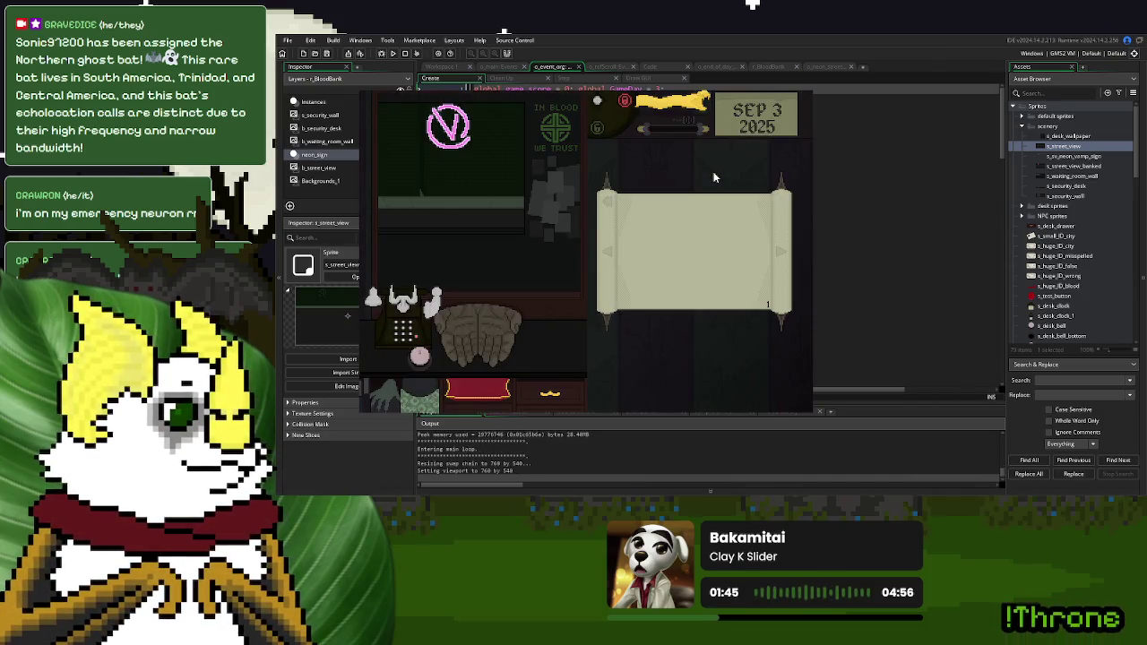
{"action": "left_click", "coordinate": [794, 86]}
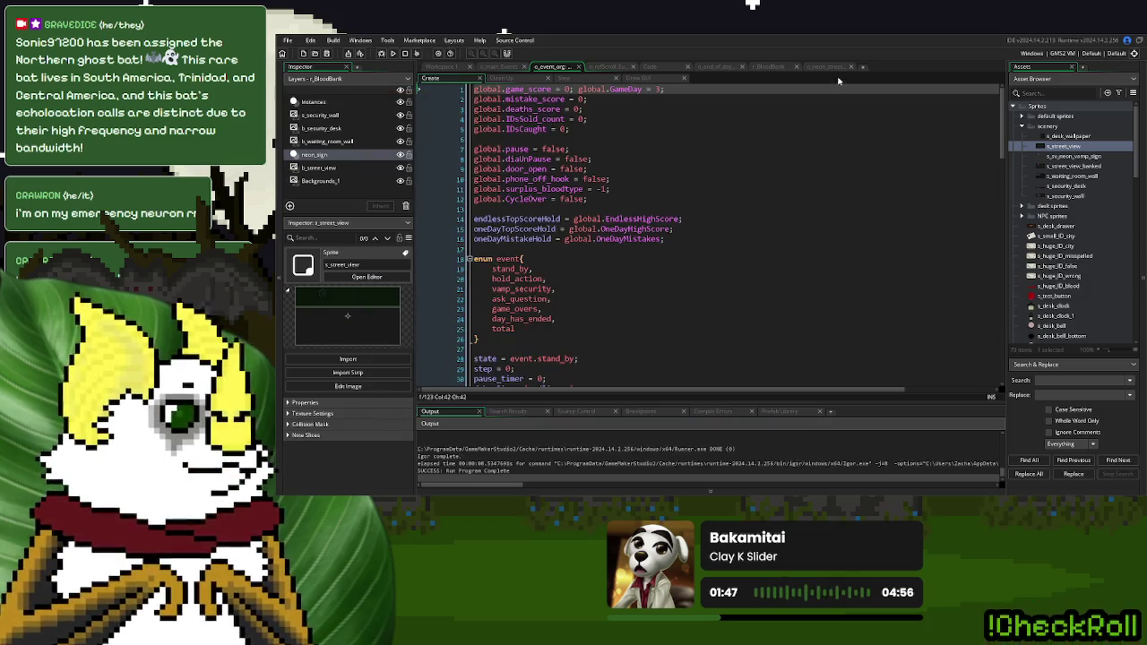
{"action": "left_click", "coordinate": [826, 66]}
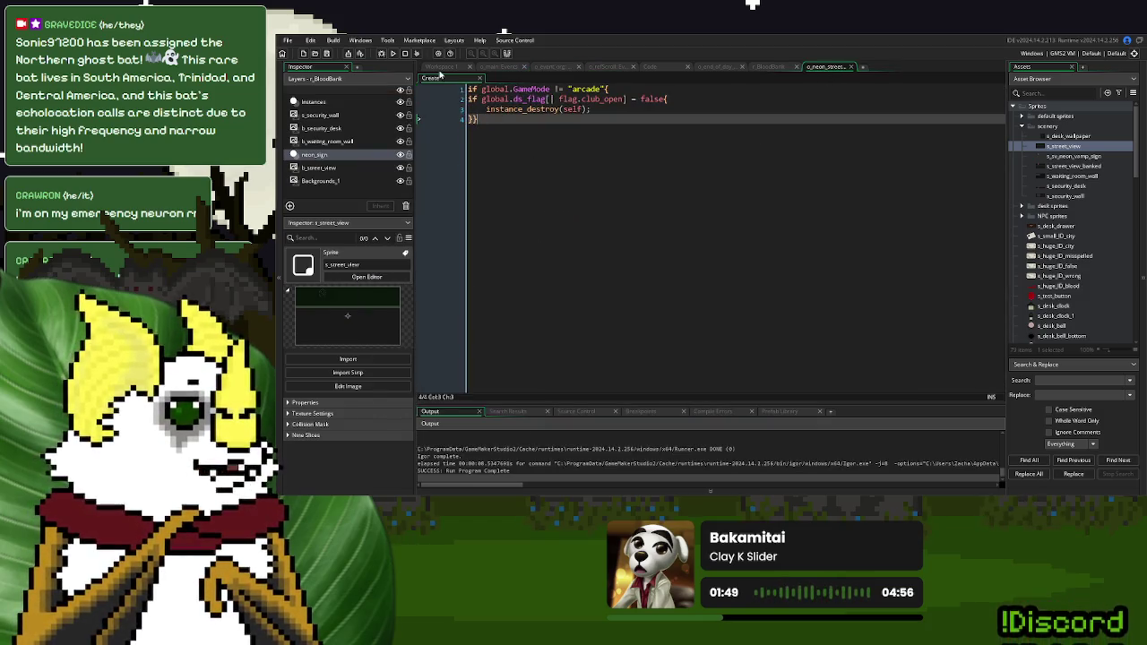
{"action": "key", "text": "ctrl+Tab"}
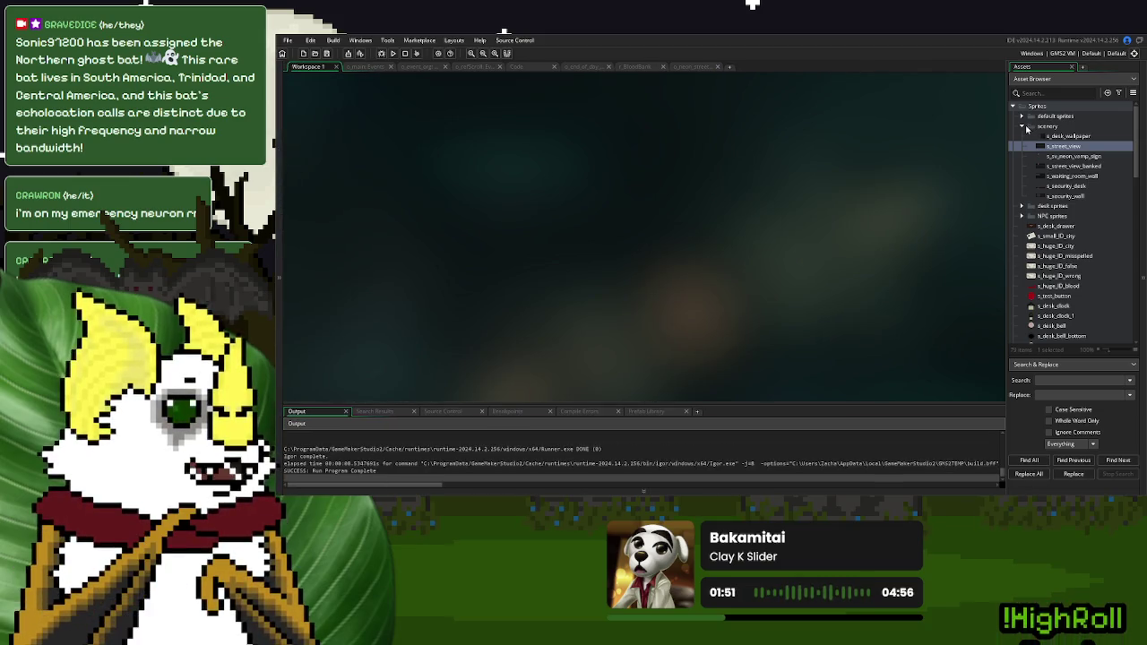
Open the o_neon_street_sign object and add a Step event to it
{"action": "left_click", "coordinate": [1026, 128]}
{"action": "left_click", "coordinate": [1013, 107]}
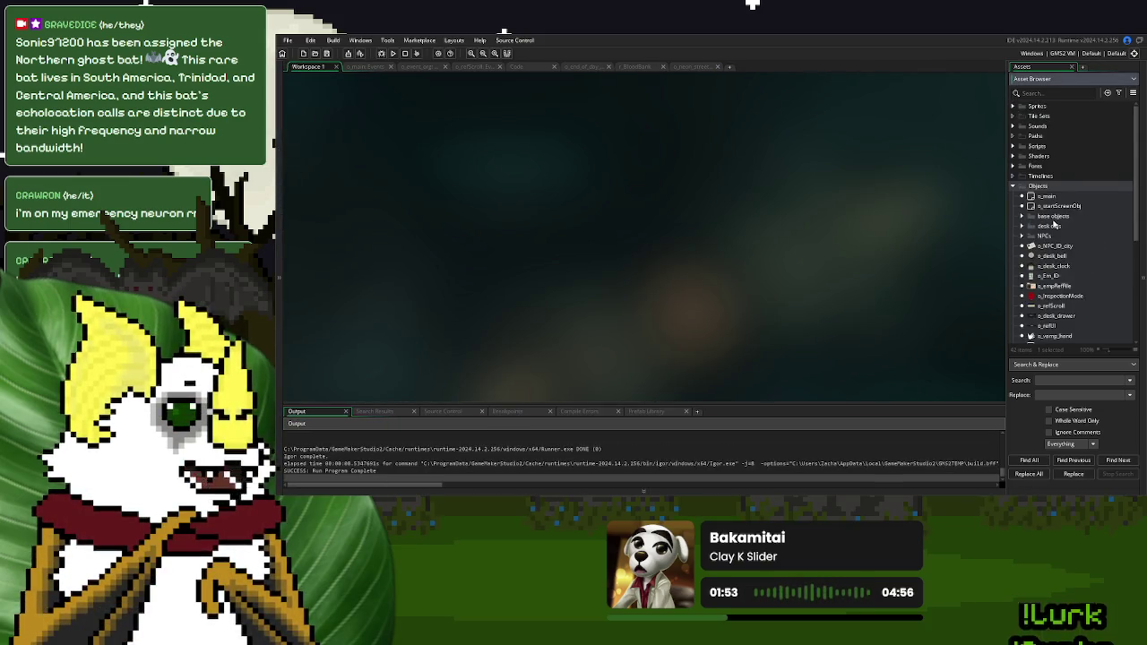
{"action": "scroll", "coordinate": [1054, 226], "scroll_direction": "down", "scroll_amount": 5}
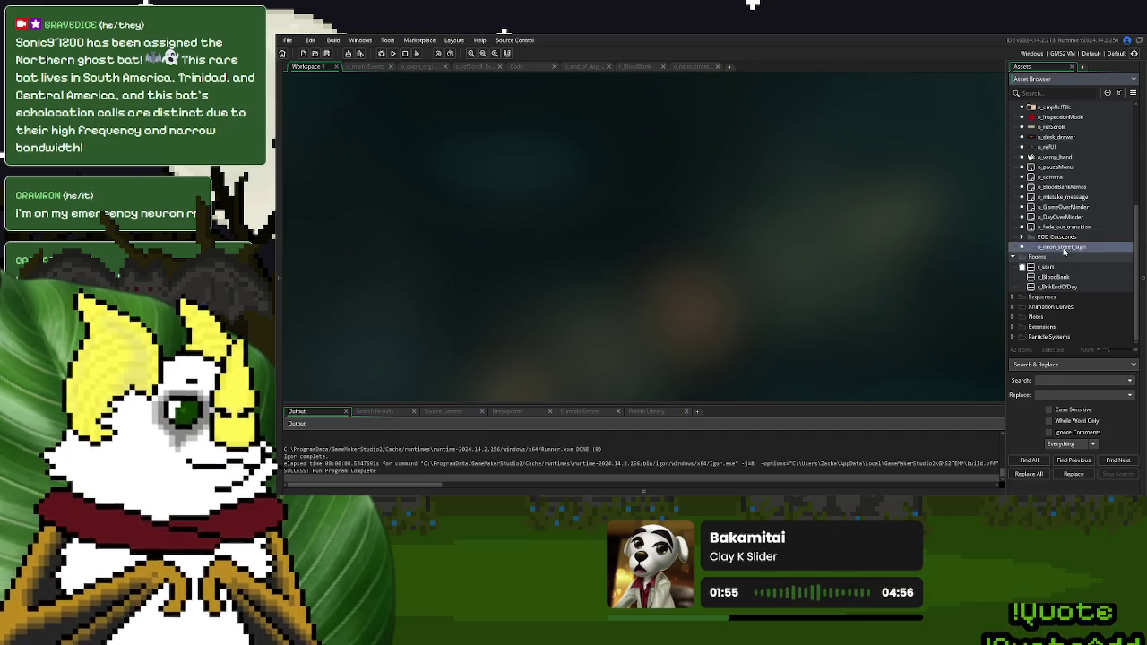
{"action": "double_click", "coordinate": [1062, 247]}
{"action": "left_click", "coordinate": [508, 255]}
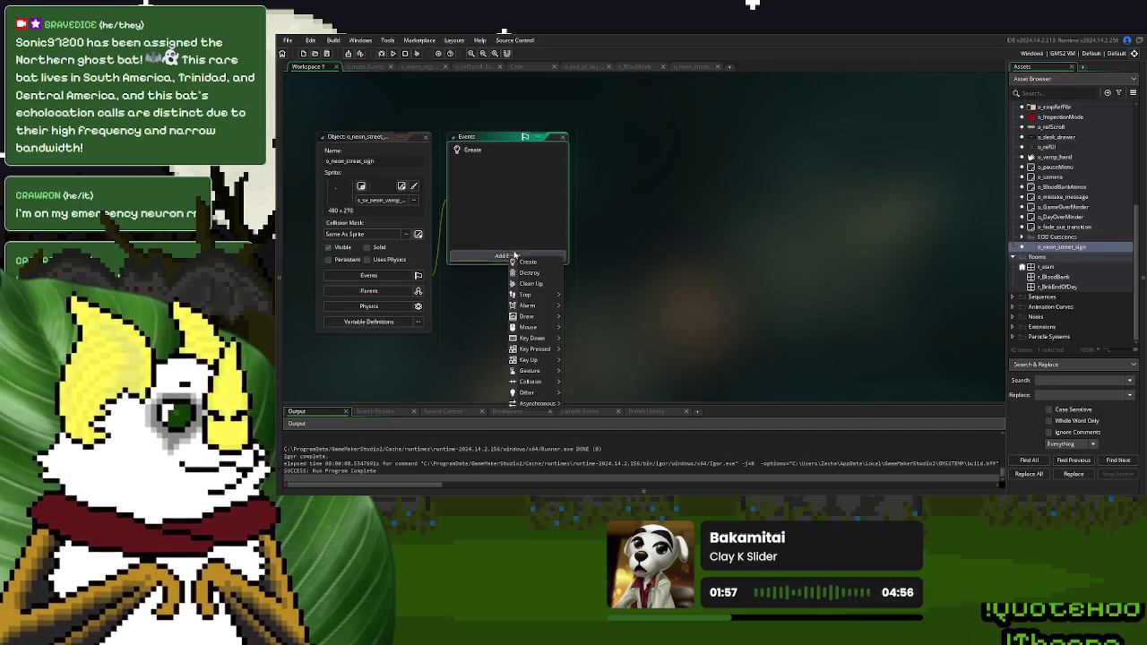
{"action": "mouse_move", "coordinate": [537, 298]}
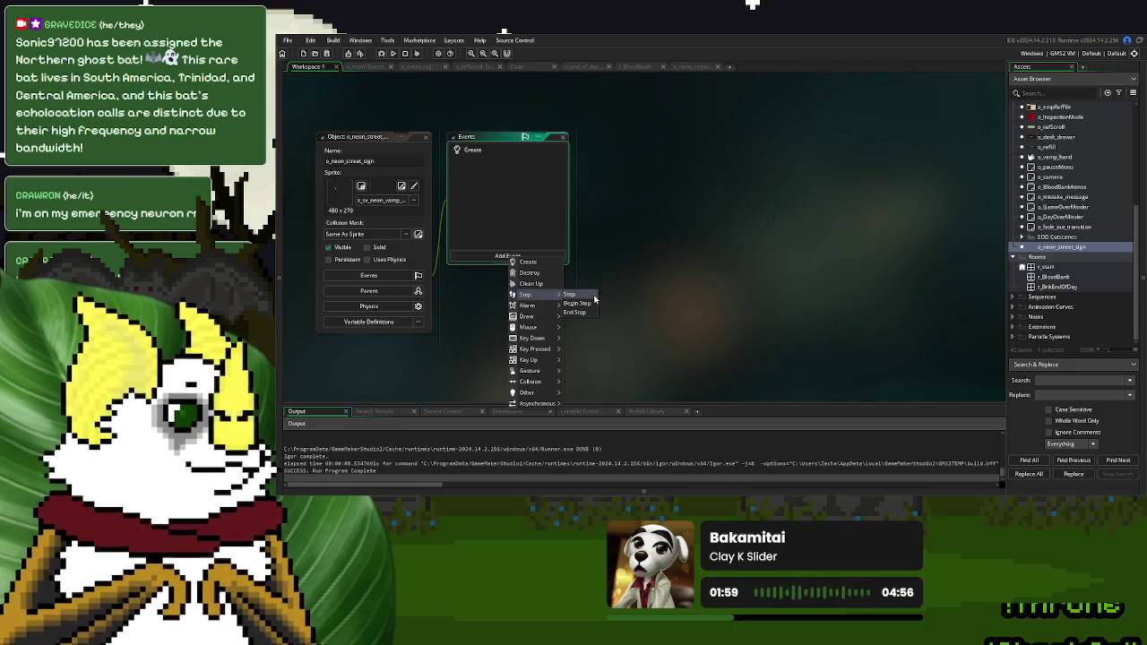
{"action": "left_click", "coordinate": [594, 296]}
Add a Draw event with draw_self();, then delete it and open the event code in its own tab
{"action": "left_click", "coordinate": [538, 255]}
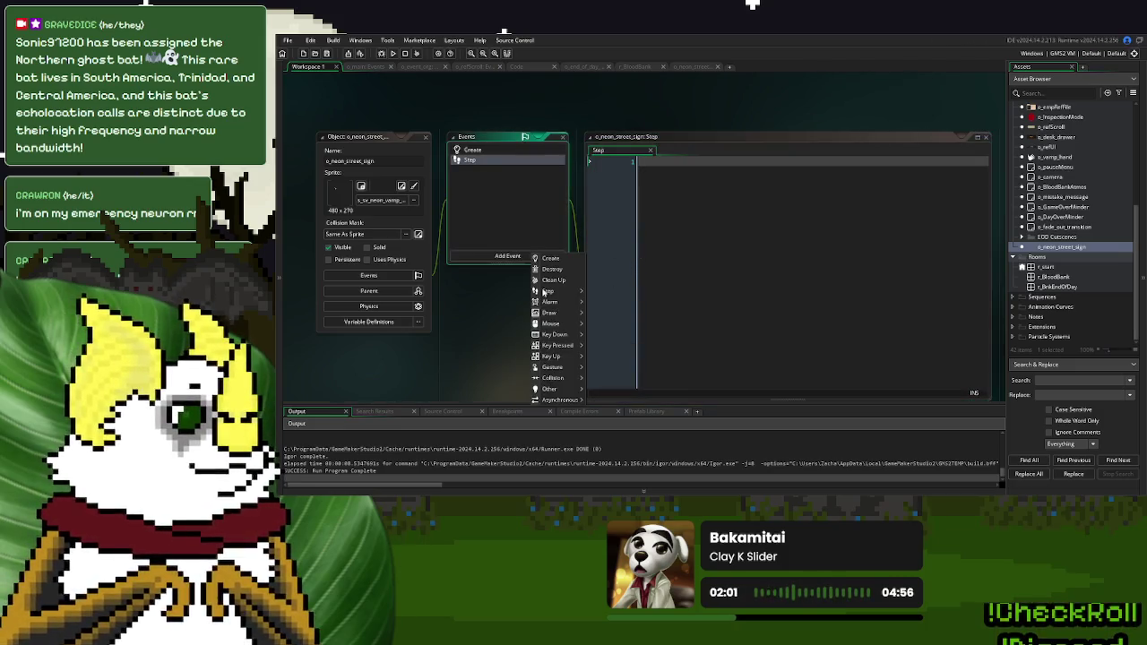
{"action": "mouse_move", "coordinate": [560, 297]}
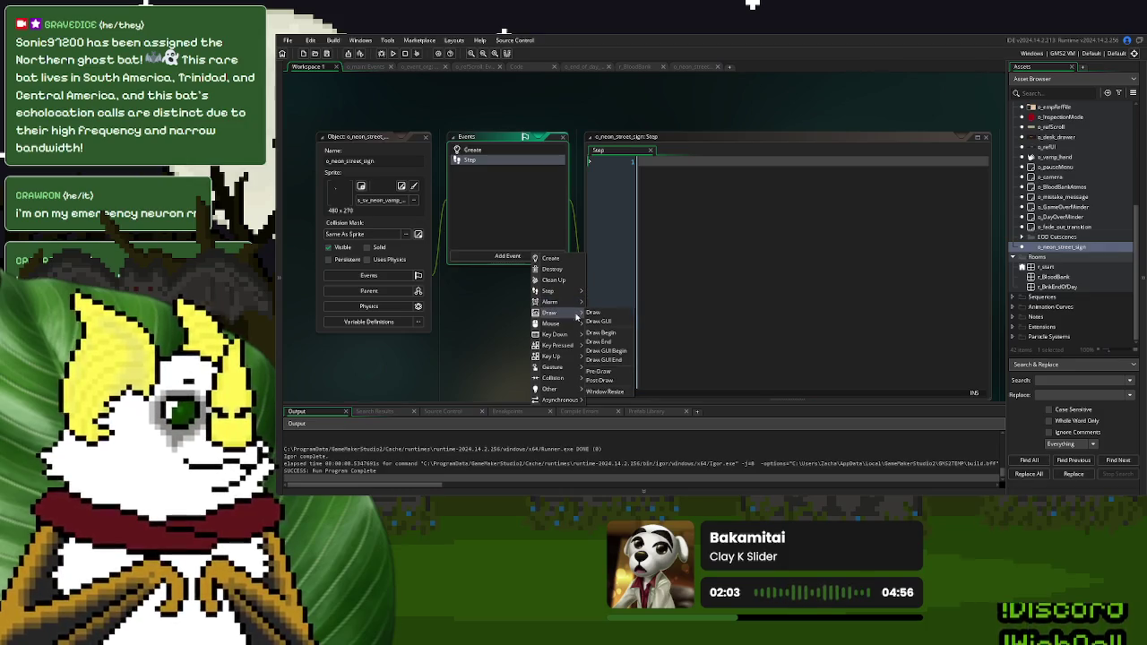
{"action": "left_click", "coordinate": [595, 313]}
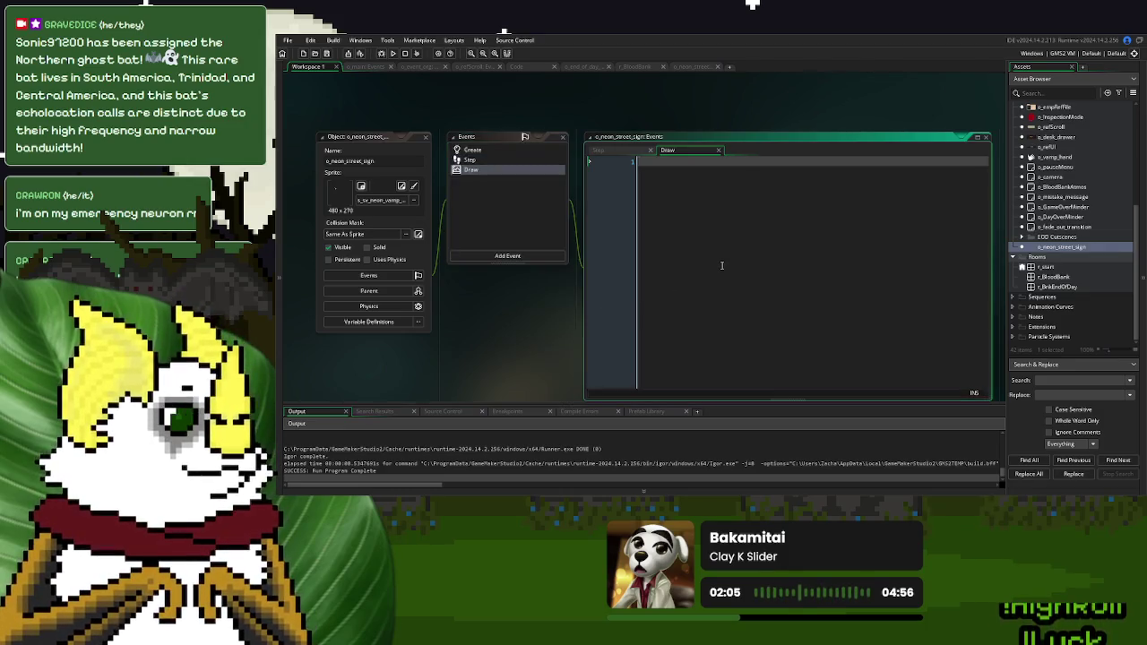
{"action": "type", "text": "draw_self("}
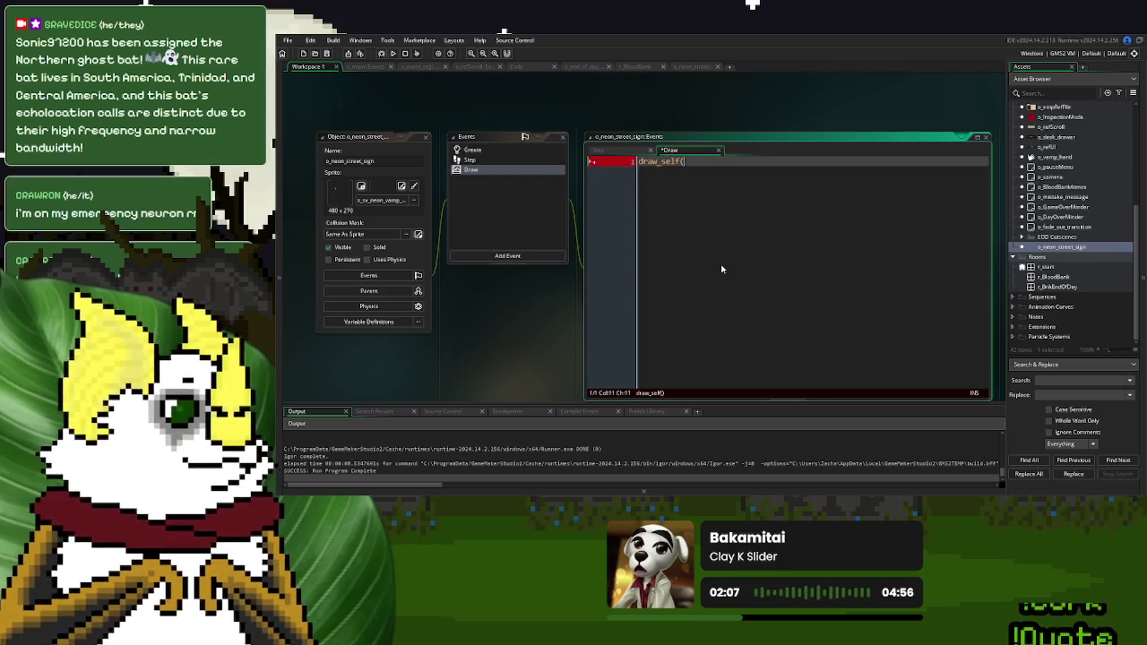
{"action": "type", "text": ");"}
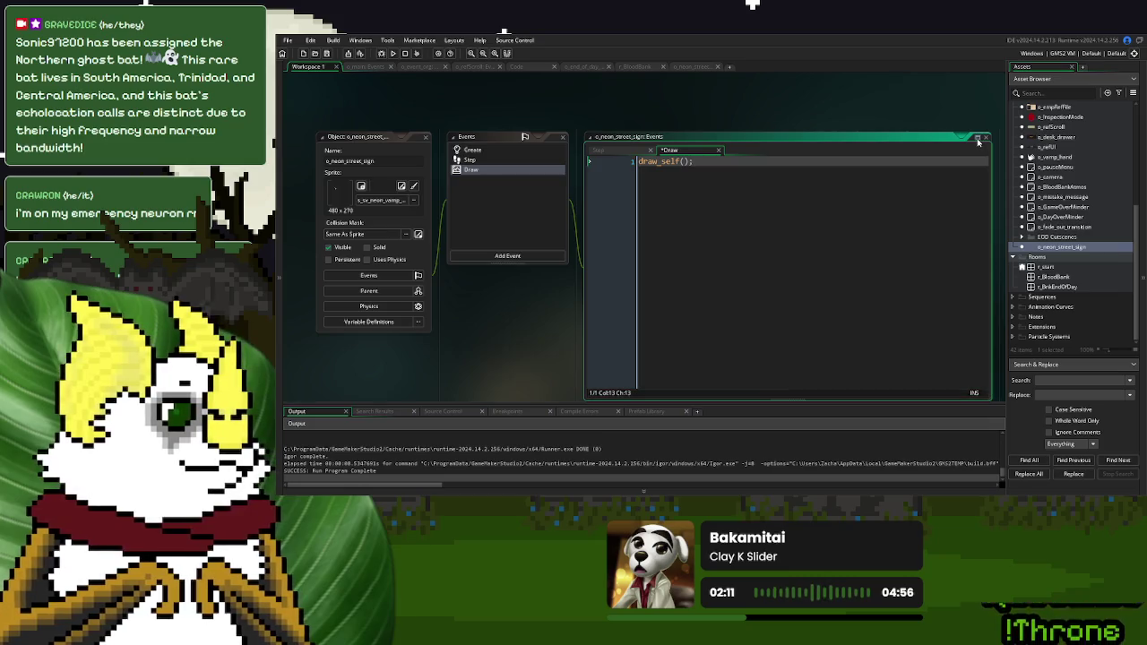
{"action": "right_click", "coordinate": [564, 171]}
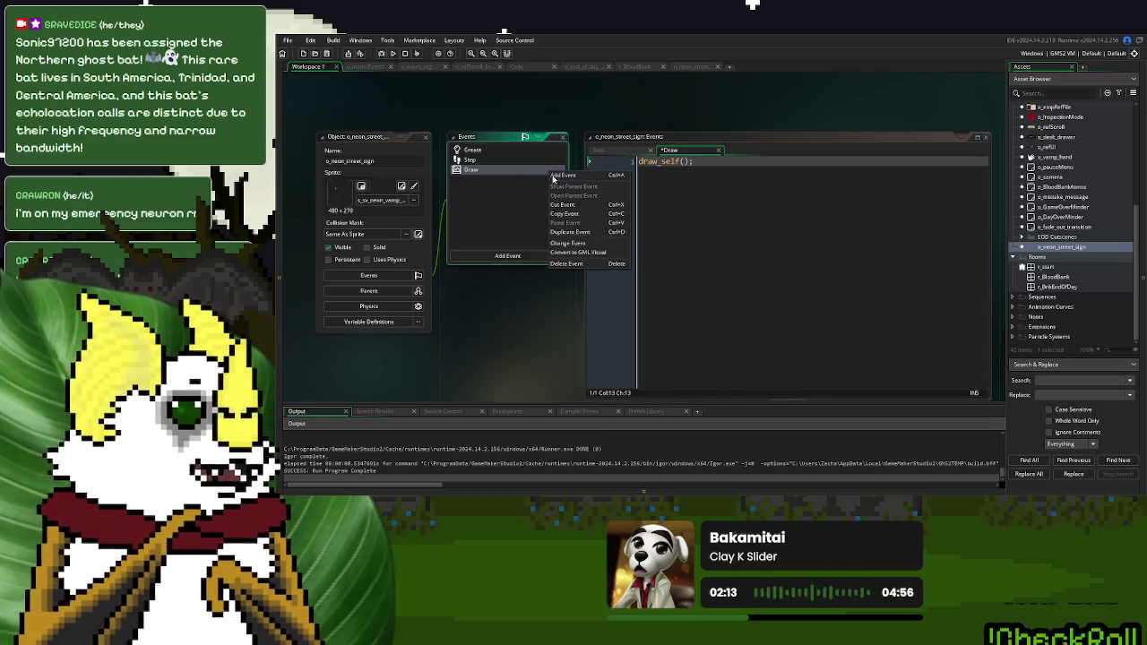
{"action": "left_click", "coordinate": [578, 267]}
{"action": "double_click", "coordinate": [640, 151]}
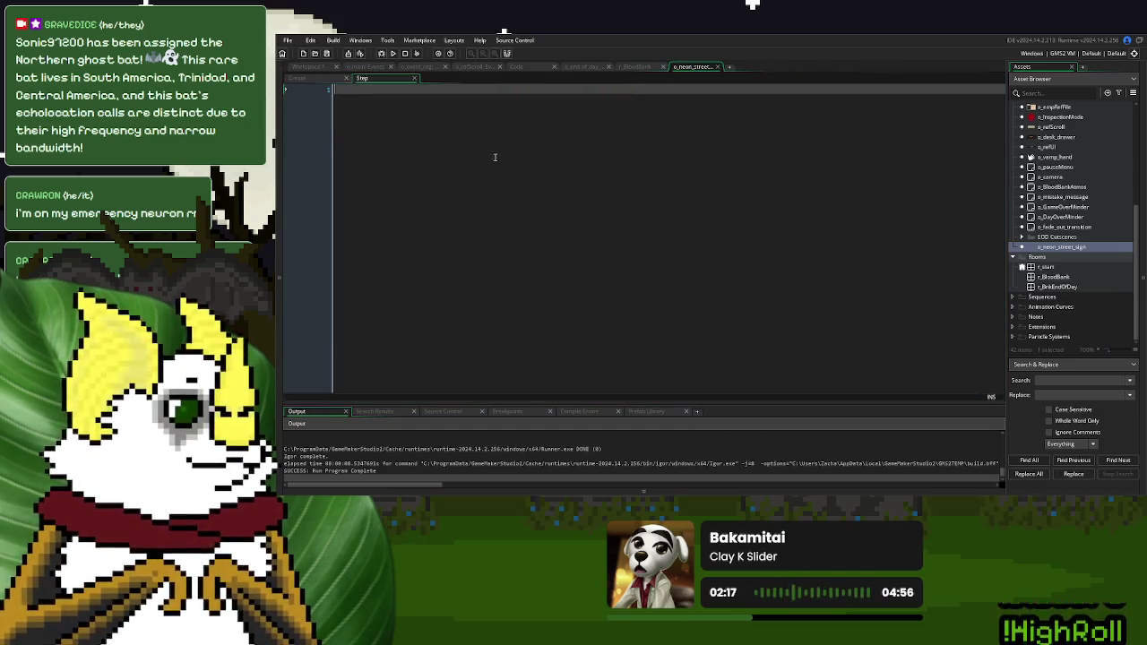
Add flicker_timer = 60*5 to the neon sign's Create code
{"action": "left_click", "coordinate": [303, 78]}
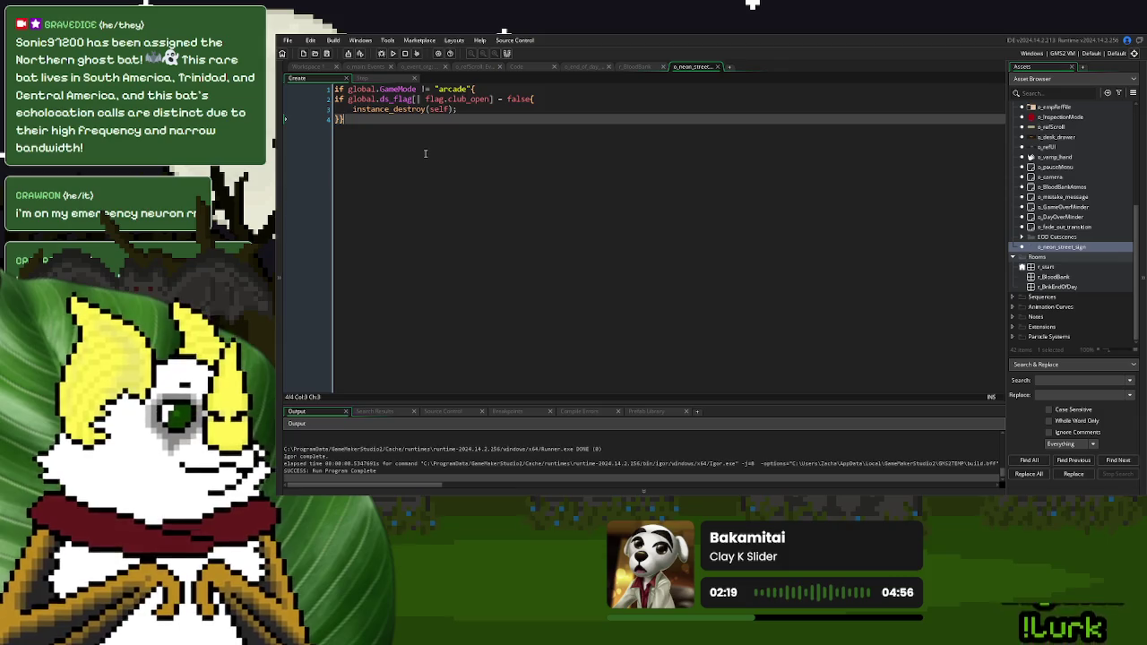
{"action": "key", "text": "Return"}
{"action": "key", "text": "Return"}
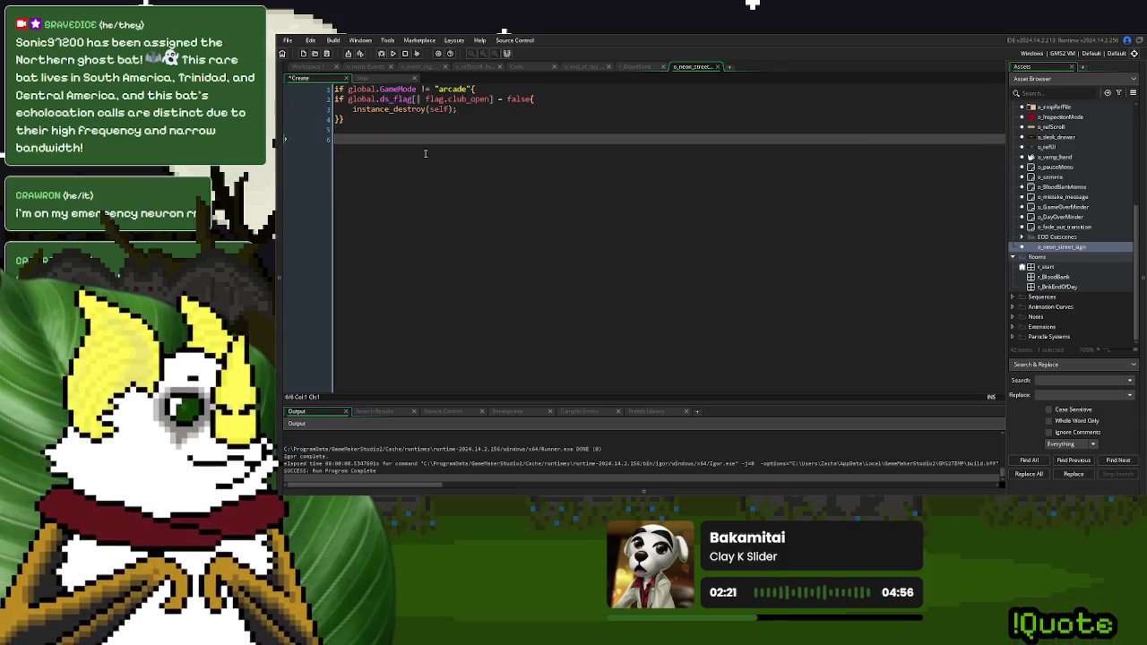
{"action": "type", "text": "flicker_timer = 60*"}
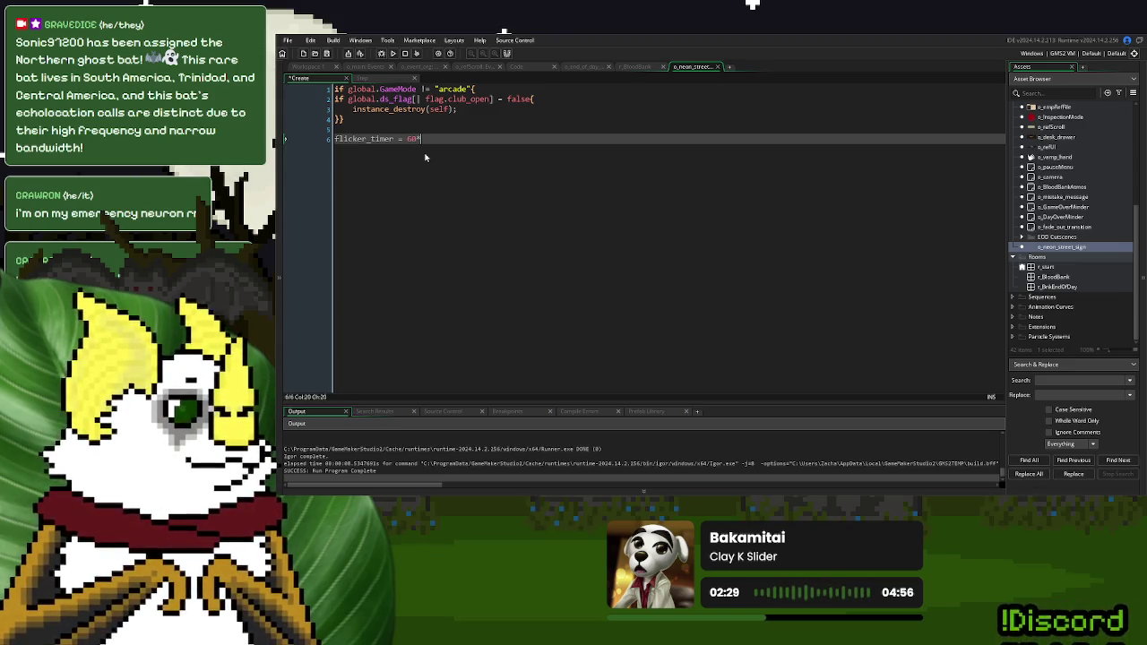
{"action": "type", "text": "5;"}
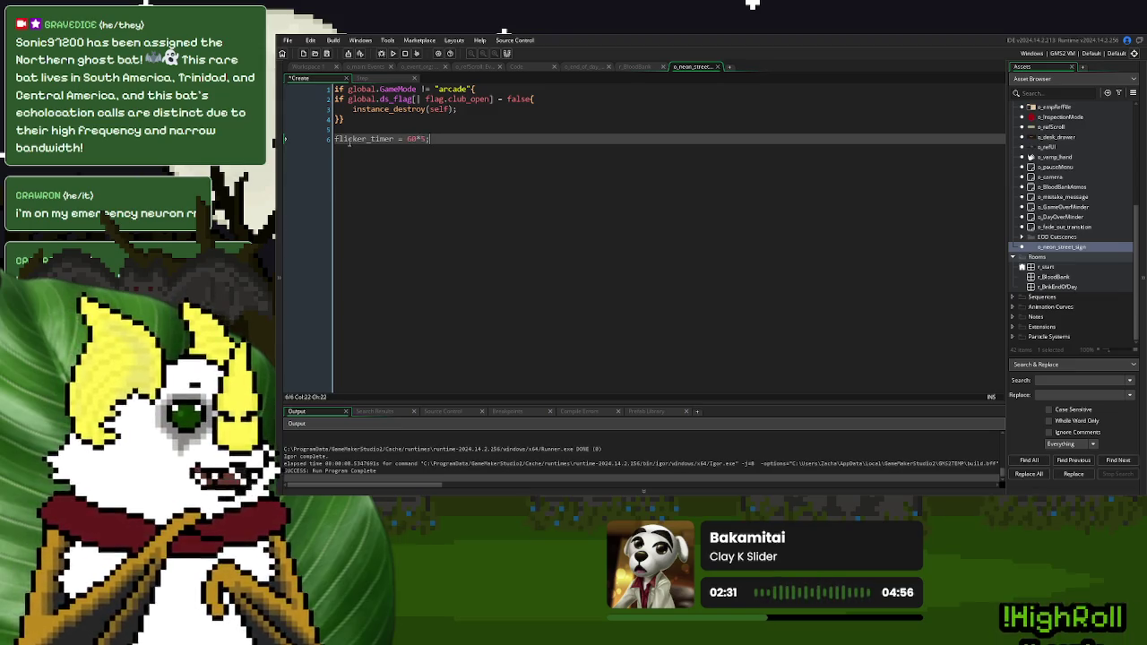
{"action": "double_click", "coordinate": [349, 139]}
{"action": "key", "text": "ctrl+c"}
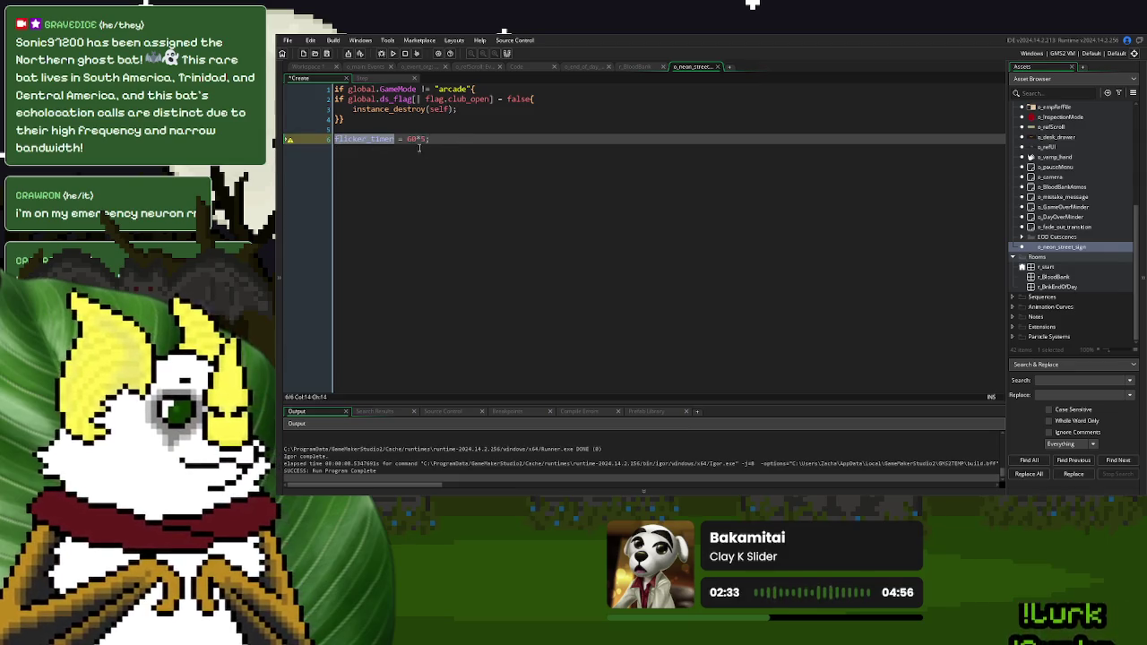
{"action": "left_click", "coordinate": [395, 140]}
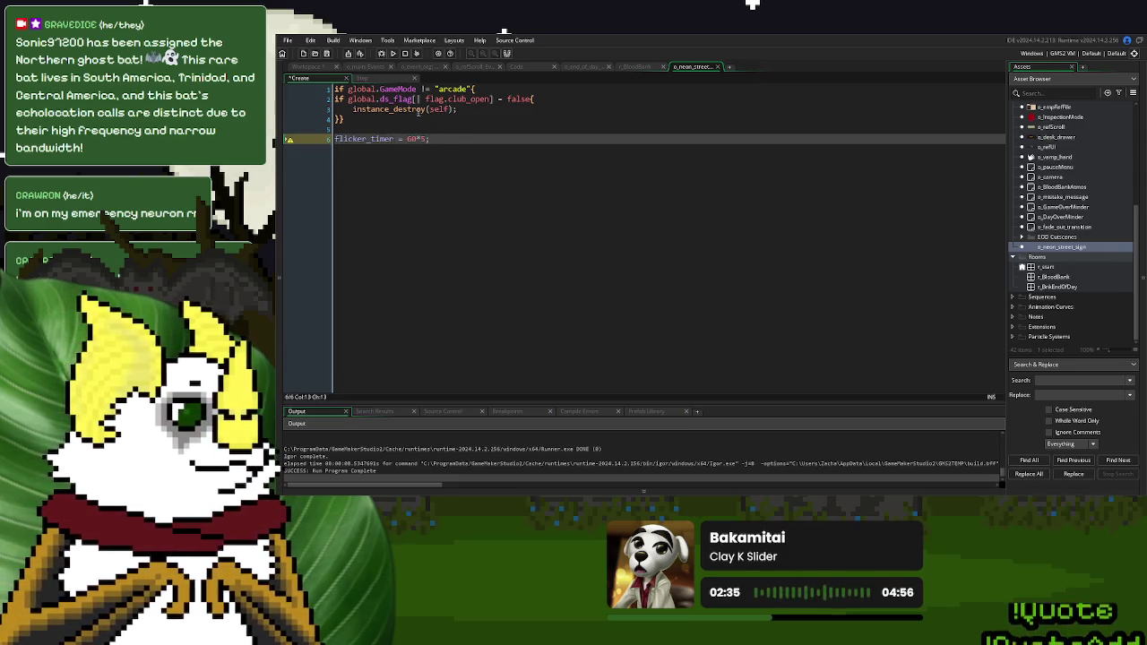
In the Step code, decrement flicker_timer by 1 and open an if flicker_timer <= 0 block
{"action": "left_click", "coordinate": [363, 78]}
{"action": "key", "text": "ctrl+v"}
{"action": "type", "text": "= 1;"}
{"action": "key", "text": "Return"}
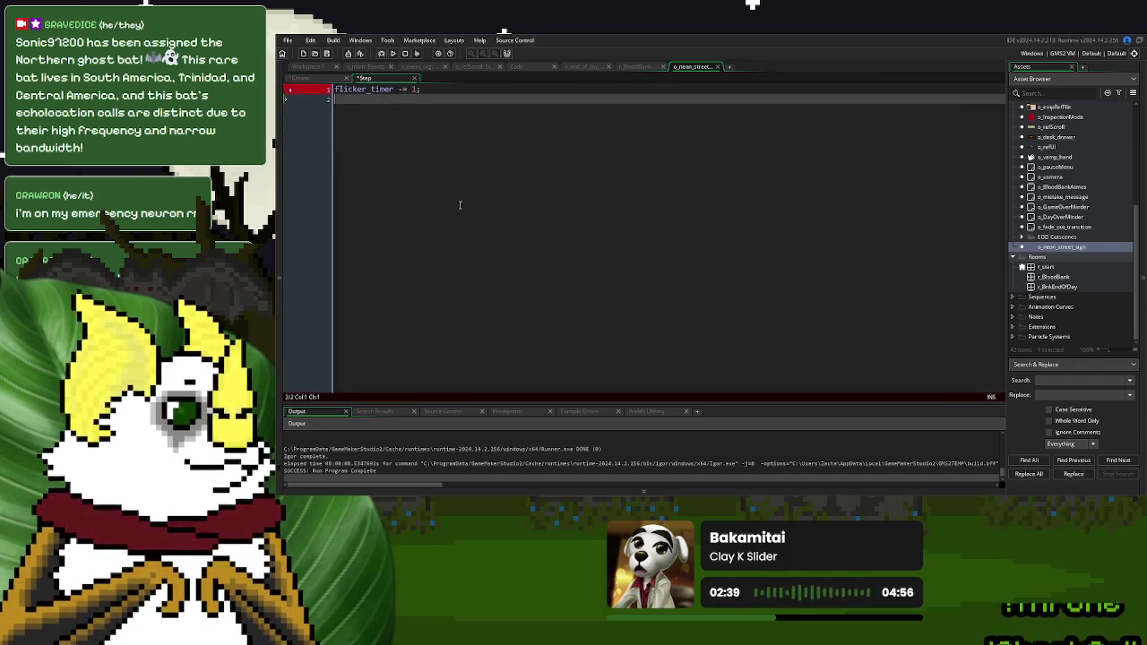
{"action": "type", "text": "if flicker_timer <= 0{"}
{"action": "key", "text": "Return"}
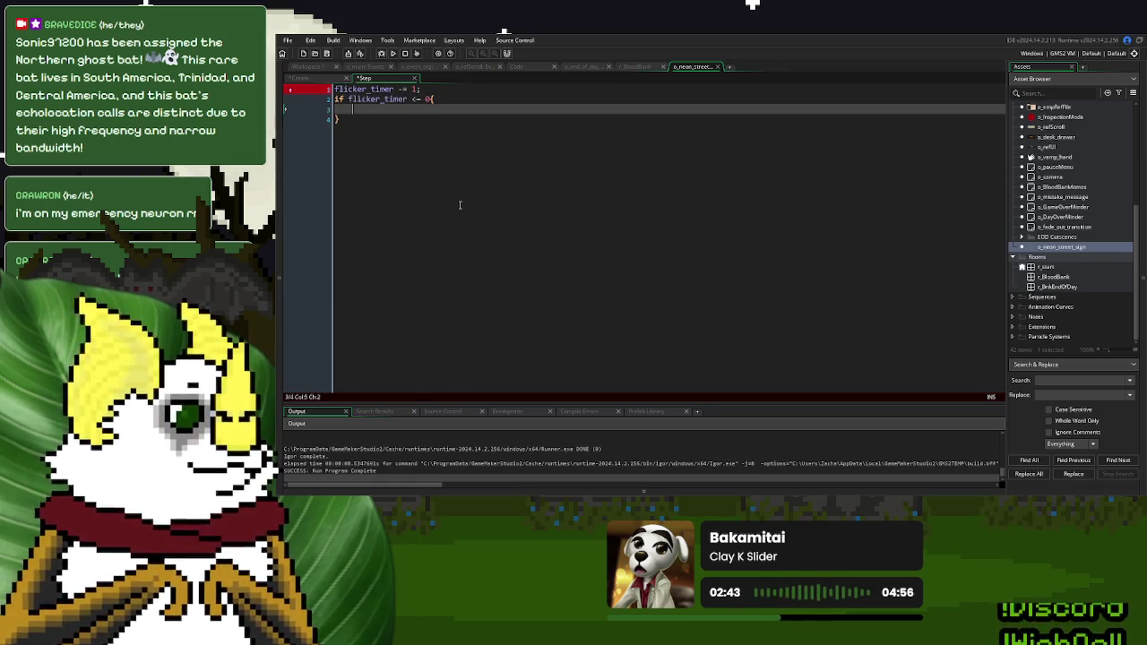
Add state = "on" to the Create code
{"action": "left_click", "coordinate": [298, 78]}
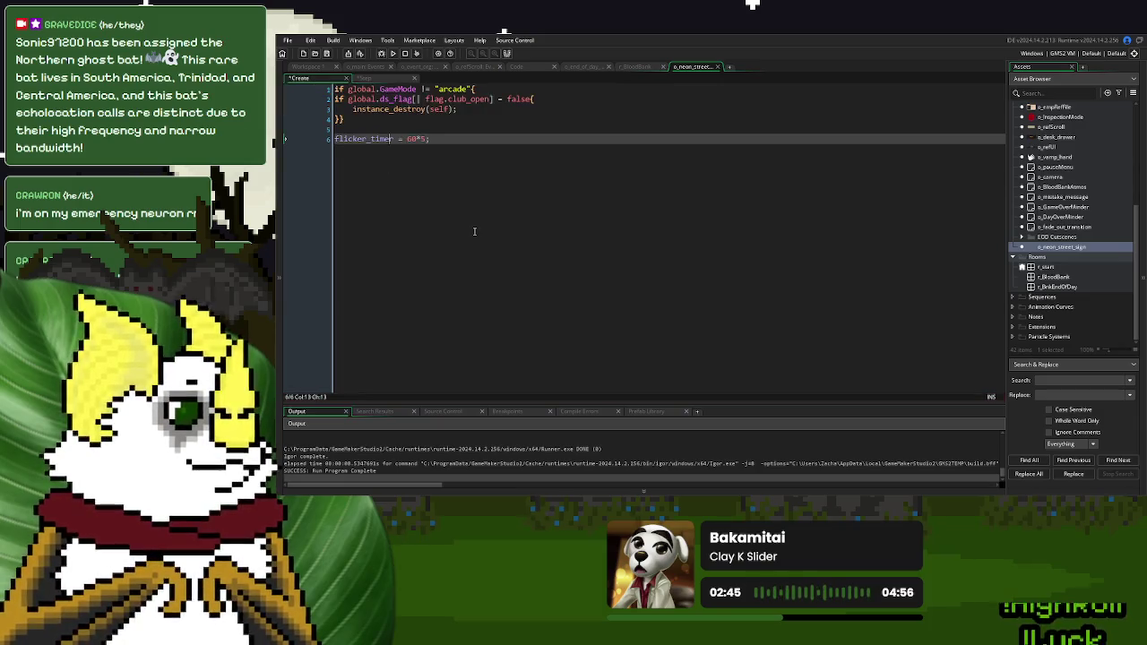
{"action": "key", "text": "Return"}
{"action": "type", "text": "state"}
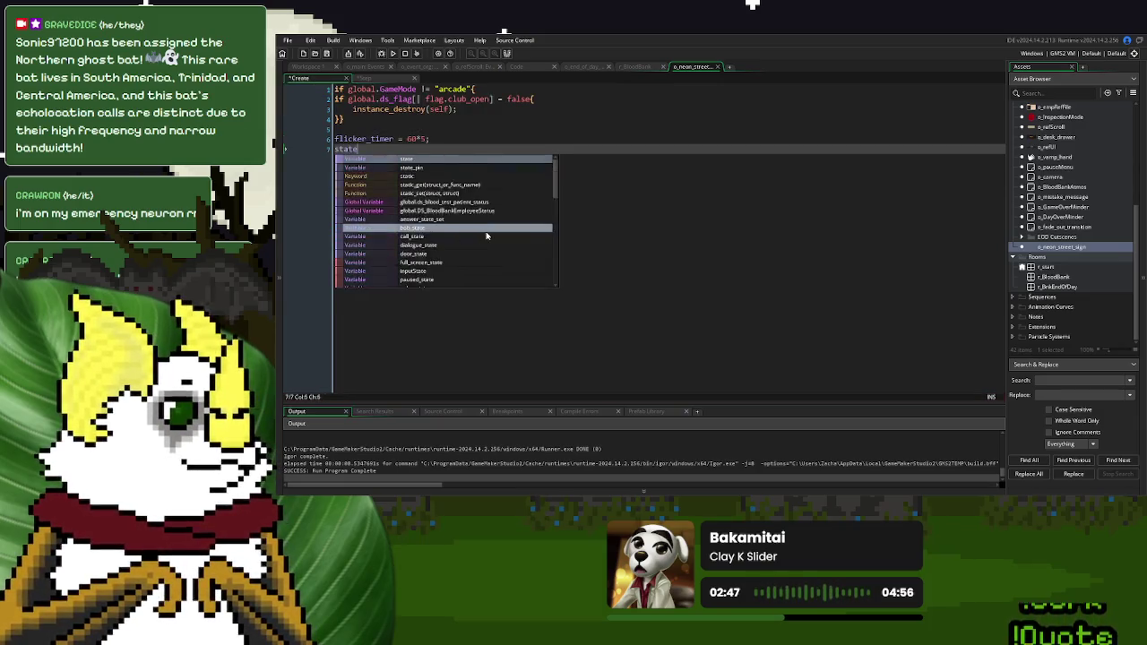
{"action": "type", "text": " = \"on\";"}
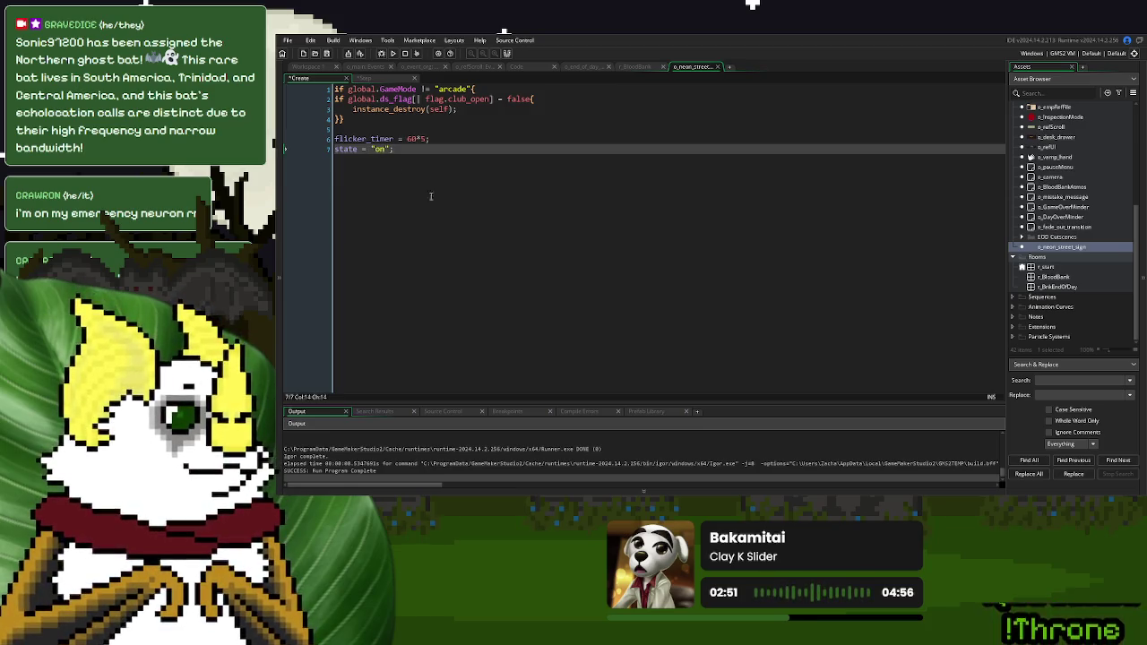
{"action": "key", "text": "ctrl+Tab"}
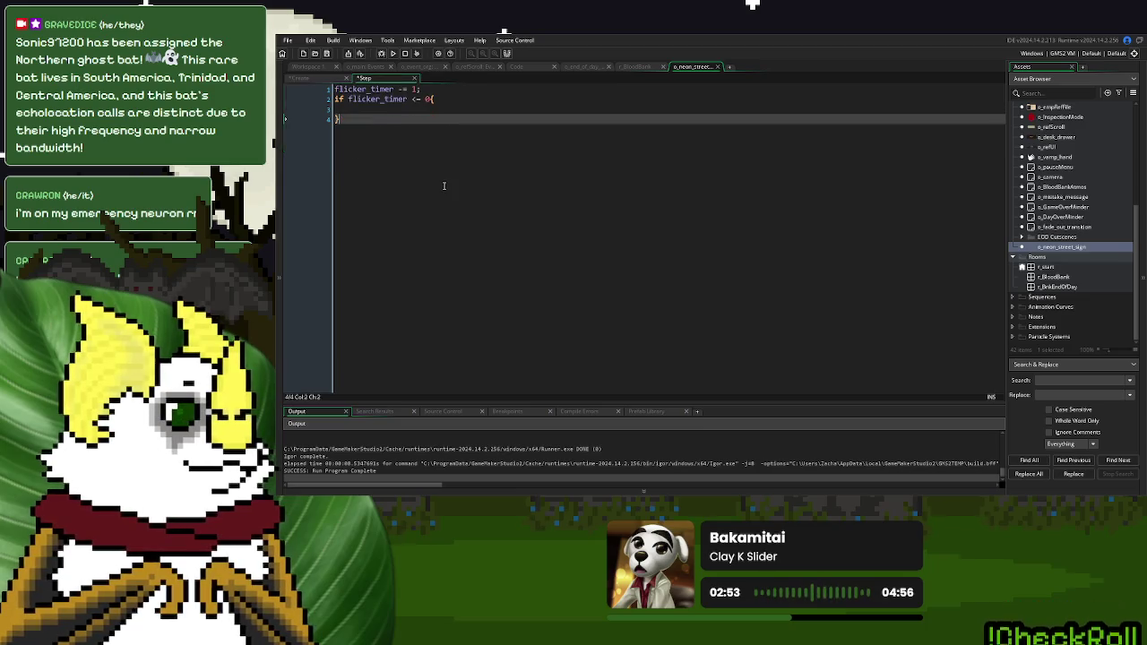
Start a switch on state with a case "on" block ending in break
{"action": "key", "text": "Return"}
{"action": "key", "text": "Return"}
{"action": "type", "text": "switch"}
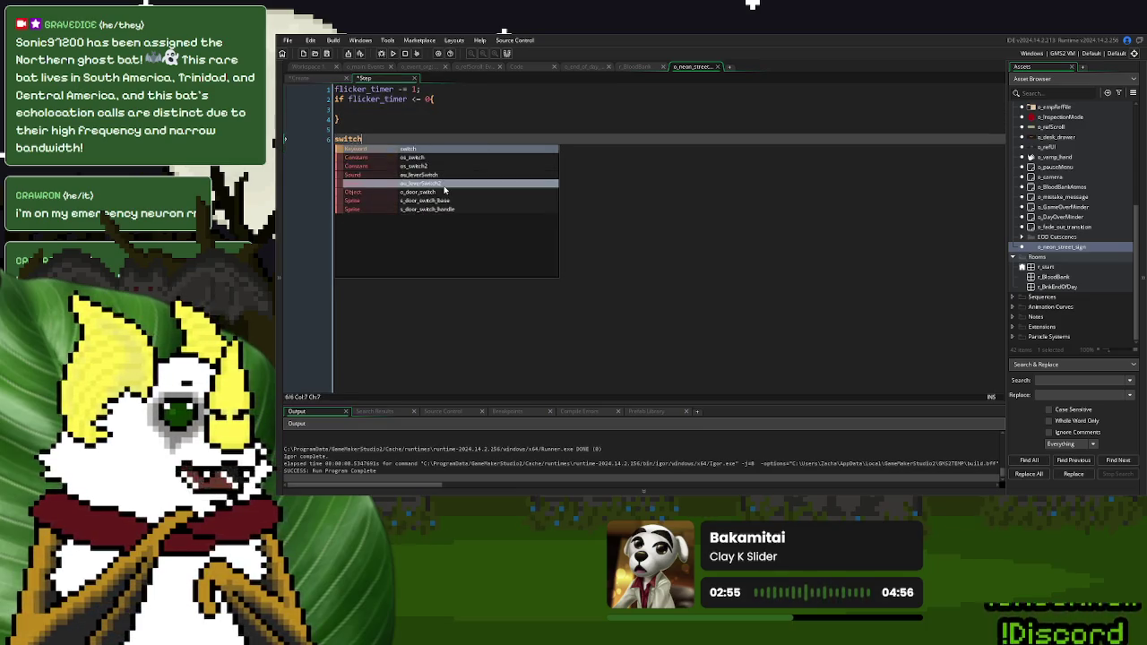
{"action": "type", "text": " state{"}
{"action": "key", "text": "Return"}
{"action": "type", "text": "case \"on\":"}
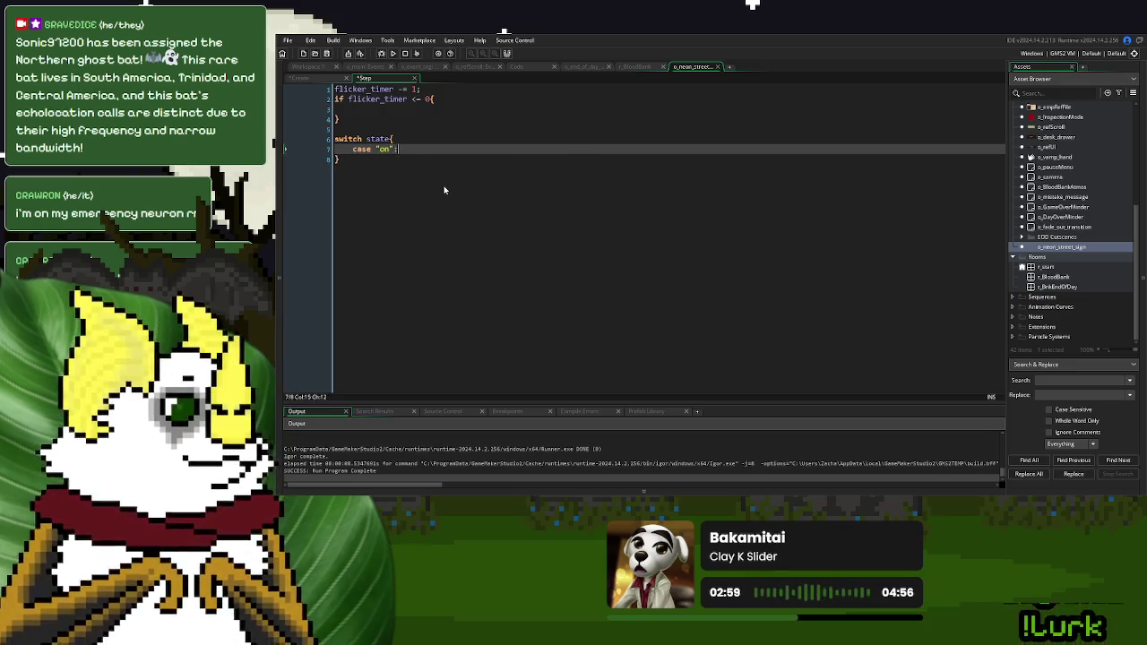
{"action": "key", "text": "Return"}
{"action": "key", "text": "Return"}
{"action": "type", "text": "n"}
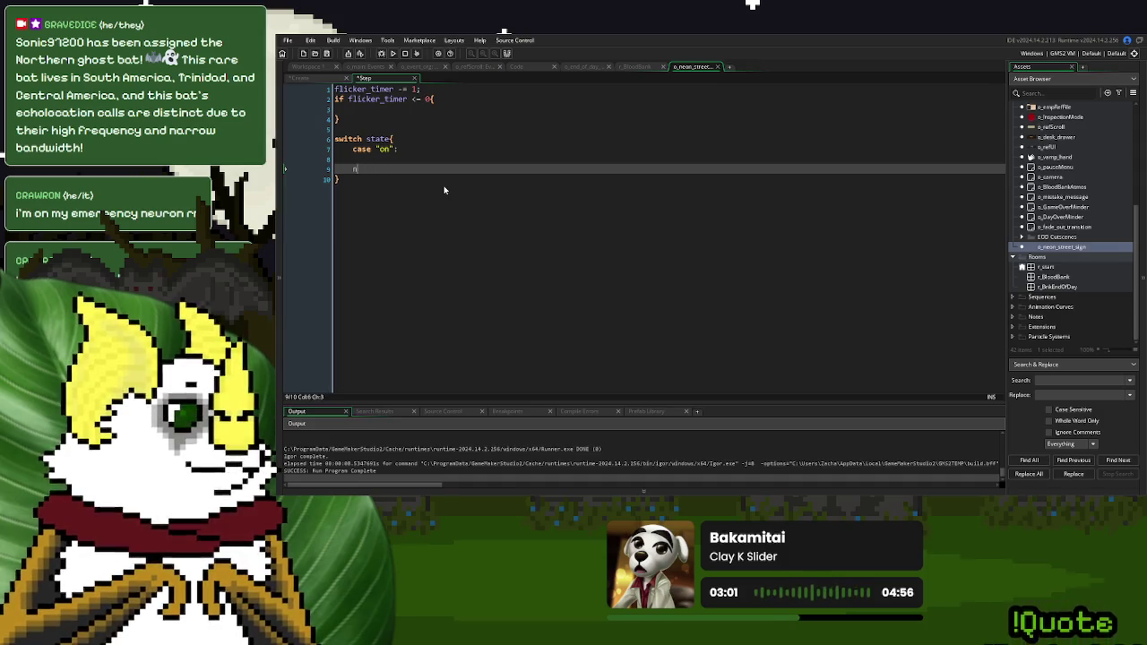
{"action": "key", "text": "BackSpace"}
{"action": "type", "text": "break;"}
Add a case "off" block ending in break below the on case
{"action": "key", "text": "Return"}
{"action": "type", "text": "case \"off\";"}
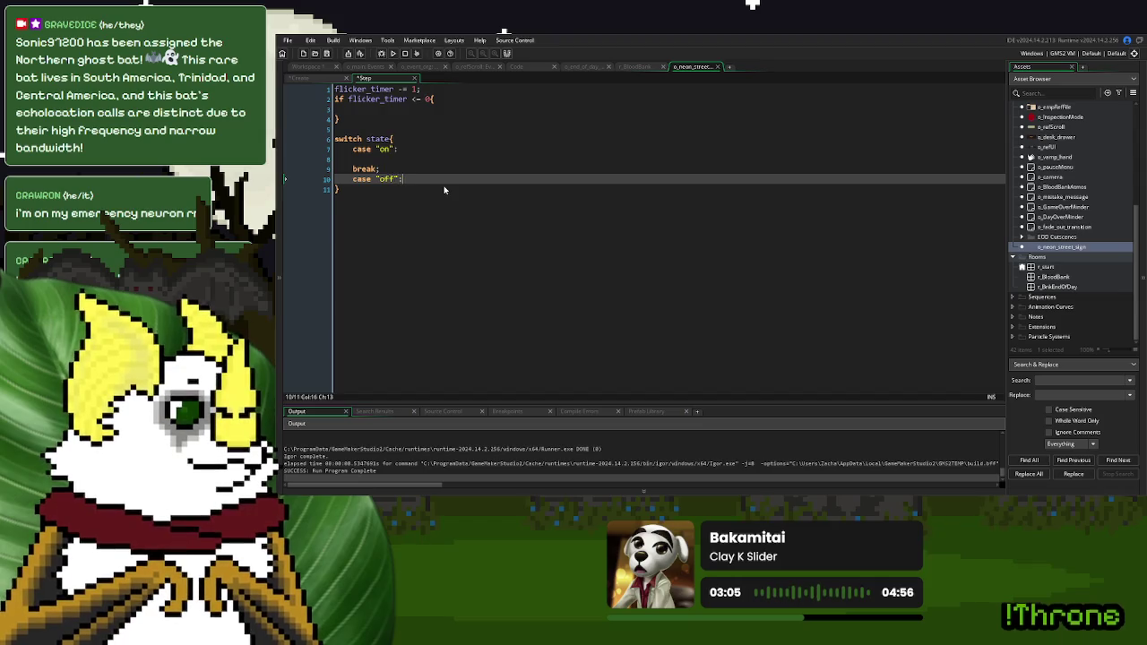
{"action": "key", "text": "BackSpace"}
{"action": "type", "text": ":"}
{"action": "key", "text": "Return"}
{"action": "key", "text": "Return"}
{"action": "type", "text": "break;"}
{"action": "key", "text": "Up"}
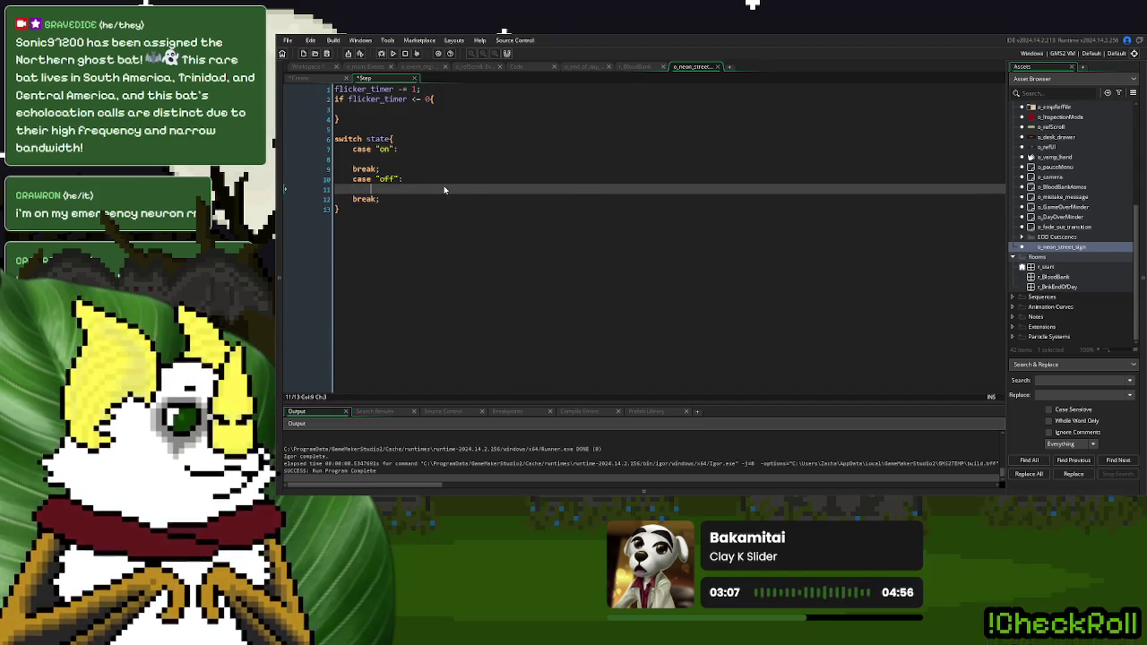
Move the flicker_timer countdown block inside case "on"
{"action": "left_click_drag", "start_coordinate": [340, 118], "coordinate": [333, 93]}
{"action": "key", "text": "Tab"}
{"action": "key", "text": "Tab"}
{"action": "left_click", "coordinate": [390, 111]}
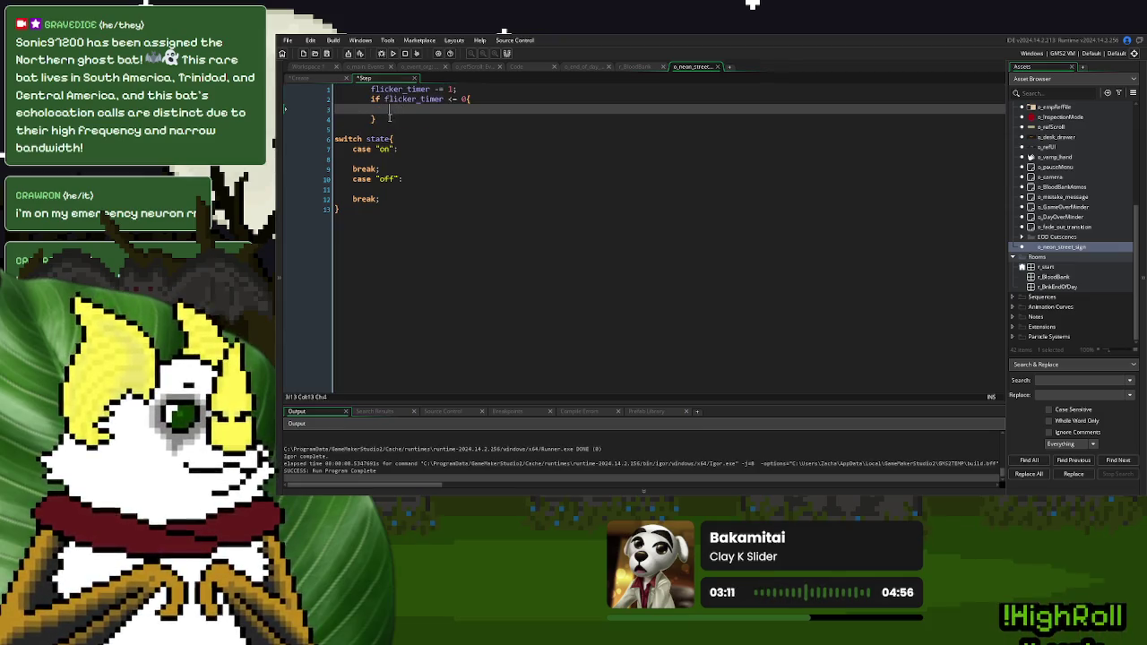
{"action": "left_click_drag", "start_coordinate": [390, 116], "coordinate": [322, 91]}
{"action": "key", "text": "ctrl+x"}
{"action": "left_click", "coordinate": [365, 129]}
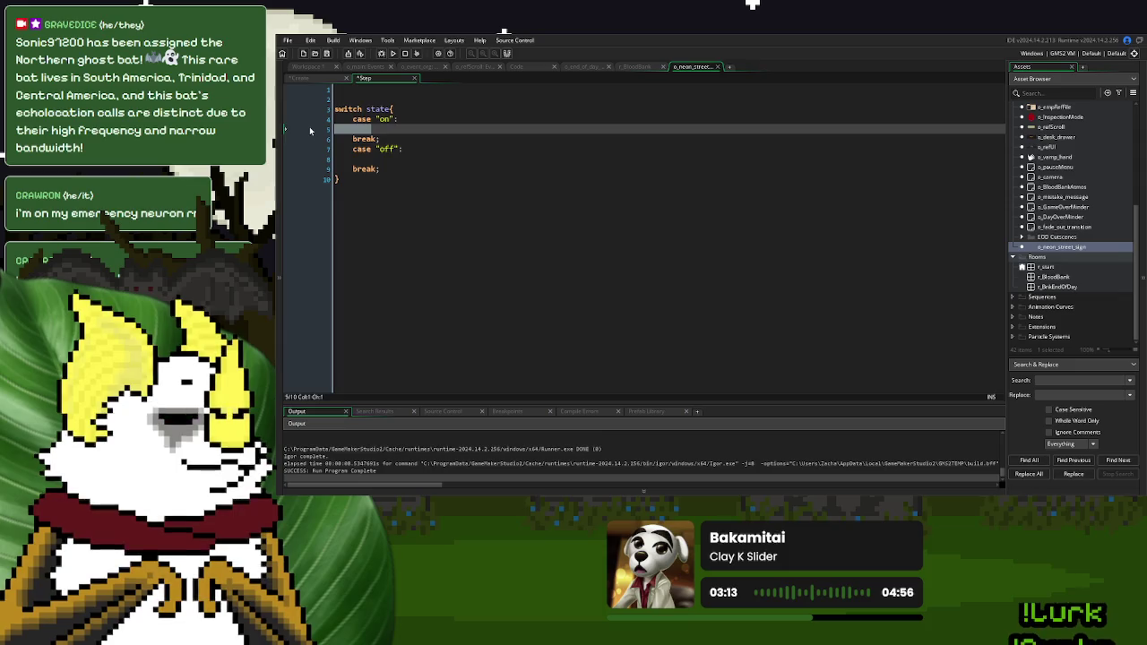
{"action": "key", "text": "ctrl+v"}
When the on timer runs out, set state to "off" and reset flicker_timer
{"action": "double_click", "coordinate": [377, 109]}
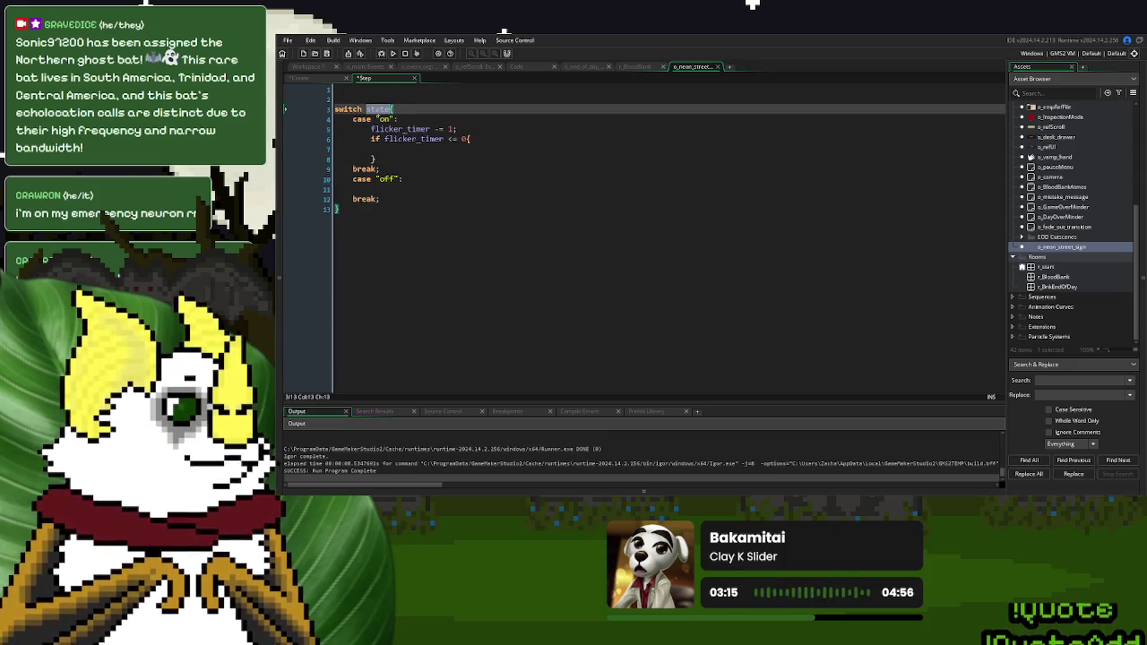
{"action": "left_click", "coordinate": [397, 149]}
{"action": "key", "text": "ctrl+v"}
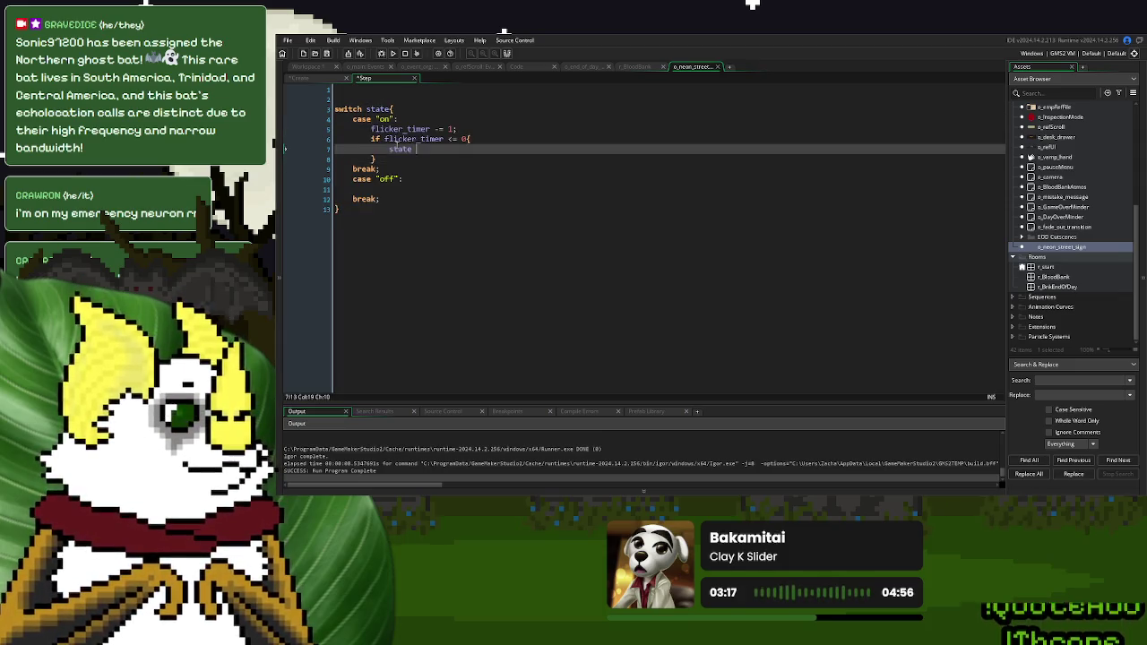
{"action": "type", "text": "= \"off\";"}
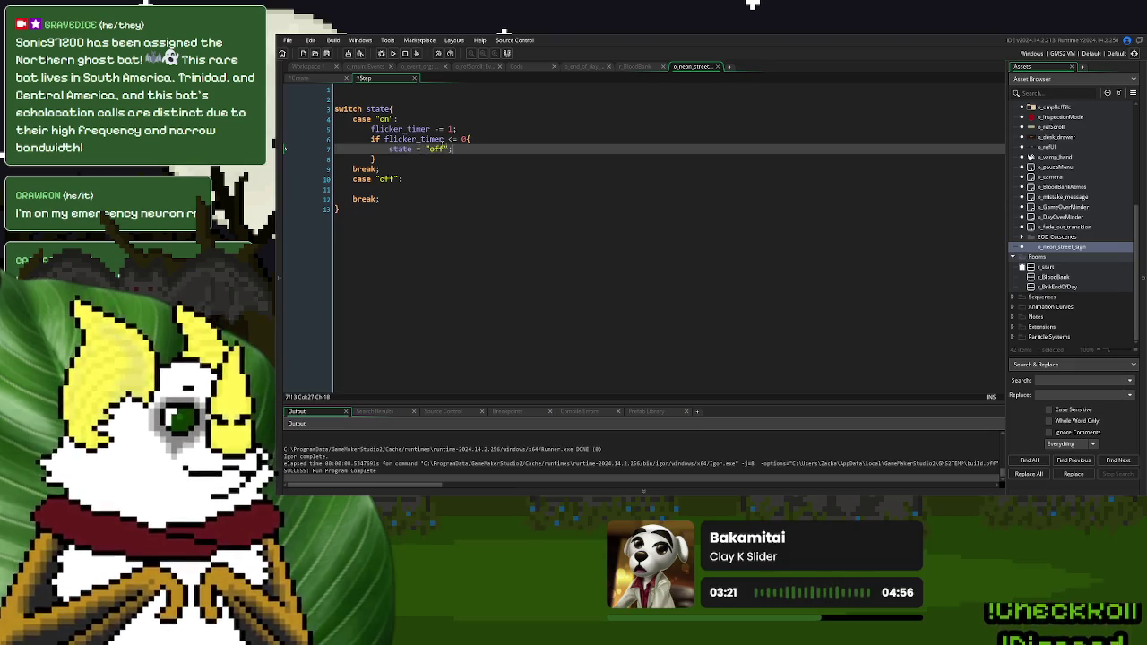
{"action": "double_click", "coordinate": [408, 128]}
{"action": "key", "text": "ctrl+c"}
{"action": "left_click", "coordinate": [468, 149]}
{"action": "key", "text": "ctrl+v"}
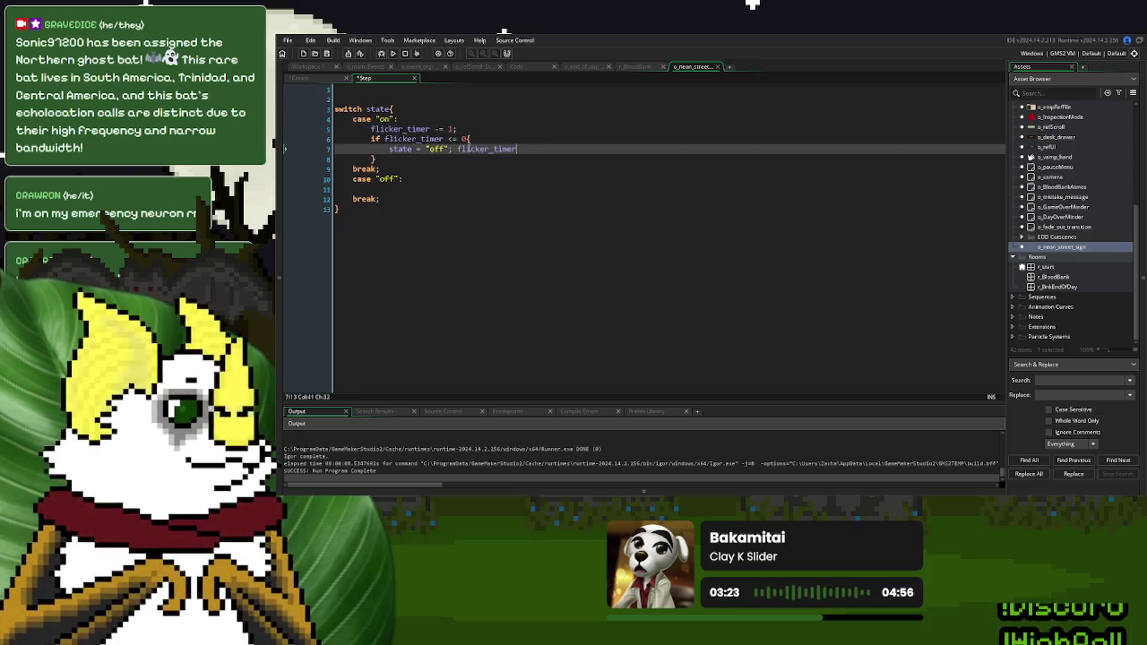
{"action": "type", "text": " = 10;"}
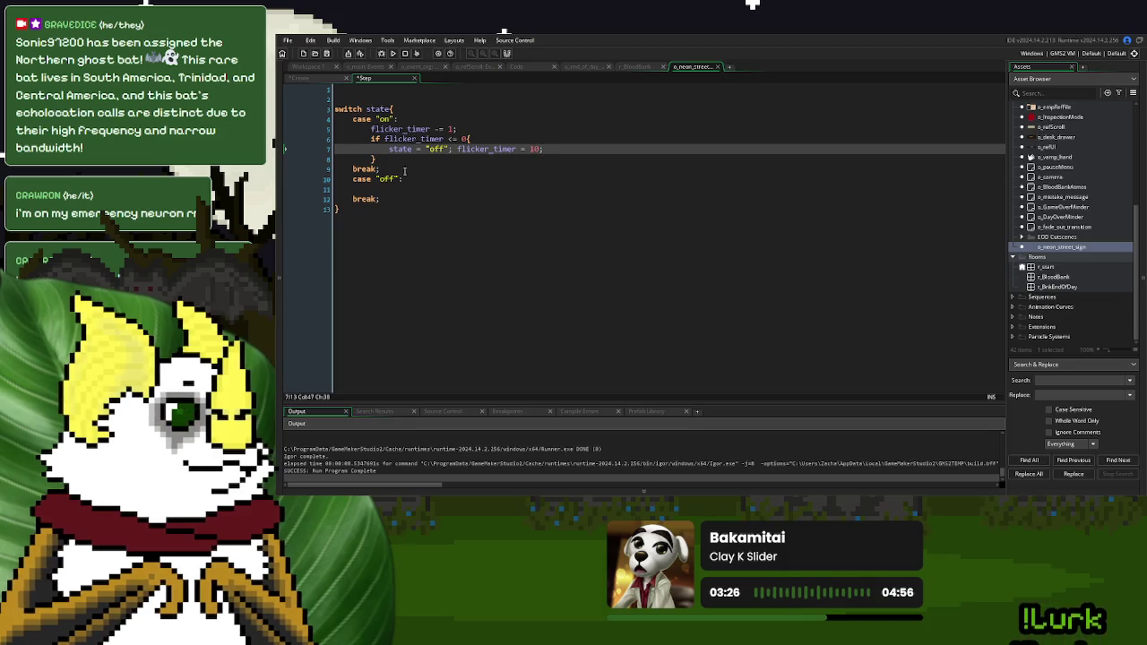
Copy the countdown block into case "off", making it switch state back to "on"
{"action": "mouse_move", "coordinate": [373, 159]}
{"action": "left_mouse_down"}
{"action": "mouse_move", "coordinate": [468, 139]}
{"action": "mouse_move", "coordinate": [371, 130]}
{"action": "left_mouse_up"}
{"action": "left_click", "coordinate": [385, 188]}
{"action": "key", "text": "ctrl+v"}
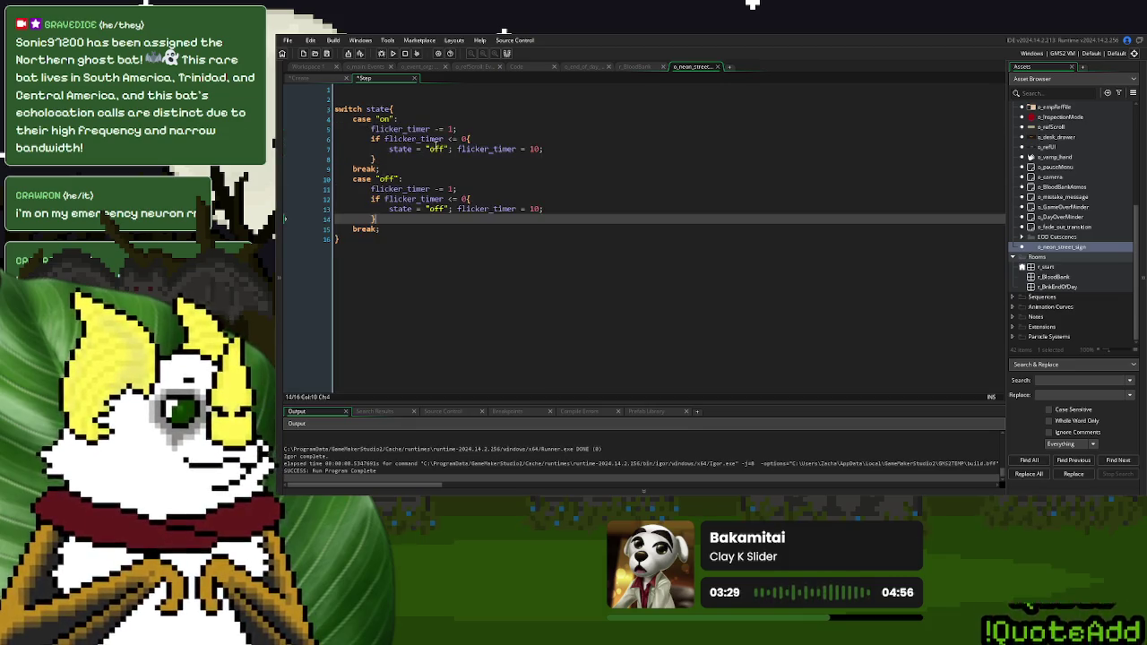
{"action": "double_click", "coordinate": [384, 119]}
{"action": "key", "text": "ctrl+c"}
{"action": "double_click", "coordinate": [434, 209]}
{"action": "key", "text": "ctrl+v"}
Check the starting flicker_timer in Create, then set the off-case timer reset to 60*5
{"action": "left_click", "coordinate": [315, 79]}
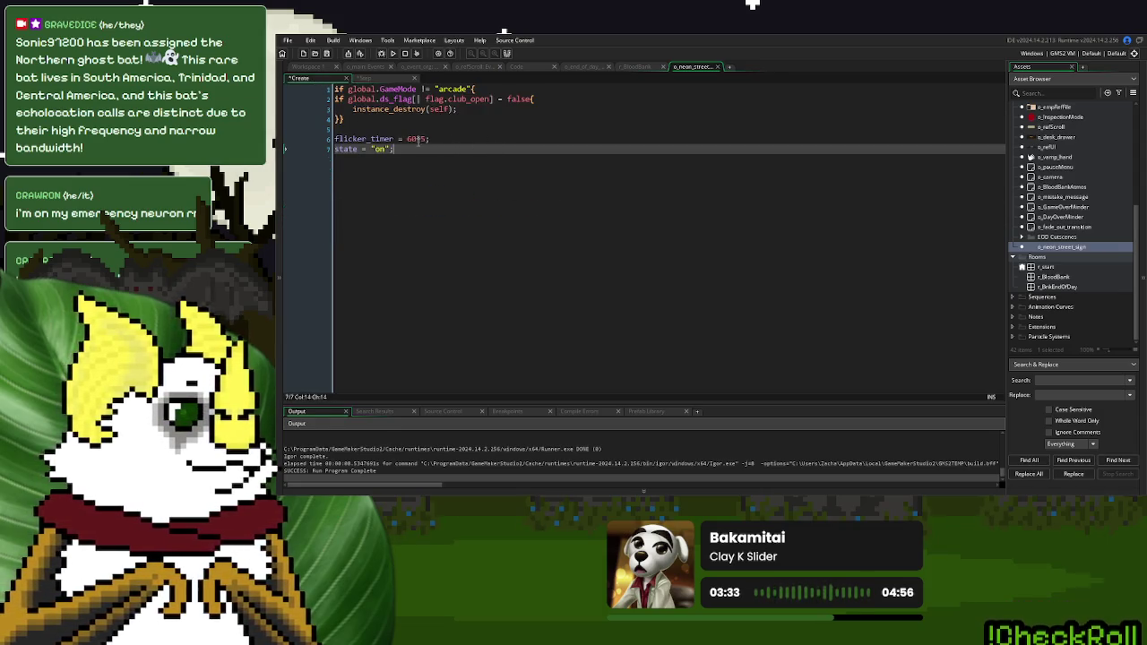
{"action": "left_click_drag", "start_coordinate": [410, 139], "coordinate": [442, 139]}
{"action": "left_click", "coordinate": [374, 79]}
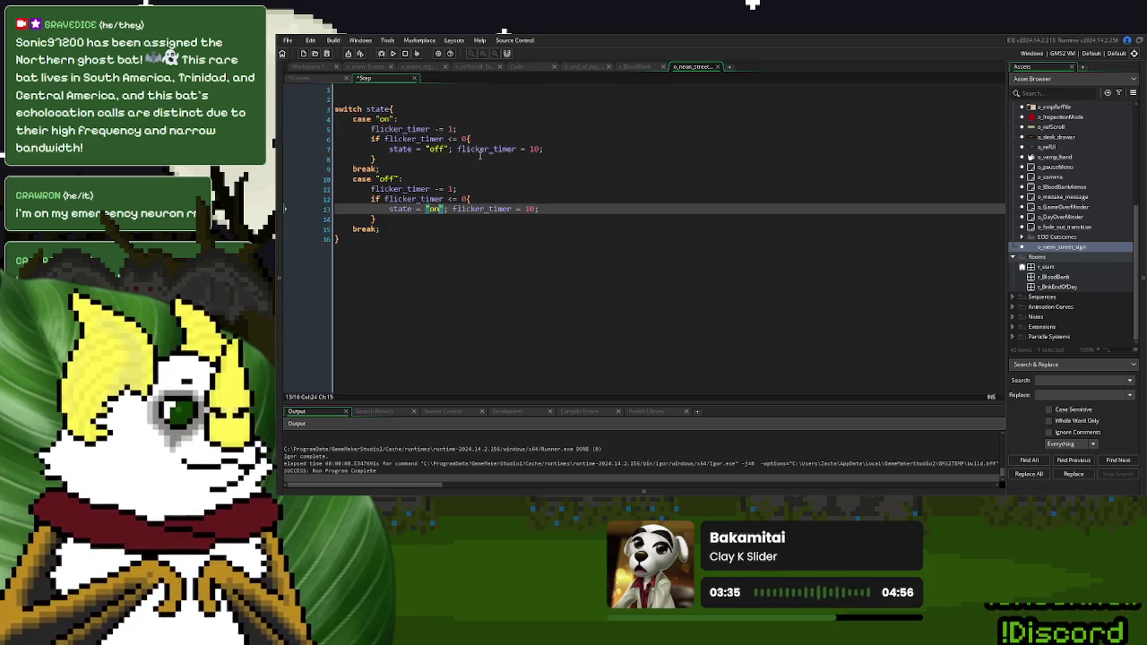
{"action": "double_click", "coordinate": [530, 209]}
{"action": "type", "text": "60*5"}
Add image_alpha = 1 to case "on" and copy it into case "off"
{"action": "left_click", "coordinate": [422, 119]}
{"action": "type", "text": "image_alpha = 1;"}
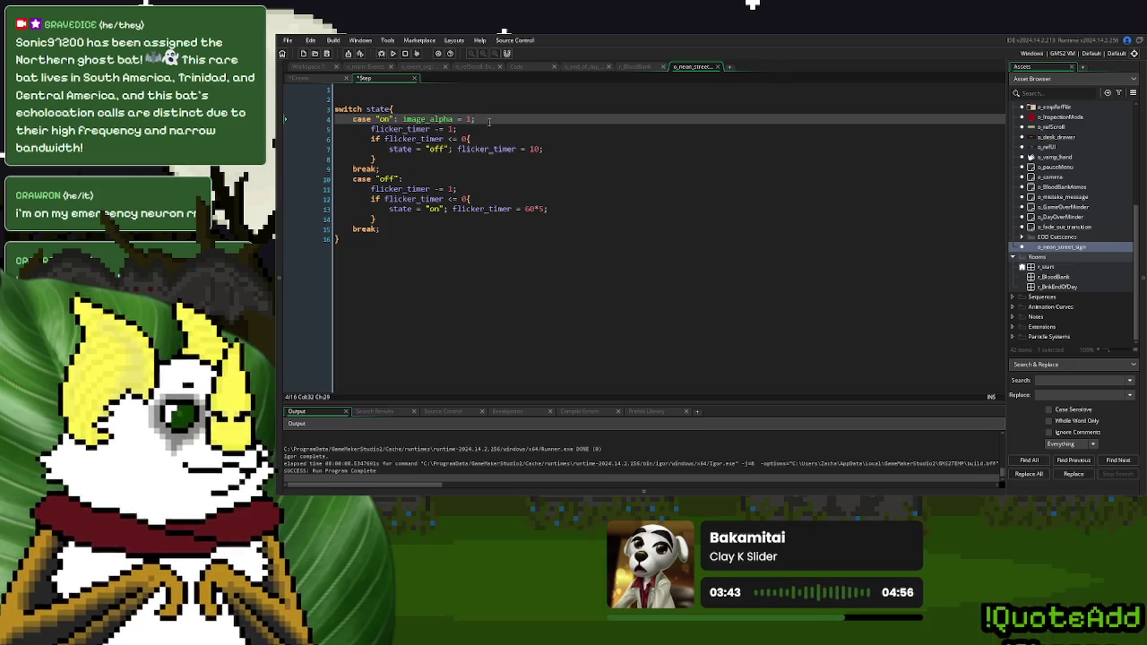
{"action": "left_click_drag", "start_coordinate": [482, 123], "coordinate": [397, 119]}
{"action": "key", "text": "ctrl+c"}
{"action": "left_click", "coordinate": [426, 179]}
{"action": "key", "text": "ctrl+v"}
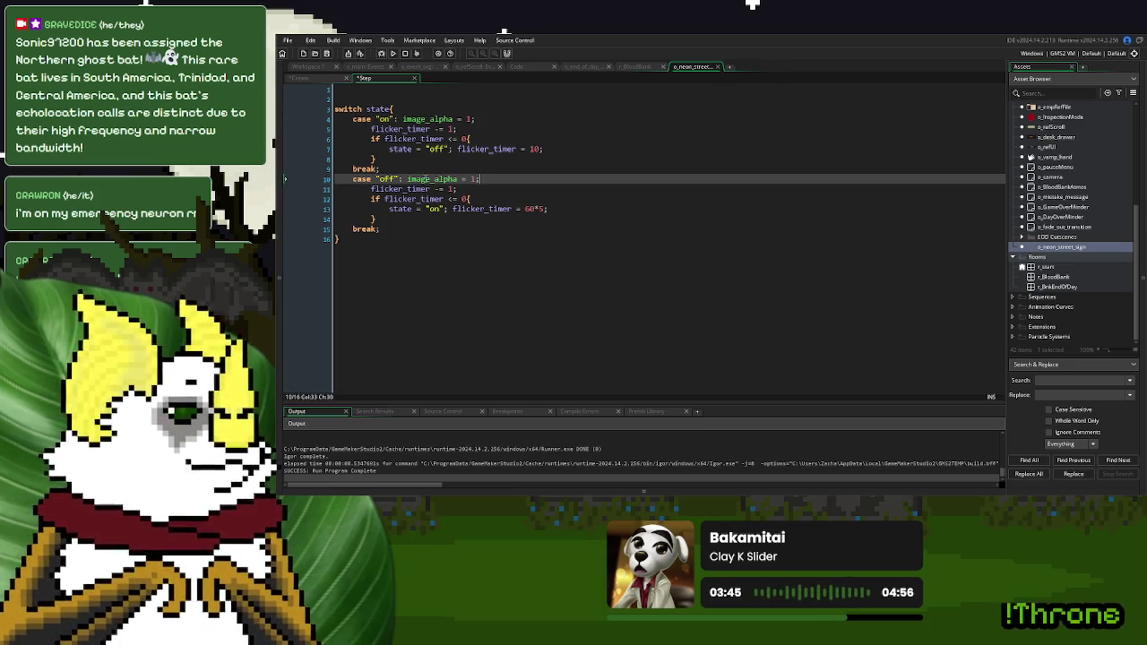
Test-run the game, change the off case to image_alpha = 0, and run again
{"action": "left_click", "coordinate": [393, 53]}
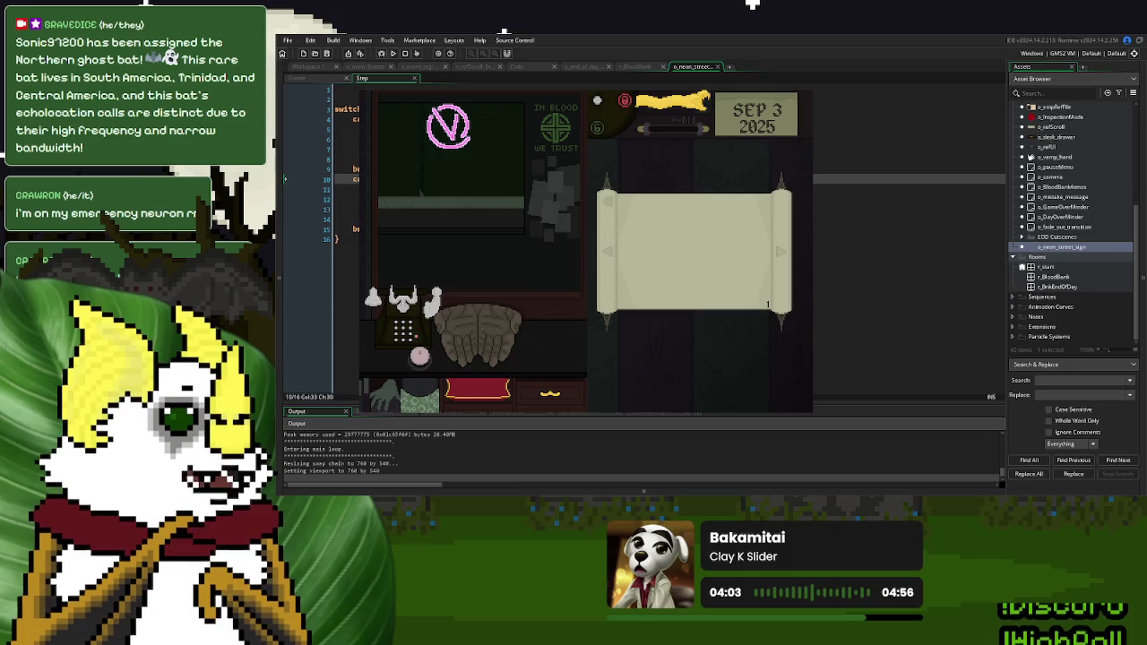
{"action": "left_click", "coordinate": [404, 52]}
{"action": "double_click", "coordinate": [473, 179]}
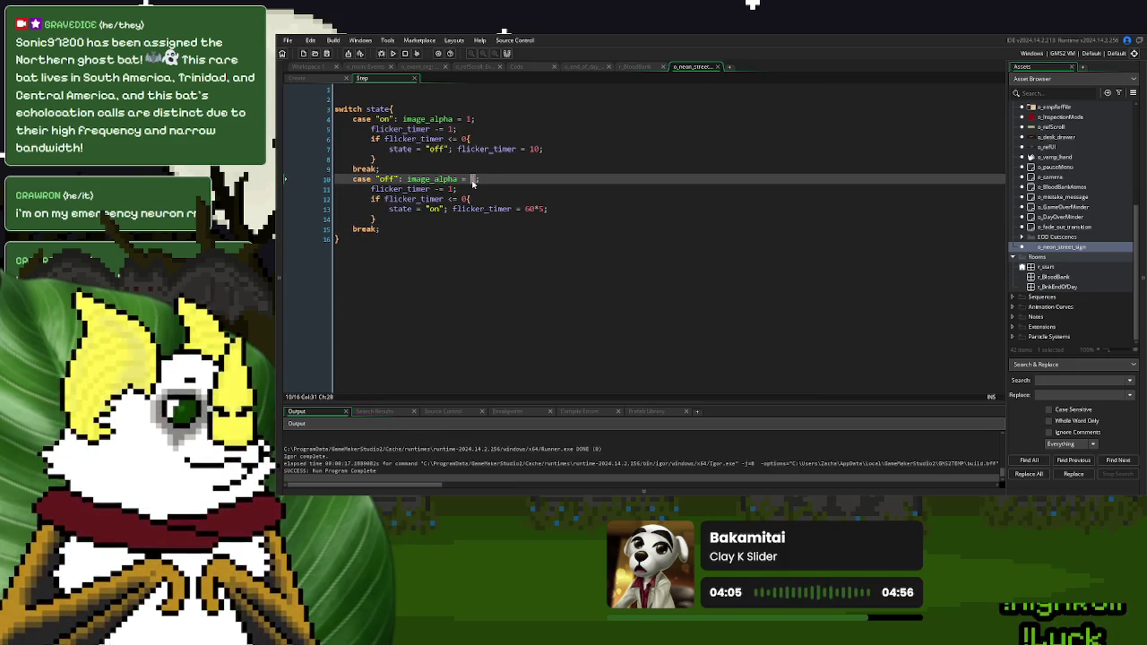
{"action": "type", "text": "0"}
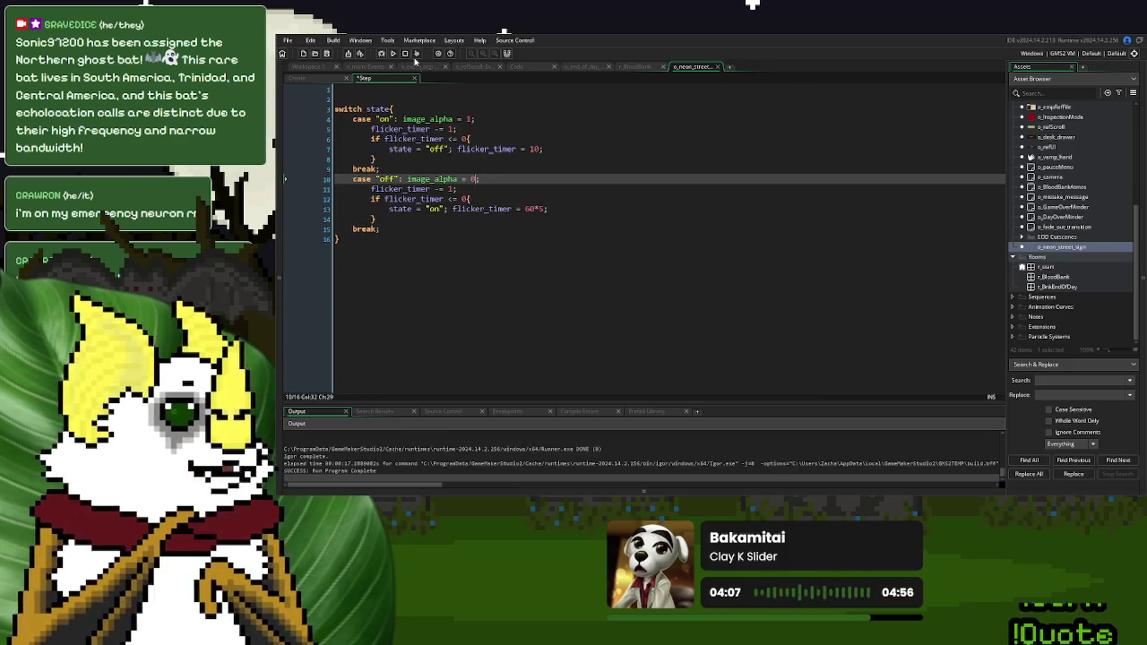
{"action": "left_click", "coordinate": [392, 54]}
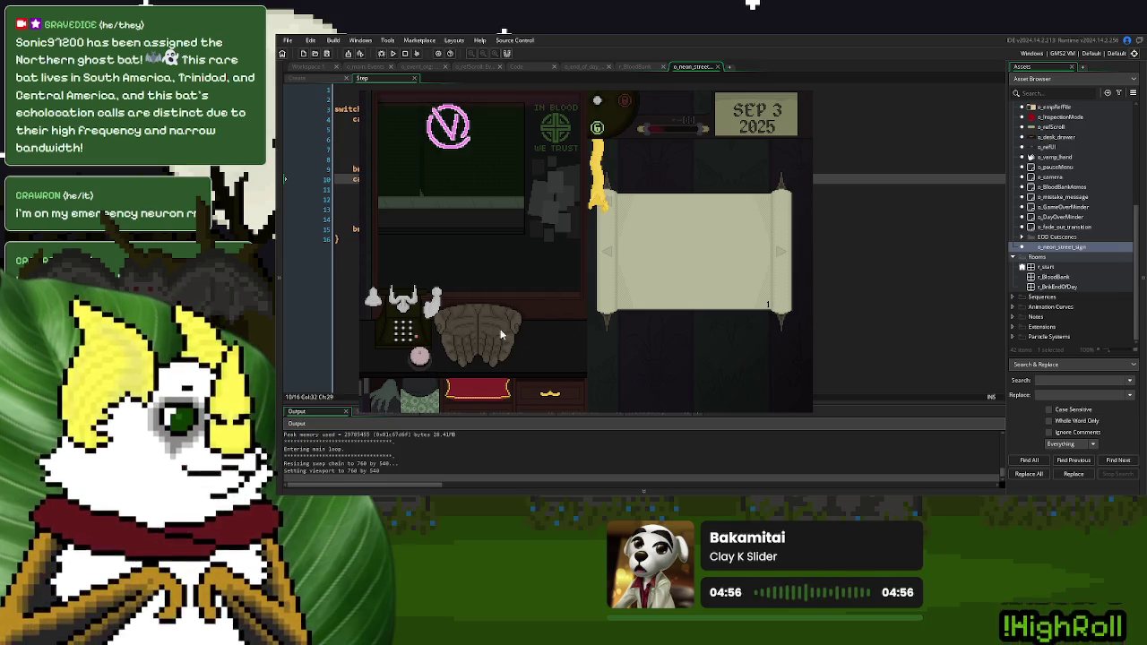
{"action": "left_click", "coordinate": [503, 115]}
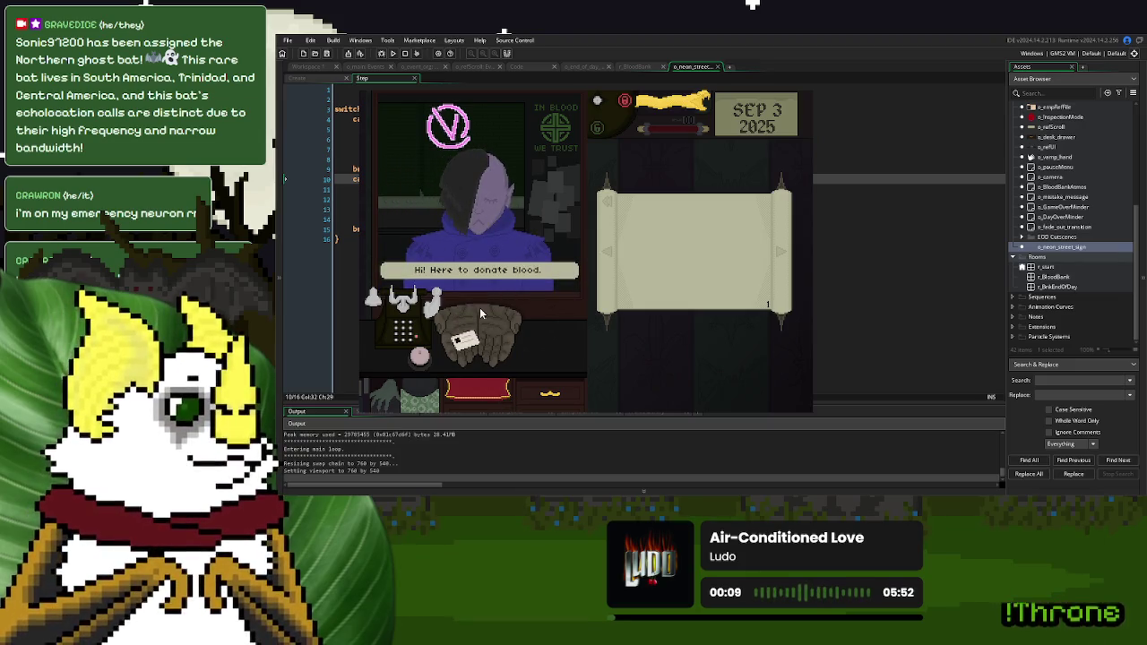
{"action": "left_click", "coordinate": [460, 166]}
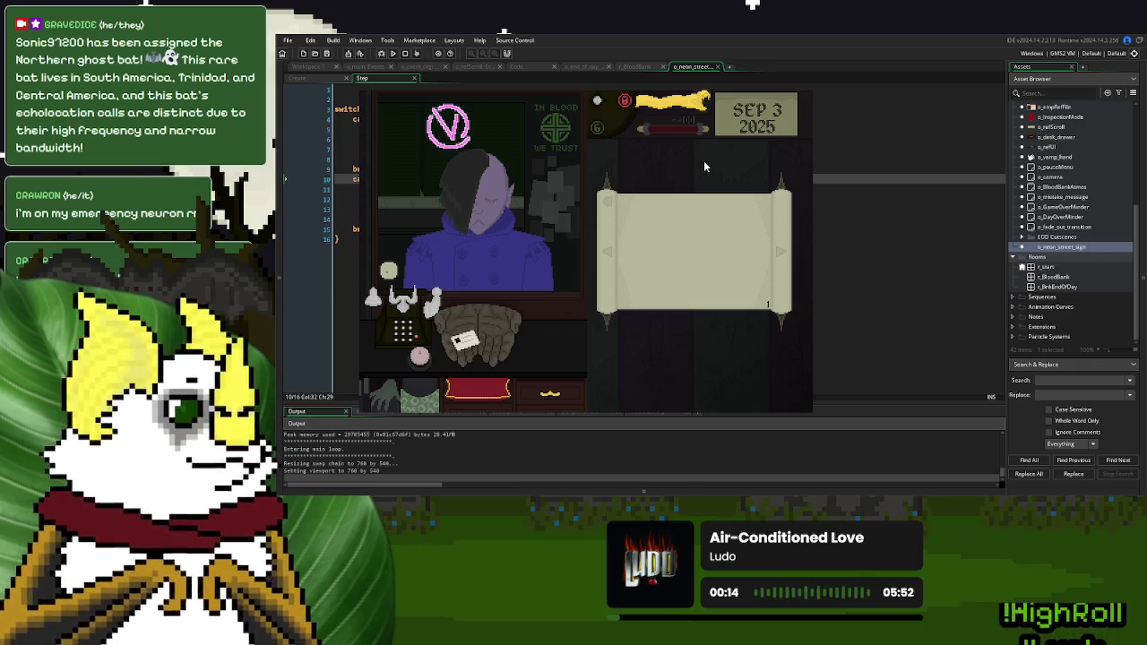
{"action": "key", "text": "Escape"}
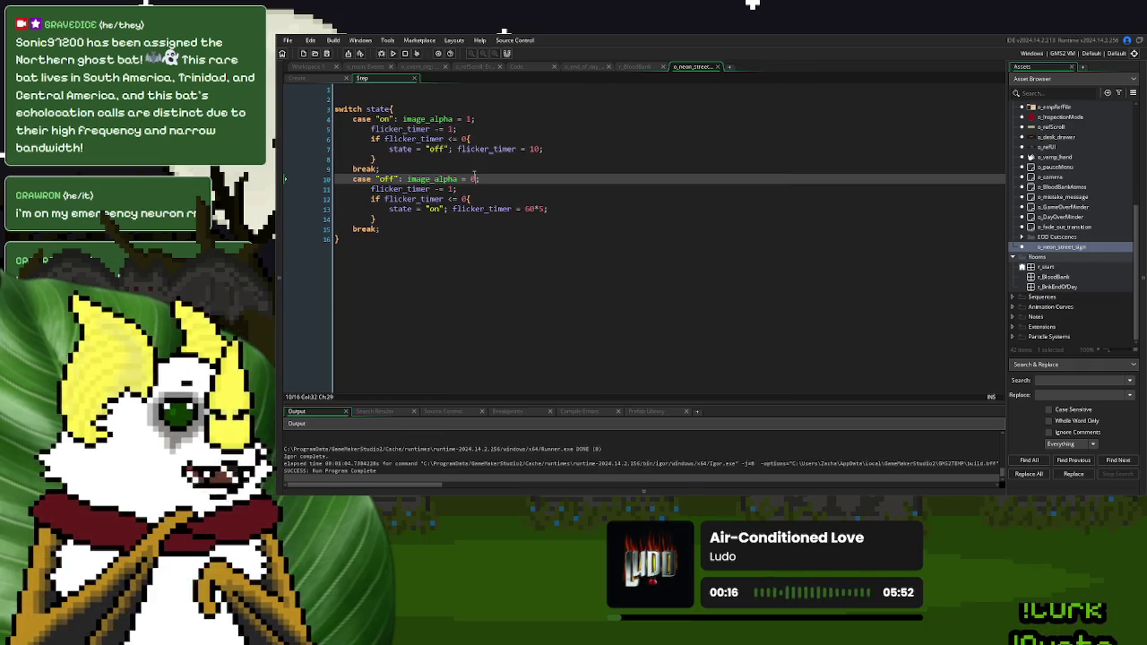
Declare var _off_time = 5, use it in the on-case timer reset, and make the on-time 60*60
{"action": "left_click", "coordinate": [401, 90]}
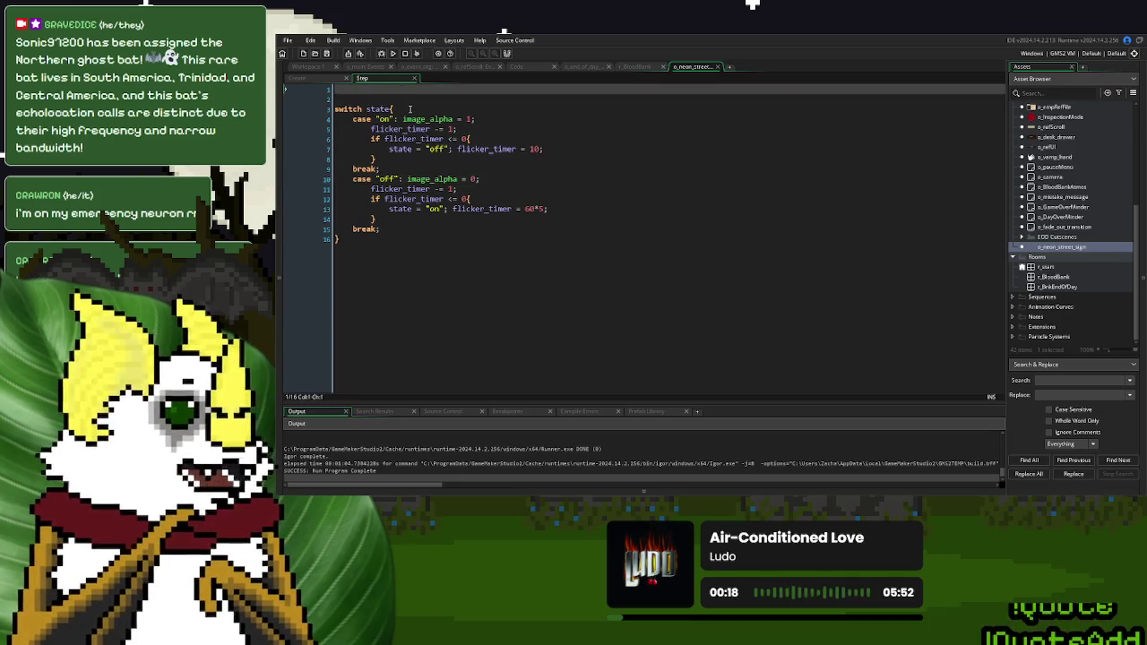
{"action": "type", "text": "var _off_time"}
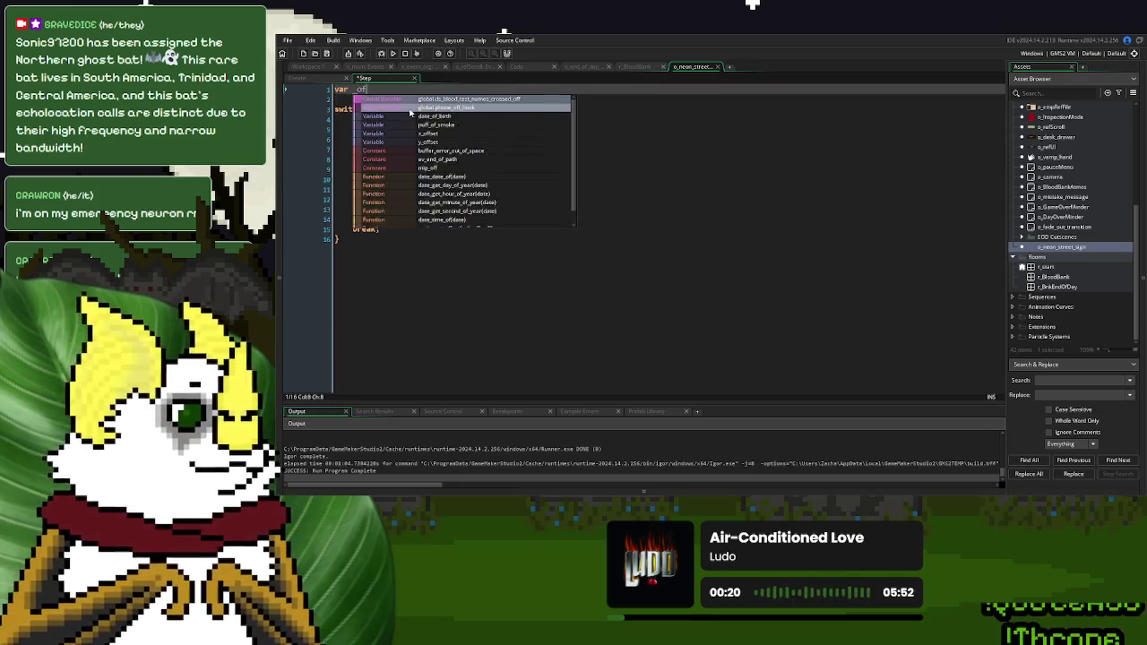
{"action": "type", "text": " = 5;"}
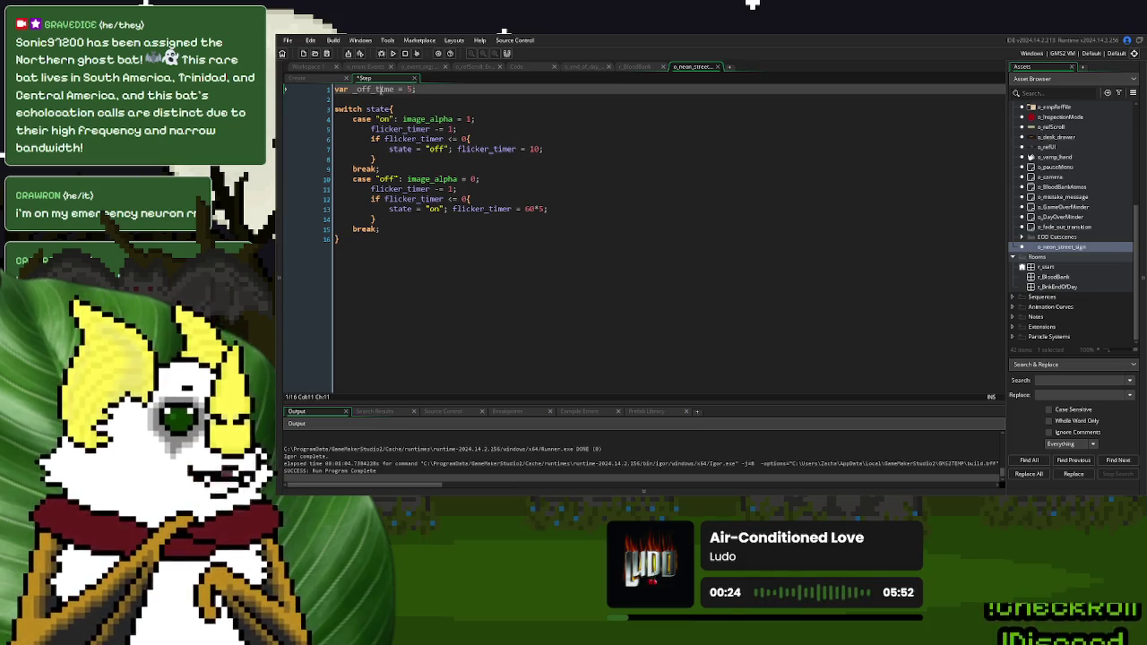
{"action": "double_click", "coordinate": [535, 149]}
{"action": "type", "text": "_off_time"}
{"action": "left_click", "coordinate": [508, 190]}
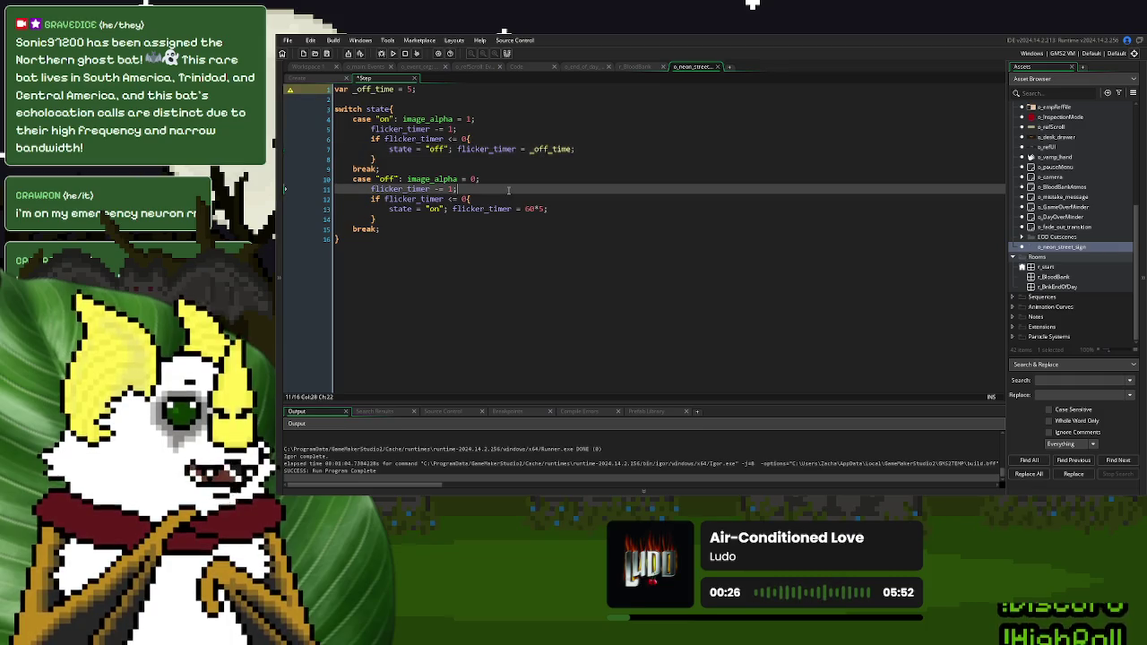
{"action": "left_click", "coordinate": [439, 89]}
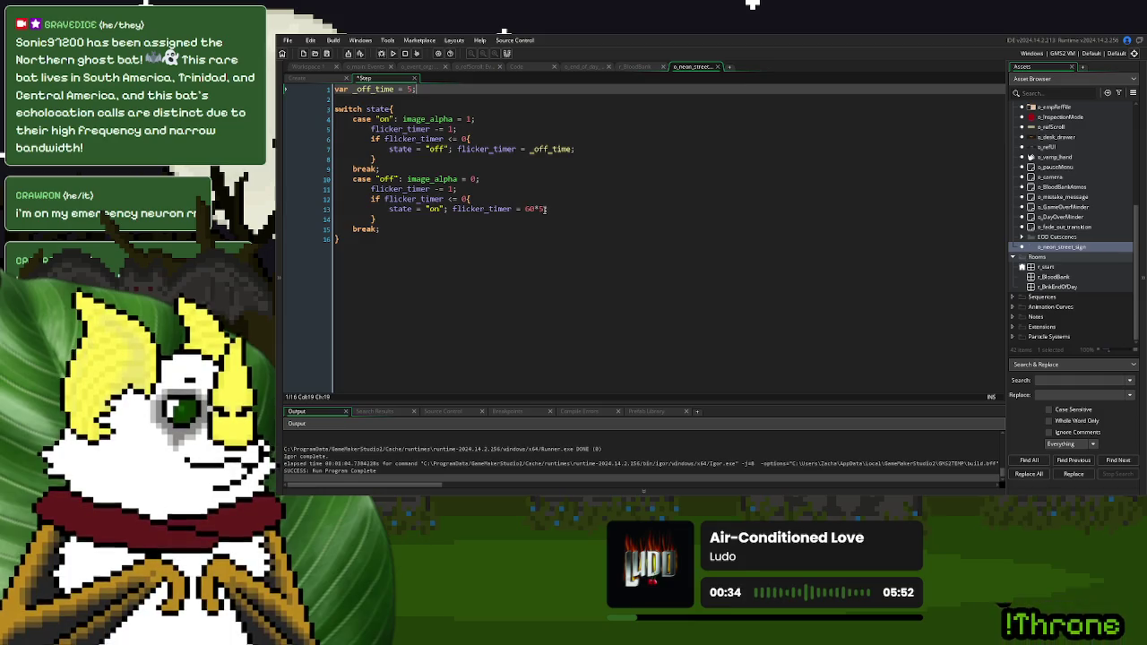
{"action": "left_click", "coordinate": [539, 209]}
{"action": "type", "text": "60"}
{"action": "key", "text": "shift+Left"}
{"action": "key", "text": "shift+Left"}
{"action": "key", "text": "shift+Left"}
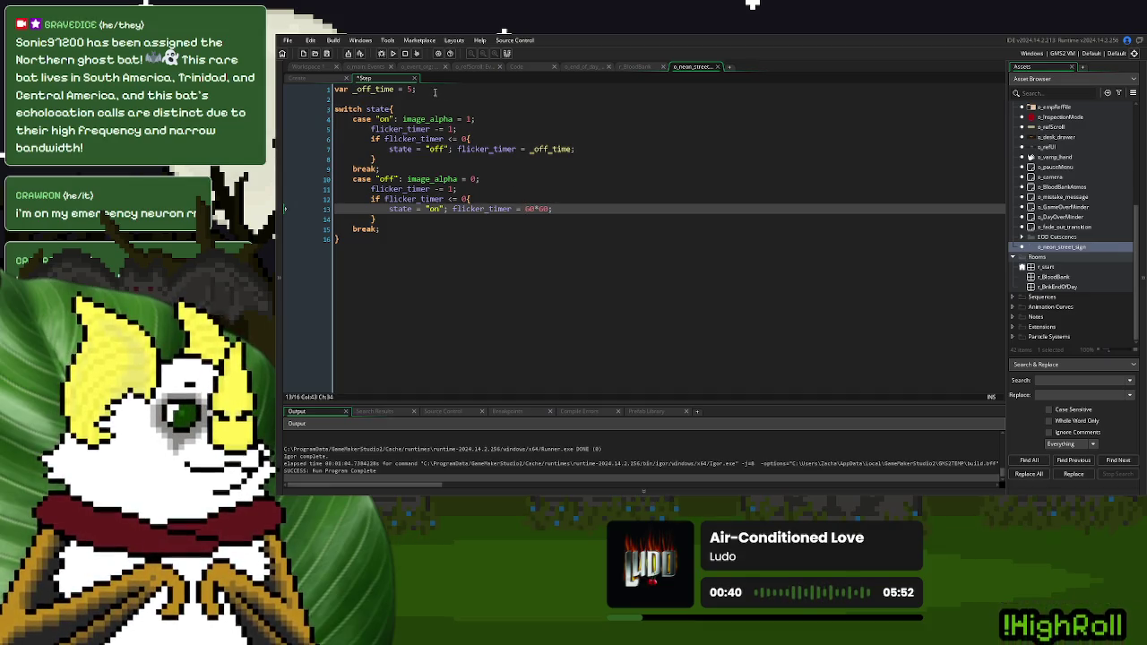
{"action": "left_click", "coordinate": [435, 90]}
Add var _minute = 60*60 and reset the off timer to _minute*(irandom_range(3,5))
{"action": "key", "text": "Return"}
{"action": "type", "text": "var "}
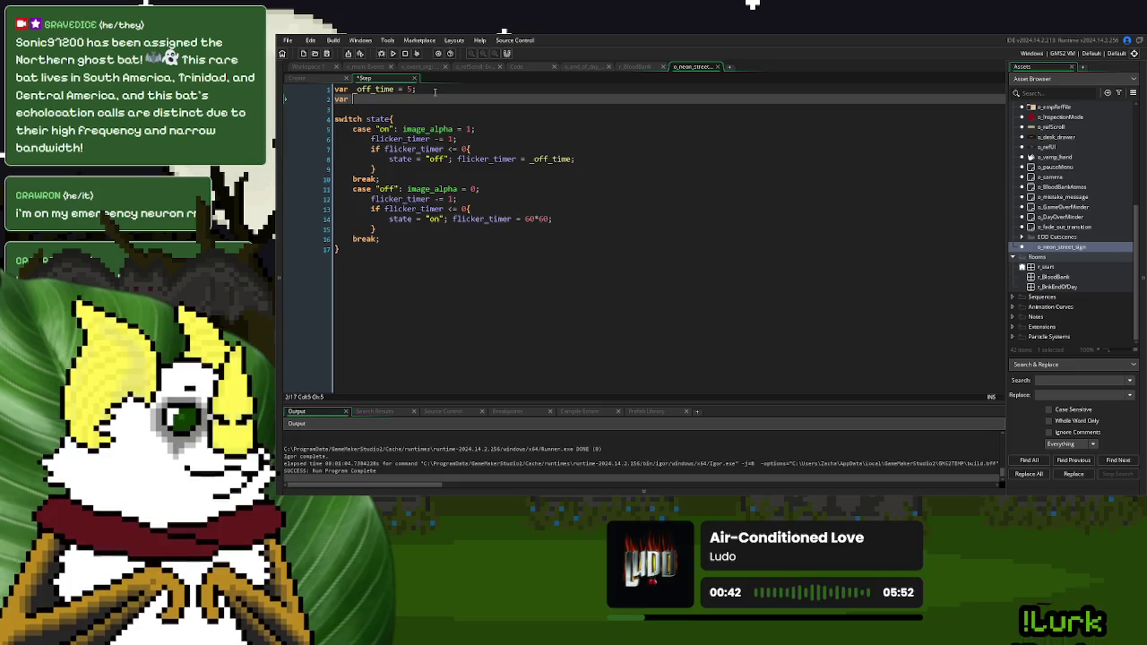
{"action": "type", "text": "_minute = 630*60;"}
{"action": "double_click", "coordinate": [387, 99]}
{"action": "key", "text": "ctrl+c"}
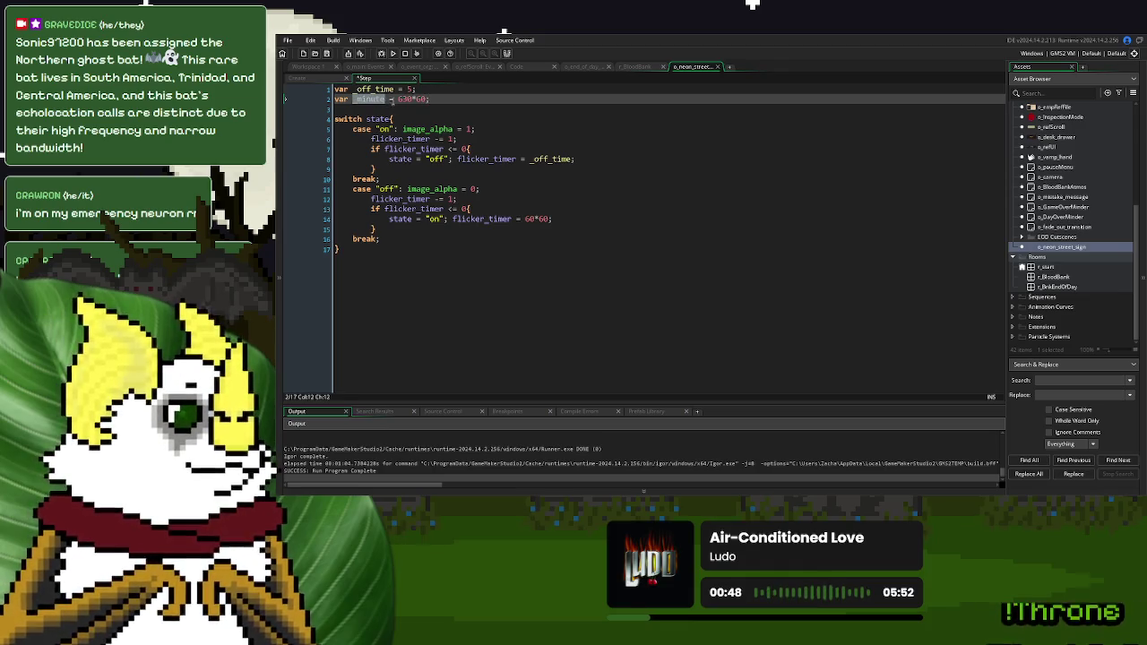
{"action": "left_click", "coordinate": [406, 100]}
{"action": "key", "text": "BackSpace"}
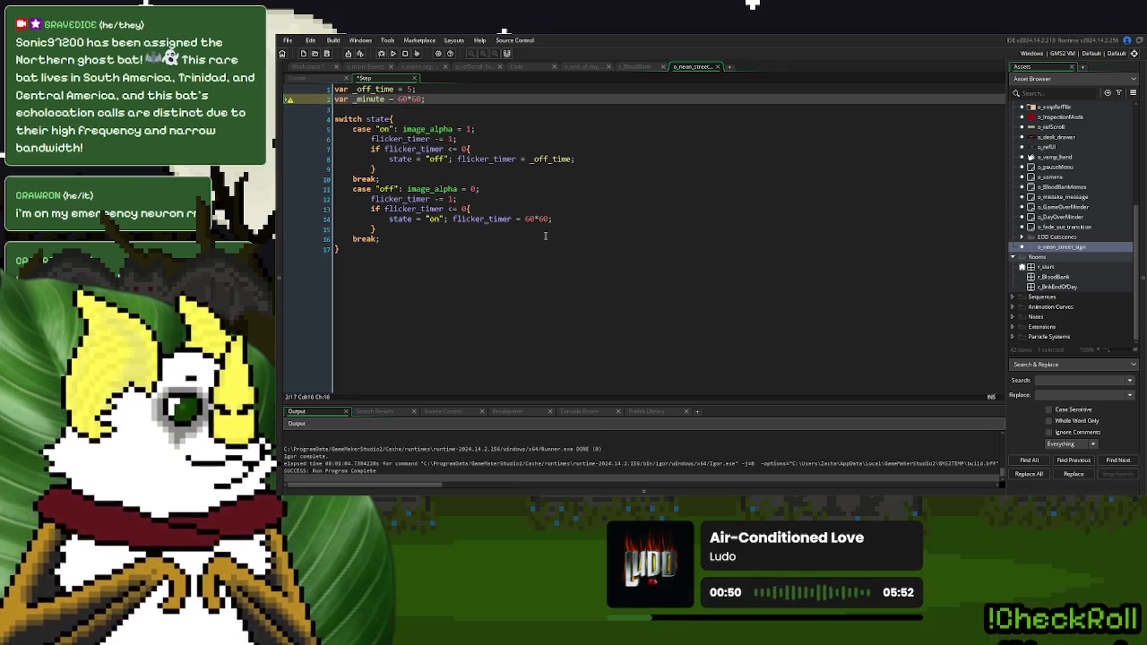
{"action": "left_click_drag", "start_coordinate": [553, 218], "coordinate": [526, 219]}
{"action": "key", "text": "ctrl+v"}
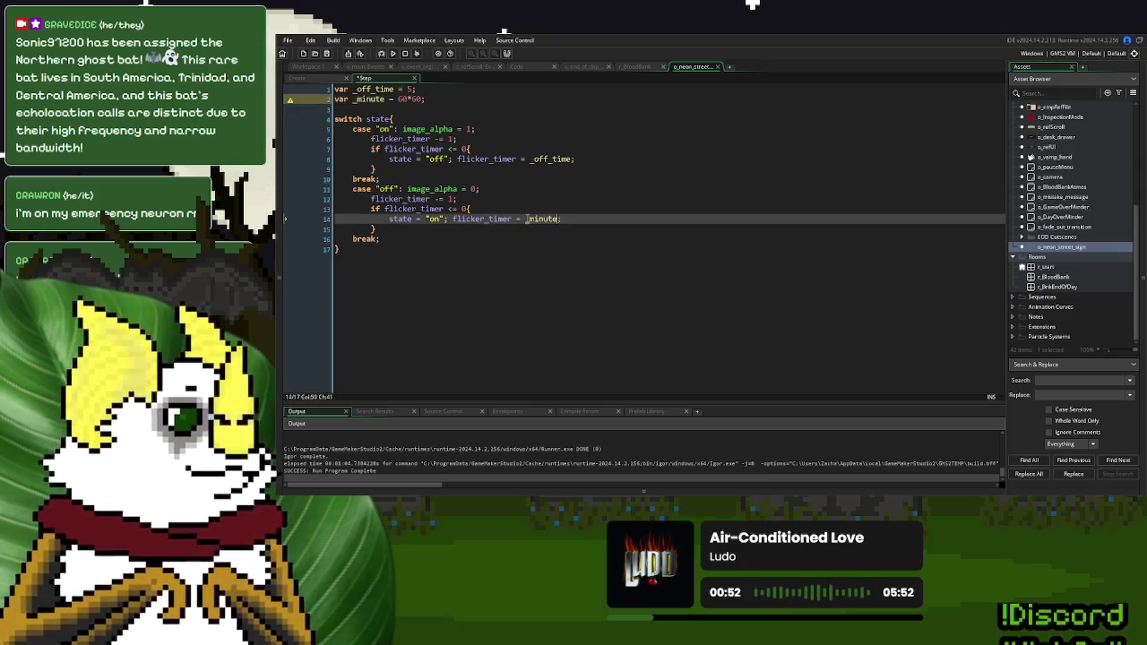
{"action": "type", "text": "*("}
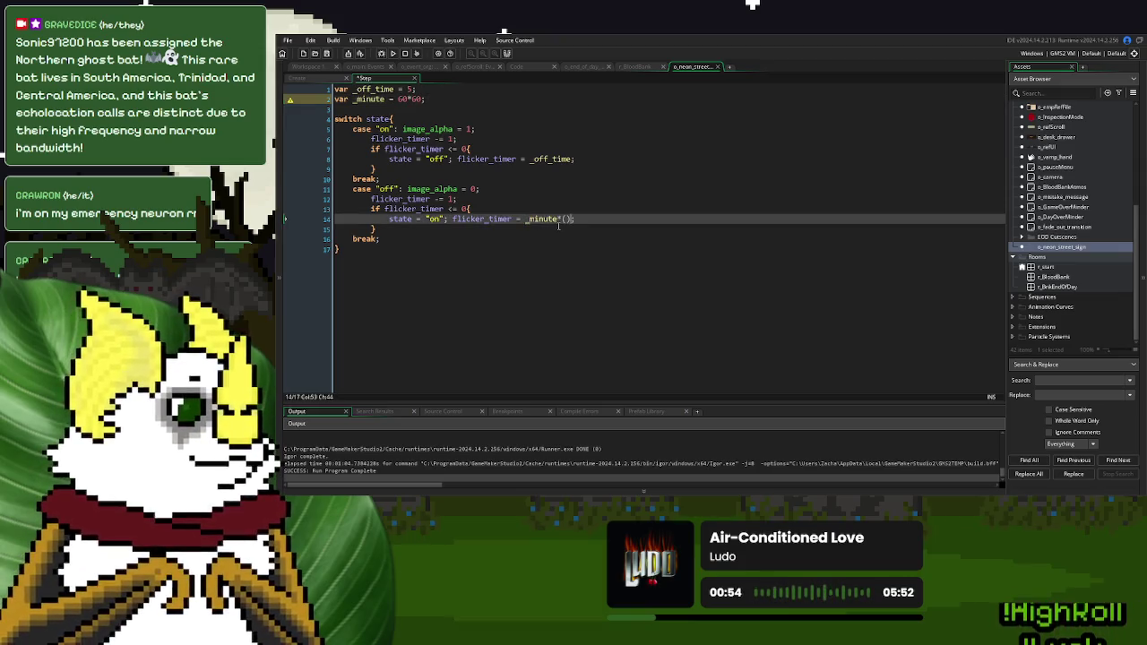
{"action": "type", "text": "irando"}
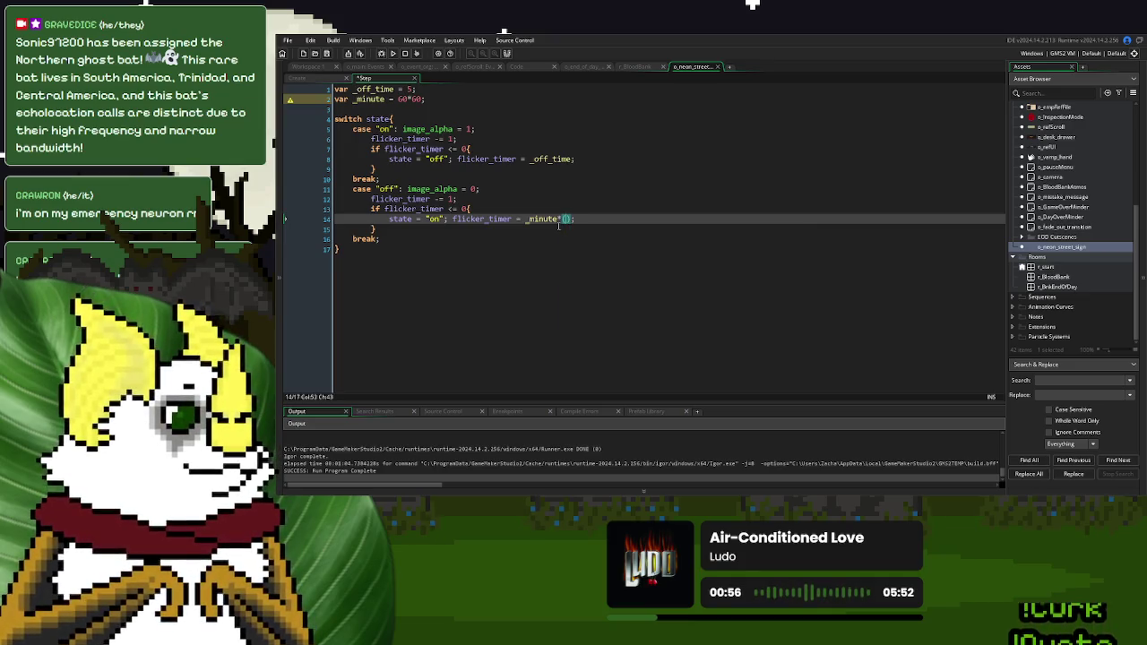
{"action": "type", "text": "m_range("}
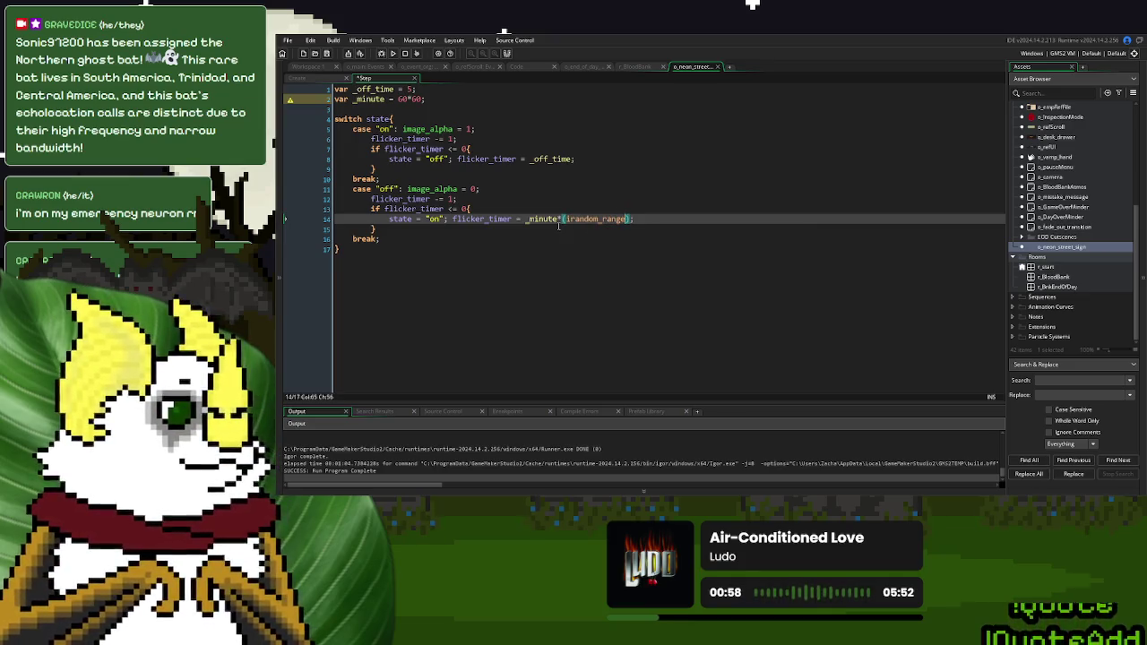
{"action": "key", "text": "BackSpace"}
{"action": "type", "text": "5"}
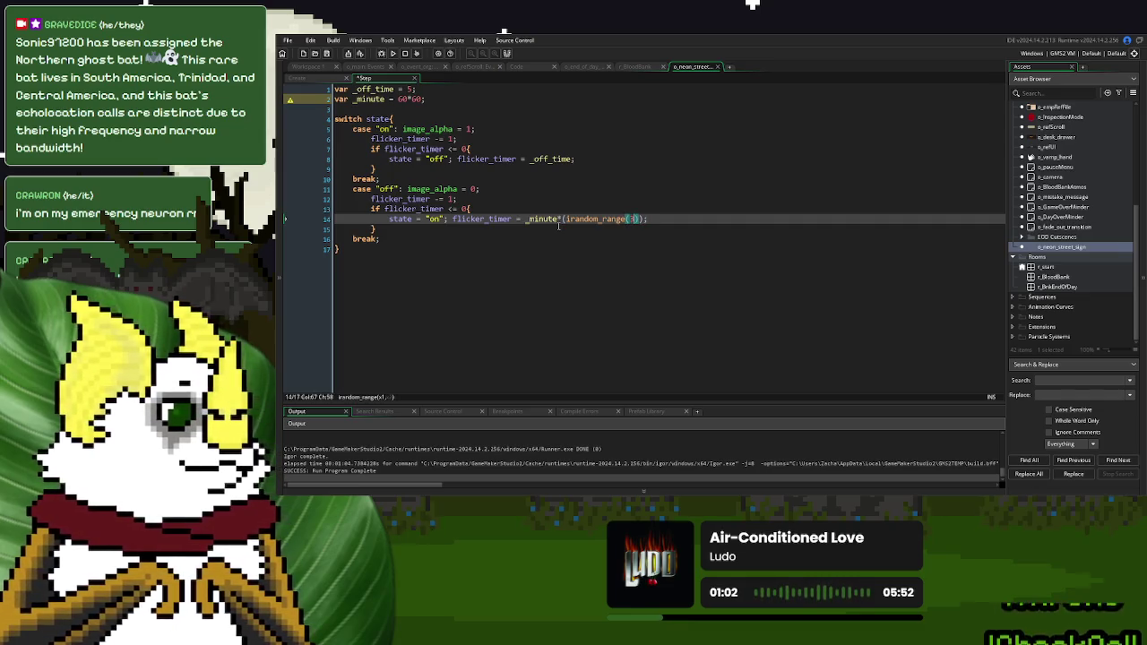
{"action": "type", "text": ",5"}
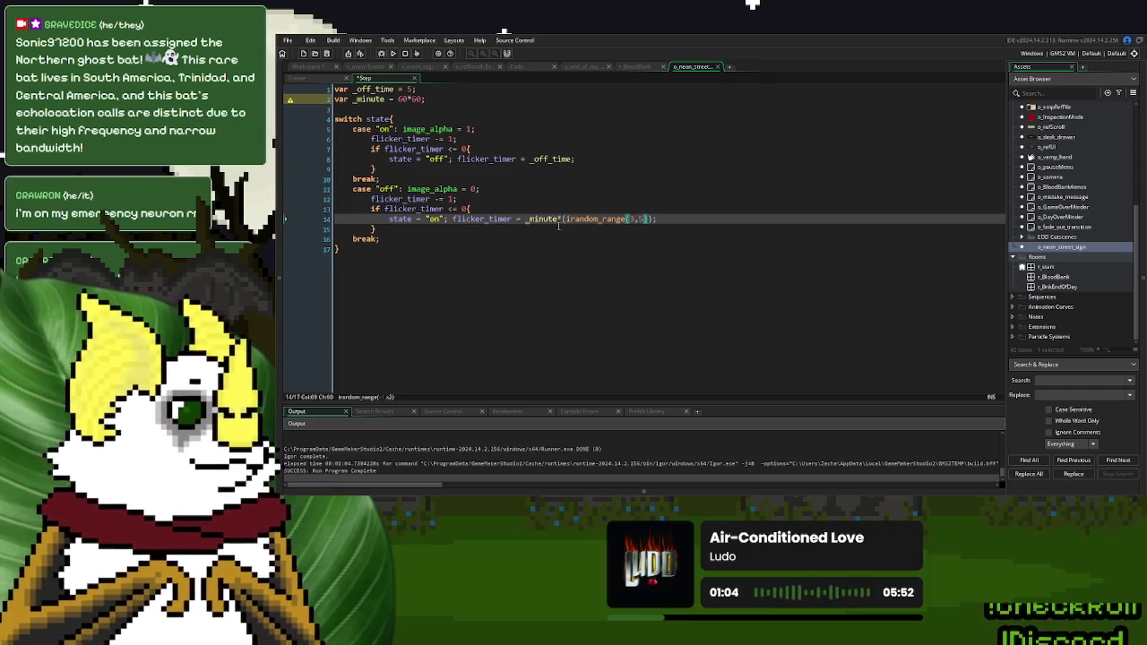
Override the off-case reset with a fixed 10, commenting out the _minute expression, and run the build
{"action": "left_click", "coordinate": [561, 218]}
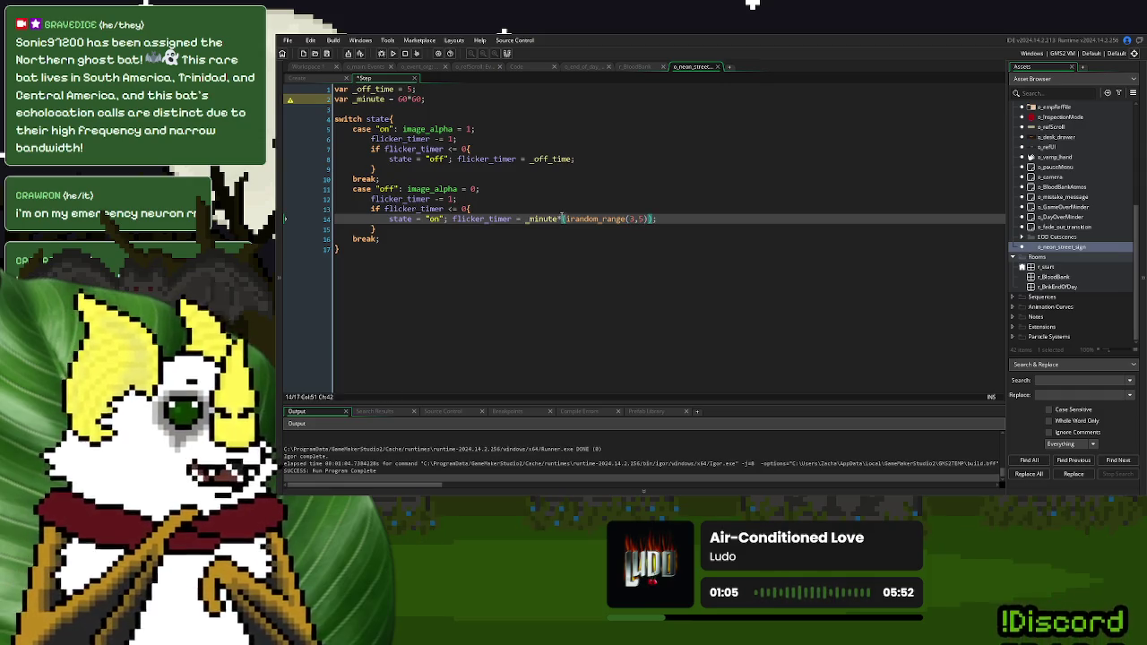
{"action": "left_click", "coordinate": [525, 219]}
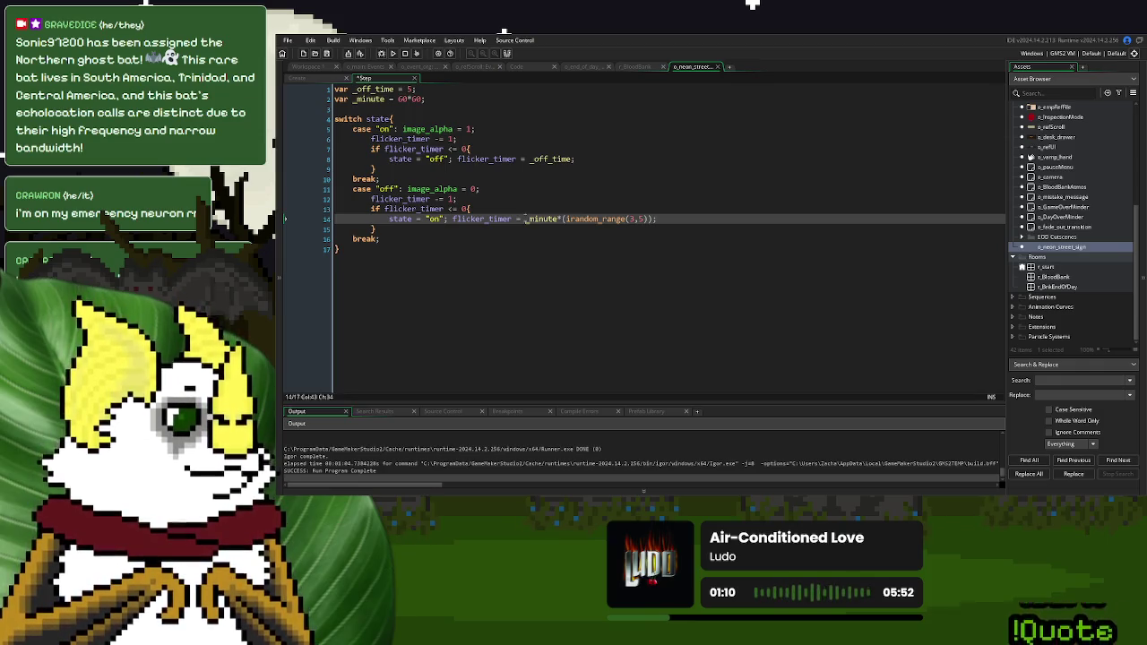
{"action": "type", "text": "10*"}
{"action": "type", "text": "//"}
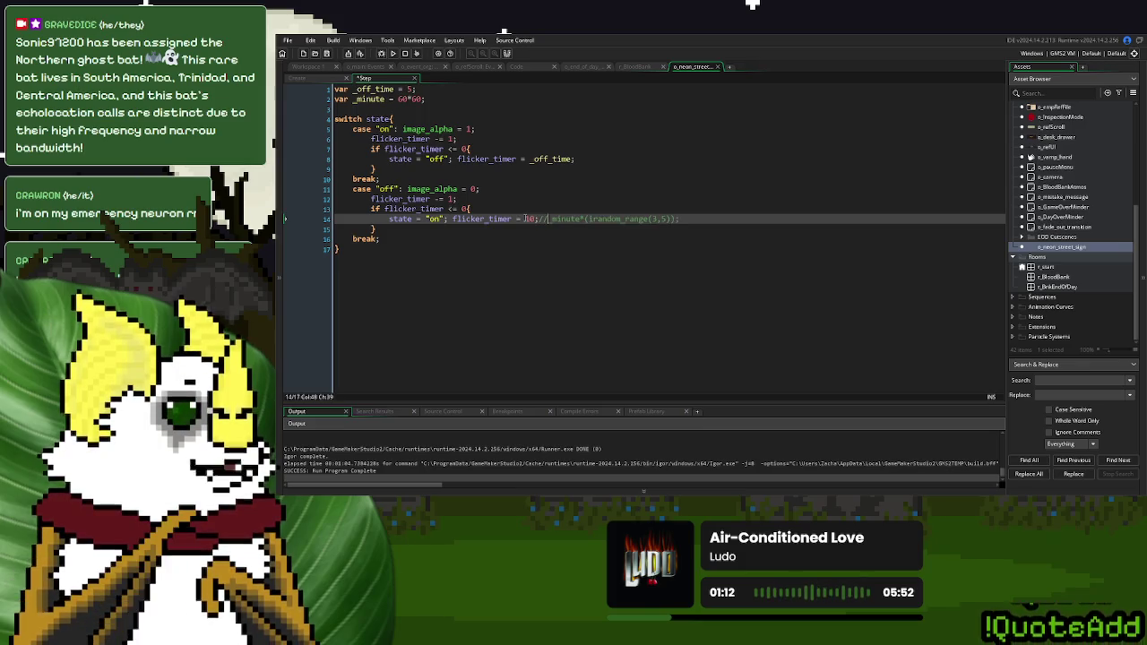
{"action": "left_click", "coordinate": [391, 53]}
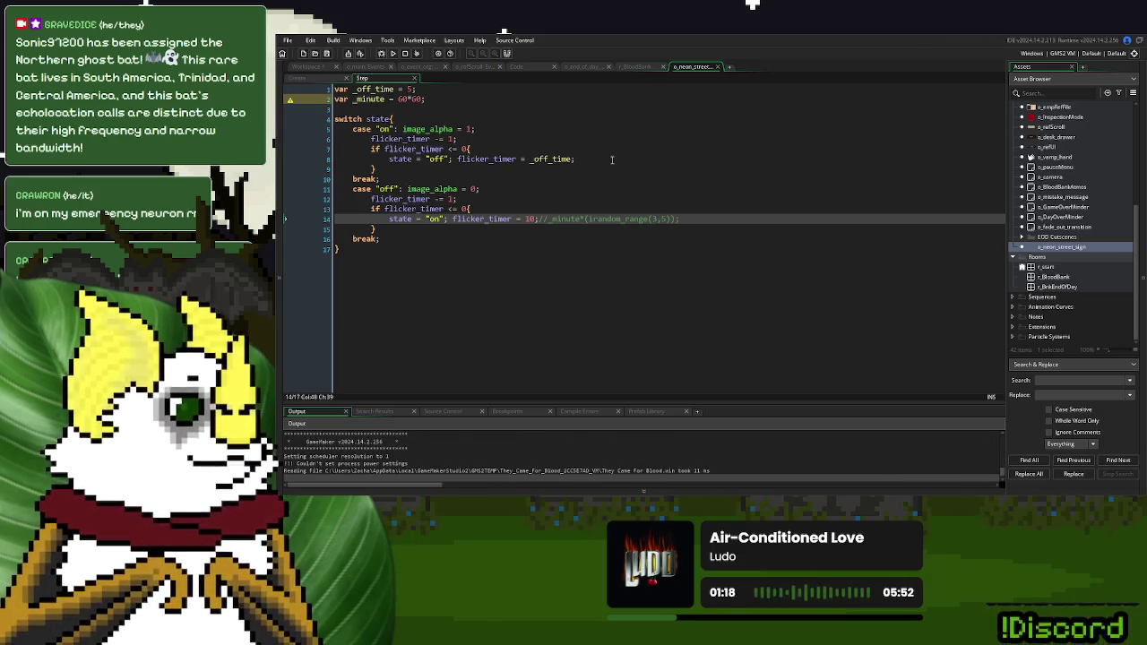
Start a New Game to check the sign, close it, and remove the fixed 10 override on line 14
{"action": "left_click", "coordinate": [720, 184]}
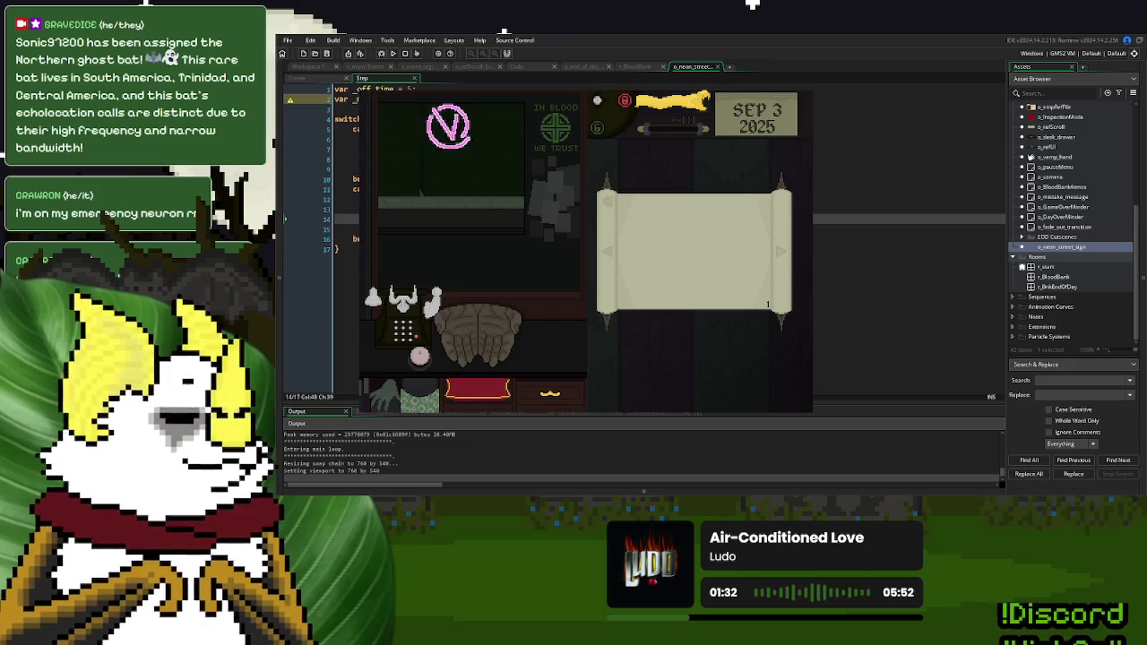
{"action": "key", "text": "Escape"}
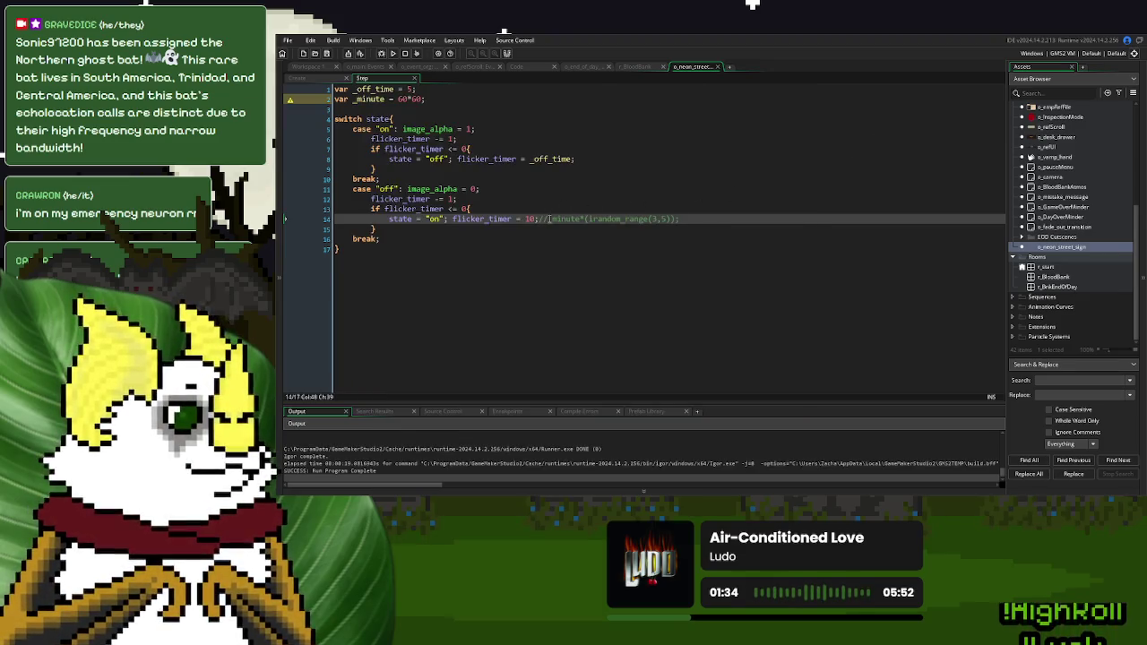
{"action": "key", "text": "BackSpace"}
{"action": "key", "text": "BackSpace"}
{"action": "key", "text": "BackSpace"}
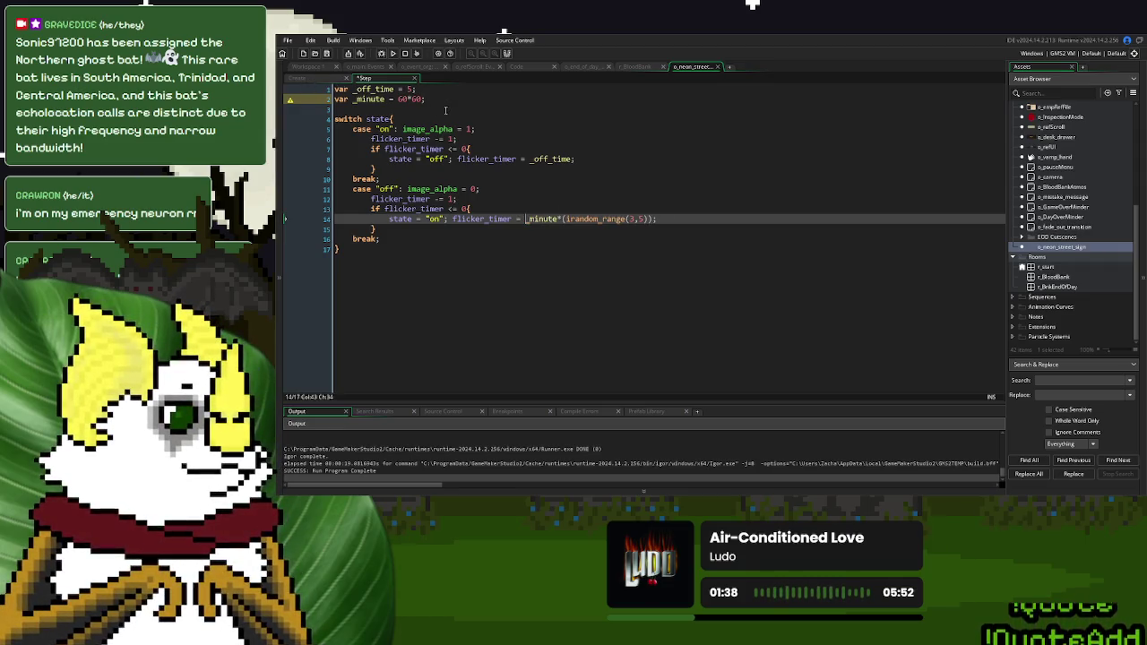
{"action": "left_click_drag", "start_coordinate": [426, 99], "coordinate": [335, 99]}
{"action": "key", "text": "ctrl+c"}
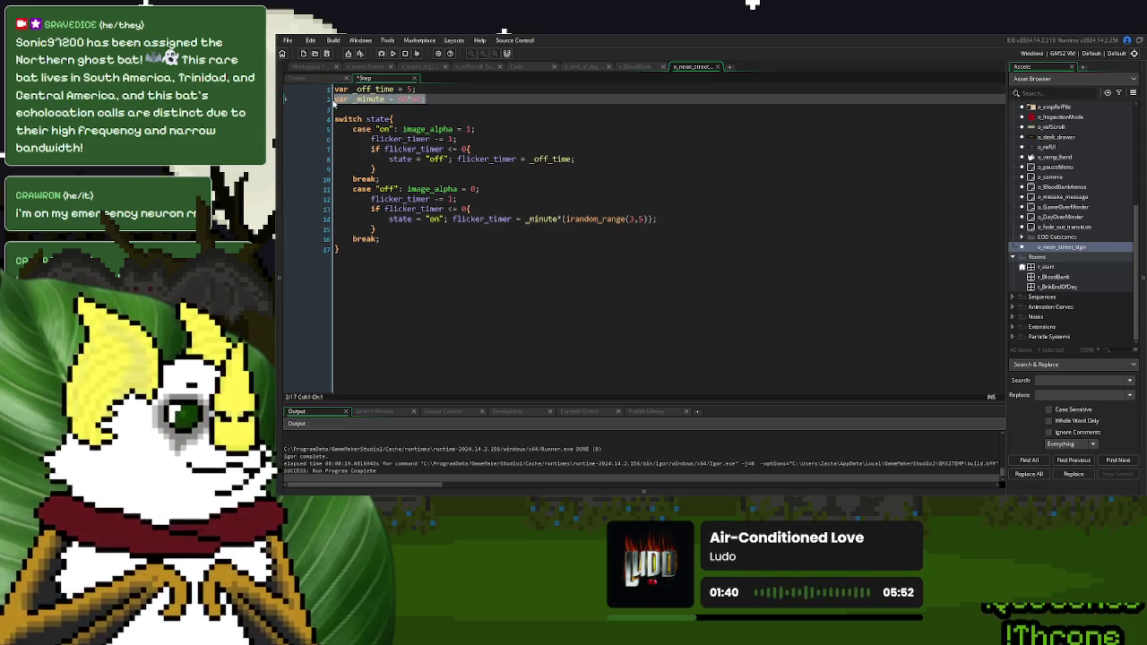
Paste the minute declaration into the Create event and rename it one_minute = 60*60
{"action": "left_click", "coordinate": [322, 79]}
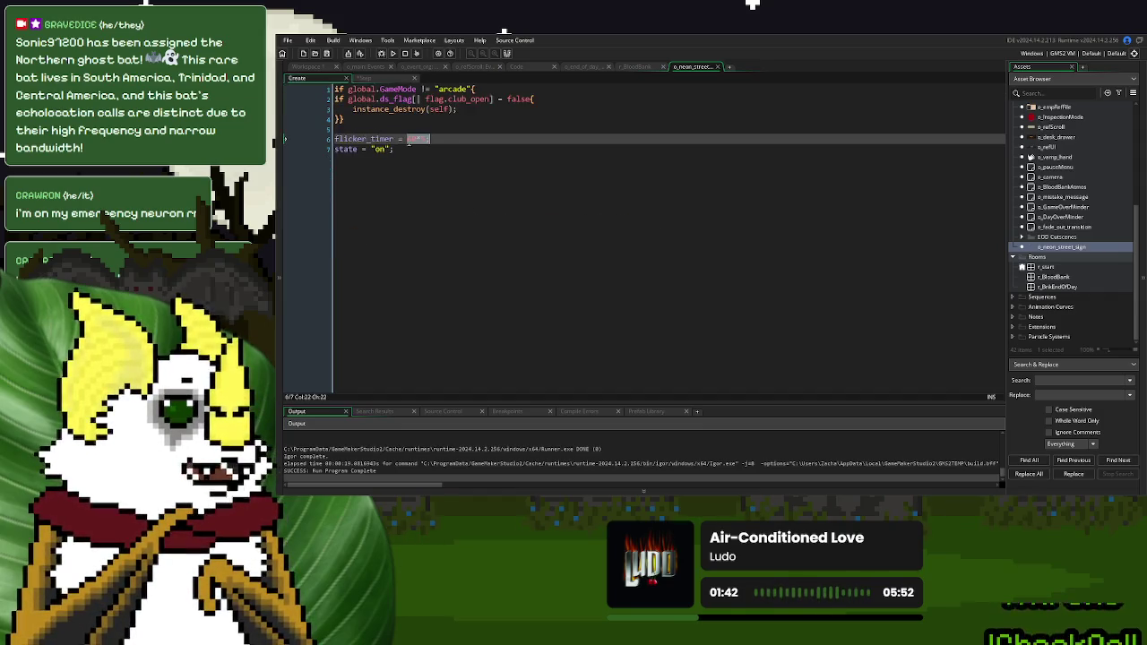
{"action": "left_click", "coordinate": [385, 129]}
{"action": "key", "text": "Return"}
{"action": "key", "text": "ctrl+v"}
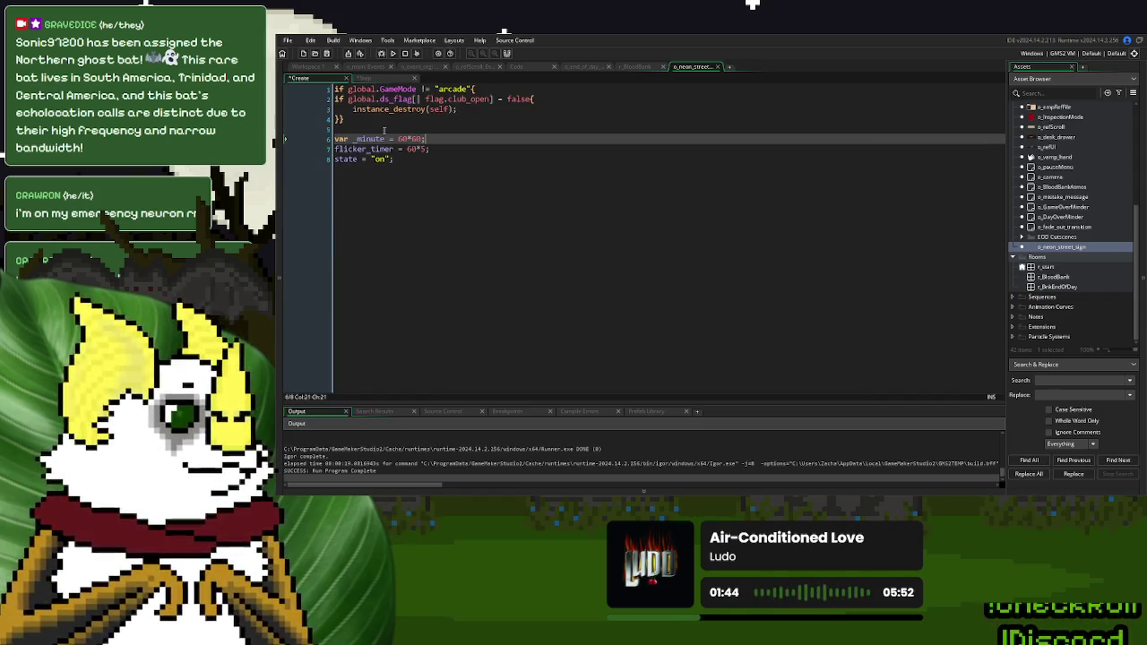
{"action": "left_click_drag", "start_coordinate": [357, 139], "coordinate": [336, 139]}
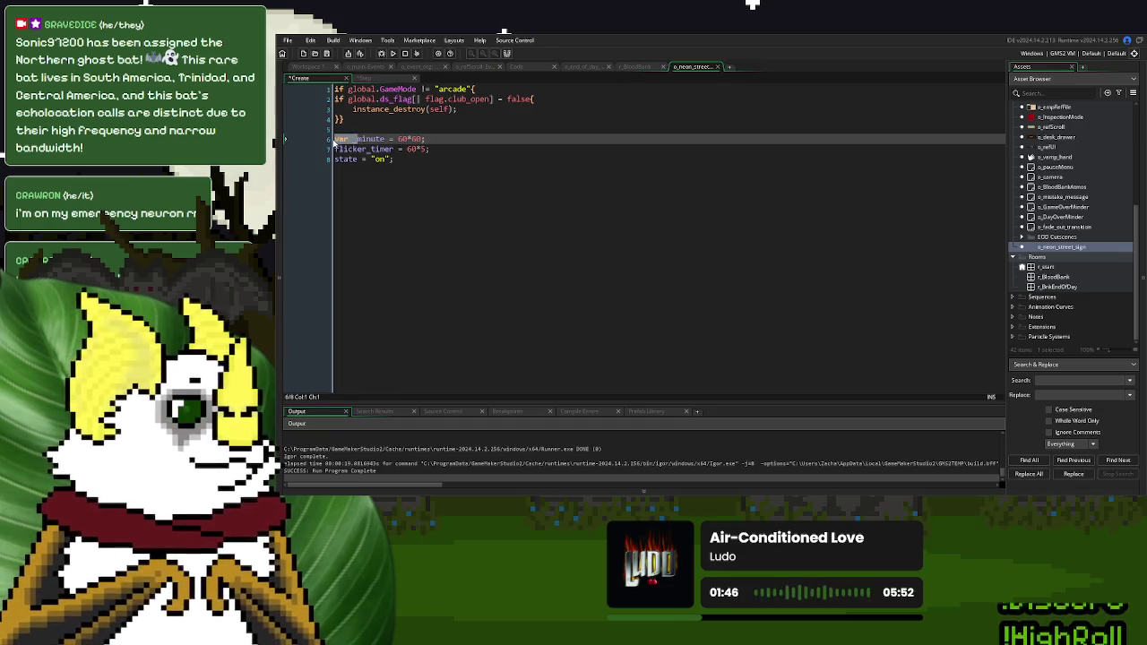
{"action": "type", "text": "one_"}
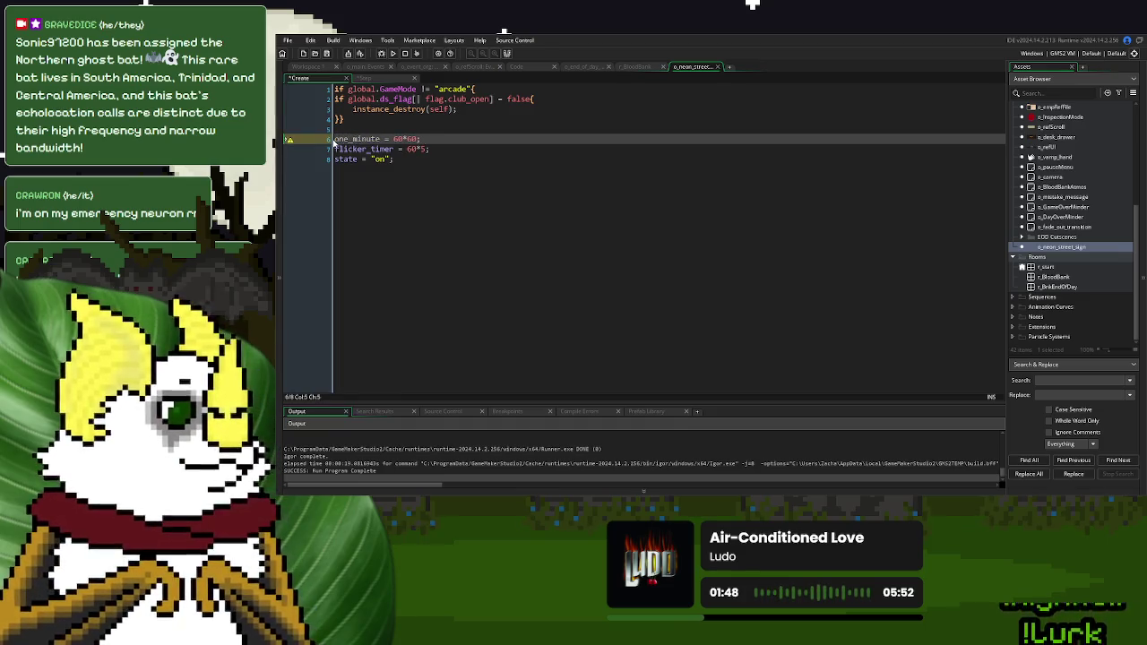
{"action": "double_click", "coordinate": [356, 139]}
{"action": "key", "text": "ctrl+c"}
Replace _minute with one_minute in the Step event and delete the old _minute declaration
{"action": "left_click", "coordinate": [383, 81]}
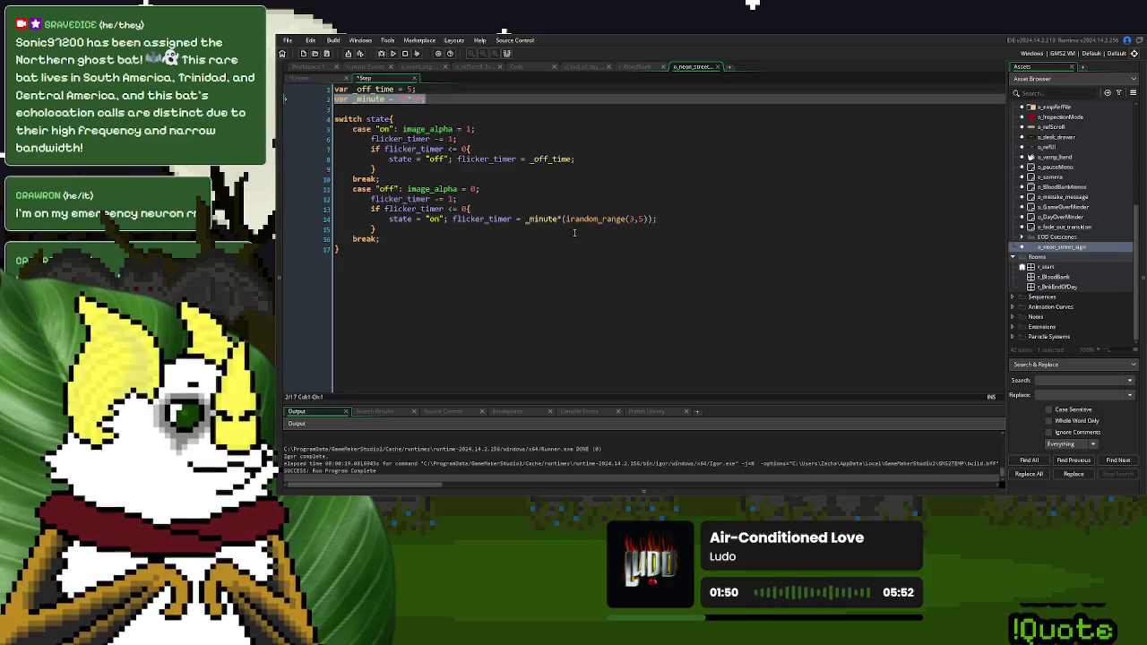
{"action": "double_click", "coordinate": [542, 219]}
{"action": "key", "text": "ctrl+v"}
{"action": "left_click_drag", "start_coordinate": [427, 101], "coordinate": [334, 100]}
{"action": "key", "text": "Delete"}
{"action": "key", "text": "Delete"}
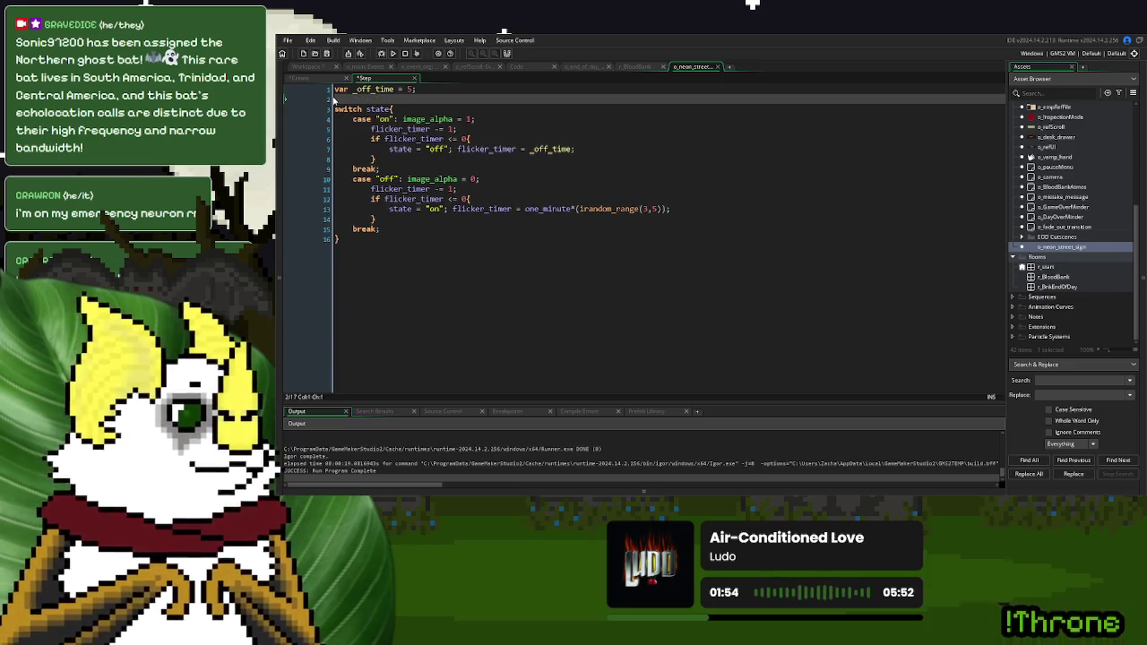
Start flicker_timer in Create at one_minute*(irandom_range(3,5)) and run the game with F5
{"action": "left_click_drag", "start_coordinate": [524, 209], "coordinate": [672, 208]}
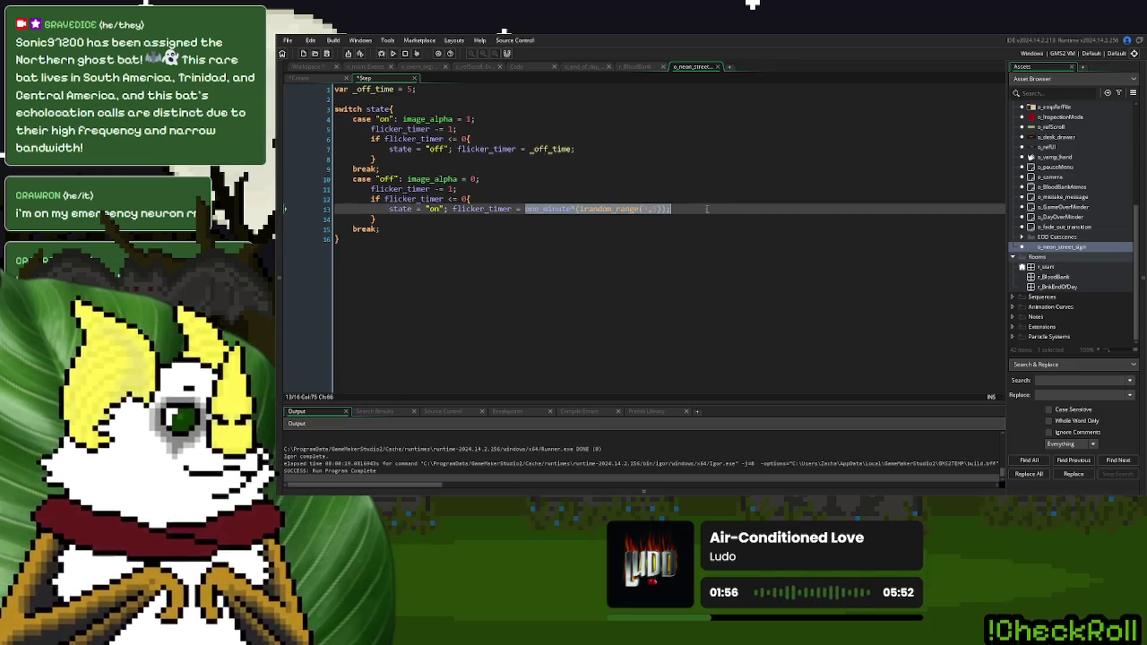
{"action": "left_click", "coordinate": [309, 79]}
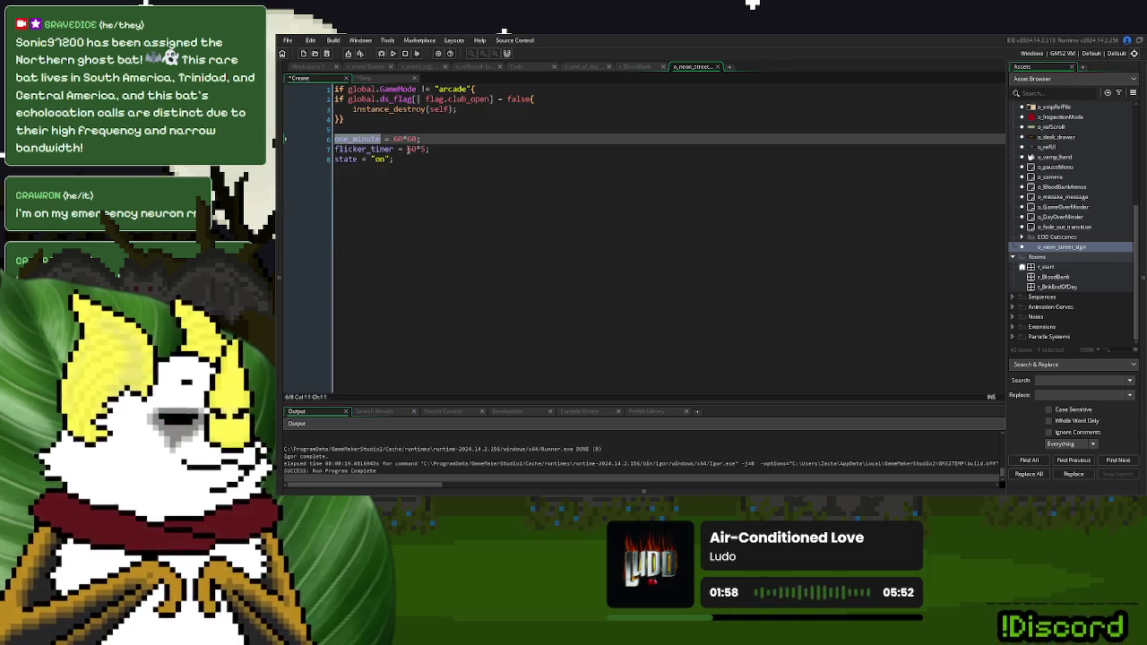
{"action": "key", "text": "ctrl+y"}
{"action": "key", "text": "ctrl+y"}
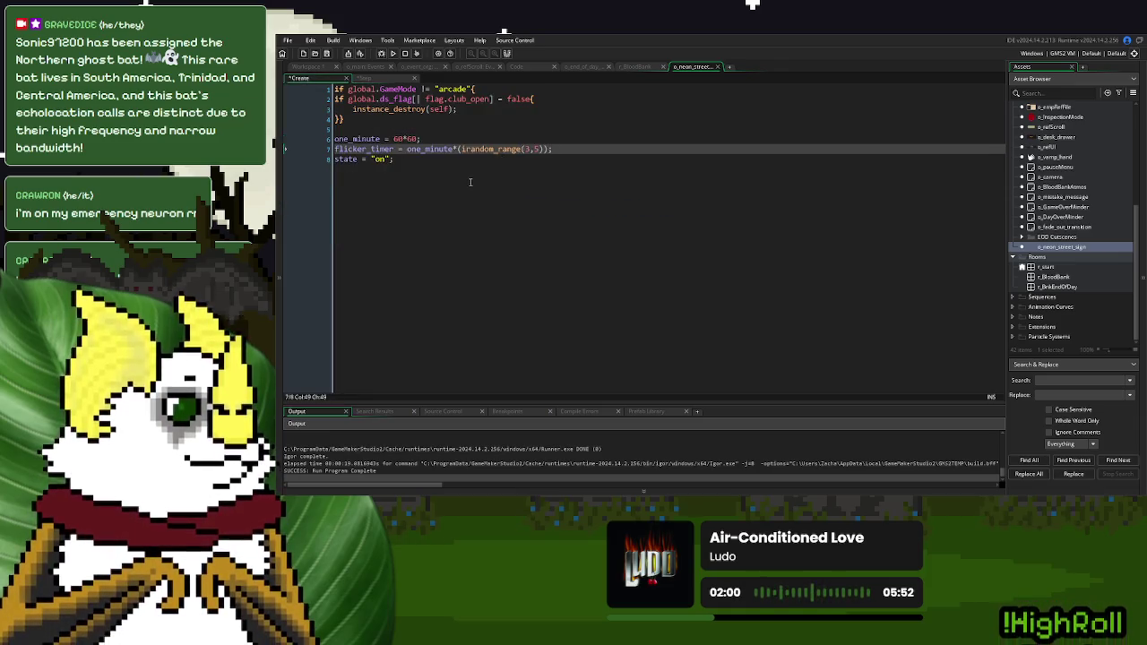
{"action": "left_click", "coordinate": [467, 177]}
{"action": "key", "text": "F5"}
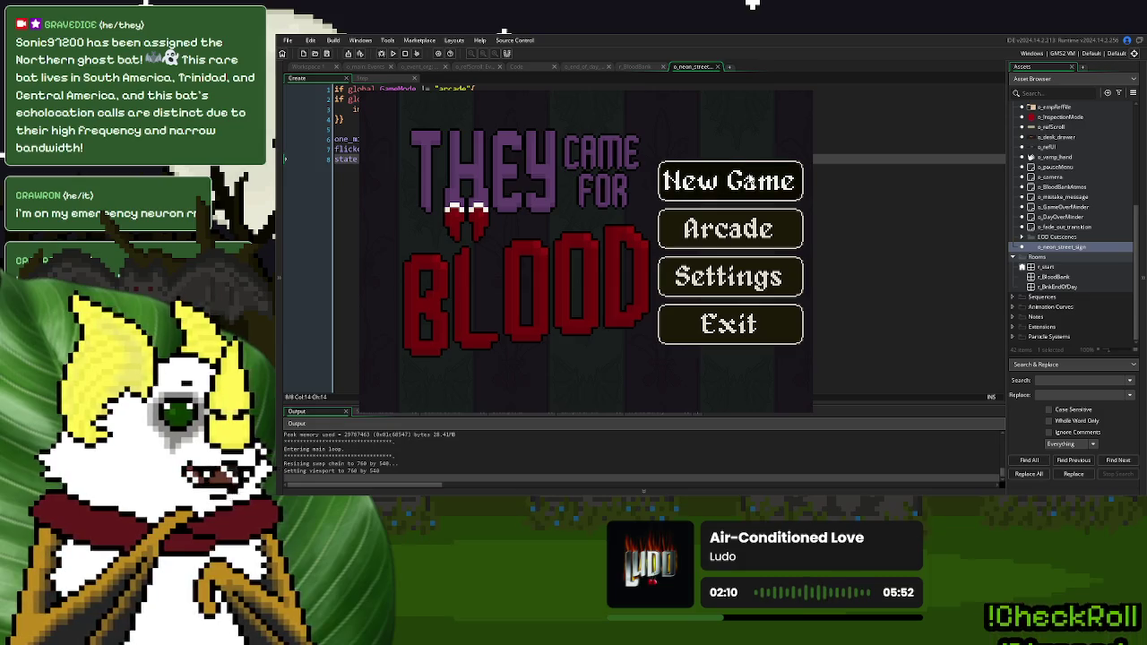
Start a New Game, restart back to the title menu, and start a New Game again
{"action": "left_click", "coordinate": [717, 179]}
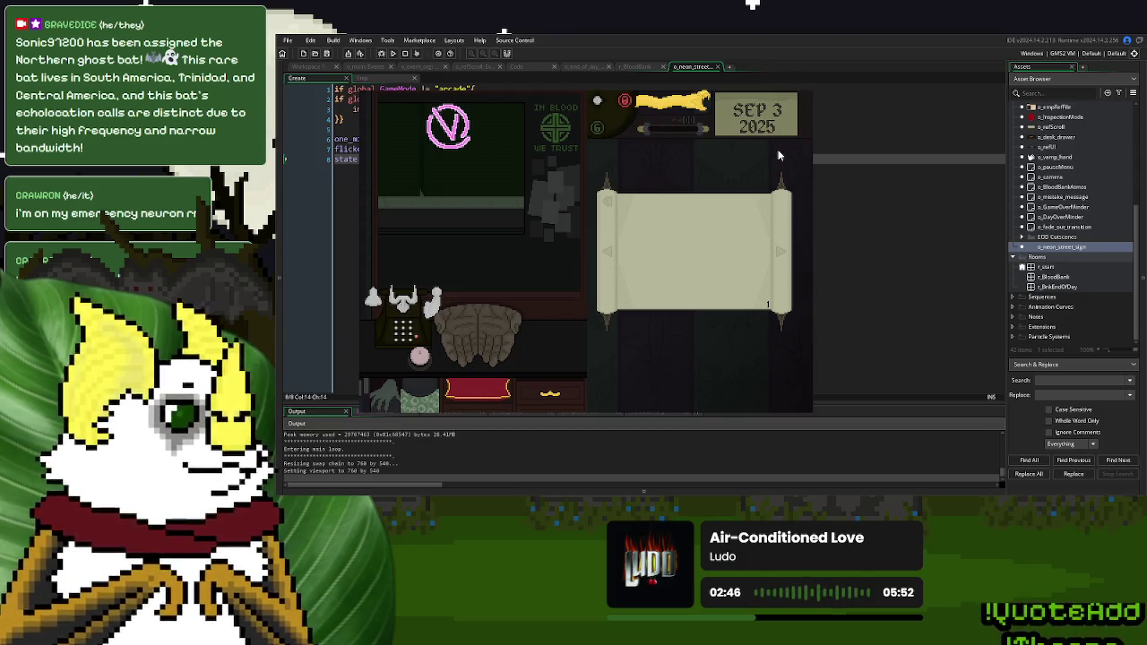
{"action": "key", "text": "r"}
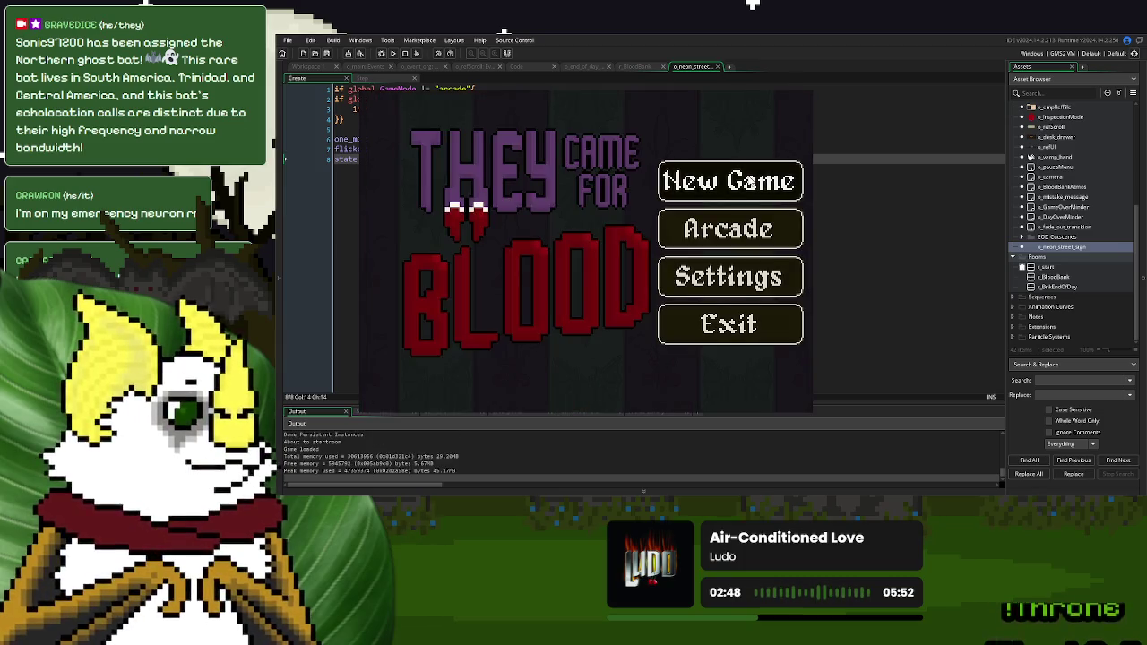
{"action": "left_click", "coordinate": [747, 174]}
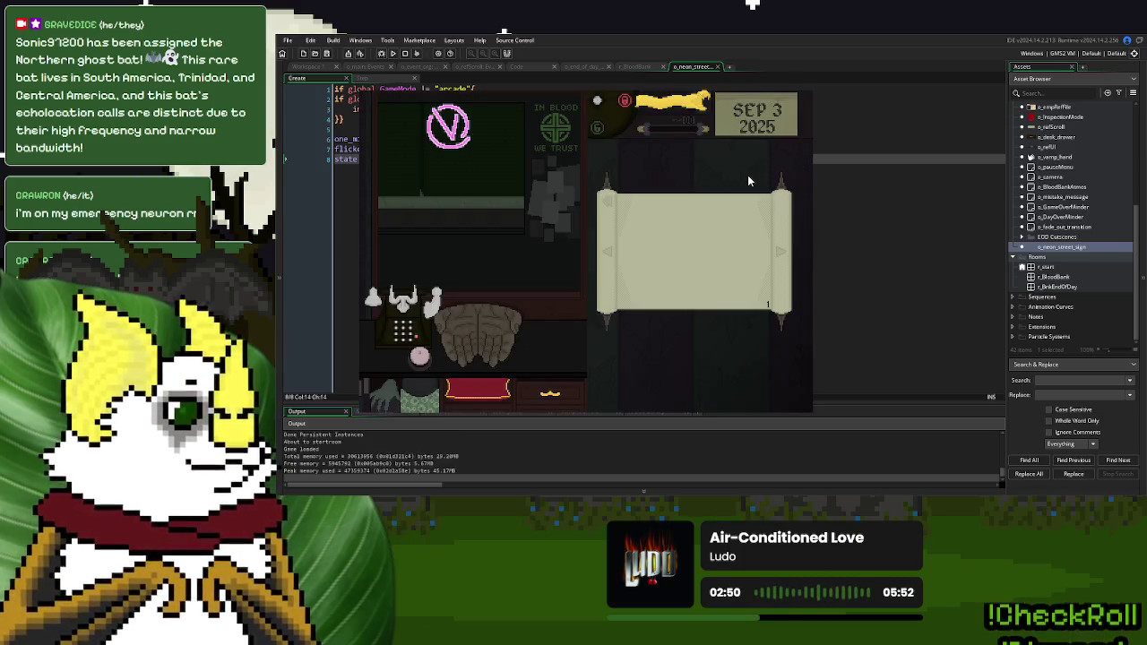